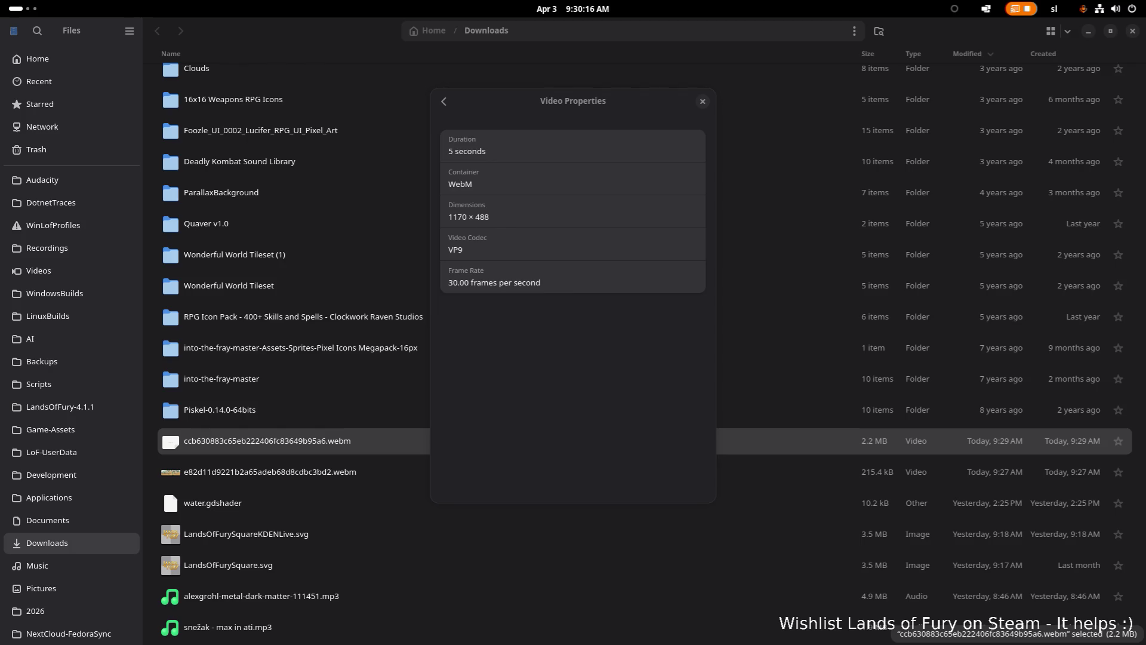
- Close the WebM clip's Video Properties dialog and switch to Visual Studio Code
click(703, 101)
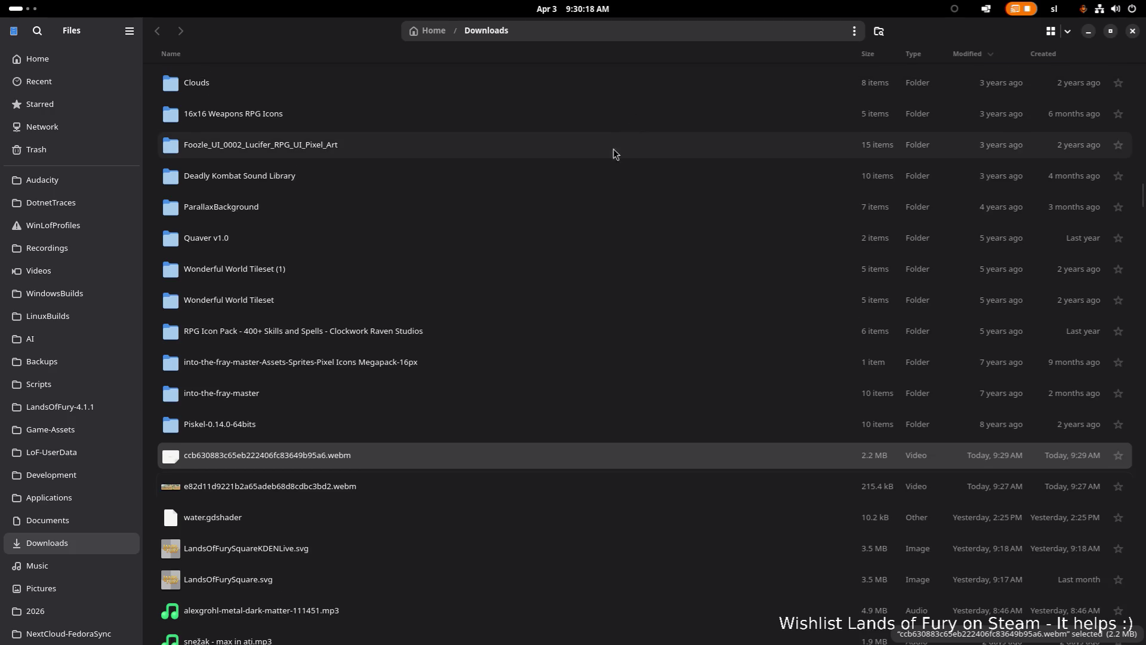
key(super)
click(275, 322)
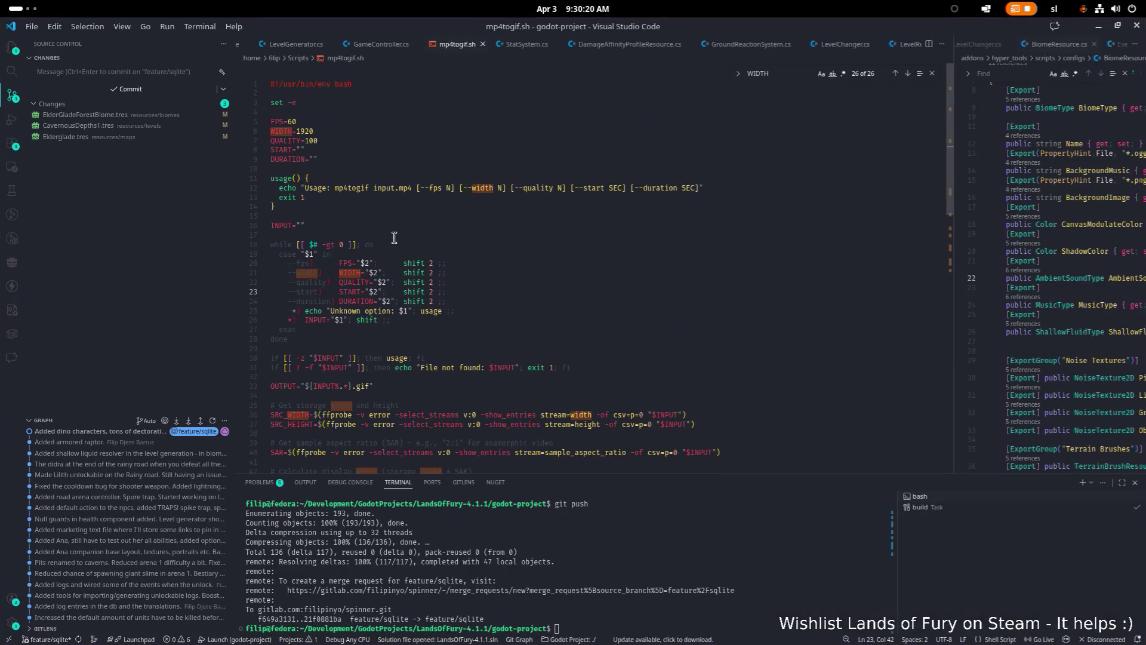
- Change the mp4togif.sh WIDTH value from 1920 to 960 and save
double_click(304, 131)
text(9)
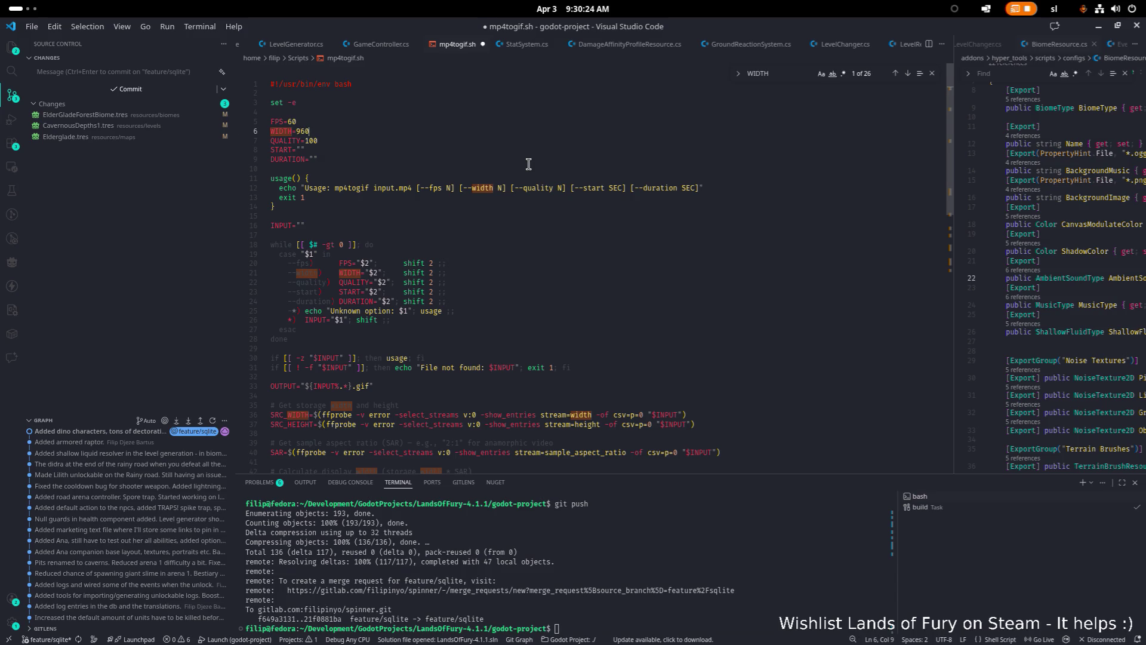
key(ctrl+s)
- Set FPS from 60 to 30, save the script, and return to GNOME Files
double_click(291, 122)
text(30)
click(489, 128)
key(ctrl+s)
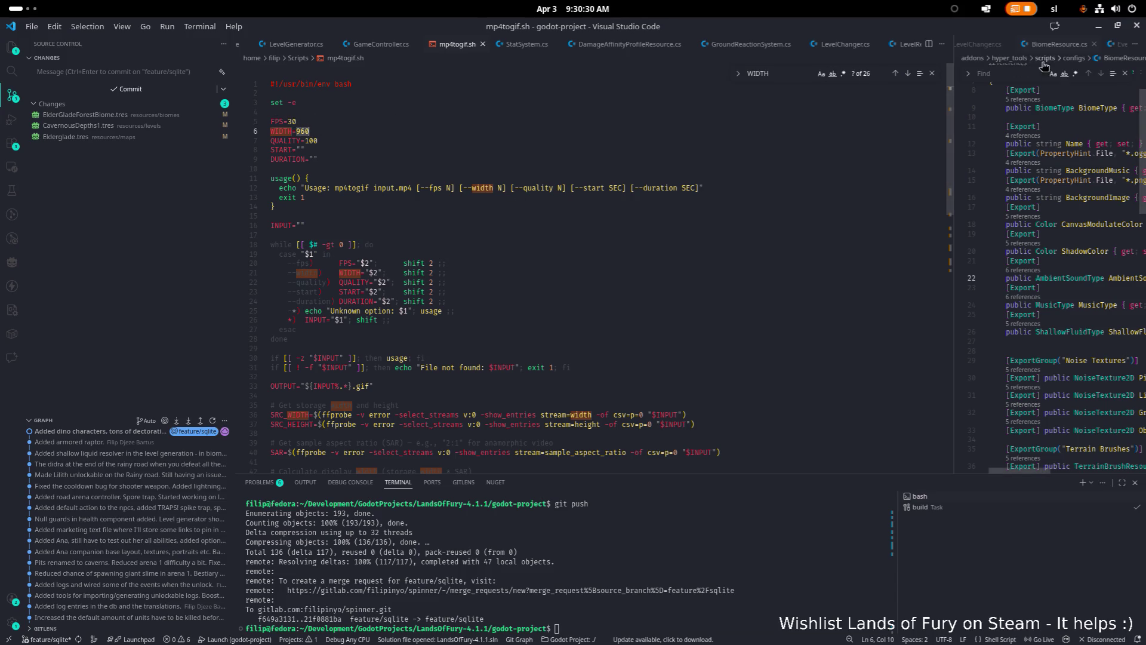
key(alt+Tab)
click(556, 274)
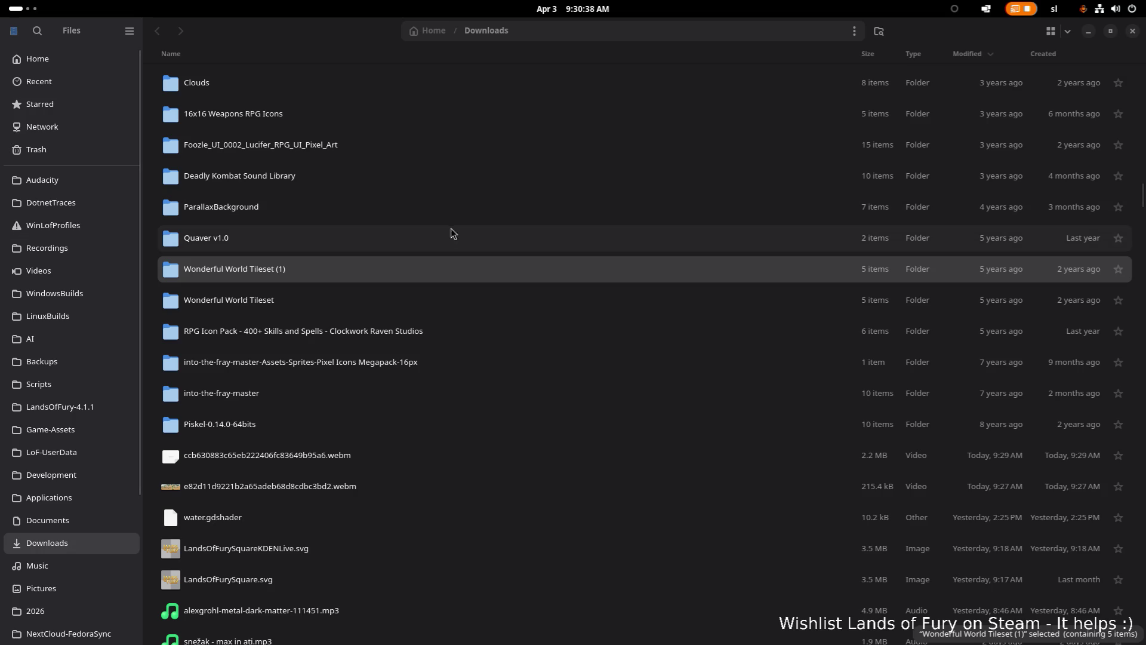
- Navigate Home > Videos > Trimmed and open Alma.gif to preview the animation
click(66, 61)
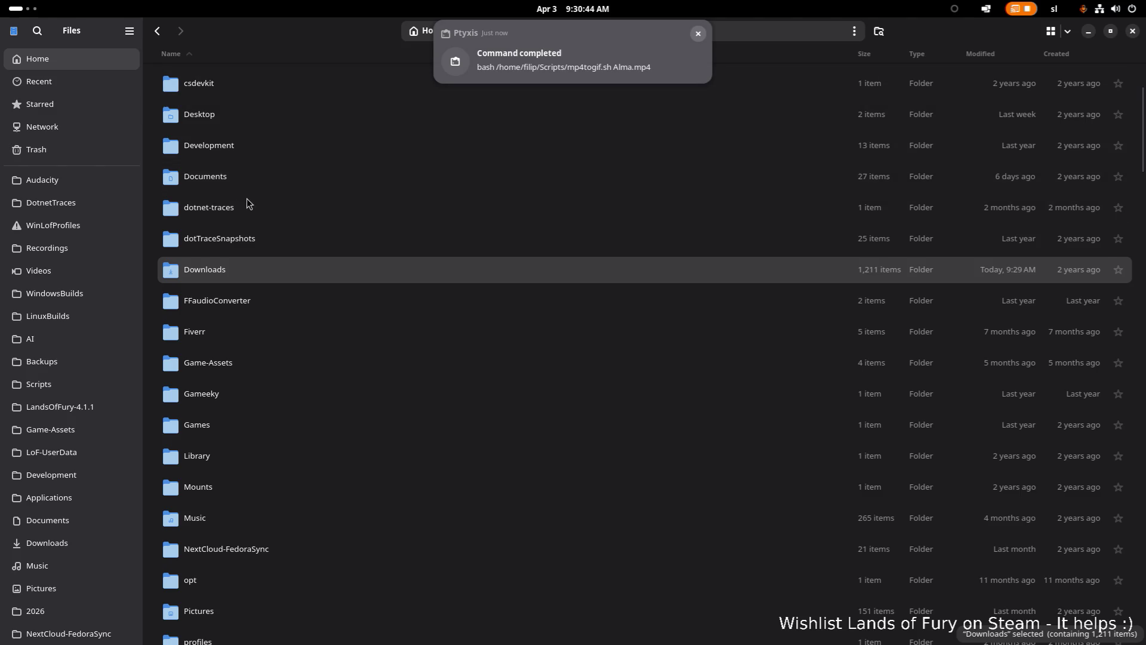
scroll(245, 199, up, 1)
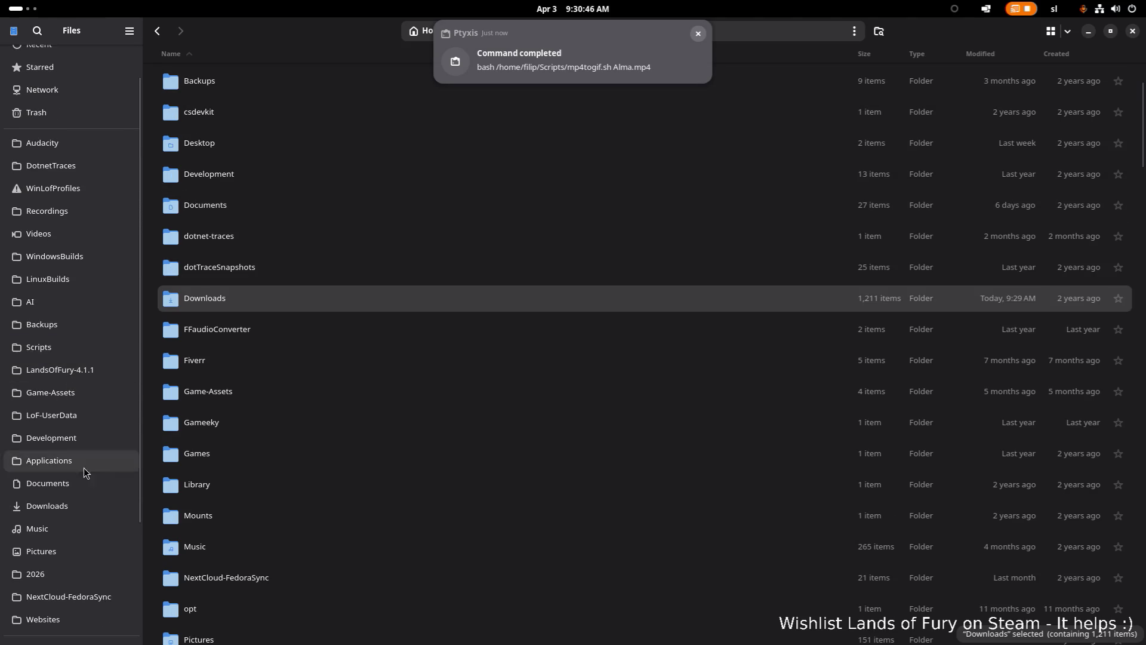
scroll(220, 262, up, 3)
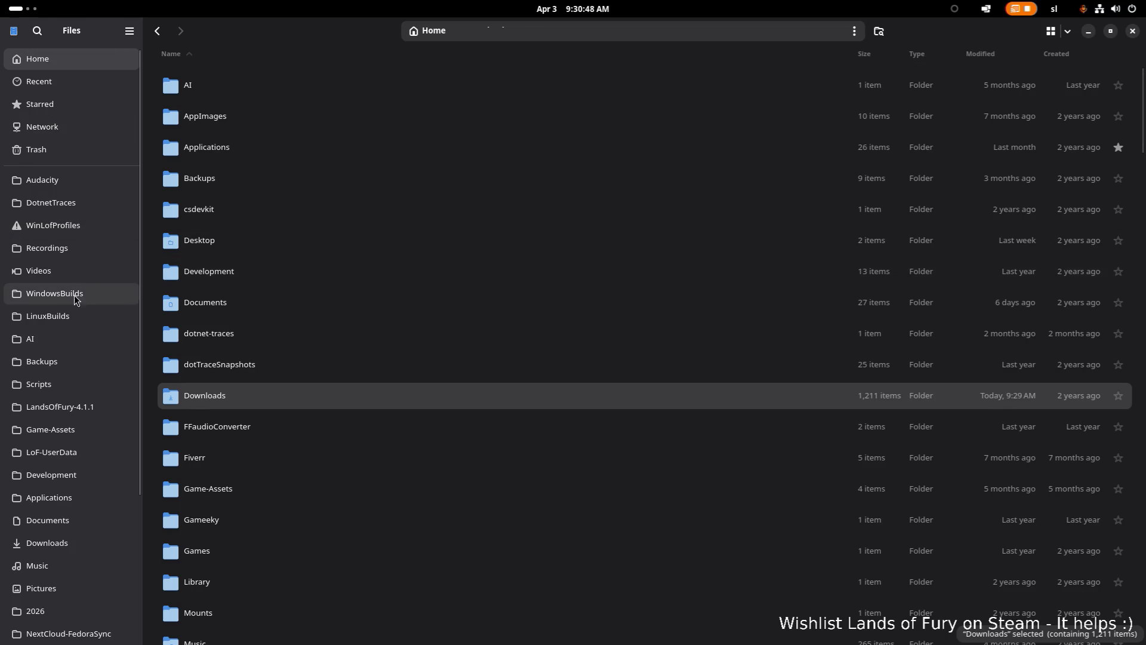
click(77, 272)
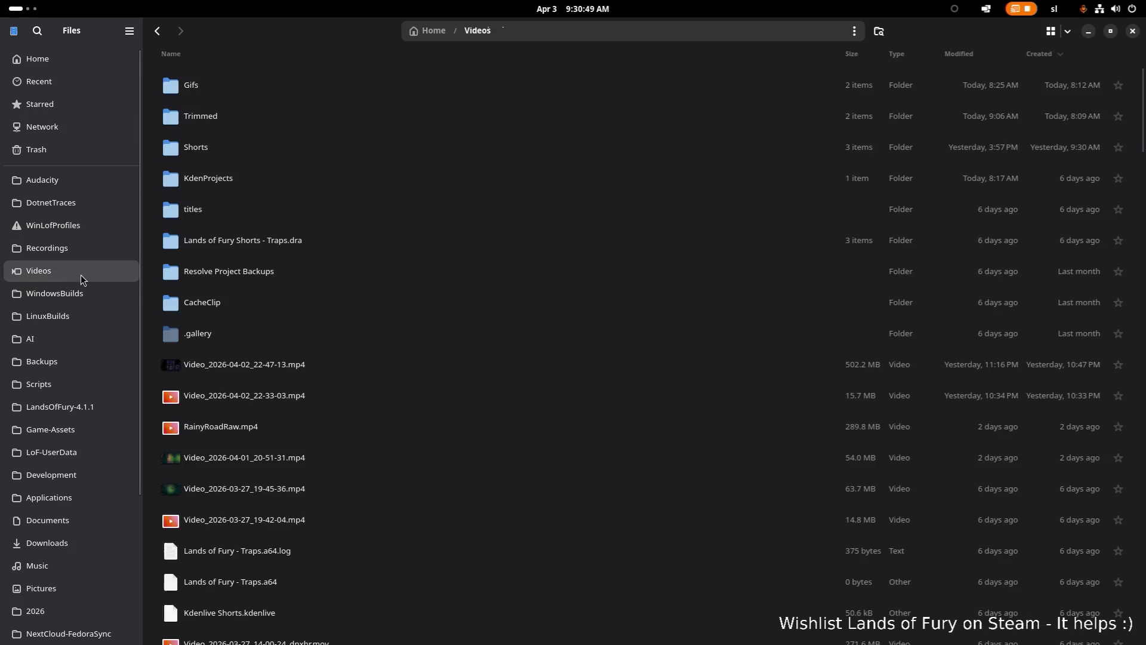
double_click(230, 117)
click(326, 89)
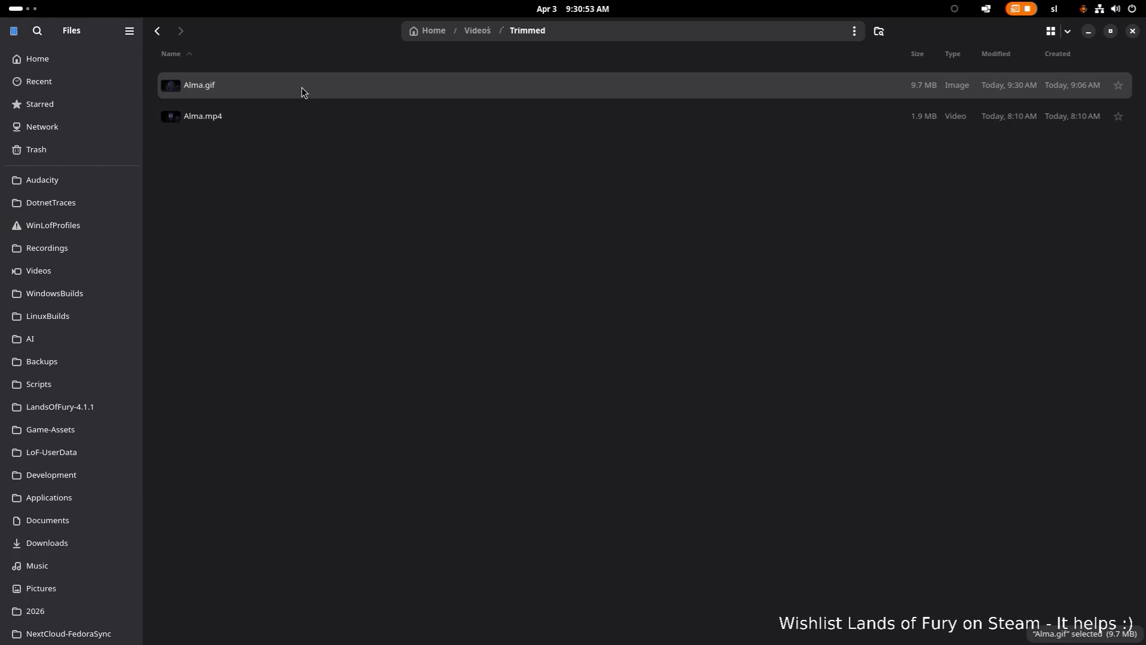
double_click(309, 86)
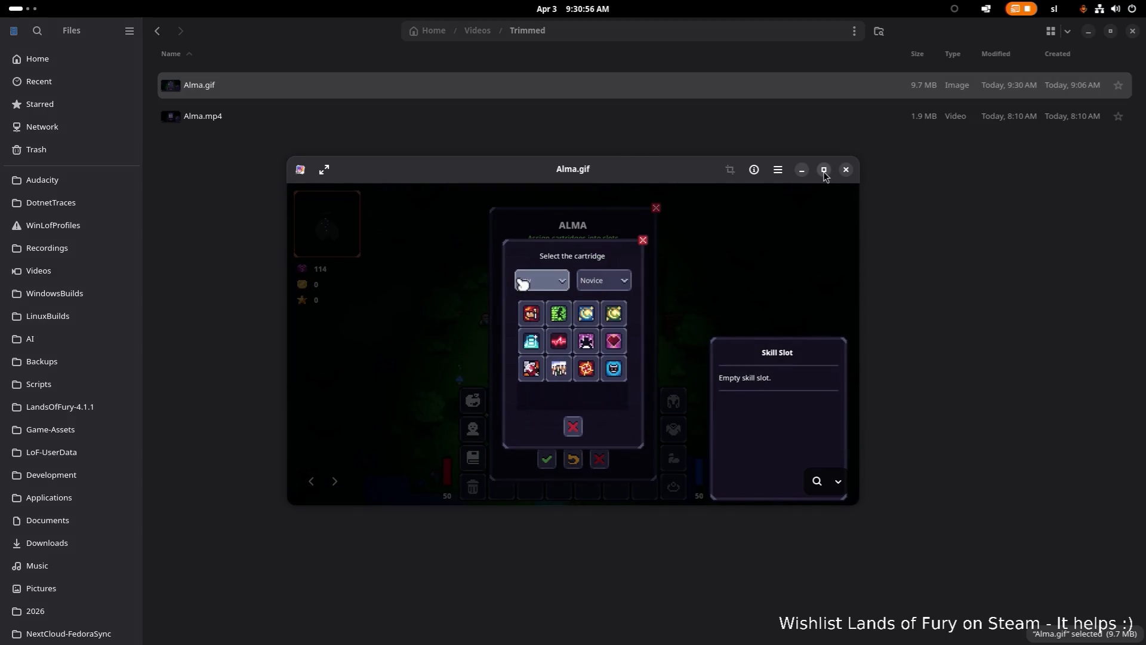
click(823, 170)
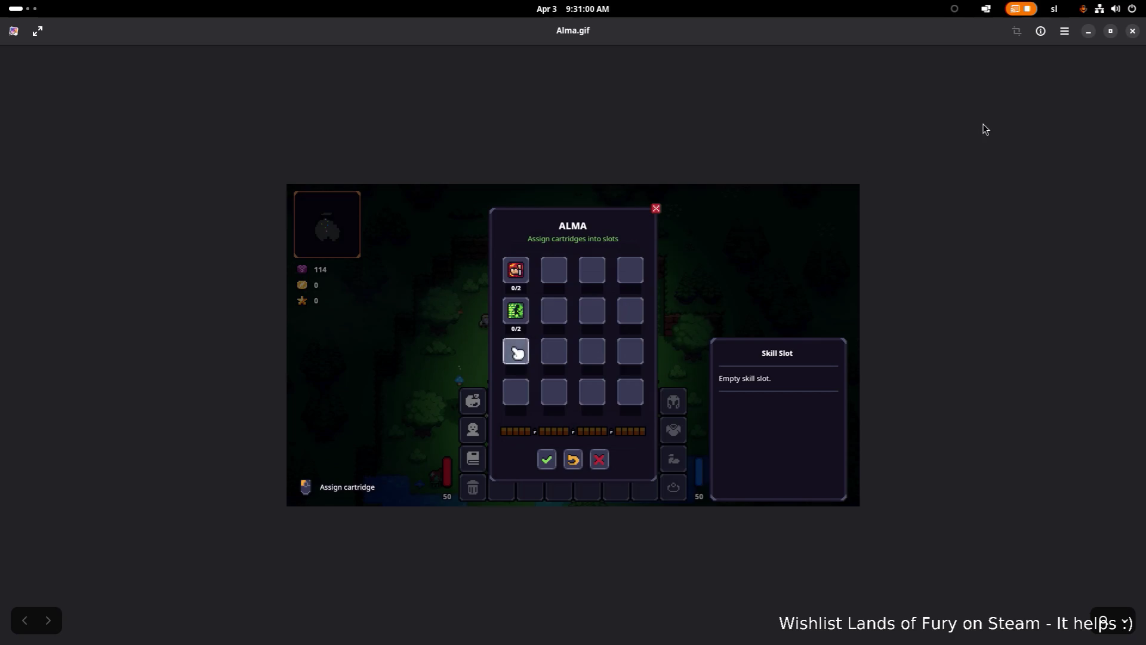
click(1132, 32)
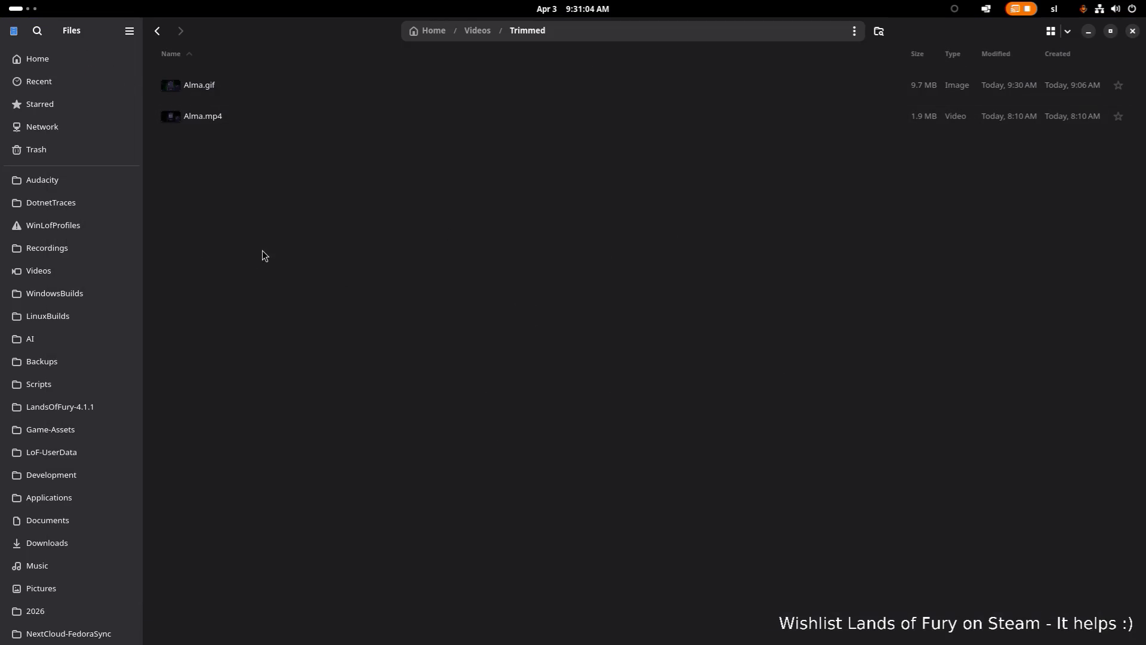
- Open Alma.gif's image properties to confirm it measures 960 × 540 pixels
key(super)
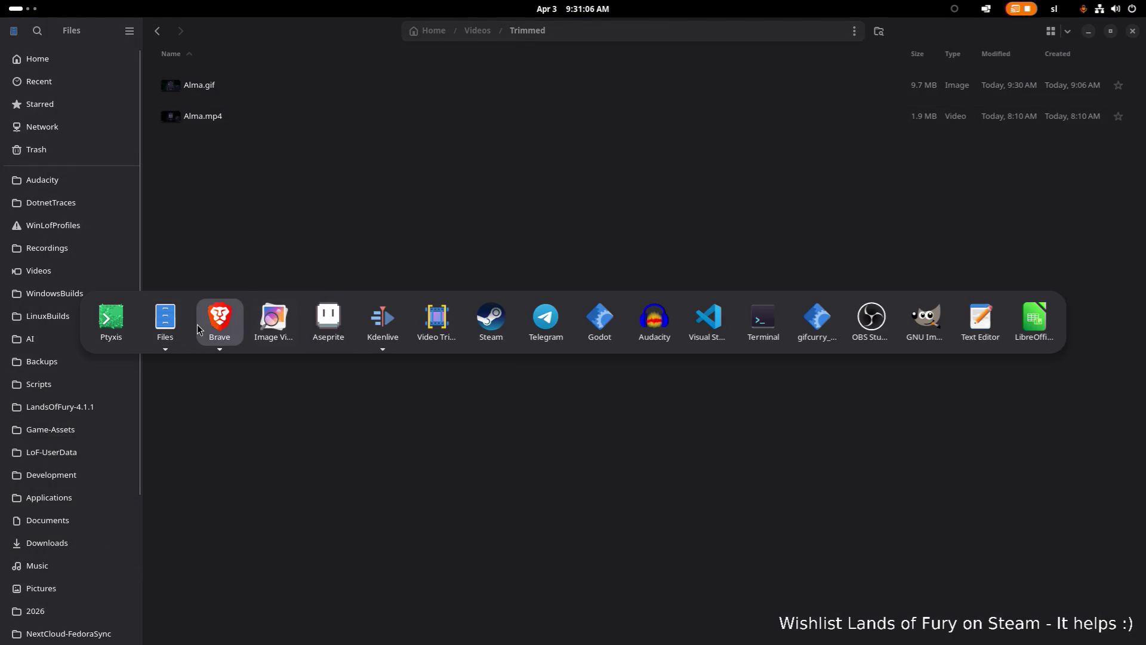
click(502, 153)
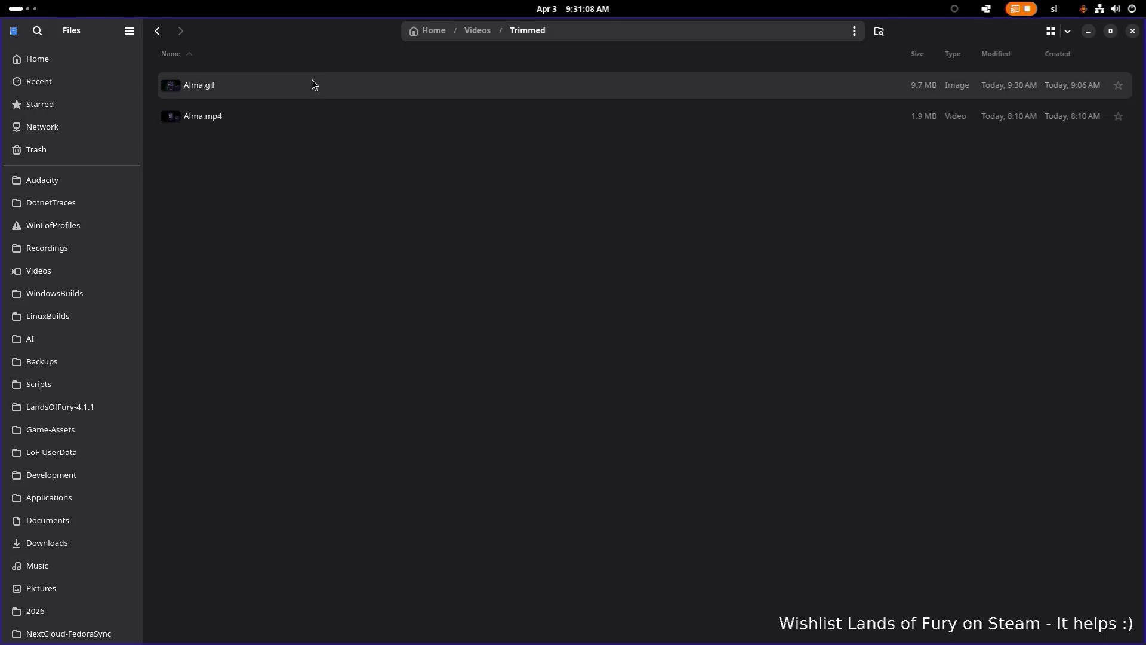
right_click(311, 77)
click(370, 360)
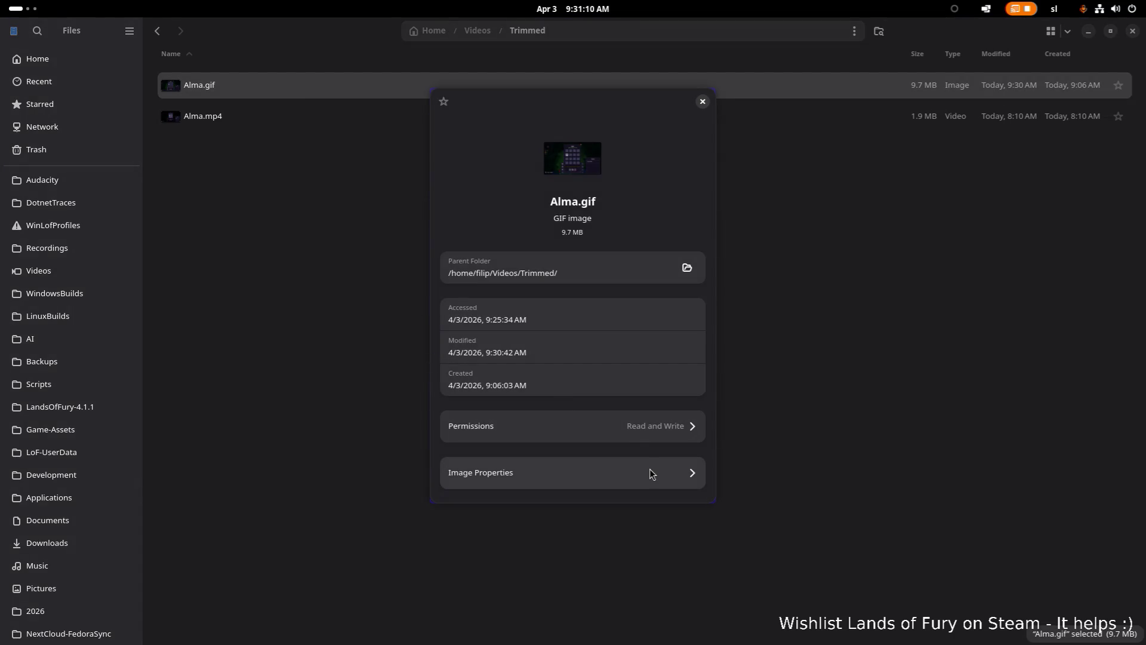
click(650, 473)
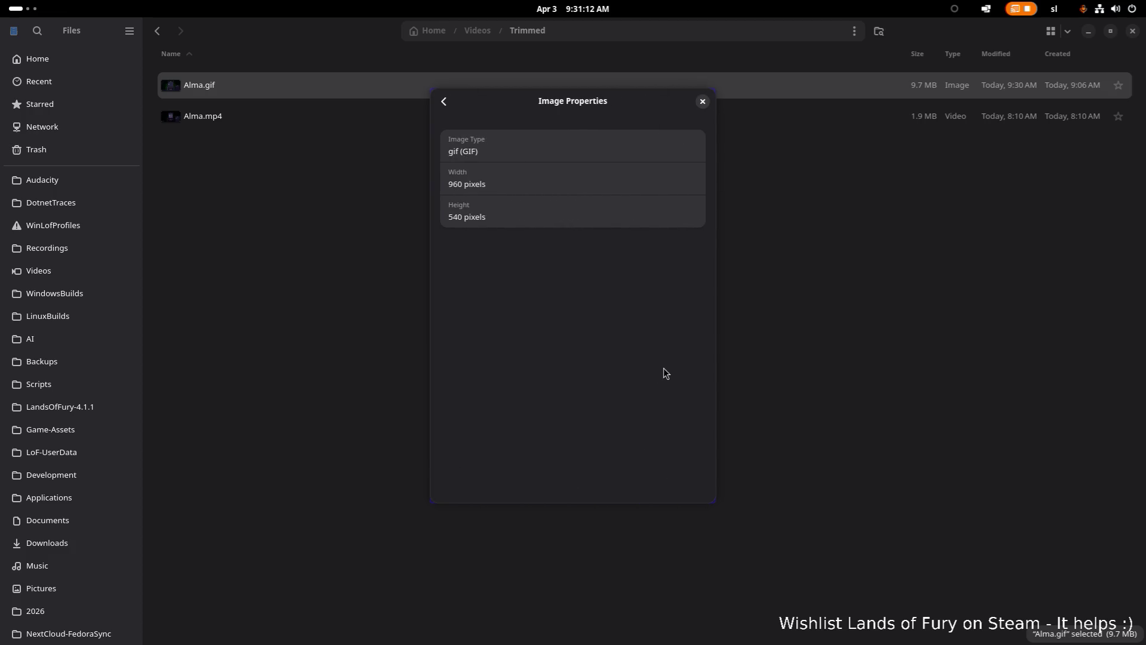
- Close the properties dialog and switch to Visual Studio Code
key(Escape)
click(707, 228)
key(super)
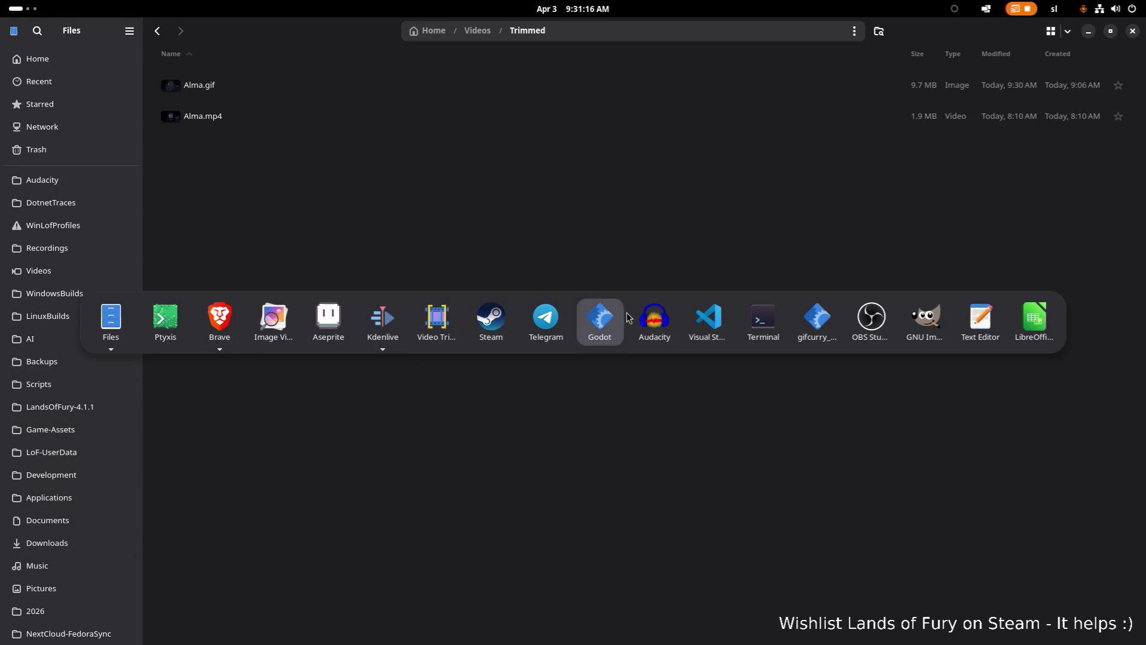
click(718, 322)
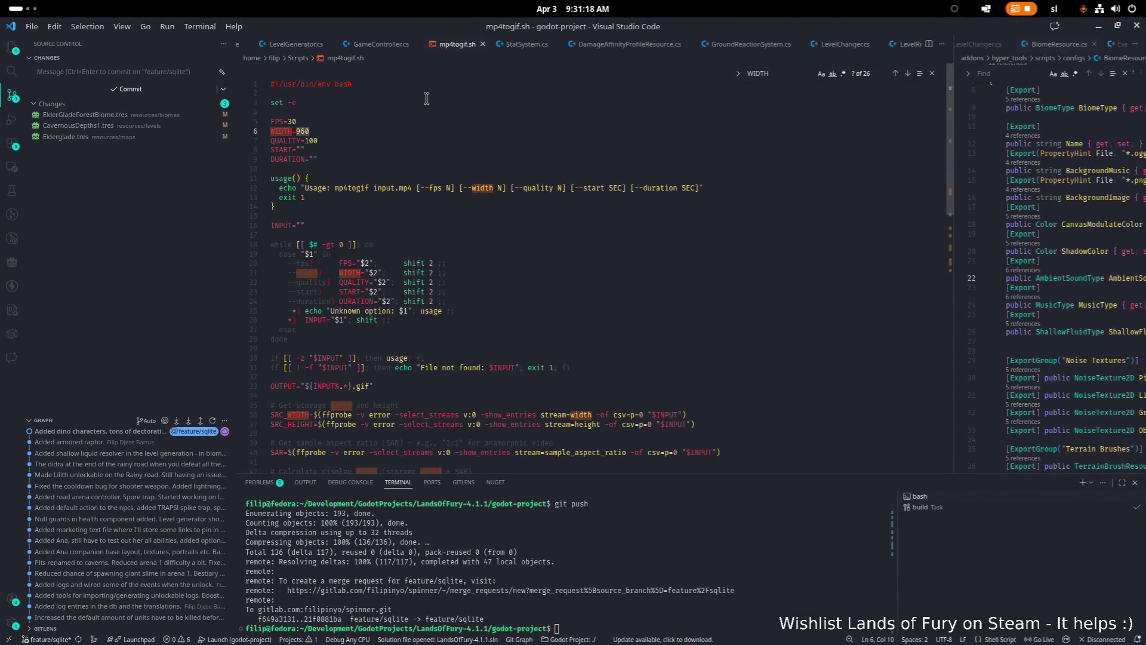
- Change the script's FPS from 30 to 24 and save it
key(Up)
key(ctrl+shift+Left)
text(4)
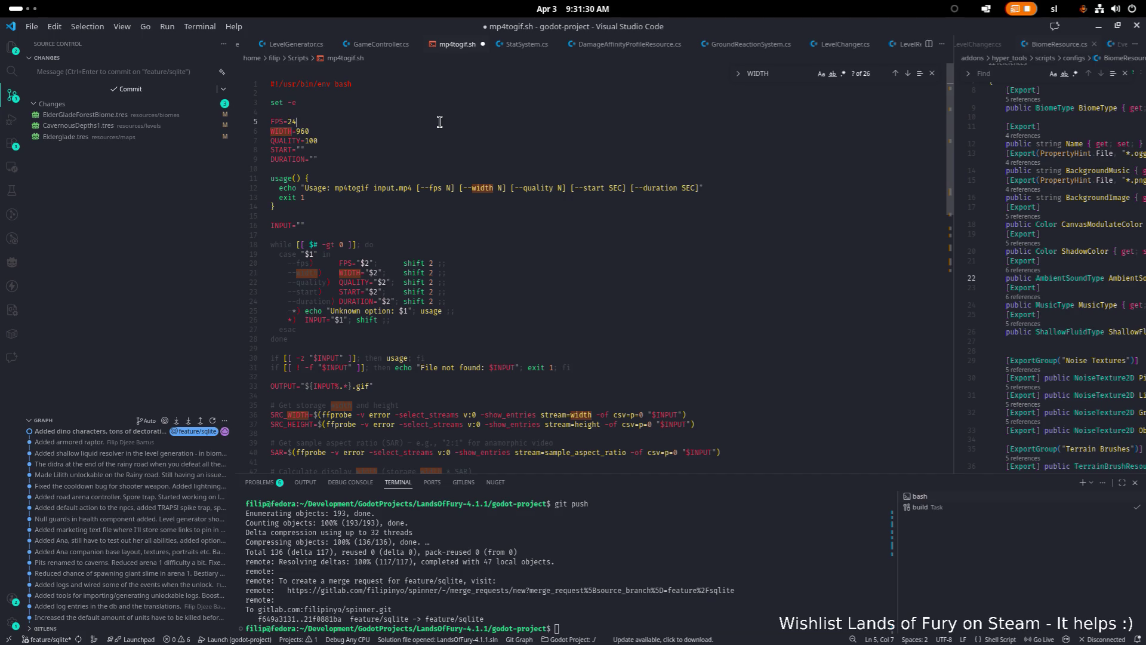
key(ctrl+s)
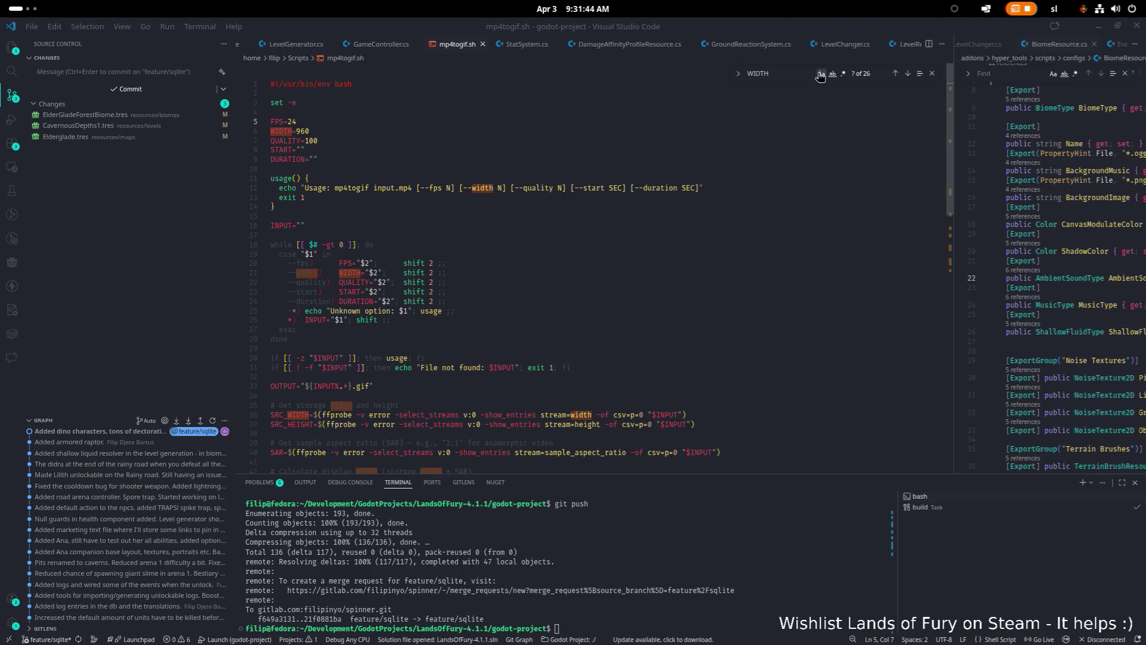
drag(711, 26, 356, 267)
double_click(357, 267)
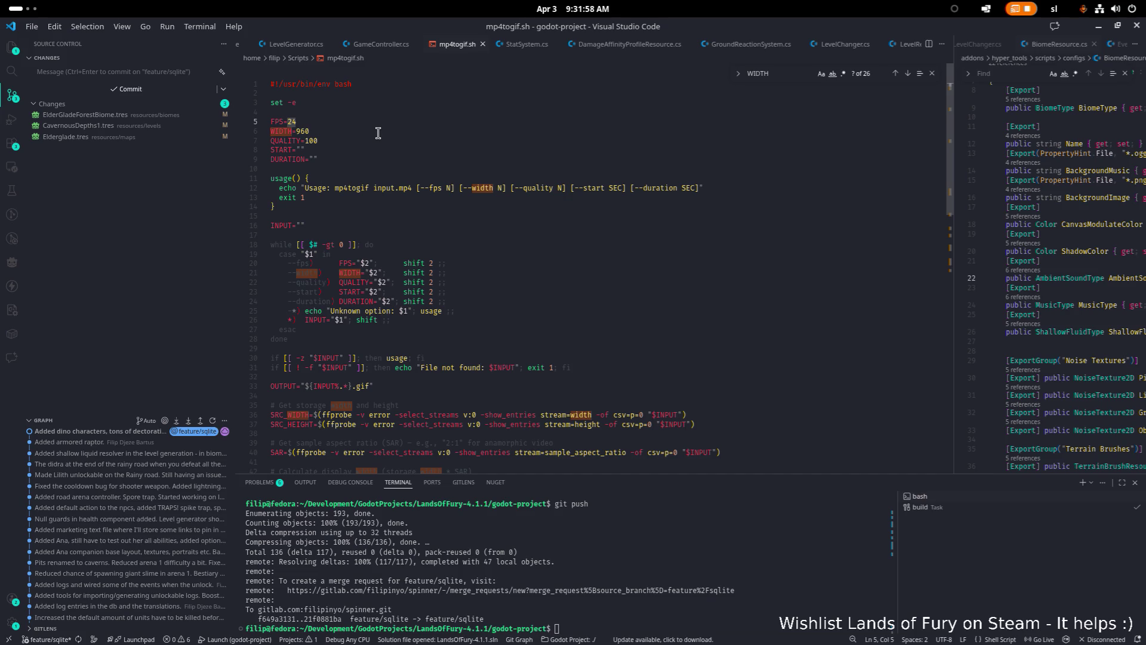
- Lower FPS to 15, then switch back to the Trimmed folder in Files
key(Right)
key(shift+End)
text(15)
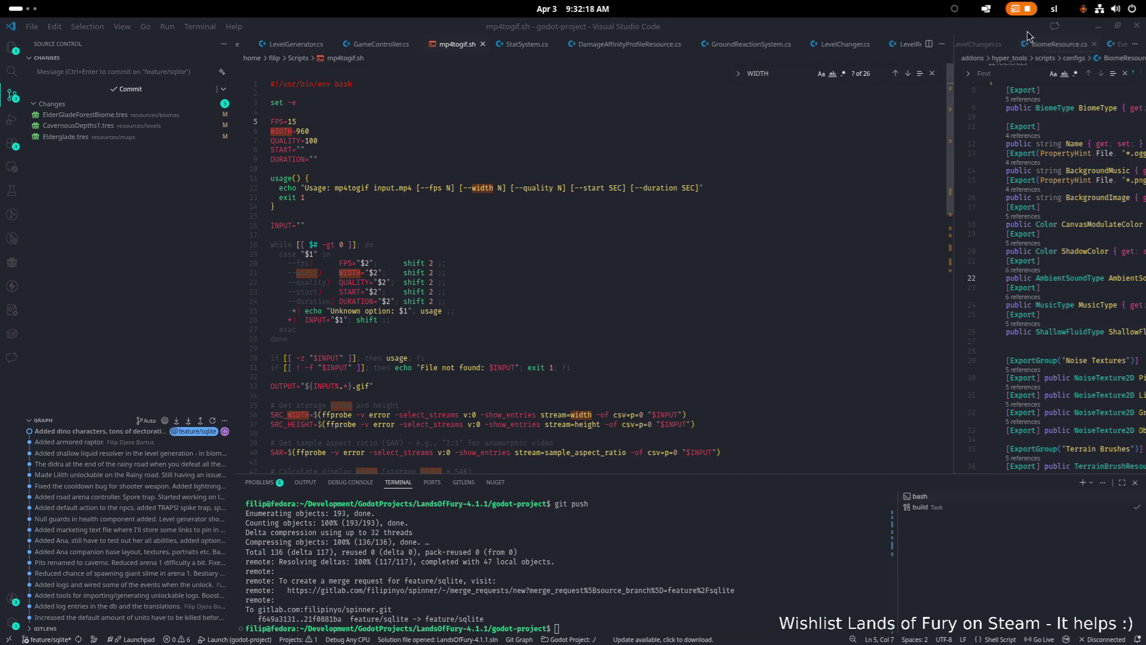
click(1097, 27)
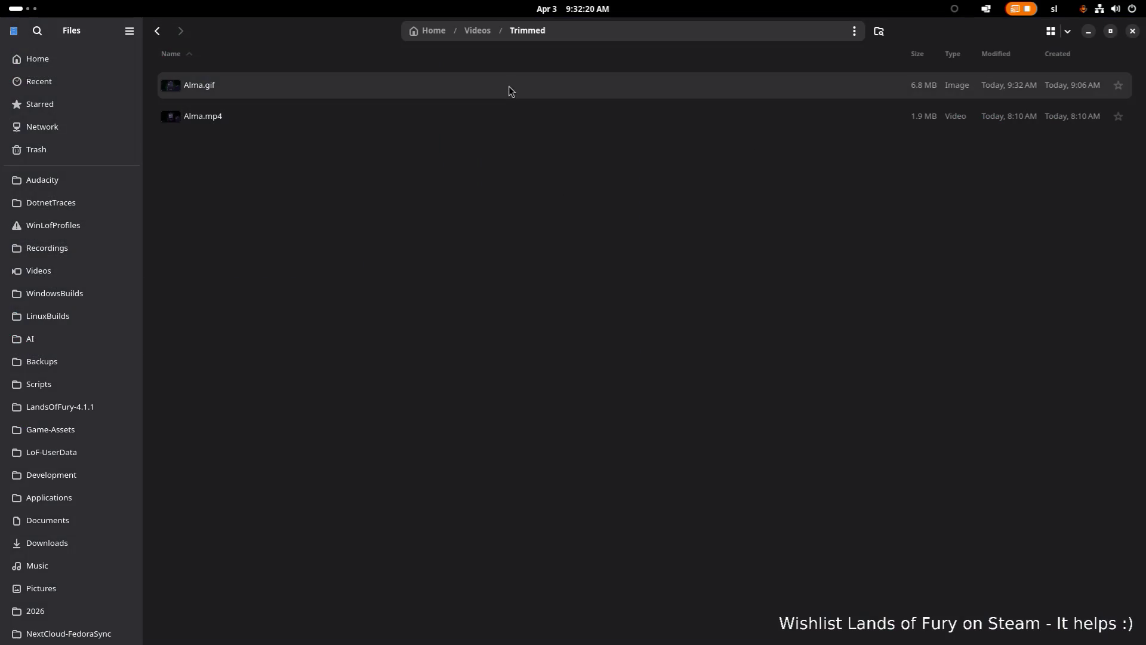
double_click(512, 84)
click(823, 170)
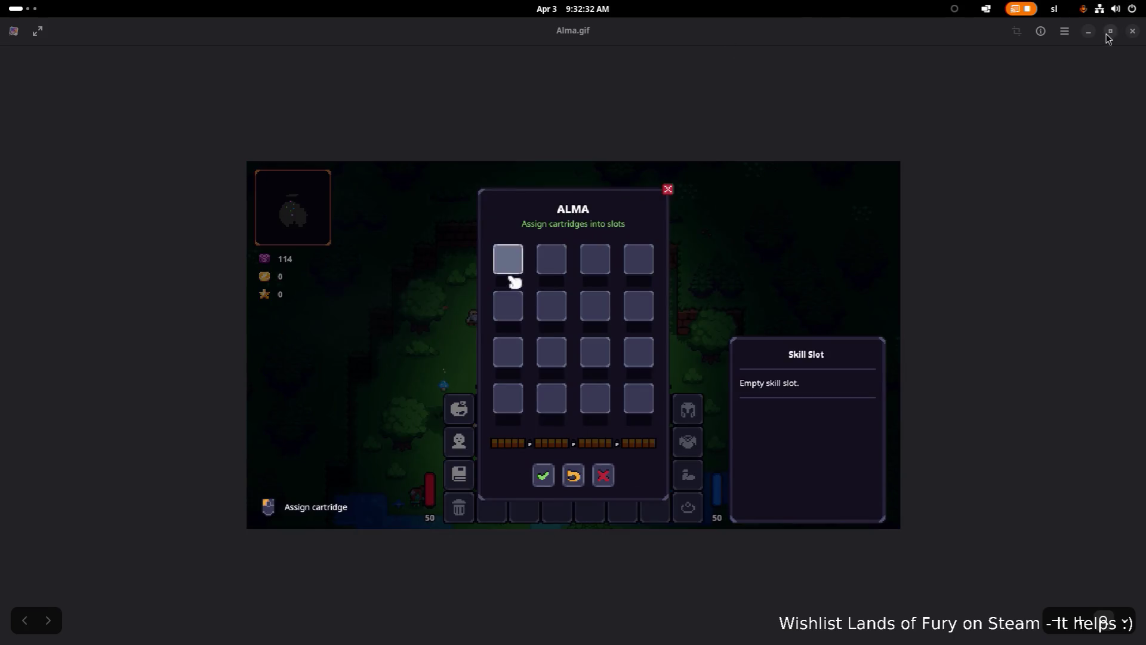
click(1132, 31)
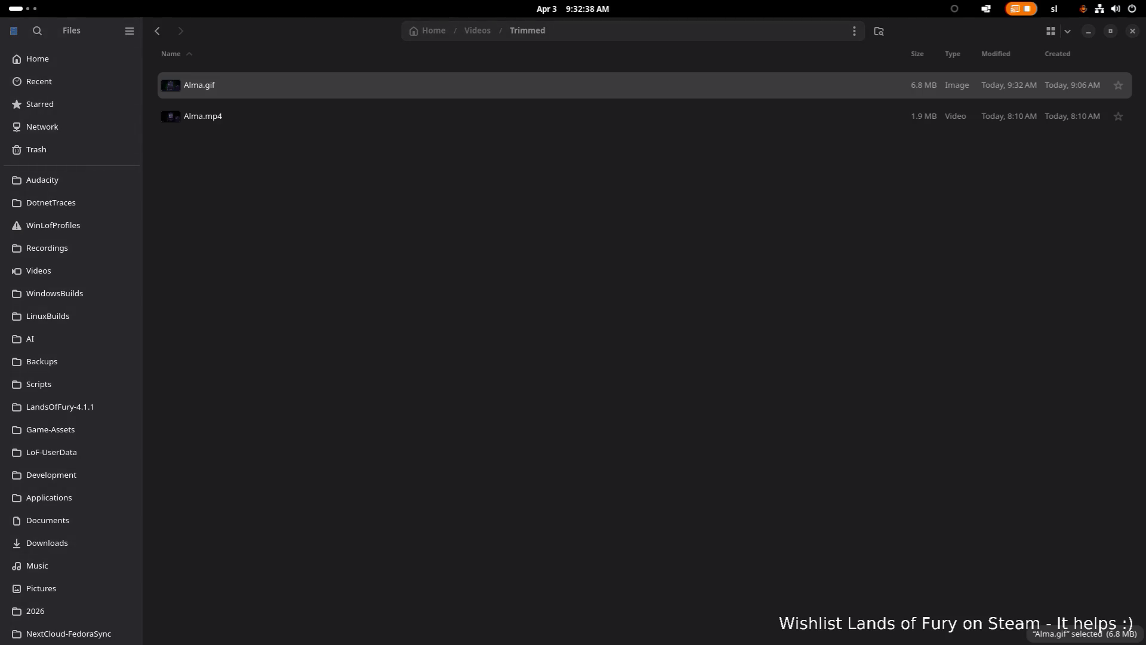
click(245, 97)
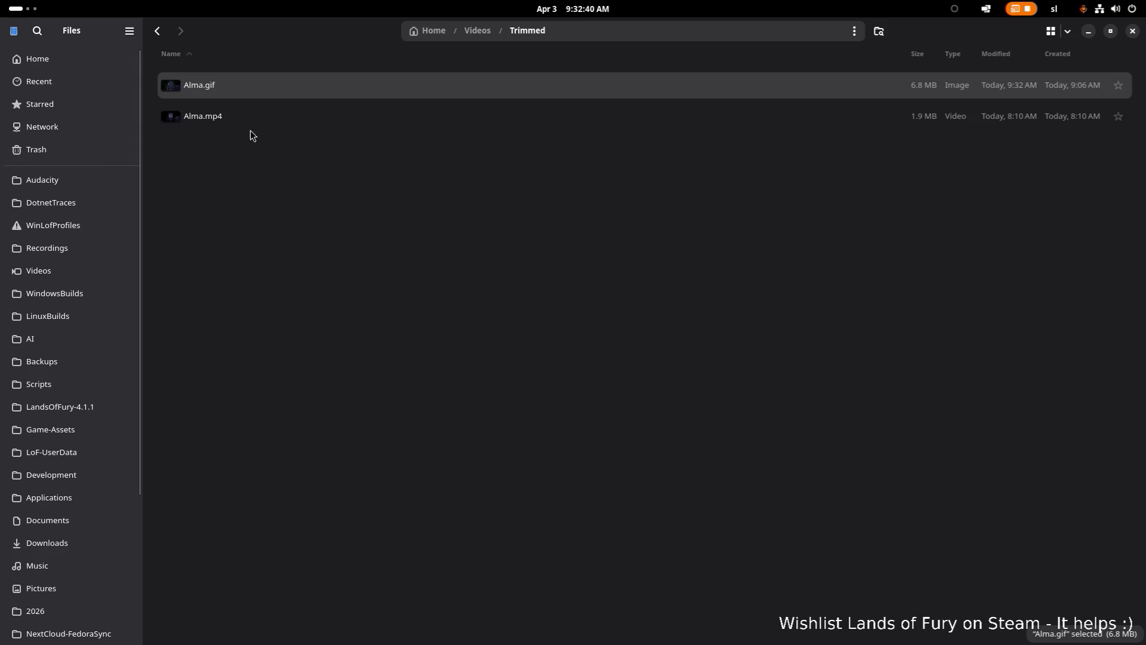
- Open Alma.gif in Brave to watch the animation, then return to GNOME Files
right_click(292, 88)
click(349, 120)
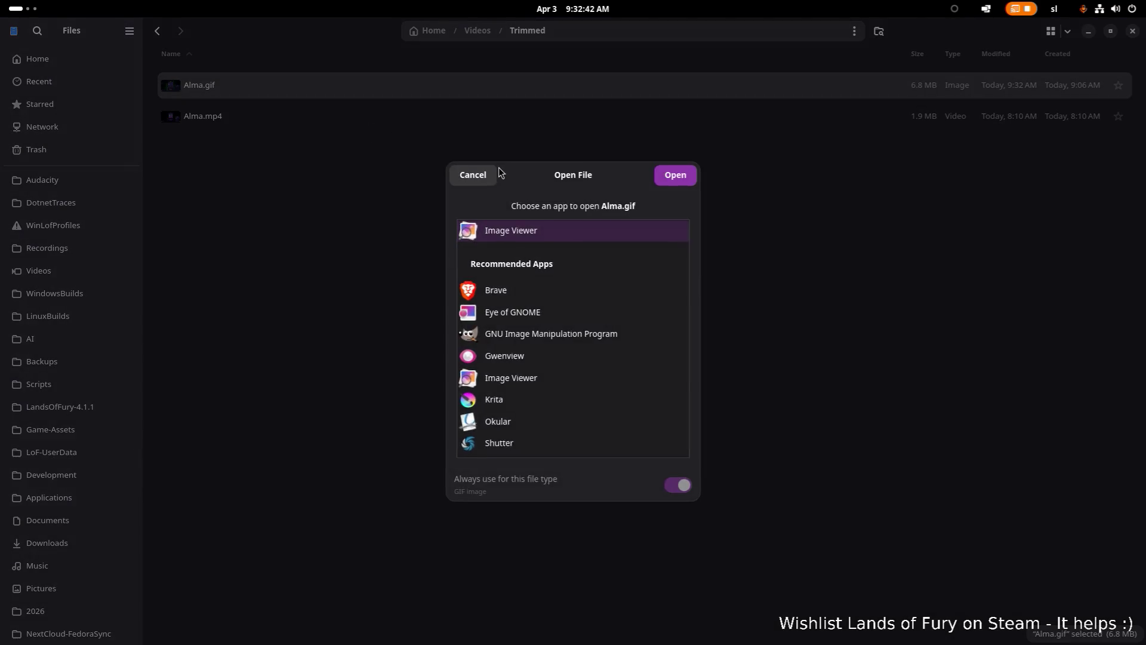
double_click(488, 292)
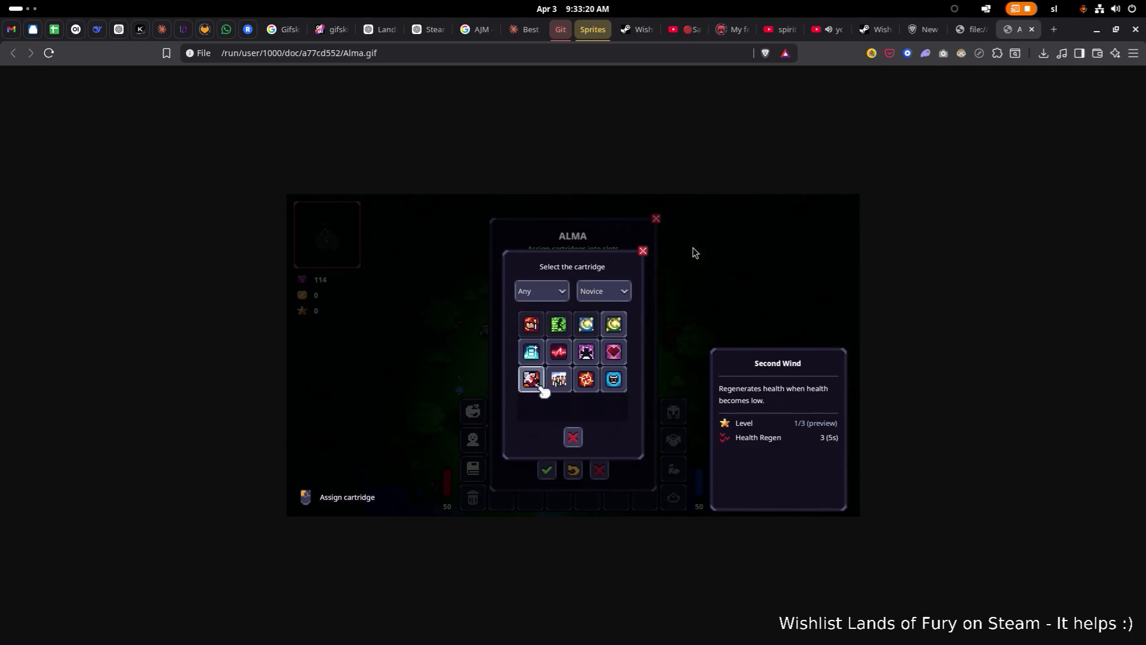
key(alt+Tab)
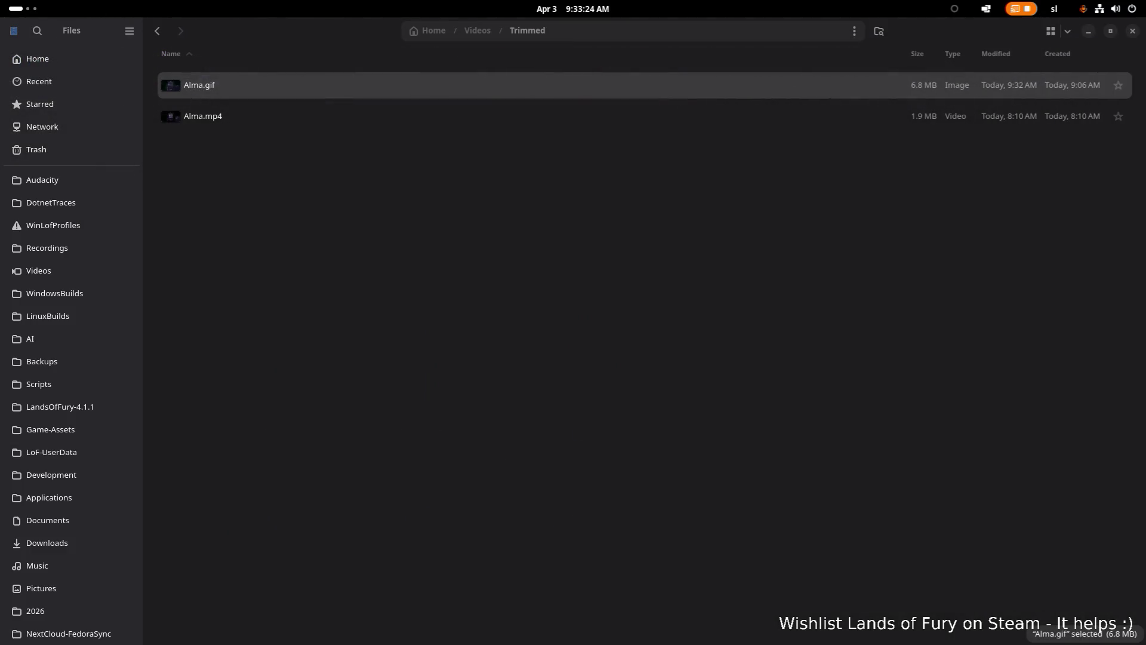
- Clear the file selection and switch to mp4togif.sh in Visual Studio Code
click(510, 241)
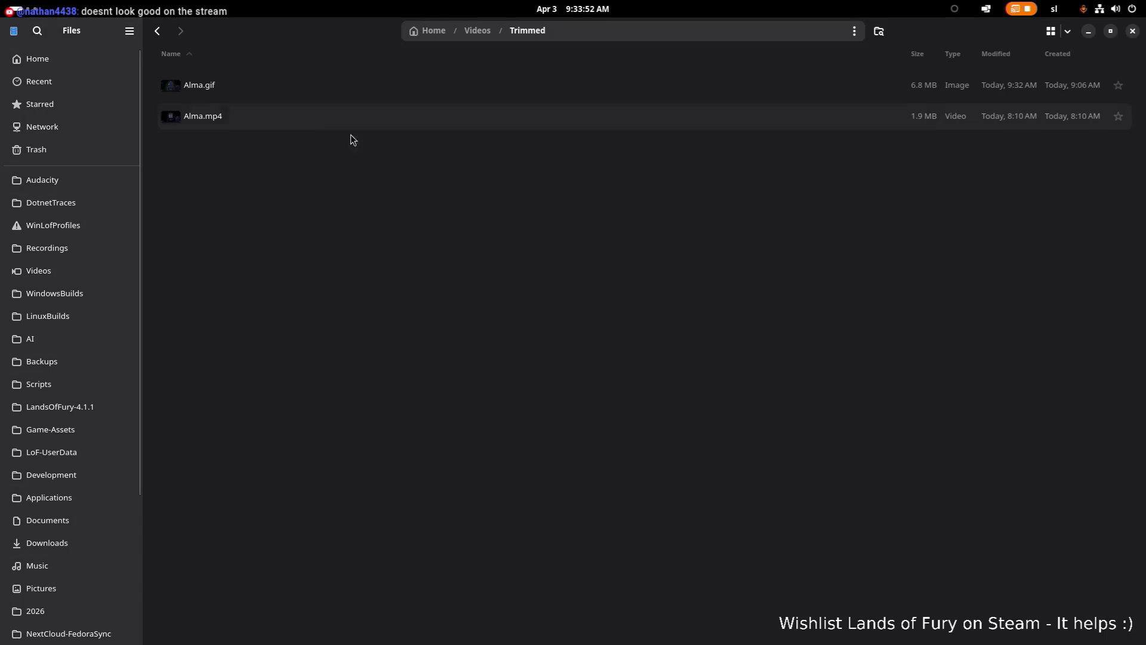
key(alt+Tab)
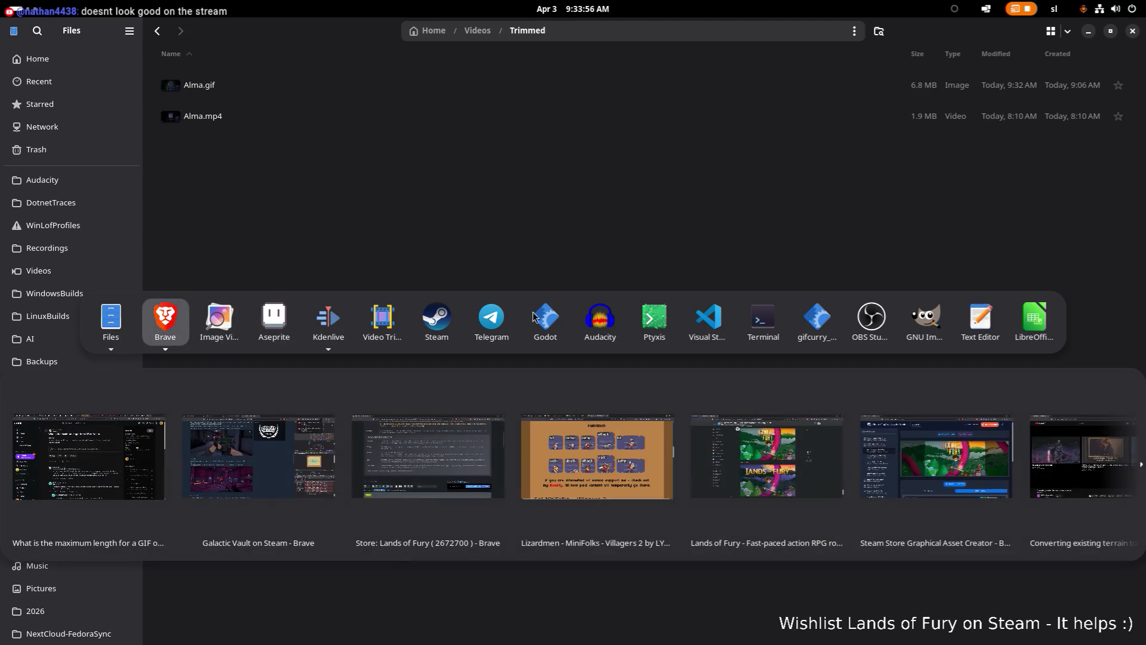
click(720, 322)
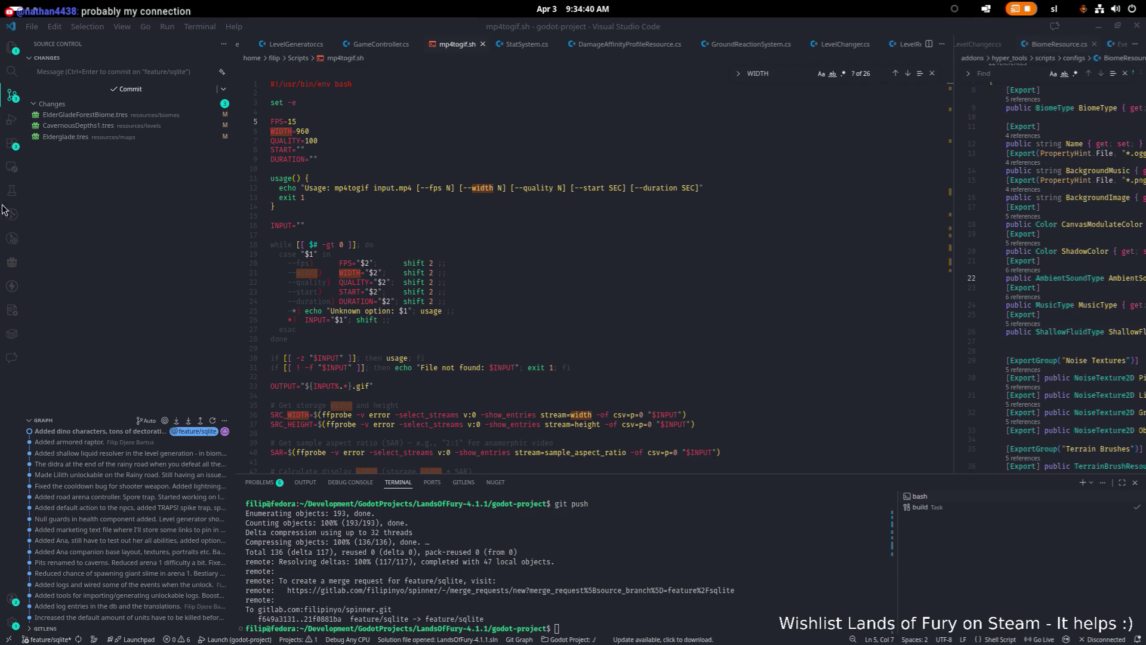
click(500, 173)
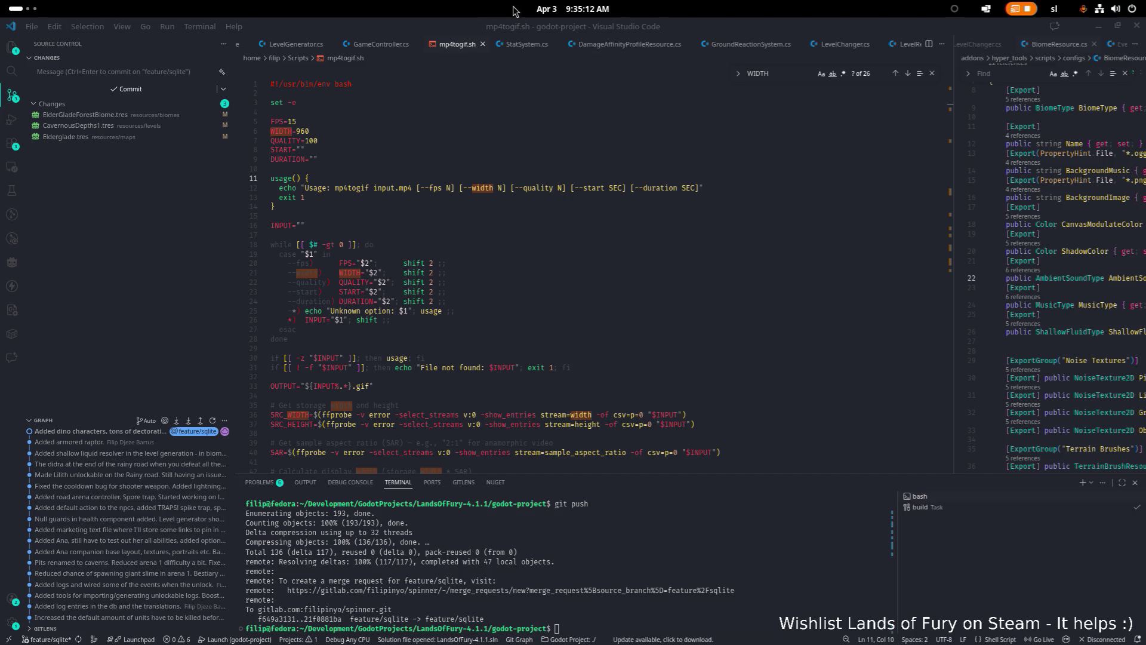
key(alt+Tab)
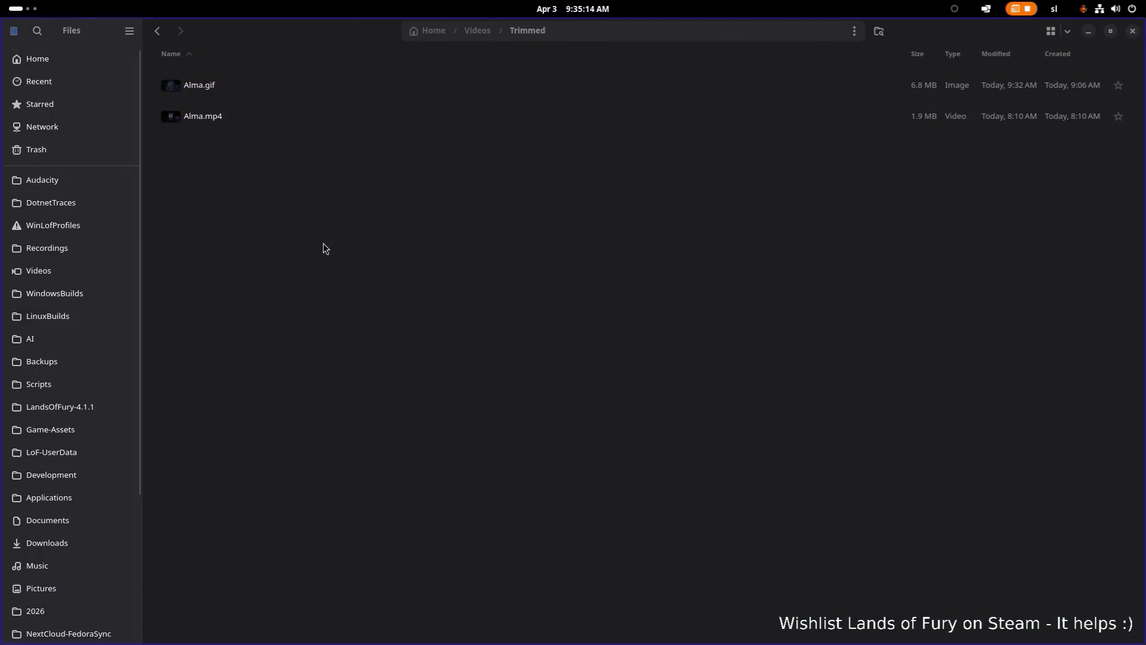
- In Downloads, find the WebM clips and play the 2.2 MB one
click(69, 541)
scroll(307, 298, down, 15)
scroll(305, 301, up, 15)
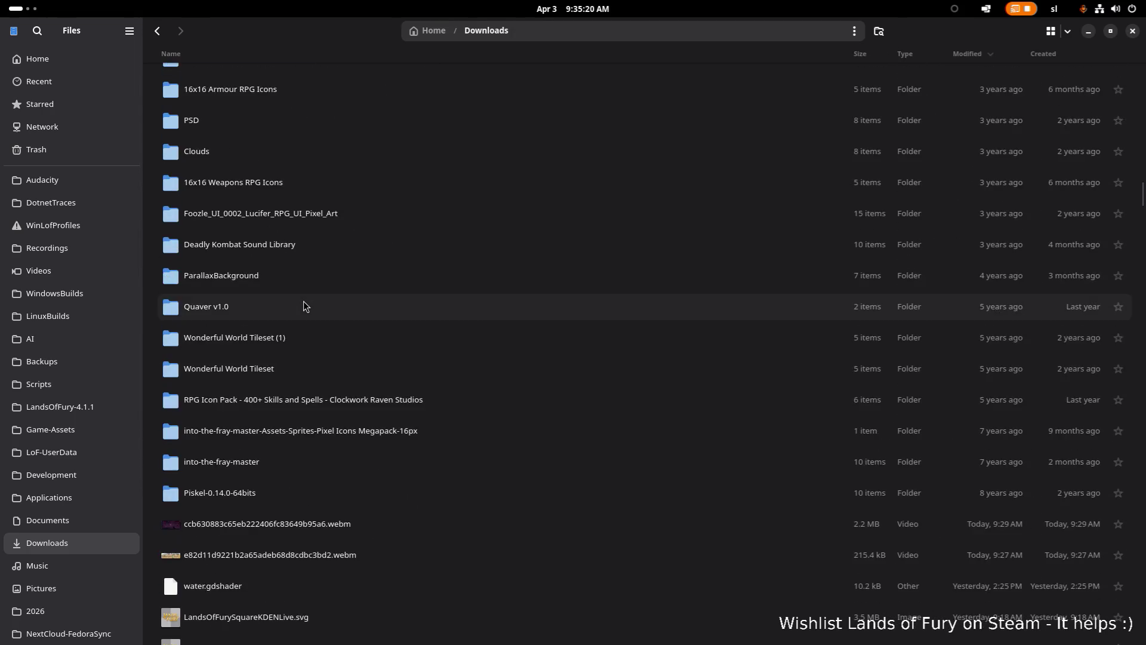
scroll(303, 306, down, 5)
click(286, 336)
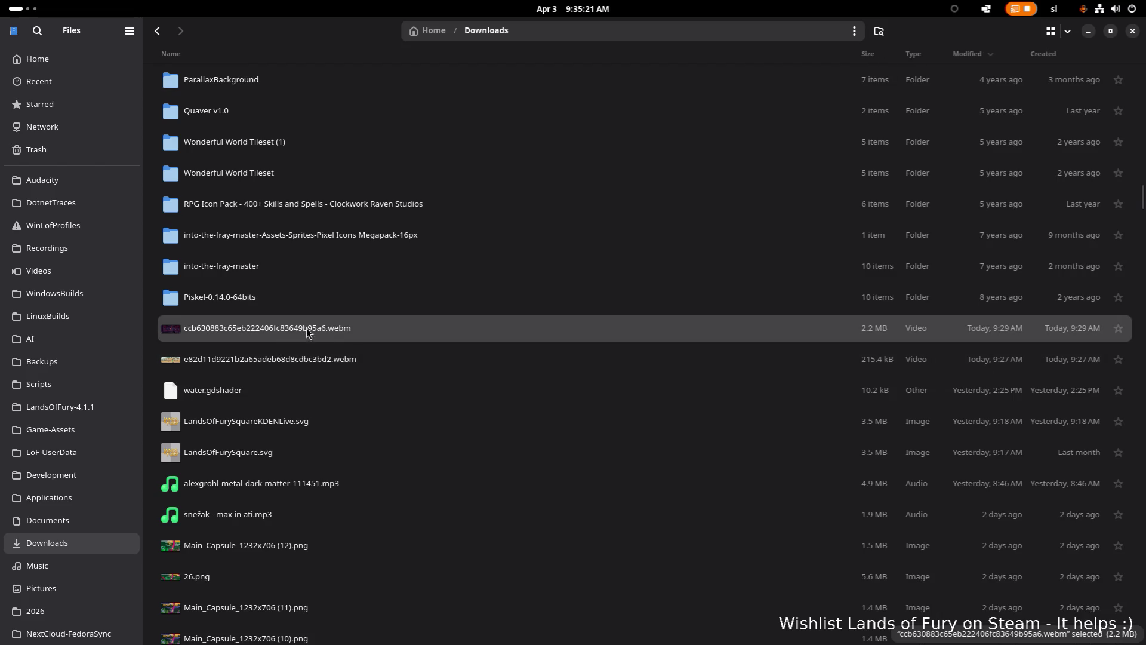
click(313, 353)
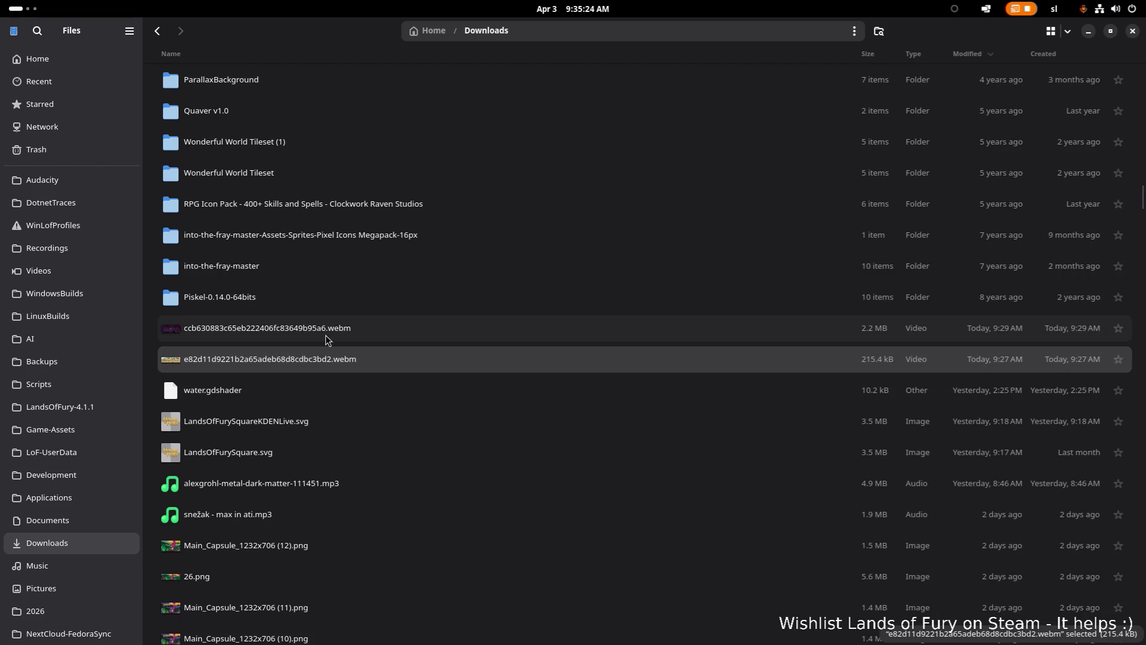
click(326, 336)
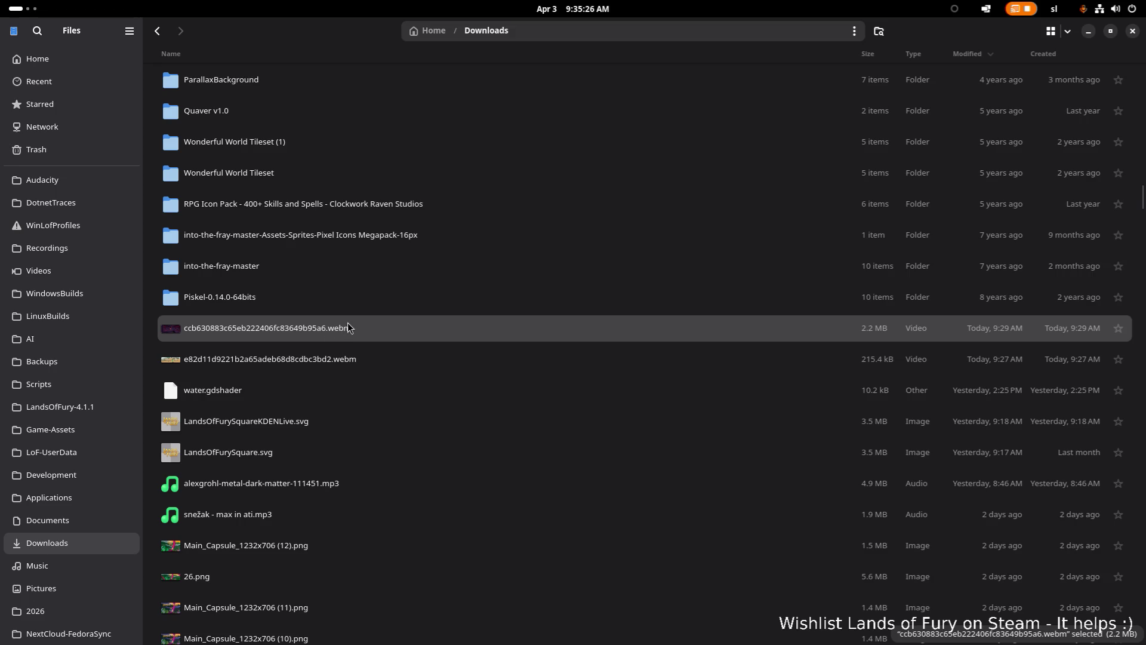
double_click(348, 326)
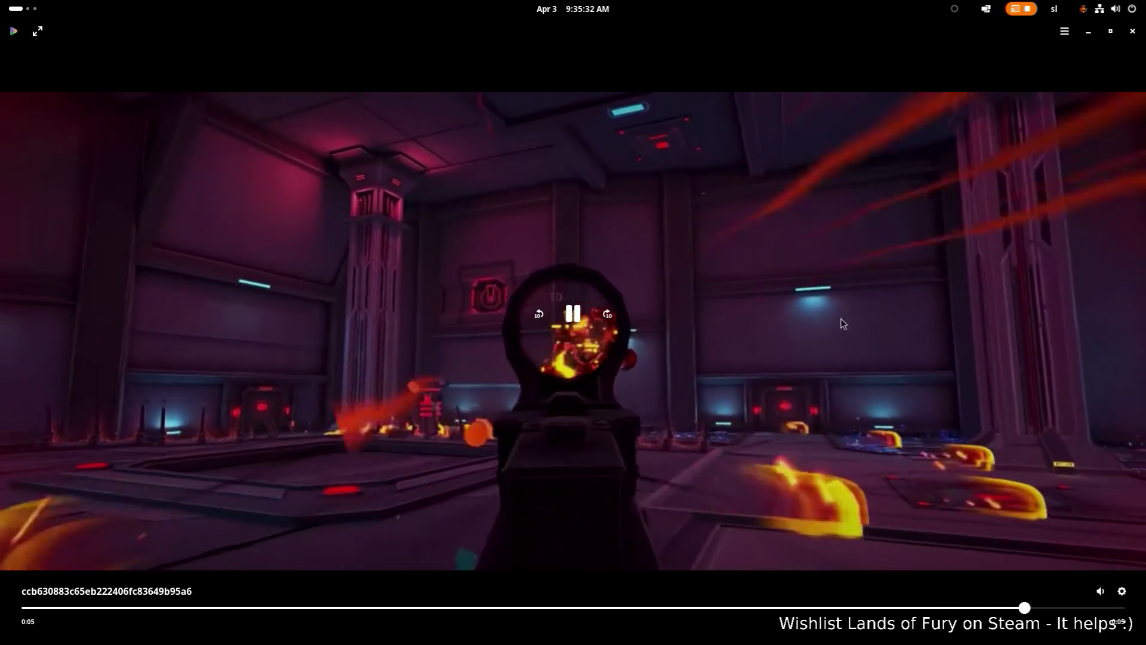
- Close the player, switch to Kdenlive's render dialog, and select the 'gif' Presets filter text
click(1132, 31)
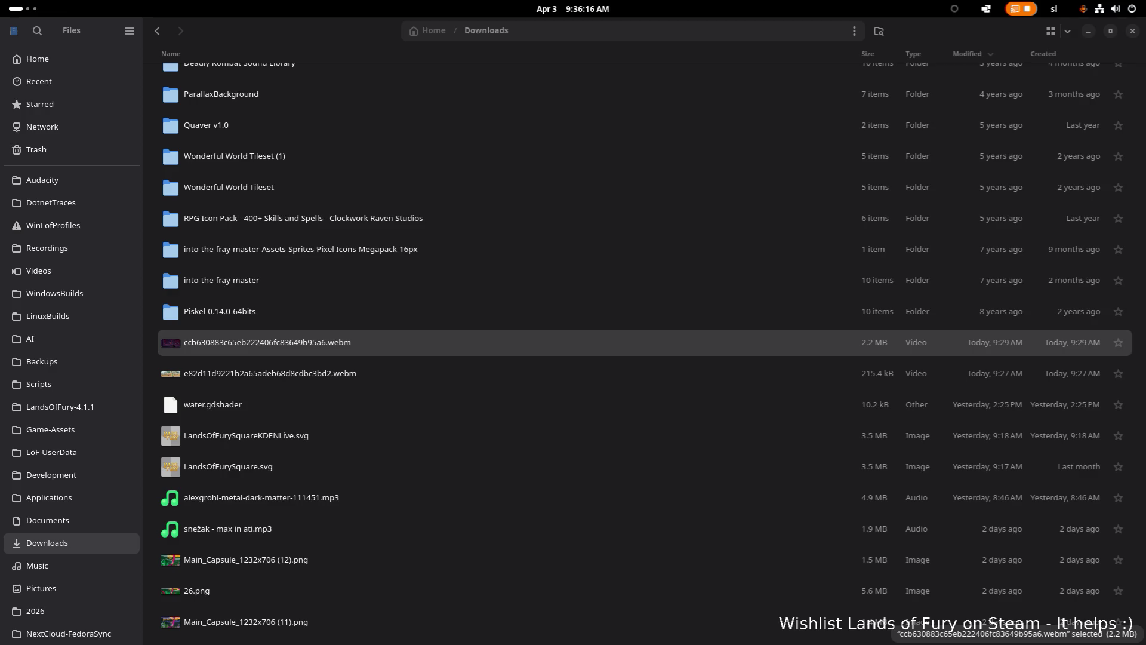
scroll(310, 269, up, 1)
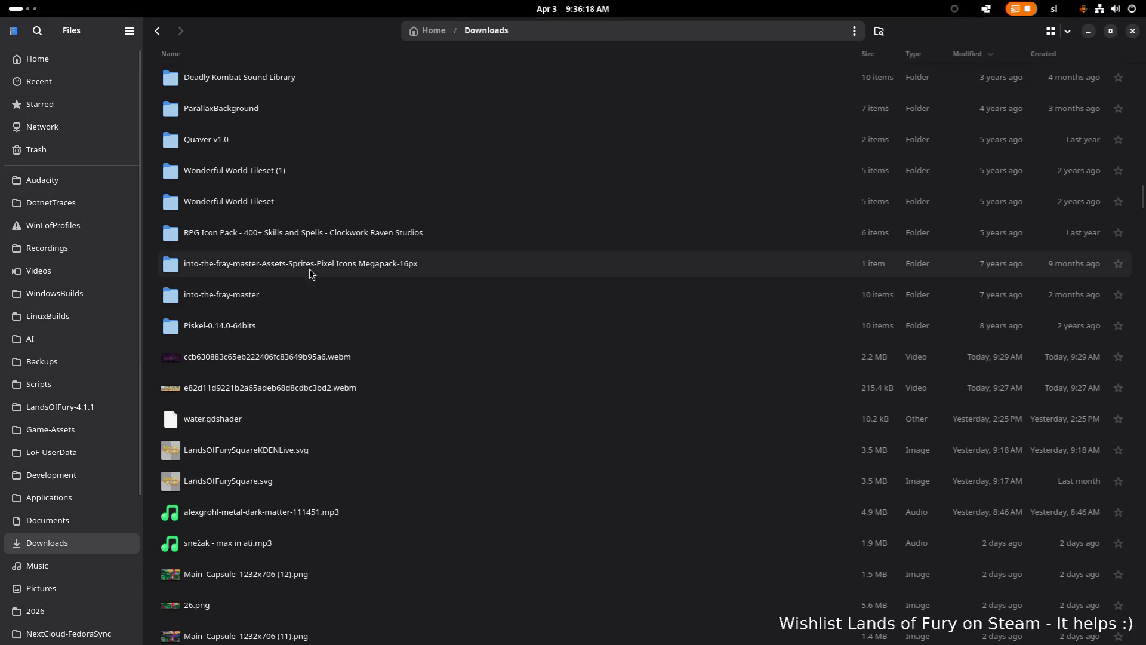
key(alt+Tab)
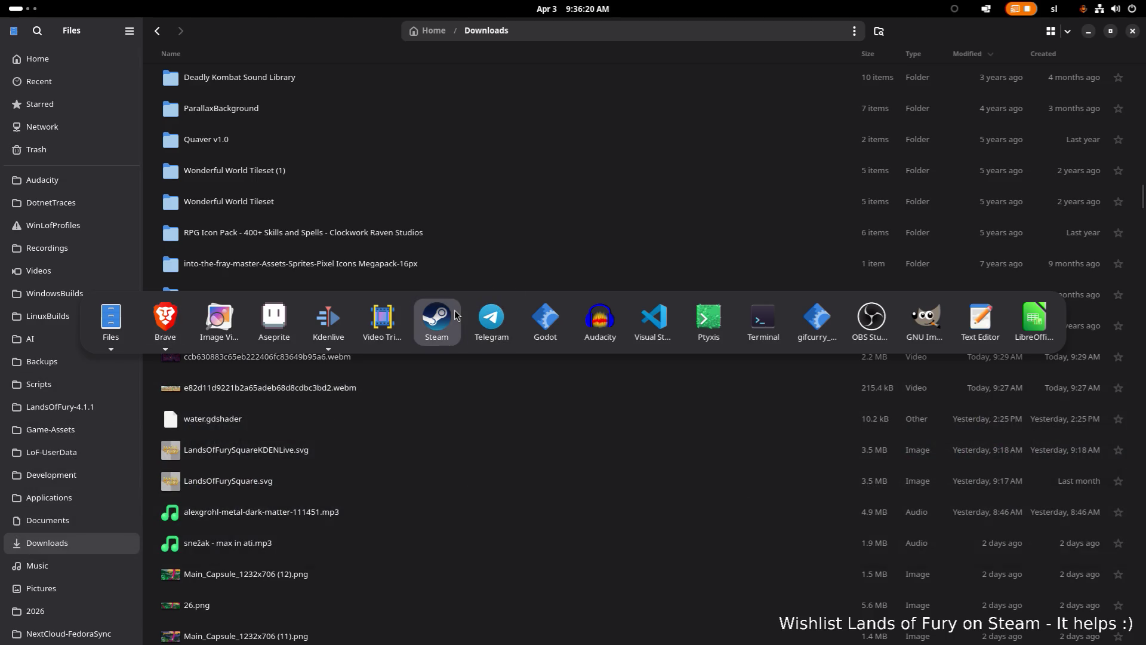
click(328, 319)
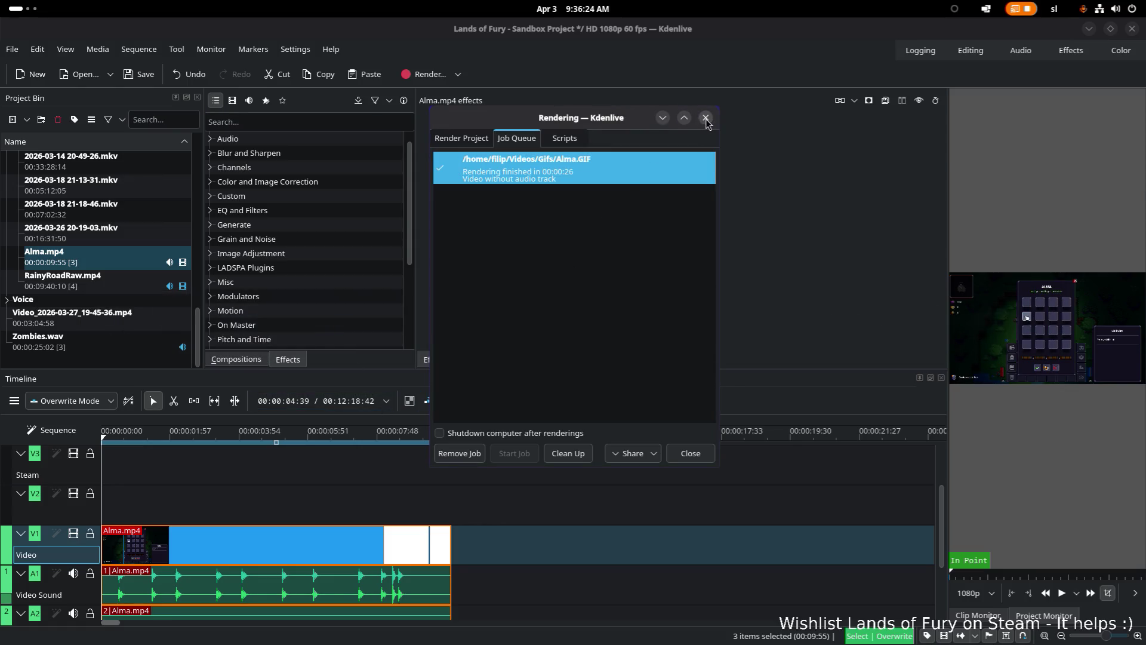
click(463, 139)
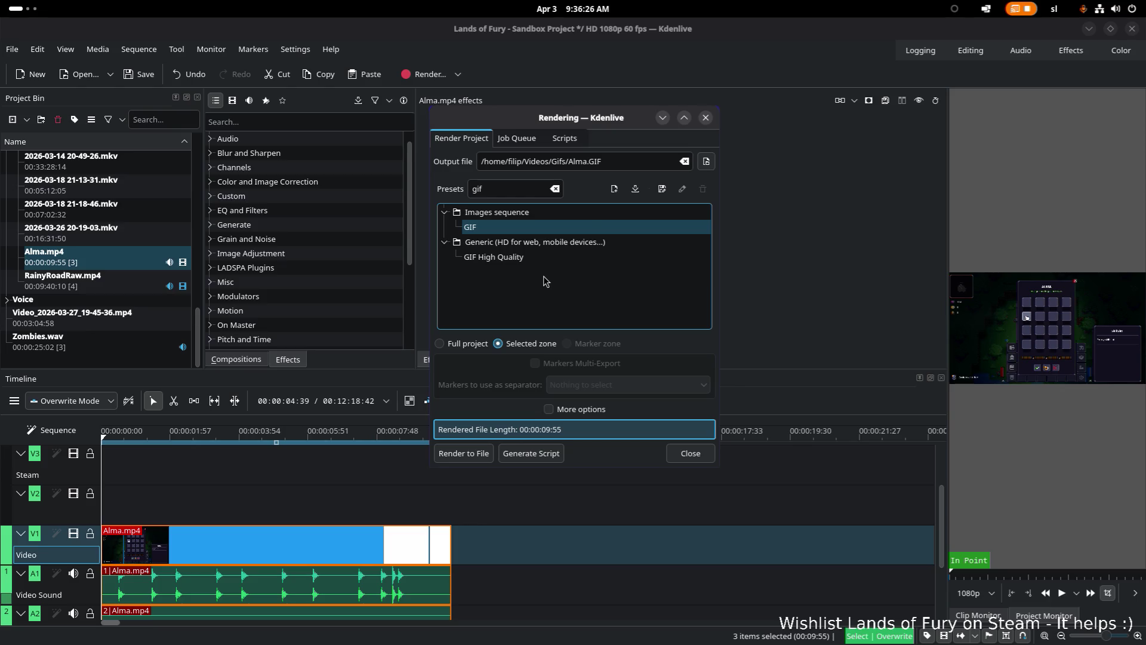
click(508, 188)
key(ctrl+a)
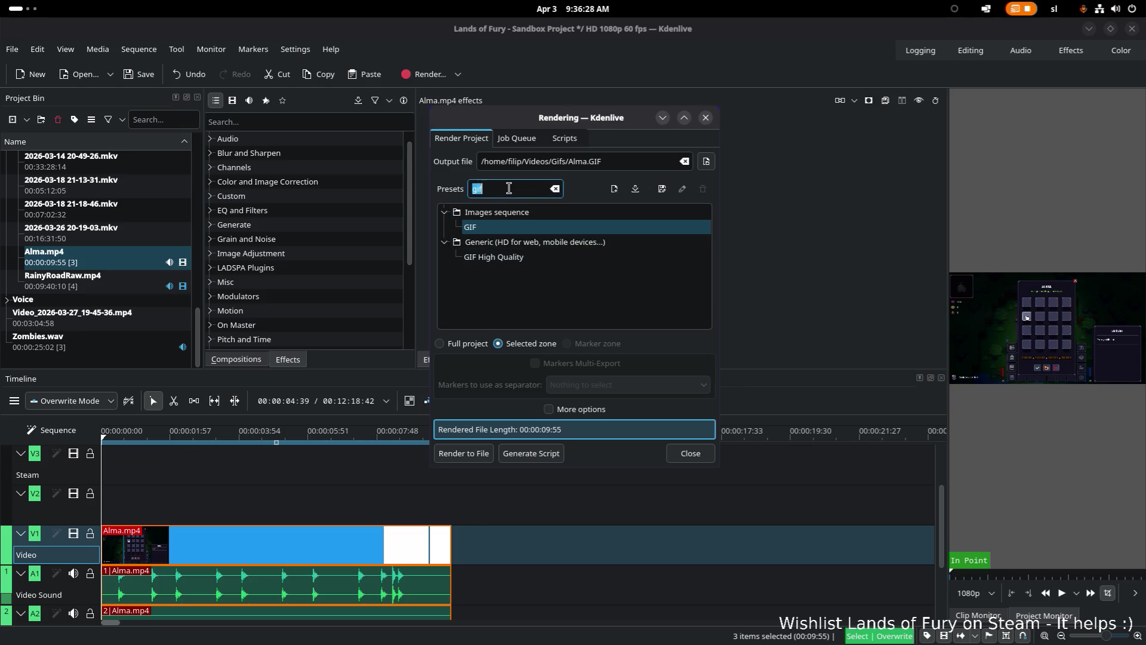
- Filter presets by 'webm', pick WebM-VP9/Opus (libre), and render Alma.webm to file
text(webm)
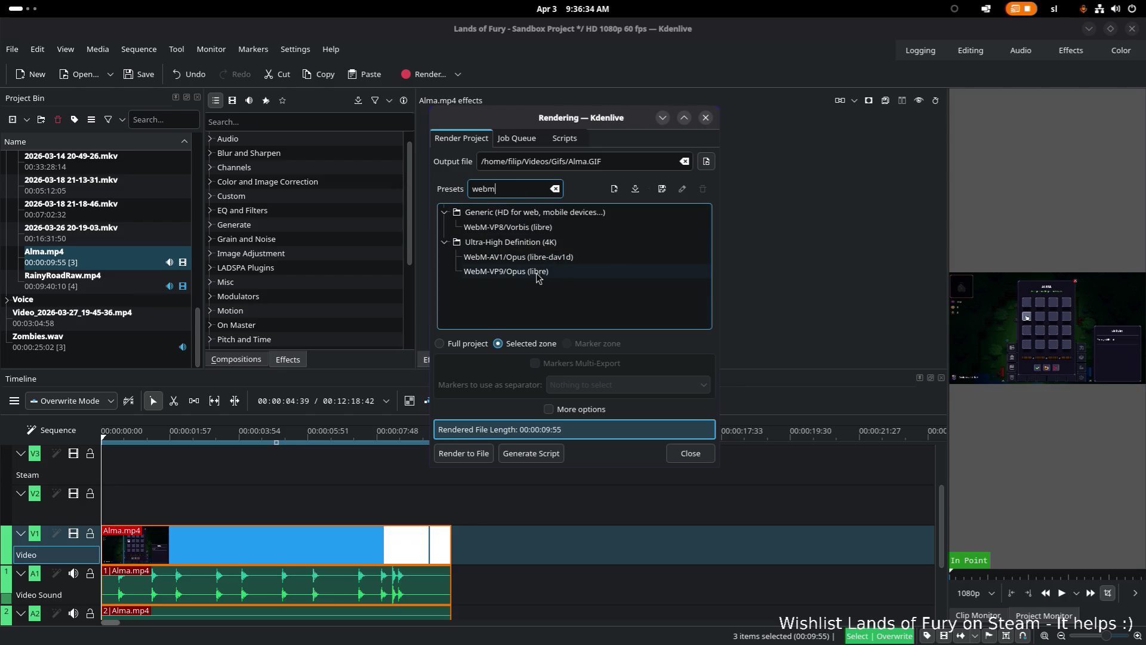
click(520, 230)
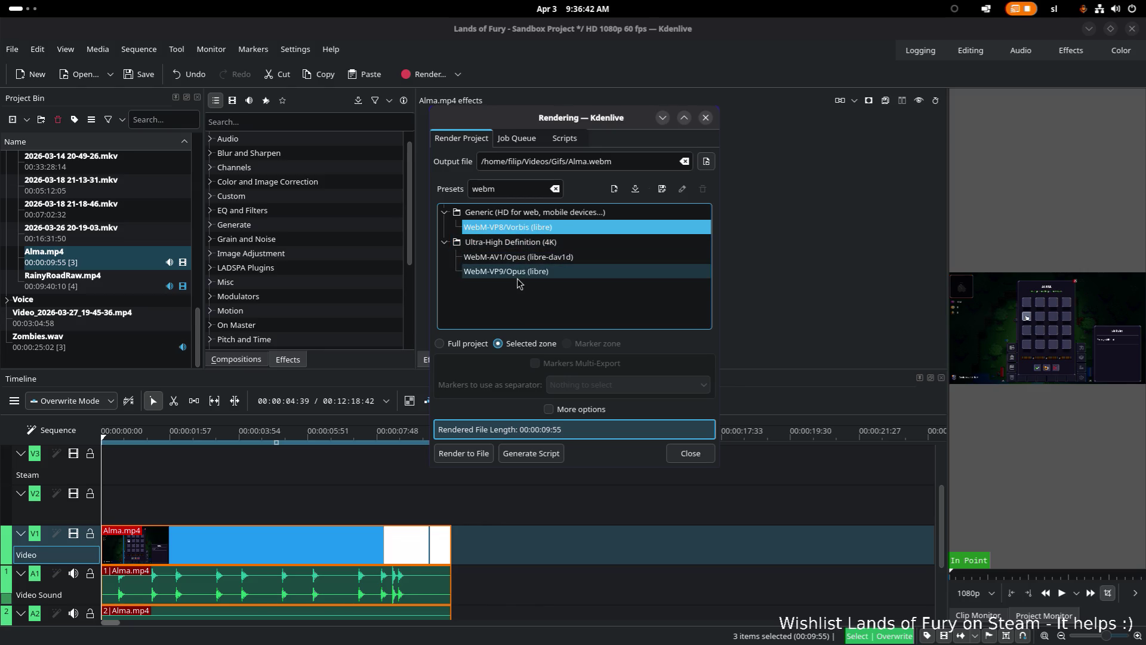
scroll(304, 239, up, 1)
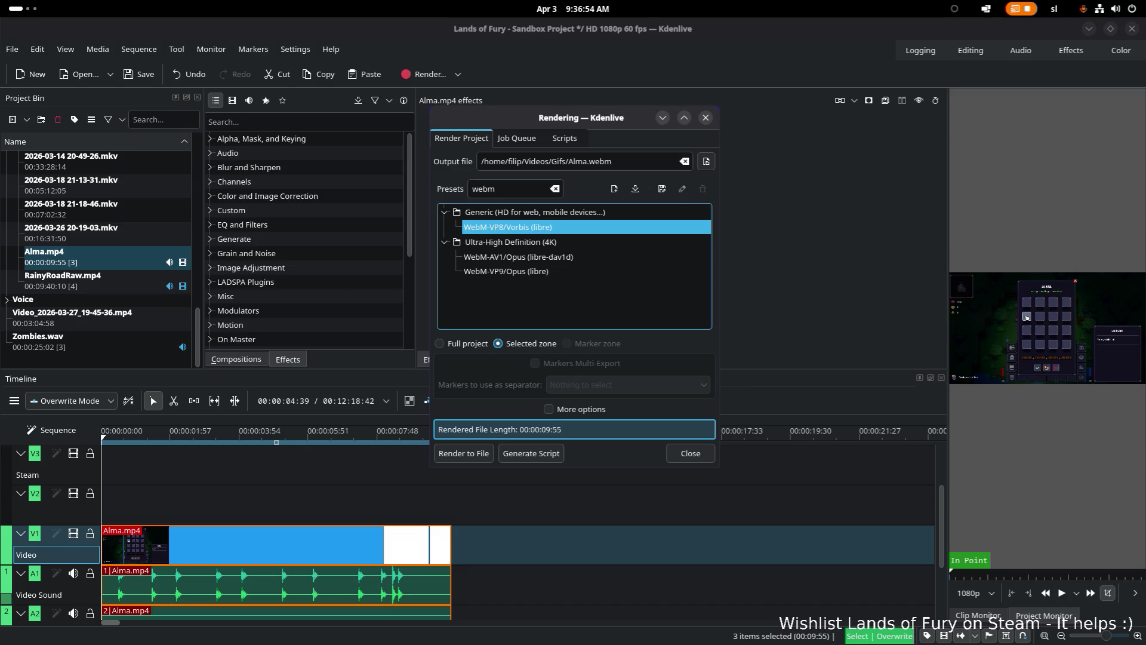
click(517, 276)
click(541, 261)
click(536, 273)
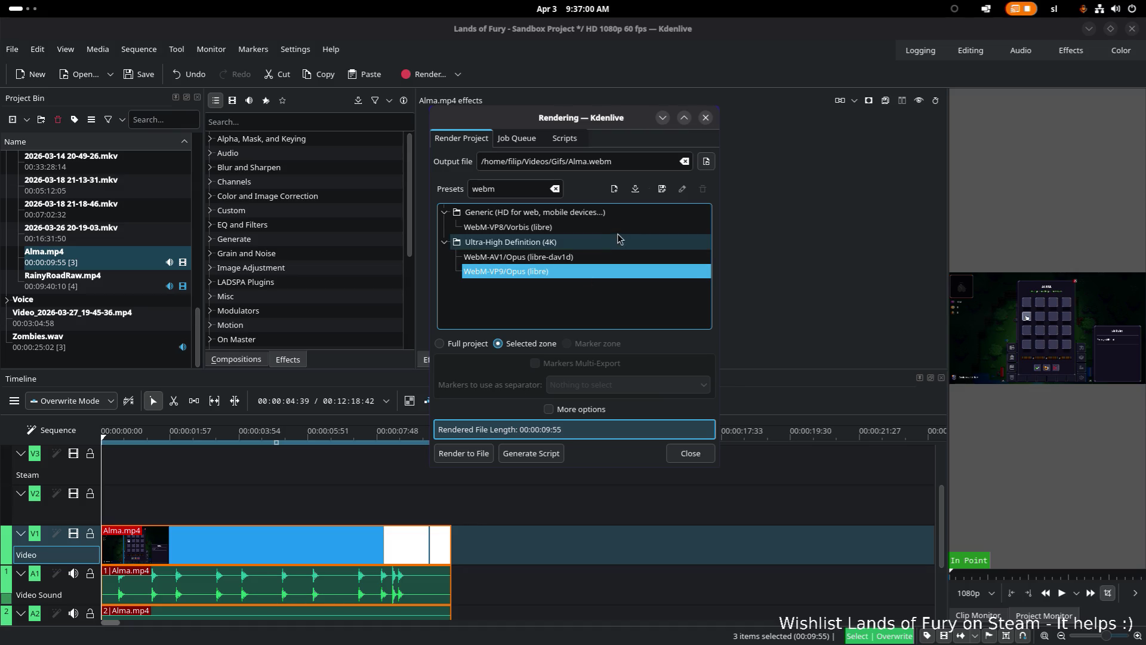
click(459, 453)
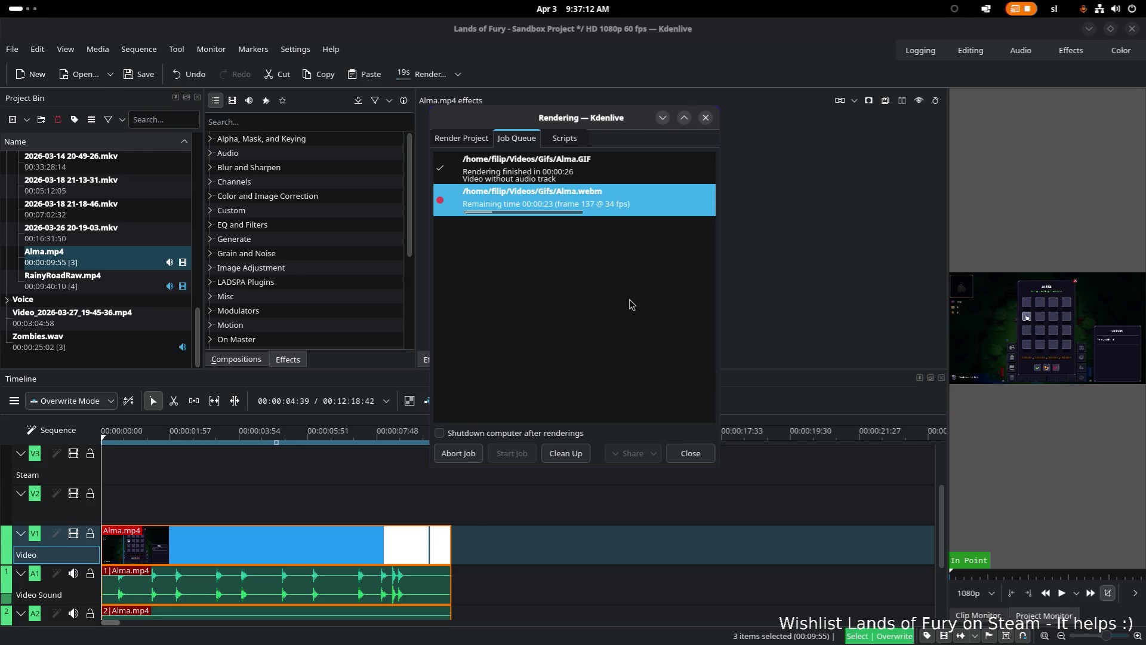
key(super)
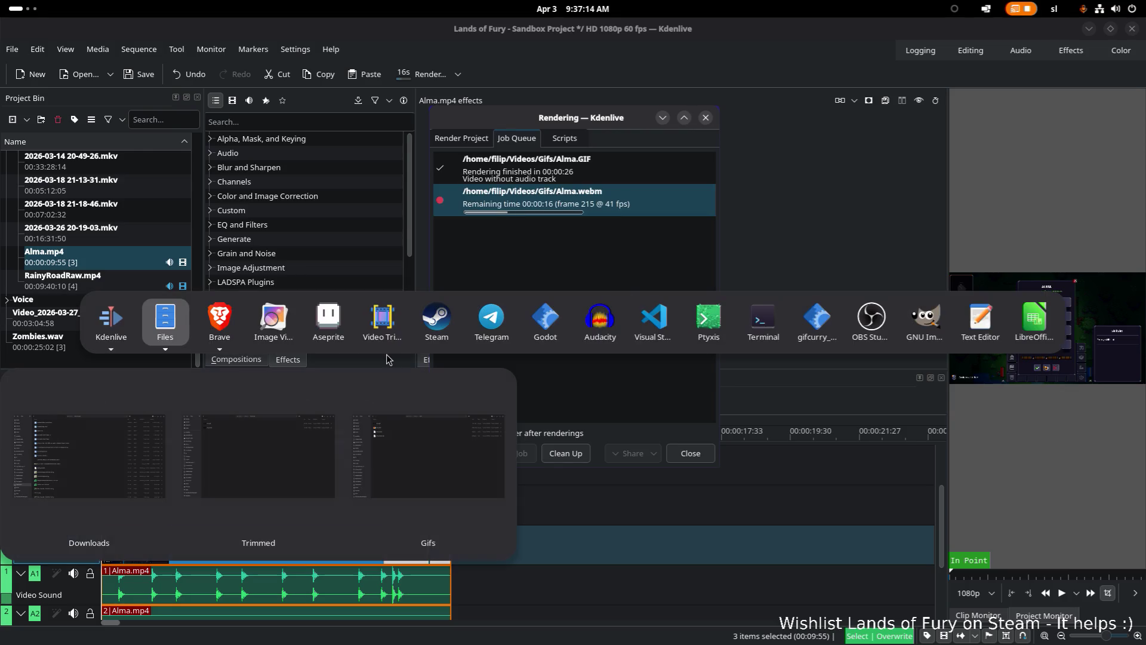
- In Files, open Videos > Gifs and select Alma.webm, comparing its size with Alma.GIF
click(163, 333)
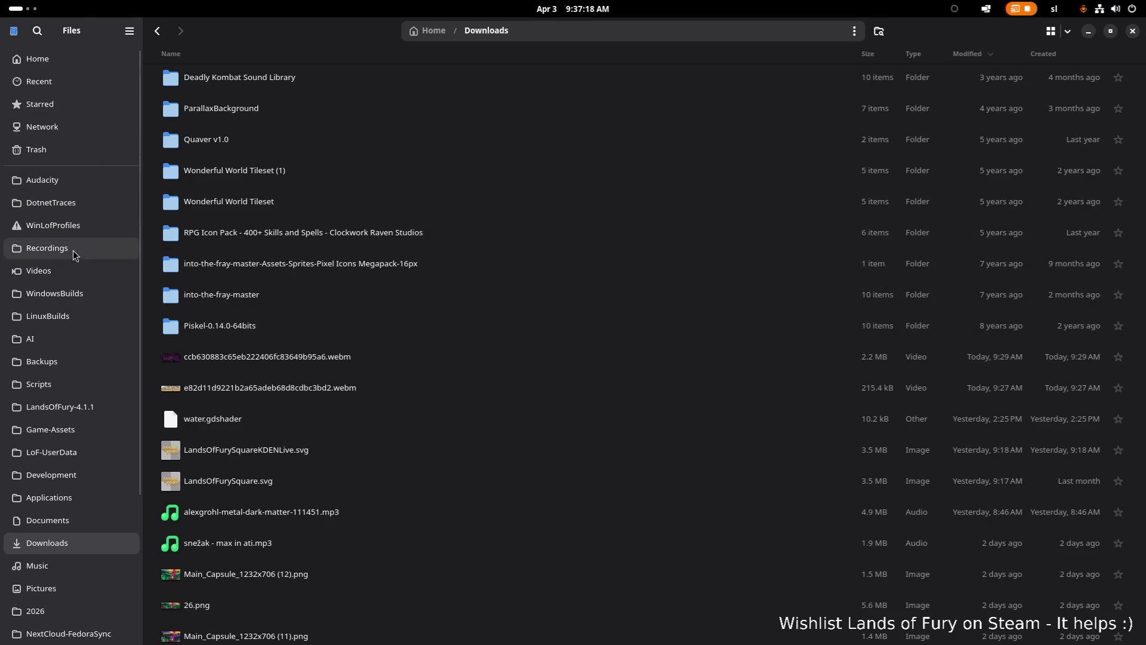
click(59, 270)
double_click(270, 94)
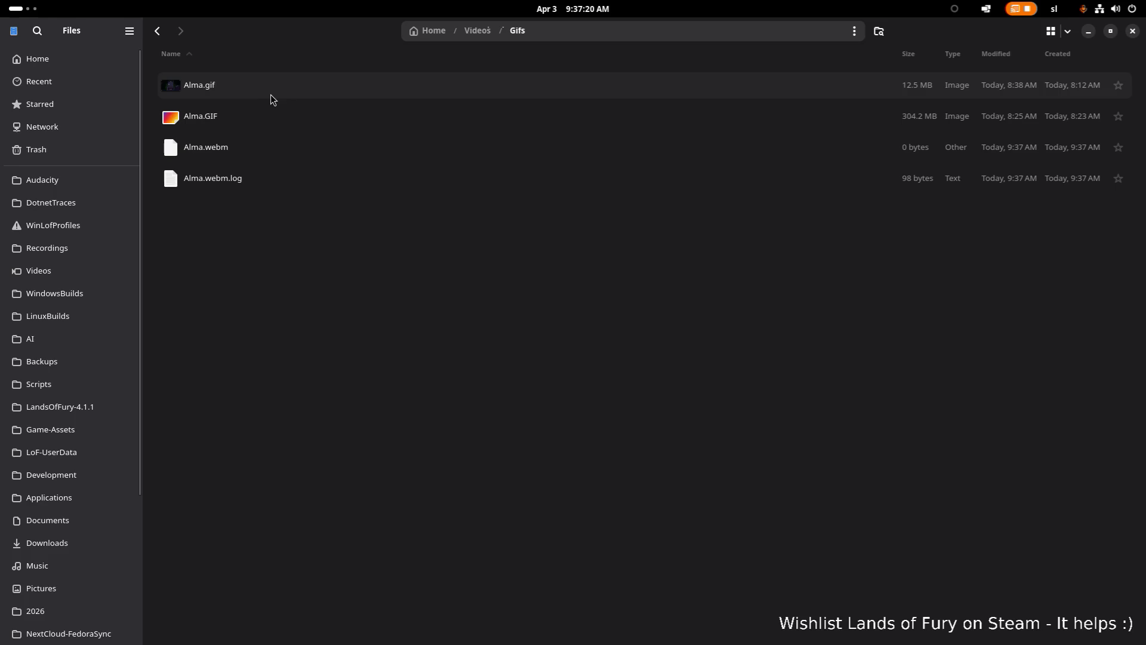
click(375, 149)
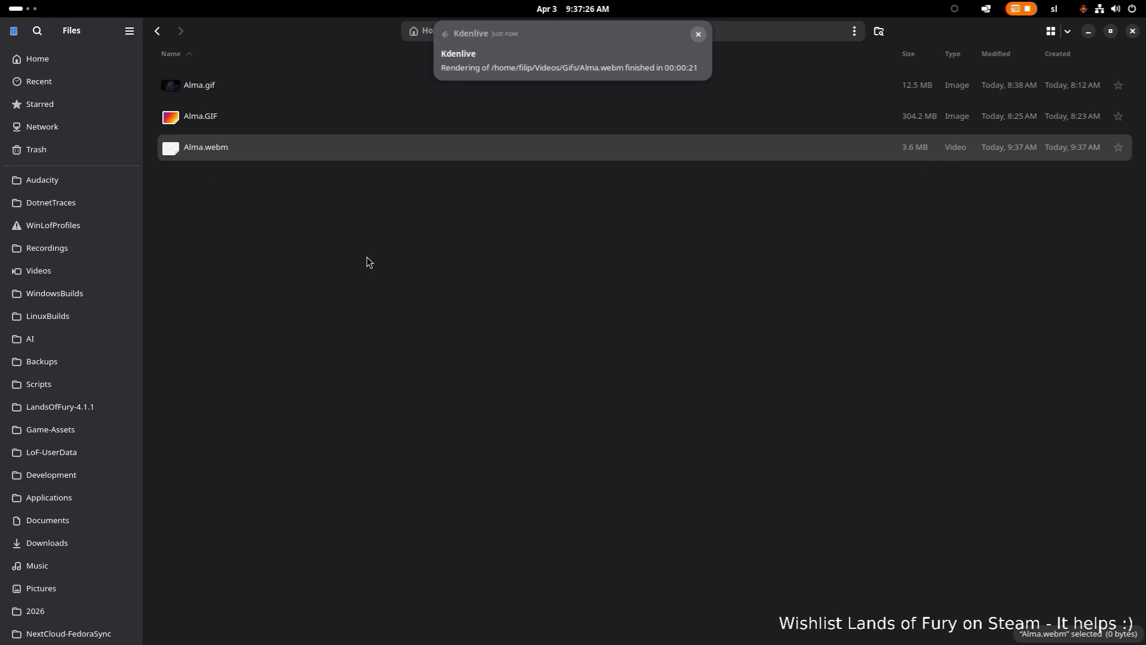
click(344, 115)
click(335, 149)
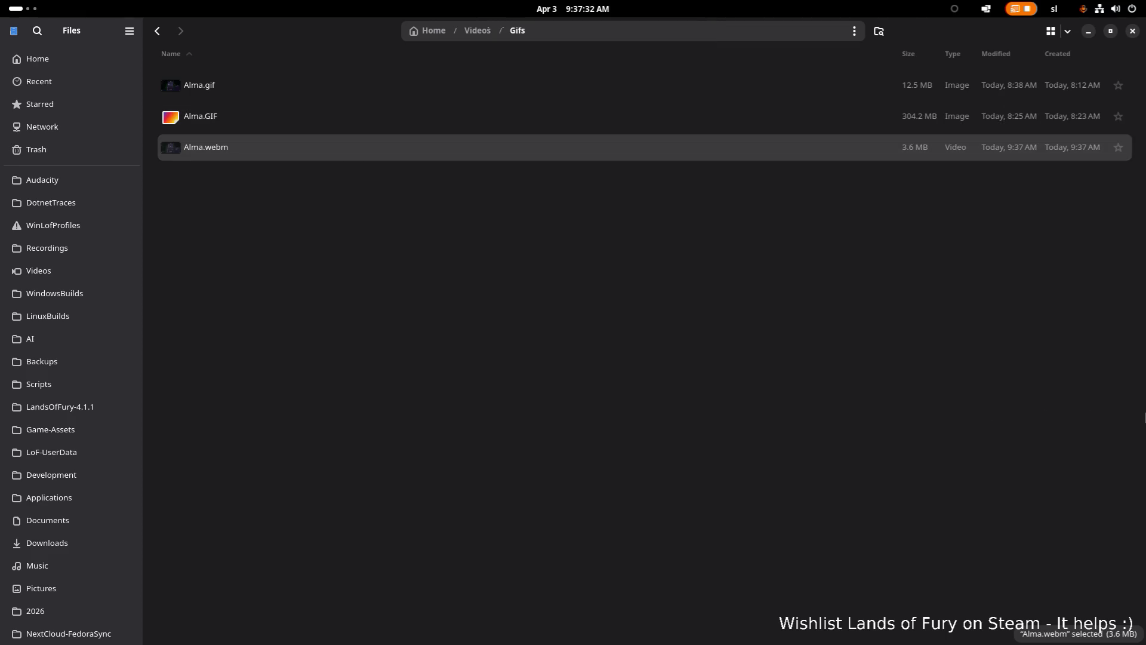
- Play Alma.webm, then pause it, leave fullscreen and close the player
key(Return)
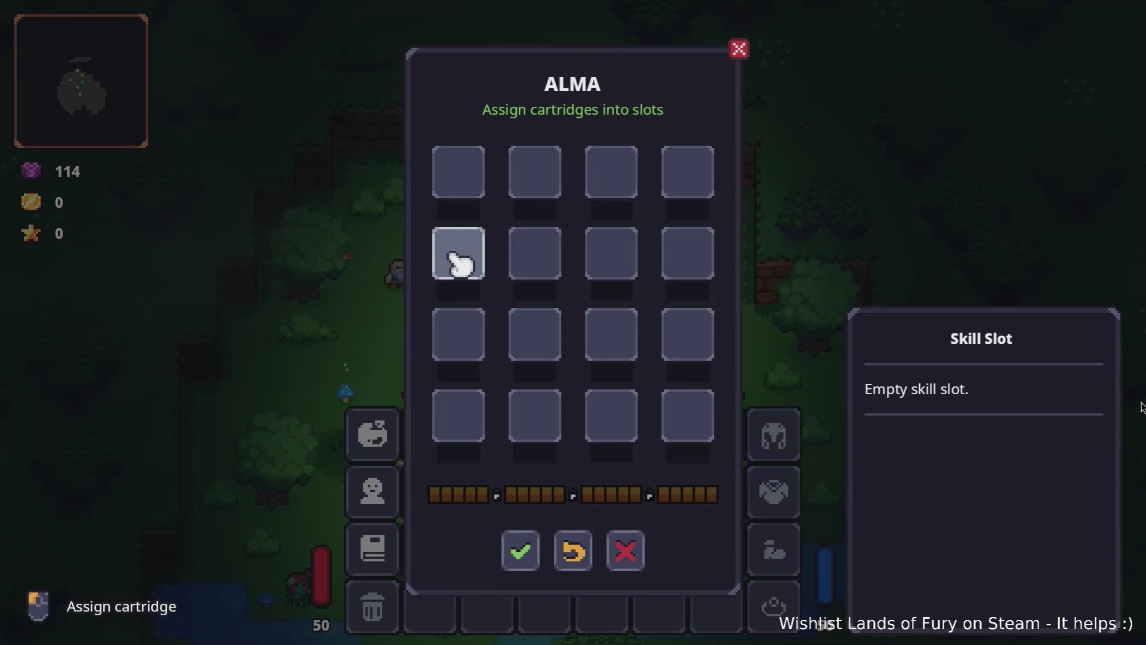
click(939, 148)
key(Escape)
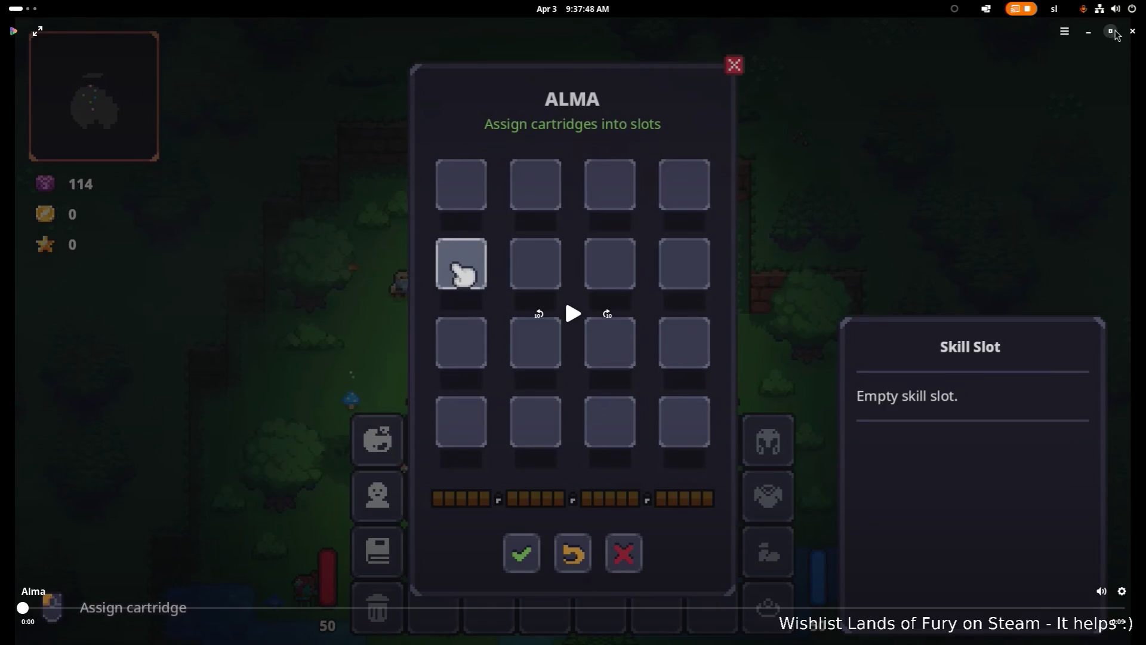
click(1111, 32)
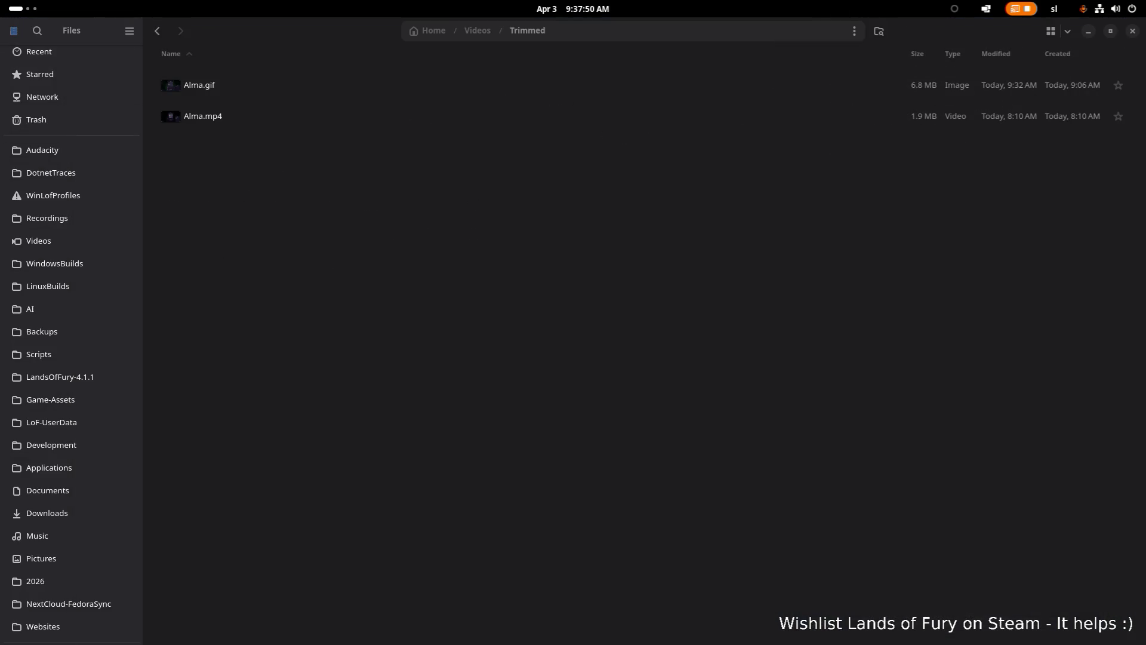
key(alt+Tab)
key(Tab)
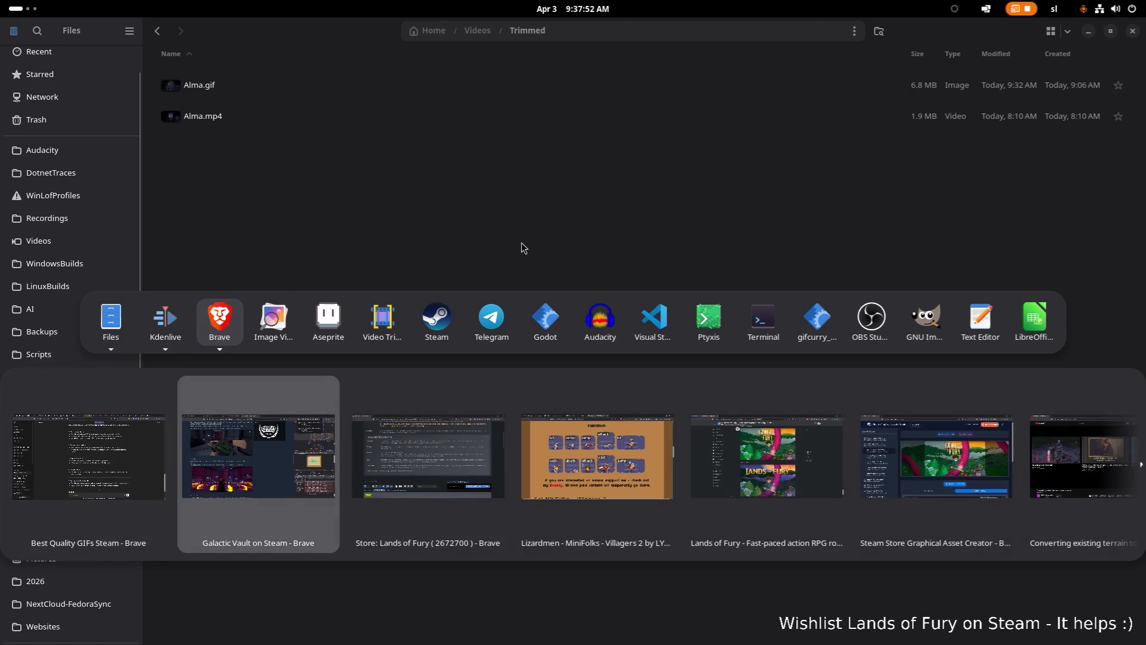
- Bring the Lands of Fury store page forward and open the asset file picker
key(Right)
scroll(493, 260, down, 5)
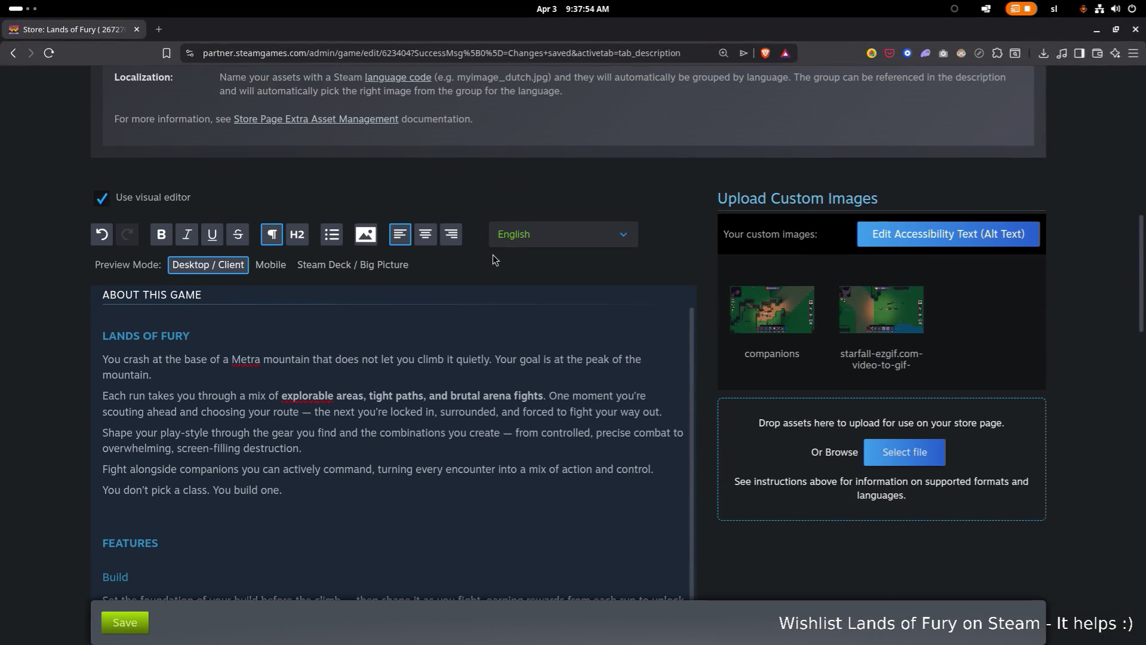
mouse_move(898, 280)
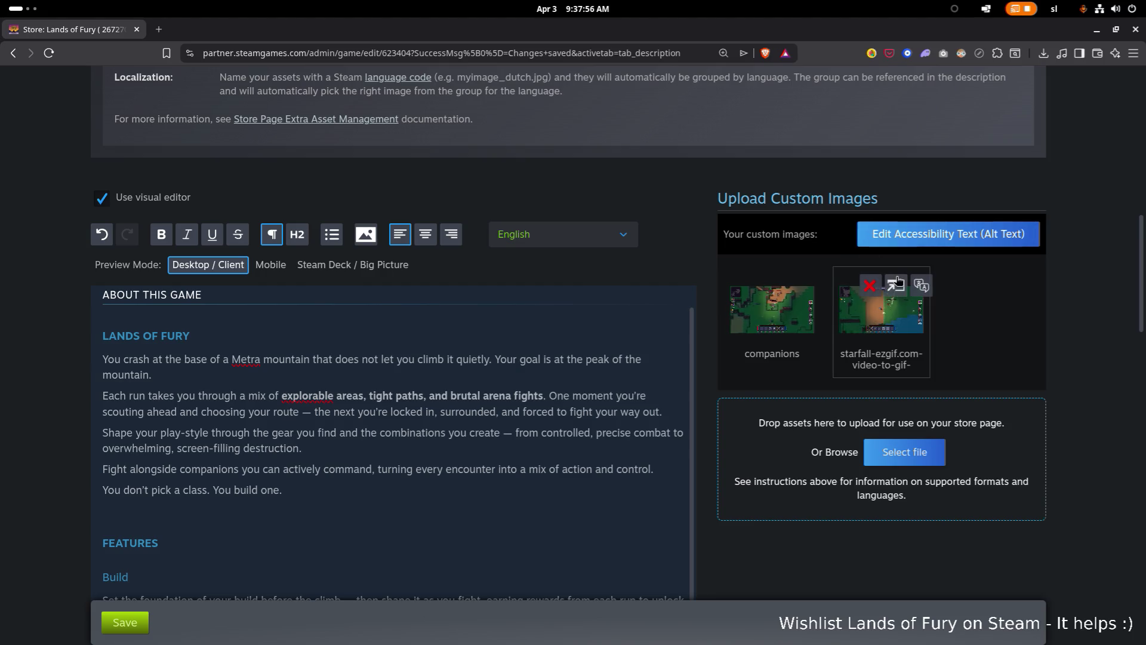
scroll(943, 454, up, 1)
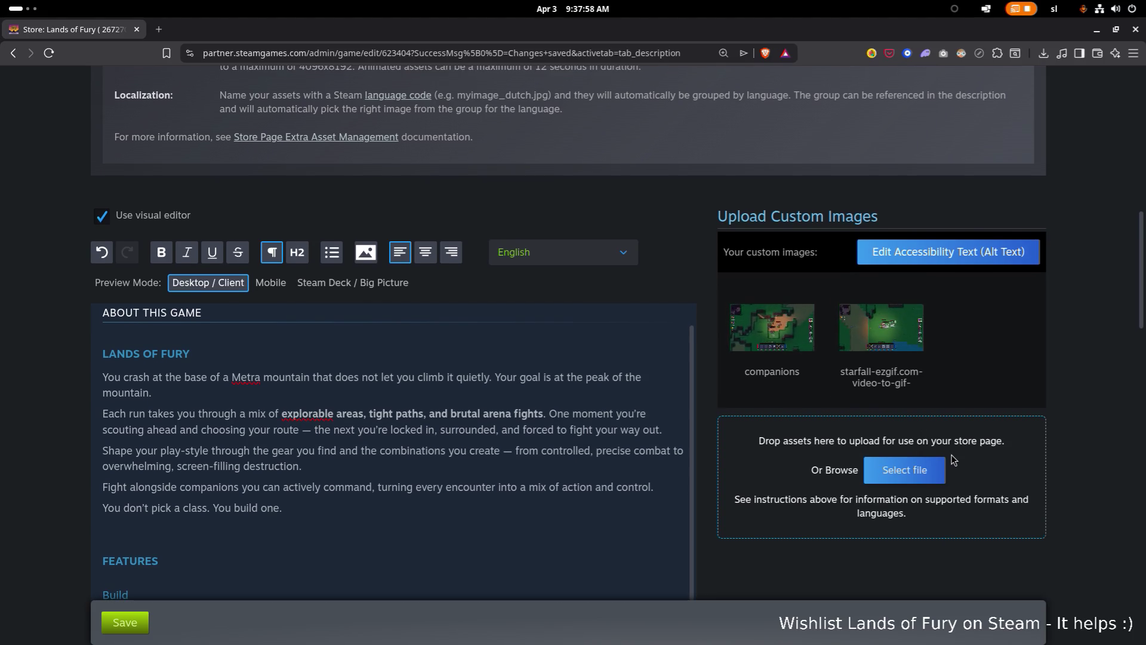
click(902, 470)
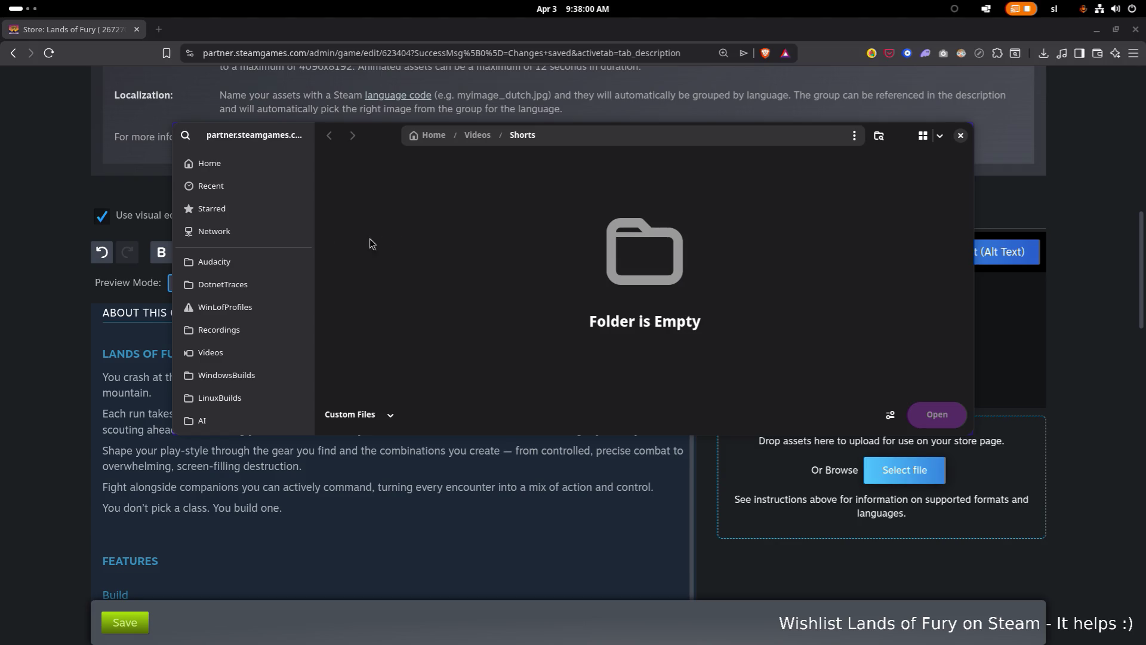
- Pick the 1920 × 1080 clip from Videos > Gifs using the All Files filter
click(481, 133)
scroll(429, 310, down, 2)
scroll(419, 279, up, 4)
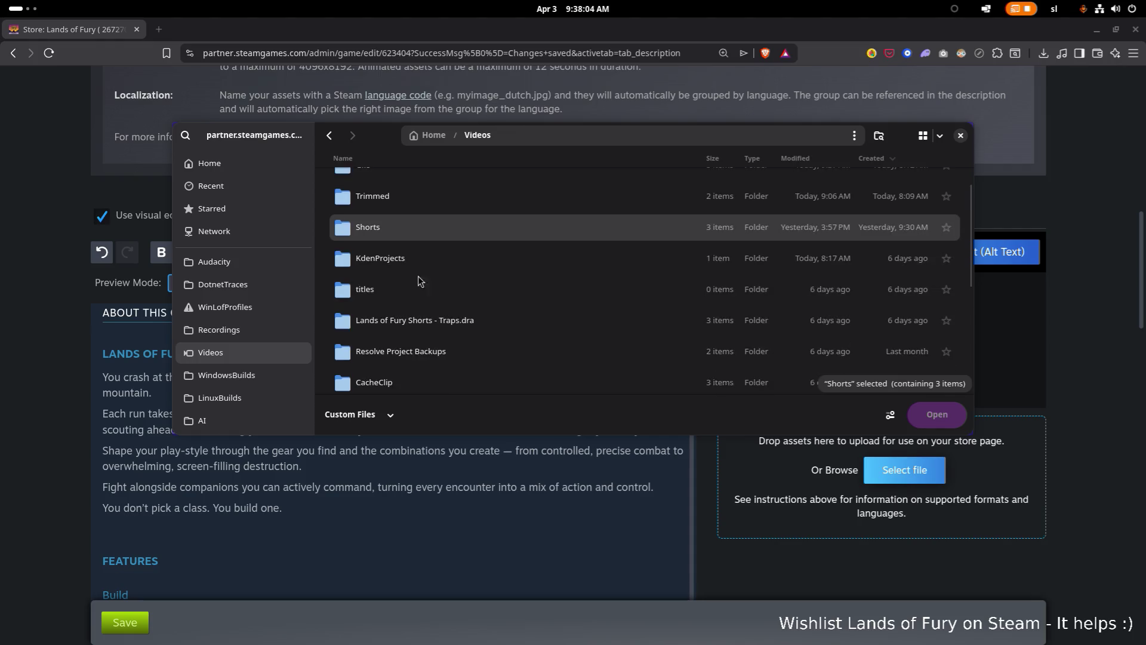
scroll(419, 278, up, 1)
double_click(400, 192)
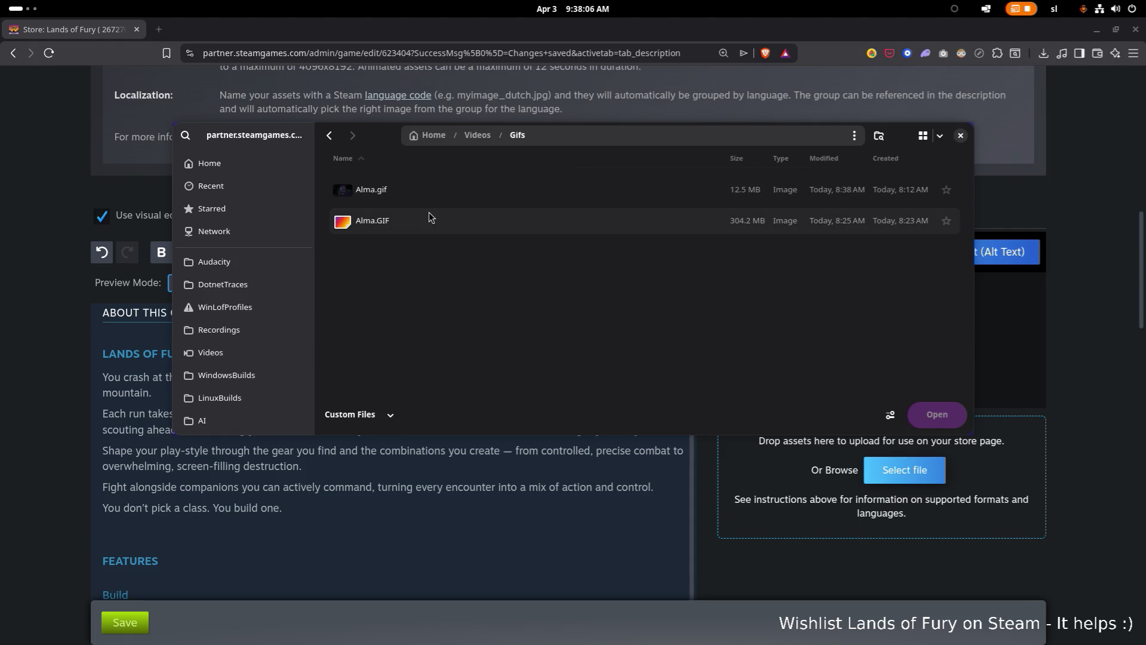
click(392, 413)
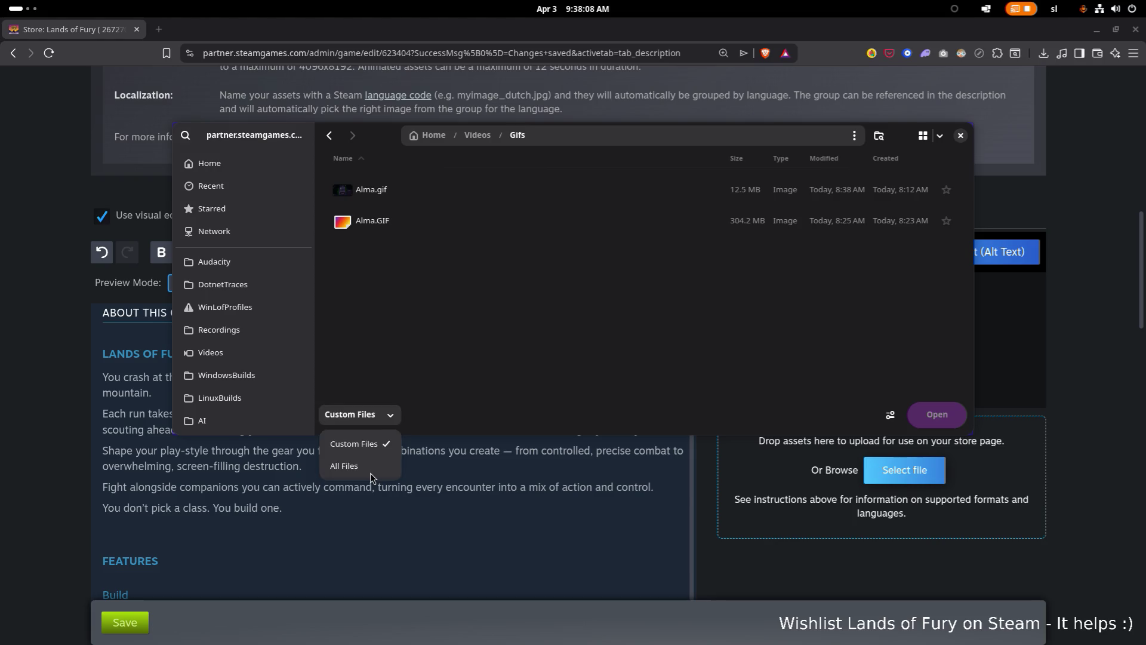
click(370, 467)
double_click(442, 256)
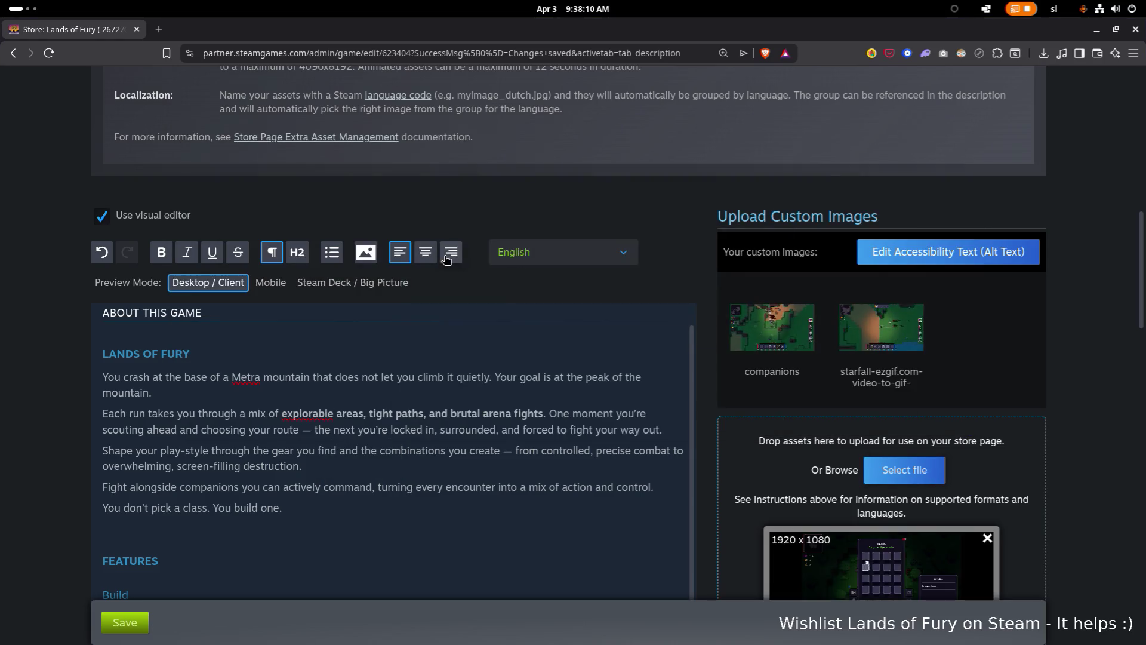
scroll(597, 358, down, 4)
scroll(985, 366, down, 3)
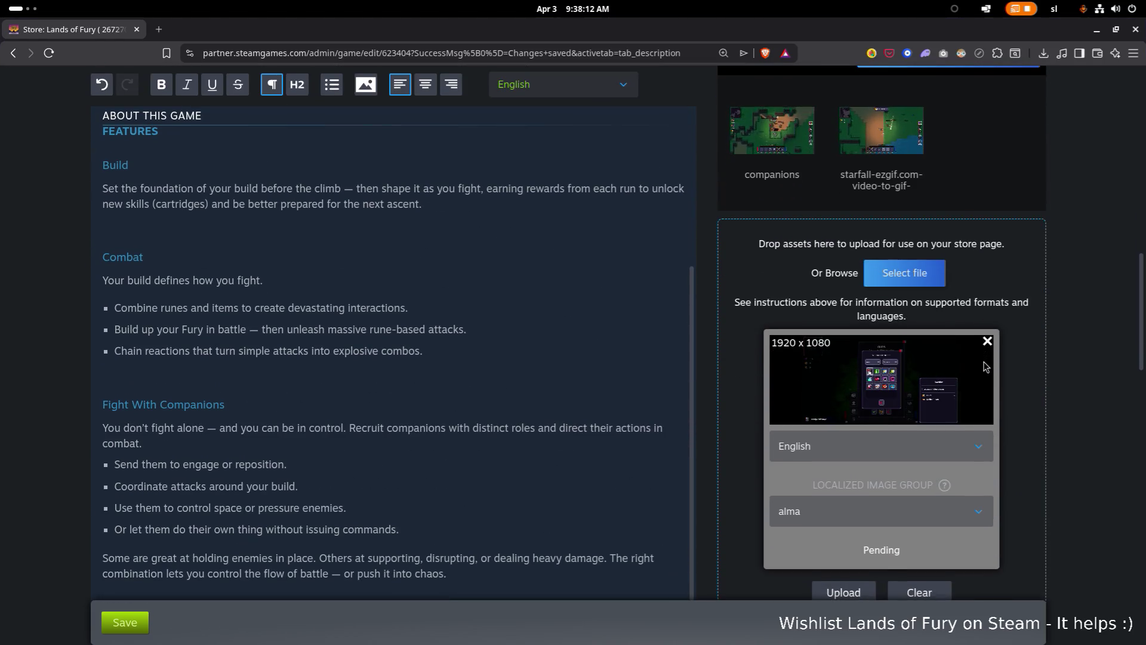
scroll(967, 406, down, 2)
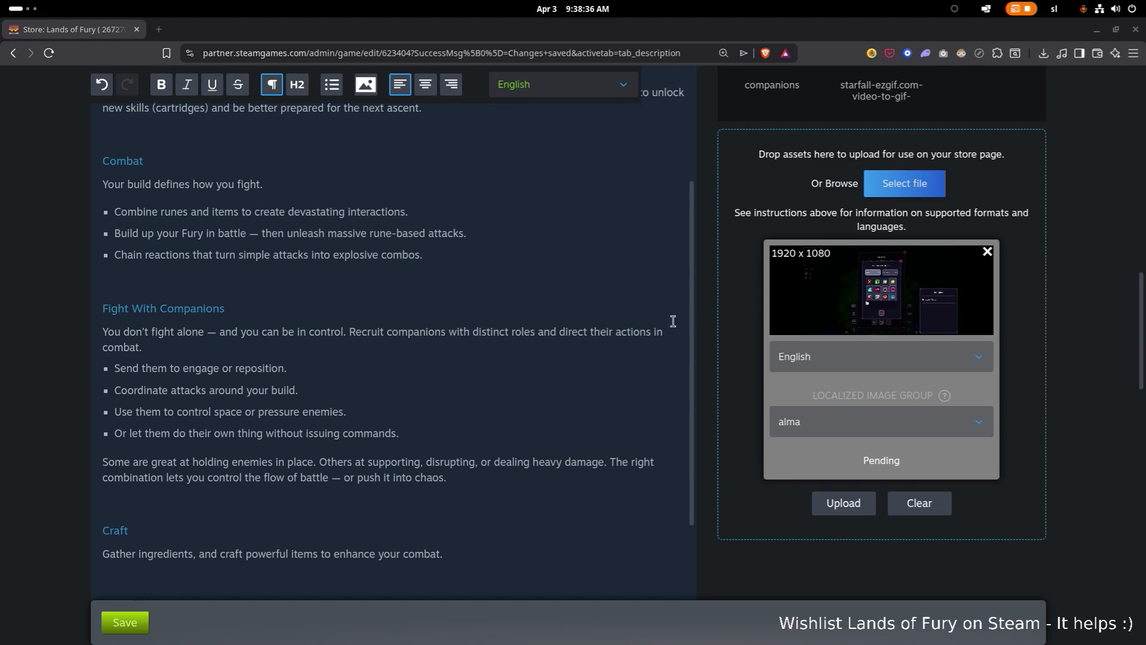
scroll(661, 318, down, 1)
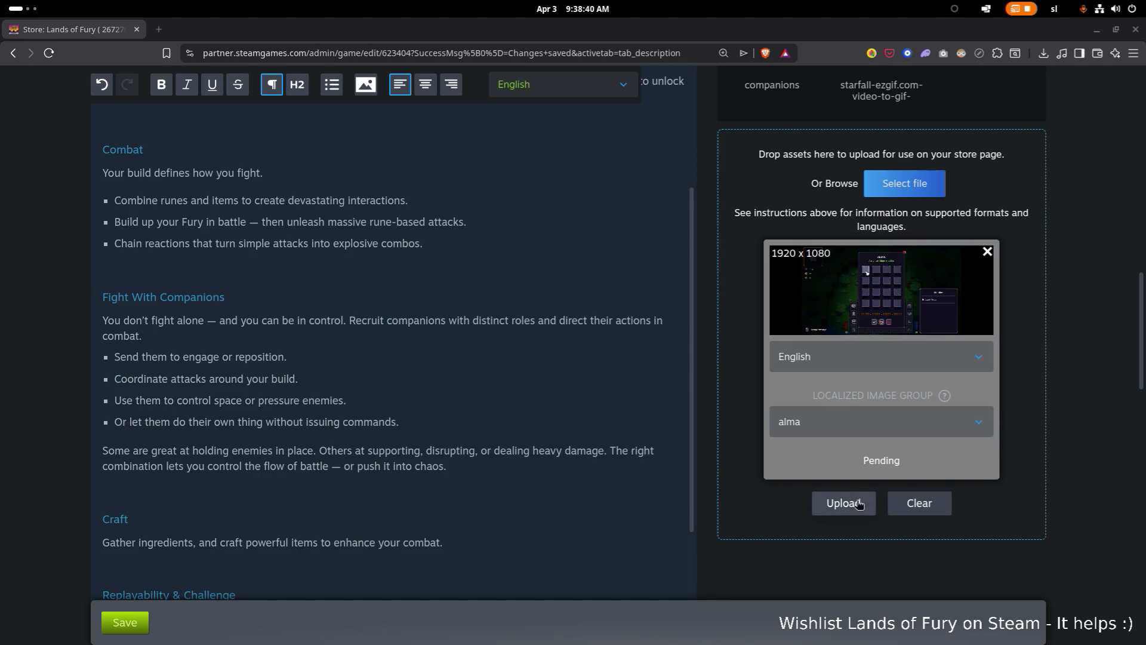
- Keep alma as the localized image group and upload the 1920 × 1080 clip until it succeeds
click(851, 422)
click(850, 462)
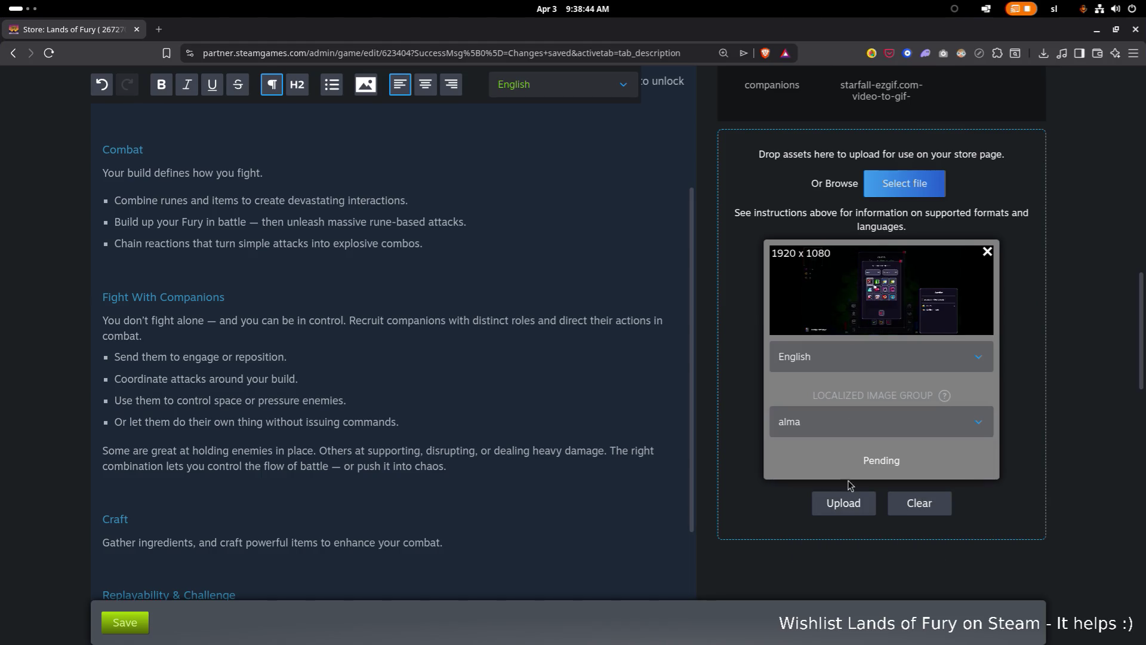
click(850, 507)
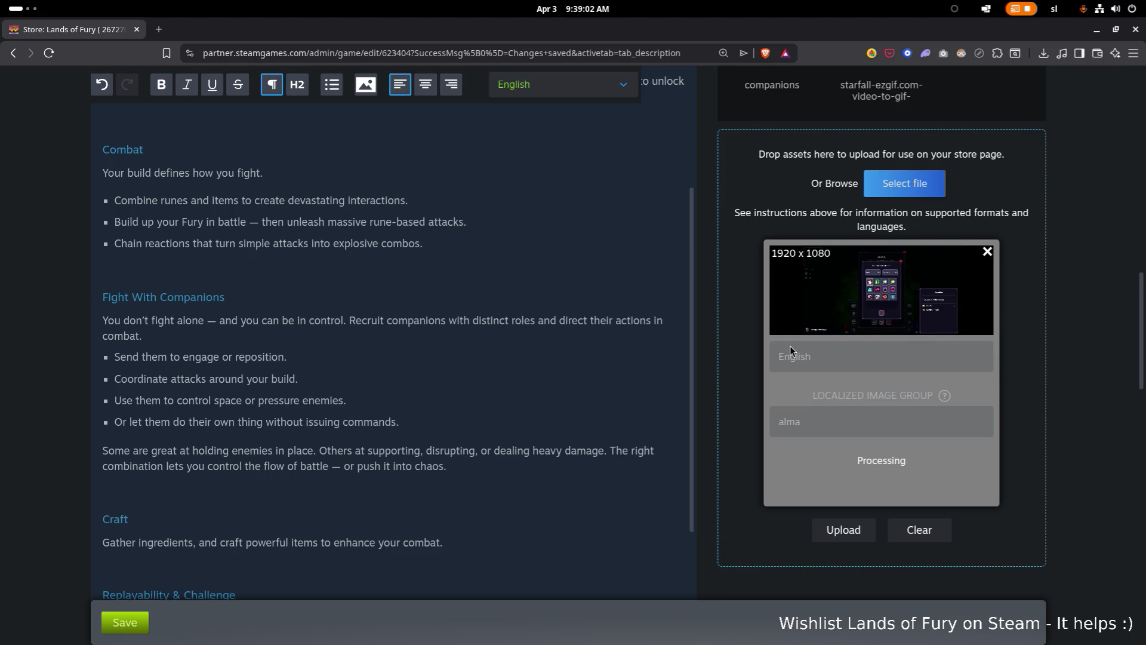
scroll(572, 319, up, 4)
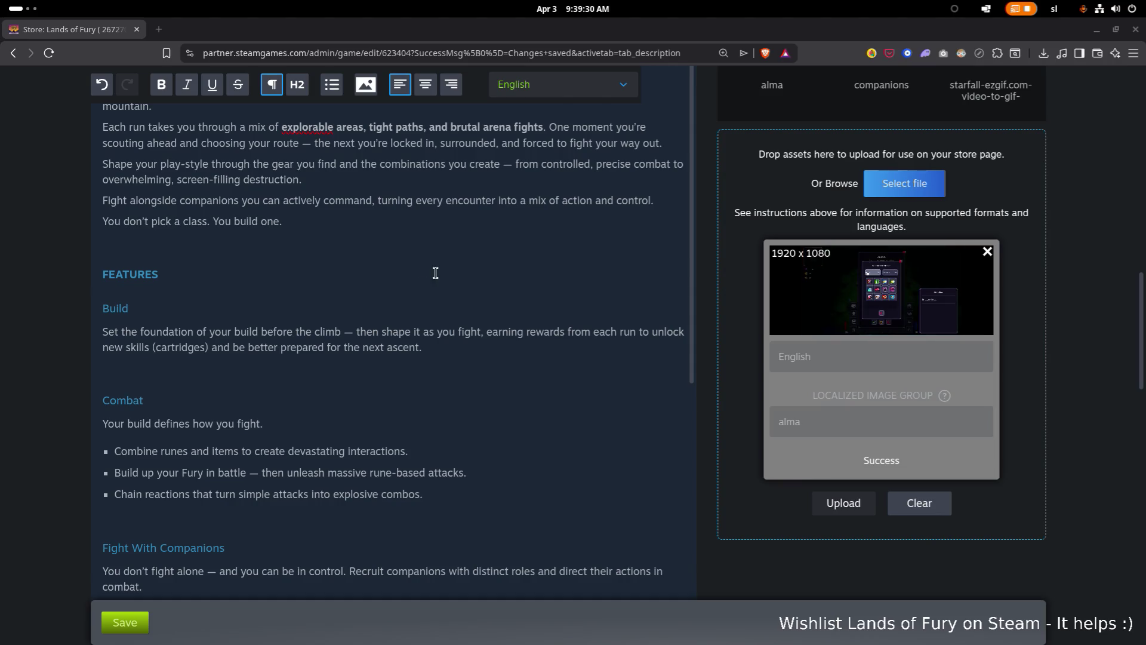
scroll(889, 388, up, 3)
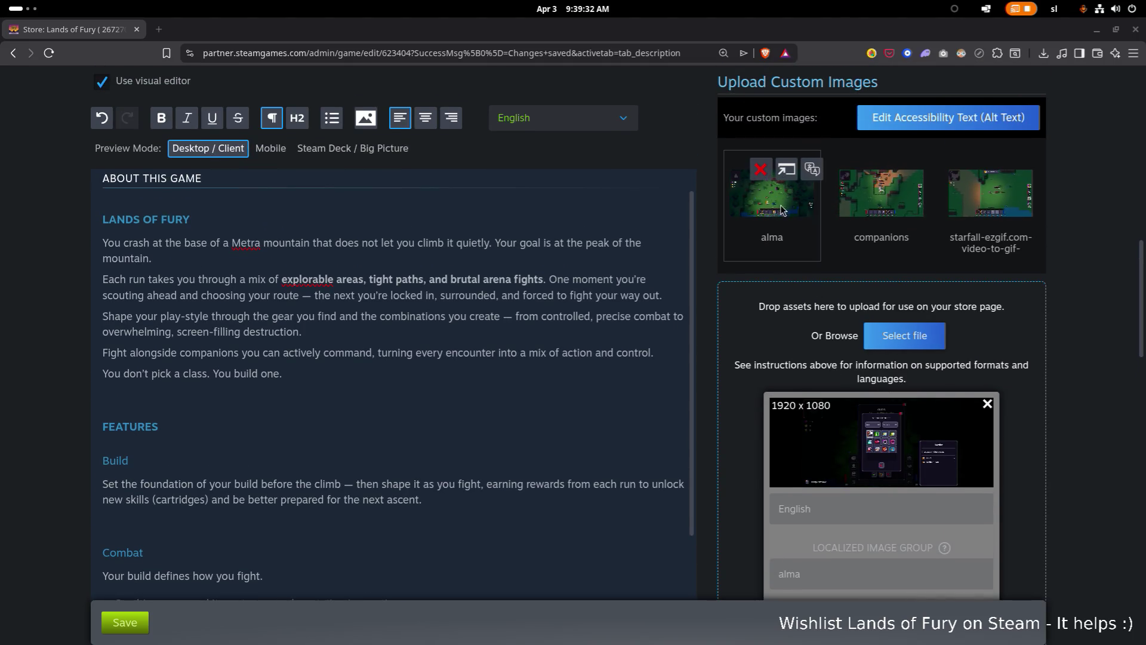
- Add an empty paragraph after the Build paragraph in the description
click(107, 391)
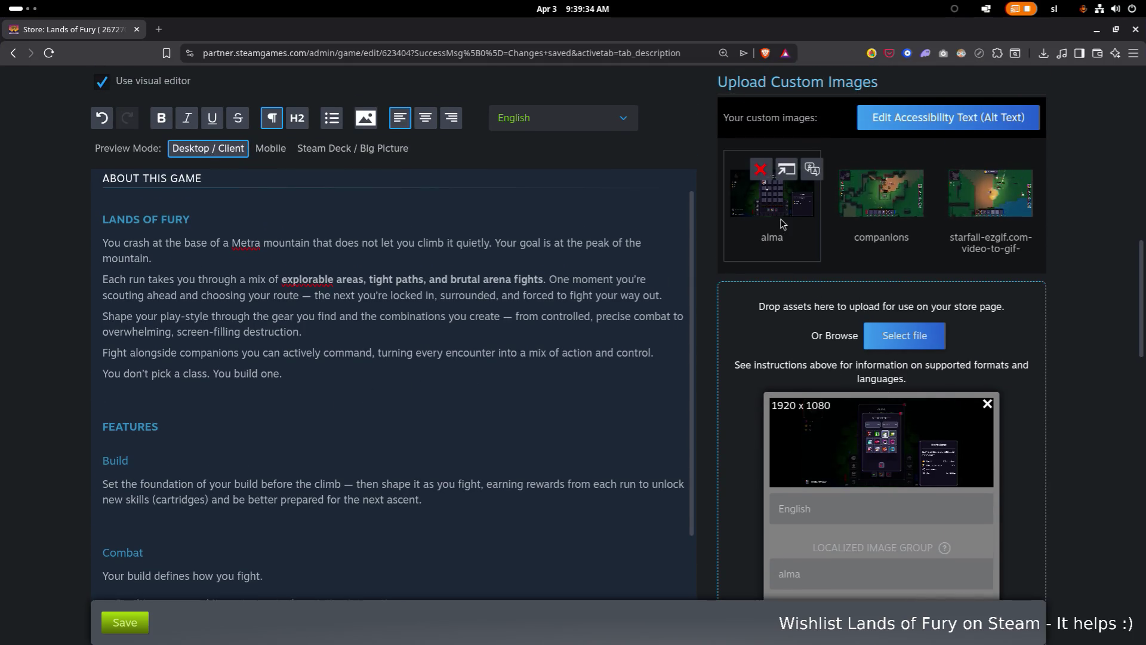
click(348, 461)
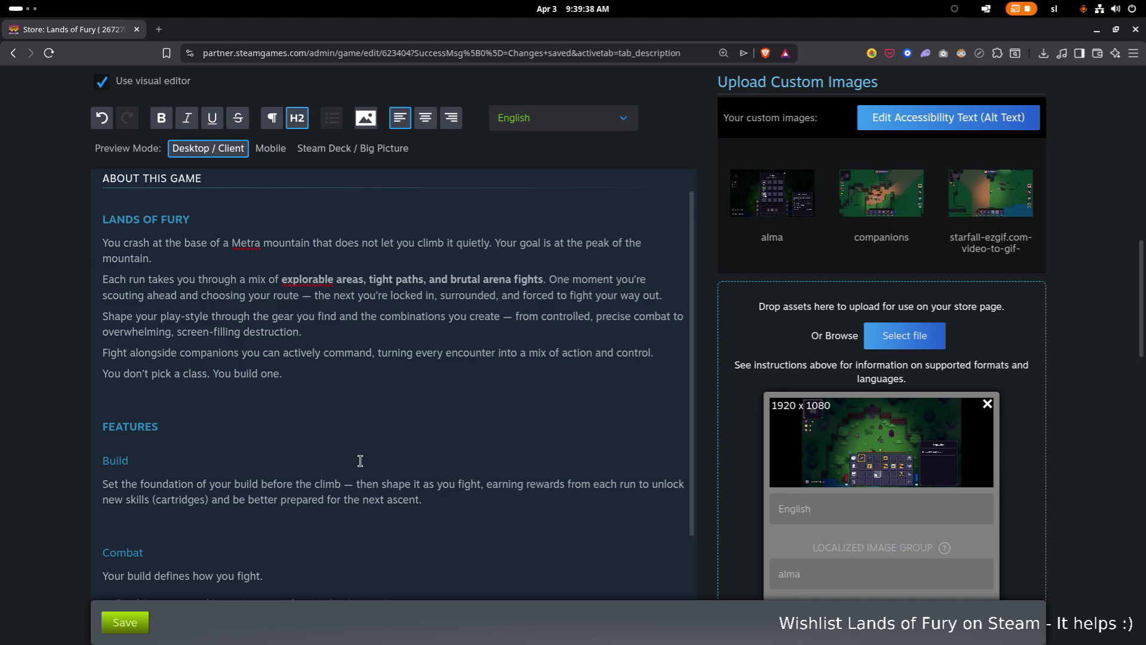
click(471, 504)
key(Return)
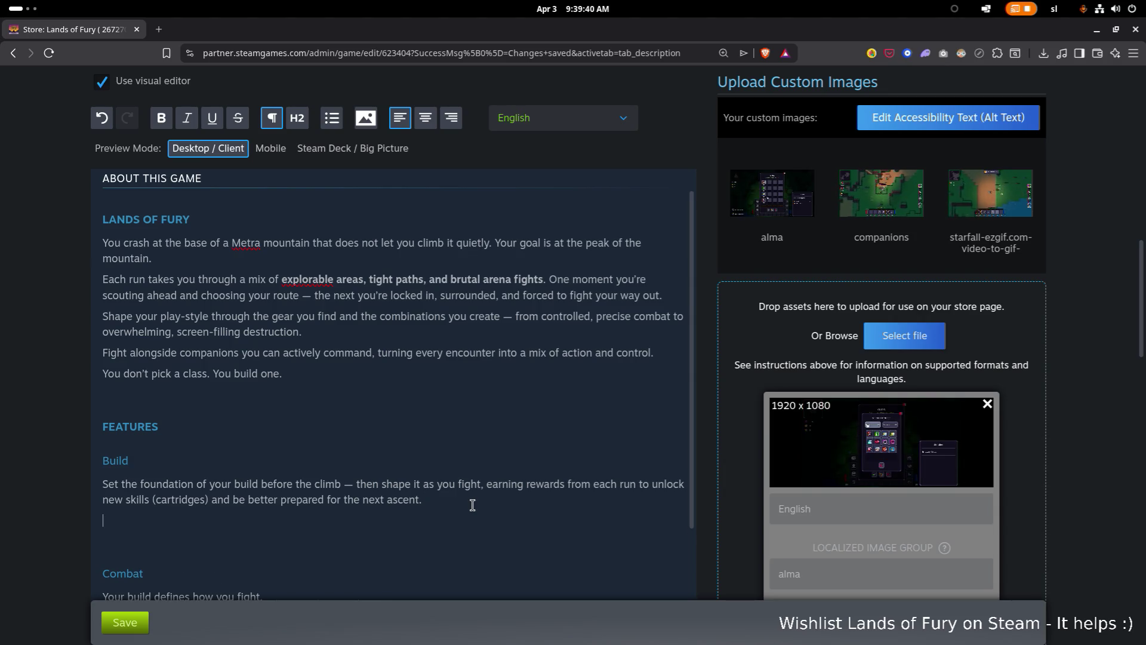
scroll(406, 412, down, 3)
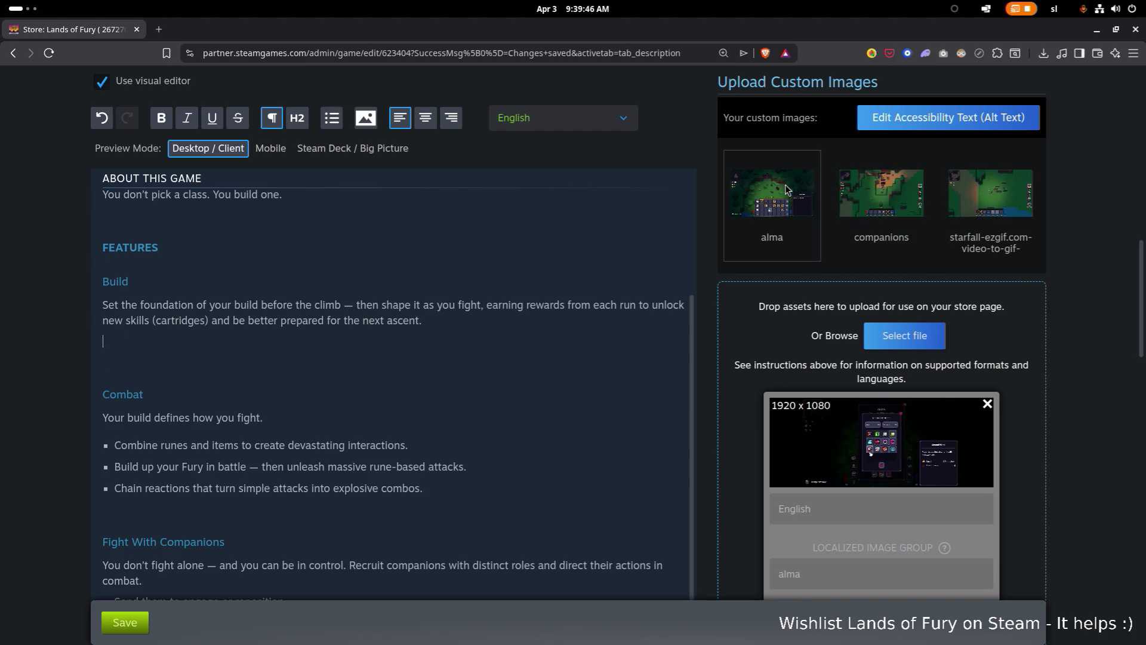
- Preview the alma clip in a new tab, then choose alma in the image picker on the empty line
click(758, 210)
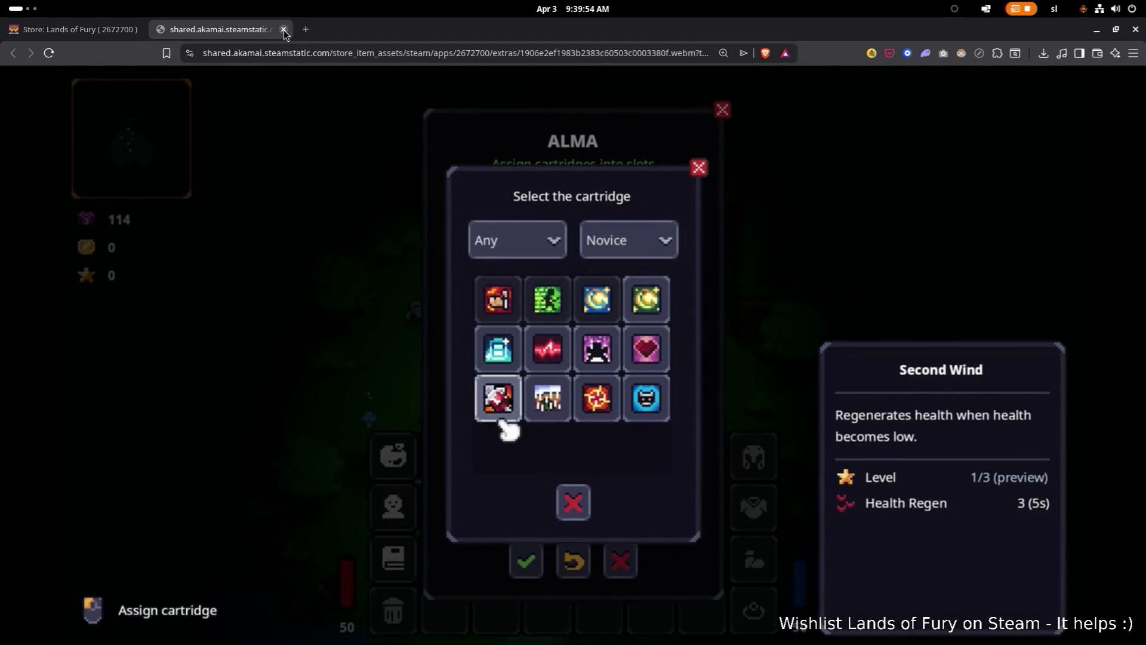
click(284, 29)
click(233, 340)
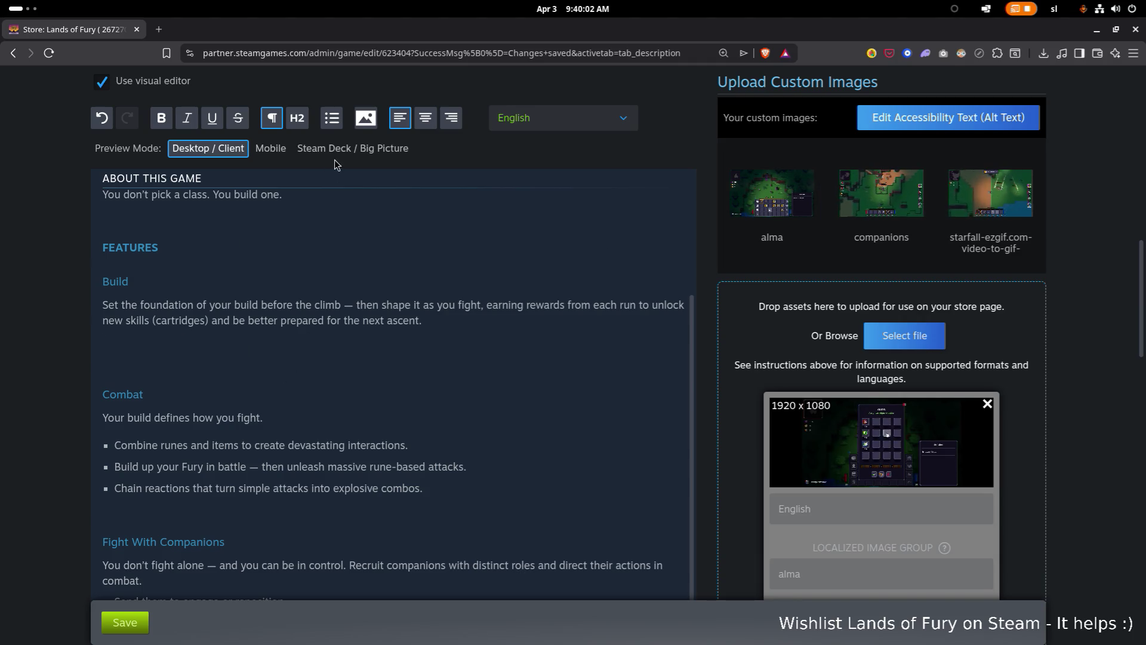
click(371, 118)
click(418, 394)
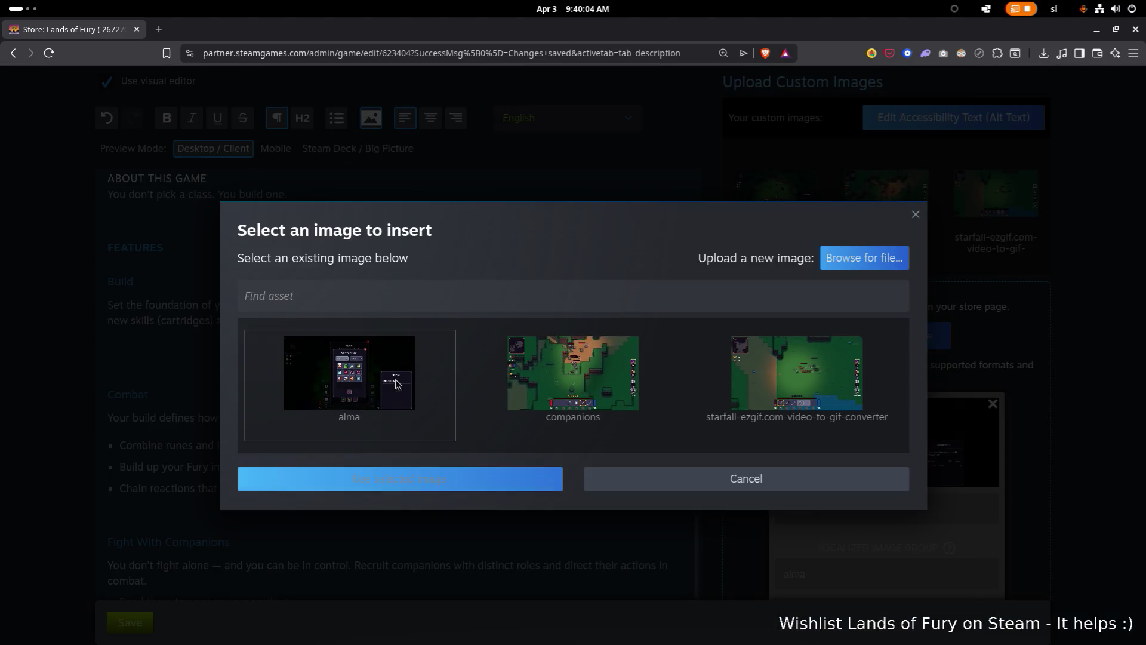
- Insert the alma clip under the Build paragraph and check it in the editor
click(491, 479)
scroll(520, 386, down, 4)
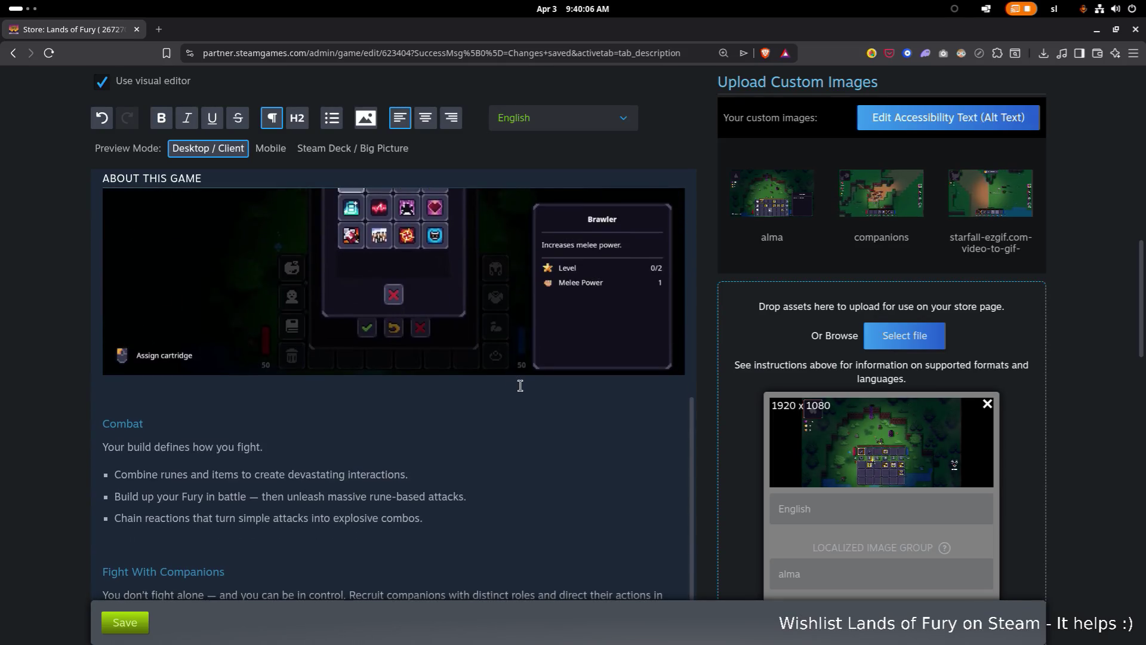
scroll(520, 385, up, 2)
scroll(521, 385, up, 1)
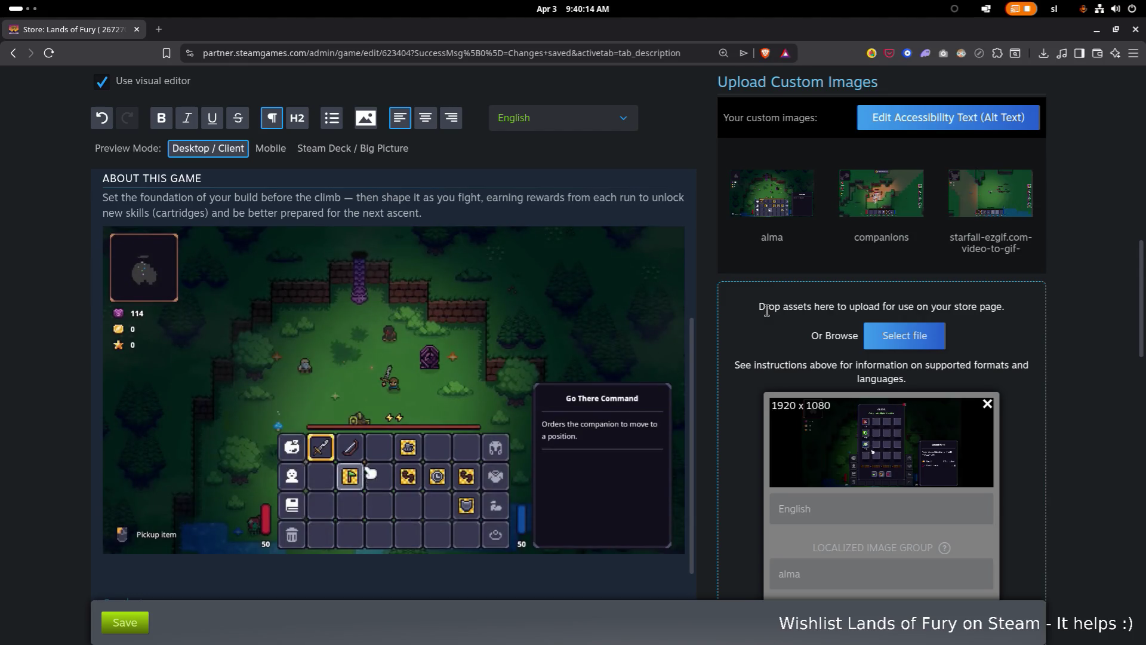
scroll(628, 329, up, 3)
scroll(627, 335, down, 5)
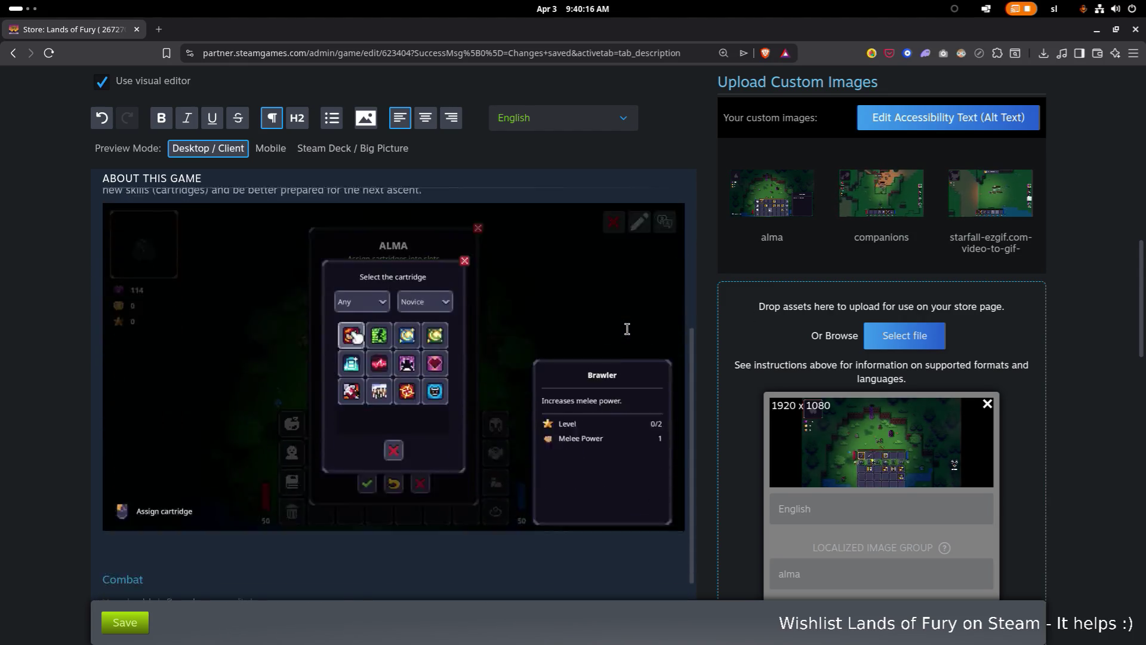
scroll(628, 335, up, 2)
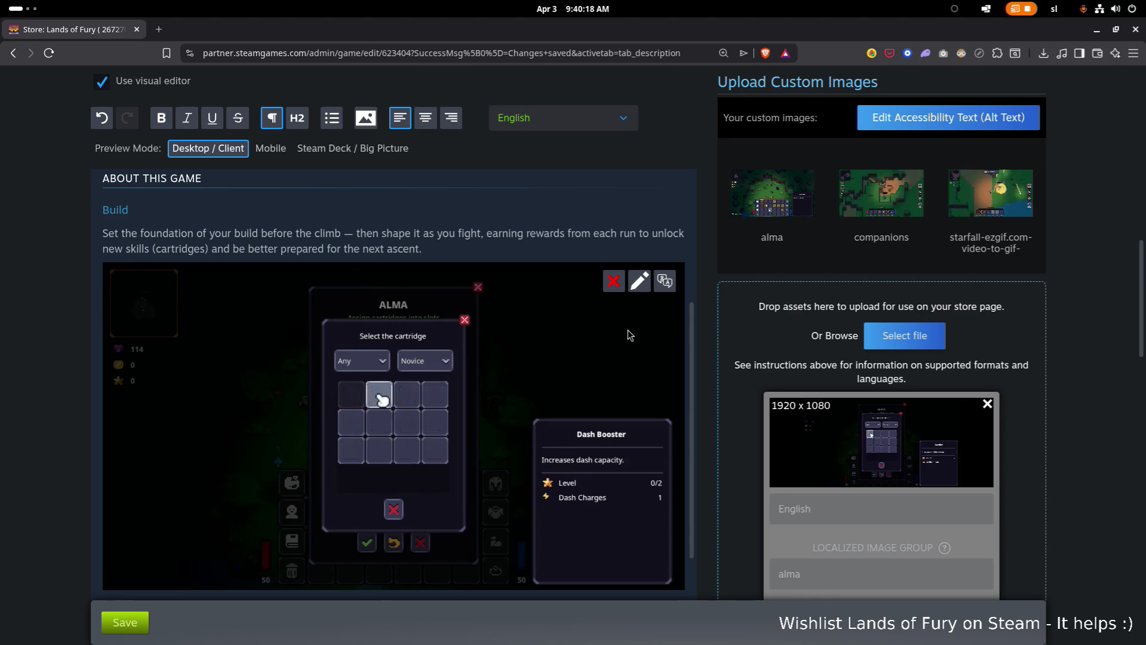
scroll(628, 335, down, 2)
scroll(628, 335, up, 4)
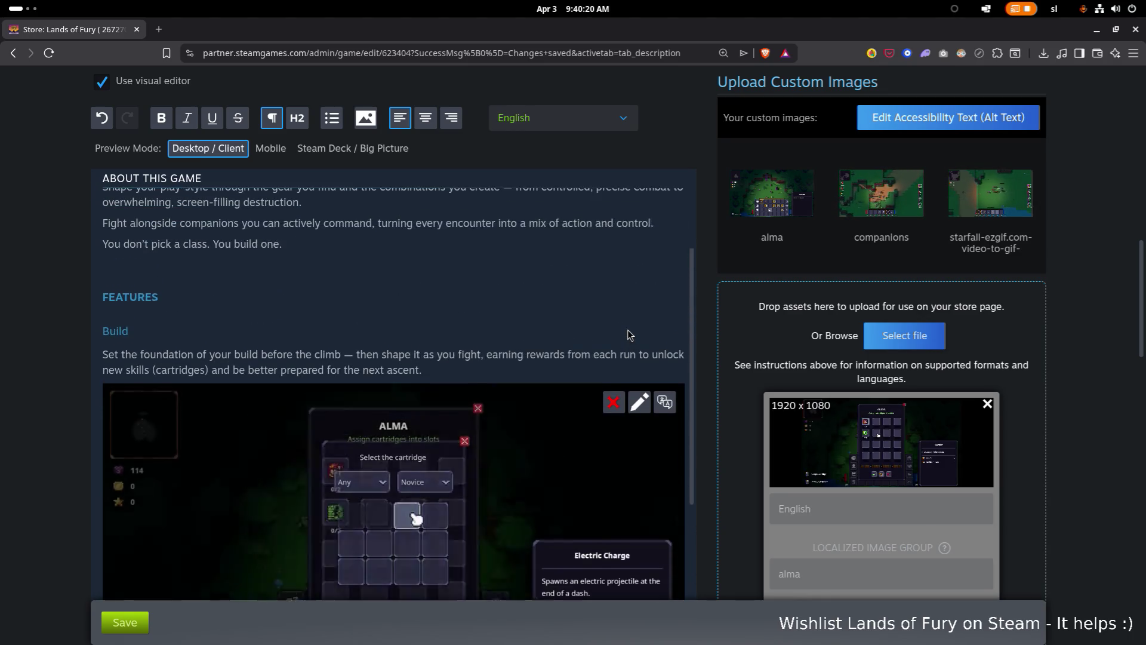
scroll(628, 334, down, 4)
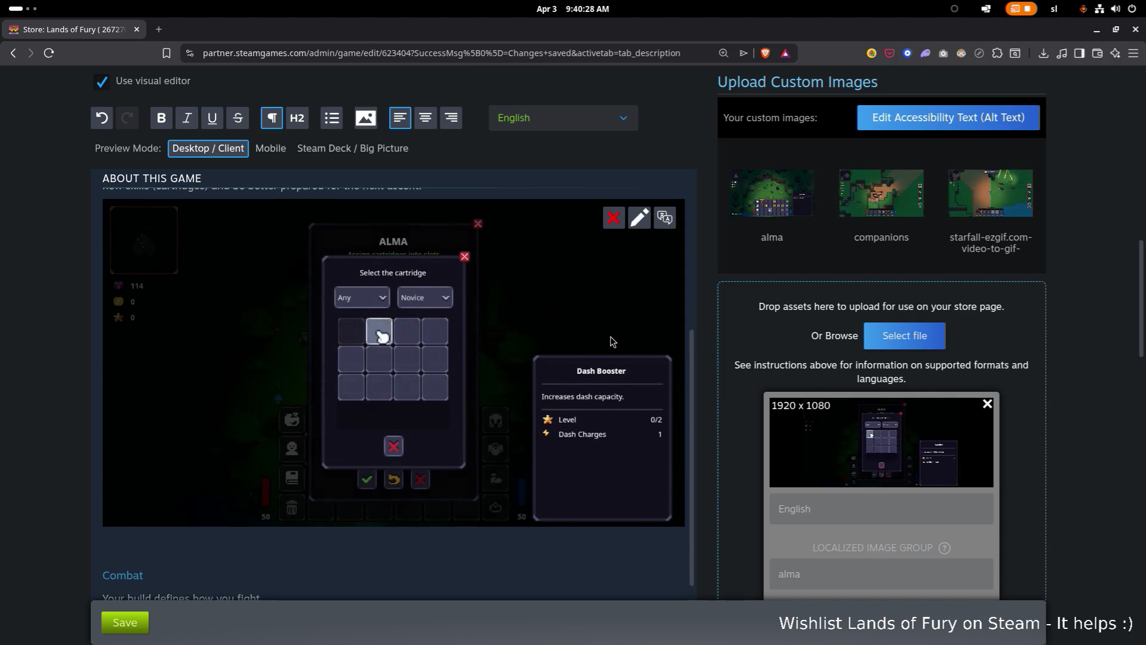
scroll(589, 326, up, 5)
scroll(541, 311, up, 1)
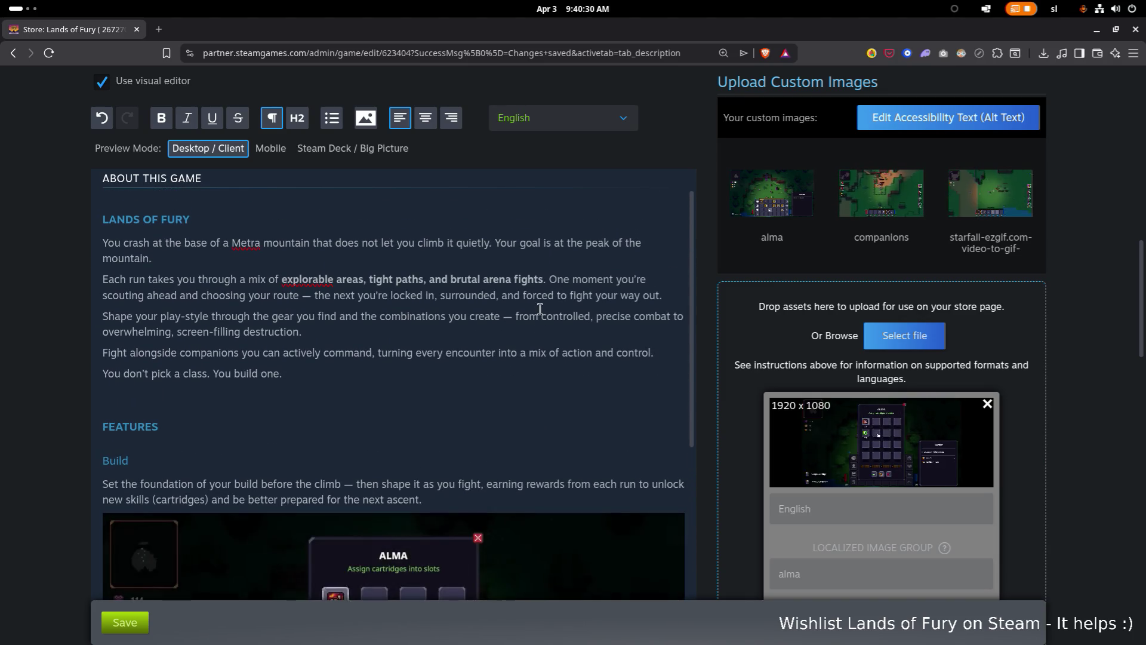
- Preview the description at mobile and Steam Deck widths, then return to desktop view
click(272, 149)
scroll(373, 279, down, 10)
scroll(343, 281, up, 5)
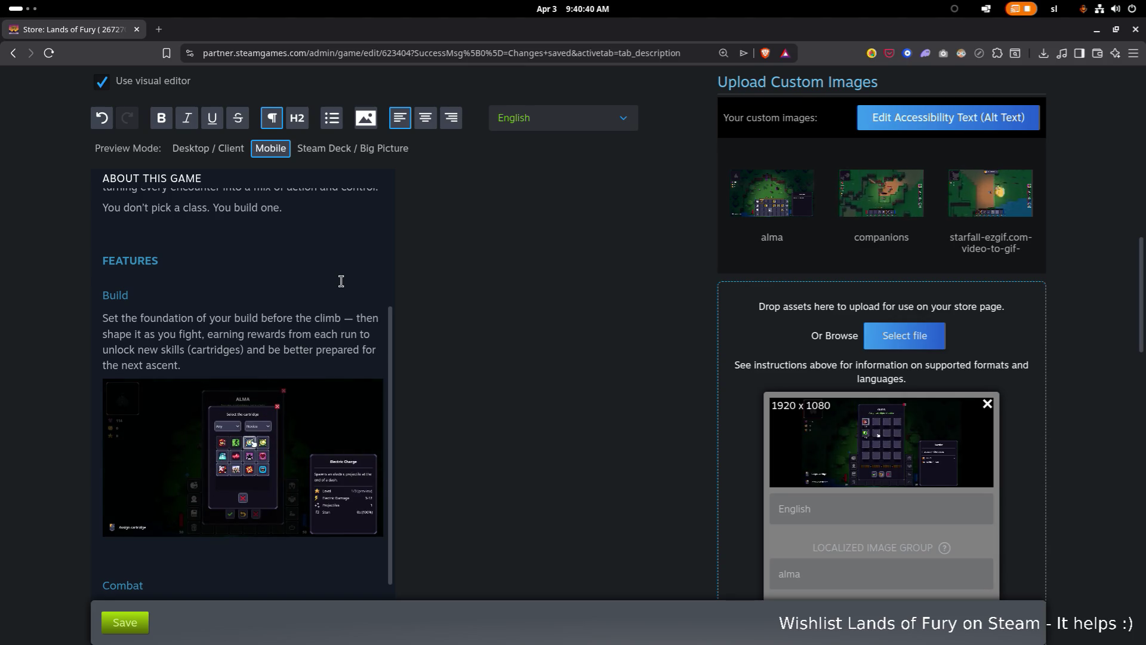
click(330, 149)
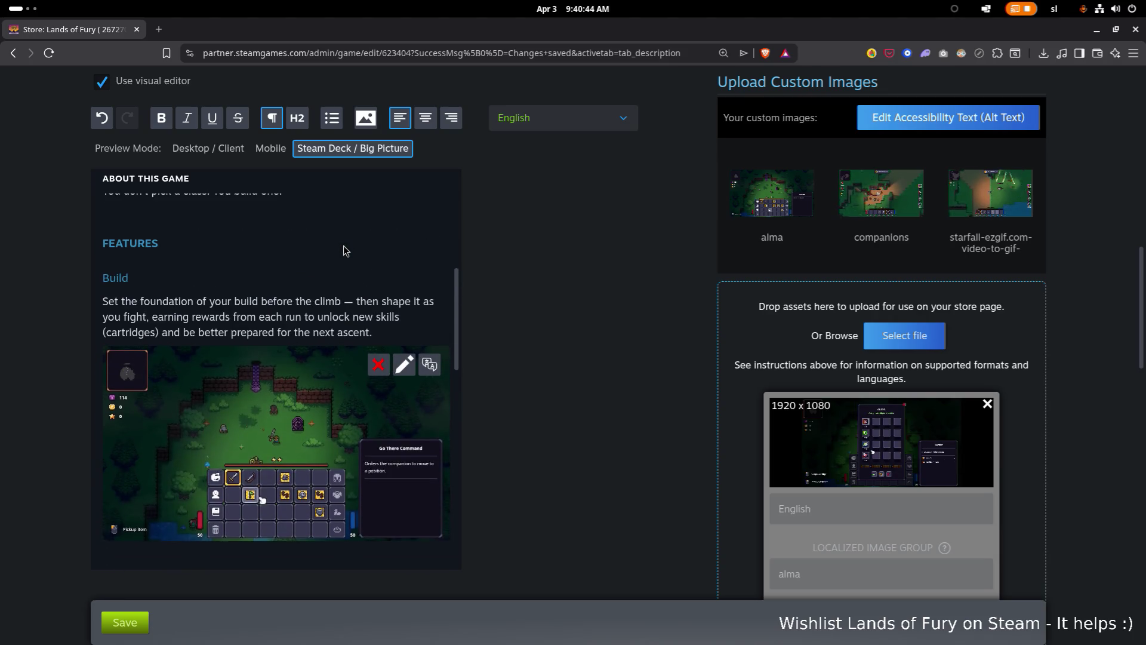
click(200, 148)
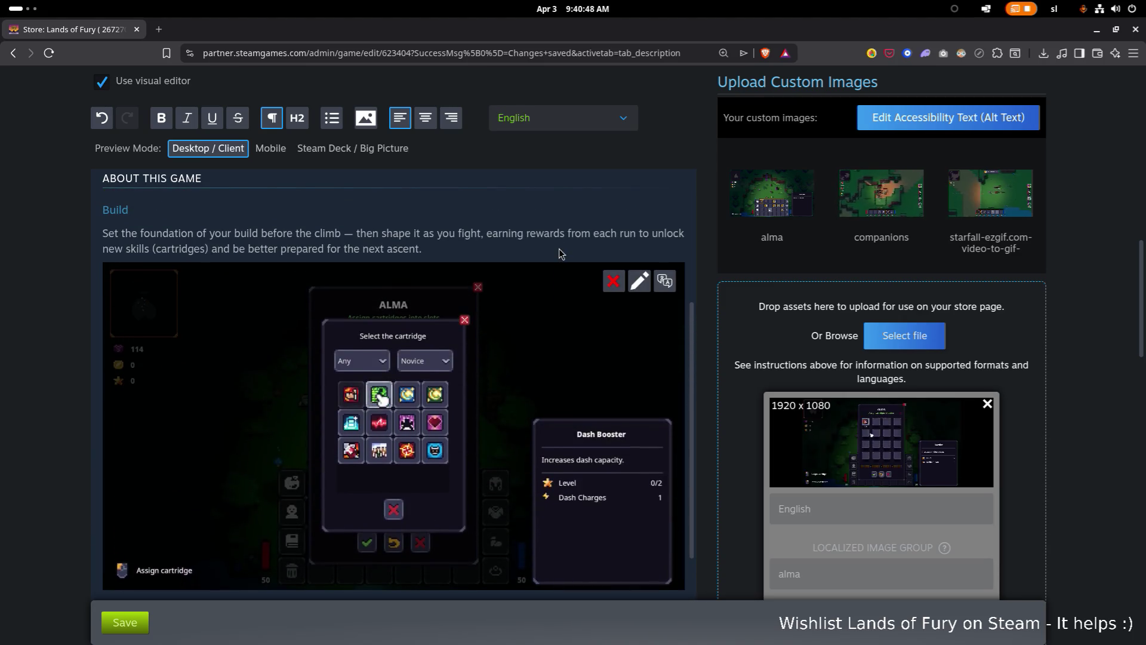
scroll(558, 248, down, 2)
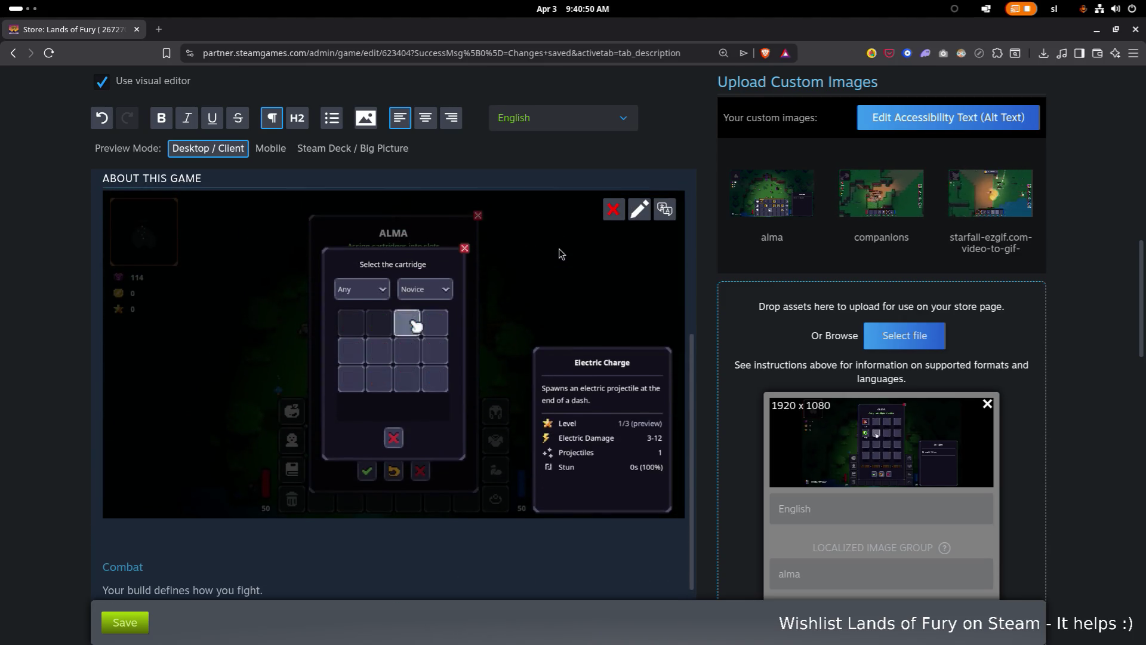
scroll(559, 248, up, 1)
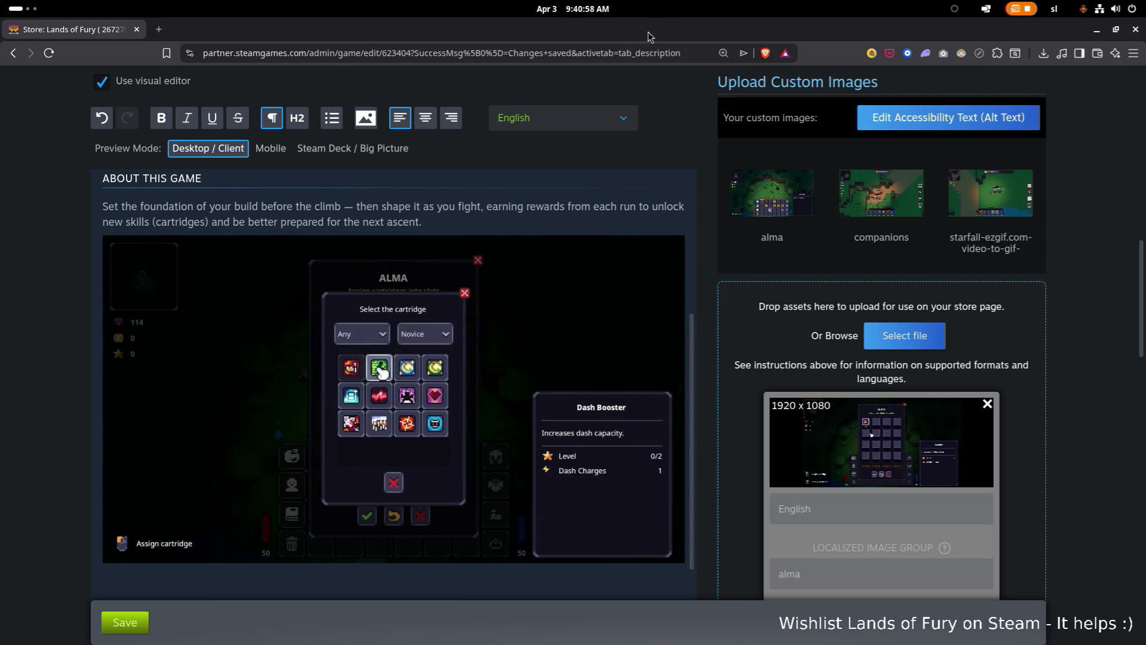
- Close the Video Trimmer window, then open and dismiss the embedded GIF's image picker unchanged
key(alt+Tab)
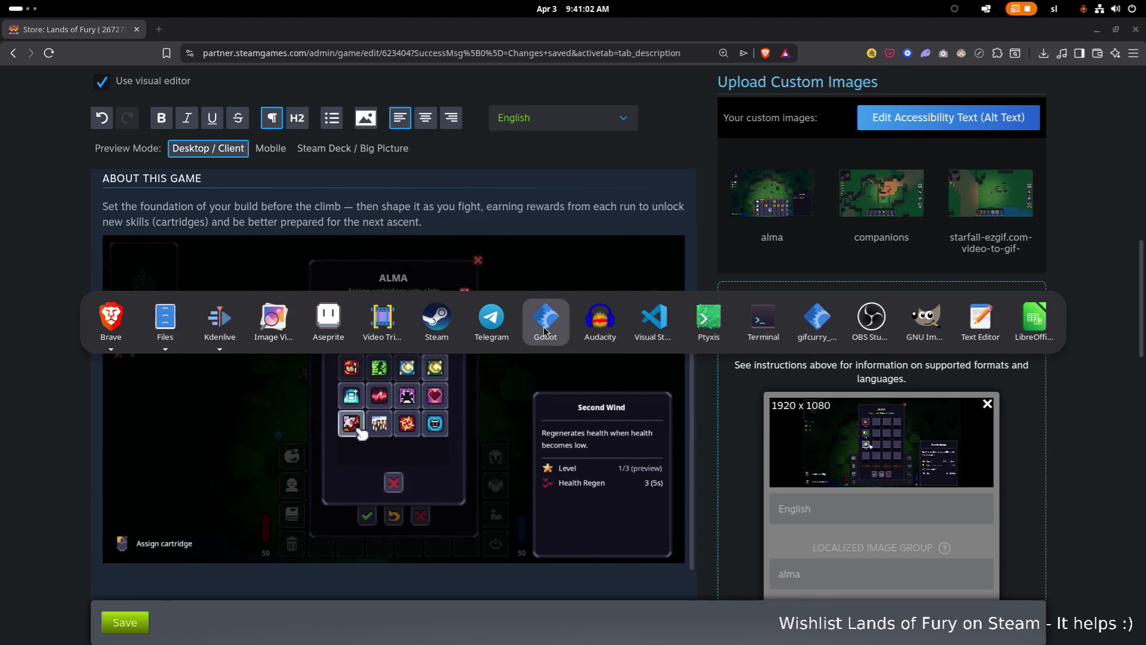
click(382, 319)
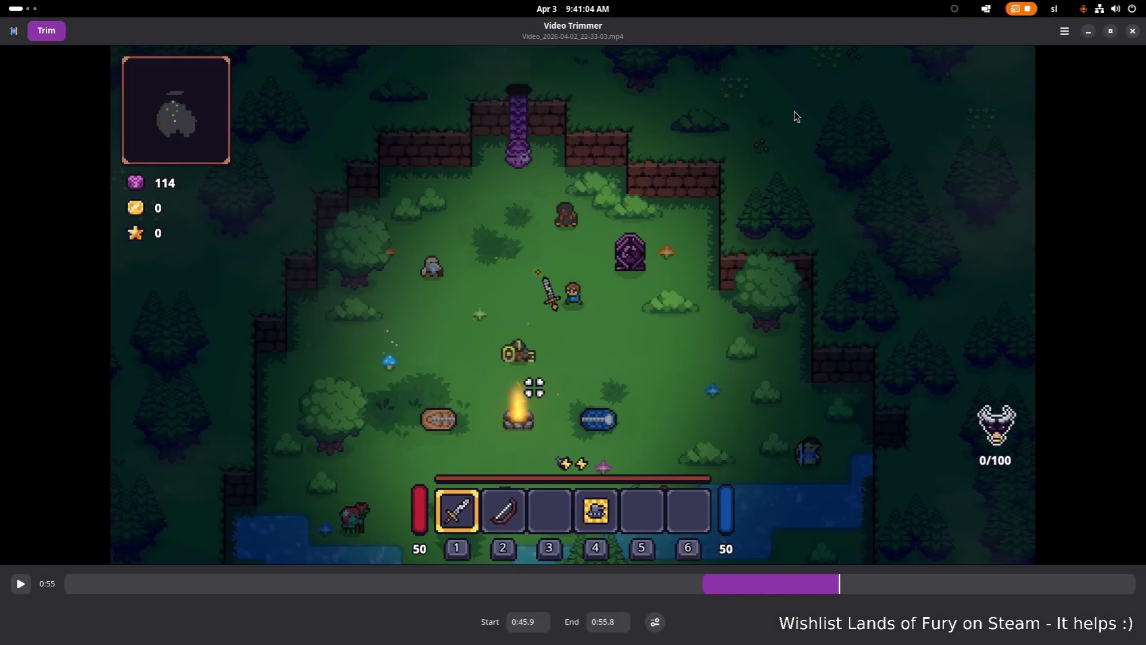
click(1133, 31)
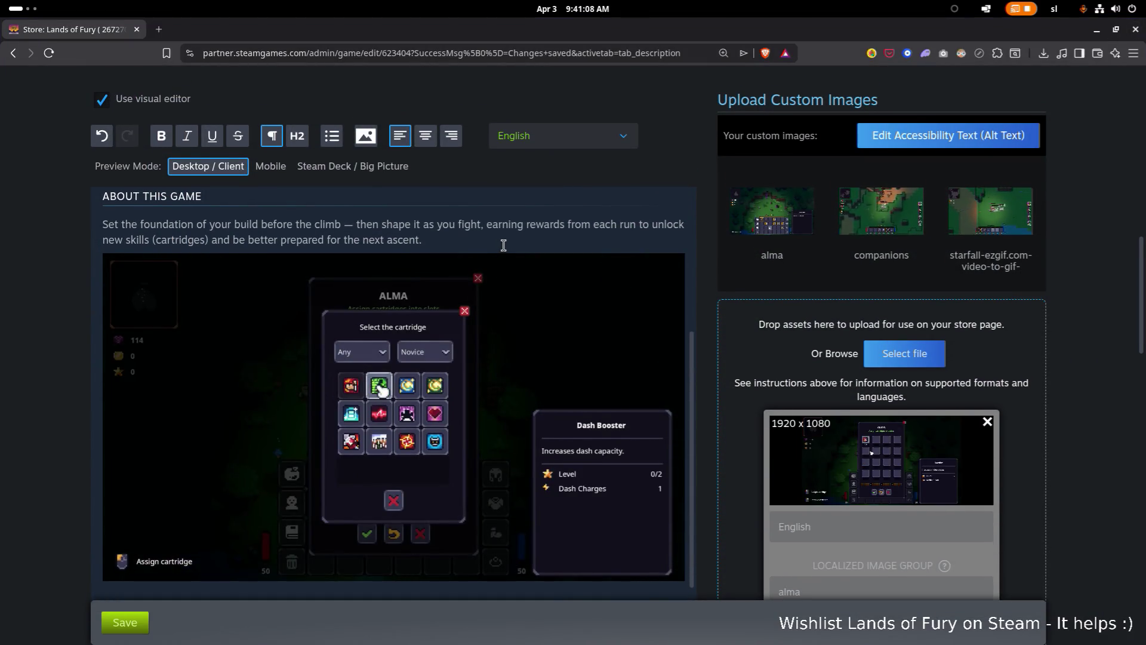
scroll(501, 245, down, 3)
scroll(499, 247, up, 4)
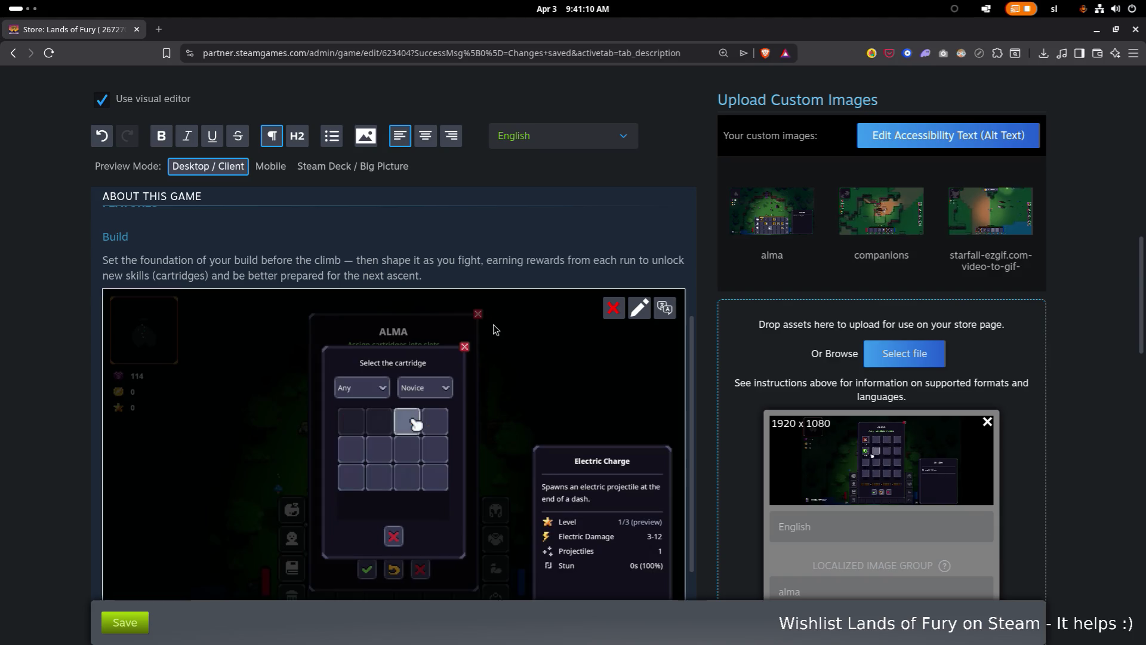
click(639, 310)
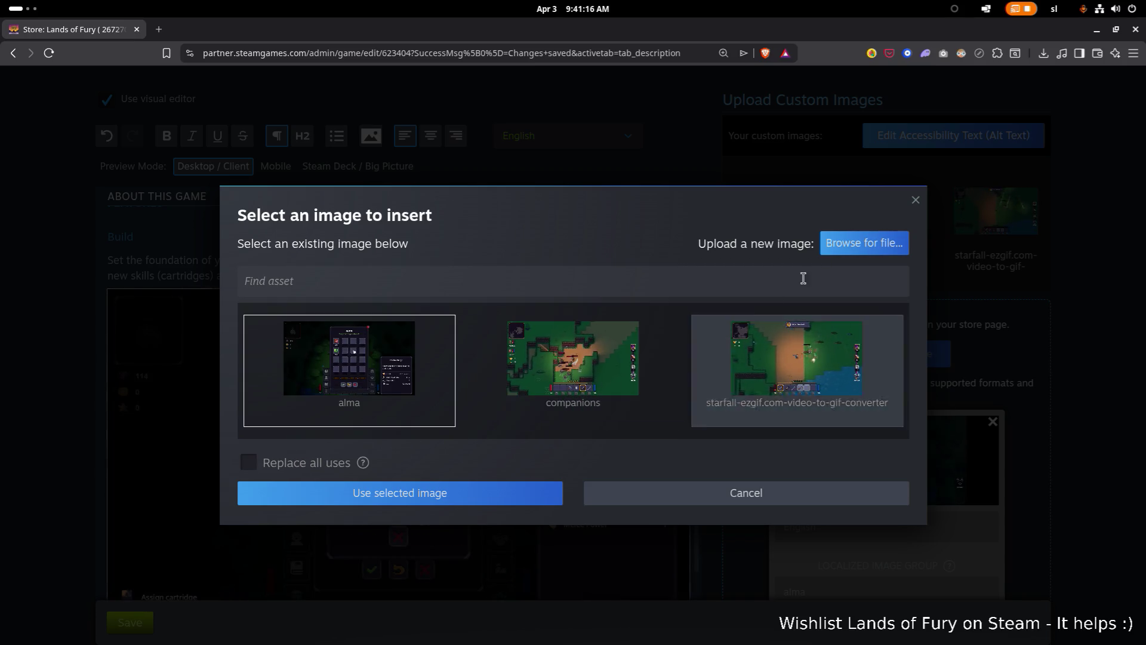
click(914, 201)
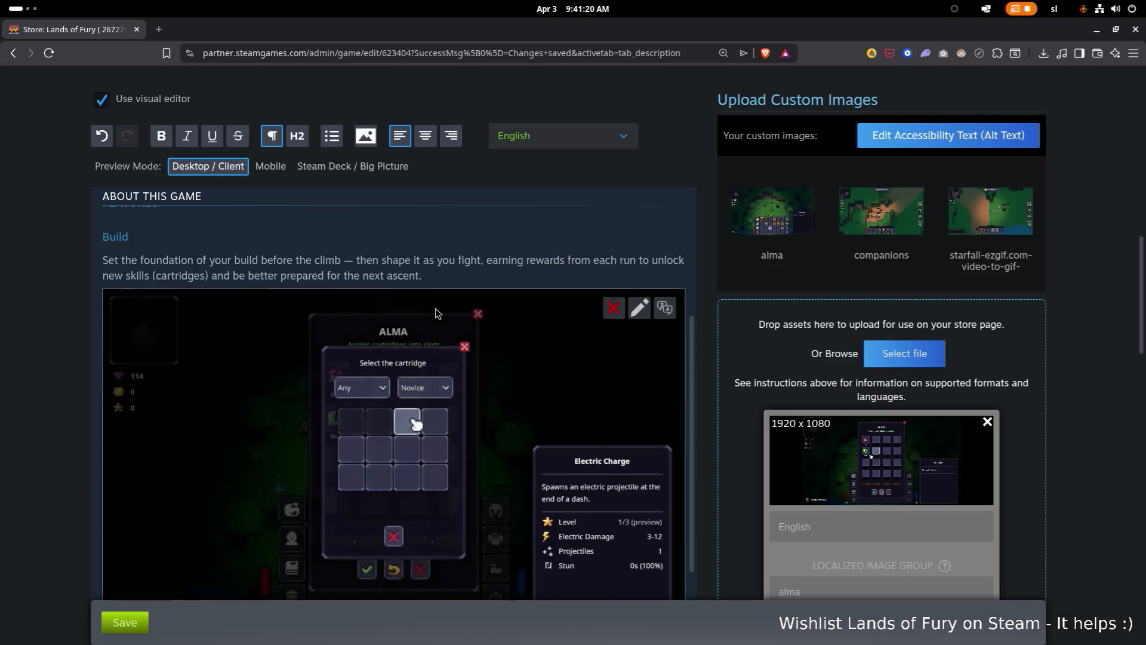
scroll(435, 308, down, 3)
scroll(438, 312, up, 5)
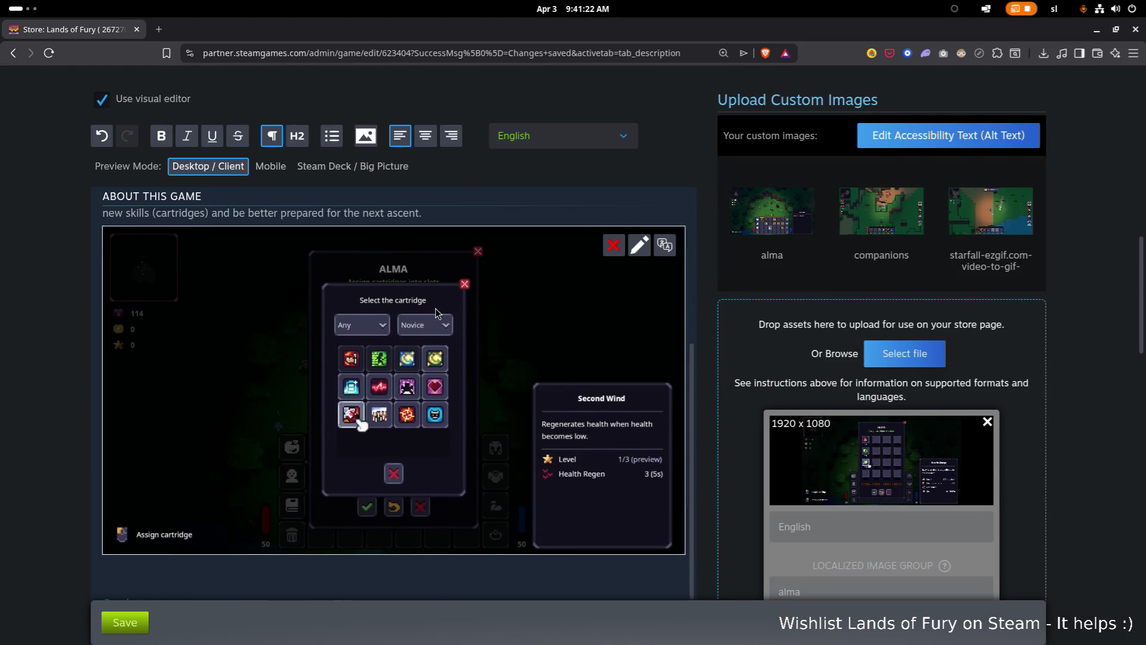
scroll(438, 323, down, 4)
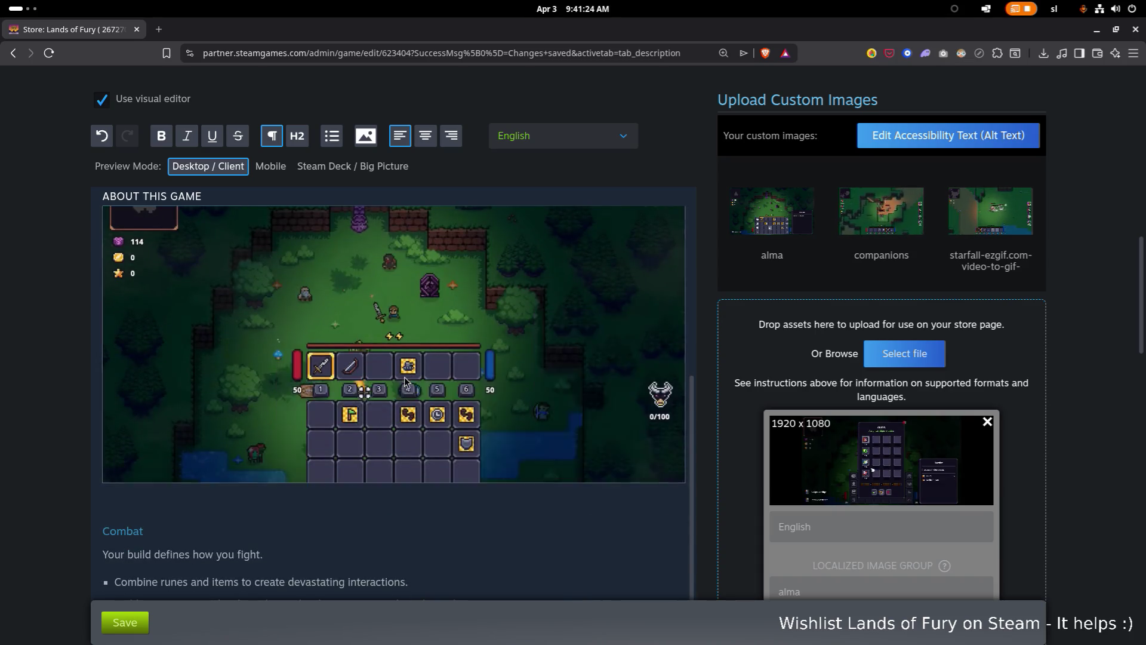
scroll(370, 430, up, 1)
scroll(348, 470, up, 2)
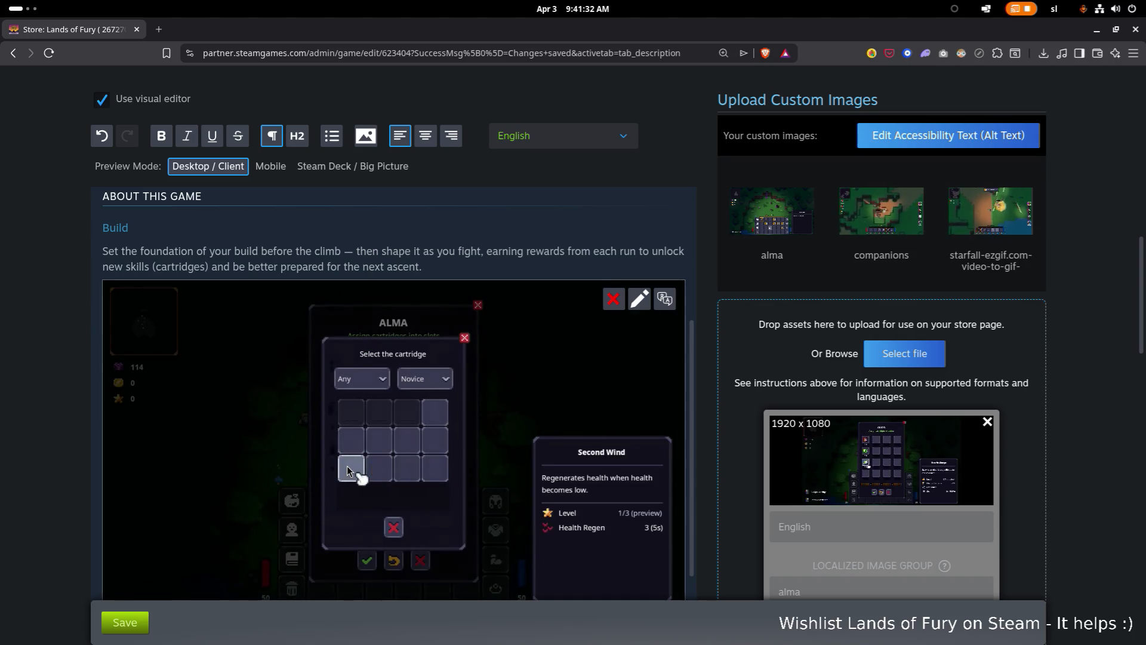
scroll(347, 469, down, 1)
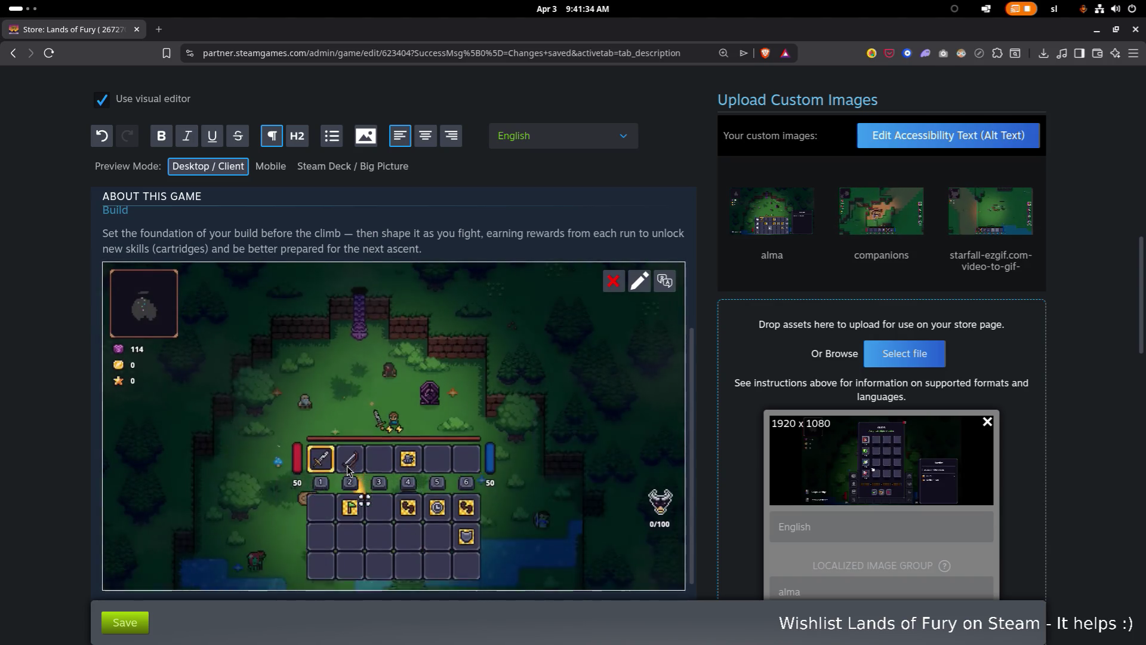
scroll(347, 469, down, 1)
scroll(361, 419, up, 4)
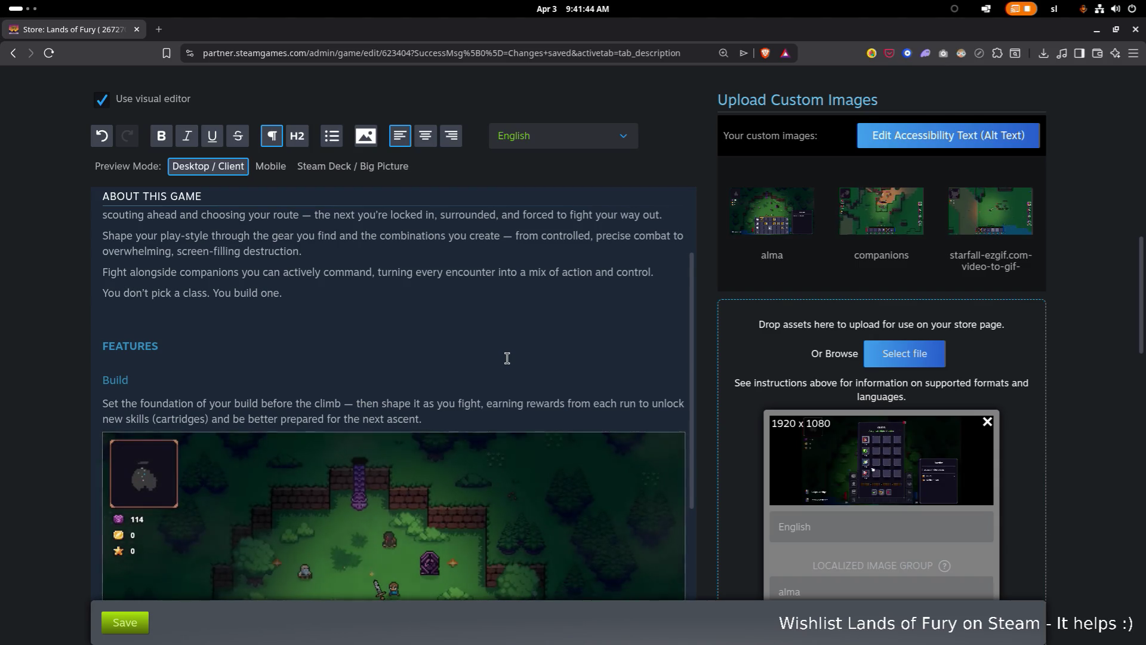
scroll(508, 358, down, 2)
scroll(431, 357, up, 4)
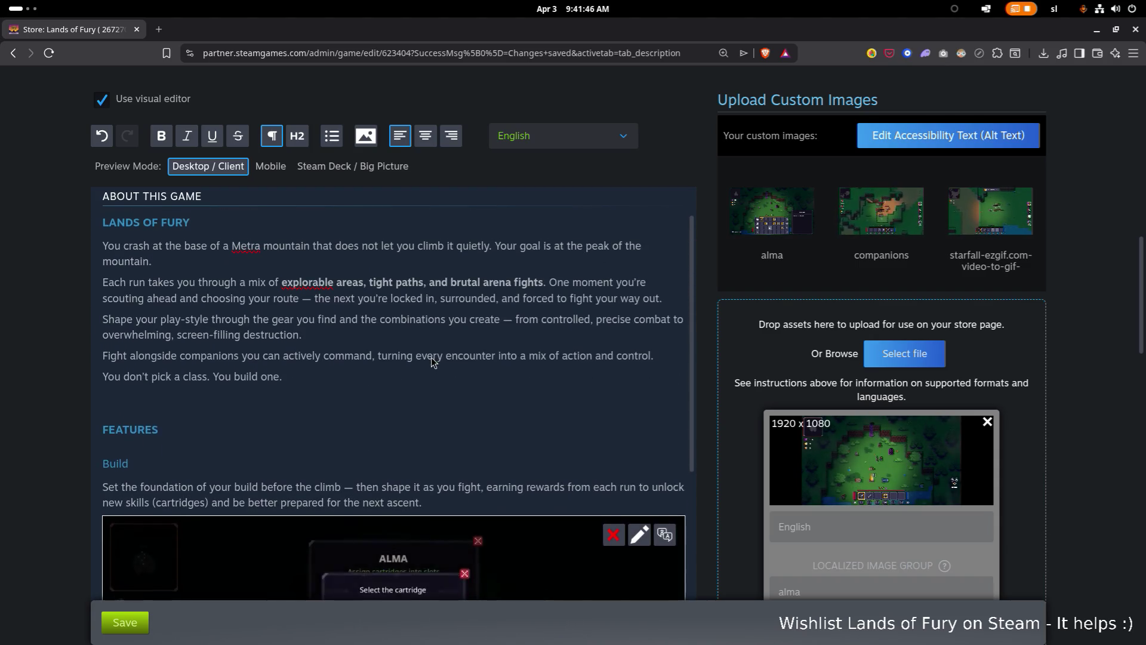
scroll(431, 357, down, 4)
scroll(431, 357, up, 3)
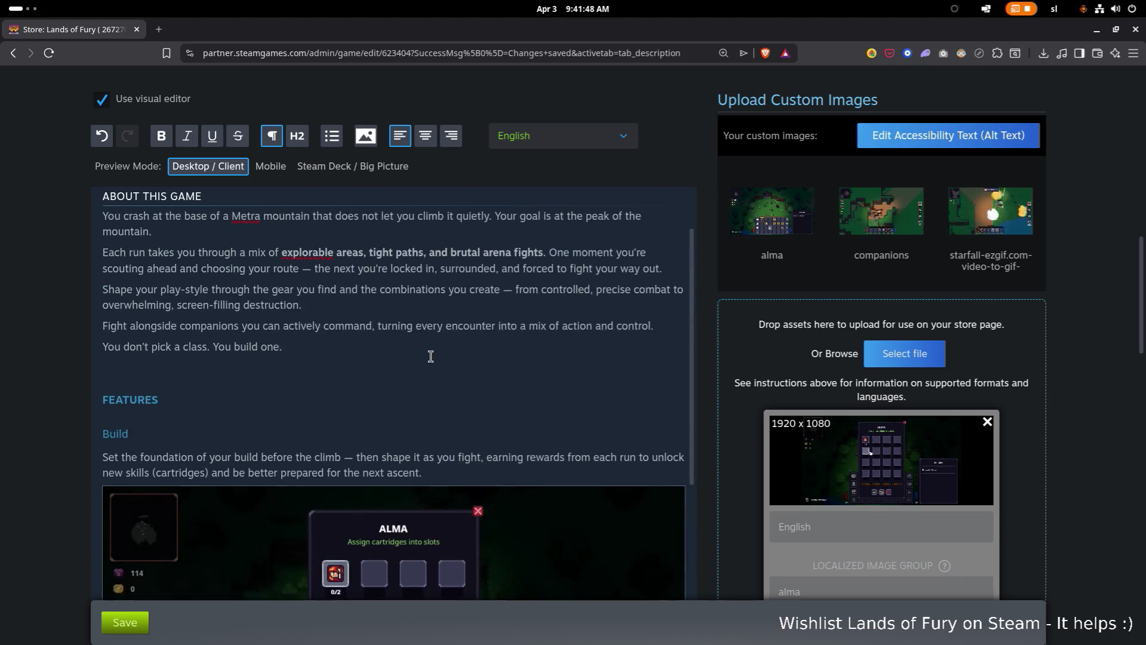
scroll(431, 356, down, 5)
scroll(430, 356, up, 1)
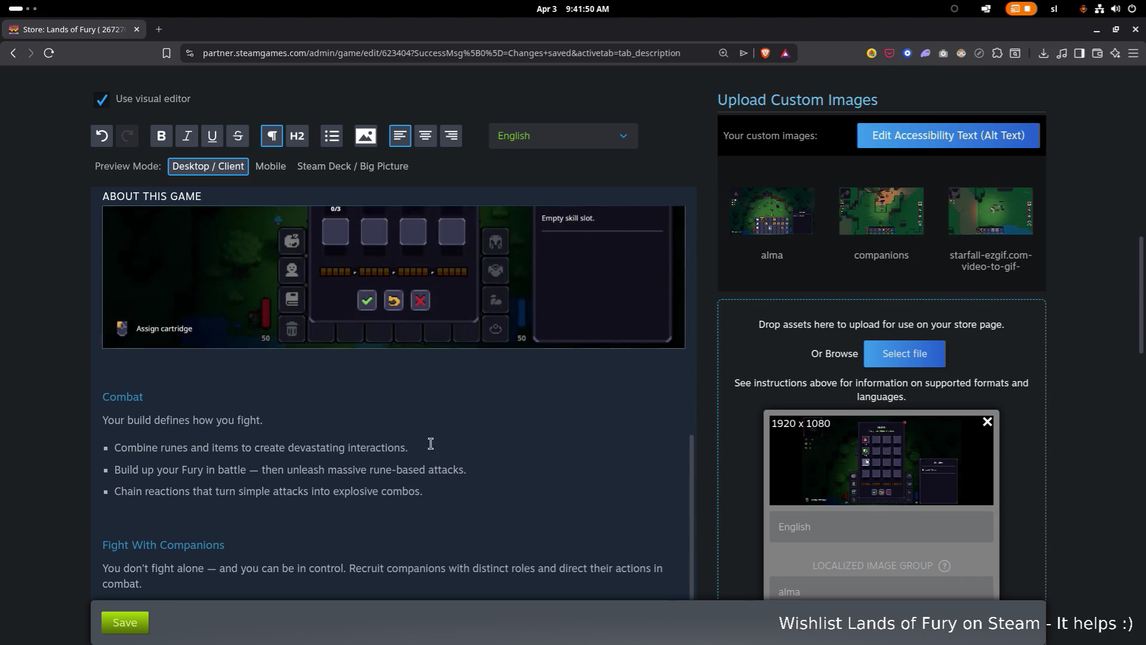
click(471, 489)
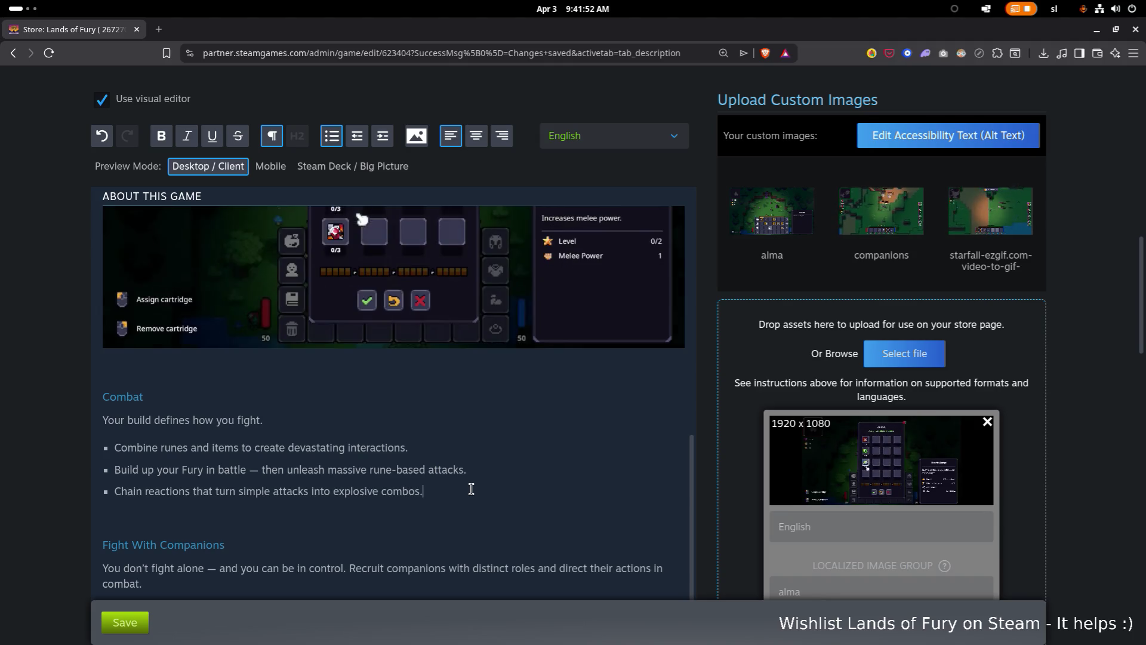
- Move the Combat section with its bullets to just before Build under FEATURES
key(shift+Up)
key(shift+Up)
key(shift+Up)
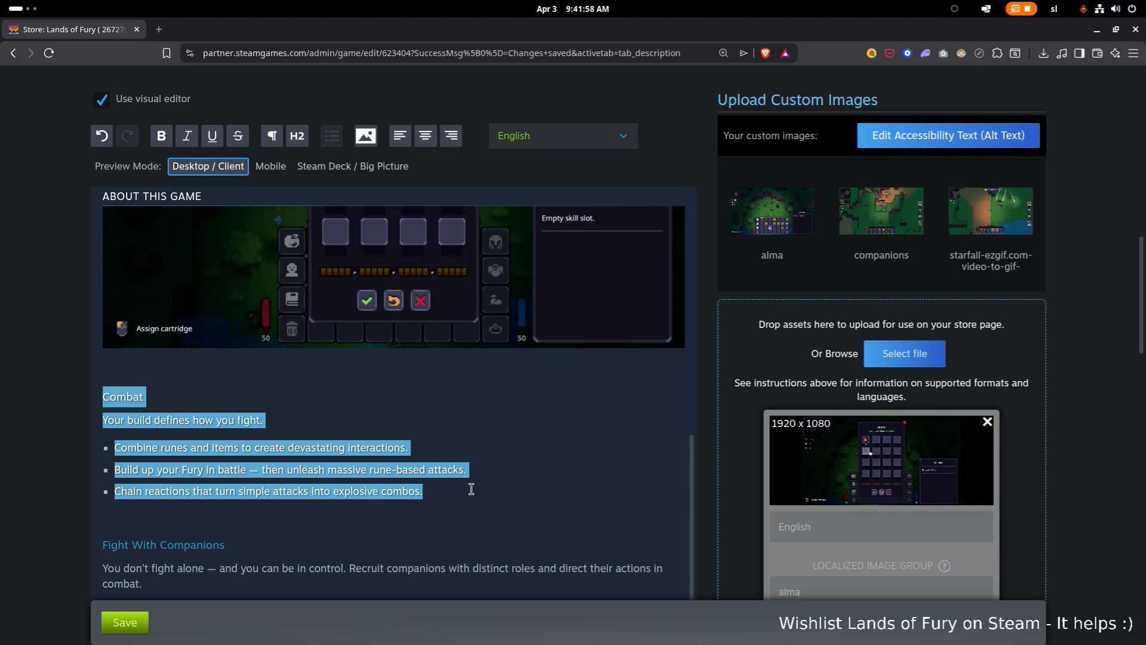
key(BackSpace)
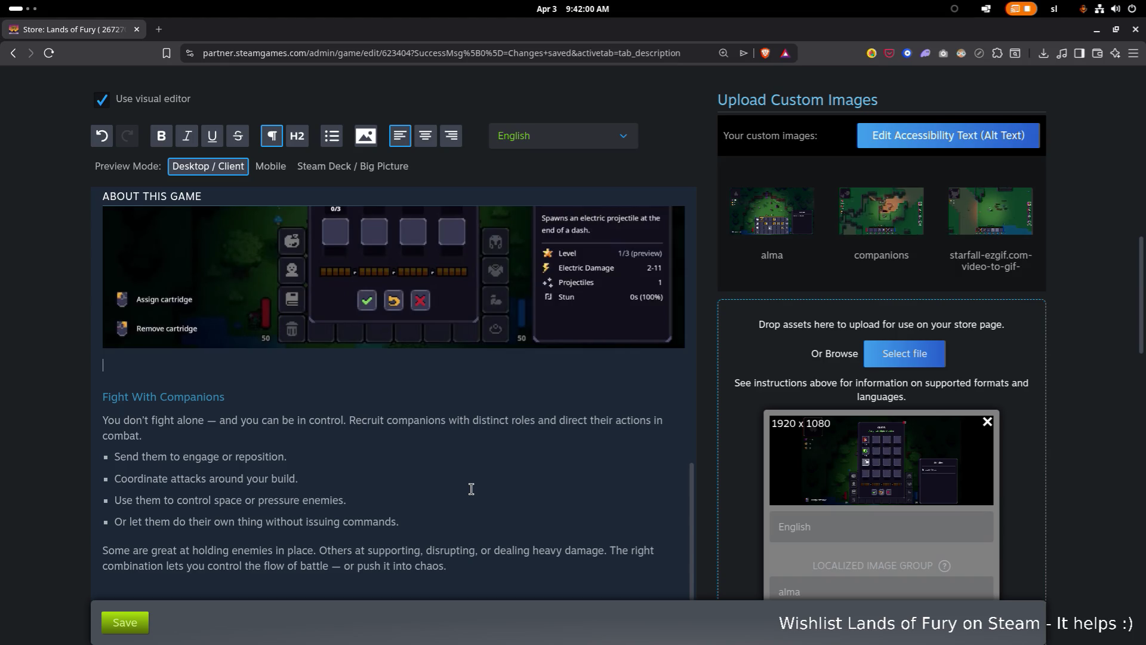
scroll(501, 496, up, 10)
click(385, 398)
scroll(376, 401, down, 1)
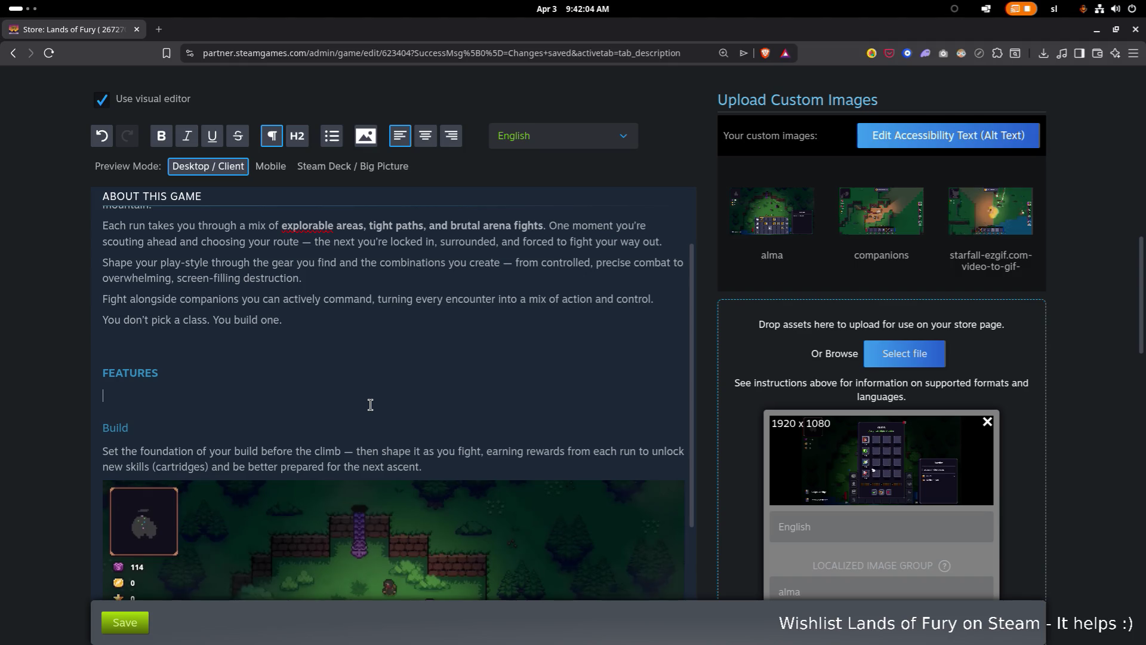
text(Combat Your build defines how you fight. Combine runes and items to create devastating interactions. Build up your Fury in battle — then unleash massive rune-based attacks. Chain reactions that turn simple attacks into explosive combos.)
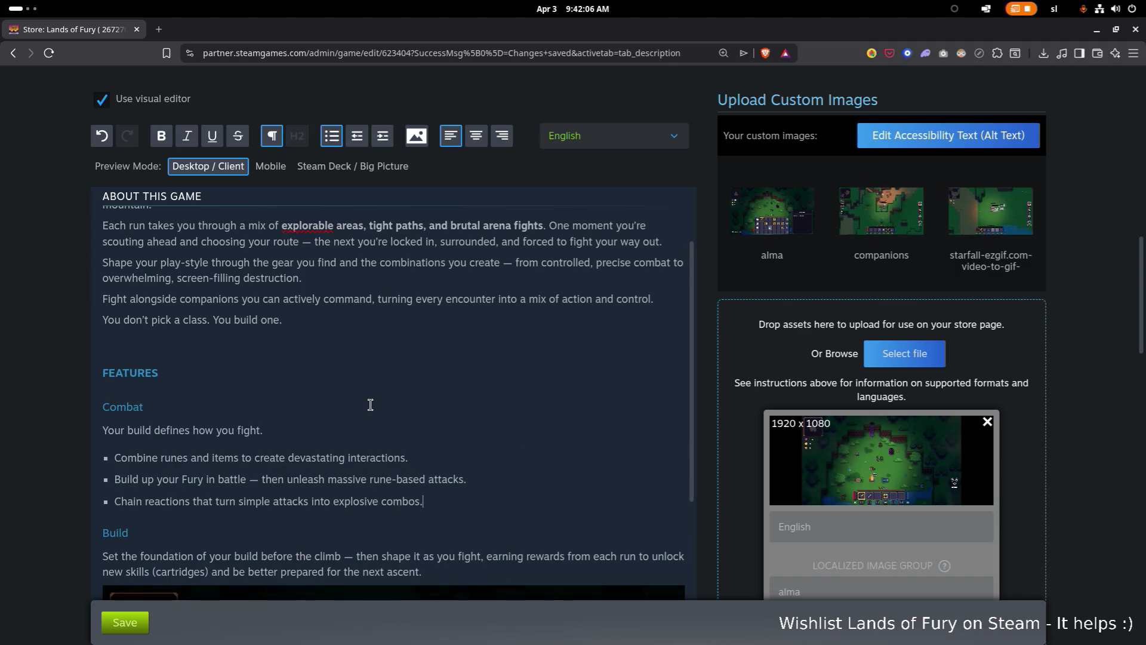
- Add an empty line after the Combat bullet list
click(370, 405)
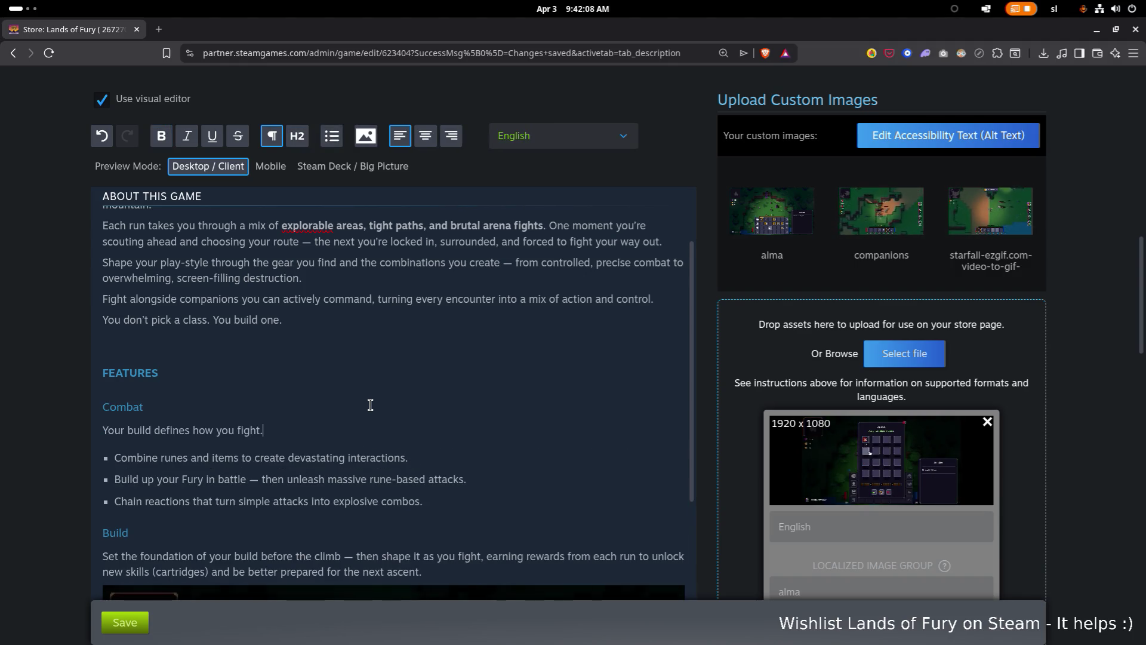
key(Down)
key(Down)
key(End)
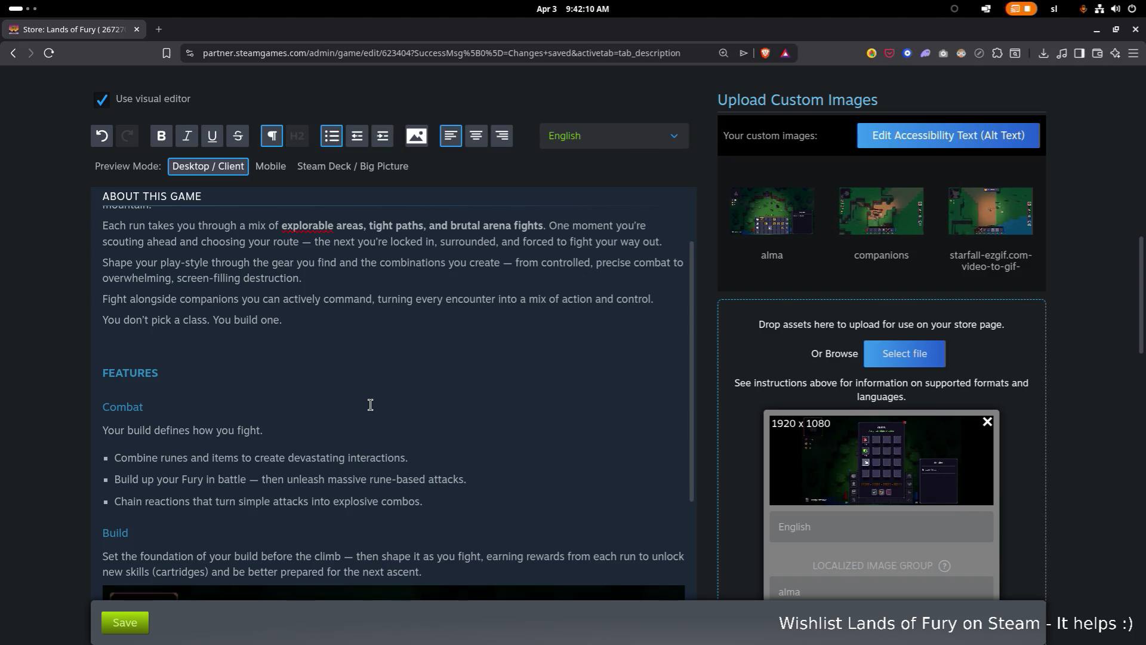
key(Return)
key(Return)
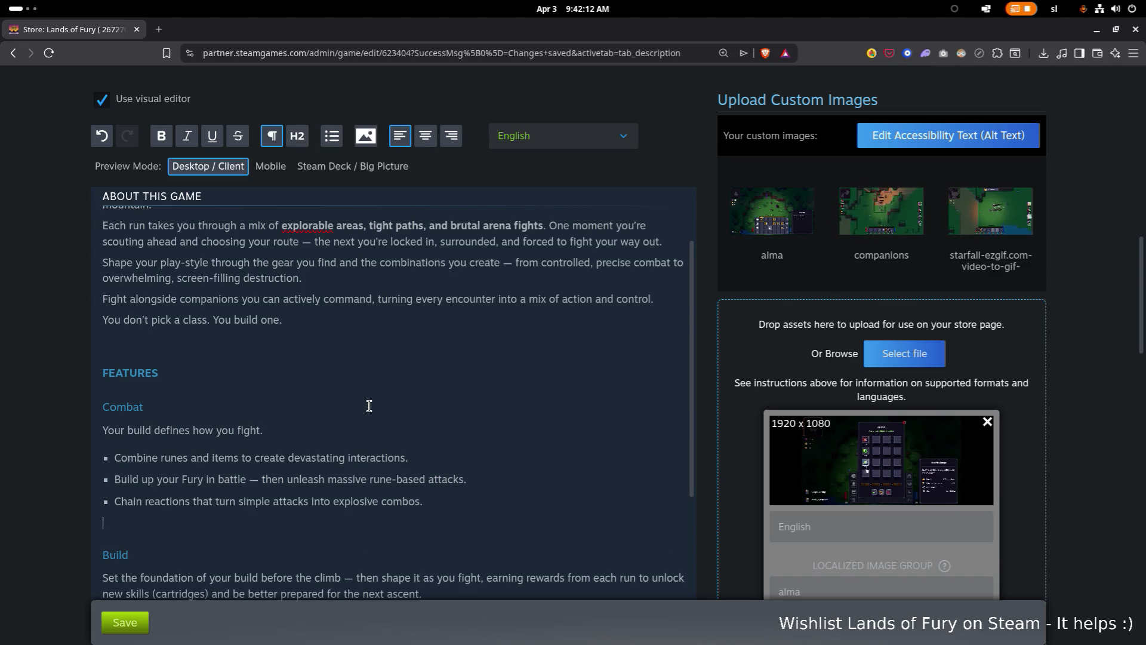
scroll(368, 406, down, 2)
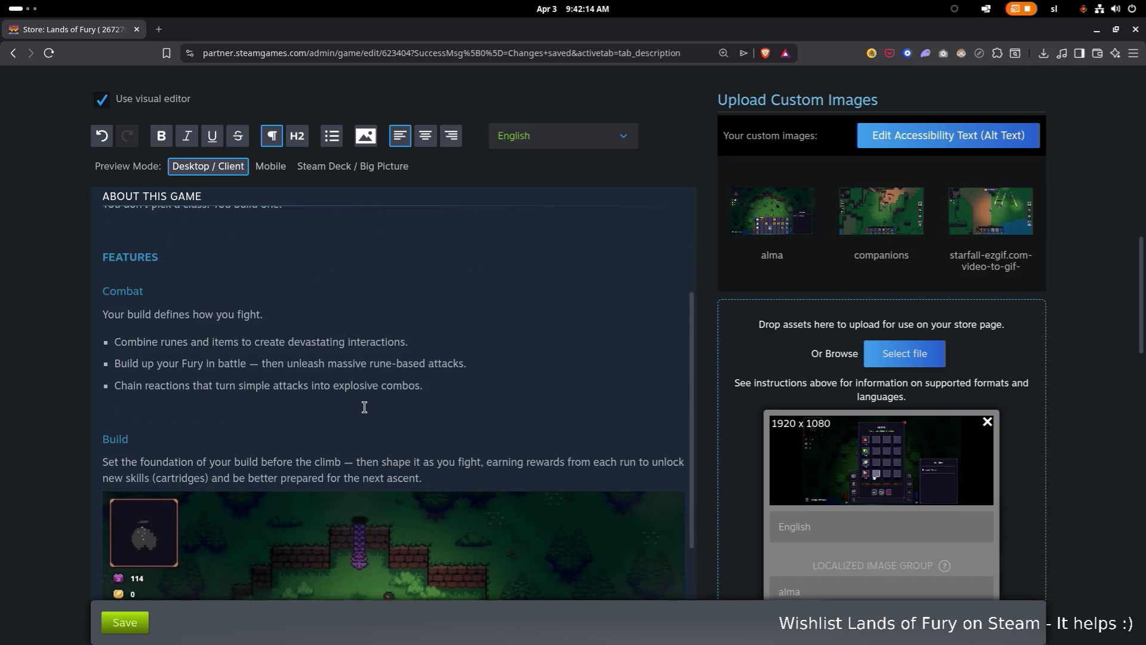
scroll(364, 407, down, 2)
scroll(219, 329, up, 3)
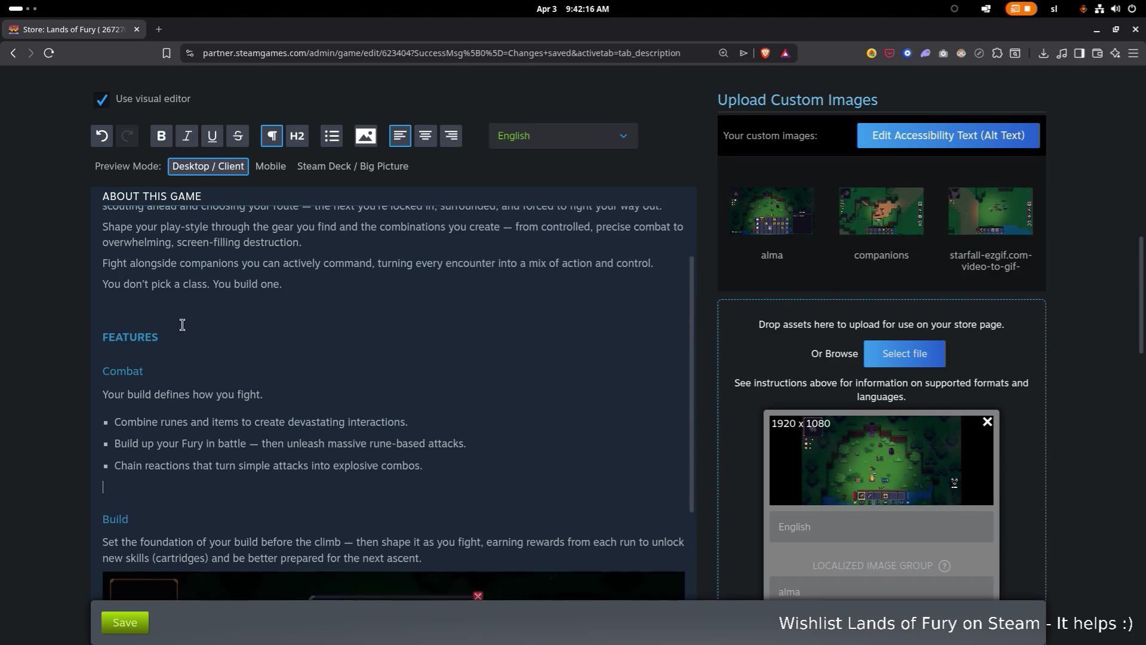
key(Up)
click(188, 364)
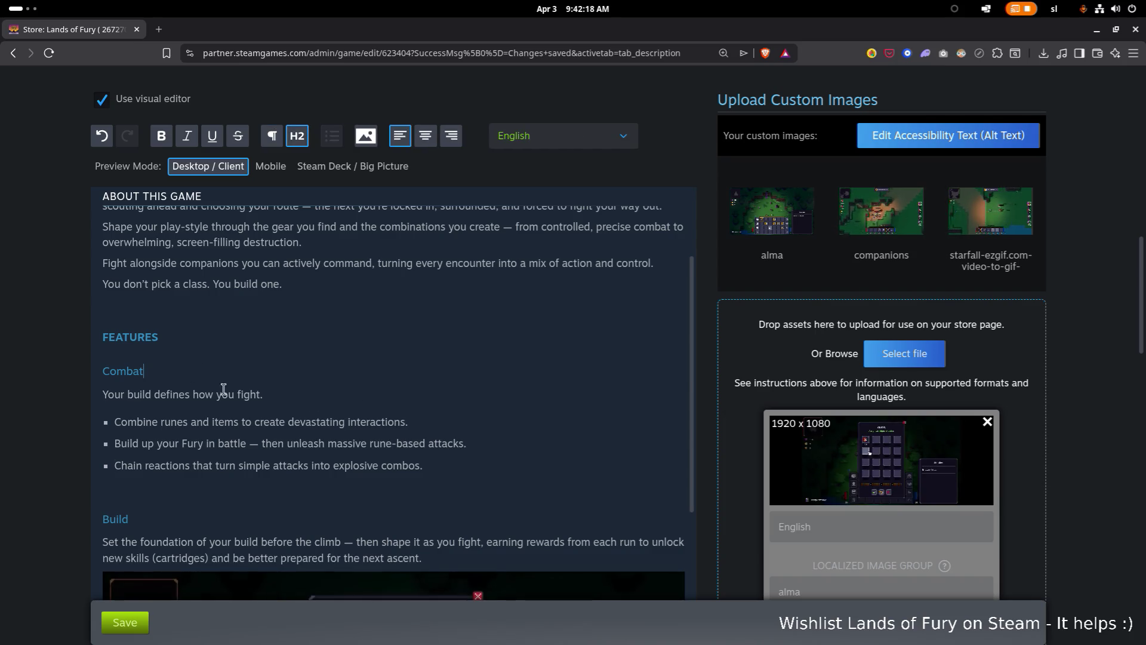
scroll(249, 389, down, 5)
- Move the Build description paragraph to below the alma GIF
click(453, 274)
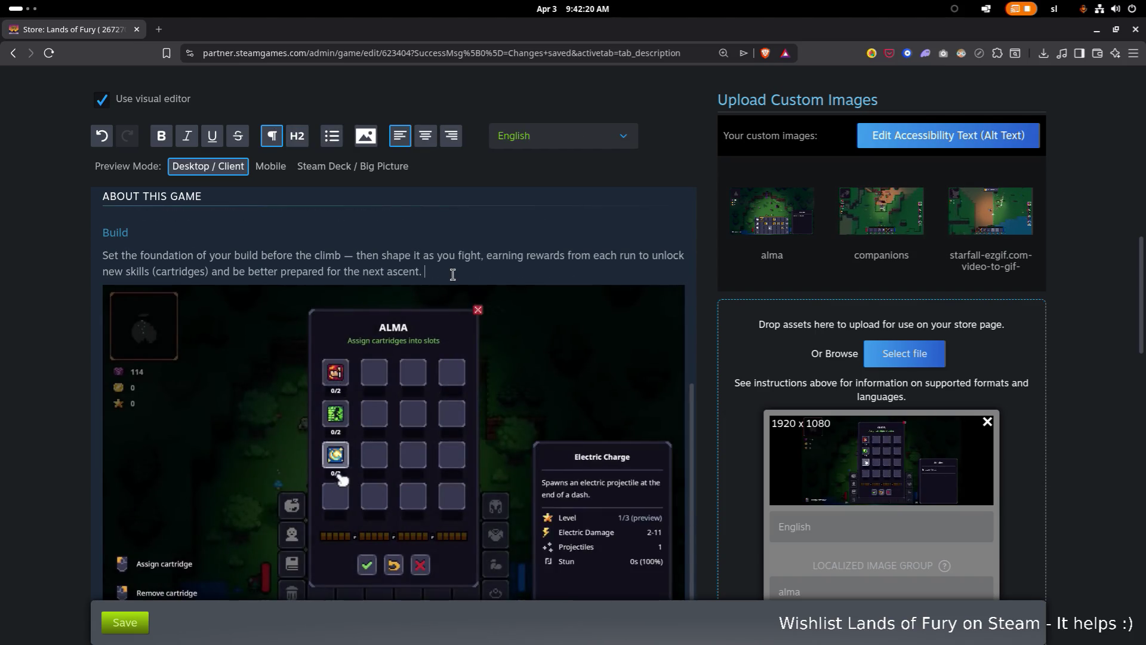
key(shift+Up)
key(shift+Up)
key(BackSpace)
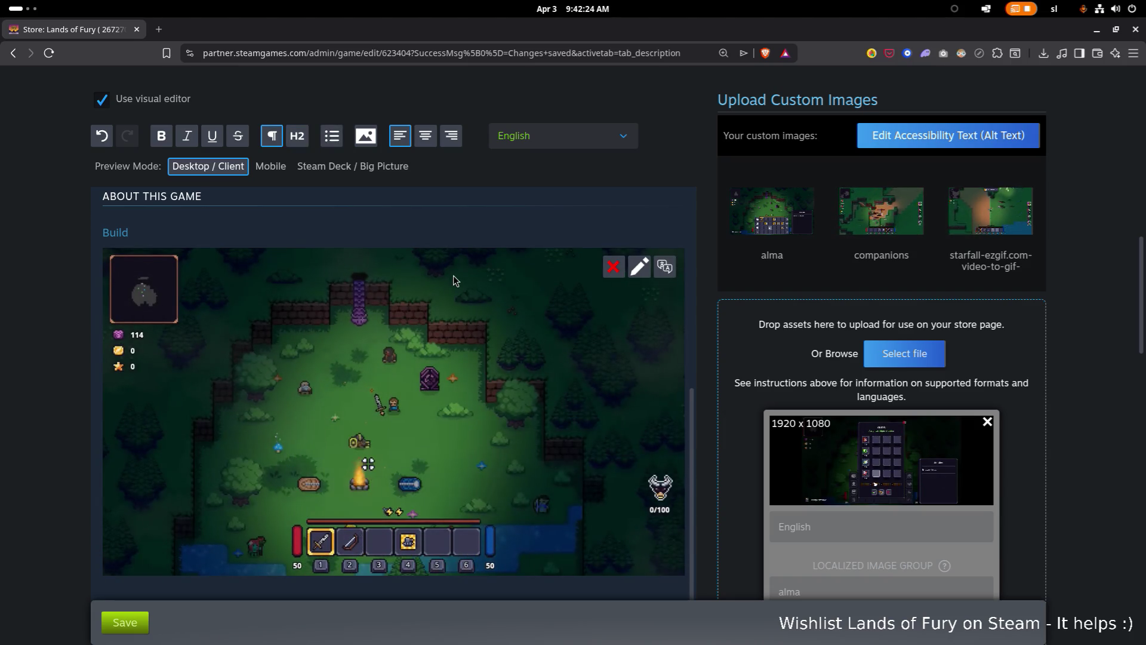
key(Down)
key(Down)
key(ctrl+z)
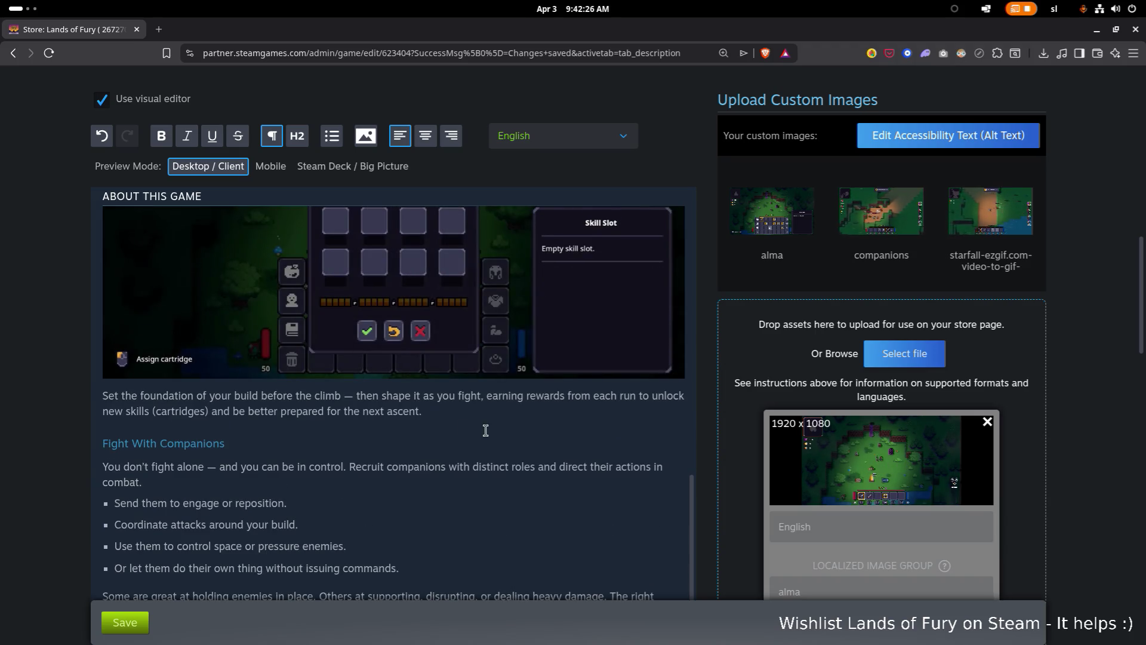
- Scroll back up and place the caret in the Combat bullet list
scroll(478, 421, up, 4)
scroll(364, 328, up, 1)
scroll(360, 325, down, 3)
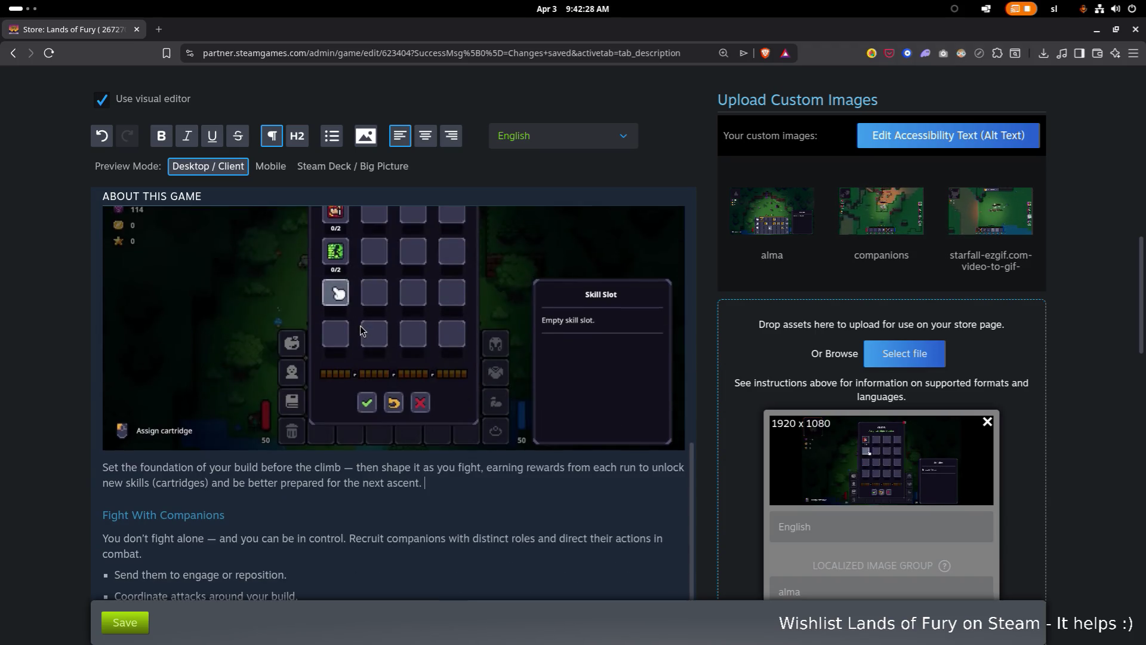
scroll(347, 304, up, 4)
scroll(352, 306, up, 2)
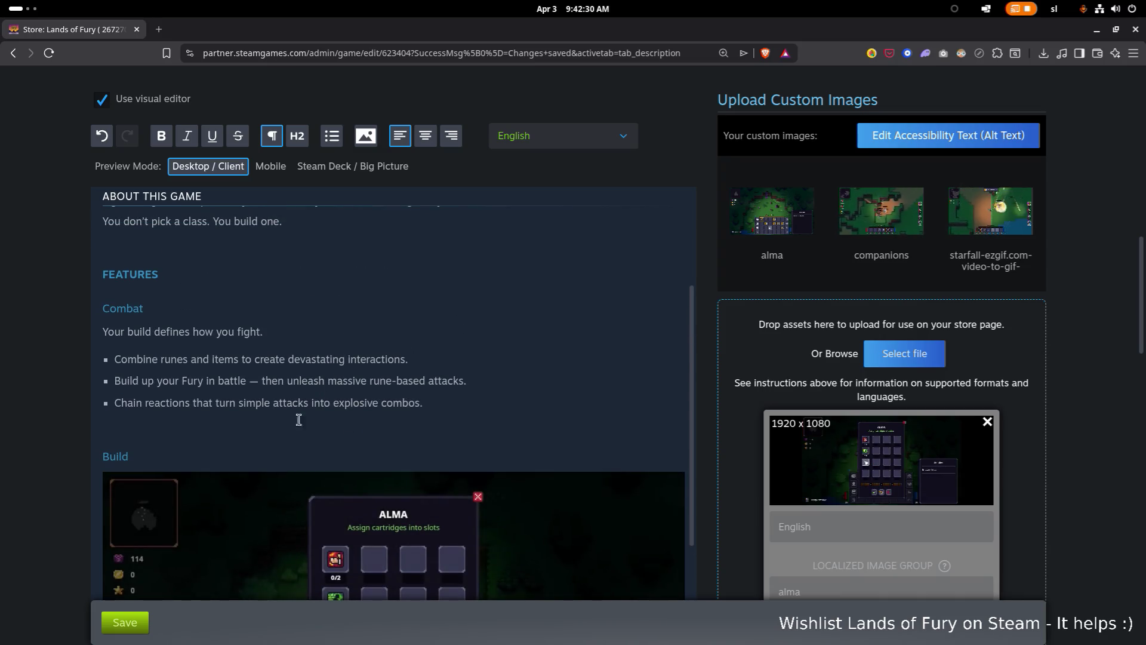
click(399, 378)
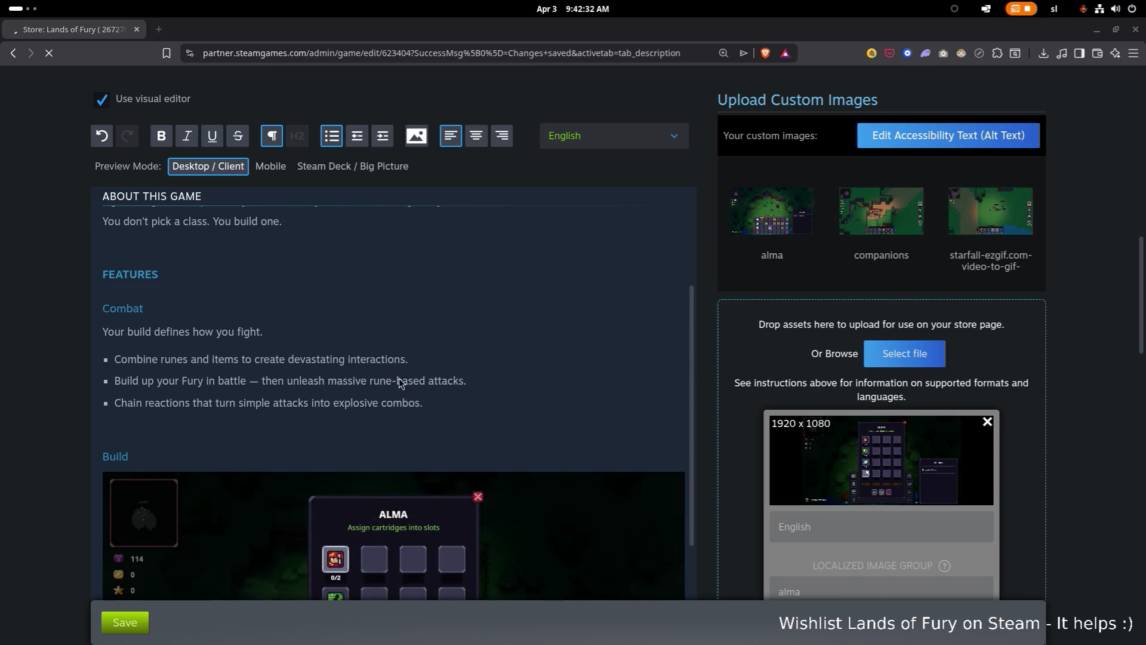
- In Kdenlive, confirm the Alma.webm render finished in the Job Queue and close the rendering window
key(super)
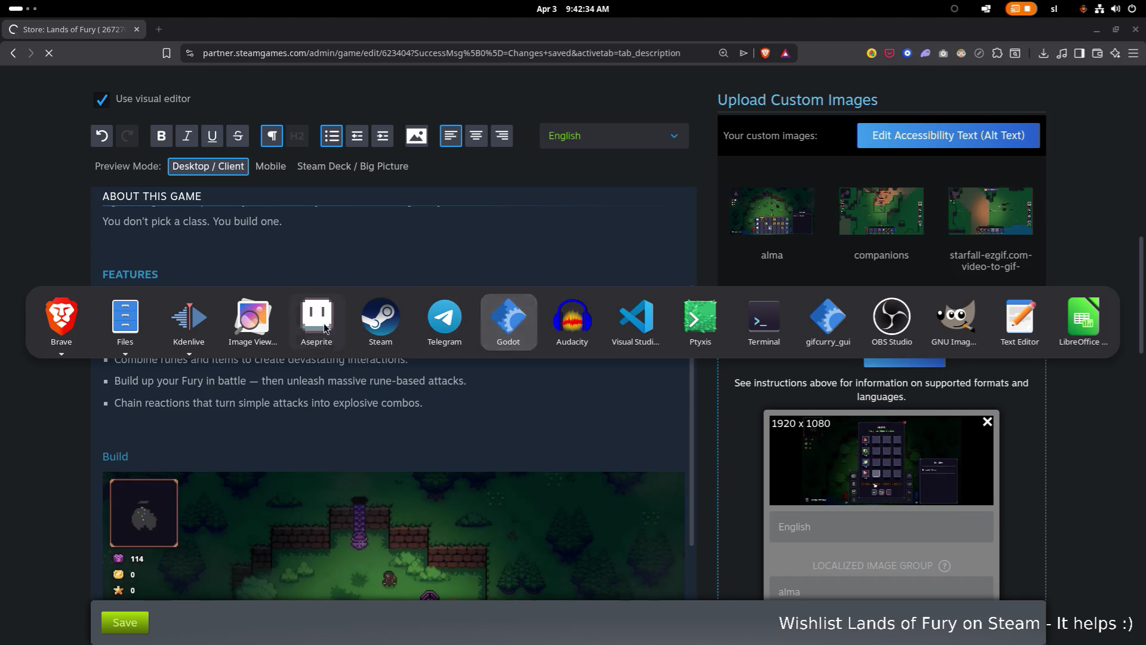
click(189, 317)
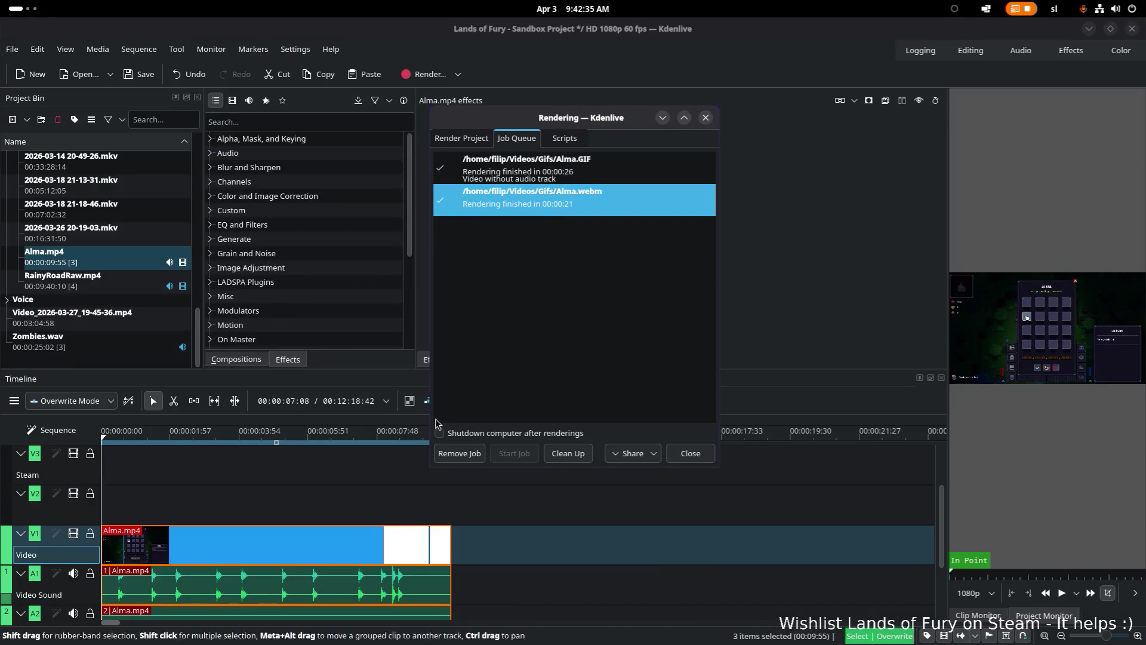
click(706, 118)
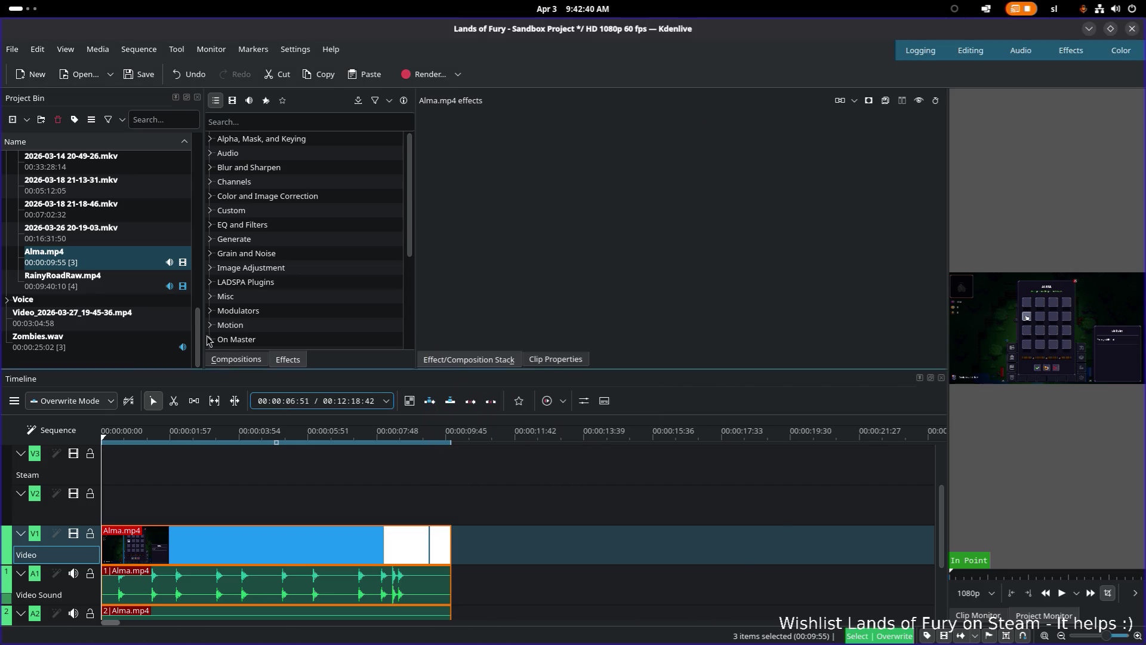
key(super)
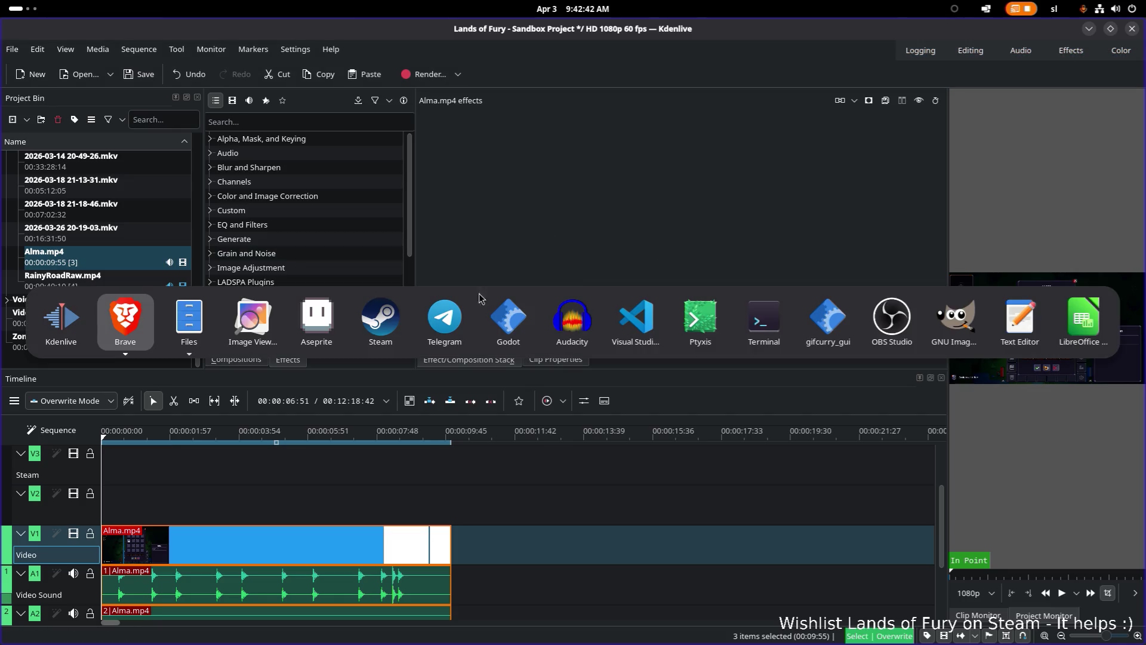
click(259, 326)
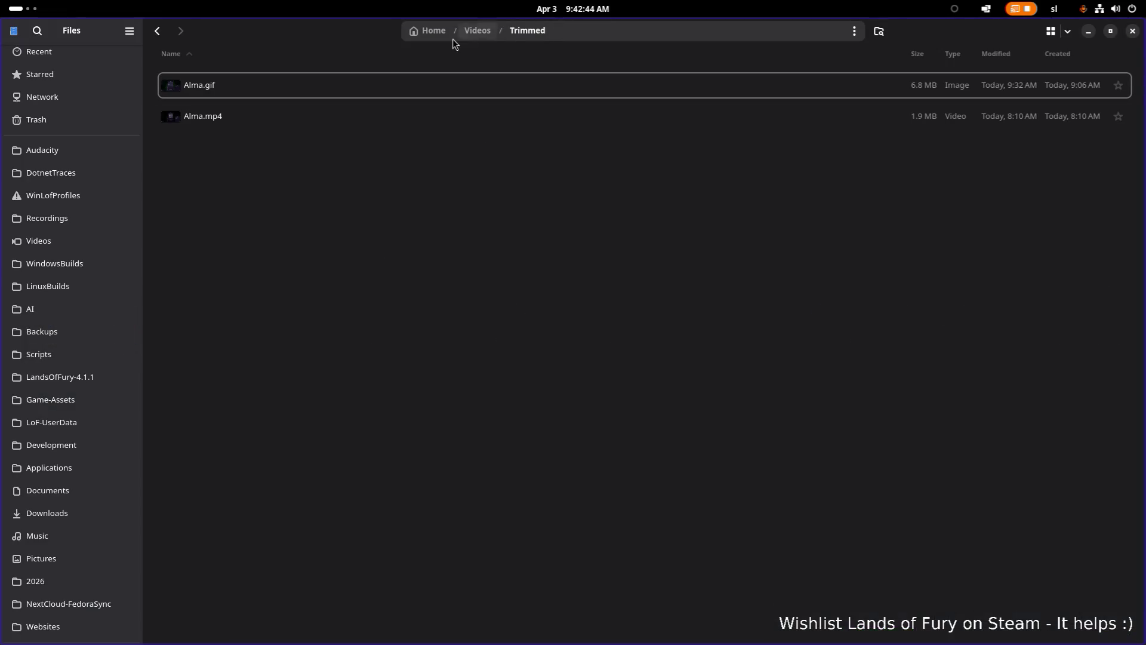
- Permanently delete Alma.gif from Videos/Trimmed, leaving only Alma.mp4
click(400, 111)
key(Up)
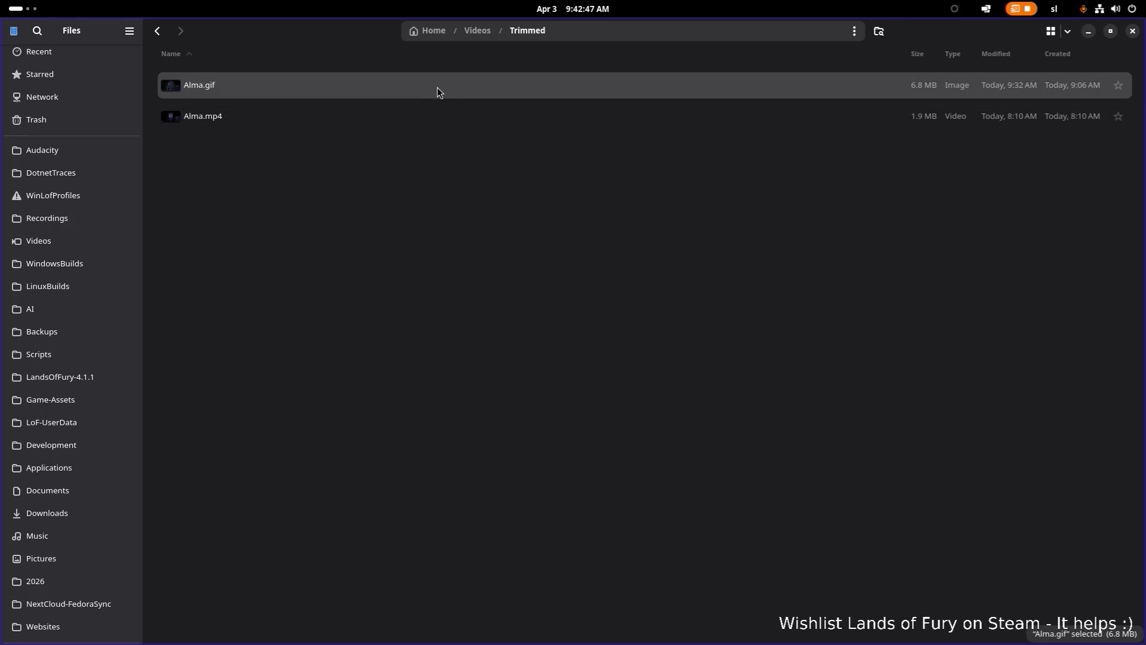
click(468, 31)
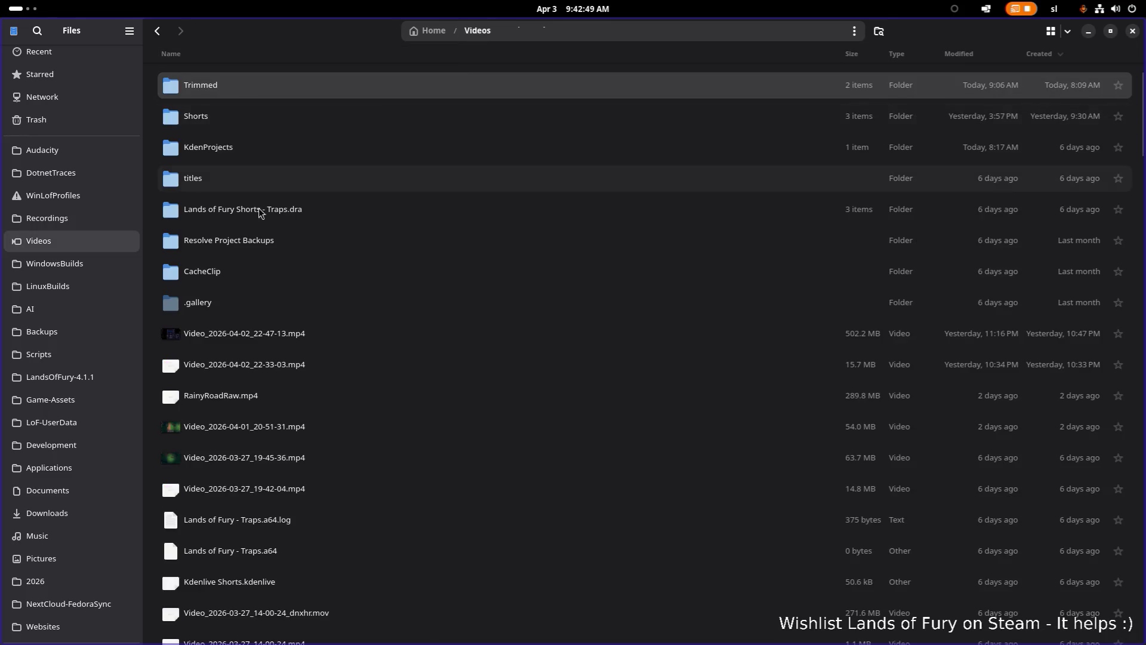
double_click(277, 87)
click(352, 87)
key(shift+Delete)
key(Return)
- Check Alma.GIF in the Gifs folder, then return to Videos and bring up the folder's context menu
key(alt+Left)
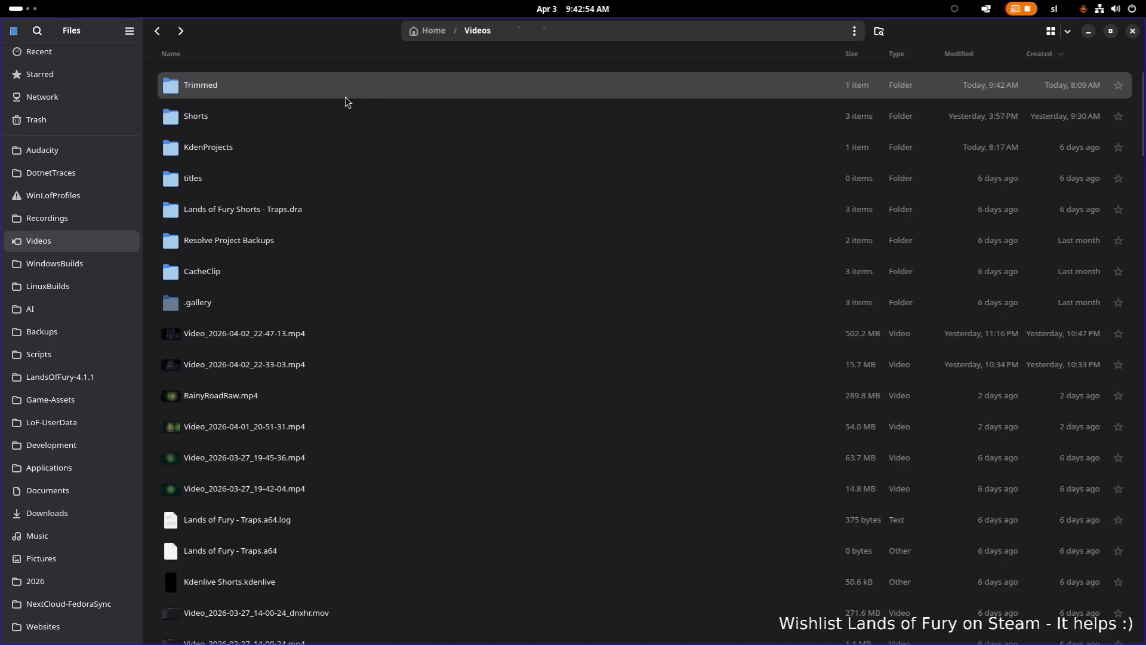
double_click(262, 90)
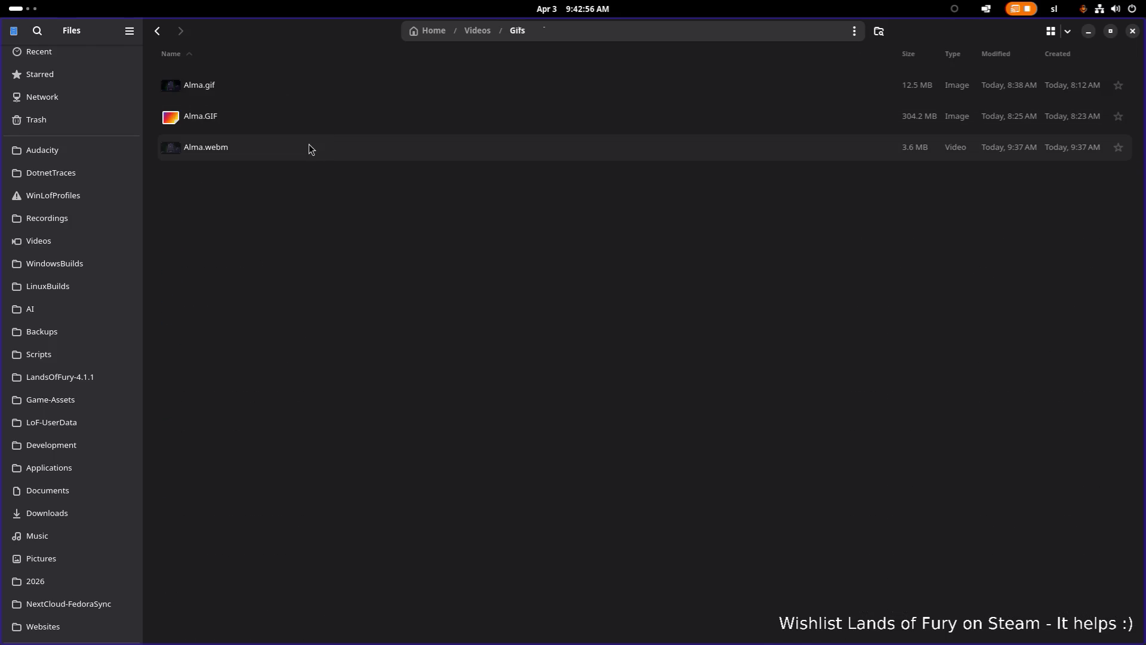
click(288, 120)
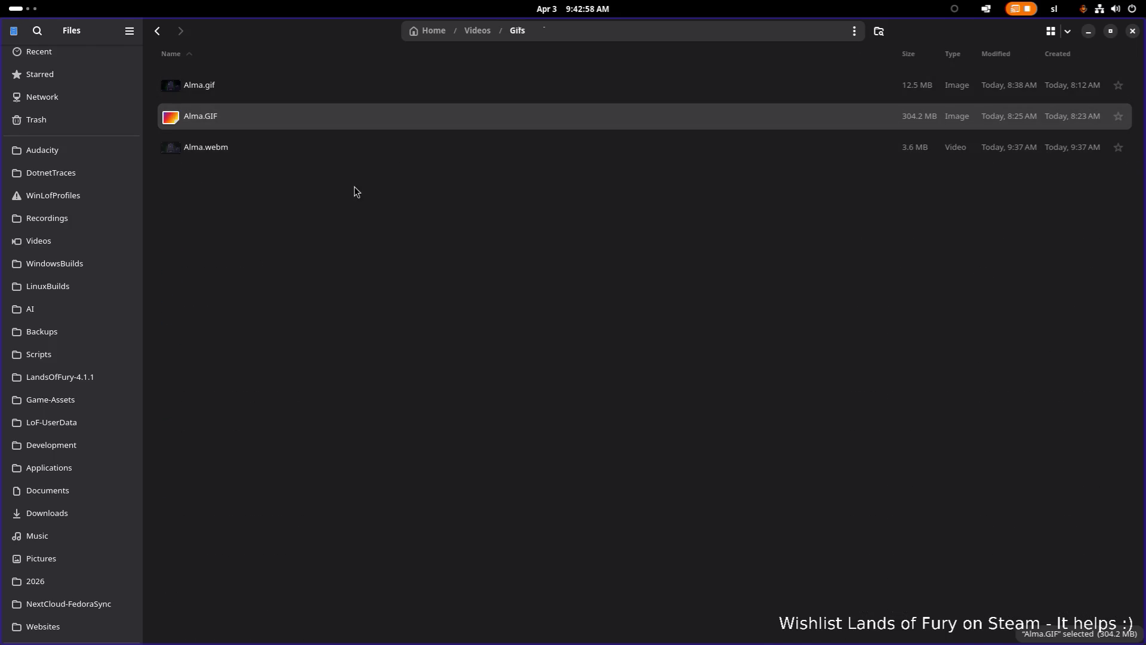
click(471, 30)
scroll(316, 367, down, 1)
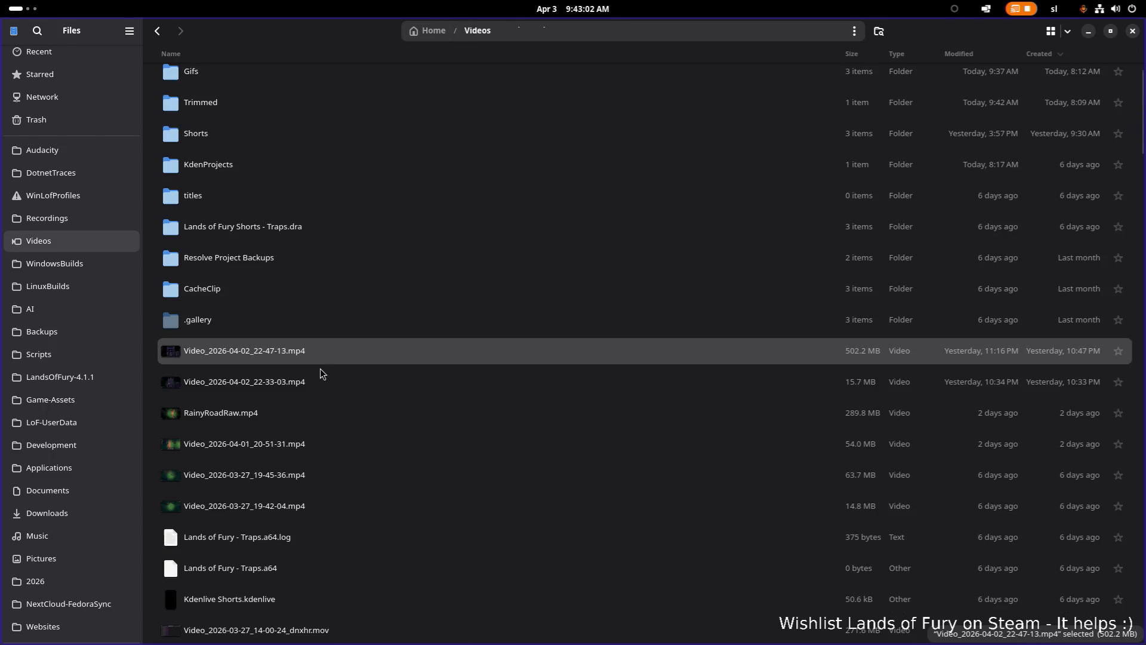
right_click(355, 369)
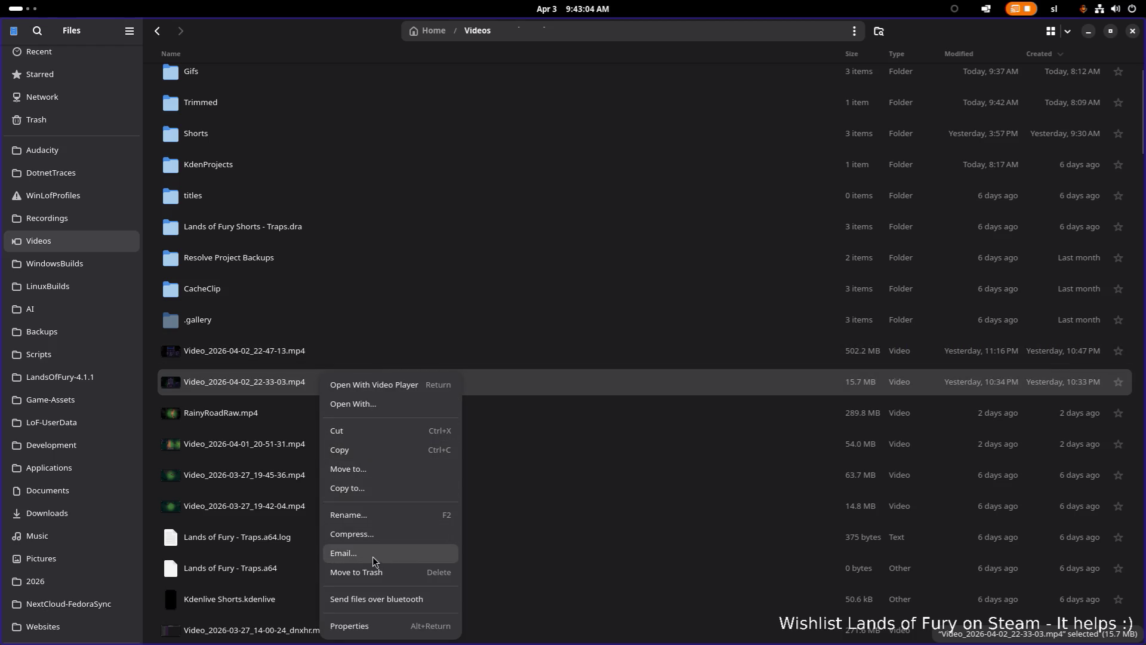
click(268, 469)
right_click(276, 464)
- Create a new folder named Webms in Videos
click(304, 471)
text(W)
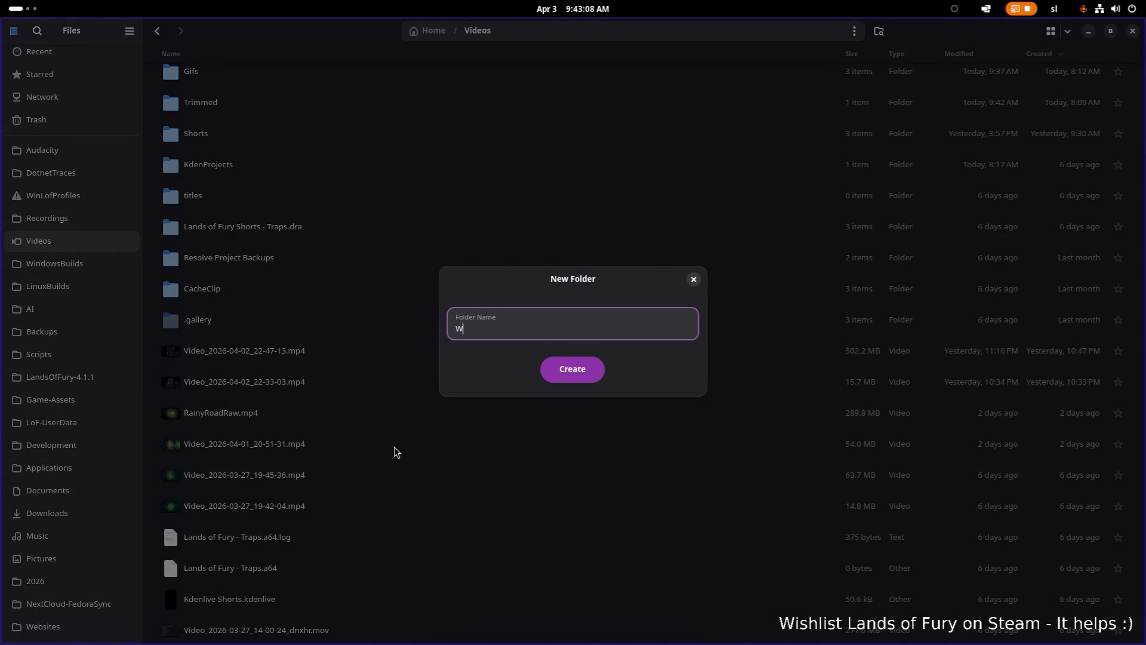
text(ebms)
key(Return)
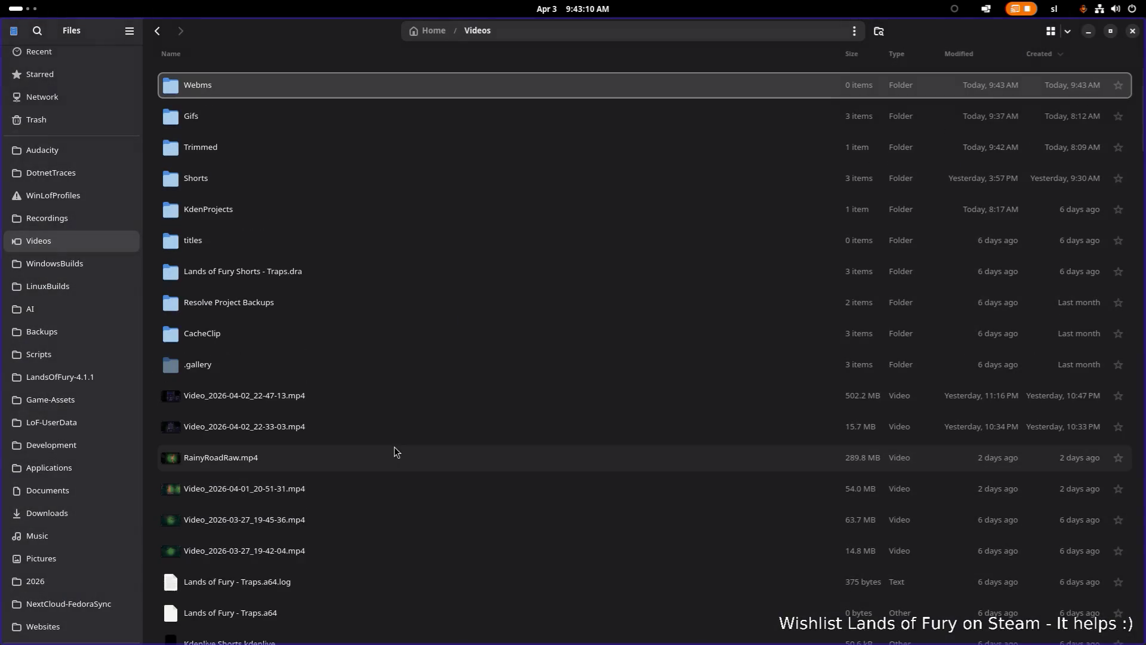
- Copy Alma.webm from the Gifs folder and paste it into Webms
double_click(331, 114)
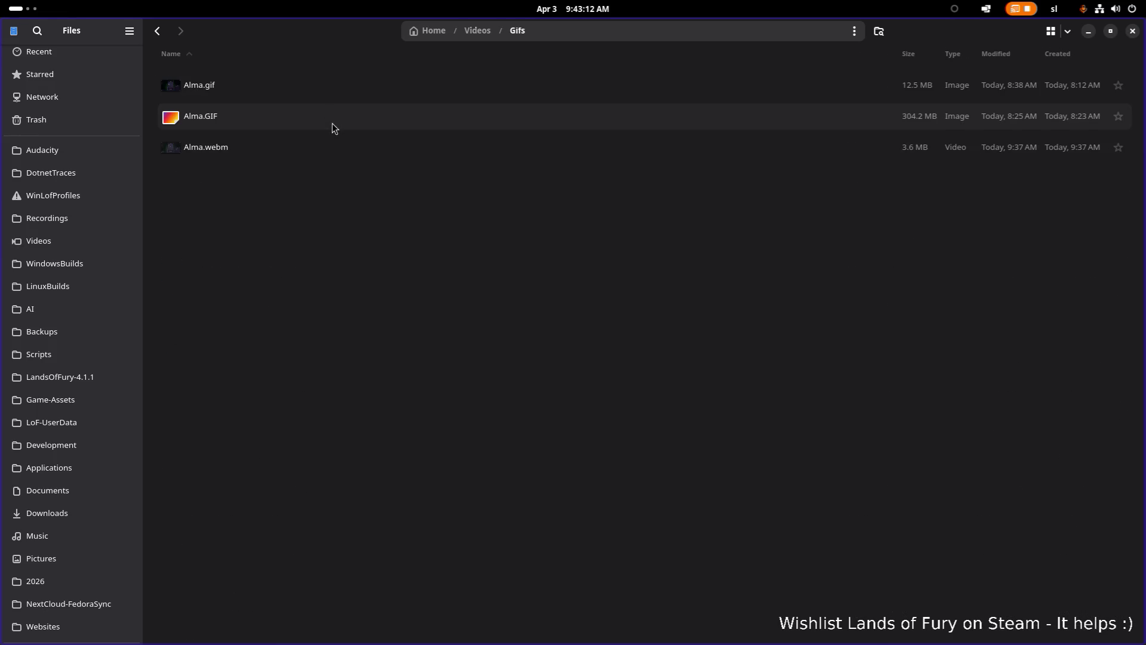
click(328, 146)
key(ctrl+c)
key(alt+Up)
double_click(281, 84)
key(ctrl+v)
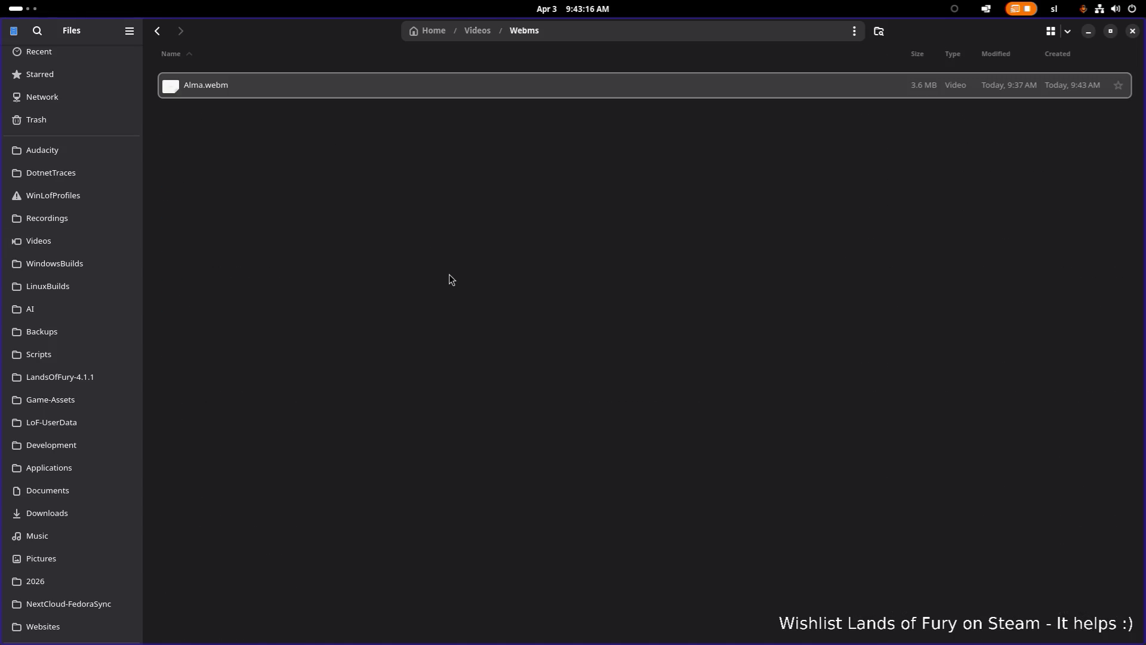
key(alt+Up)
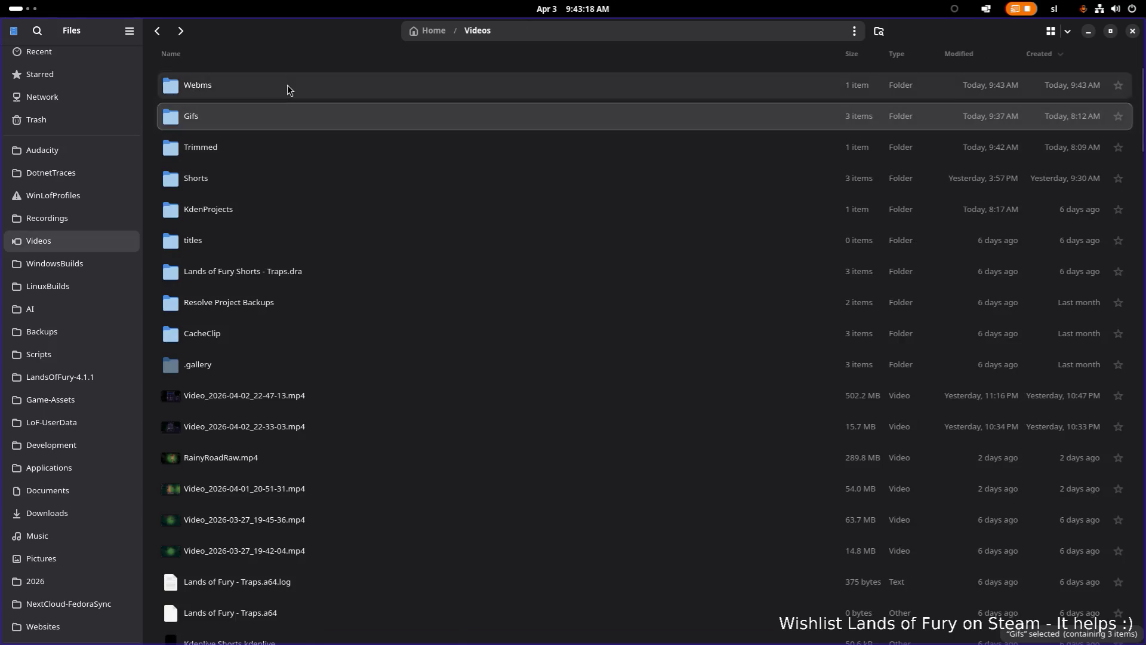
double_click(288, 85)
key(alt+Left)
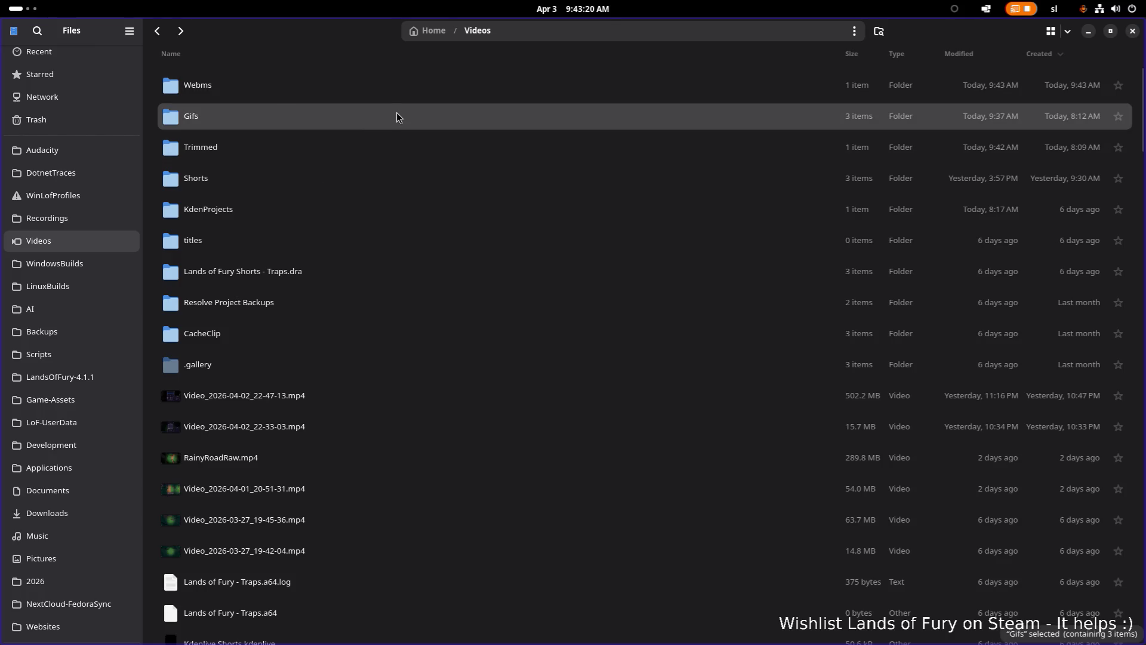
- Permanently delete the original Alma.webm from the Gifs folder
double_click(396, 114)
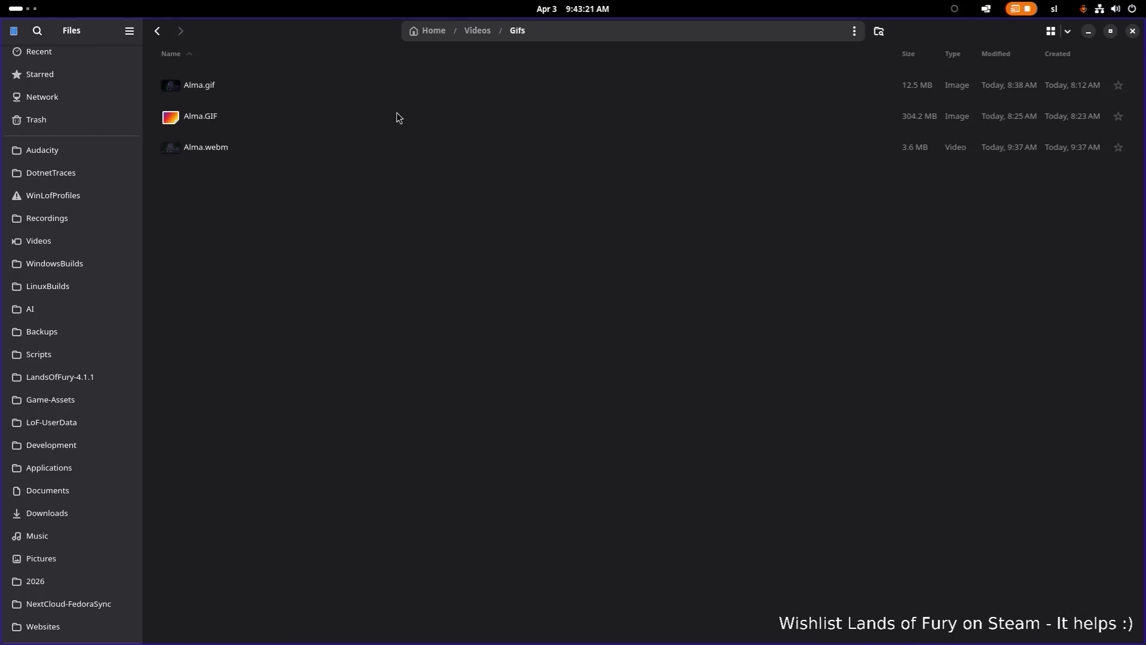
click(364, 148)
key(shift+Delete)
key(Return)
key(alt+Left)
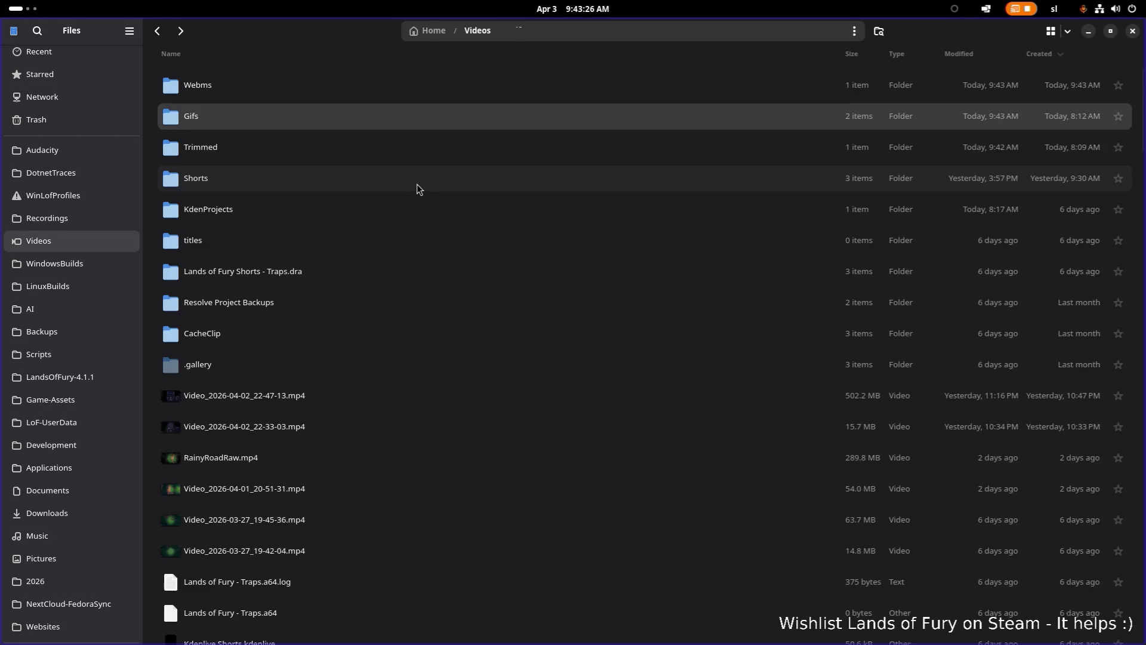
- Look over the Trimmed recordings and confirm the Gifs folder contents in the other Files window
click(377, 149)
key(alt+Tab)
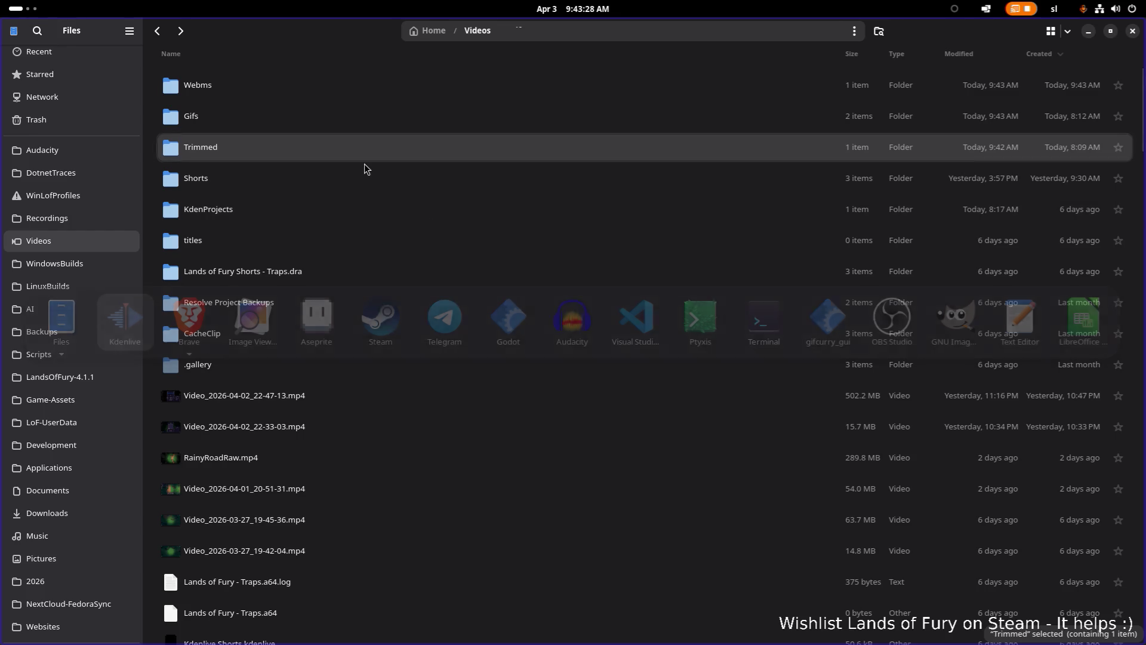
click(427, 400)
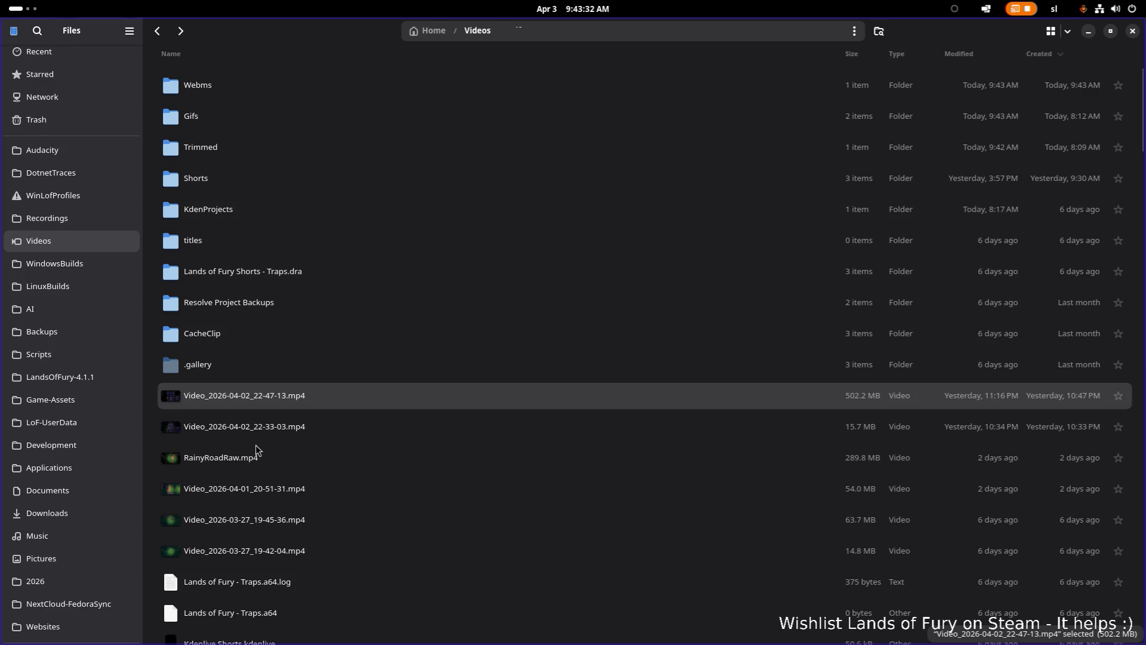
click(290, 425)
scroll(812, 110, down, 1)
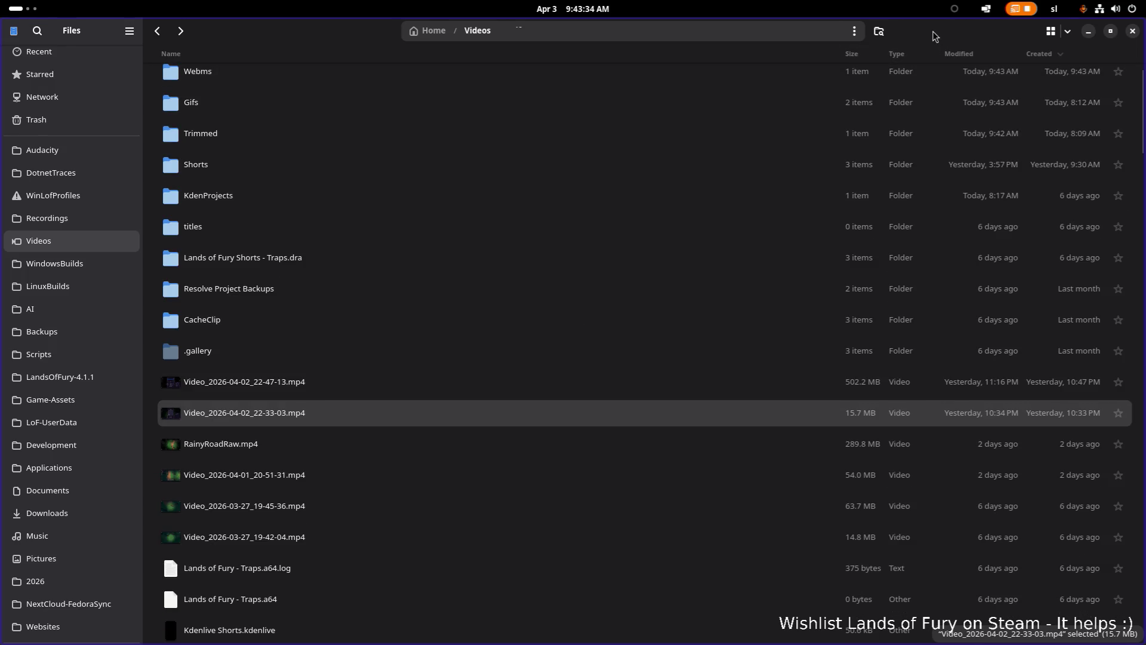
double_click(801, 113)
key(alt+Tab)
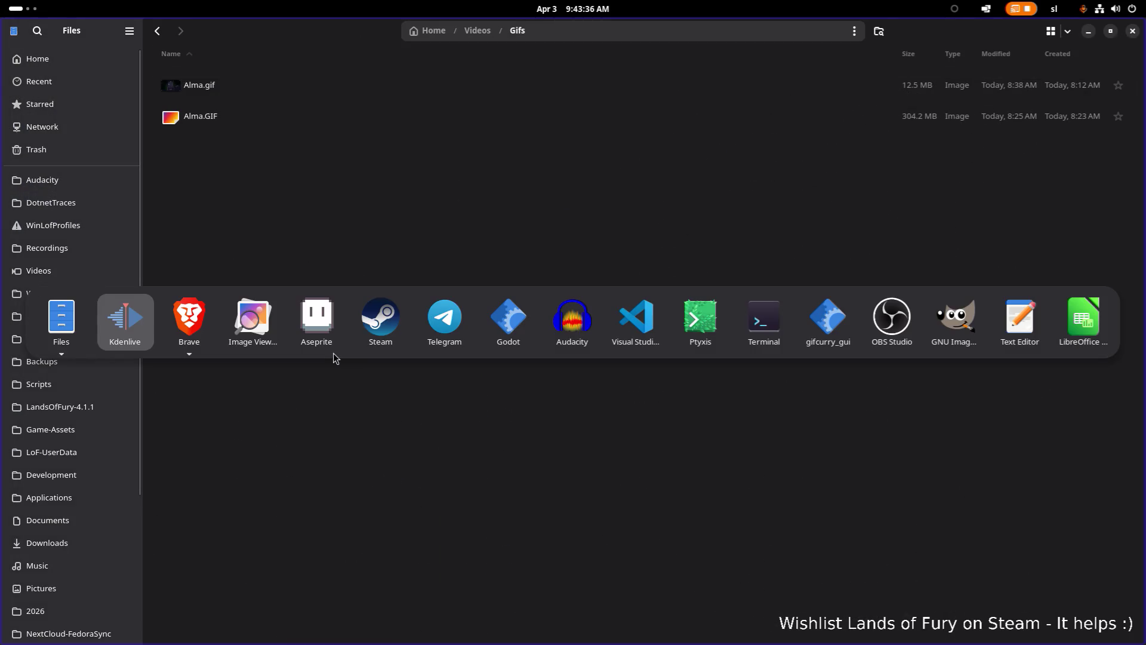
- Cycle the application switcher and bring the Kdenlive window to the front
mouse_move(206, 327)
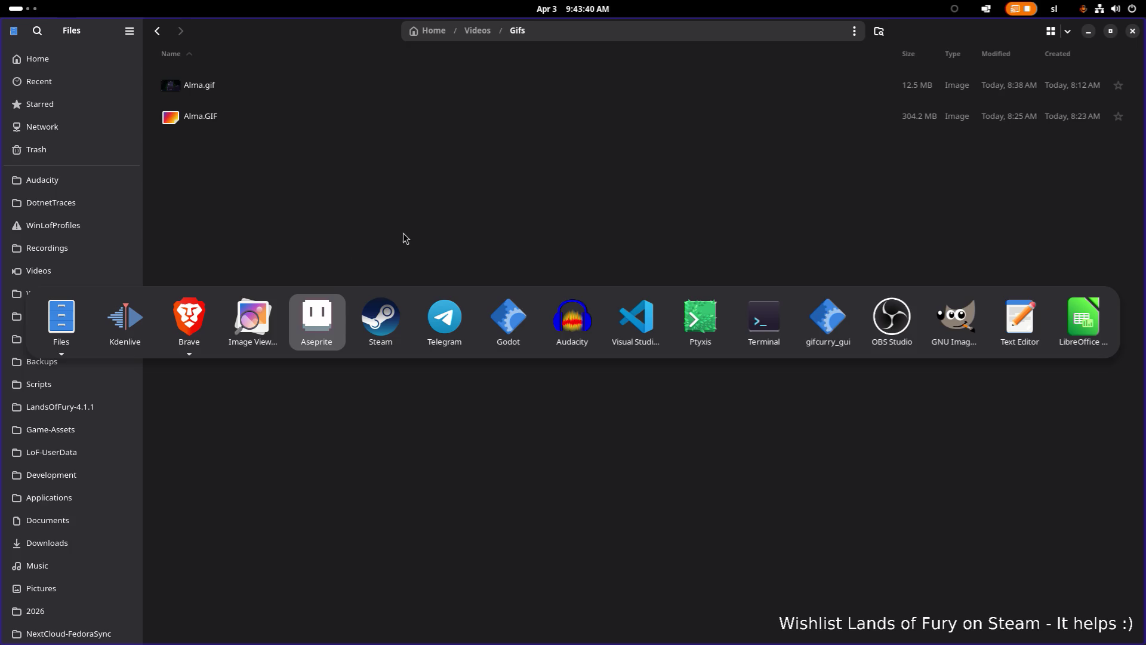
key(Escape)
key(alt+Tab)
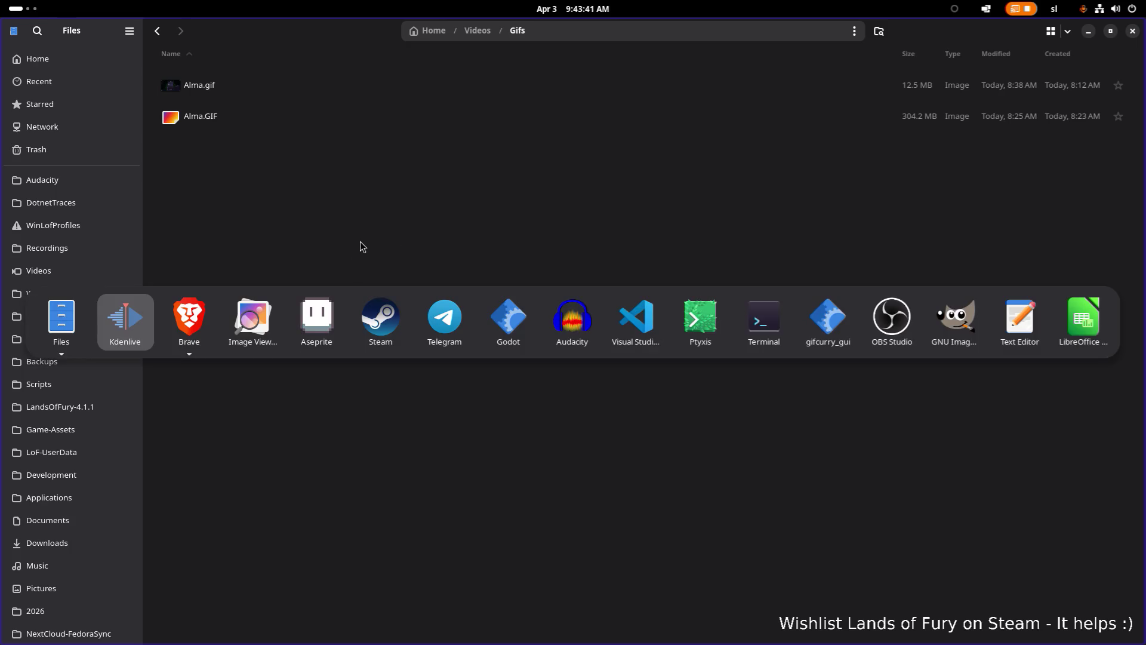
key(Escape)
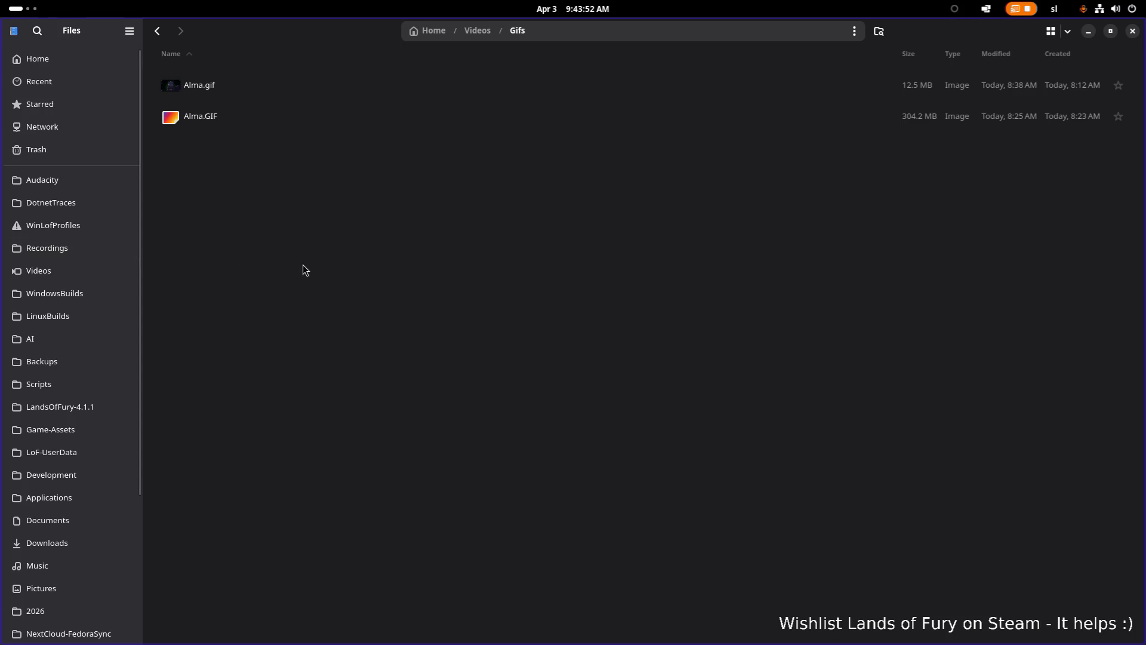
key(alt+Tab)
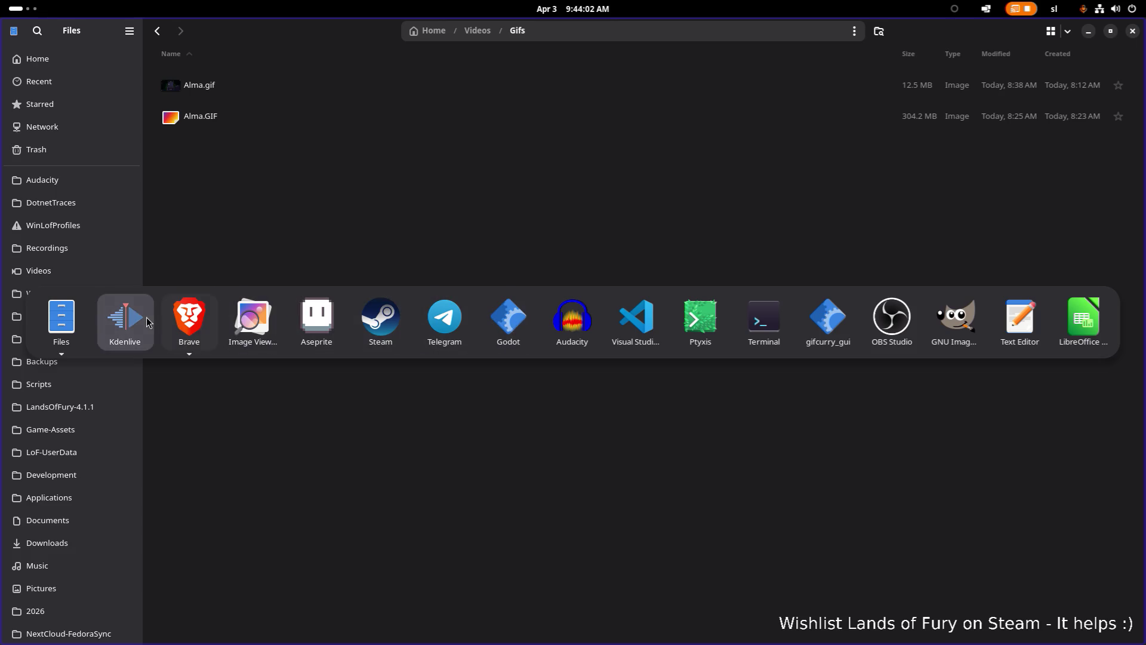
click(126, 317)
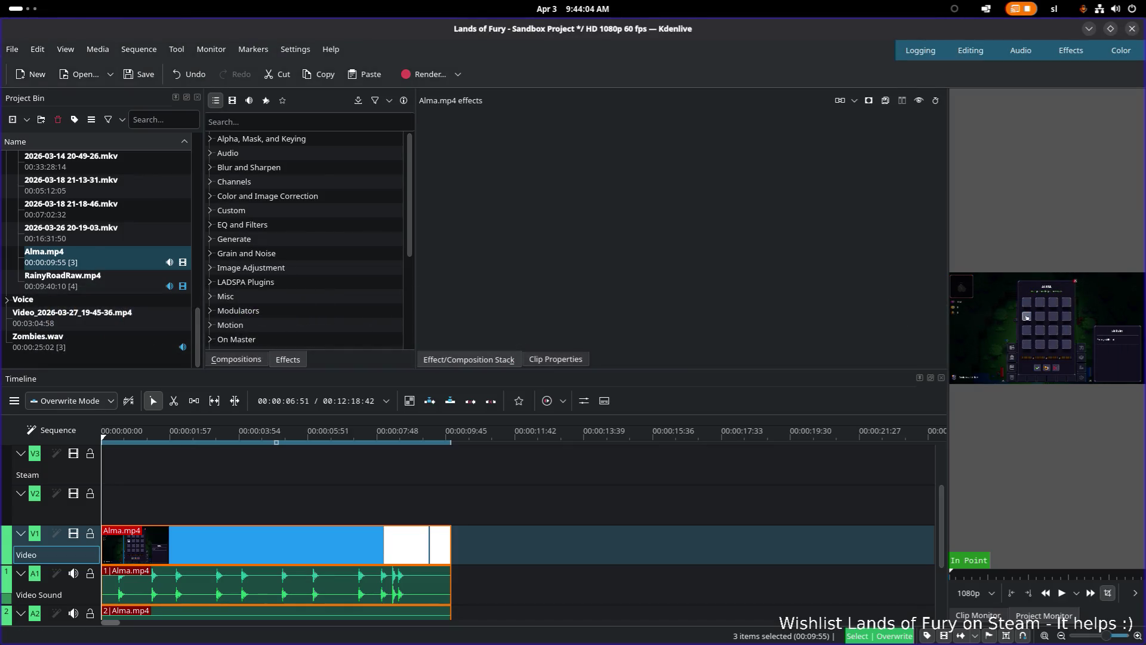
- Add the Companions recording to the Project Bin and delete the Alma.mp4 clips from the timeline
key(alt+Tab)
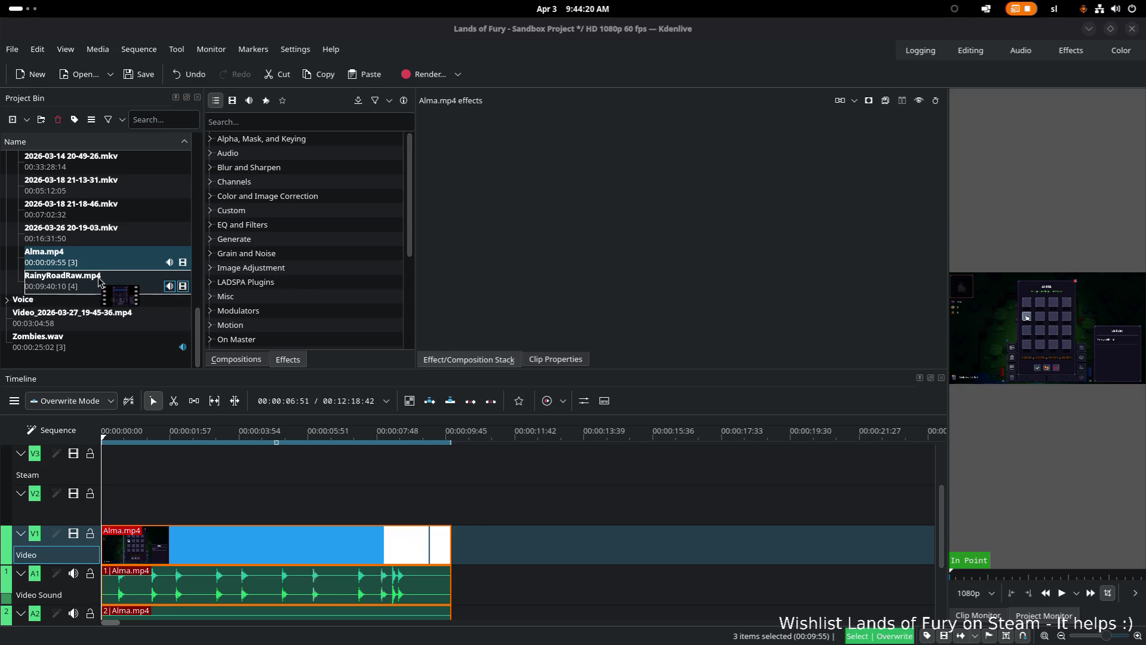
drag(126, 264, 131, 282)
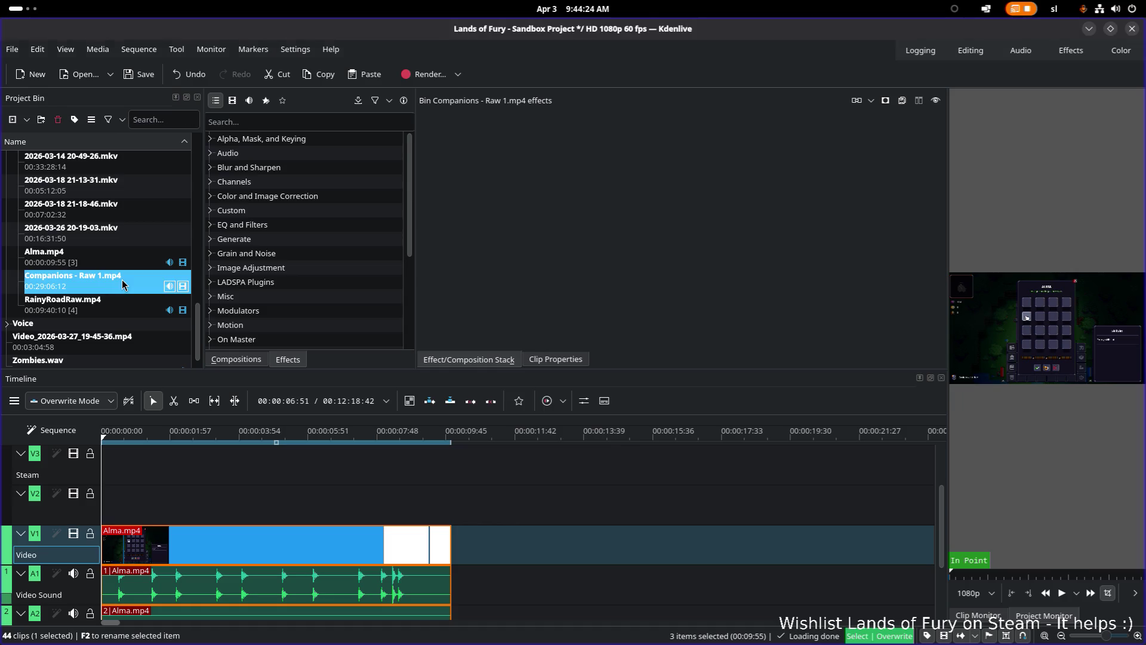
click(275, 546)
drag(274, 547, 276, 543)
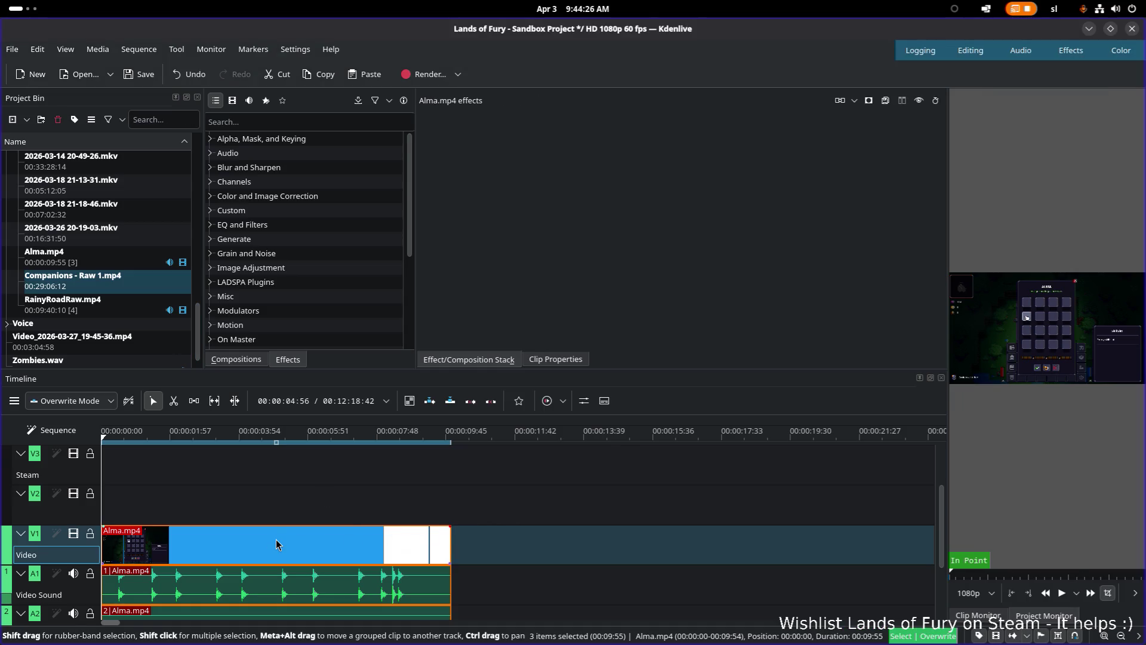
key(Delete)
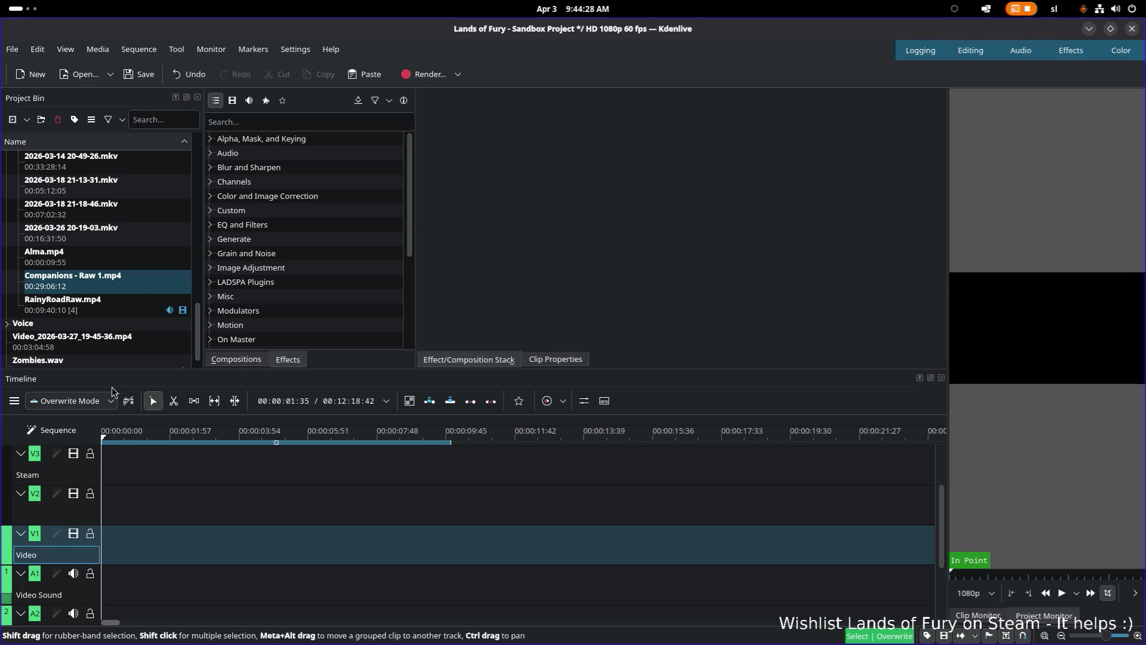
- Place Companions - Raw 1.mp4 on V1, move its audio to A3/A4, and widen the monitor
mouse_move(84, 274)
mouse_down()
mouse_move(161, 546)
mouse_move(117, 543)
mouse_up()
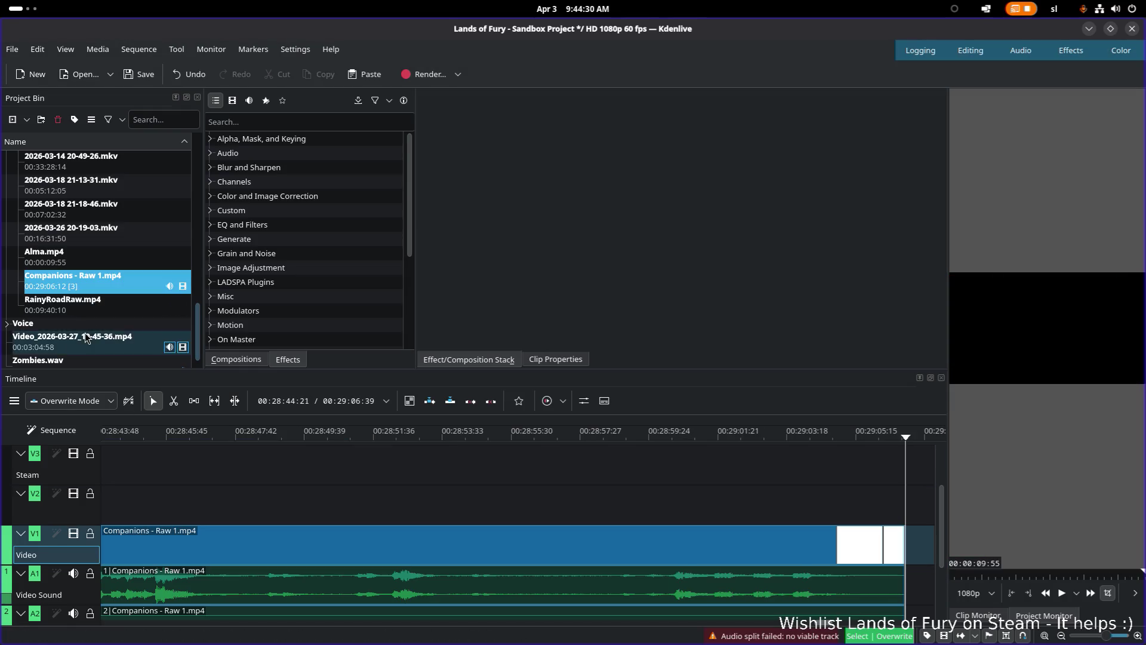
click(132, 435)
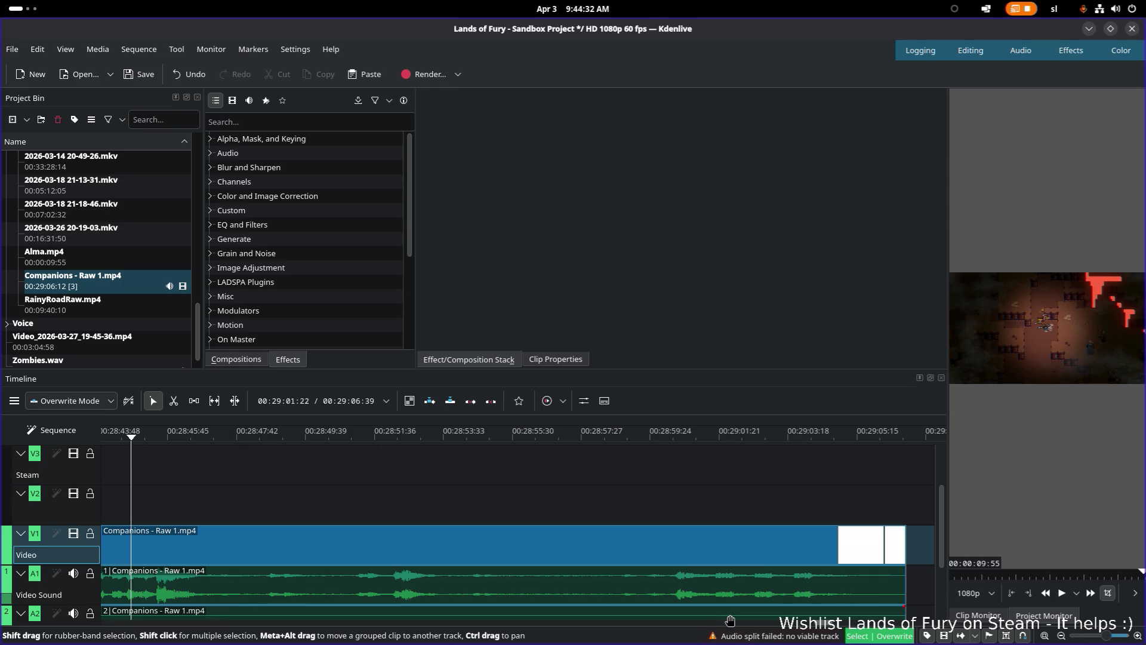
mouse_move(819, 623)
mouse_down()
mouse_move(776, 621)
mouse_move(772, 573)
mouse_up()
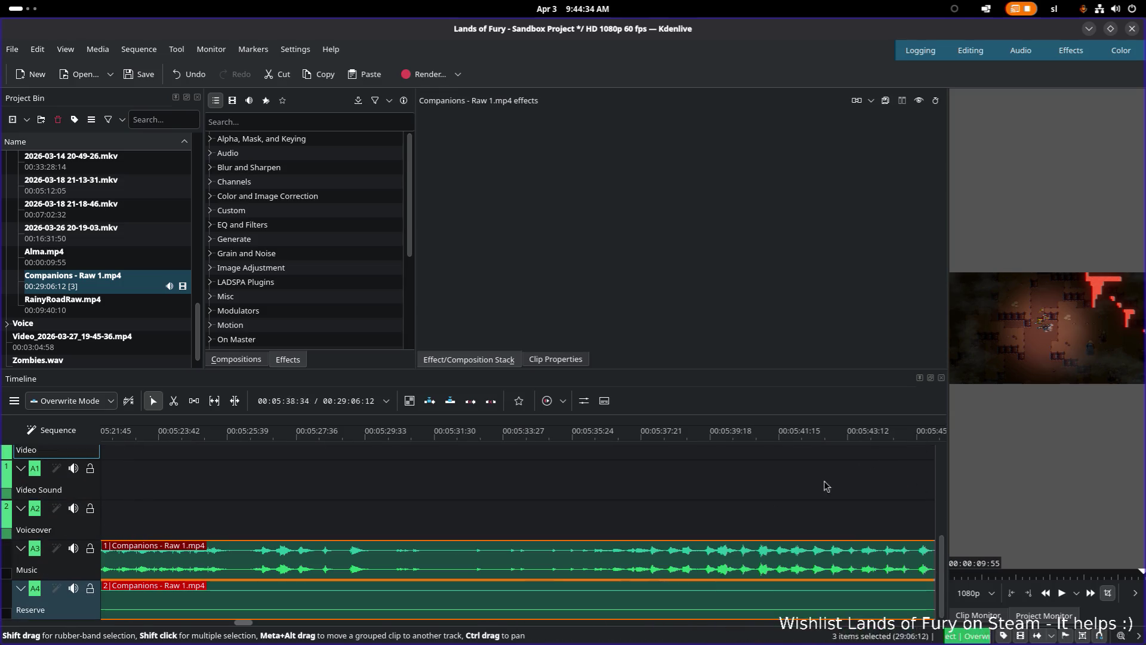
mouse_move(942, 357)
mouse_down()
mouse_move(286, 370)
mouse_move(302, 370)
mouse_up()
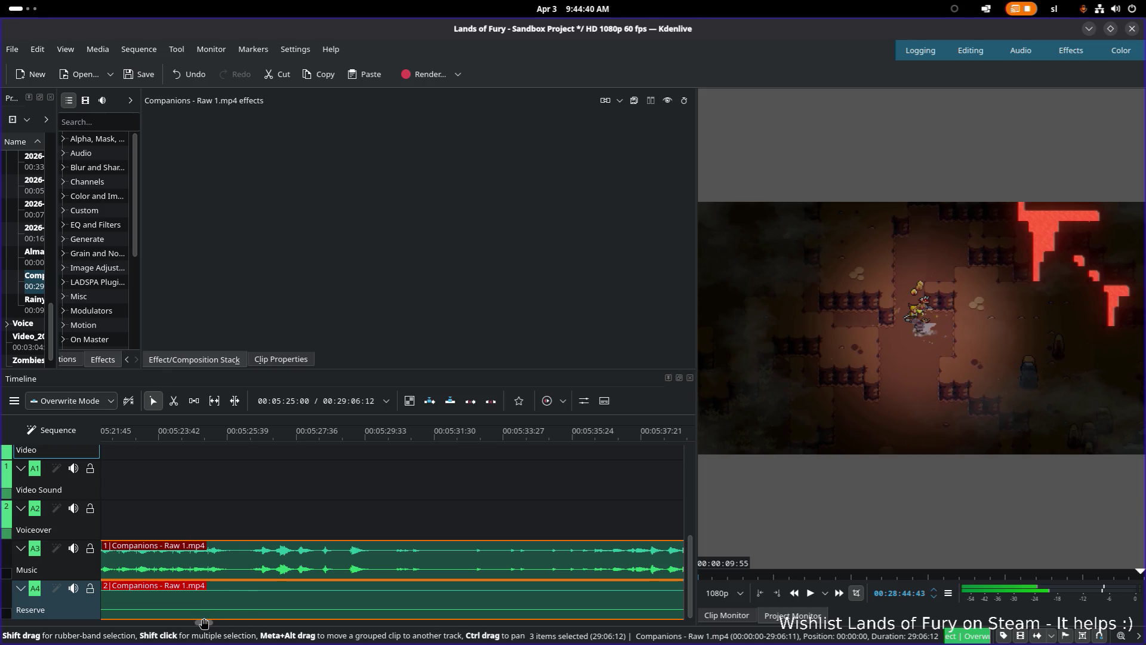
drag(206, 622, 108, 623)
click(129, 440)
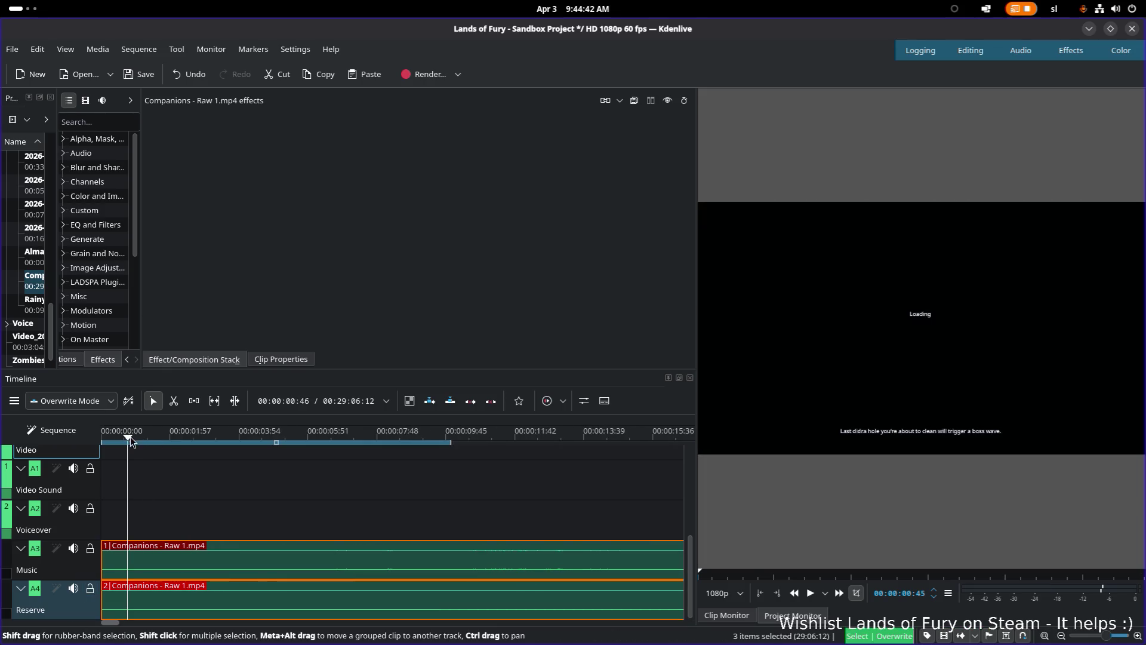
key(alt+Tab)
key(alt+Tab)
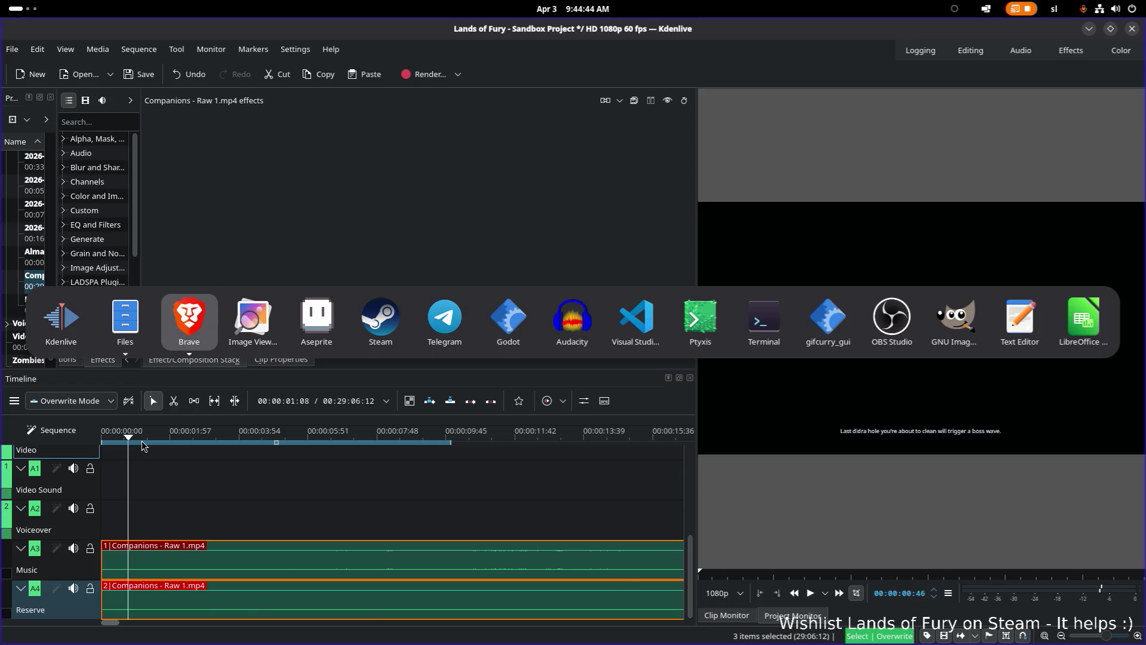
scroll(507, 464, down, 6)
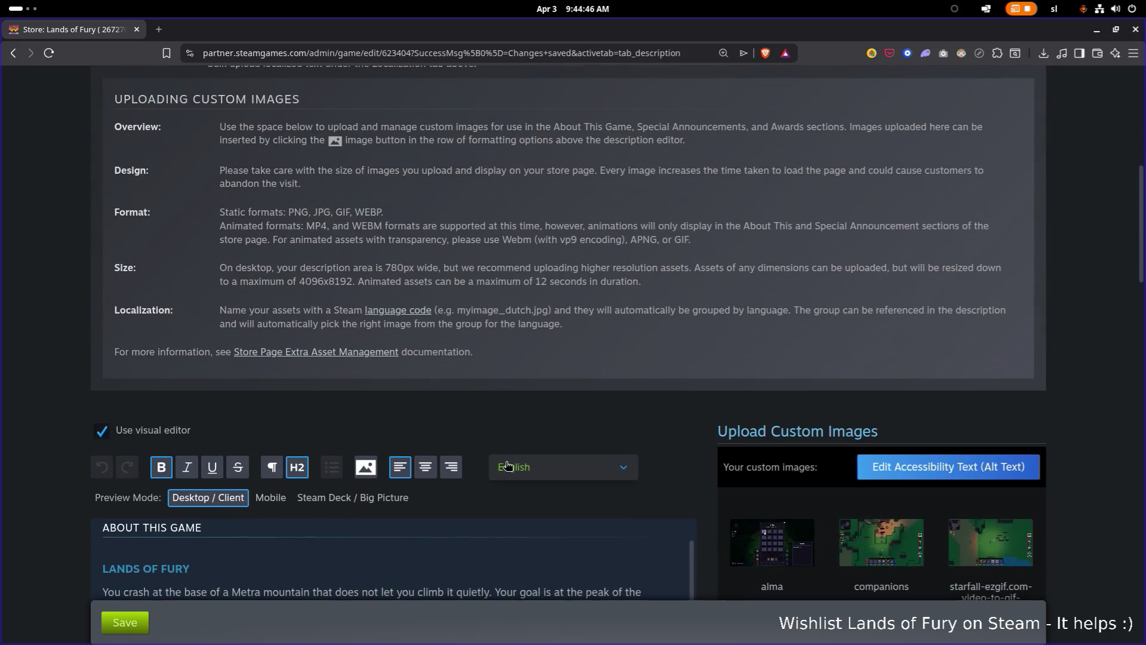
scroll(502, 465, down, 5)
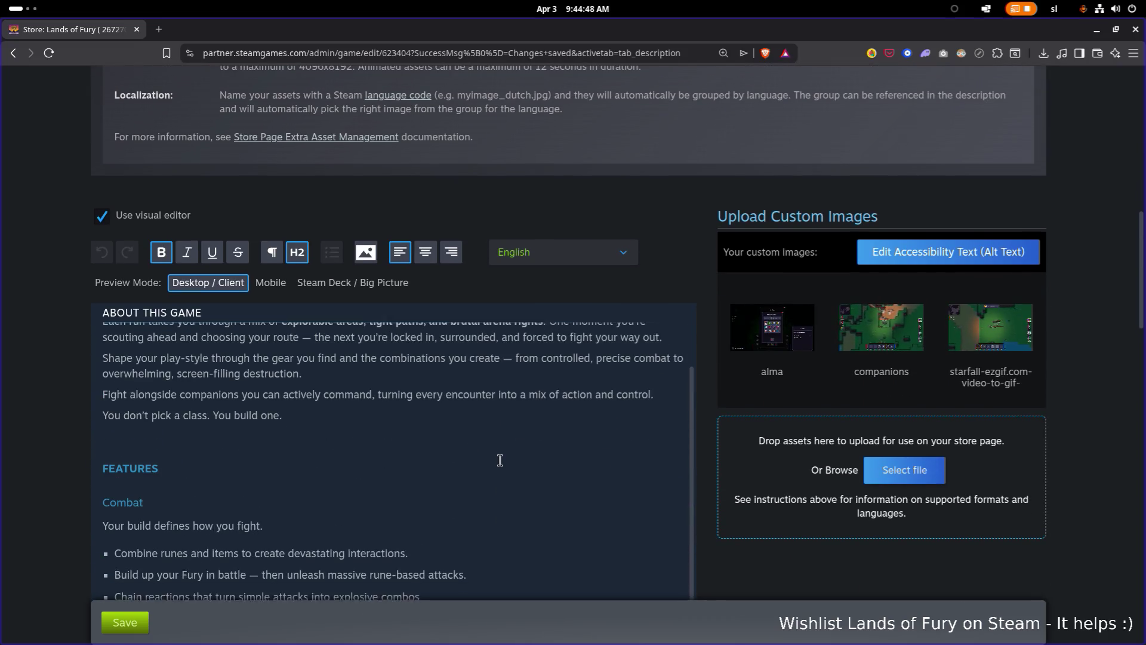
scroll(500, 460, down, 2)
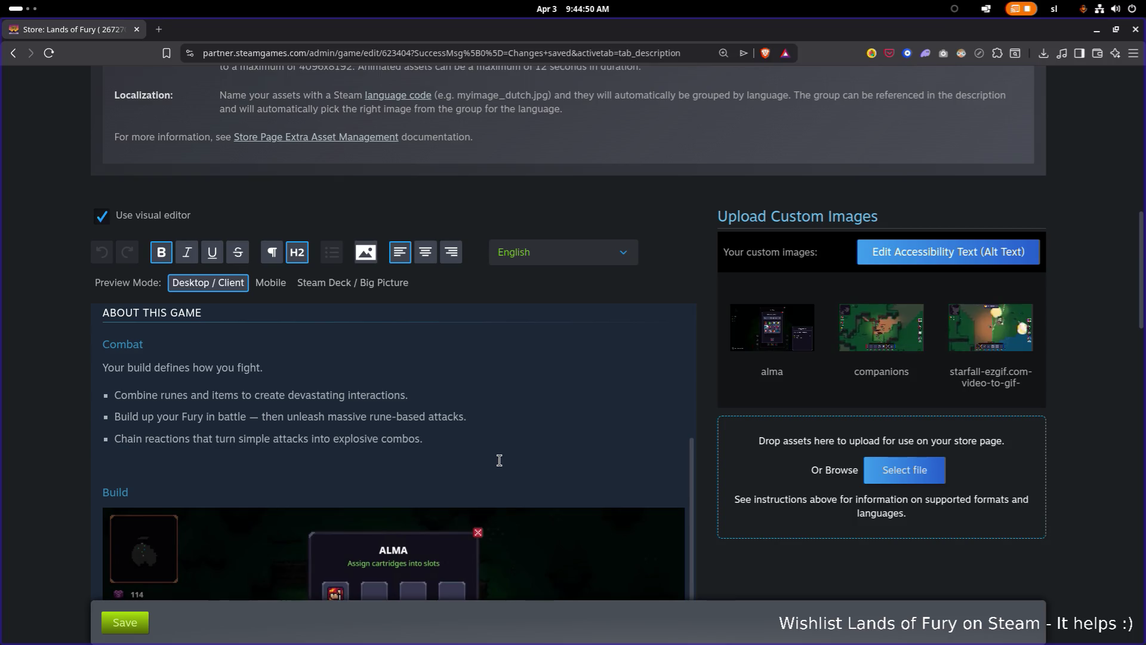
scroll(499, 460, up, 1)
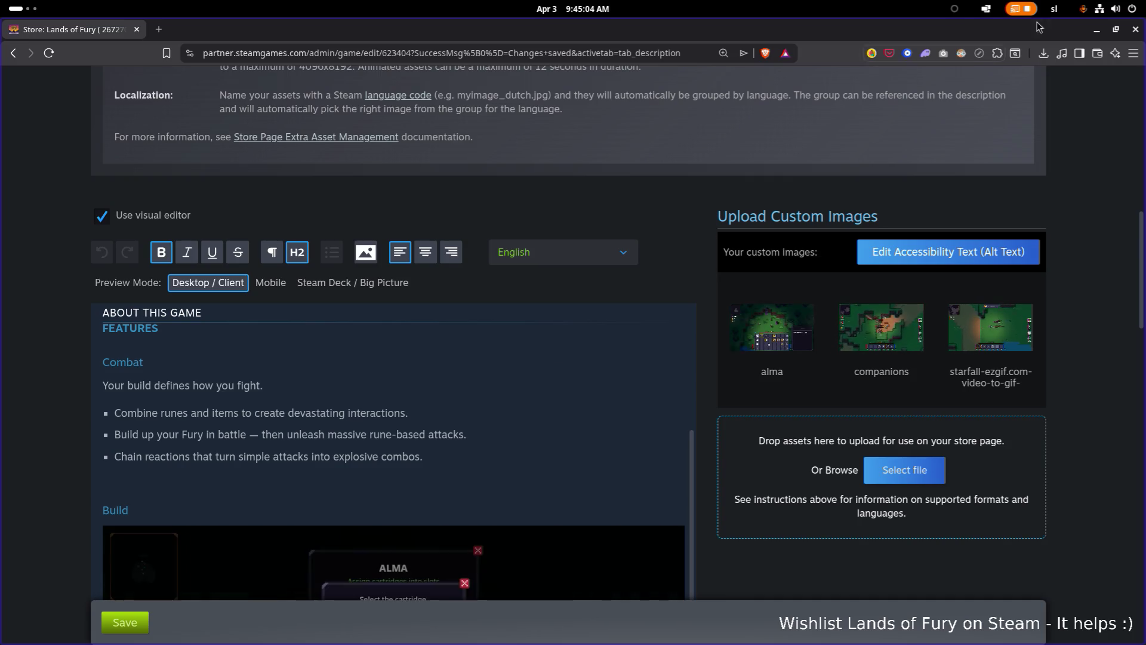
click(1089, 30)
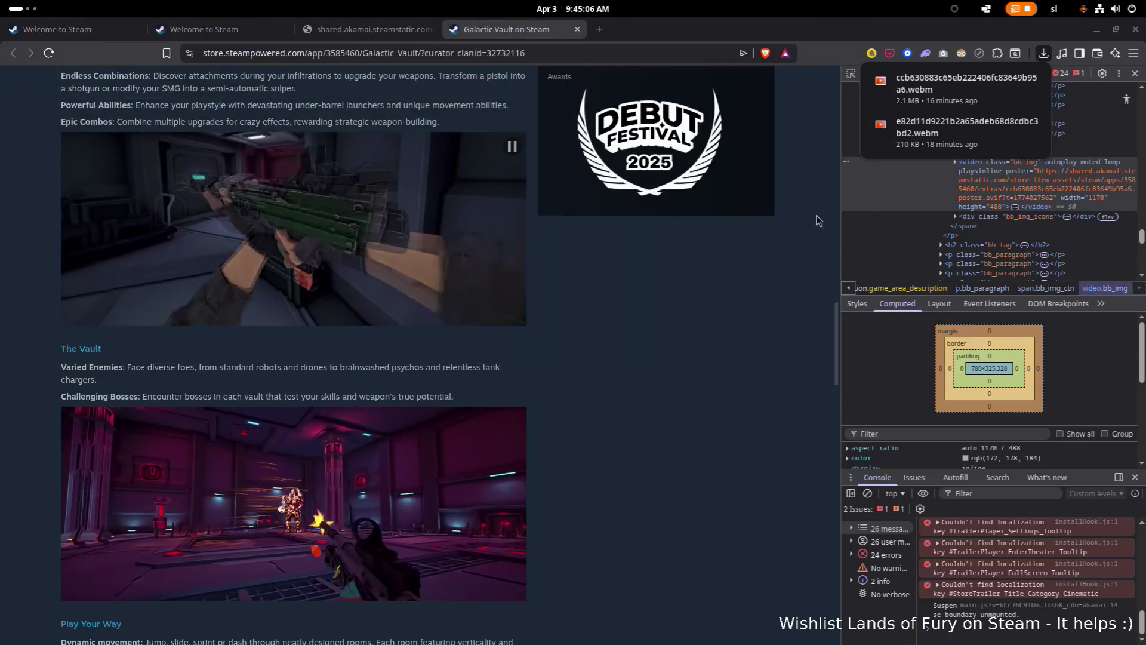
mouse_move(809, 29)
mouse_down()
mouse_move(382, 172)
mouse_move(0, 176)
mouse_up()
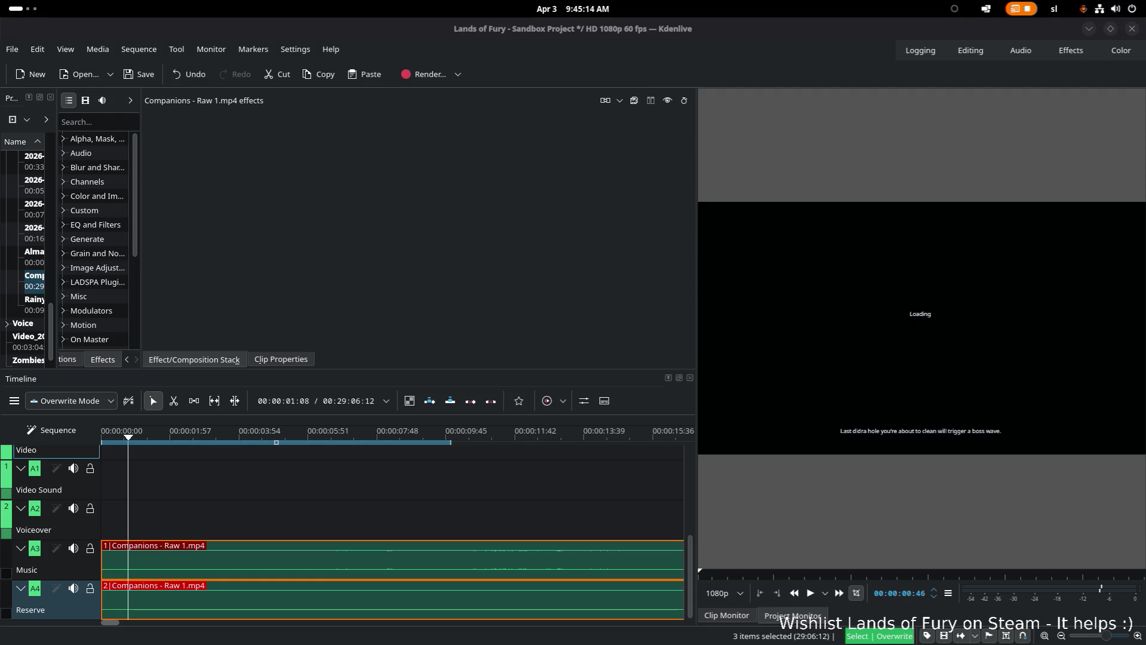
- Minimize Kdenlive and cycle past gifcurry, Translations.csv, the Gifs folder and the terminal to Steam
key(alt+Tab)
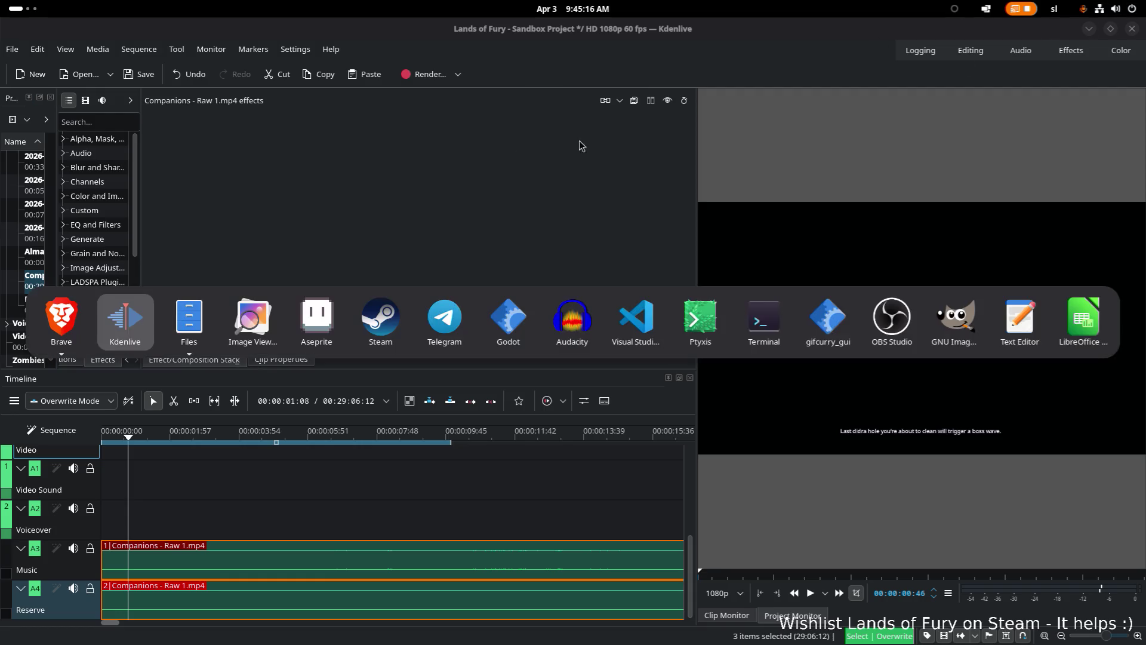
click(1087, 29)
key(alt+Tab)
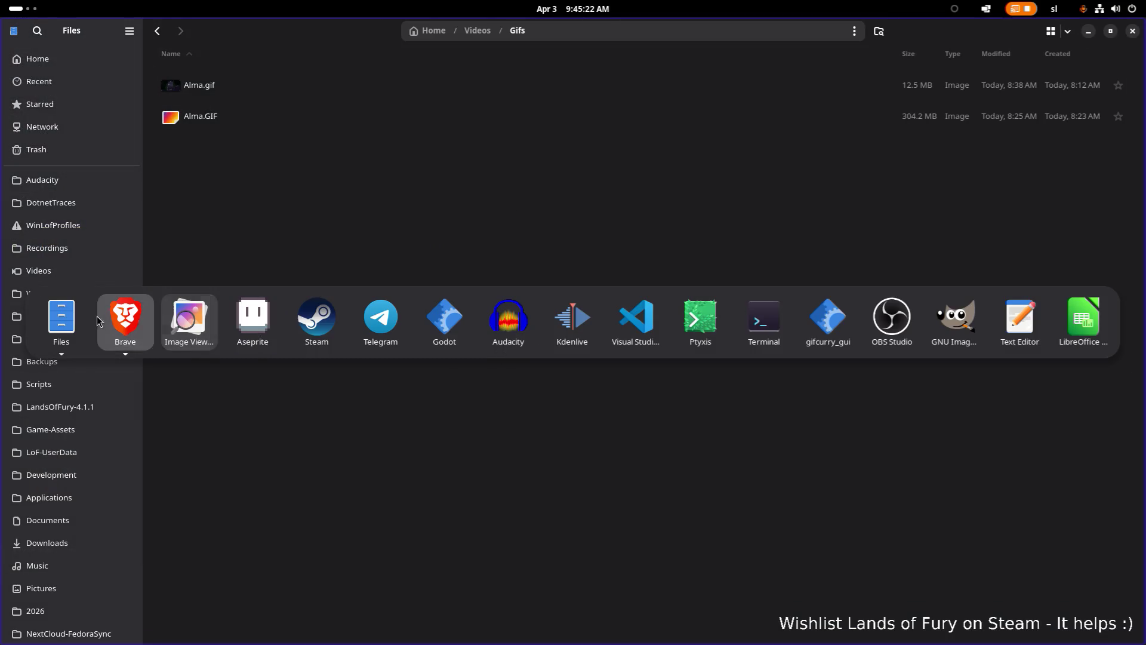
click(848, 333)
click(588, 30)
key(alt+Tab)
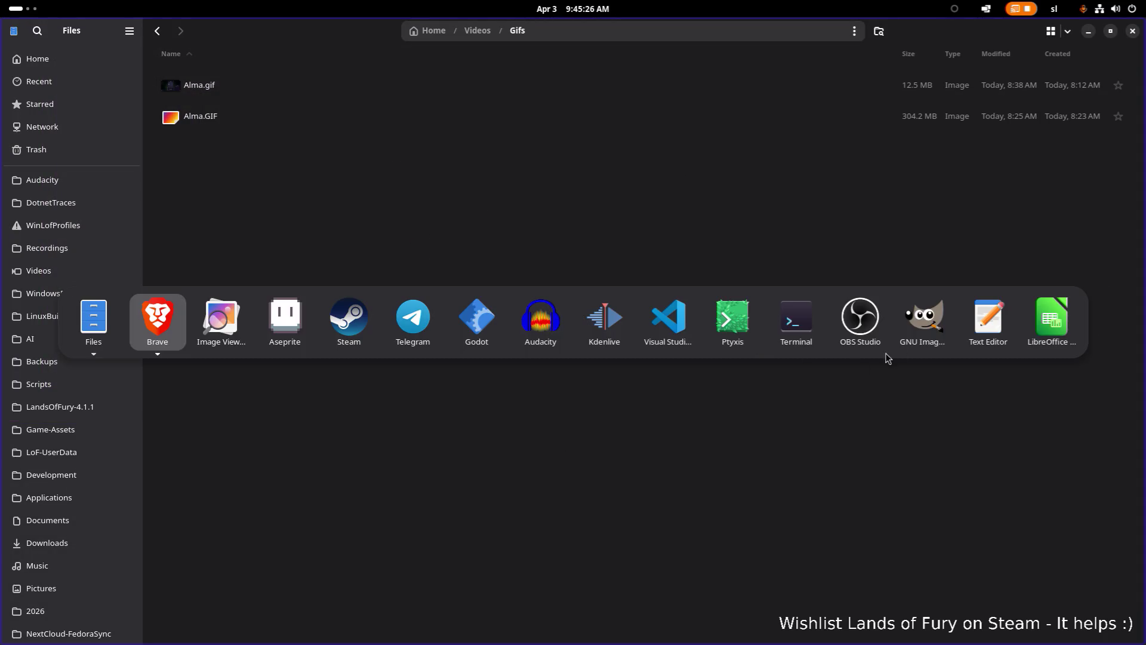
key(Tab)
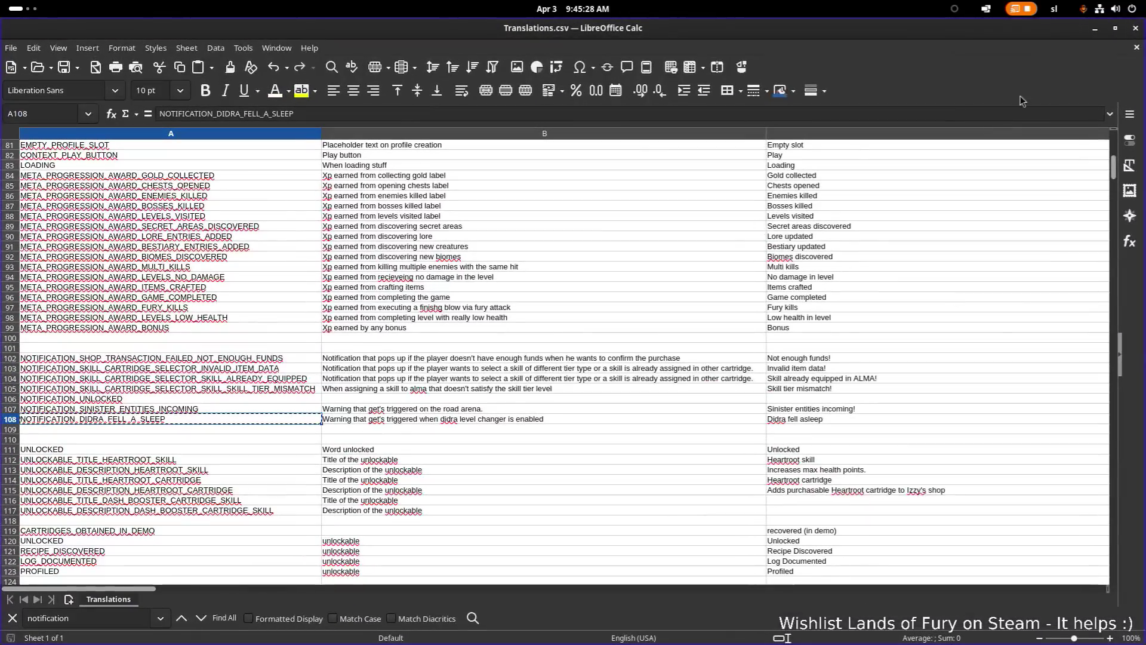
key(alt+Tab)
key(alt+Tab)
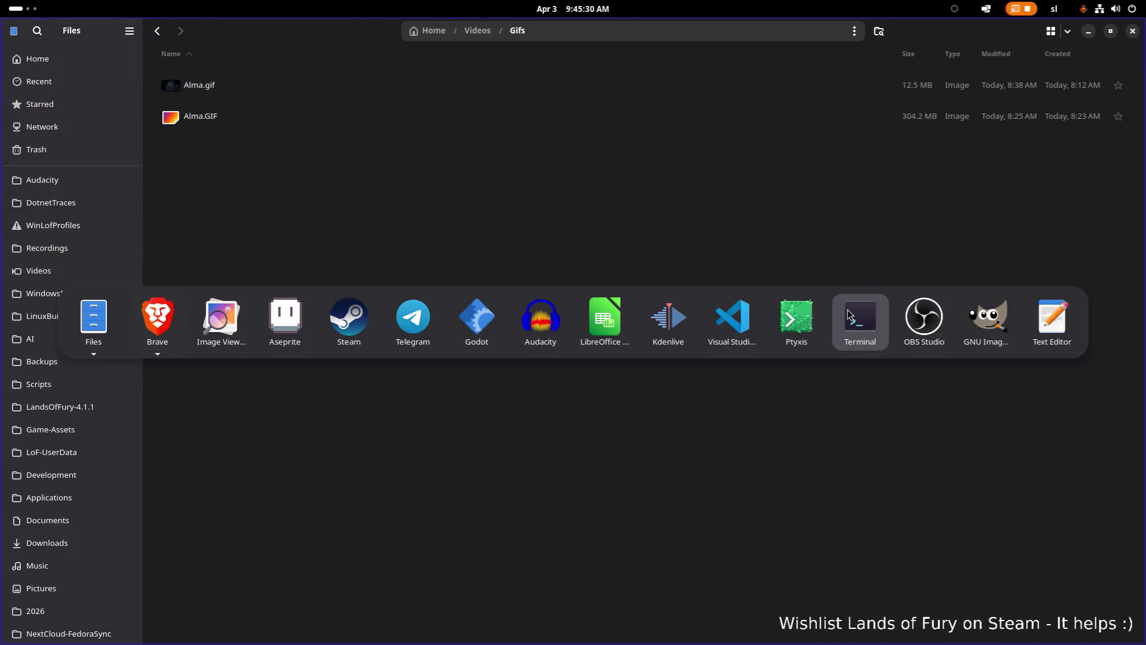
click(871, 319)
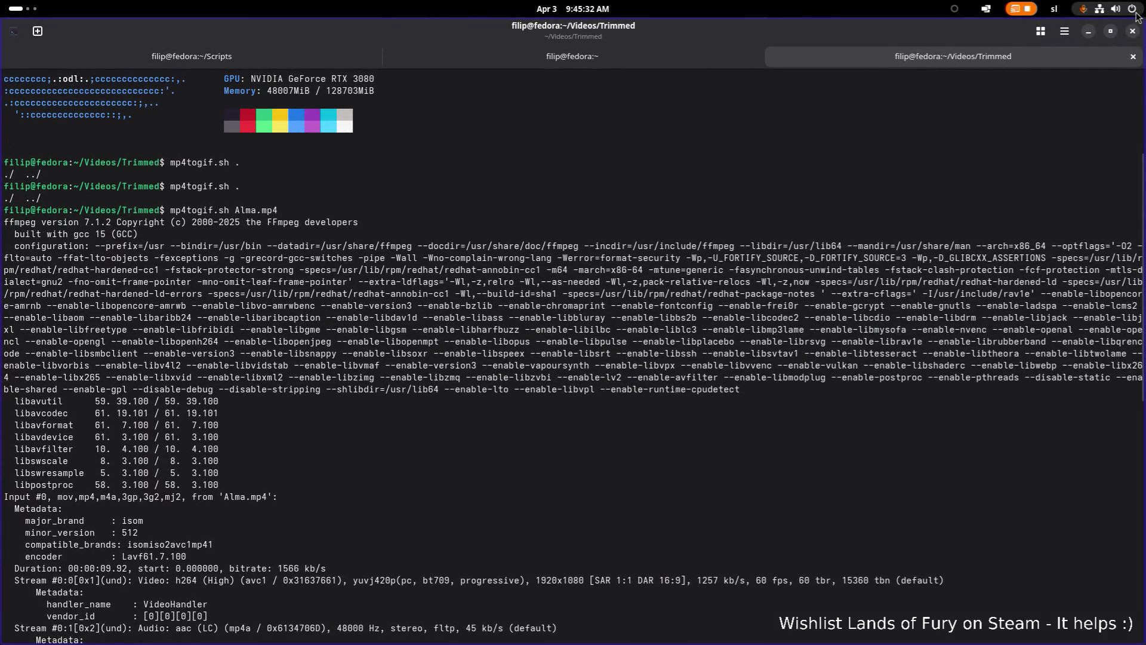
key(alt+Tab)
key(alt+Tab)
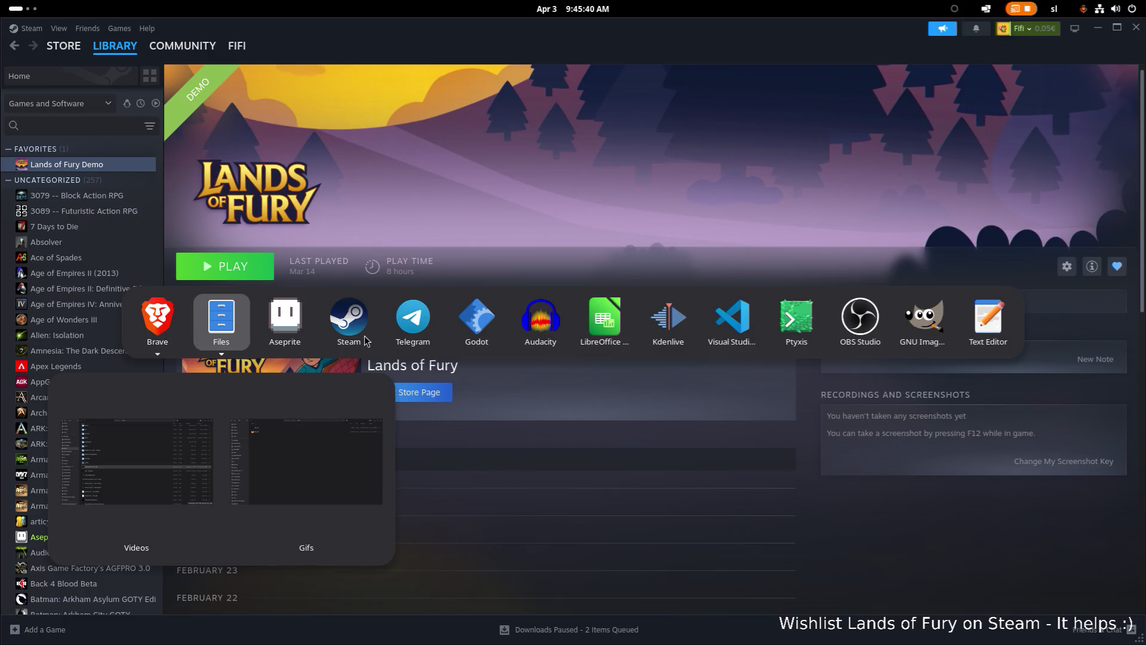
- Launch GPU Screen Recorder from the 'gpu' search and hide its window
key(super)
text(gpu)
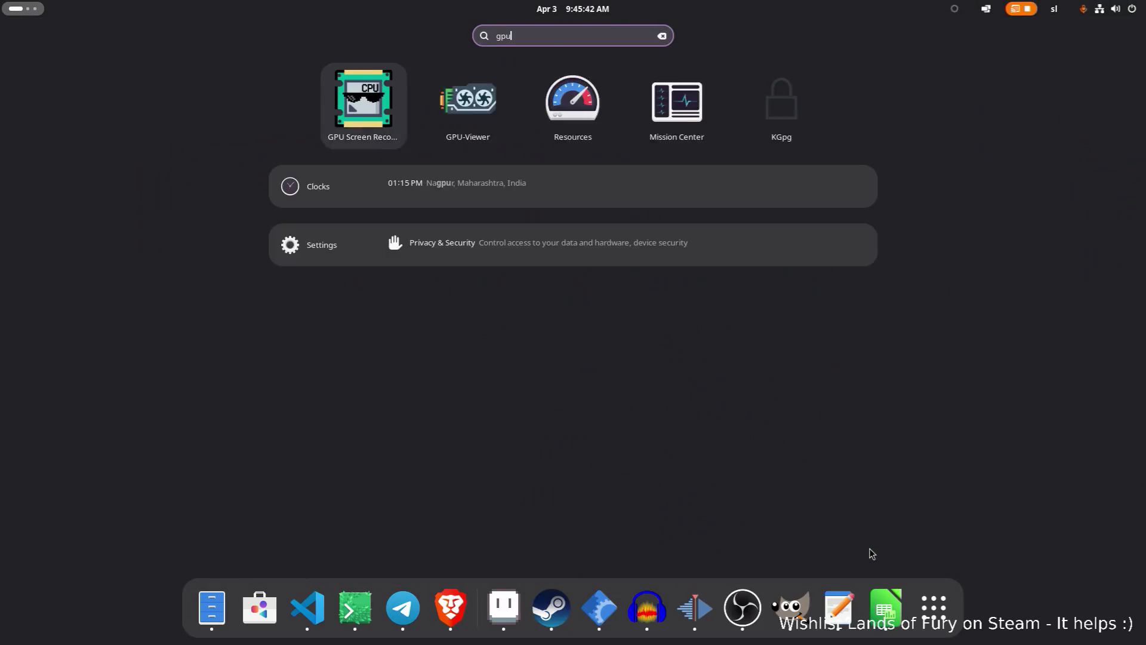
key(Return)
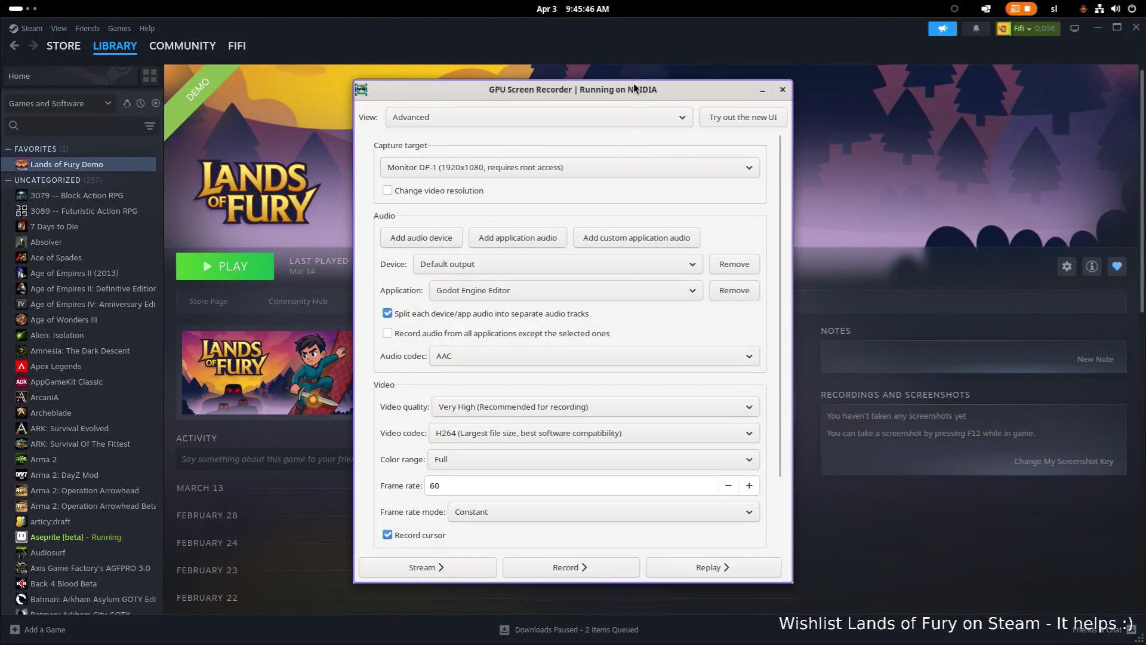
key(super+h)
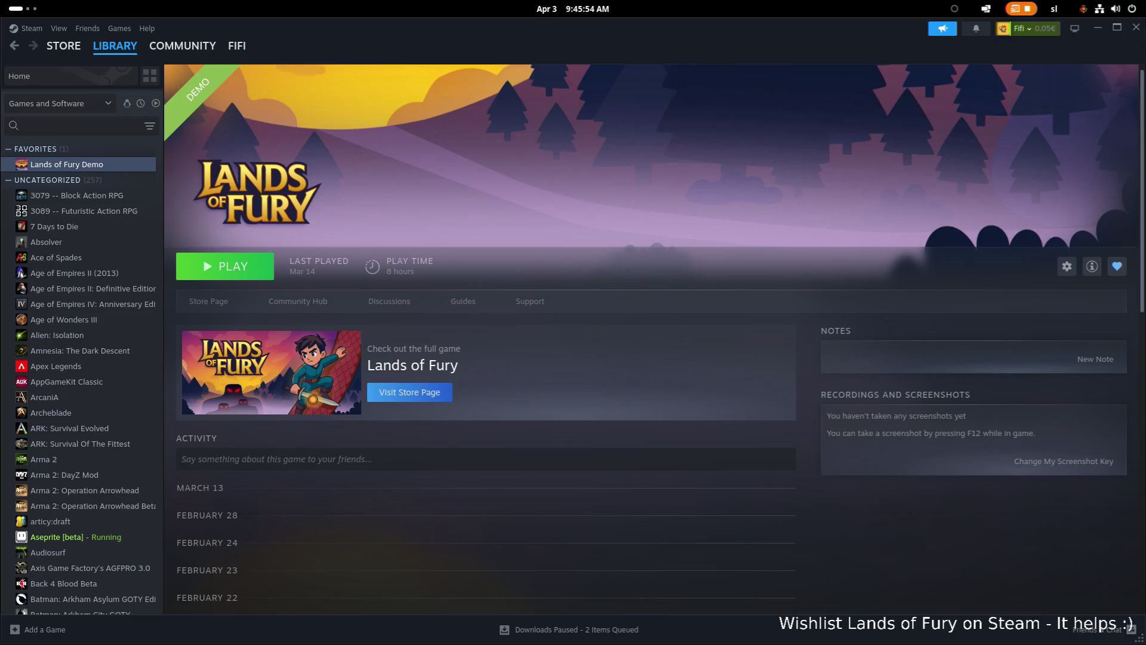
- Minimize Steam, switch to Files and open the LinuxBuilds folder
click(1097, 28)
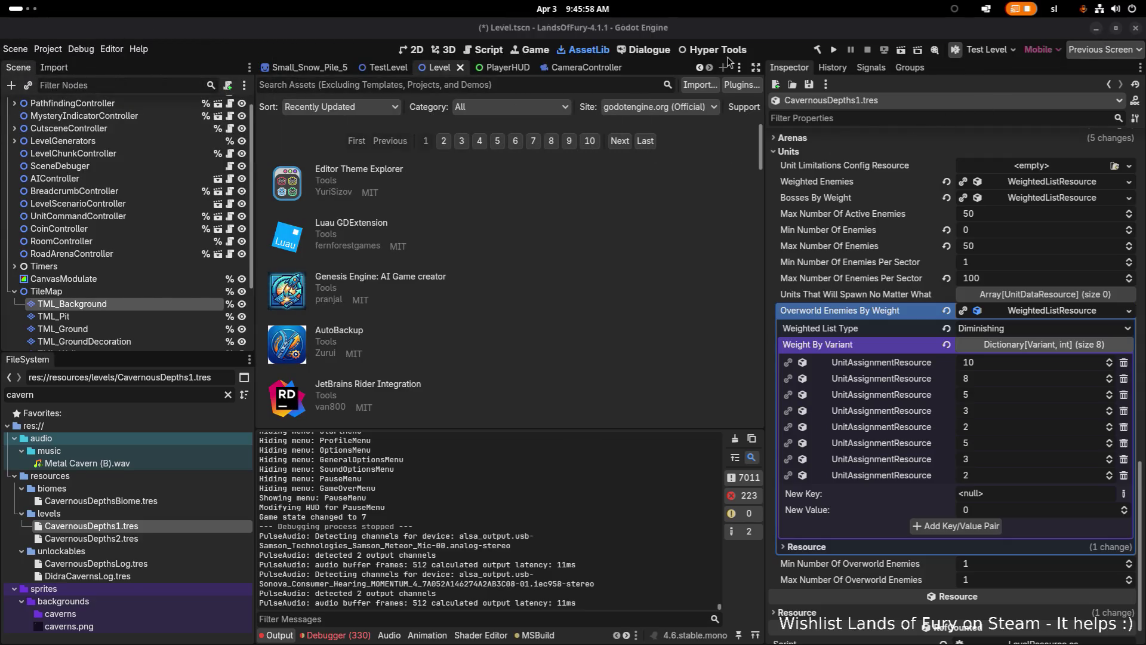
key(alt+Tab)
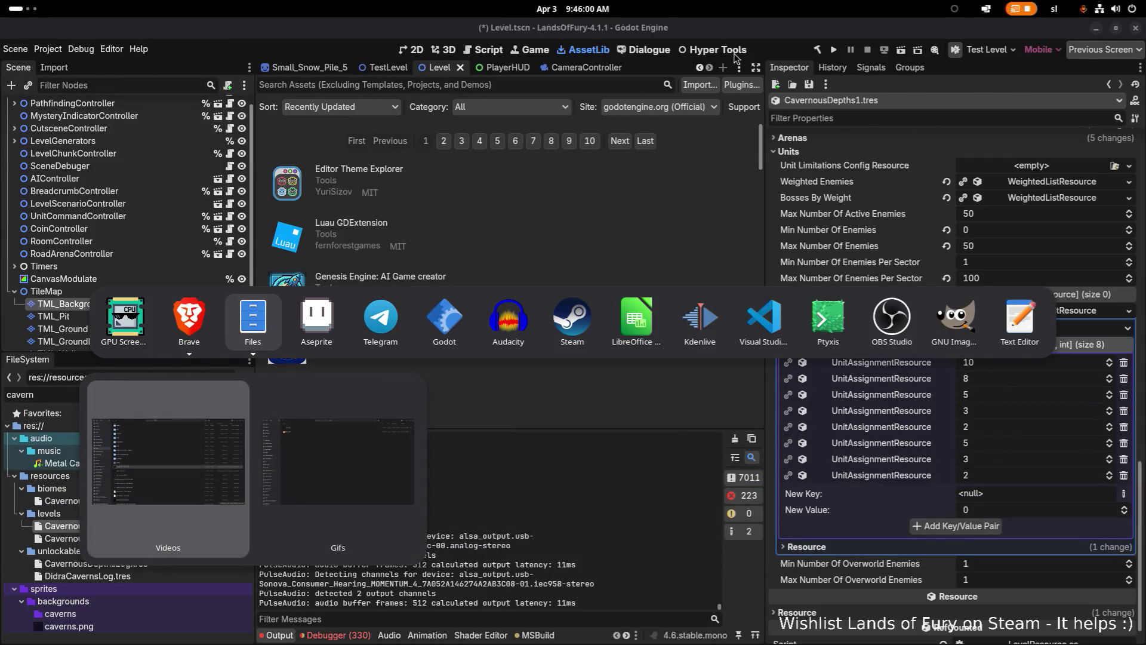
key(alt+grave)
key(Escape)
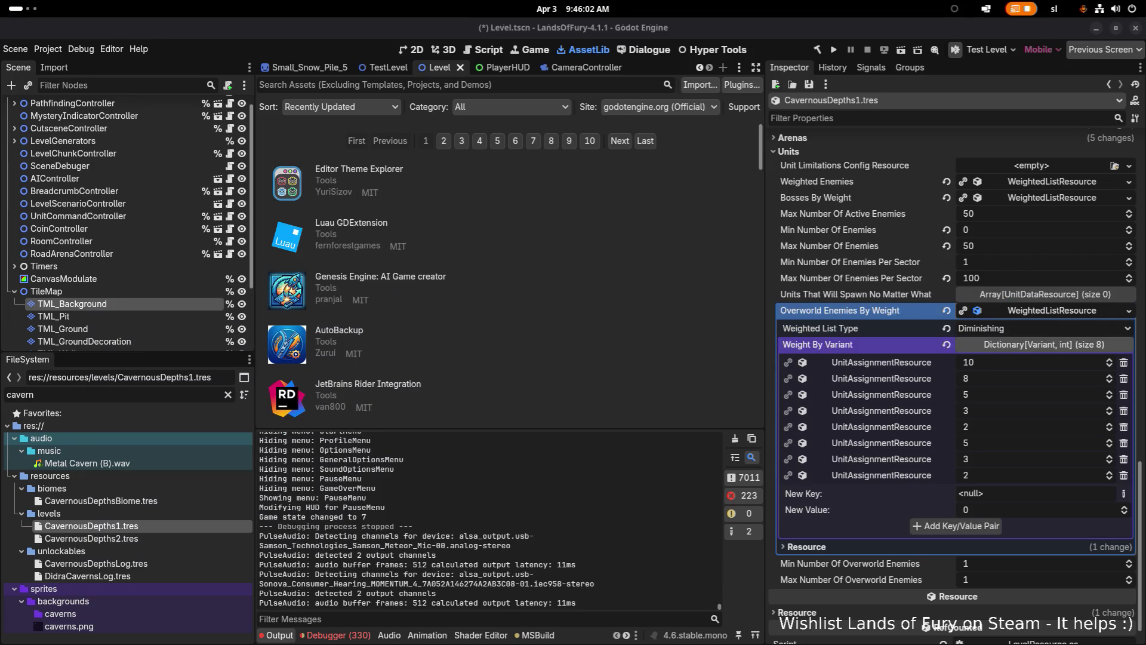
key(alt+Tab)
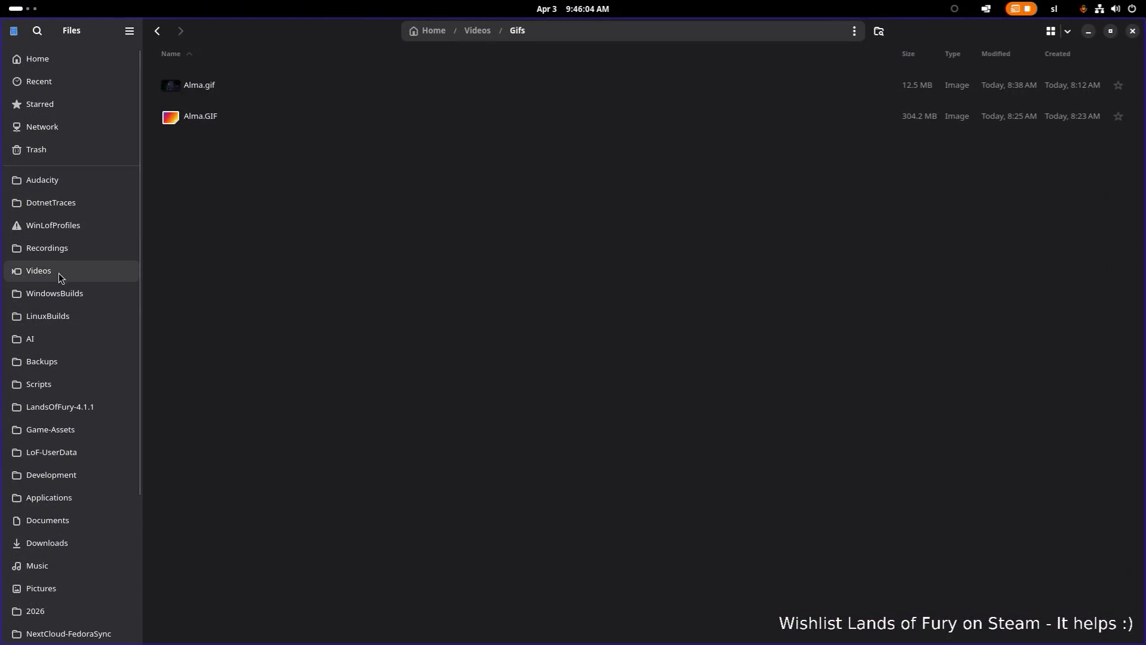
click(61, 319)
scroll(253, 358, down, 5)
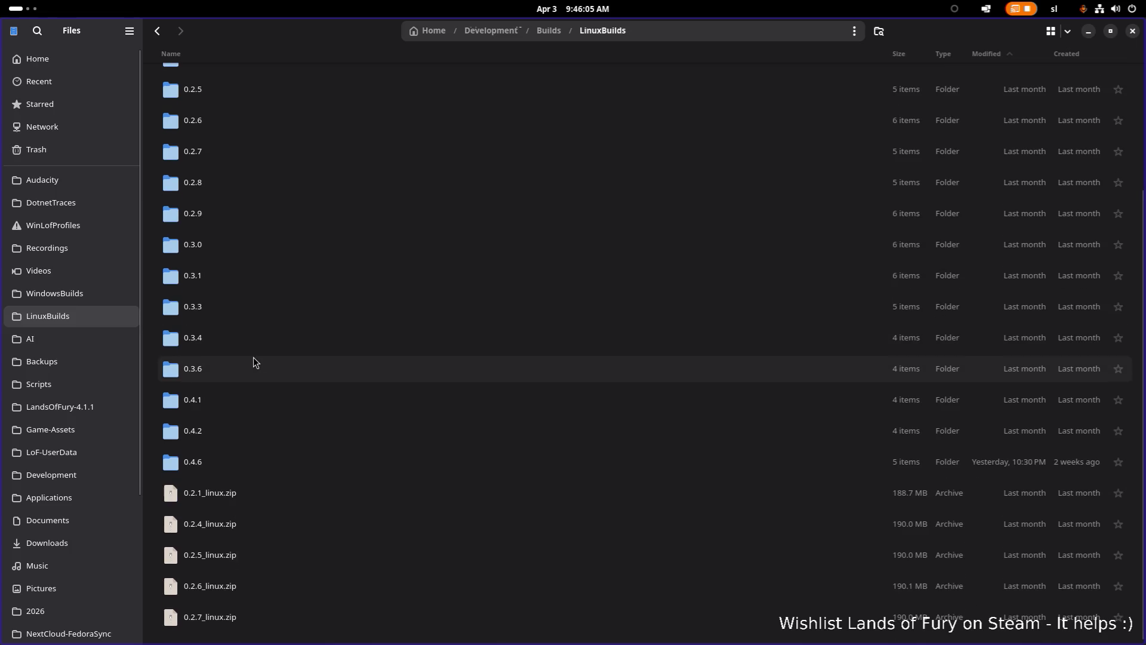
- Open the 0.4.6 build folder and run LandsOfFury.x86_64
double_click(216, 464)
click(372, 185)
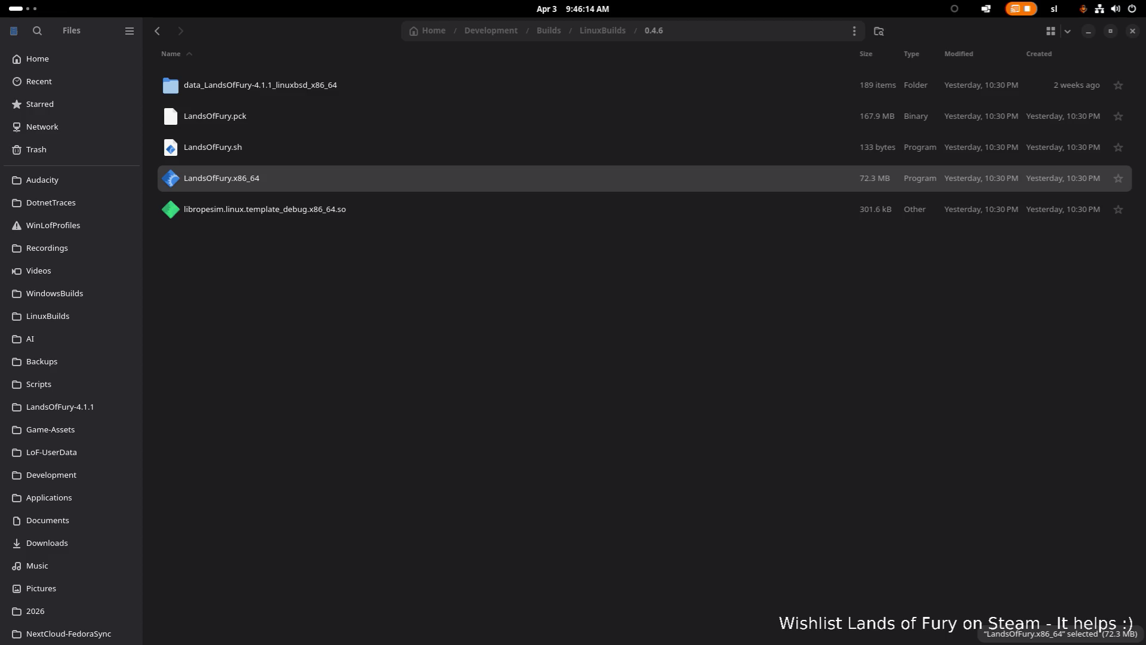
scroll(72, 520, down, 1)
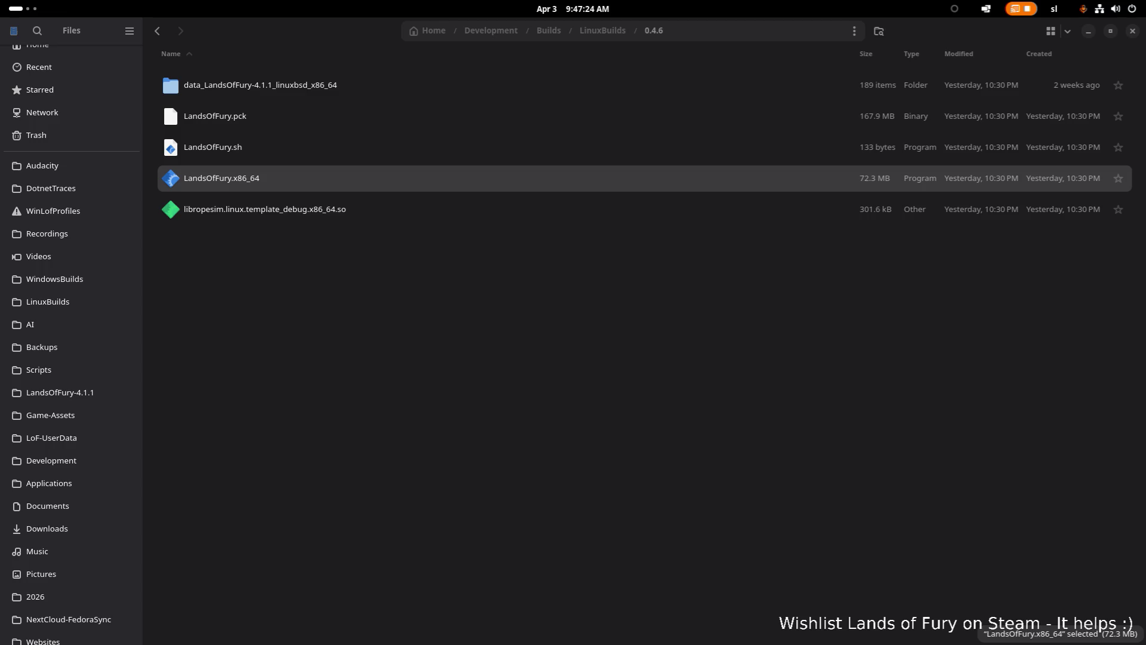
double_click(327, 186)
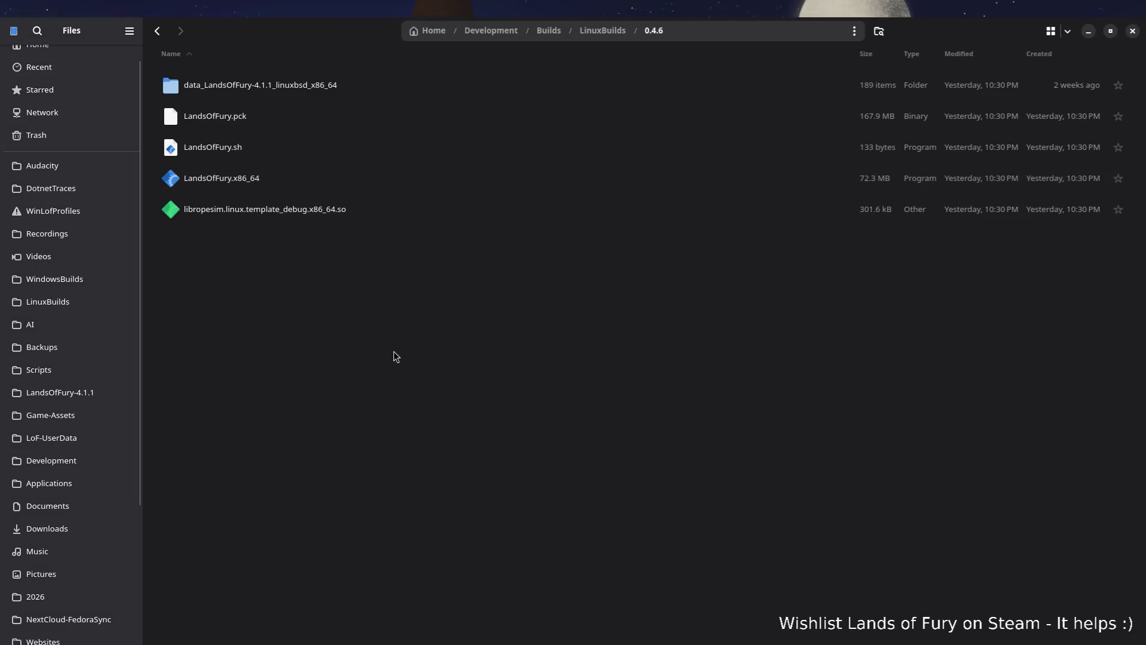
- Switch to the game window and start playing with the first profile
key(alt+Tab)
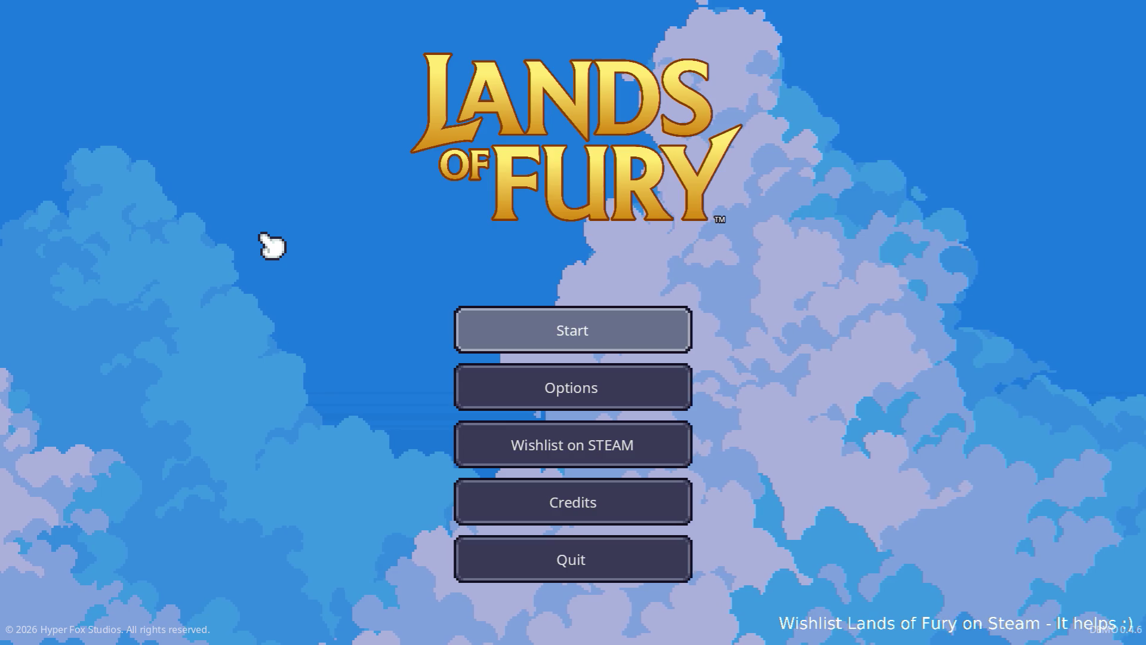
click(598, 328)
click(596, 328)
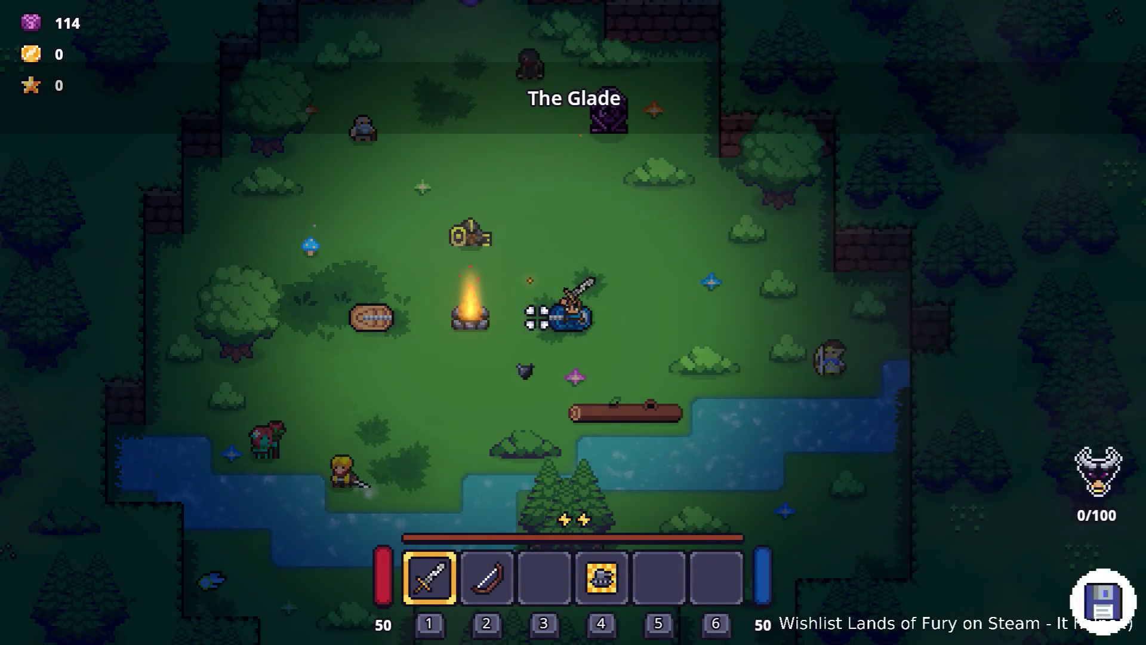
- Talk to Gothar and choose 'I want you to accompany me'
click(525, 268)
key(w)
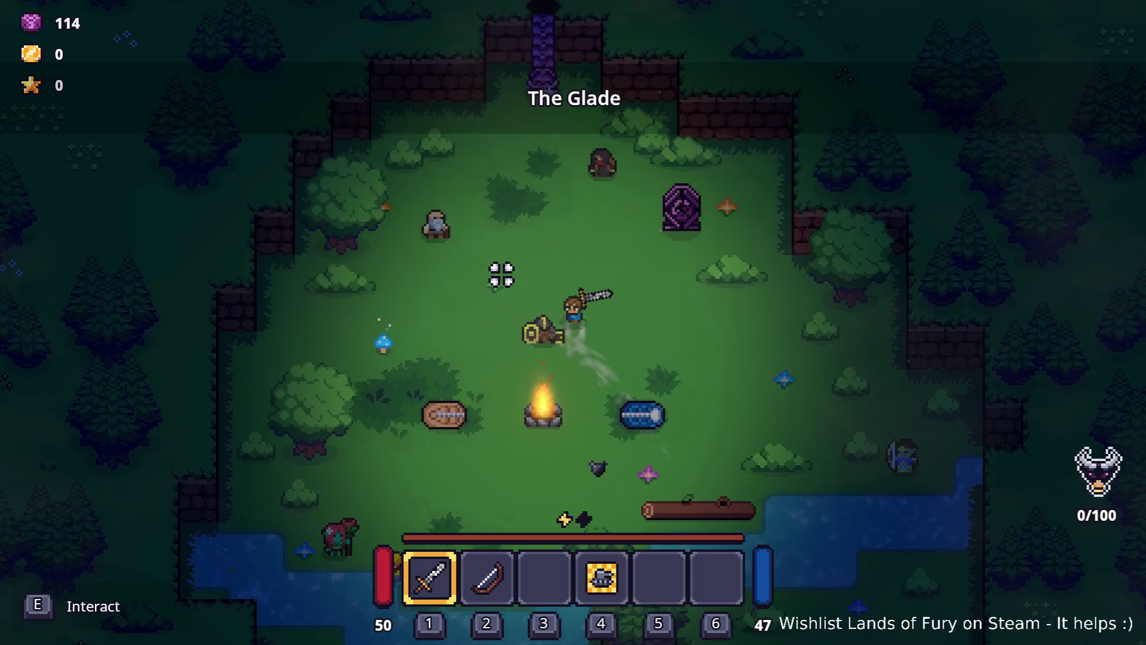
key(s)
click(558, 388)
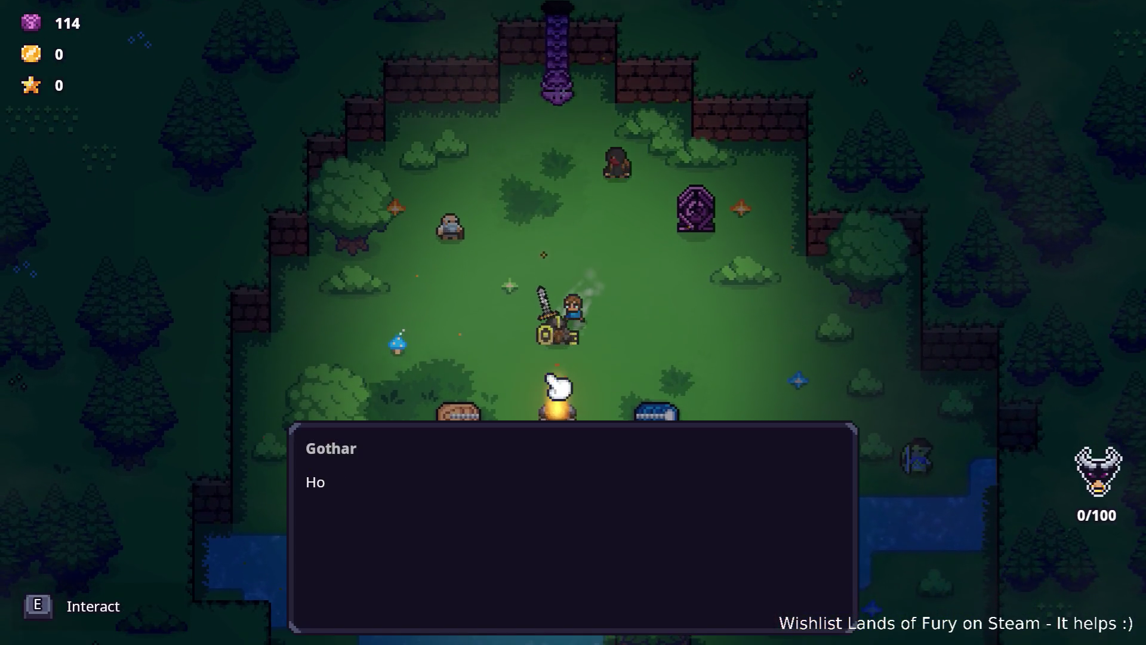
key(s)
key(s)
key(s)
key(s)
key(s)
key(e)
click(555, 343)
- Walk north-east, check the minimap, and enter the portal to the next area
key(w)
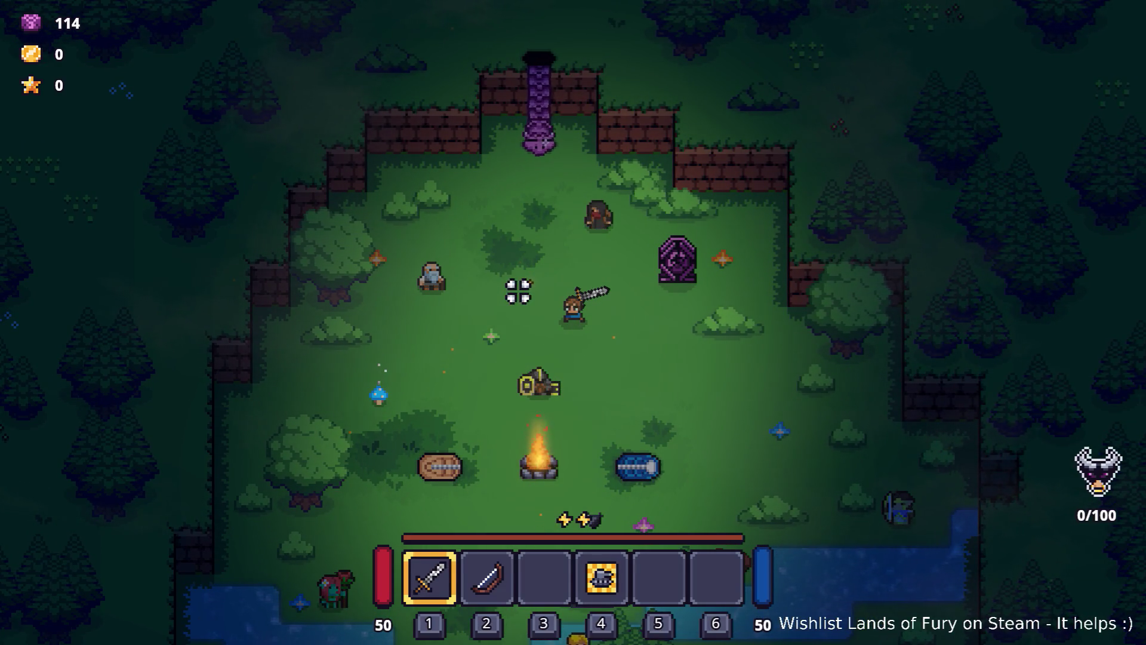
key(m)
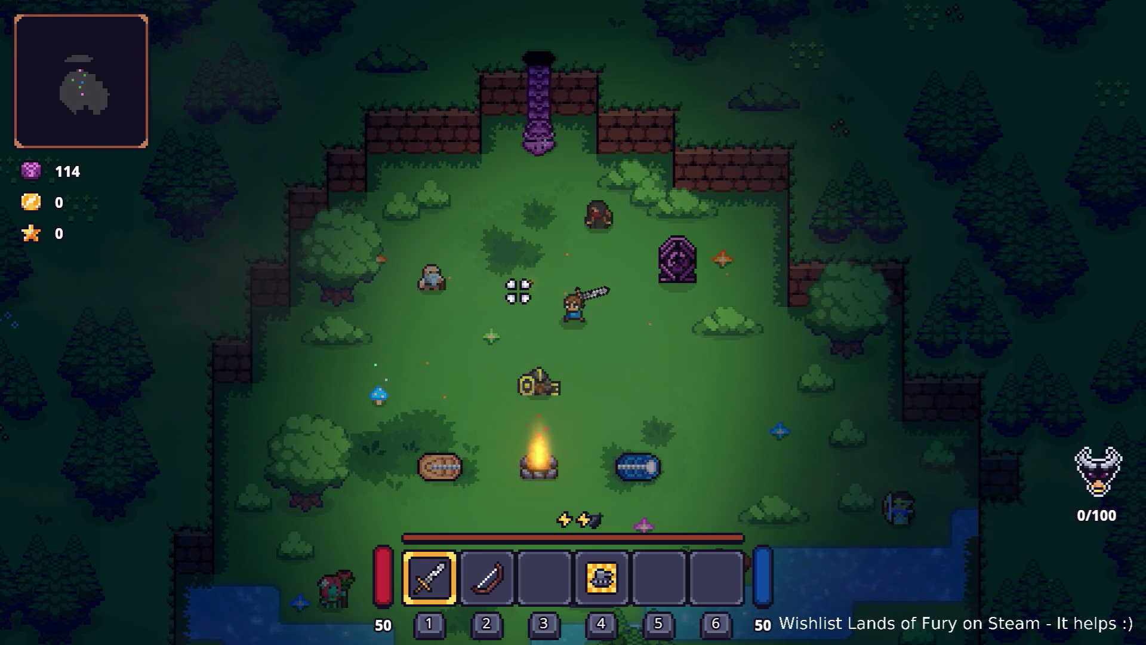
key(grave)
key(grave)
key(w)
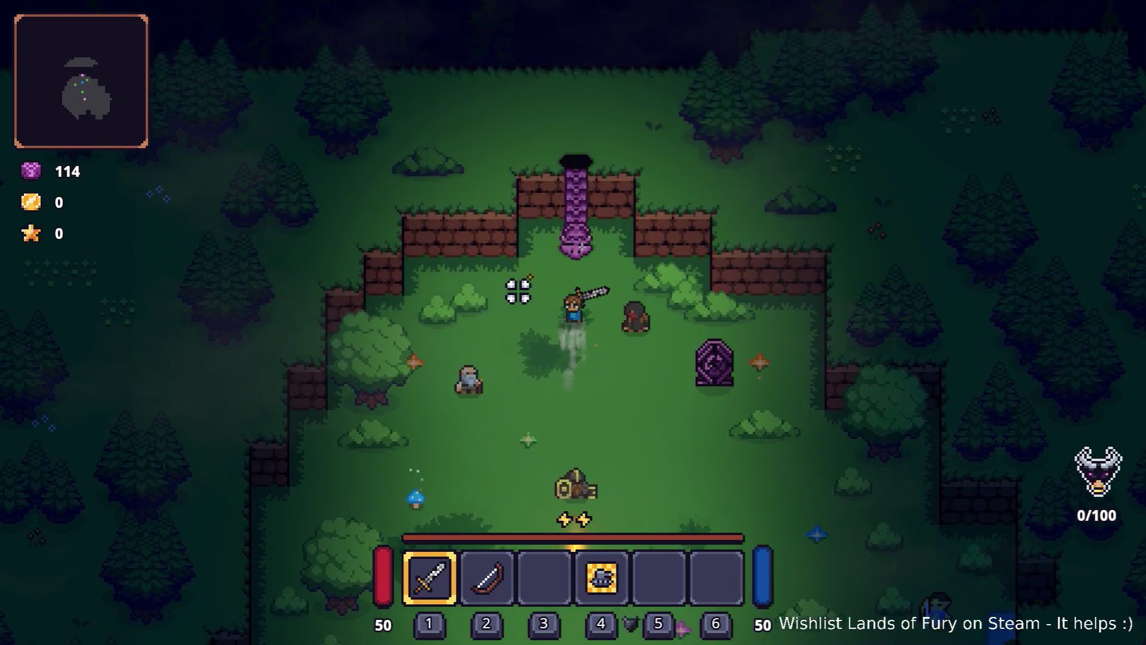
key(e)
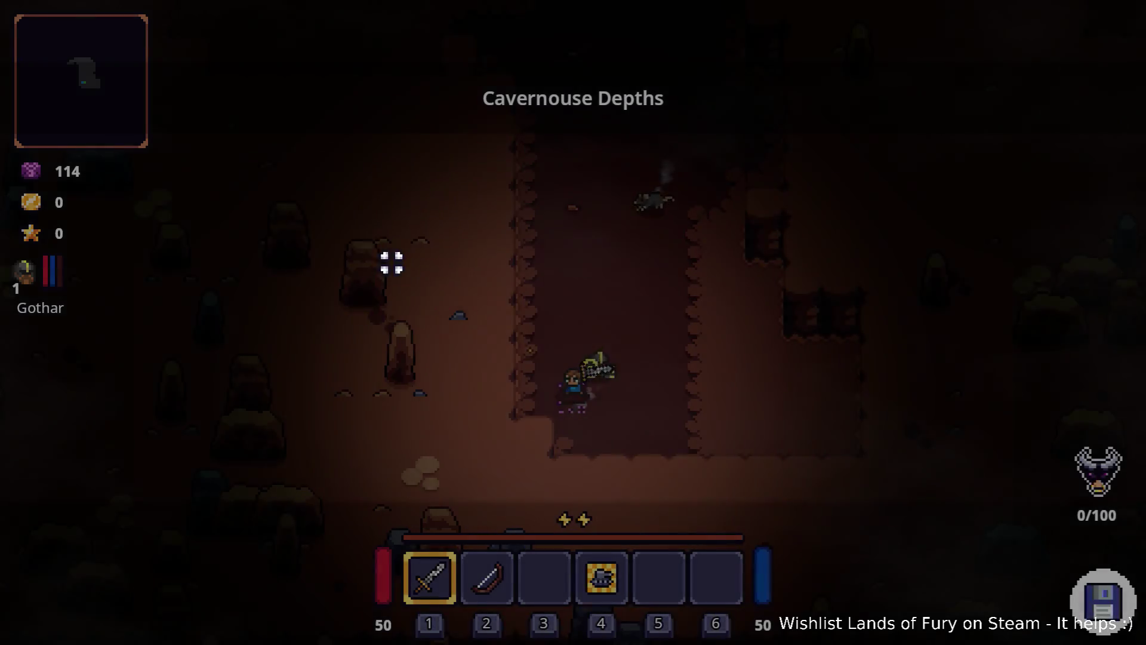
- Fight through the first enemies in the Cavernouse Depths cave
click(597, 265)
click(601, 272)
key(d)
key(w)
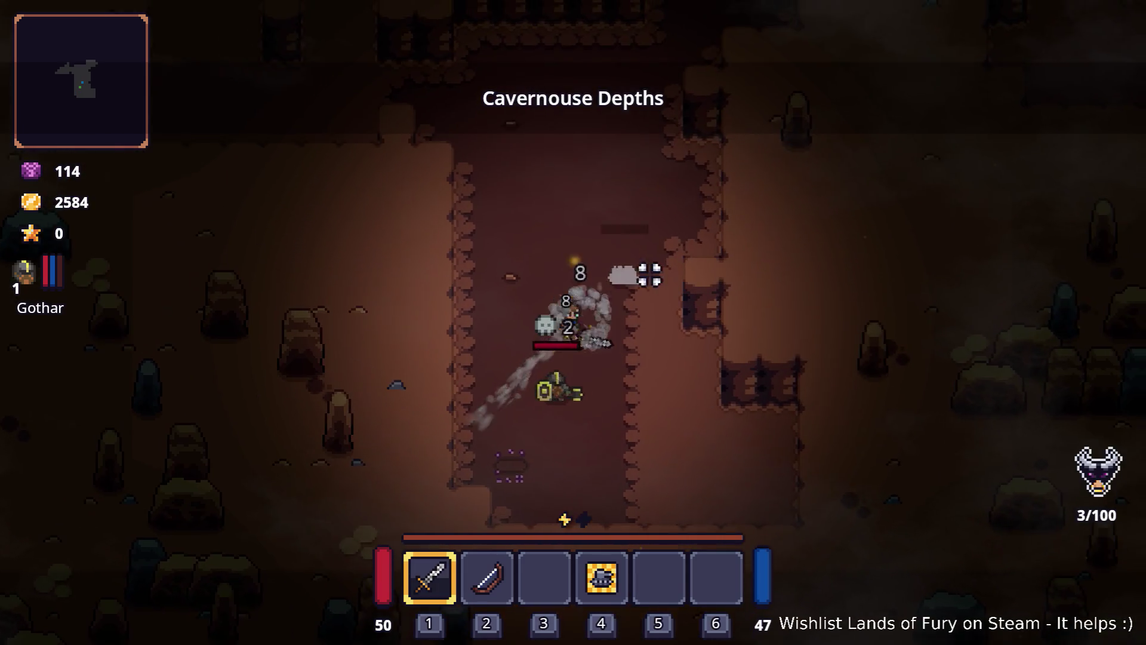
key(space)
click(632, 266)
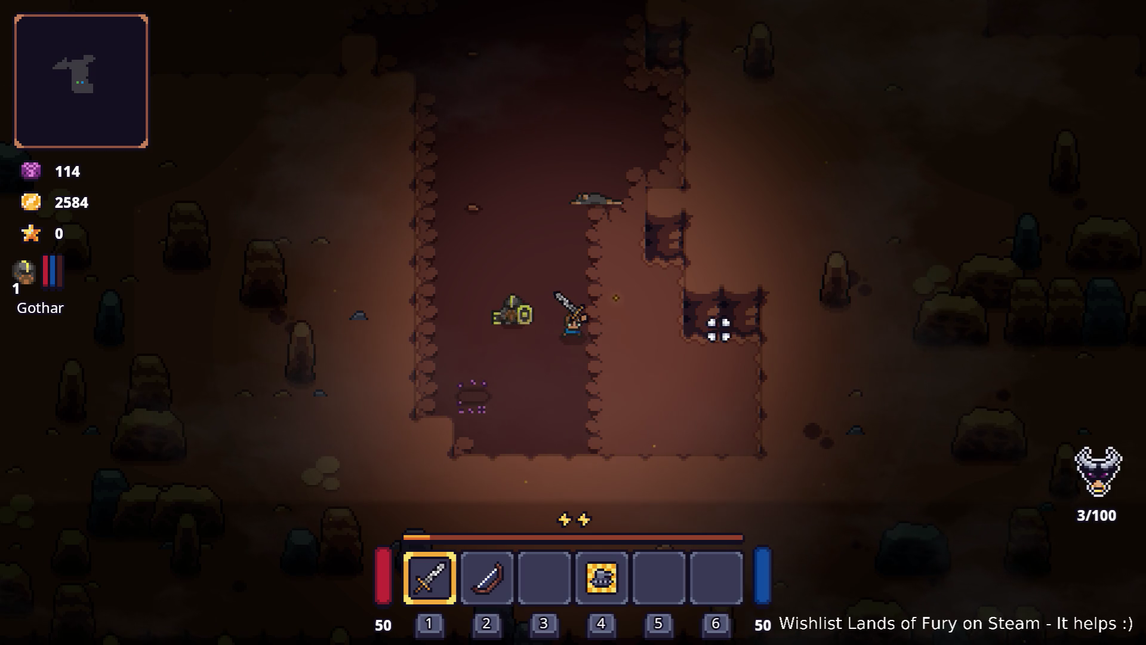
key(grave)
key(grave)
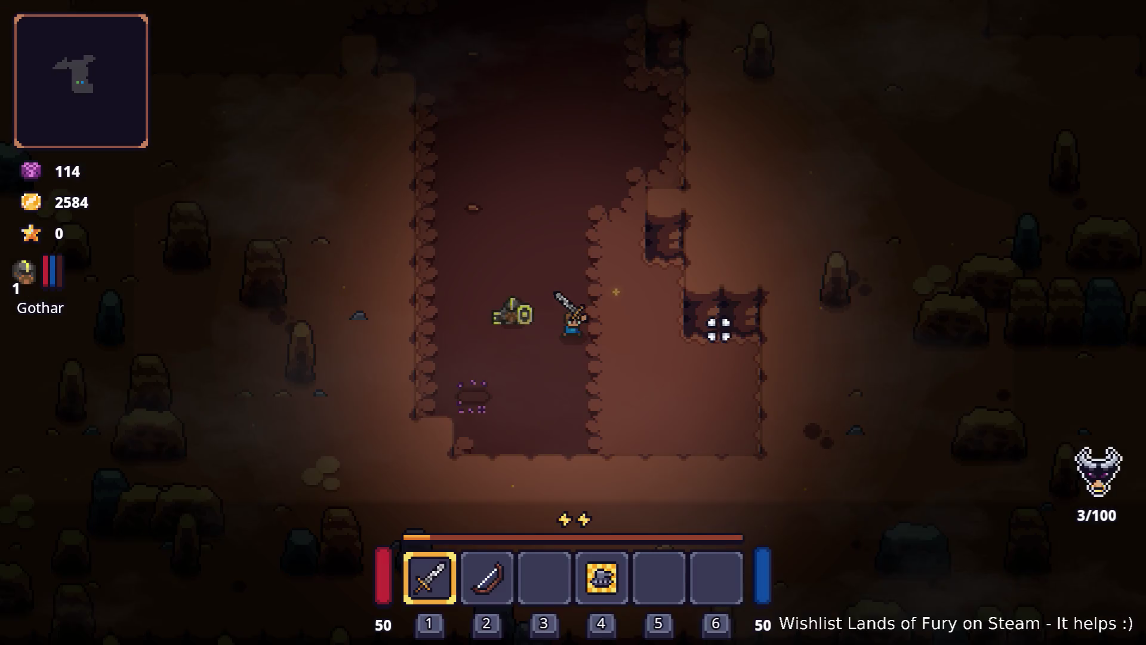
key(grave)
- Run Player.ToggleCompanionGodMode() and Player.ToggleGodMode() in the developer console
text(Player.)
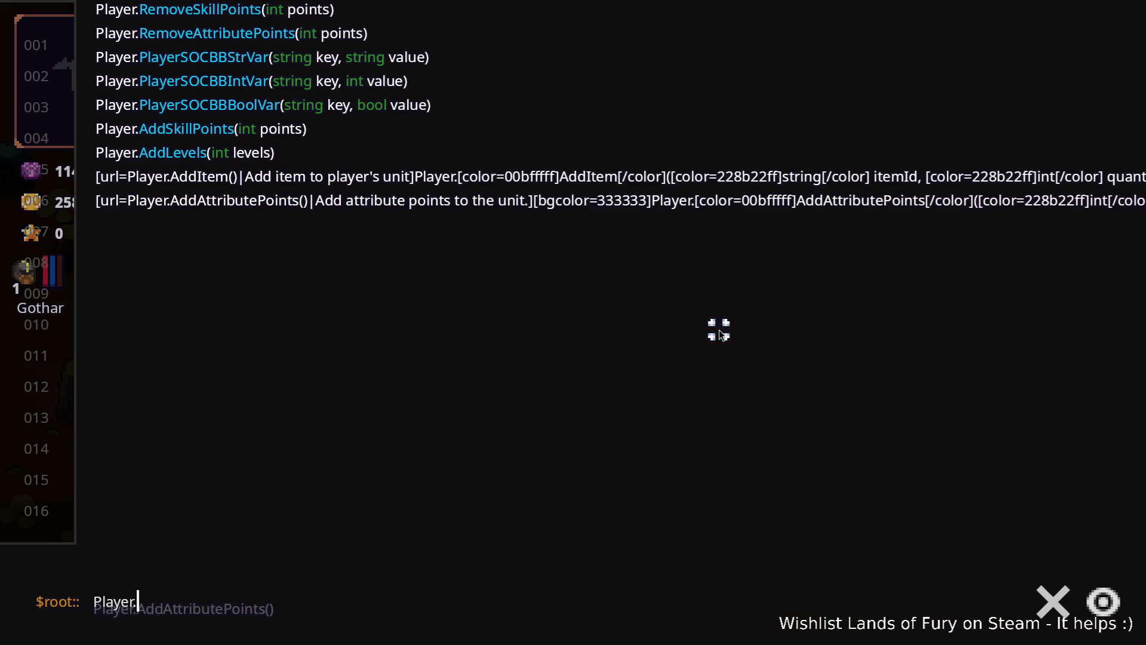
text(To)
key(Return)
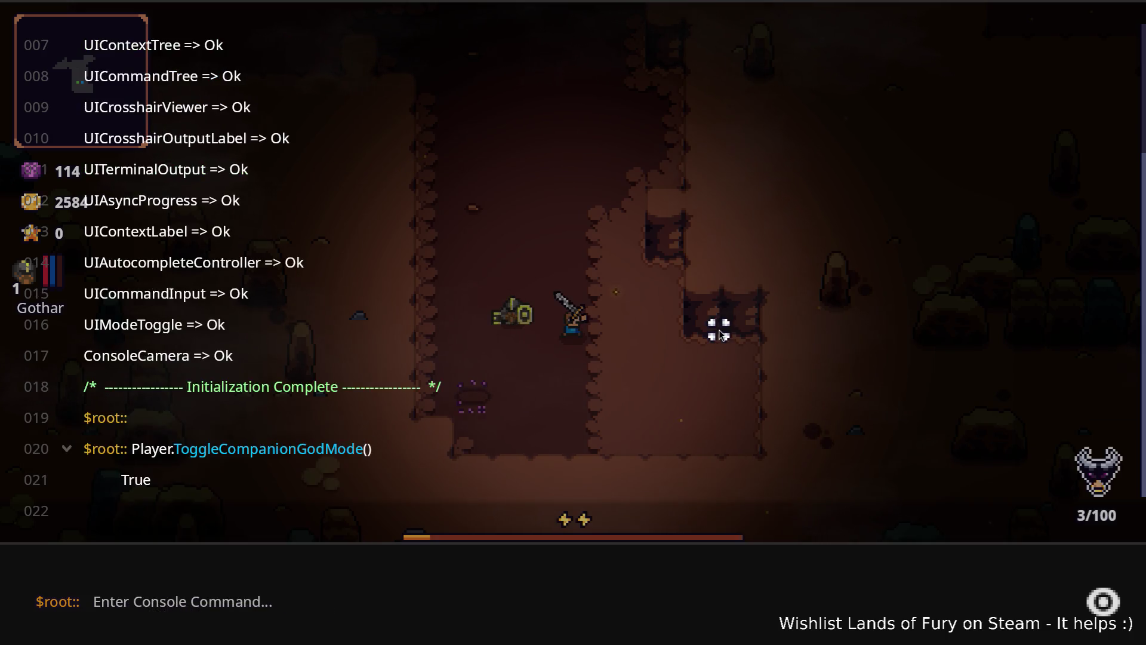
key(grave)
key(grave)
key(Up)
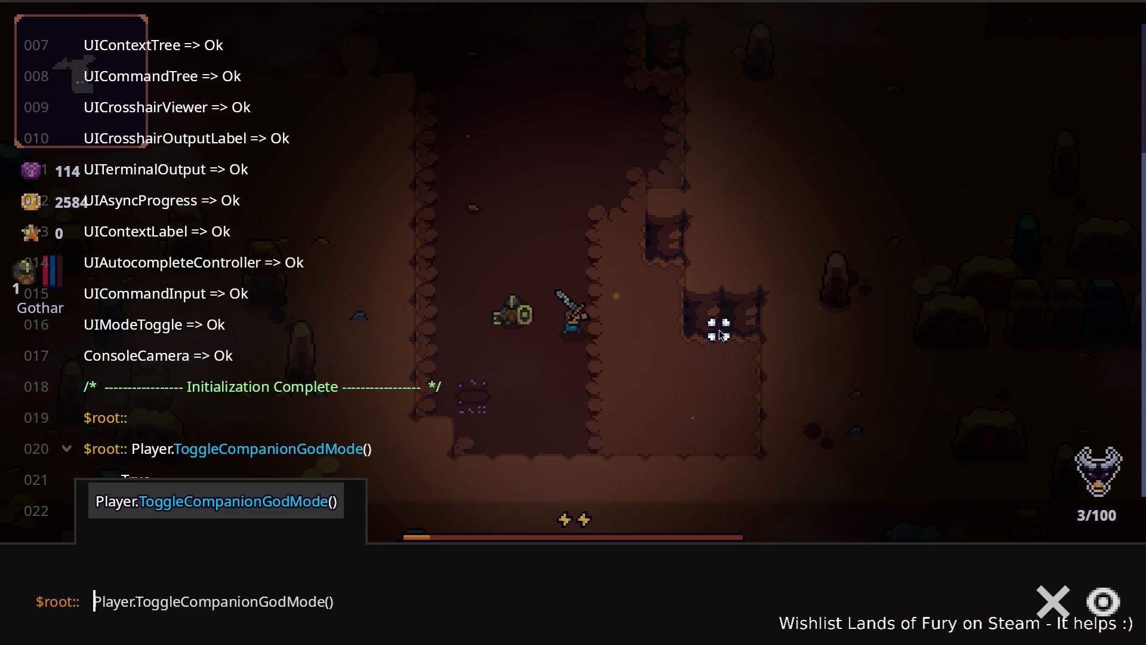
key(shift+End)
key(BackSpace)
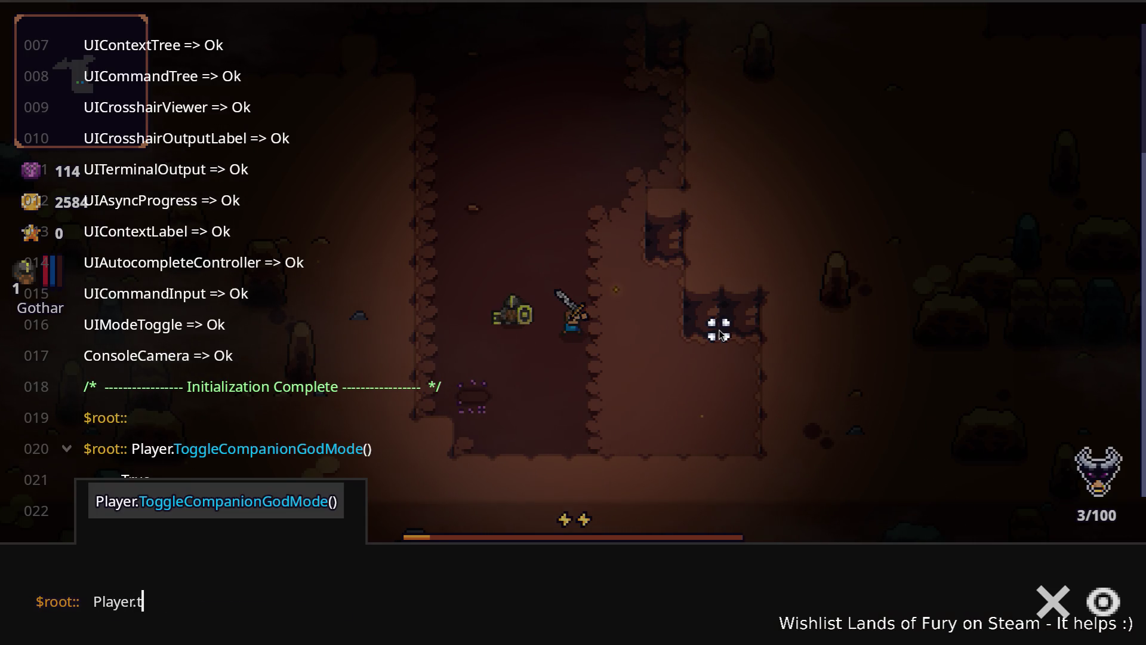
text(To)
key(Tab)
key(Return)
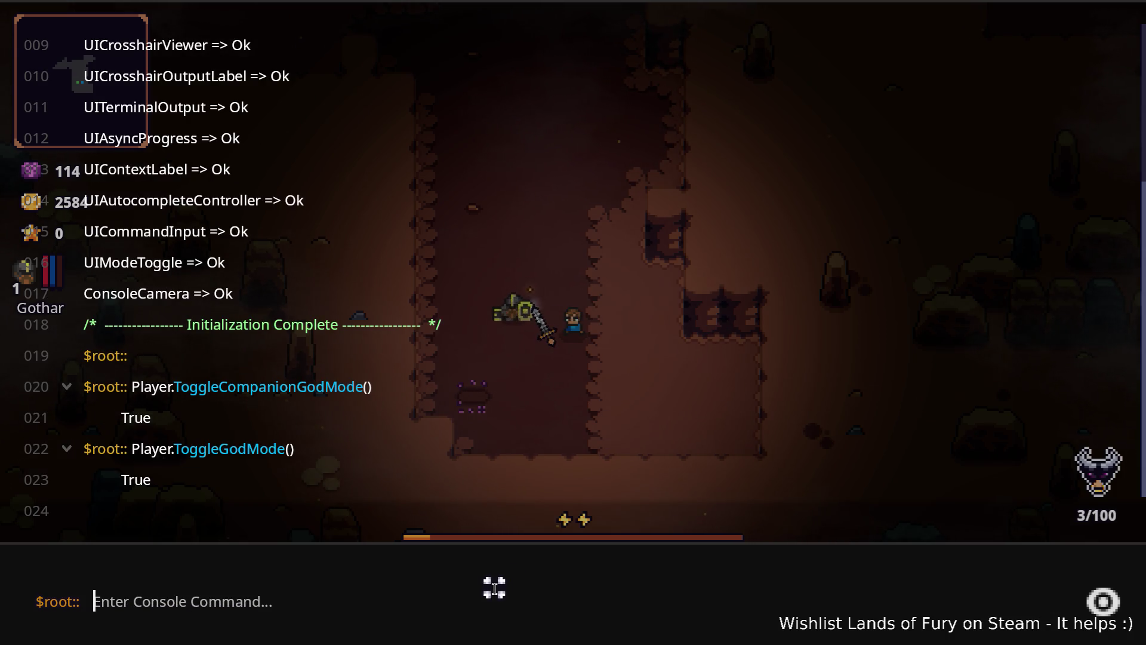
- Add one iron_axe with Player.AddItem
text(Player.AddImte)
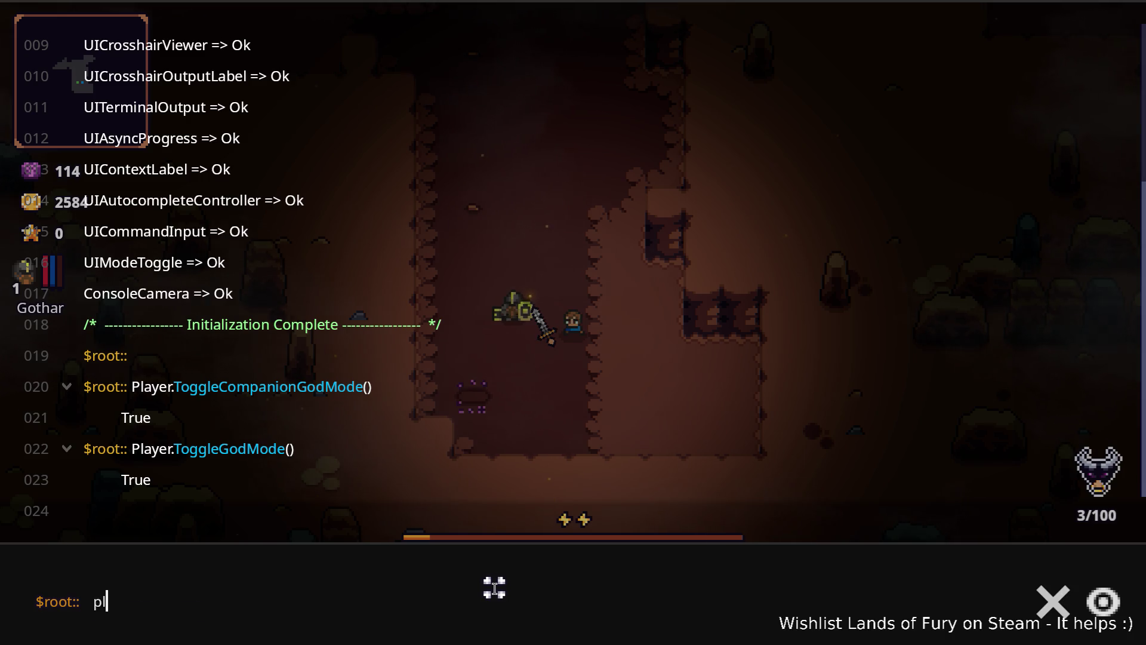
key(BackSpace)
key(BackSpace)
key(BackSpace)
text(te)
key(Tab)
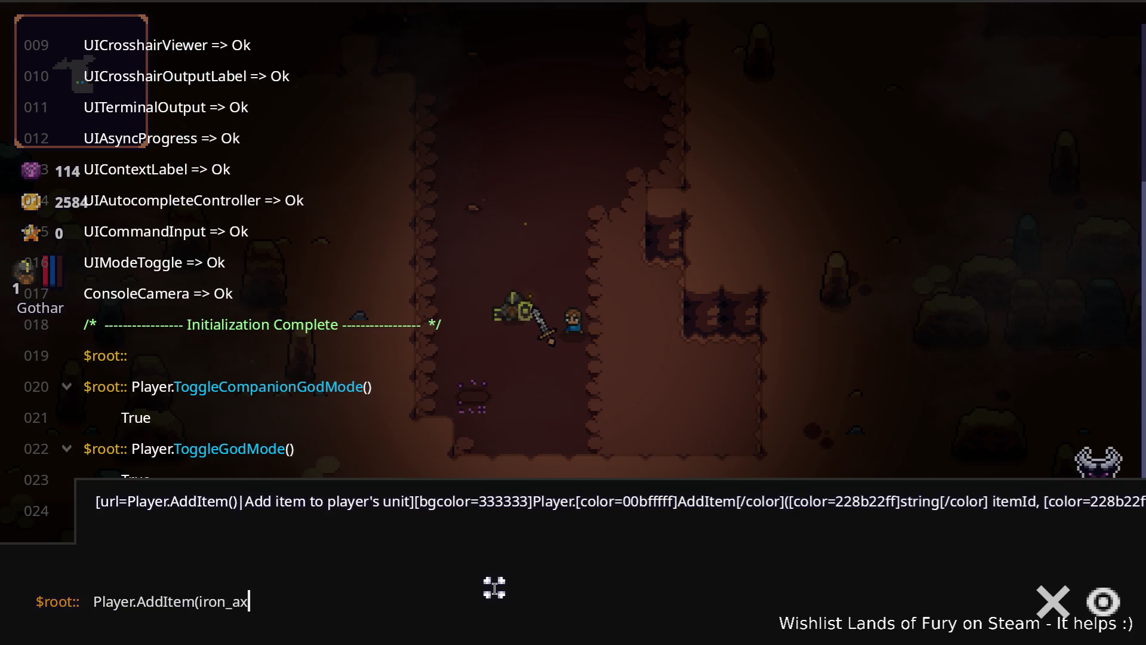
text(1)
key(Return)
- Add one starfall_rune and one frozen_crown with Player.AddItem, then close the console
key(Up)
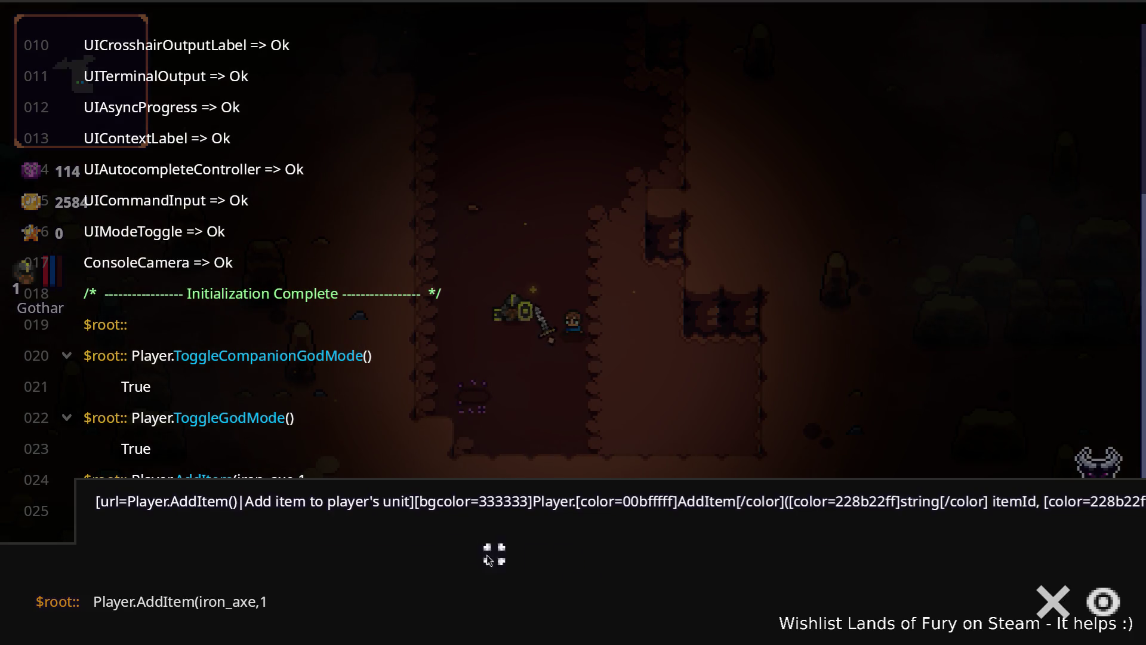
double_click(222, 602)
text(starfall)
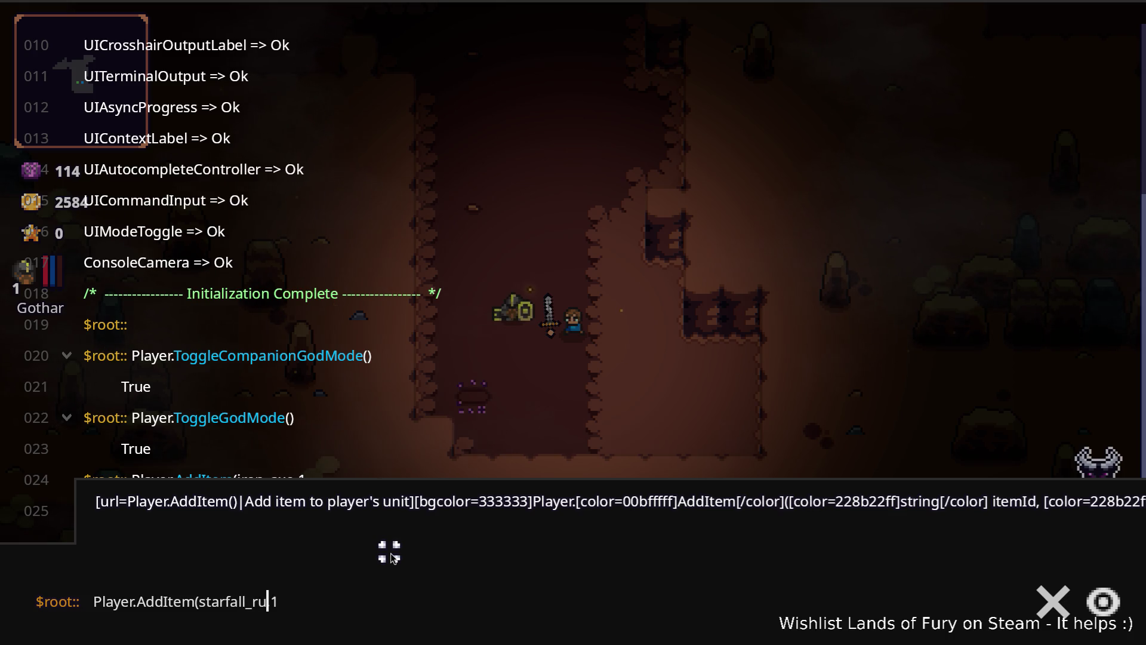
text(ne)
key(Return)
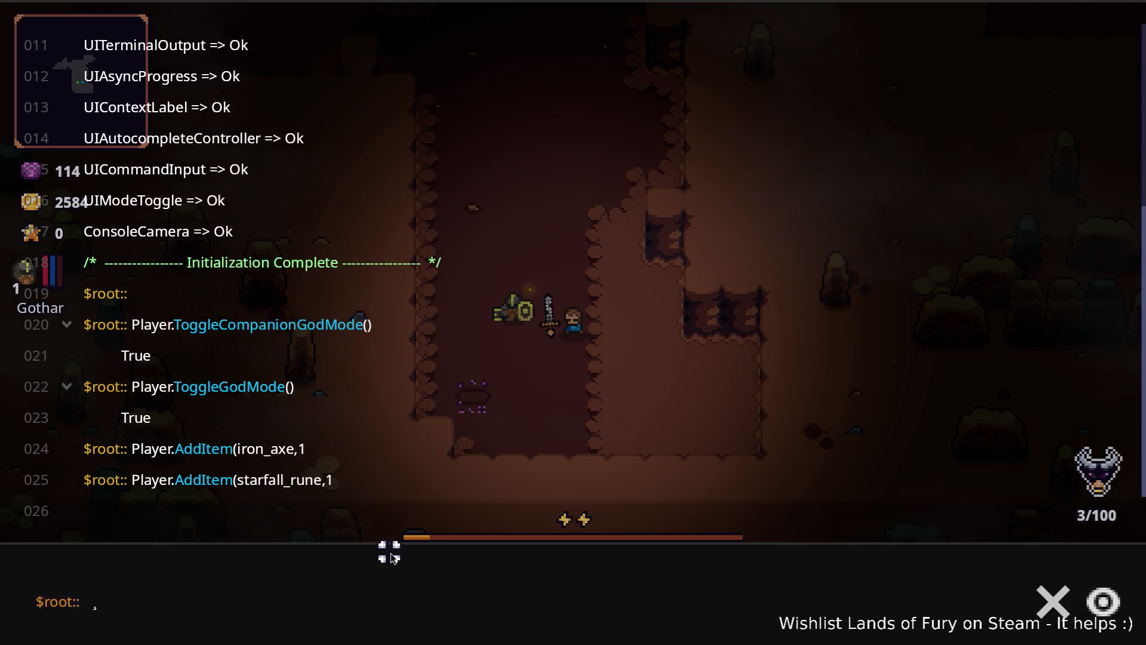
key(Up)
key(ctrl+shift+Left)
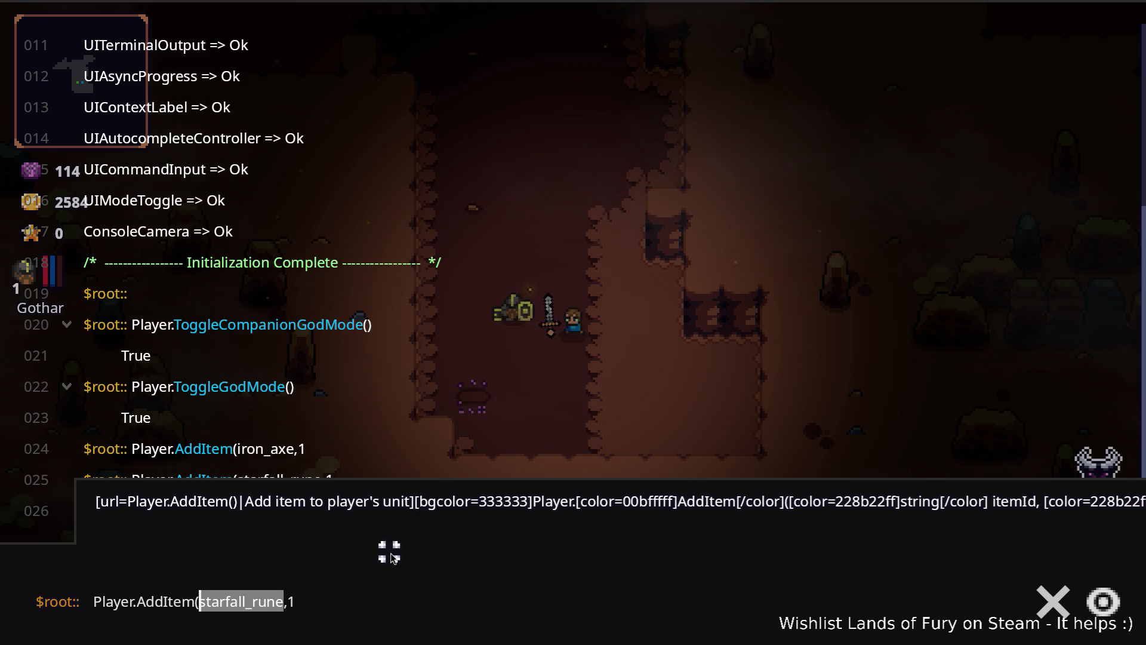
text(fren_wn)
key(Return)
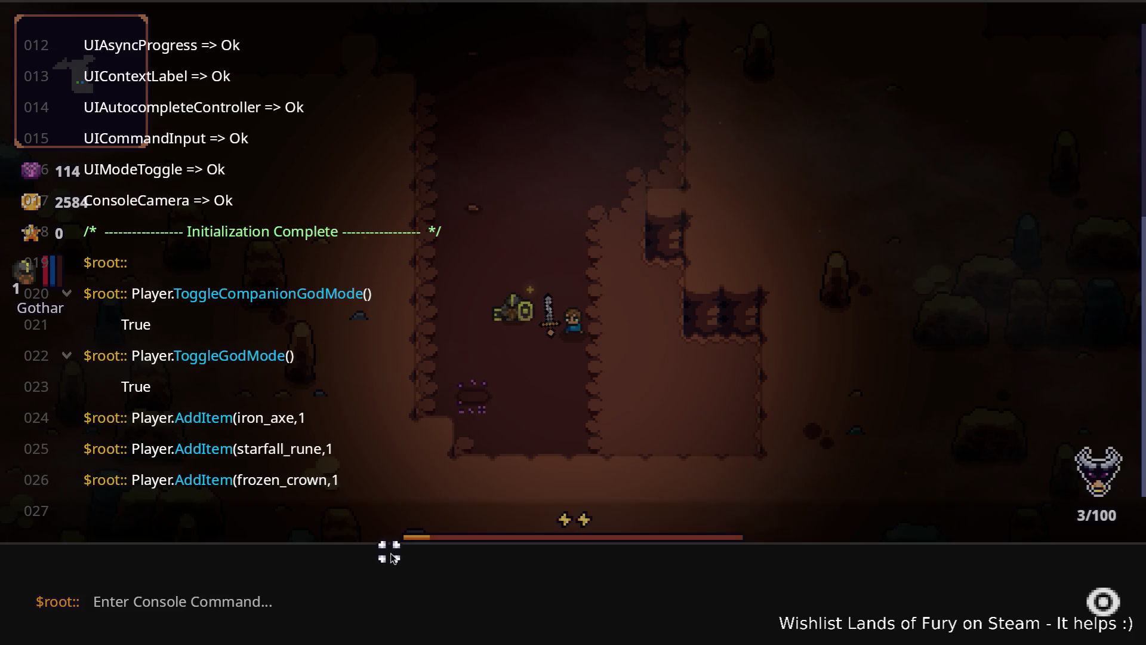
key(Escape)
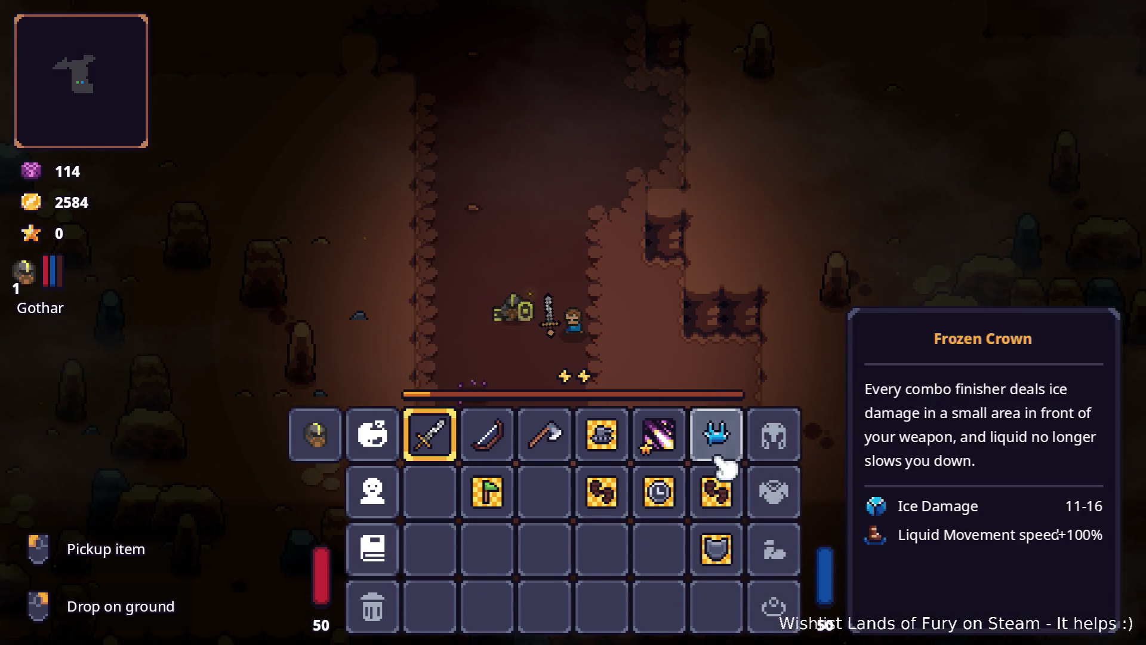
- Equip the Frozen Crown and socket the Starfall Rune into the axe
drag(719, 456, 771, 439)
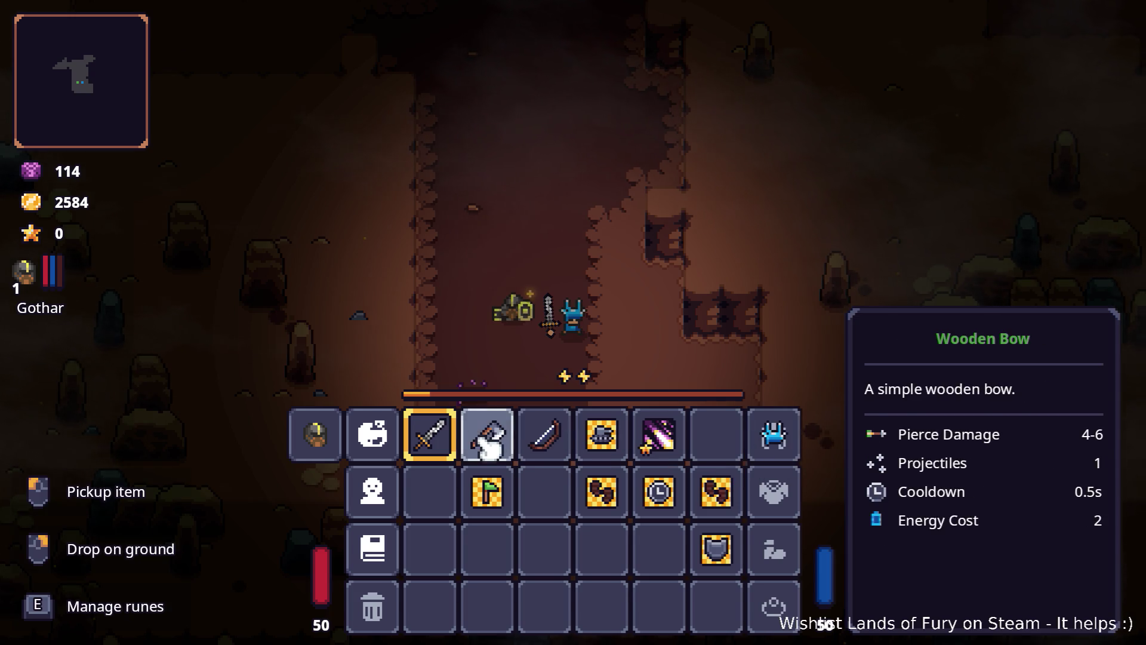
key(e)
click(507, 264)
click(570, 395)
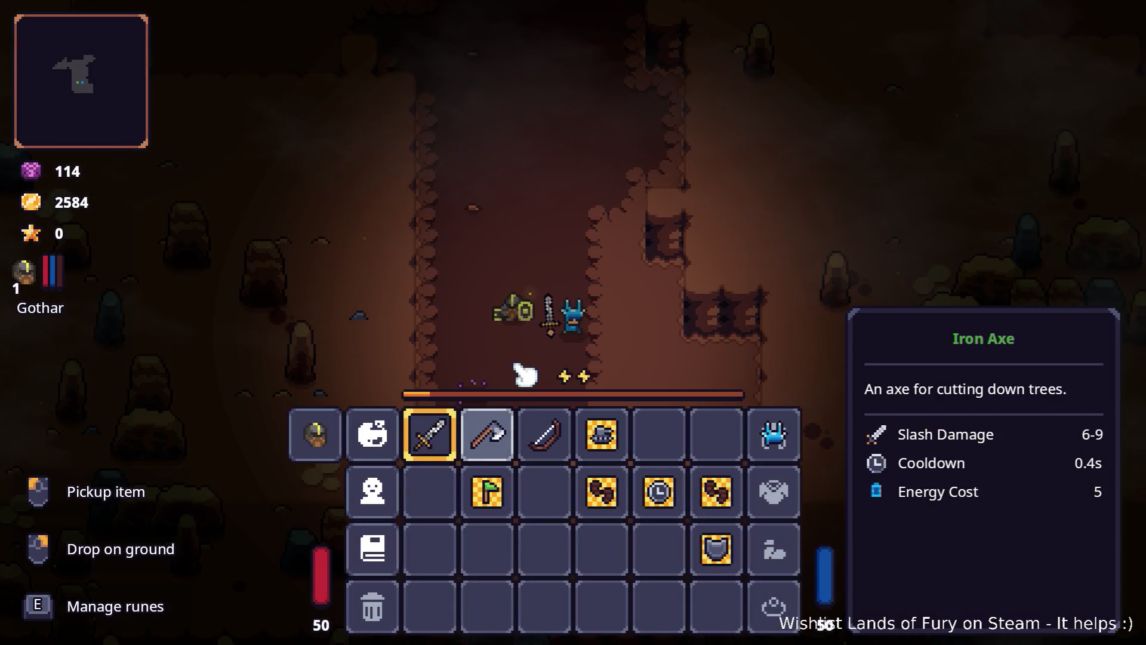
key(e)
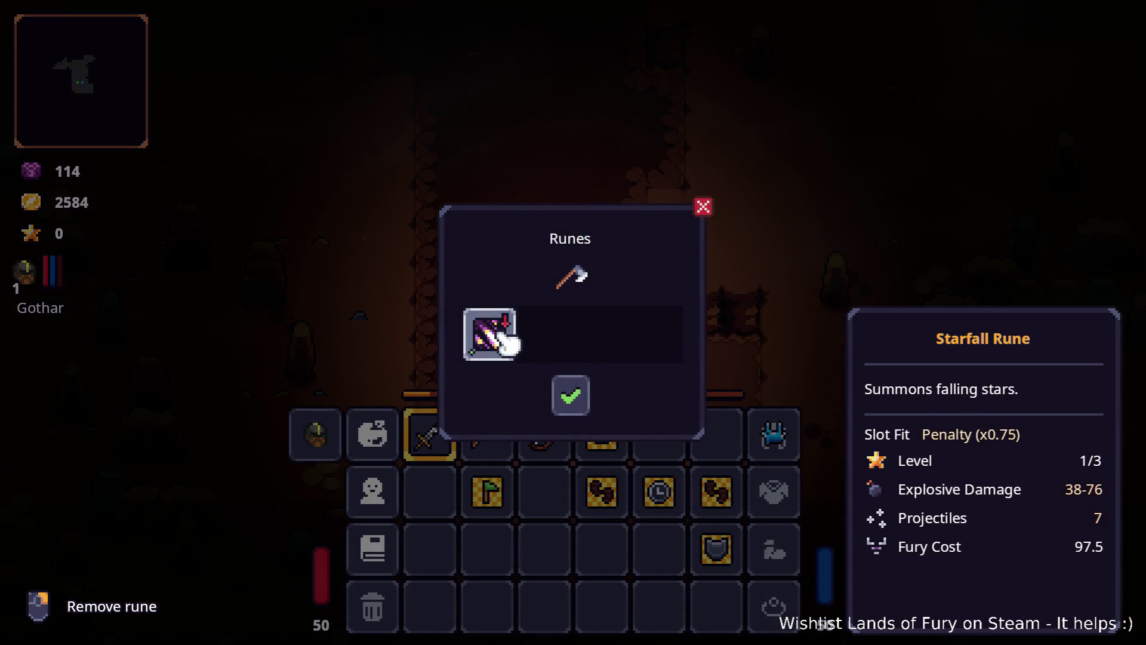
key(Escape)
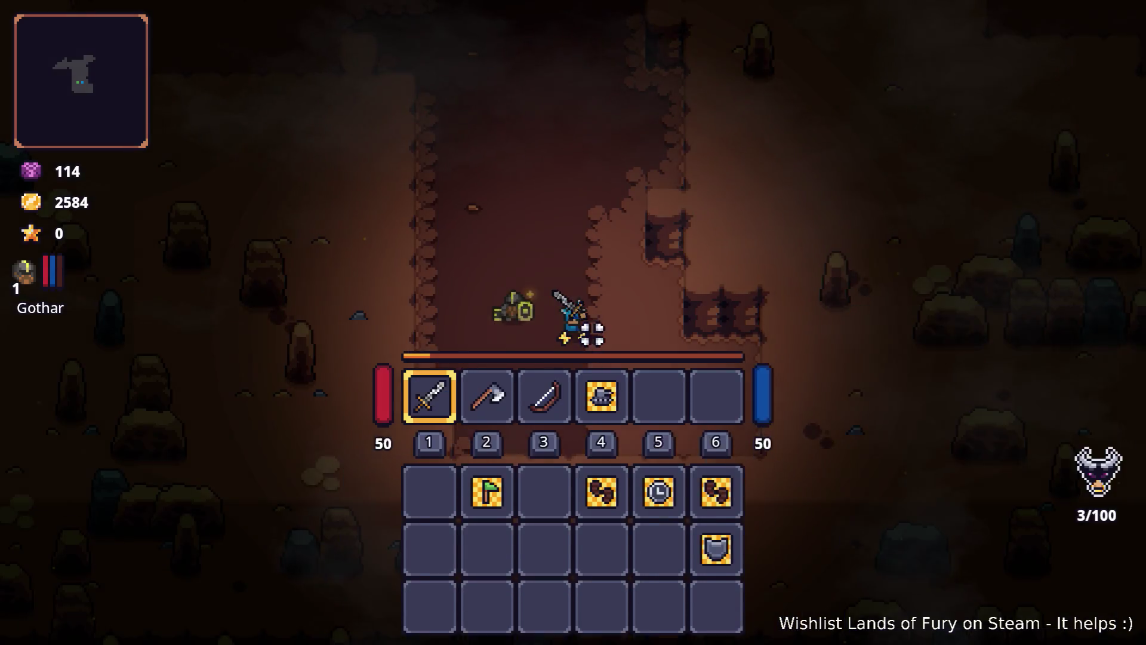
- Rearrange the inventory: swap axe and sword quick slots, move the flag and boots
key(2)
key(Tab)
drag(486, 442, 430, 433)
mouse_move(487, 490)
mouse_down()
mouse_move(507, 504)
mouse_move(659, 454)
mouse_up()
mouse_move(601, 491)
mouse_down()
mouse_move(657, 456)
mouse_move(647, 504)
mouse_move(658, 548)
mouse_move(703, 452)
mouse_up()
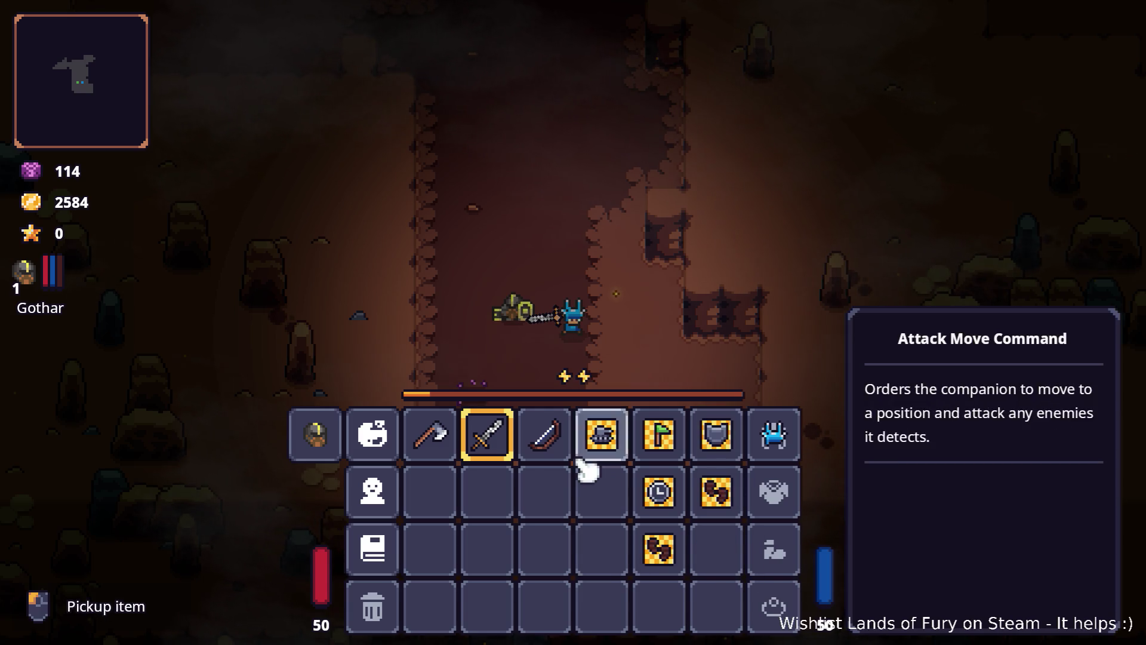
key(Tab)
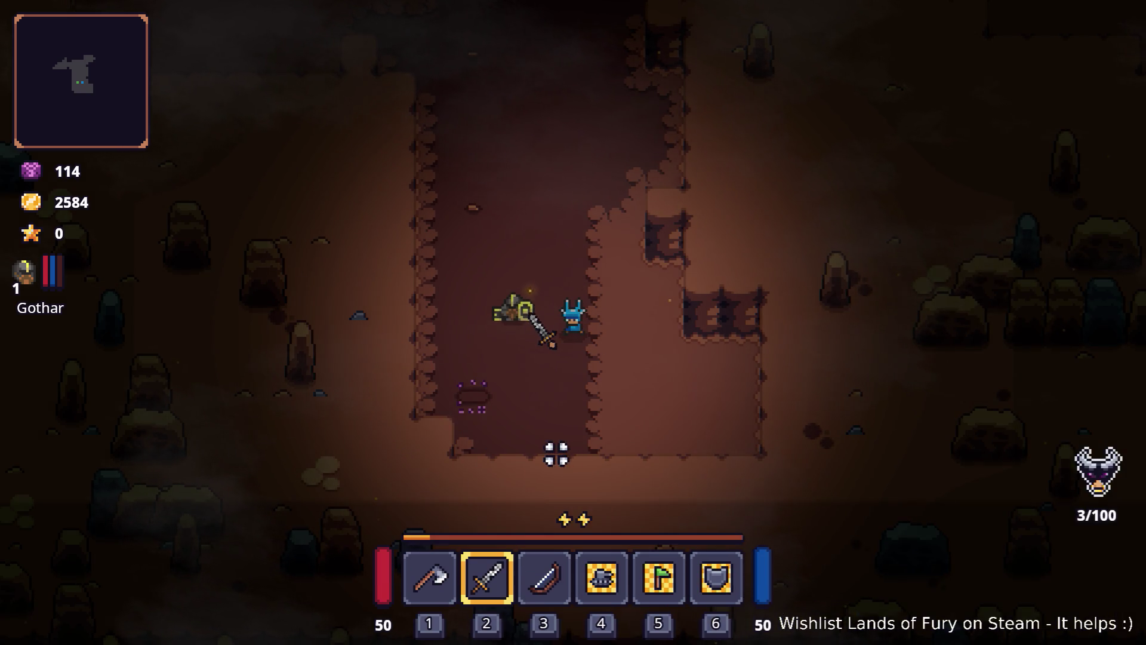
- Try swinging both the axe and the sword
key(grave)
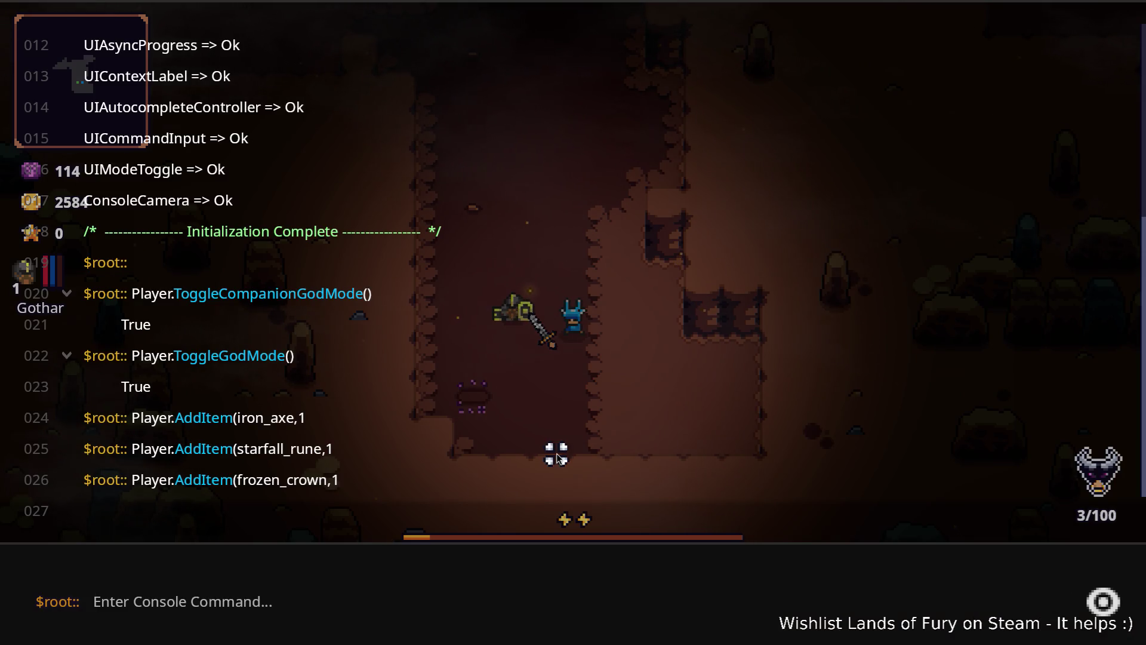
key(grave)
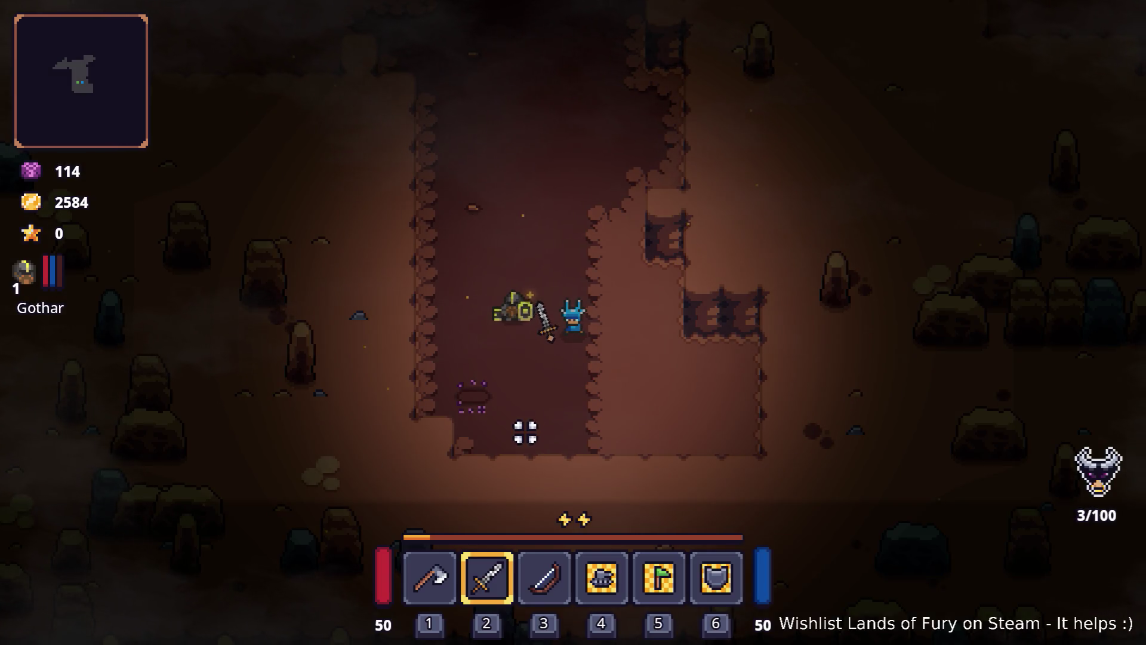
key(1)
click(557, 358)
key(2)
click(460, 341)
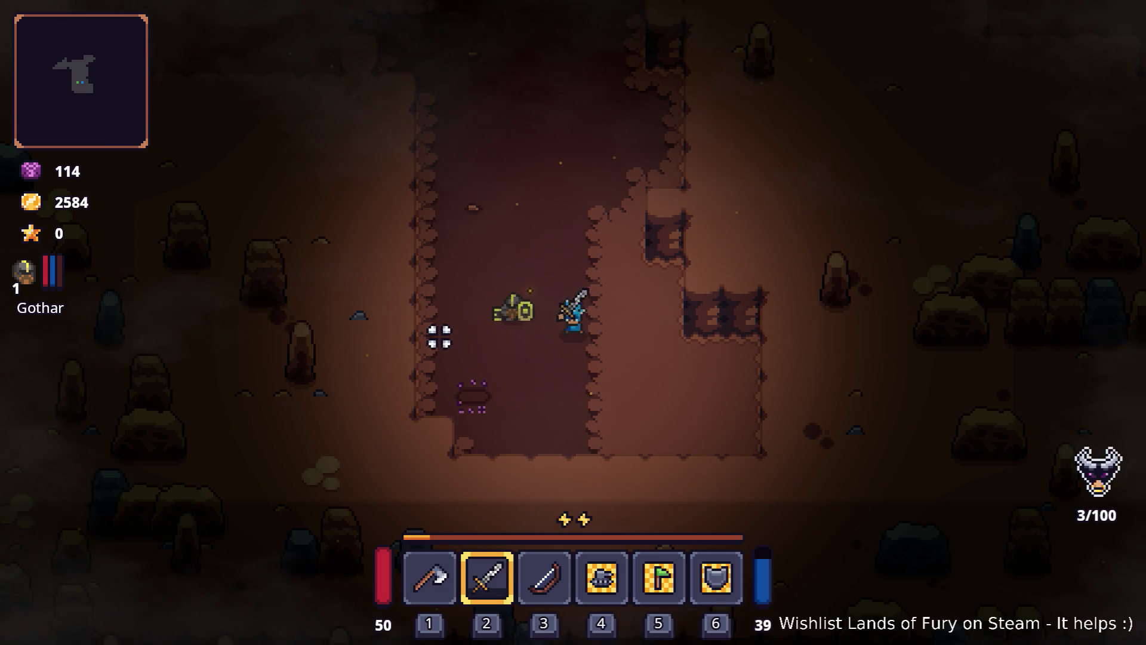
- Swing the axe, dash up the corridor, and pause the game
key(1)
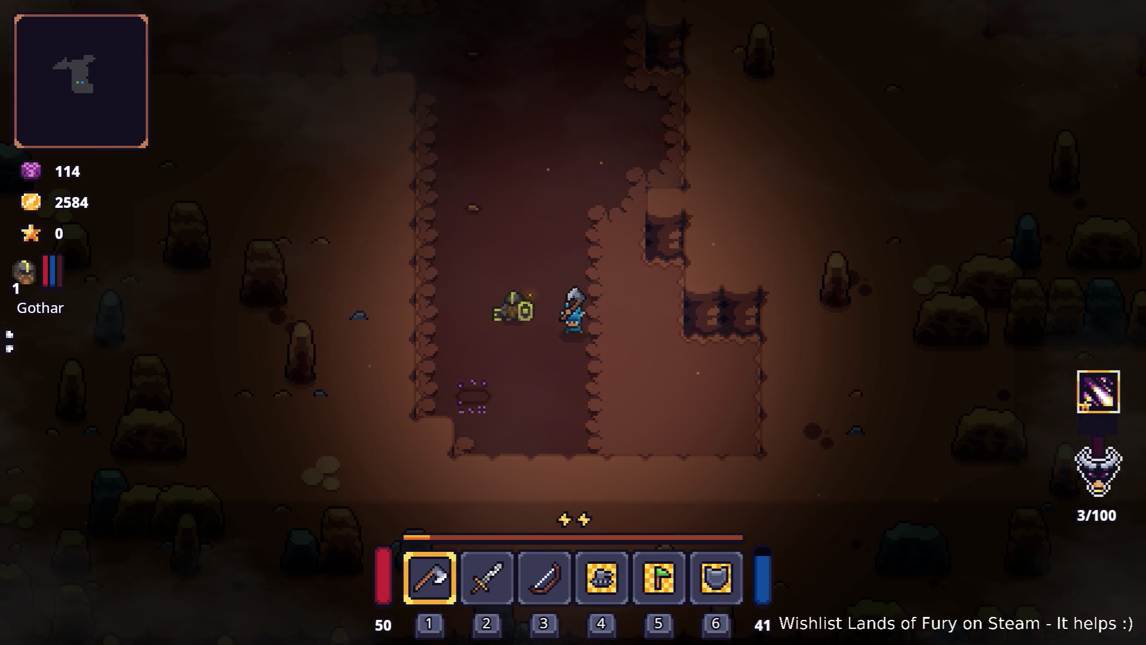
click(475, 299)
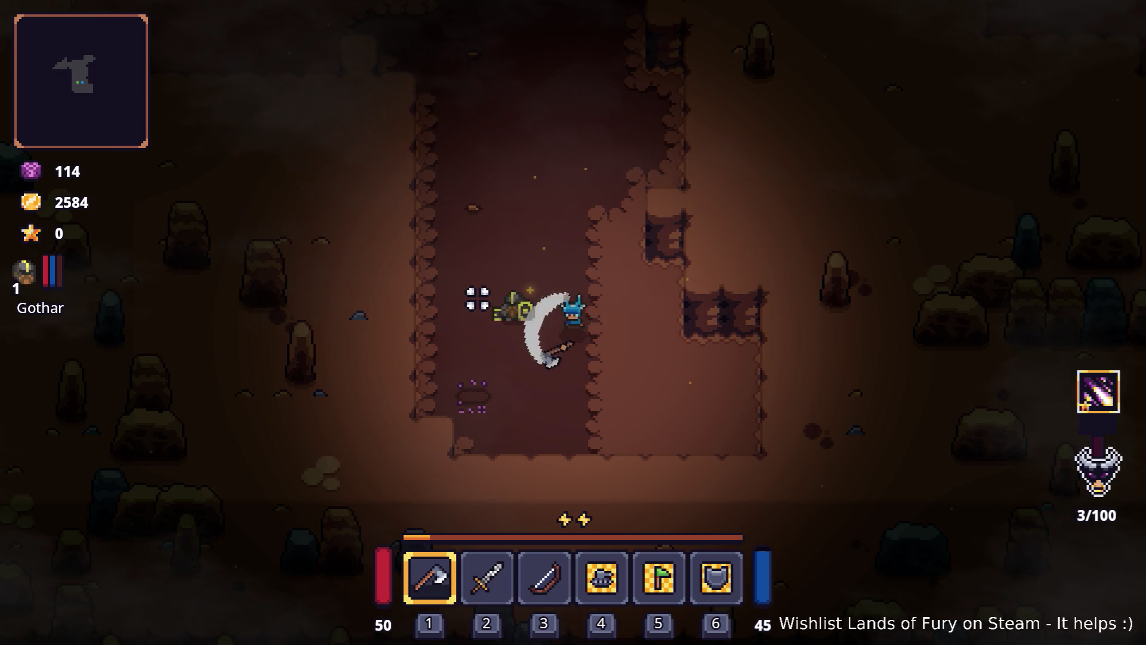
key(space)
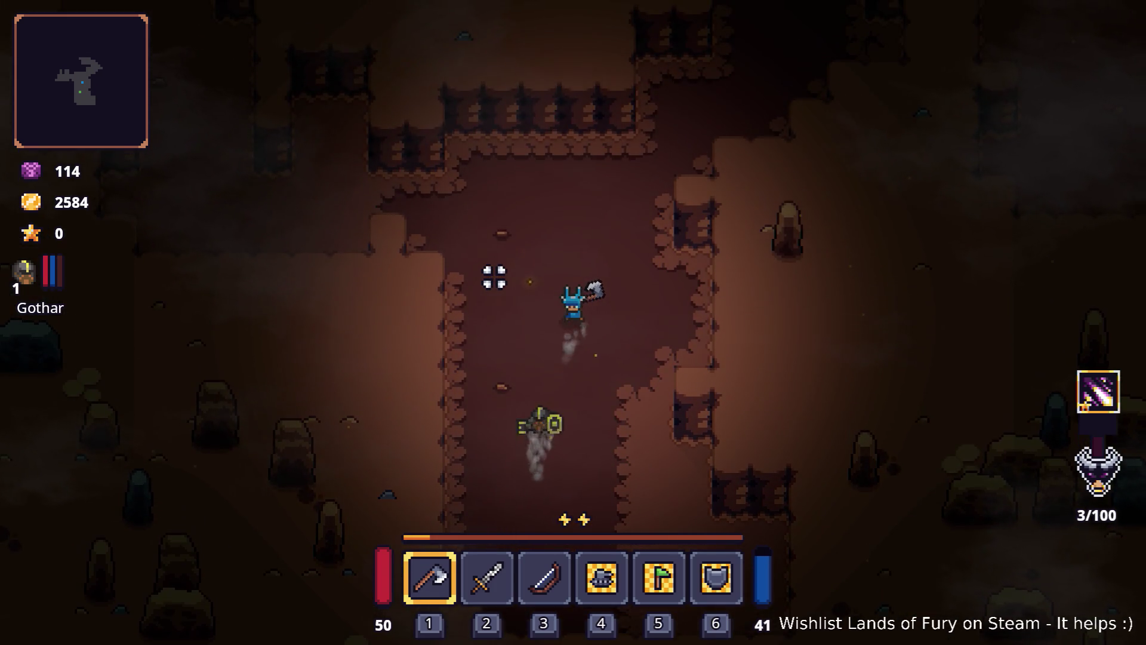
key(grave)
key(grave)
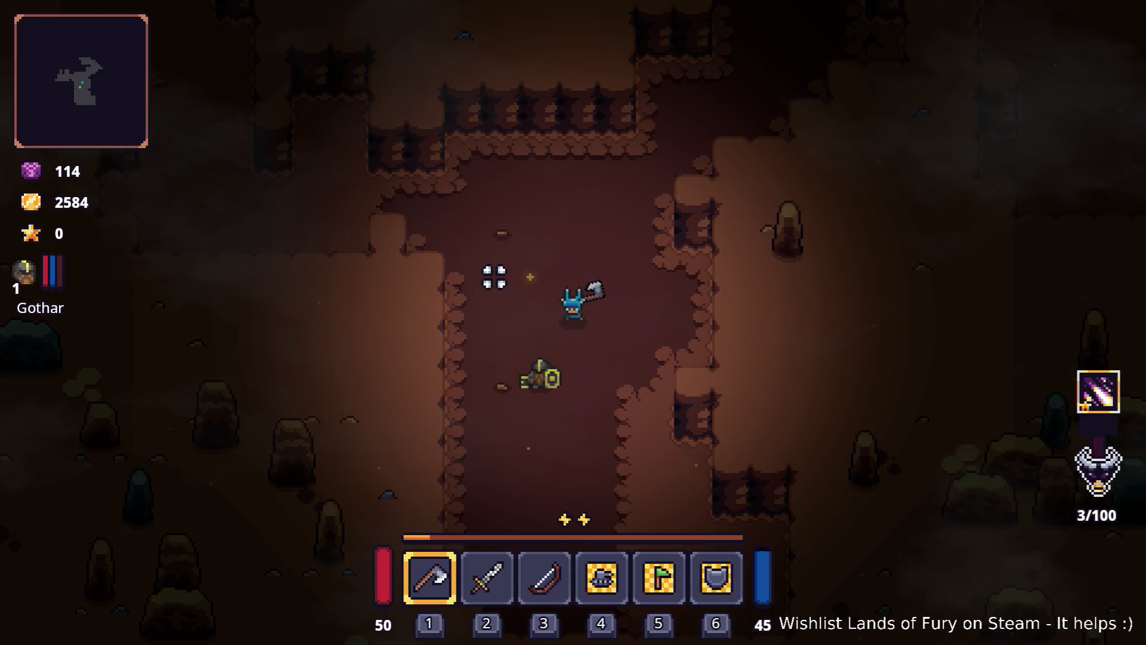
key(Escape)
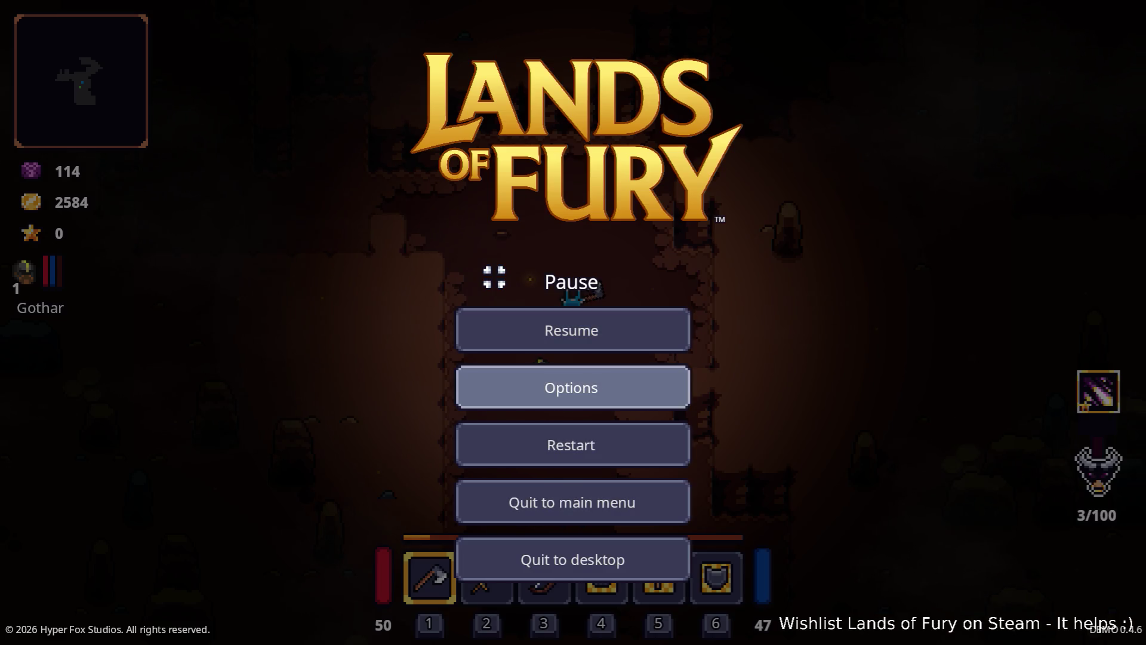
- In the pause menu's General options, change FPS Limit to 120 FPS and resume play
click(571, 386)
click(570, 330)
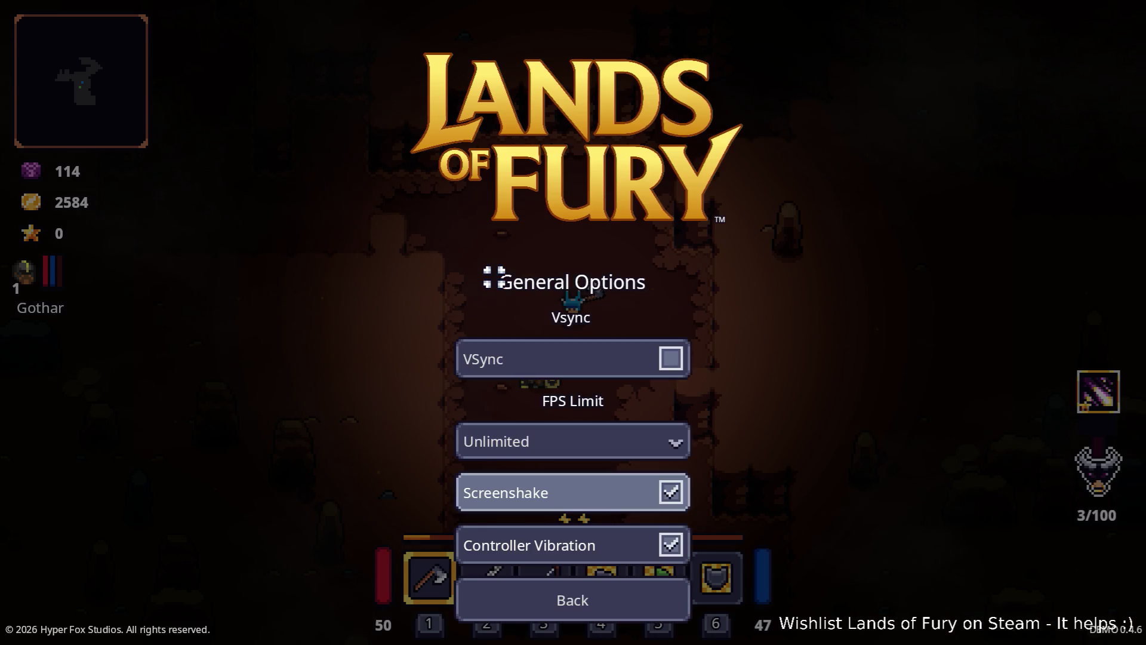
key(Return)
key(Up)
key(Up)
key(Up)
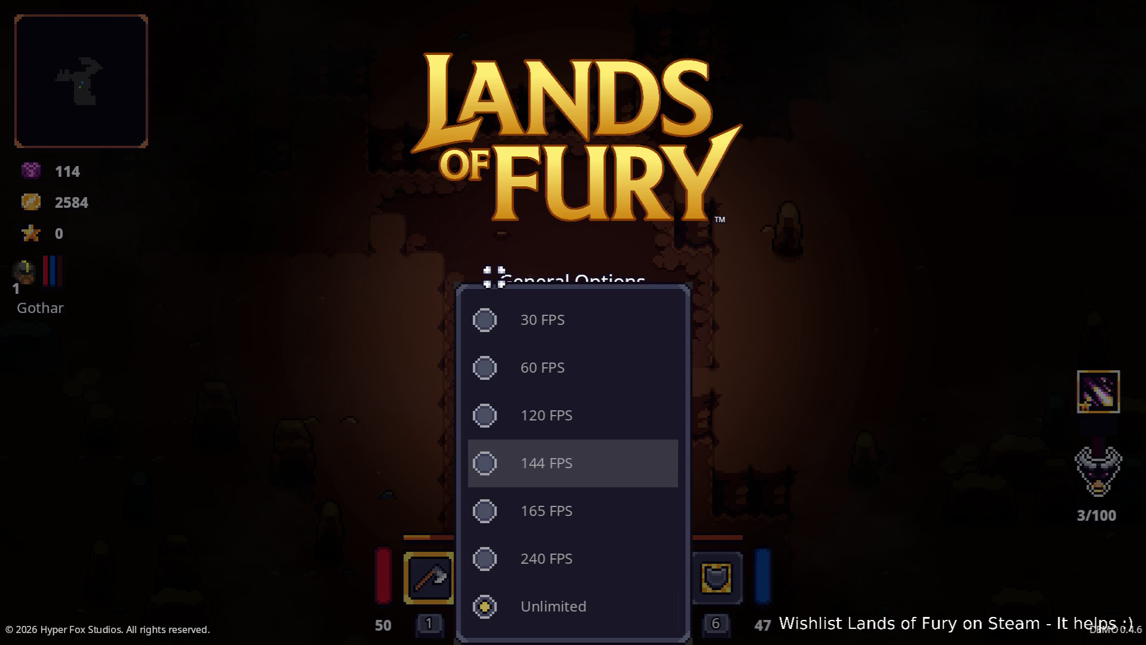
key(Return)
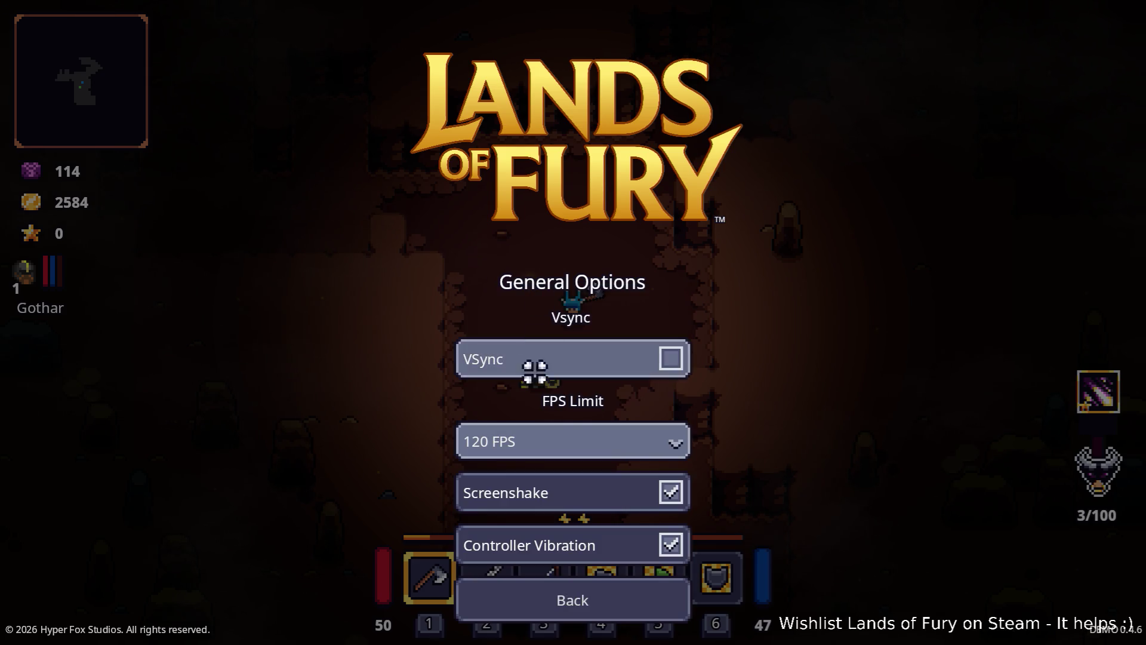
click(575, 597)
click(589, 330)
- Check the inventory, then head up the corridor and axe the first rats
key(i)
key(i)
key(w)
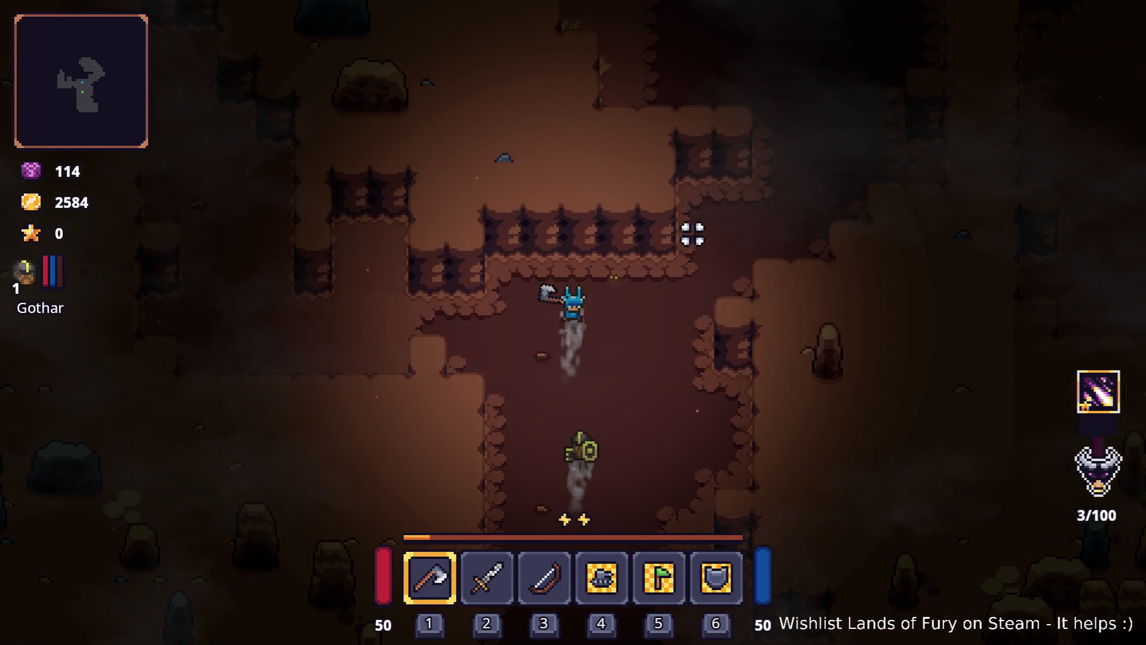
key(d)
key(a)
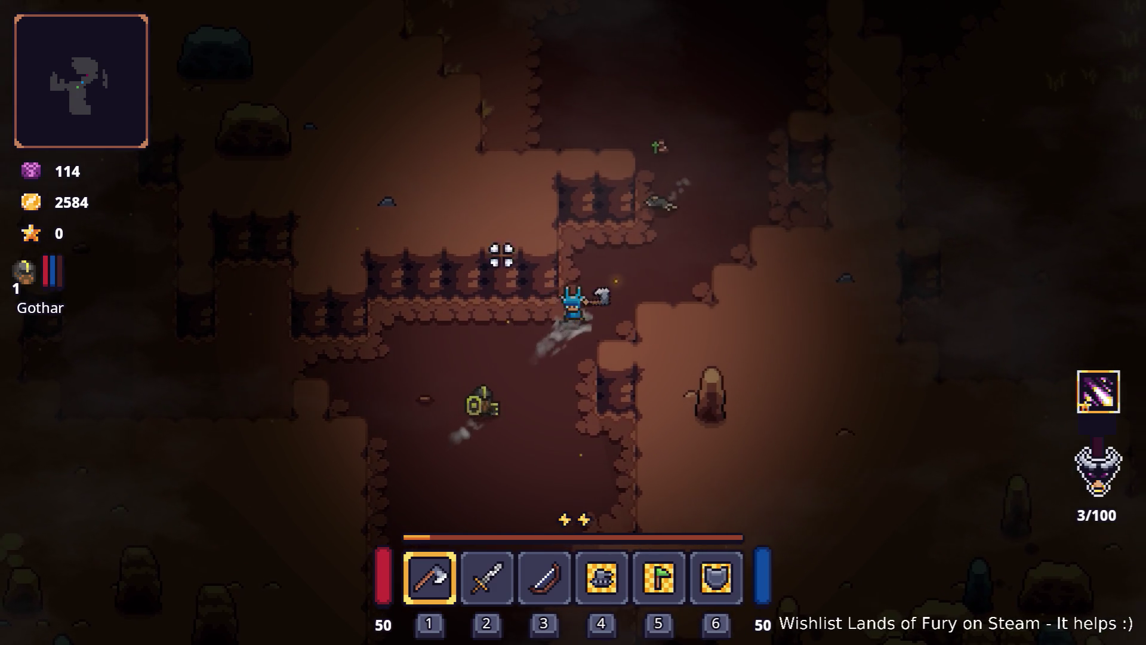
click(663, 245)
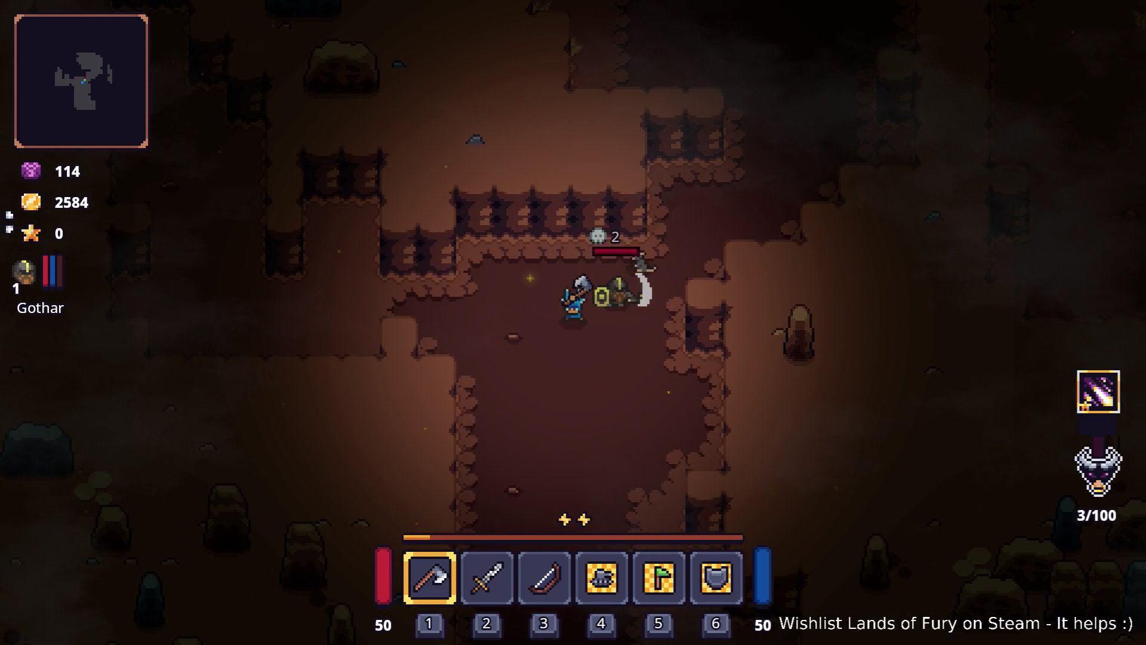
click(736, 225)
key(w)
key(d)
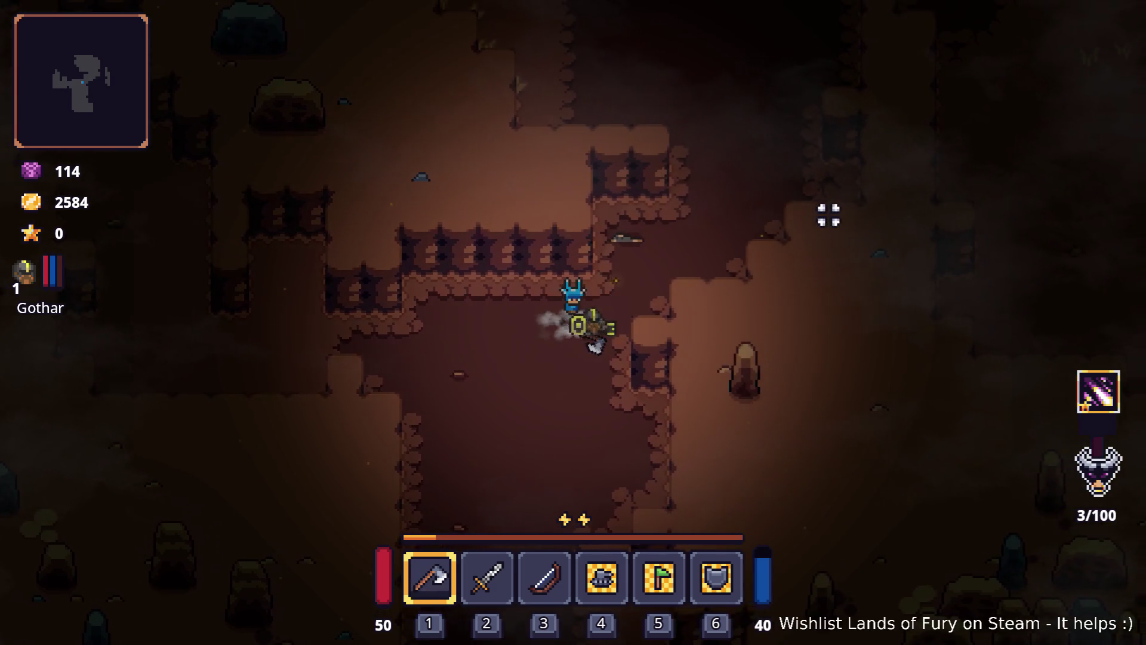
key(w)
key(d)
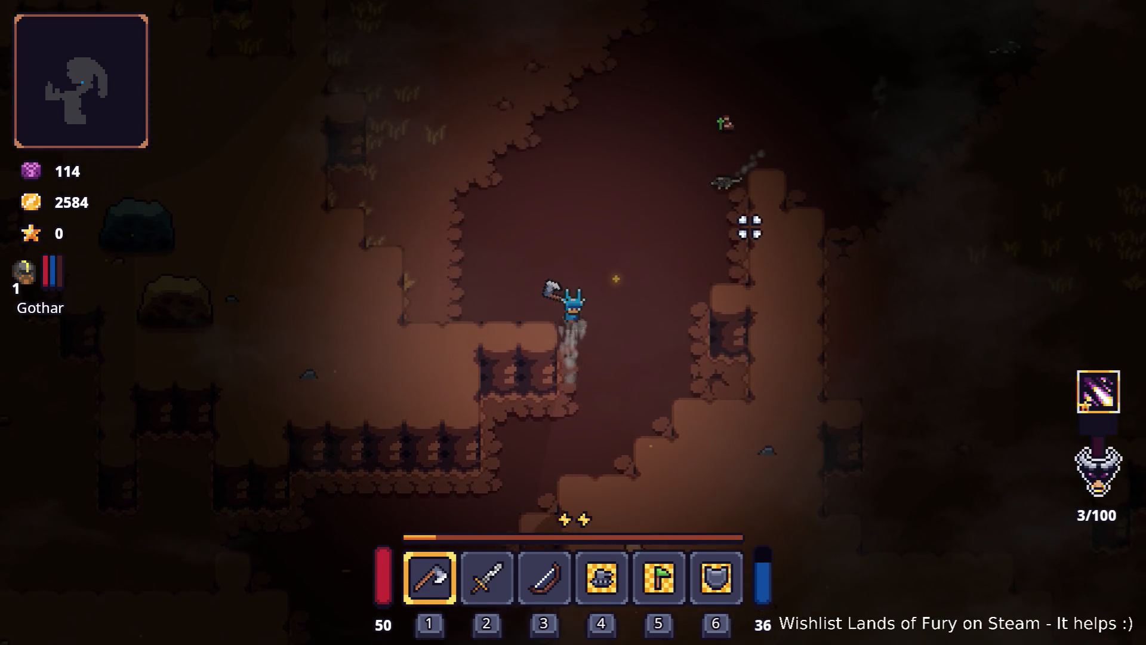
key(s)
click(654, 250)
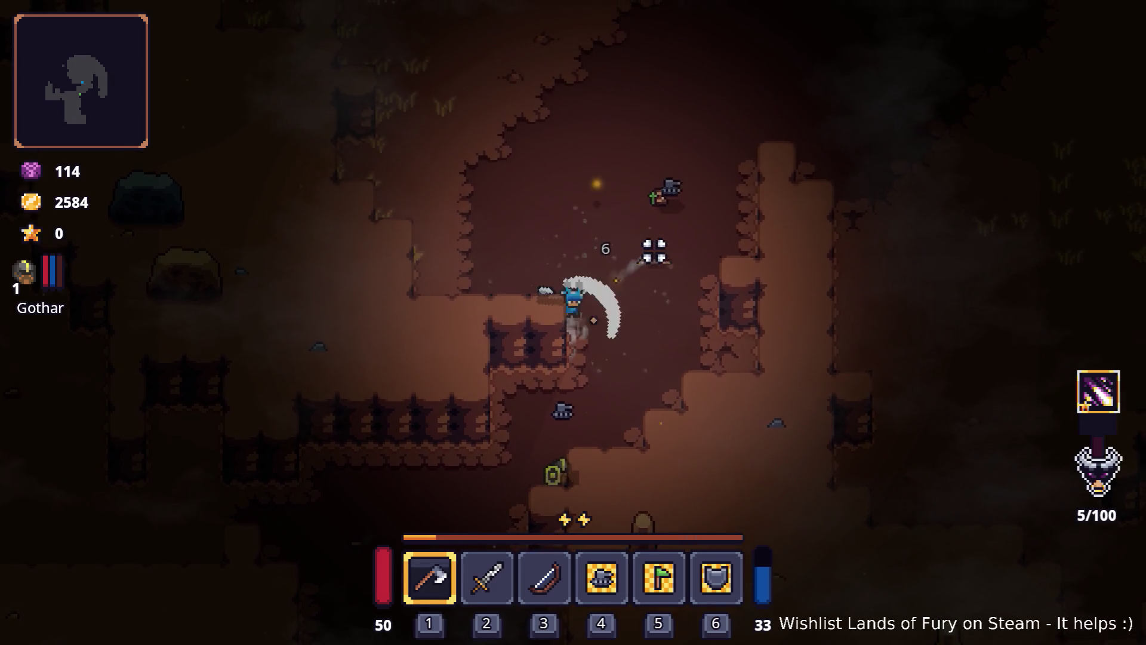
- Dash up-right into the rat swarm and slash through it with the axe
key(w)
key(d)
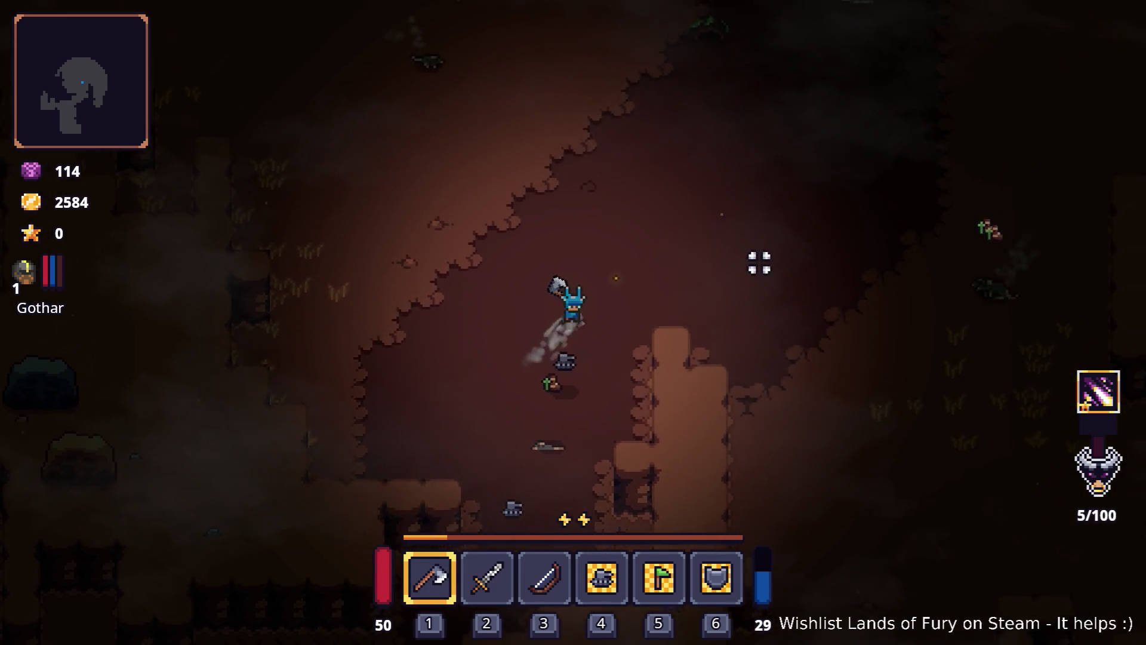
key(w)
key(d)
click(570, 170)
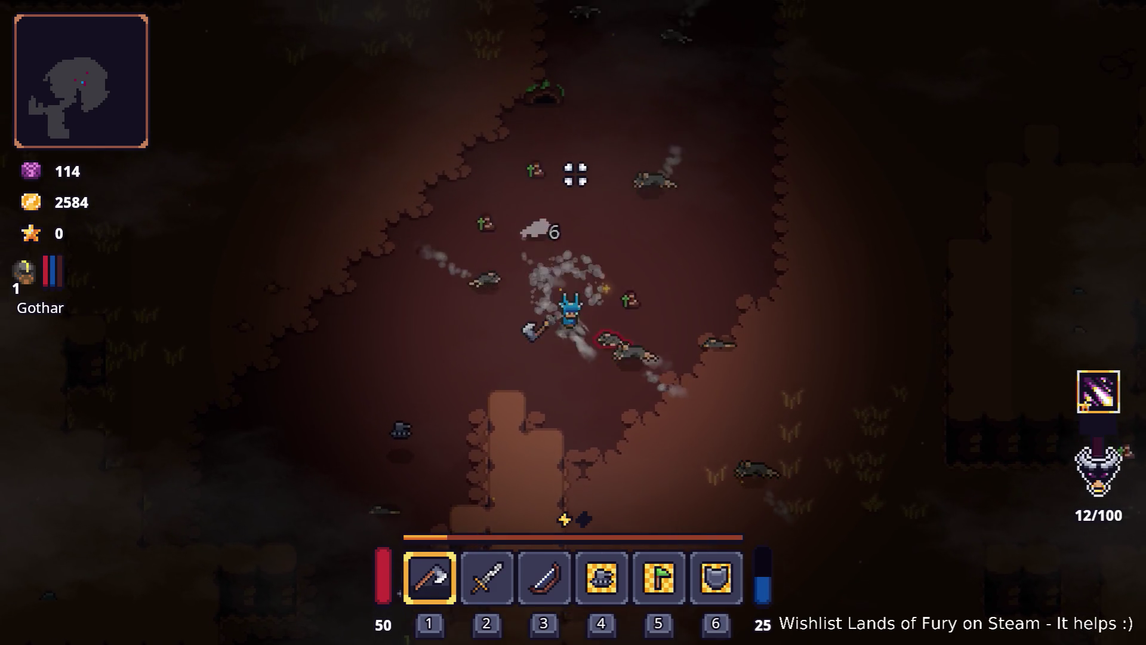
key(a)
click(584, 185)
key(w)
click(791, 246)
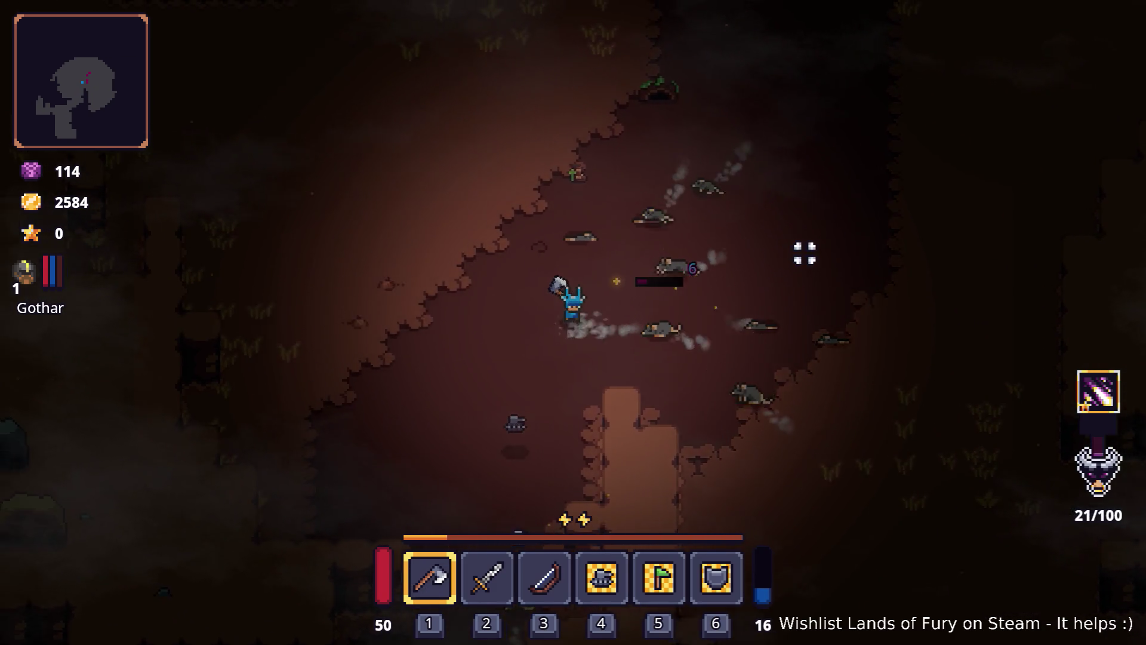
click(856, 262)
key(w)
key(d)
click(867, 260)
click(776, 315)
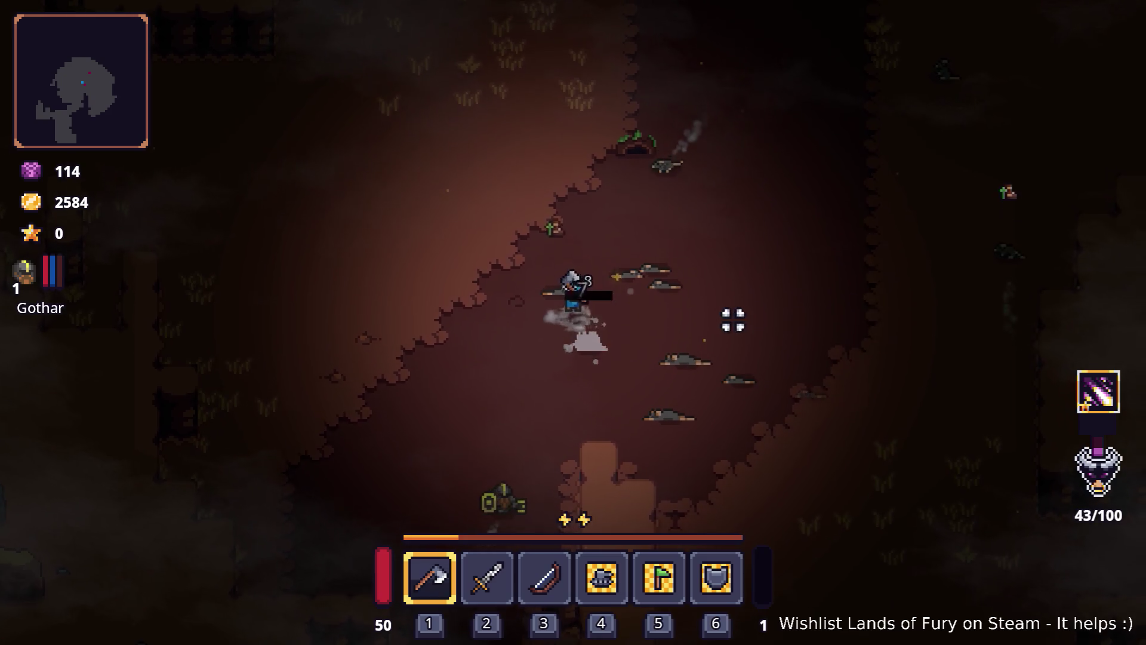
key(w)
key(a)
click(514, 334)
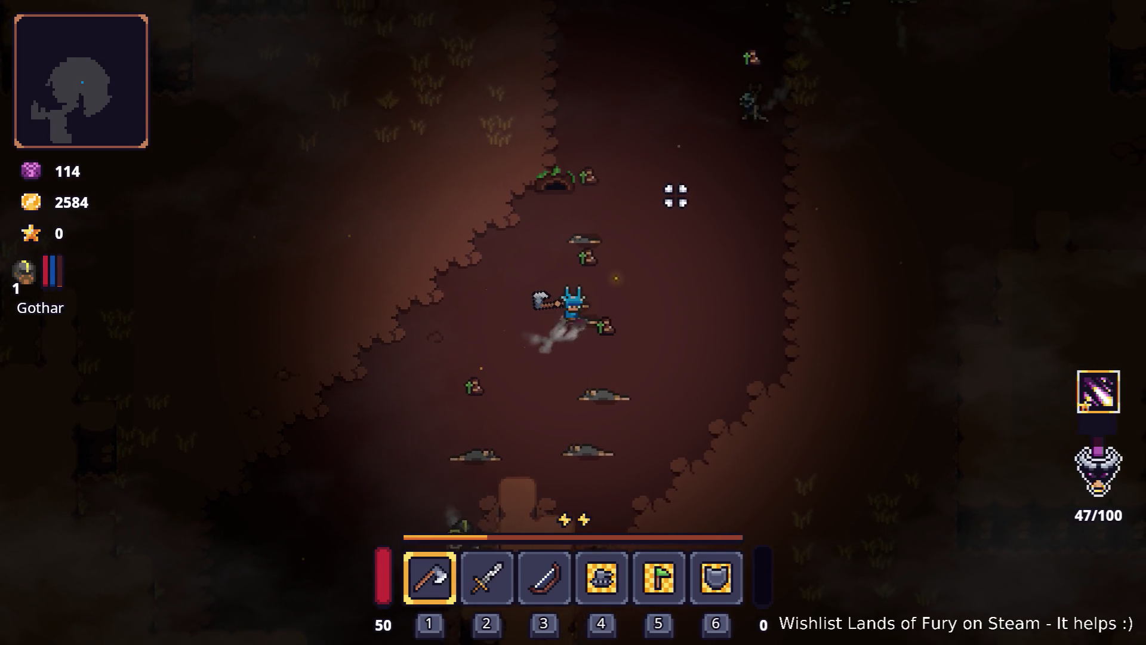
- Keep fighting the remaining rats, moving left and right around them
key(w)
key(d)
click(768, 199)
key(d)
click(573, 169)
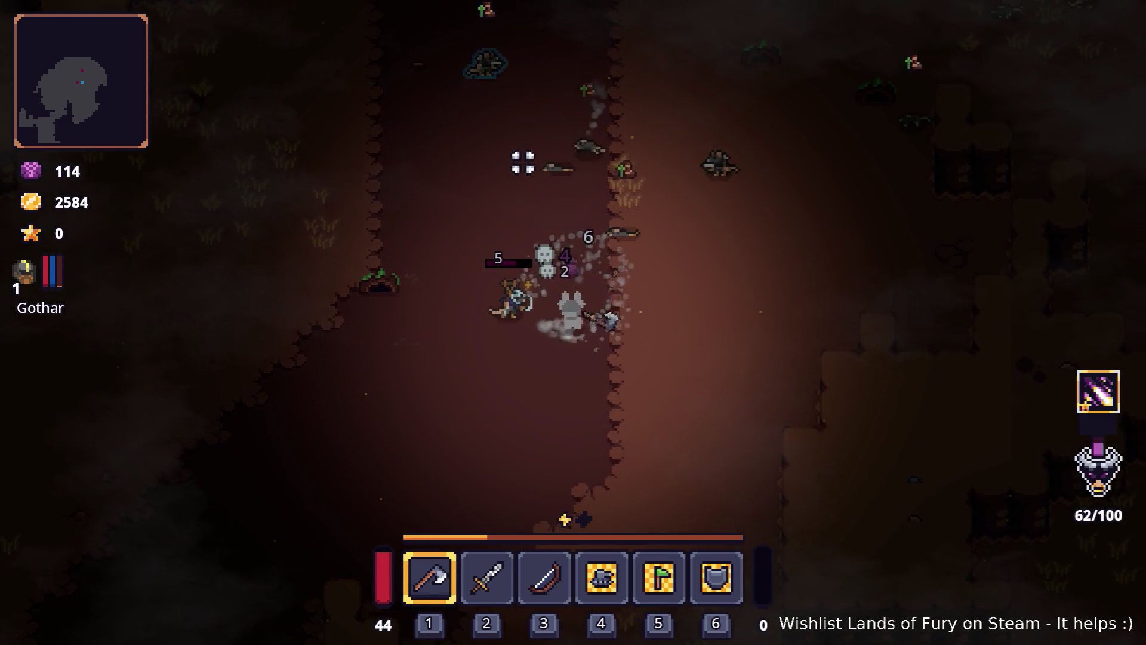
key(a)
click(586, 118)
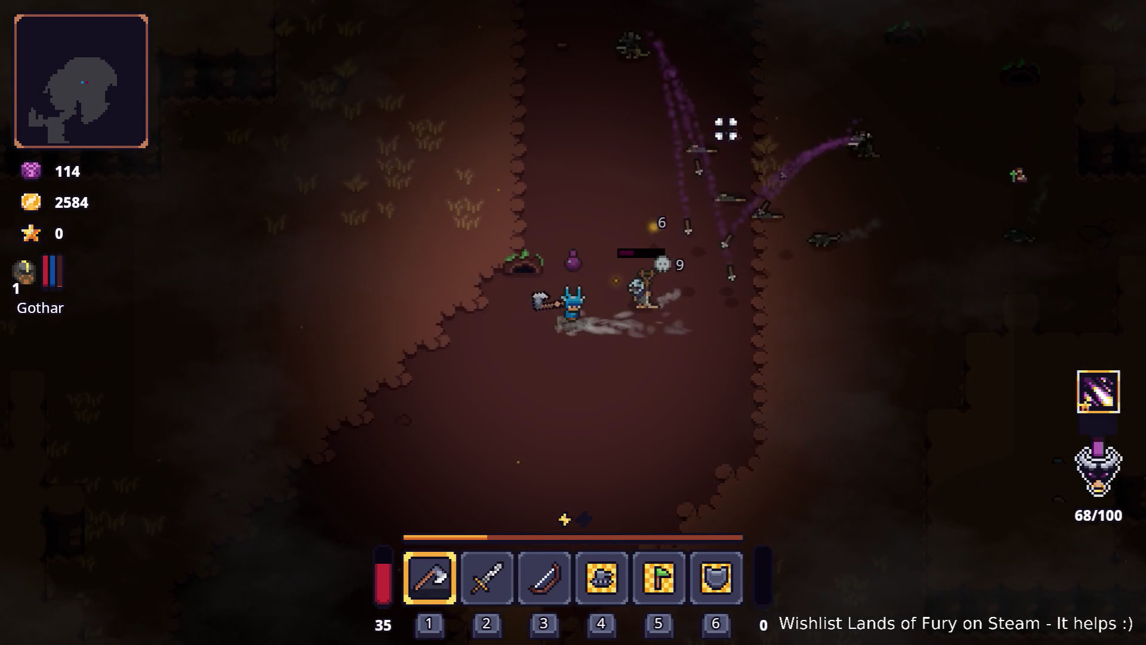
key(w)
click(716, 127)
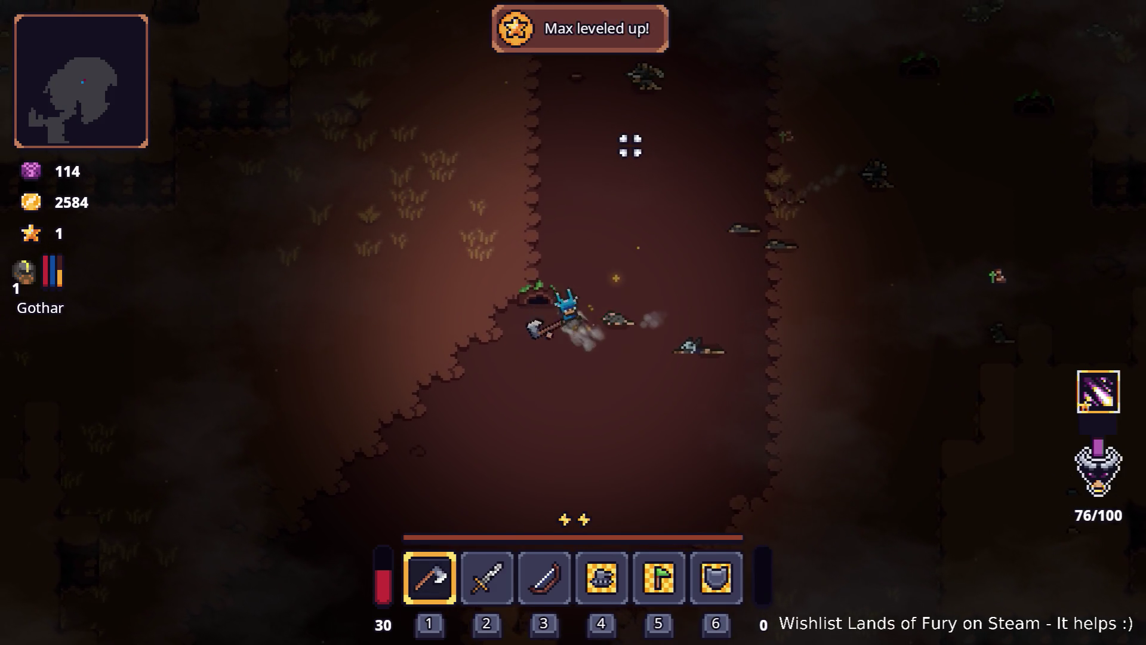
click(627, 145)
key(d)
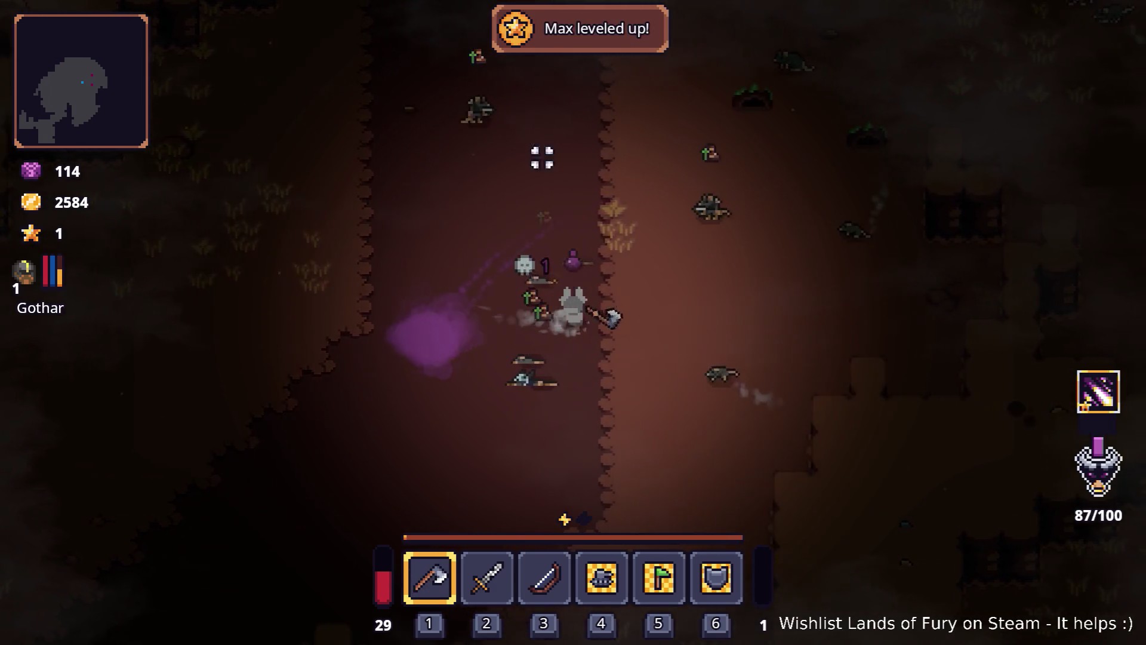
click(714, 307)
key(a)
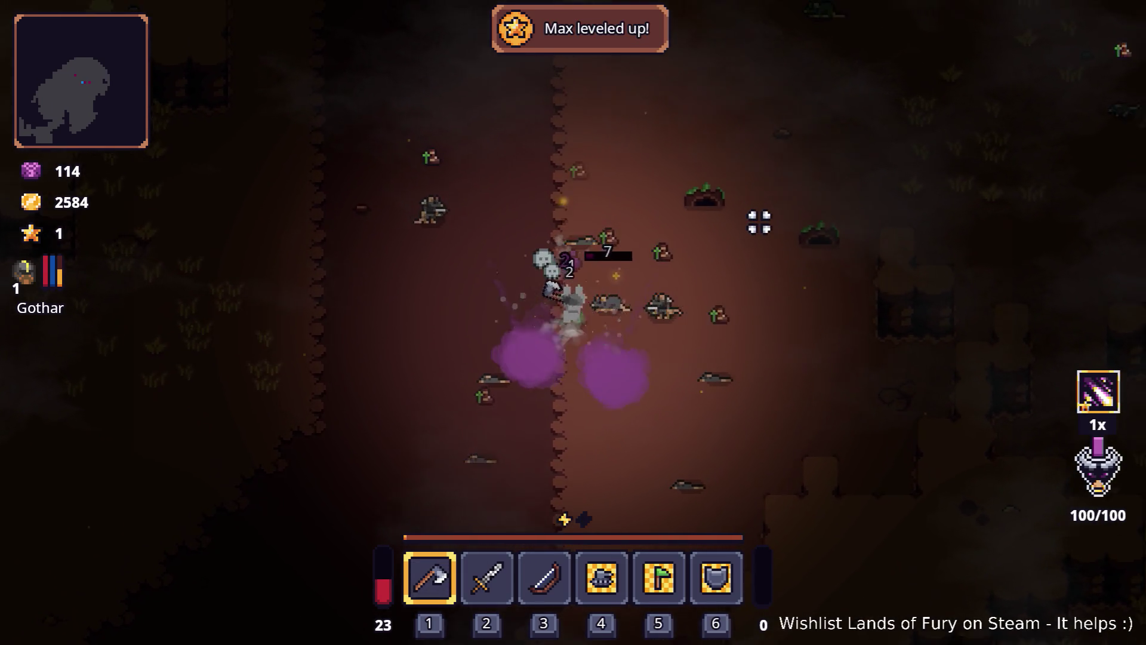
- Follow the dirt path left and down into the wider cave, then open the developer console
key(a)
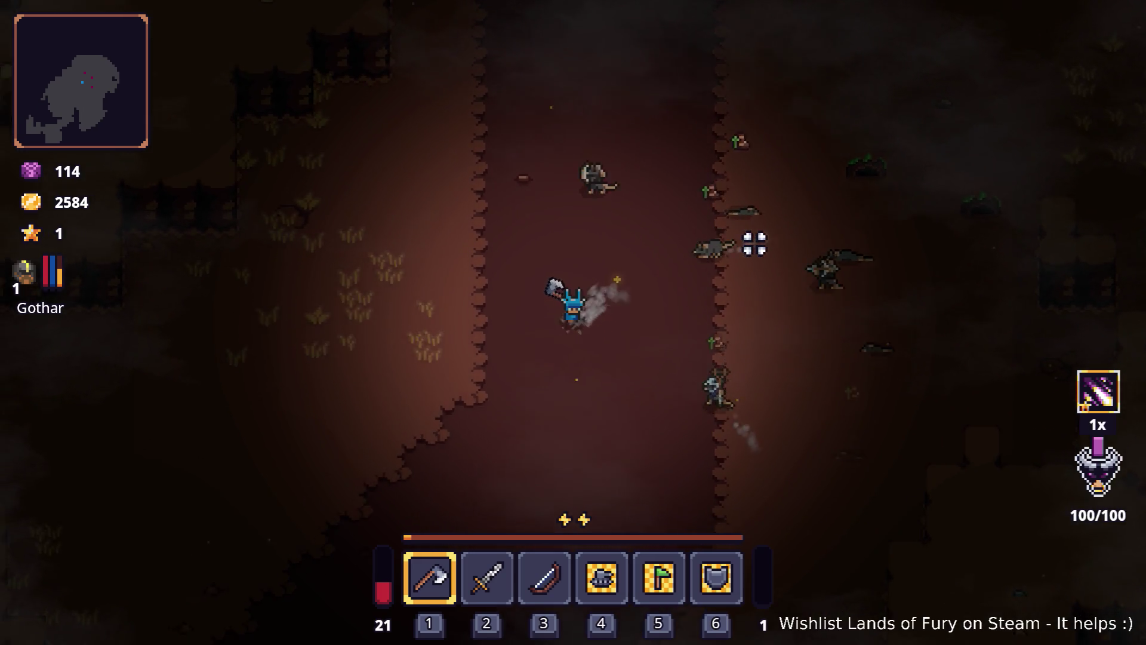
key(a)
key(space)
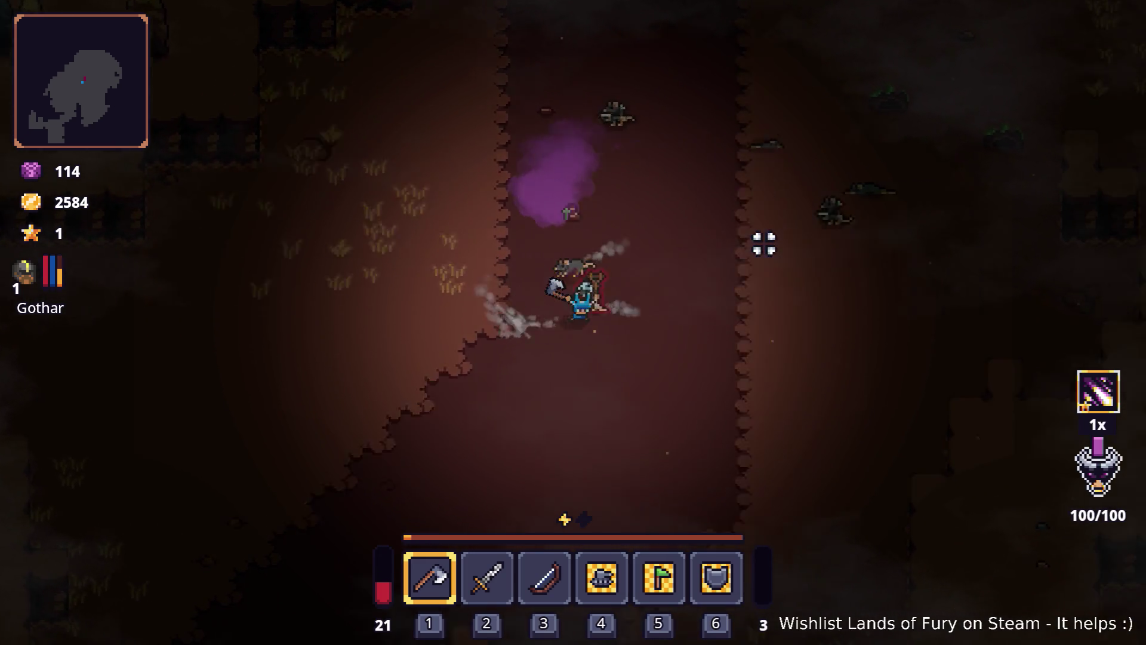
key(d)
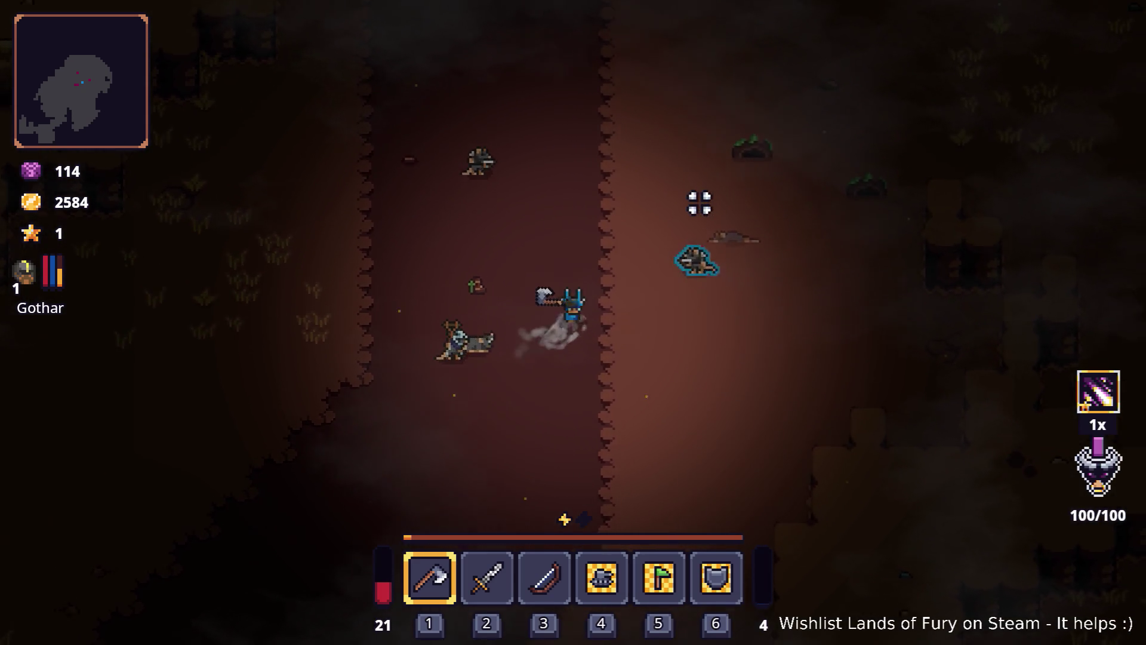
key(d)
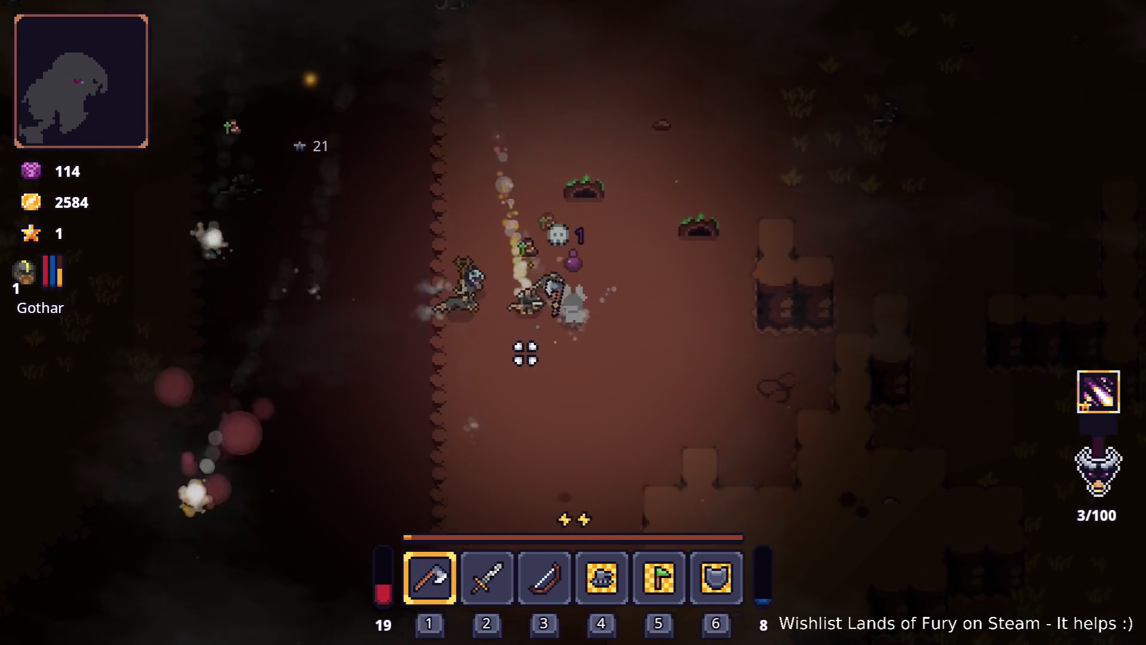
key(a)
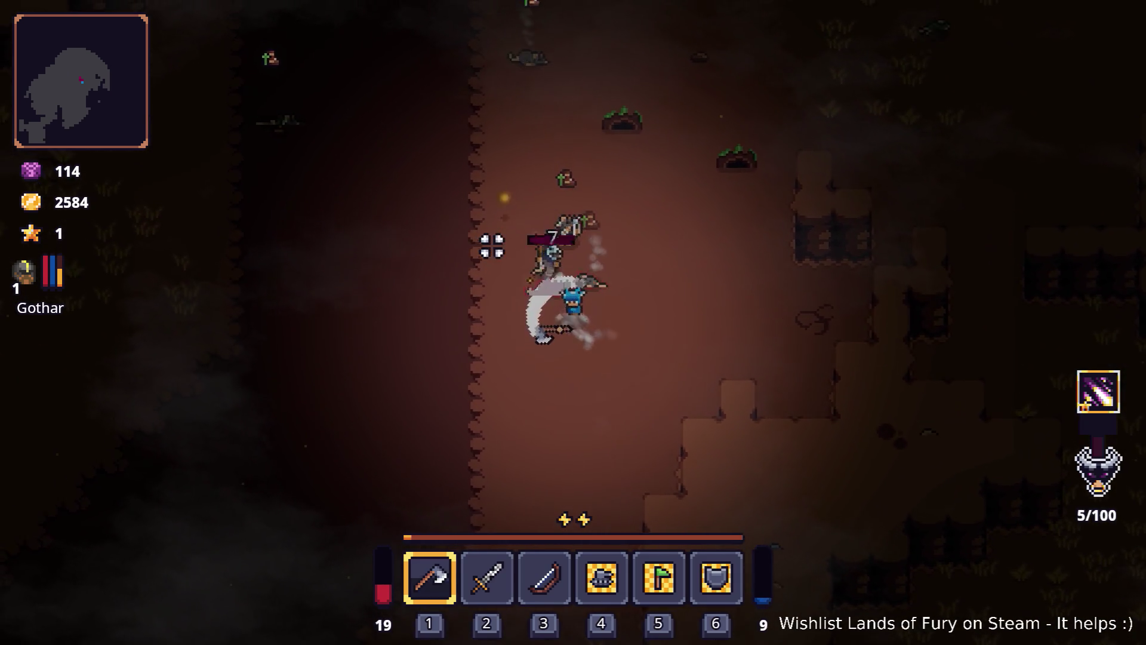
key(space)
key(a)
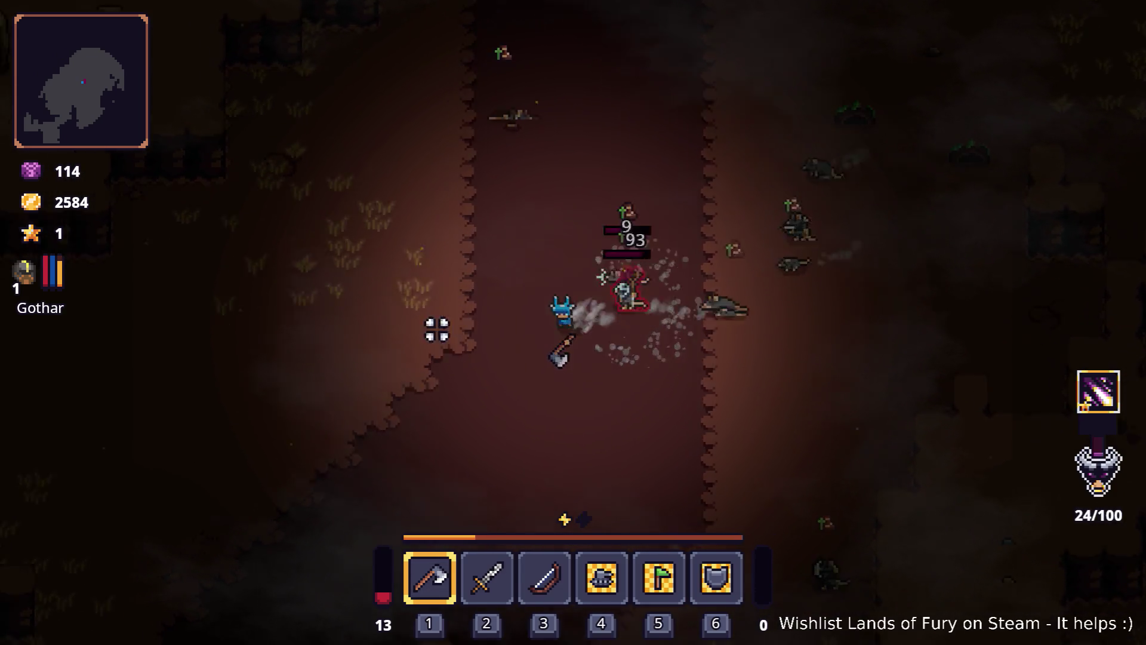
key(a)
key(s)
key(space)
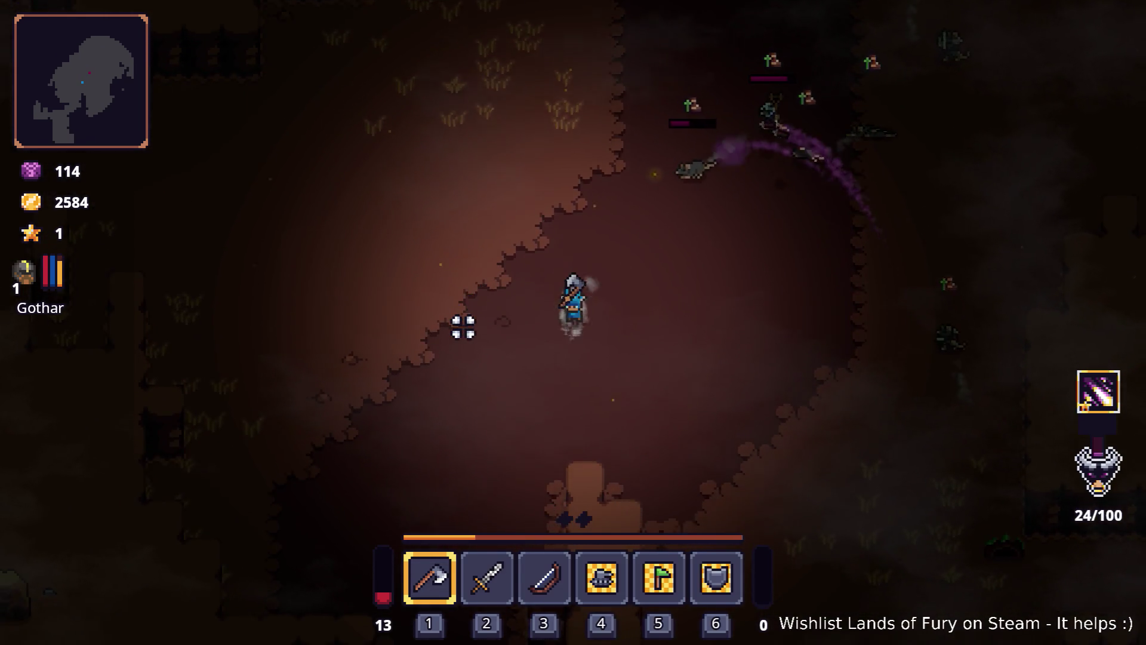
key(s)
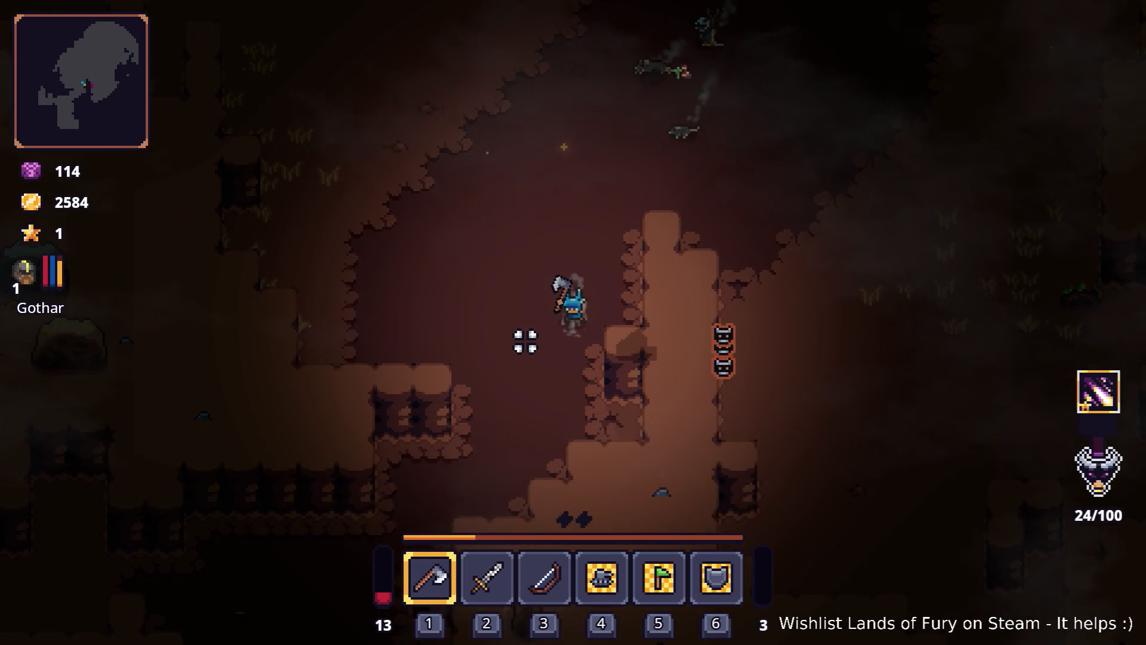
key(grave)
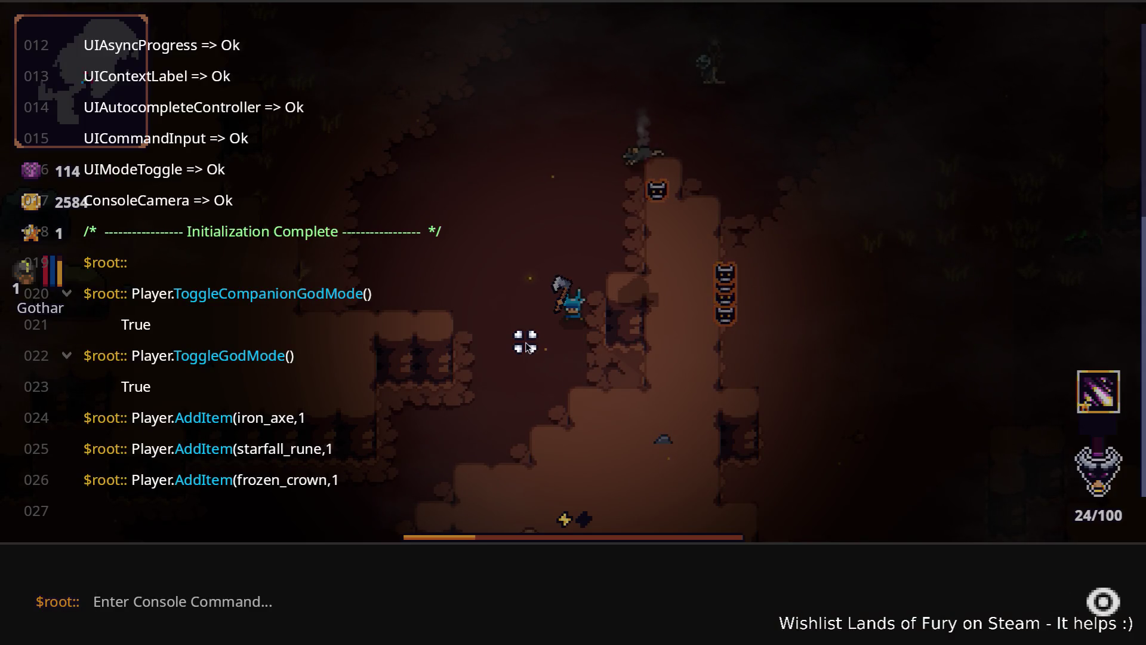
- Enter Player.AddItem for ring_of_fury in the console, which errors twice on missing parameters
text(Play)
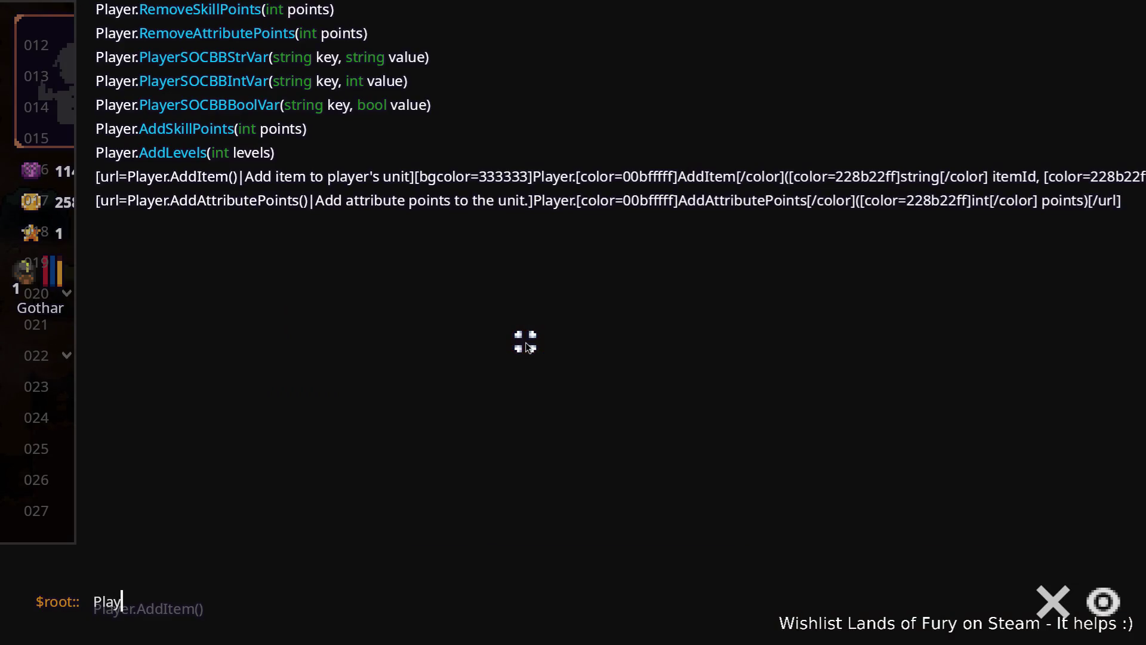
key(Tab)
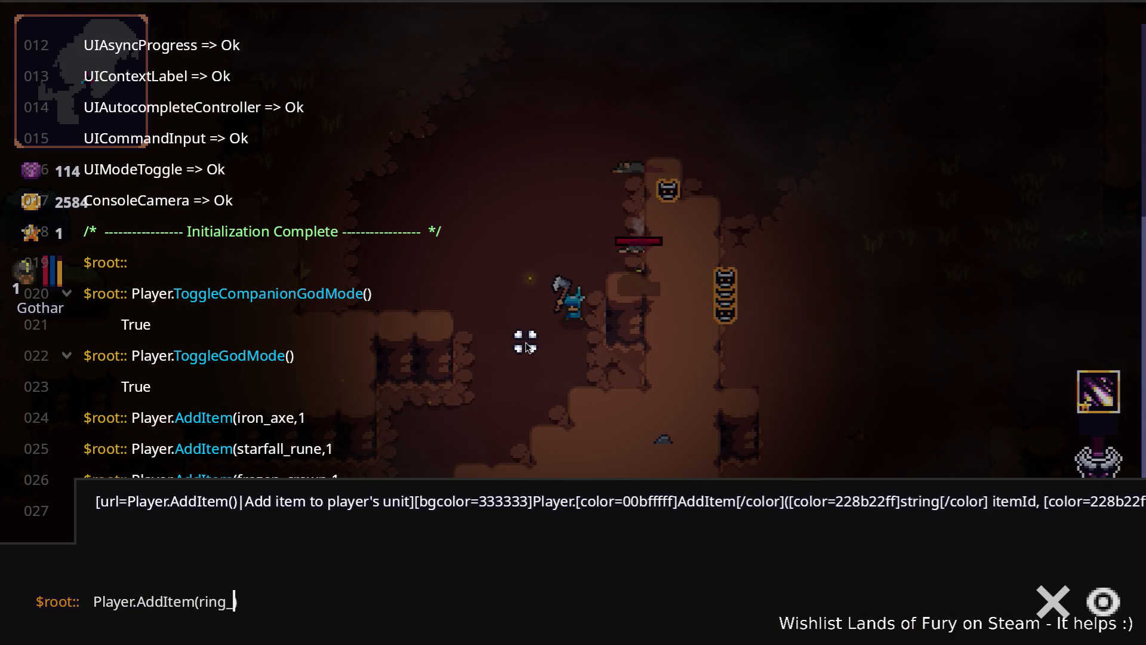
text(ry)
key(Return)
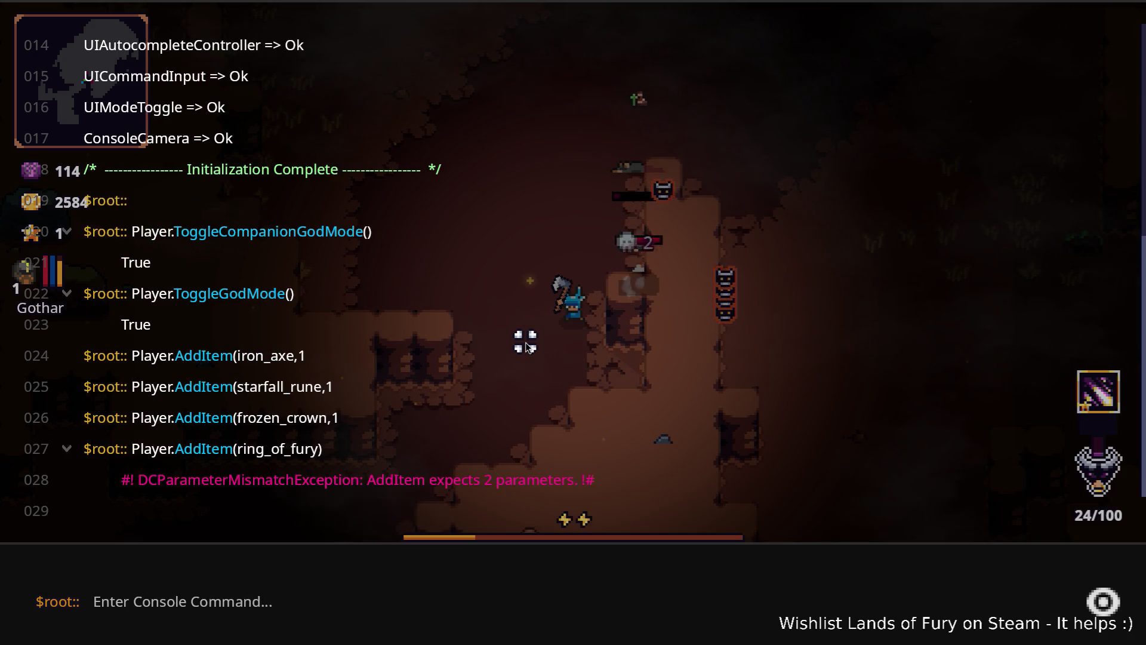
key(Up)
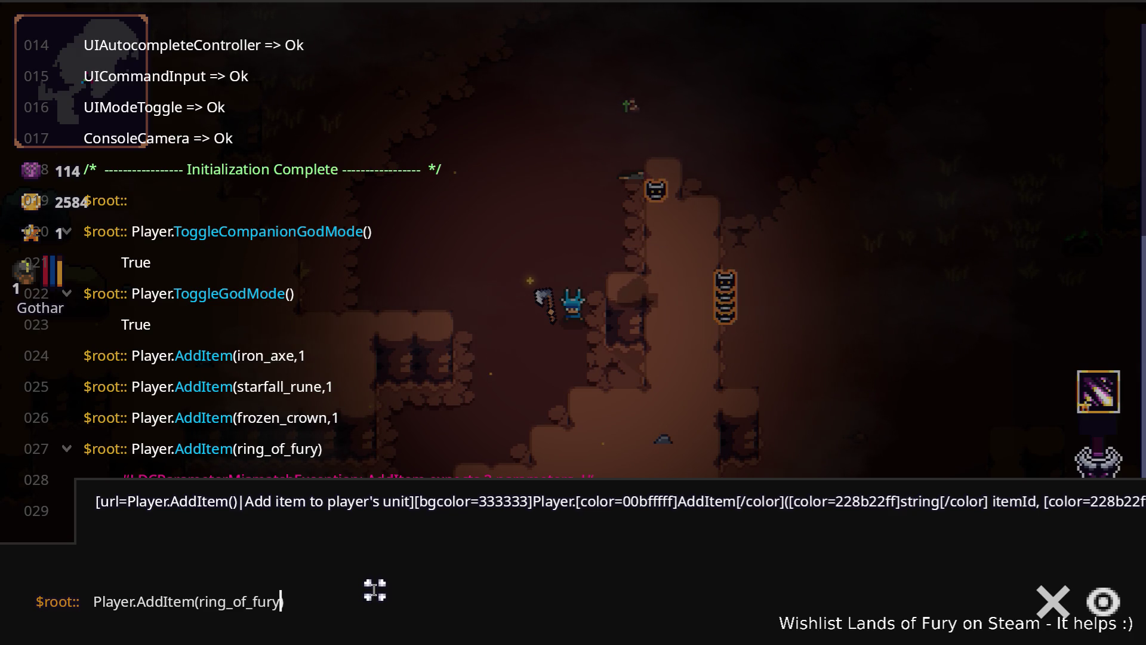
key(Return)
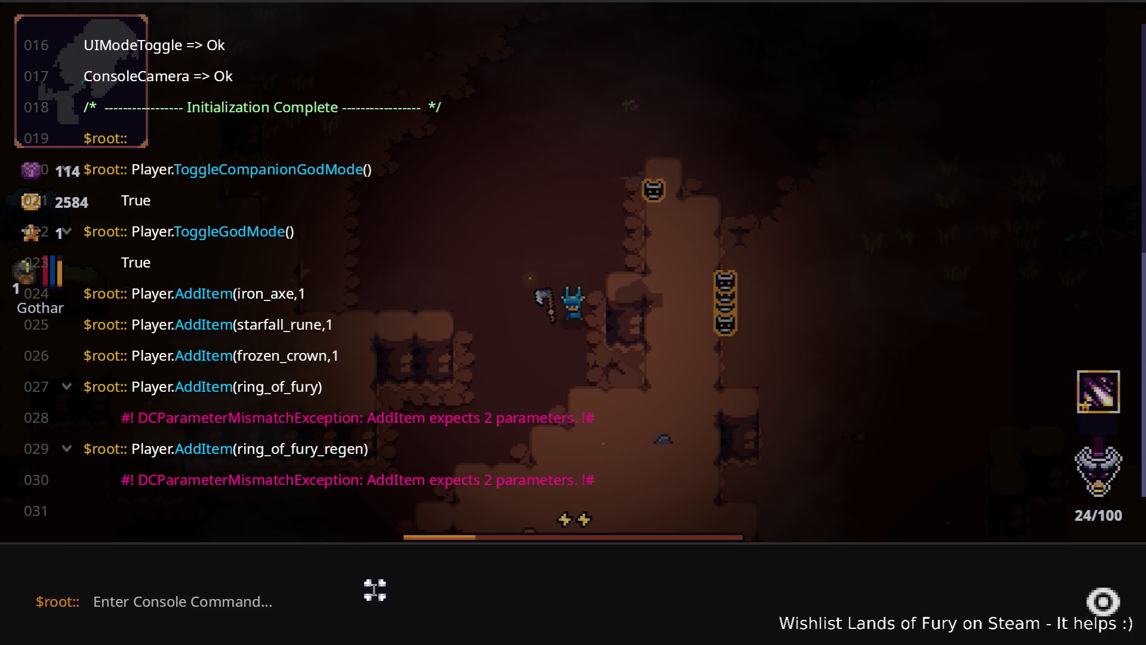
- Run Player.AddItem(ring_of_fury,1) with quantity 1, then close the console and open the inventory
key(Up)
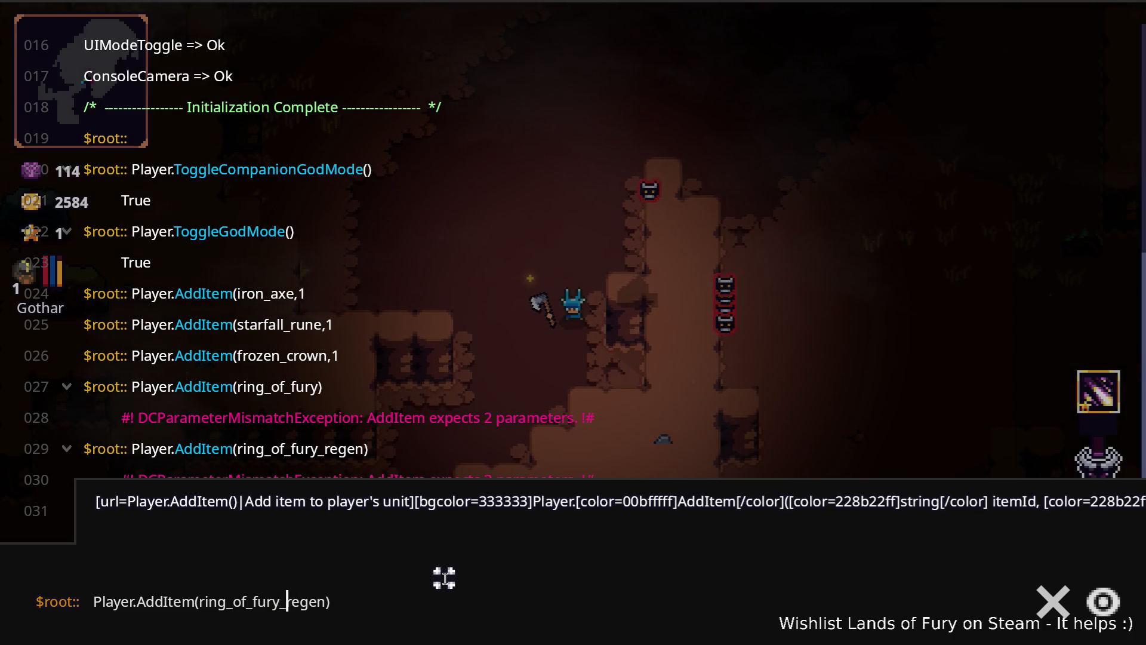
text(1)
key(Return)
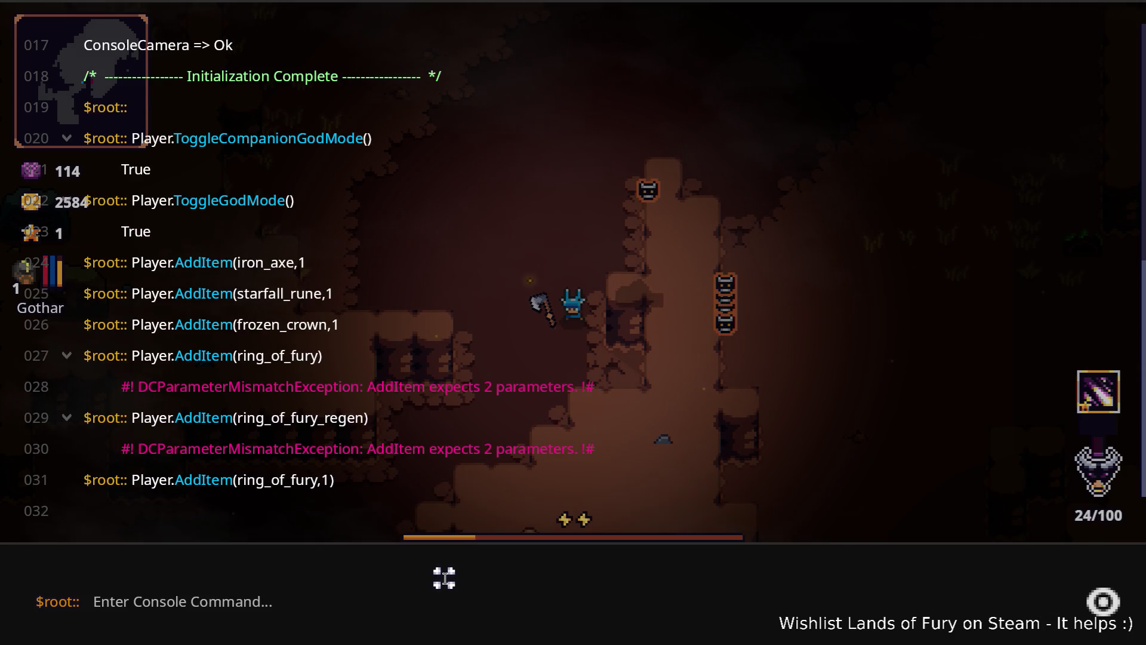
key(Escape)
key(i)
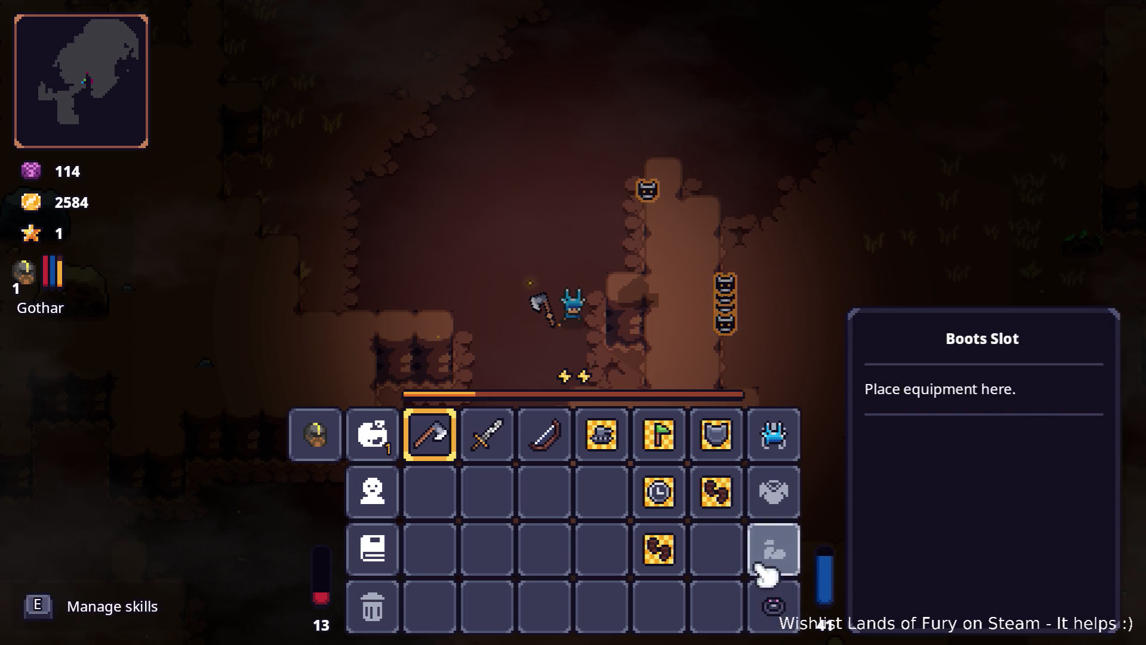
- Close the inventory, walk up-left, and start swinging the axe at nearby enemies
key(i)
key(w)
key(a)
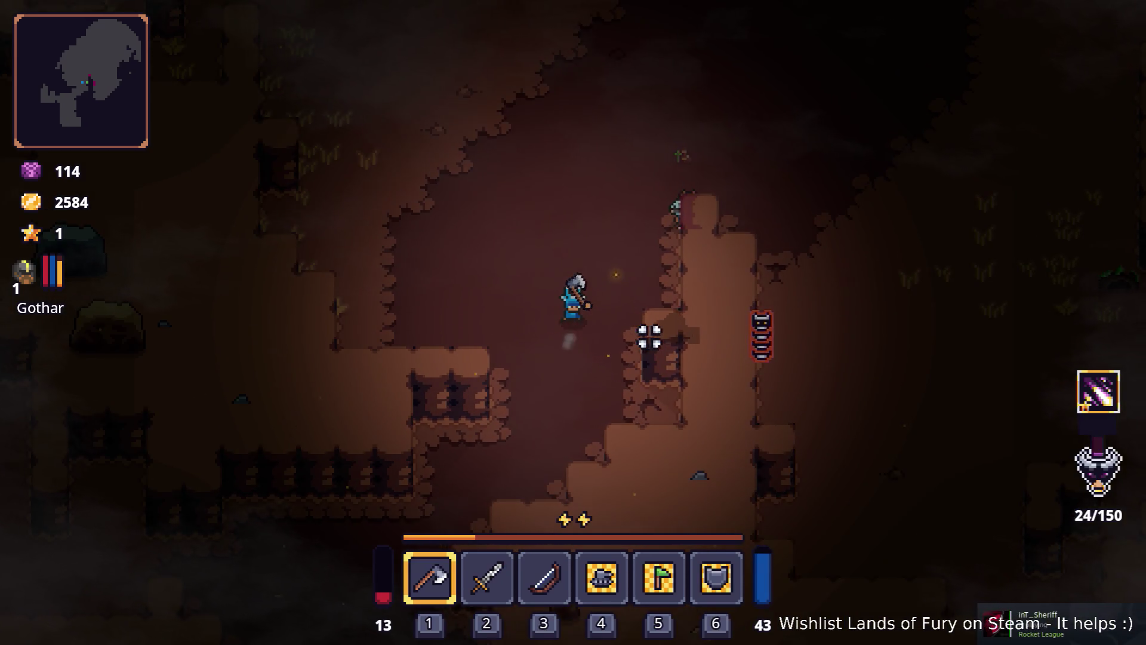
key(grave)
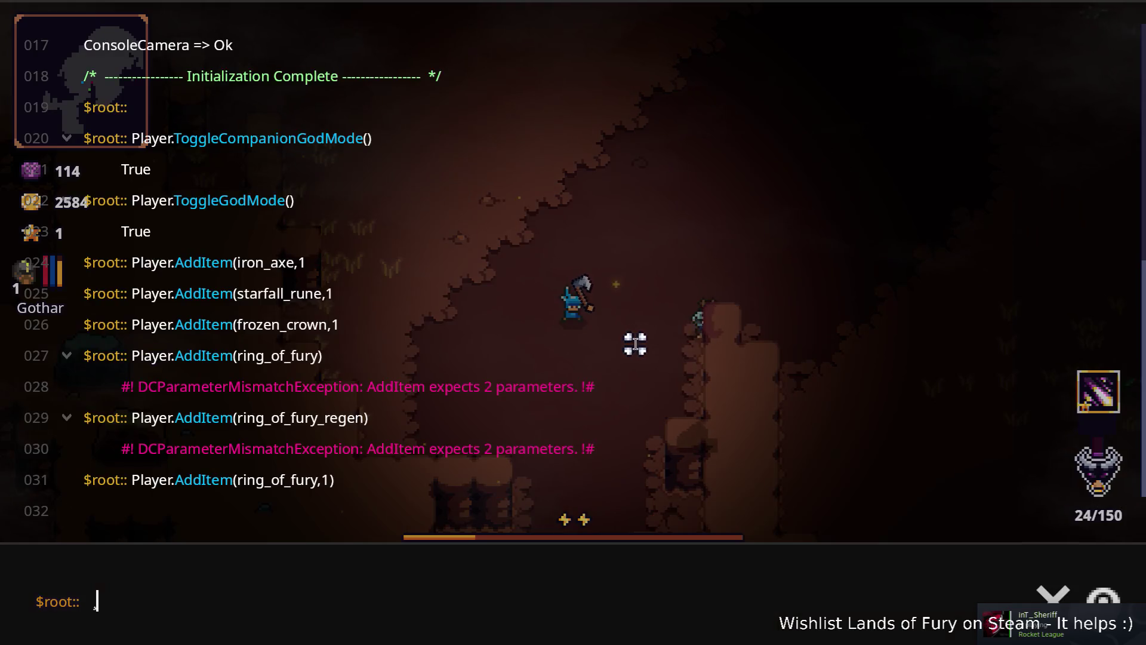
key(grave)
key(d)
key(w)
click(474, 393)
click(537, 388)
click(742, 320)
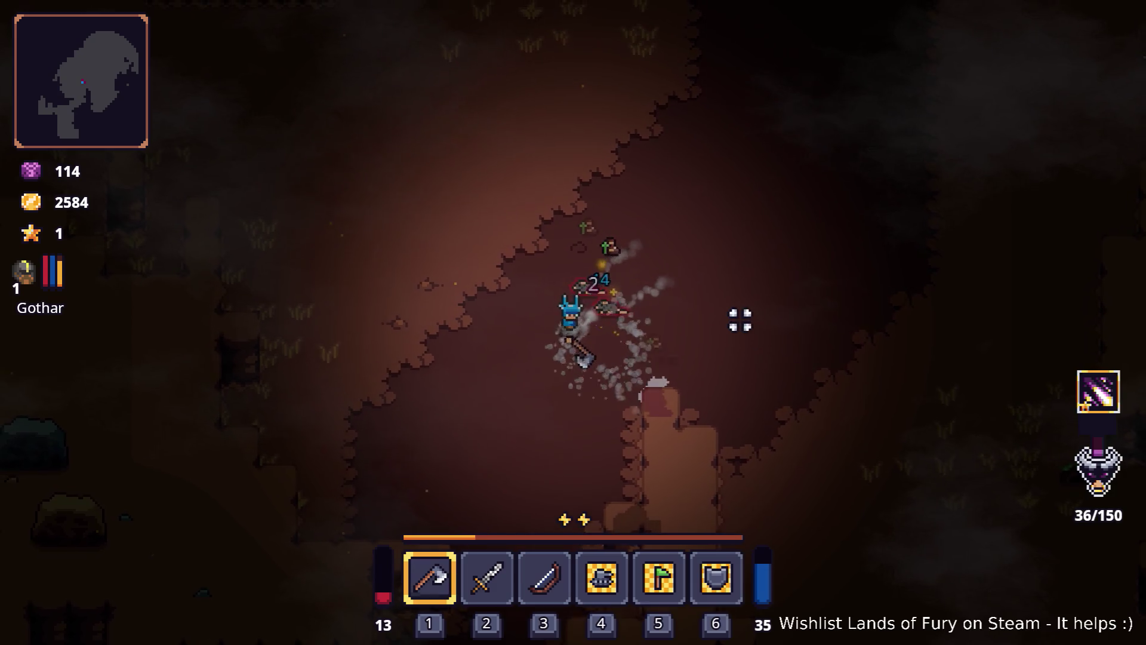
click(681, 238)
click(489, 248)
key(d)
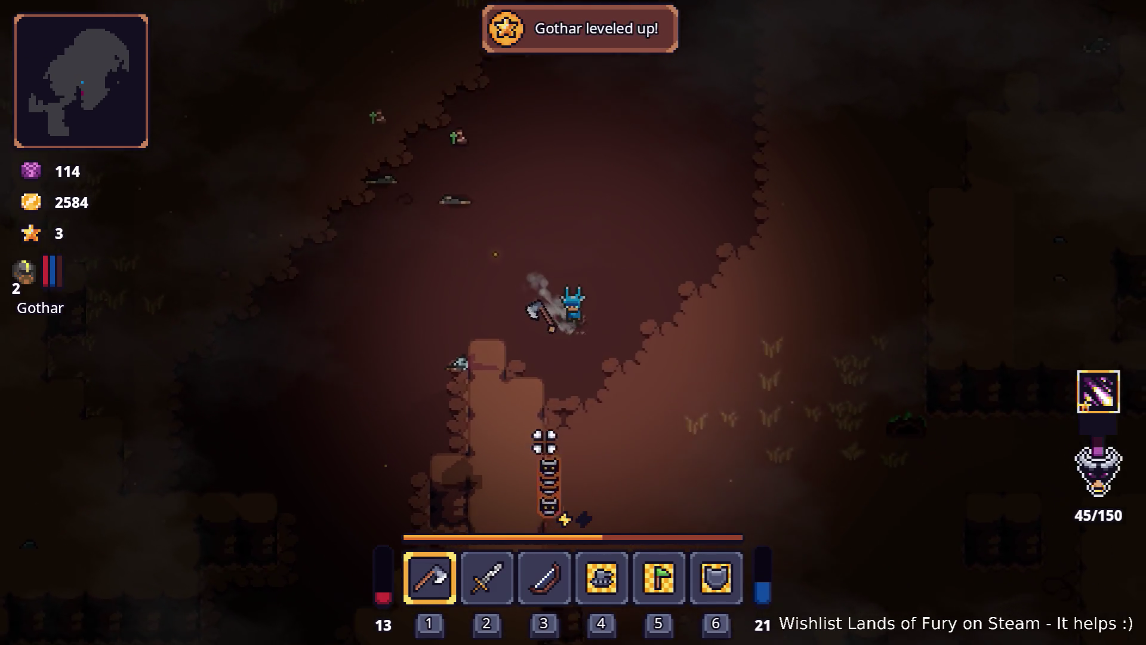
key(s)
- Keep battling the rat swarm with the axe until the hero levels up at 110/150
click(410, 341)
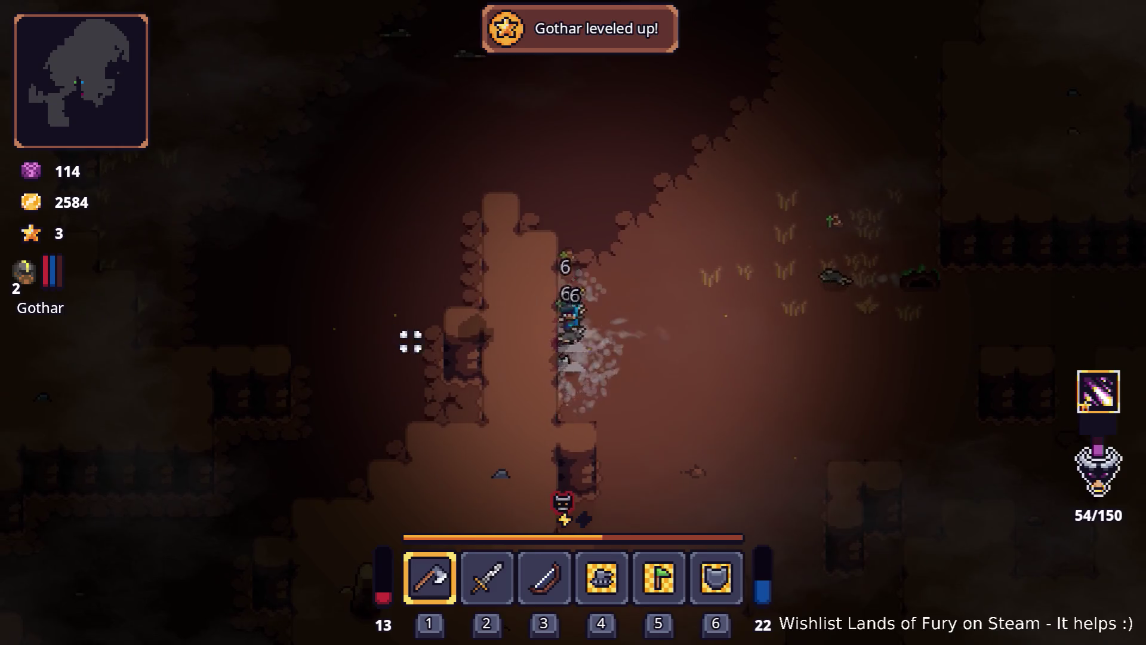
click(662, 286)
key(w)
key(d)
click(581, 333)
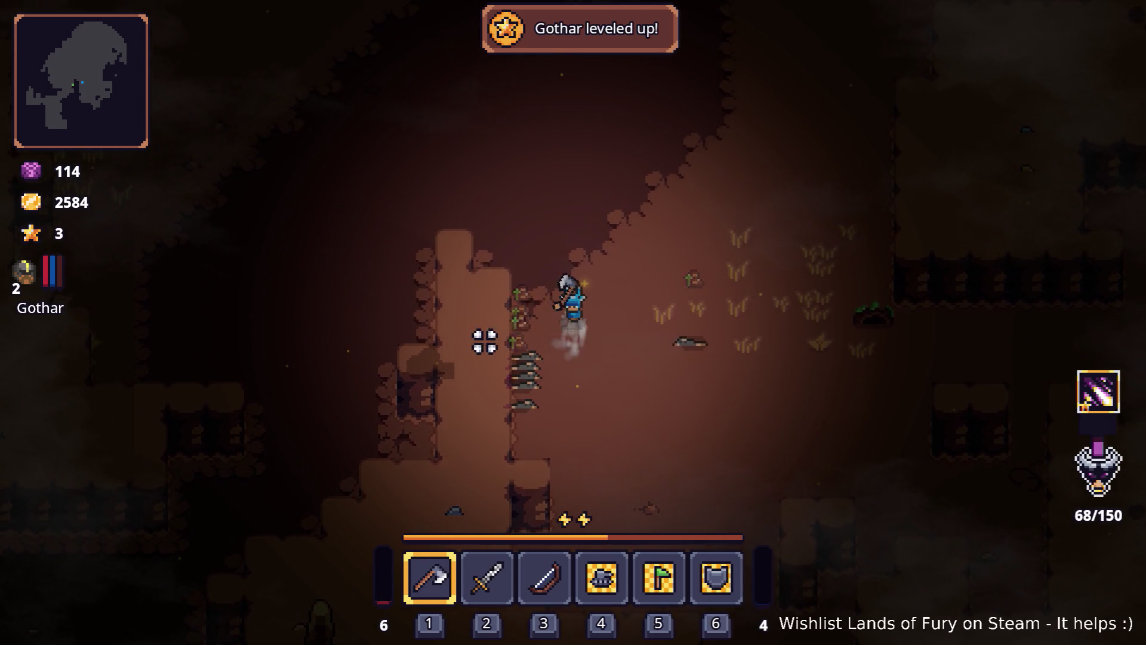
key(w)
click(608, 253)
key(w)
click(692, 202)
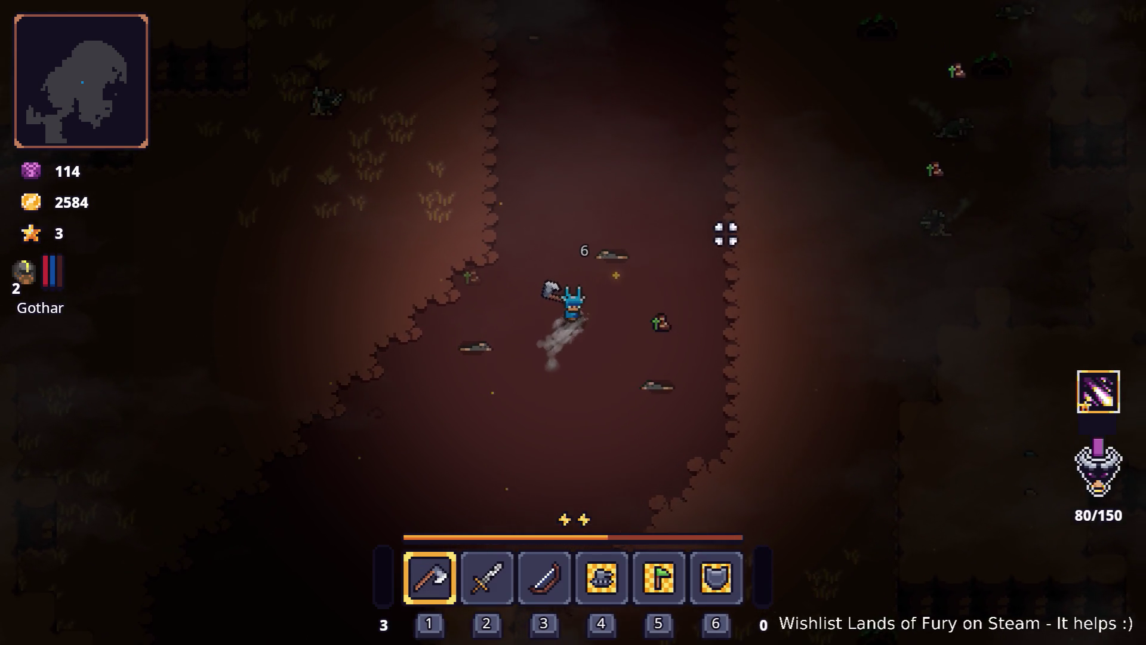
key(d)
key(space)
key(w)
click(660, 230)
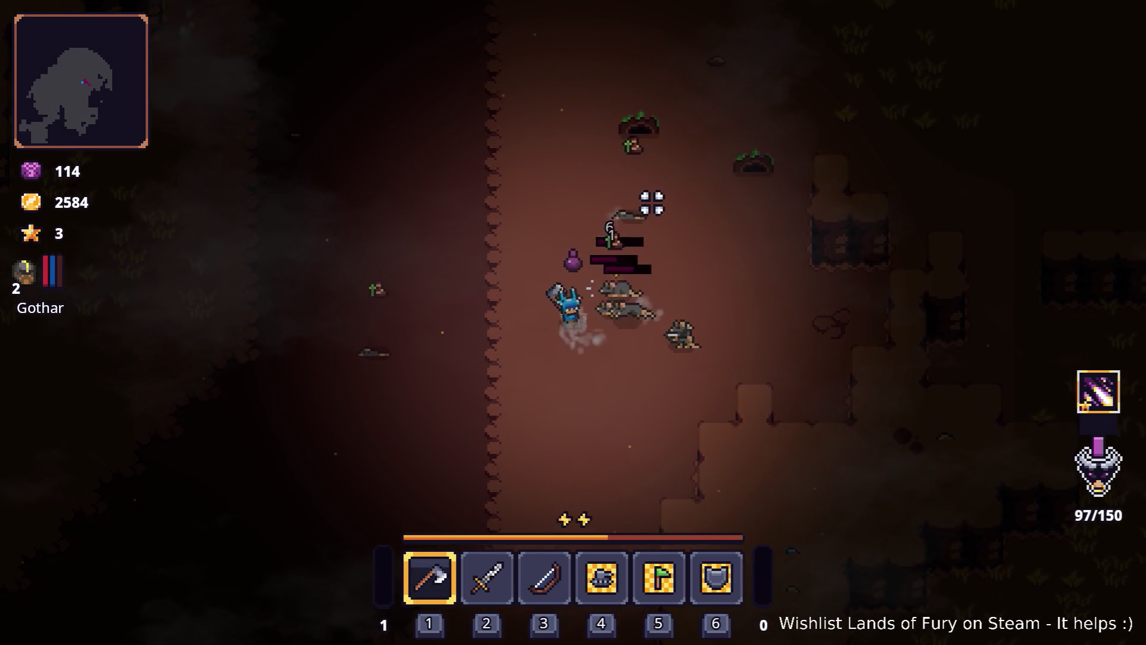
- Dash away left, then reopen the console and recall the Player.AddItem(ring_of_fury,1) command
key(a)
key(space)
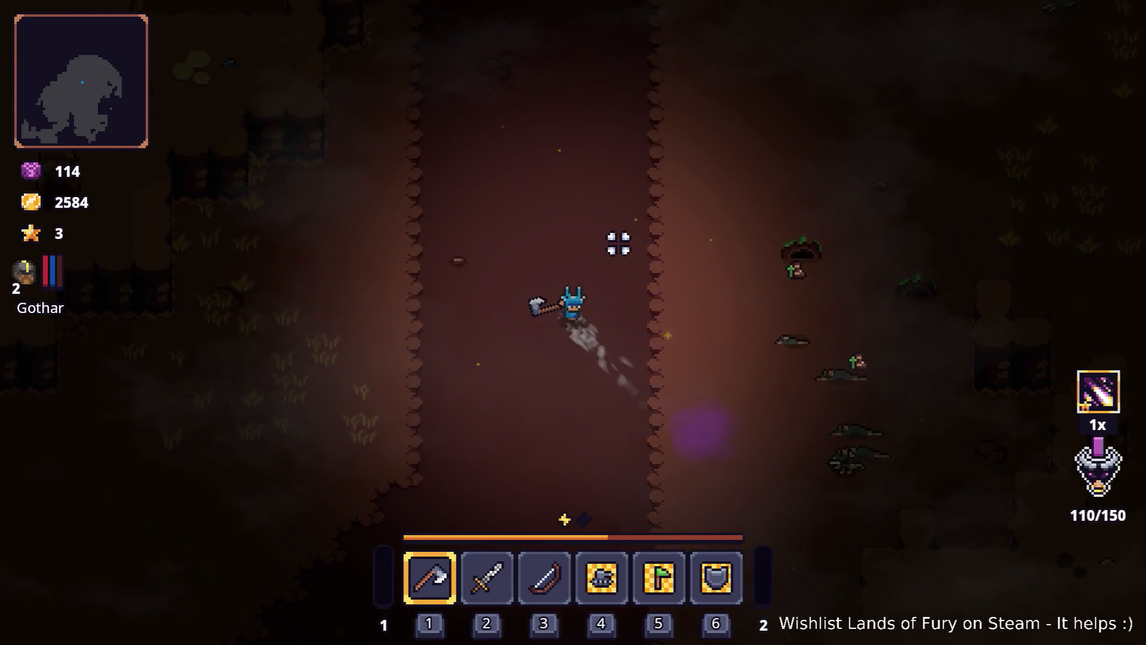
key(a)
key(a)
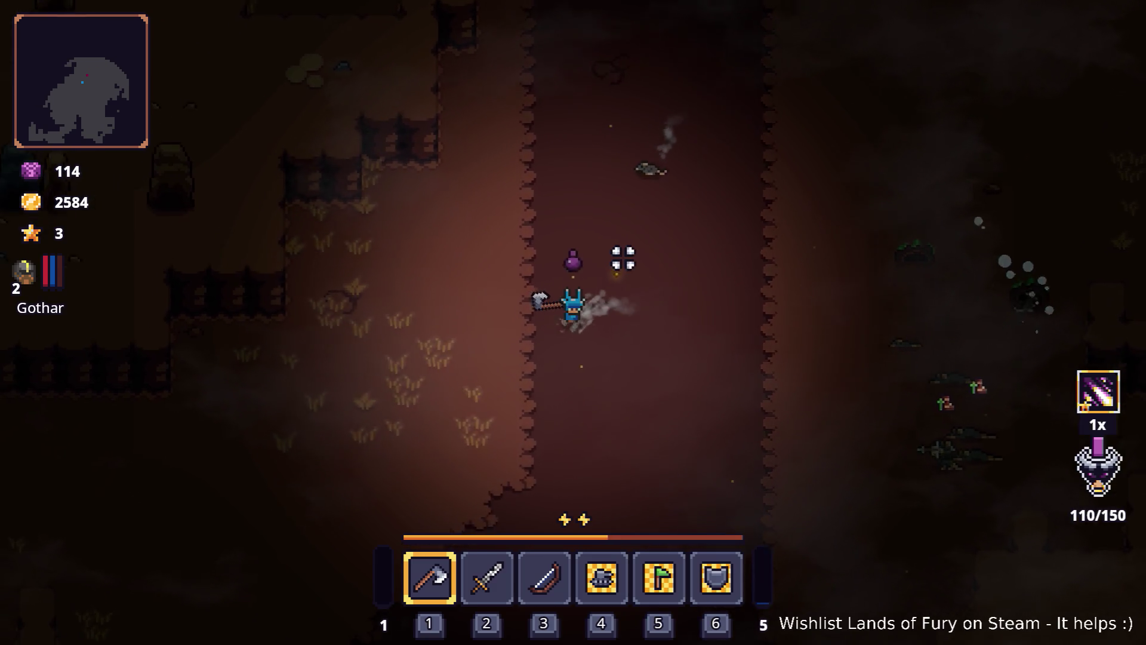
key(s)
key(grave)
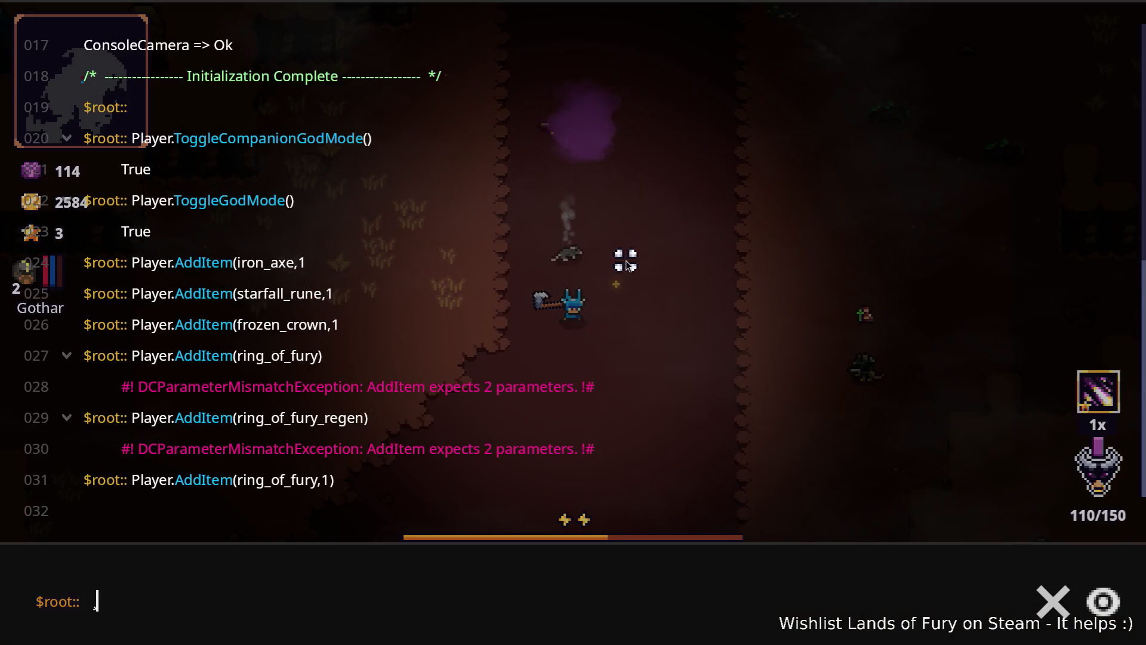
key(Up)
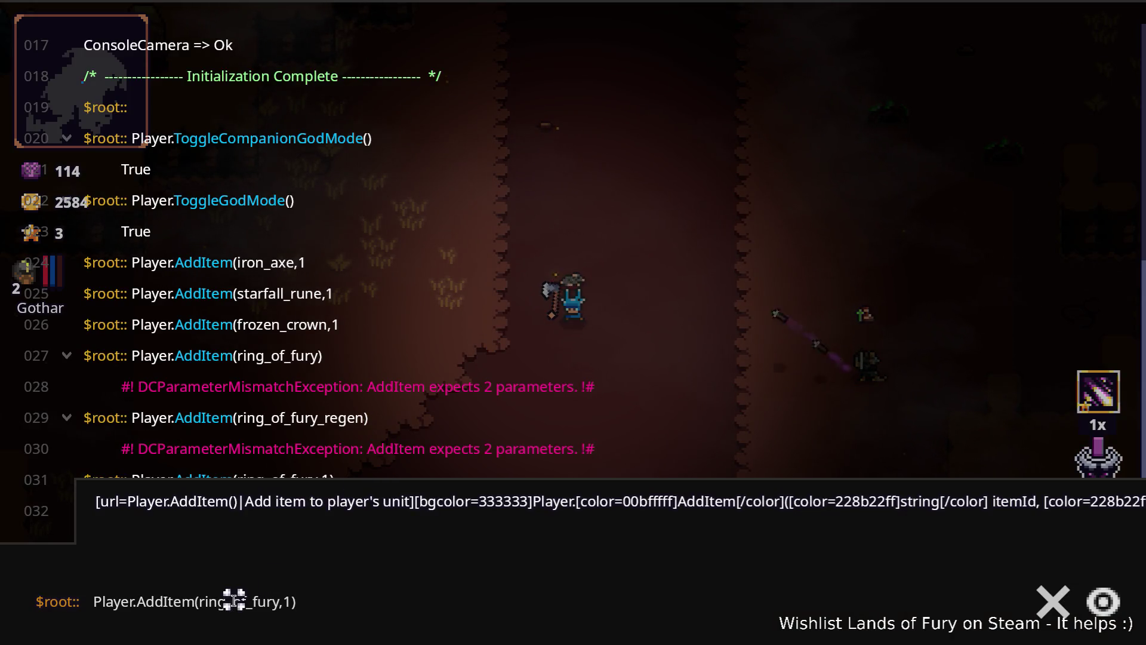
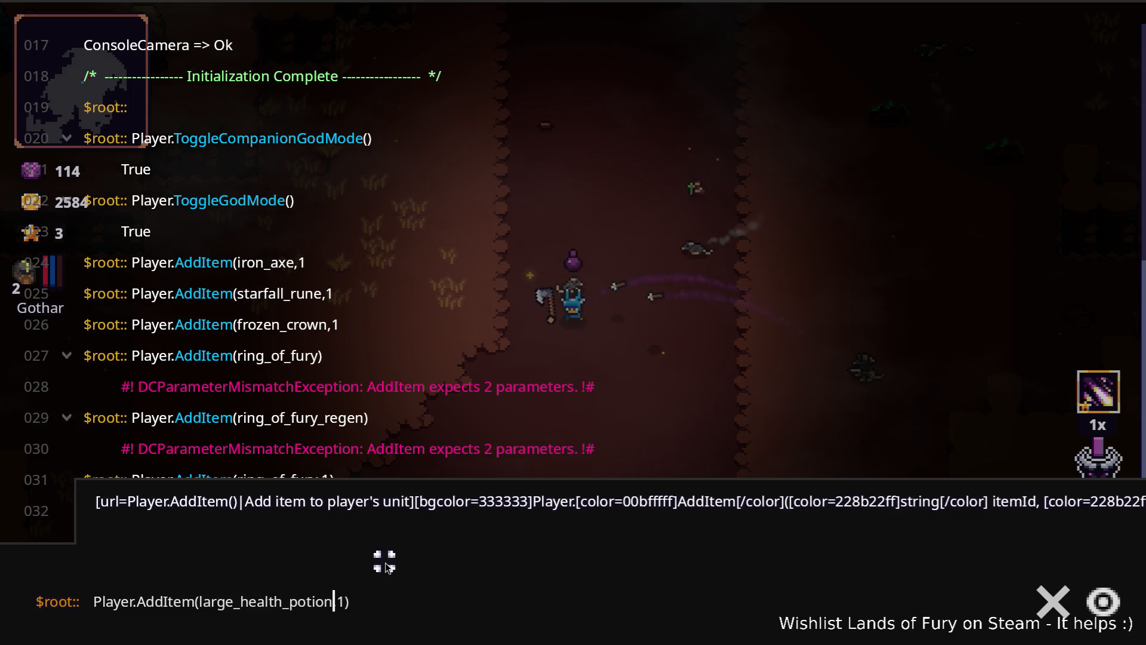
- Run Player.AddItem(large_health_potion,1) to add one large health potion, then return to play
key(Return)
key(grave)
key(a)
key(s)
- Move the large health potion into hotbar slot 2, replacing the sword
key(Tab)
mouse_move(450, 501)
mouse_down()
mouse_move(504, 454)
mouse_move(486, 436)
mouse_up()
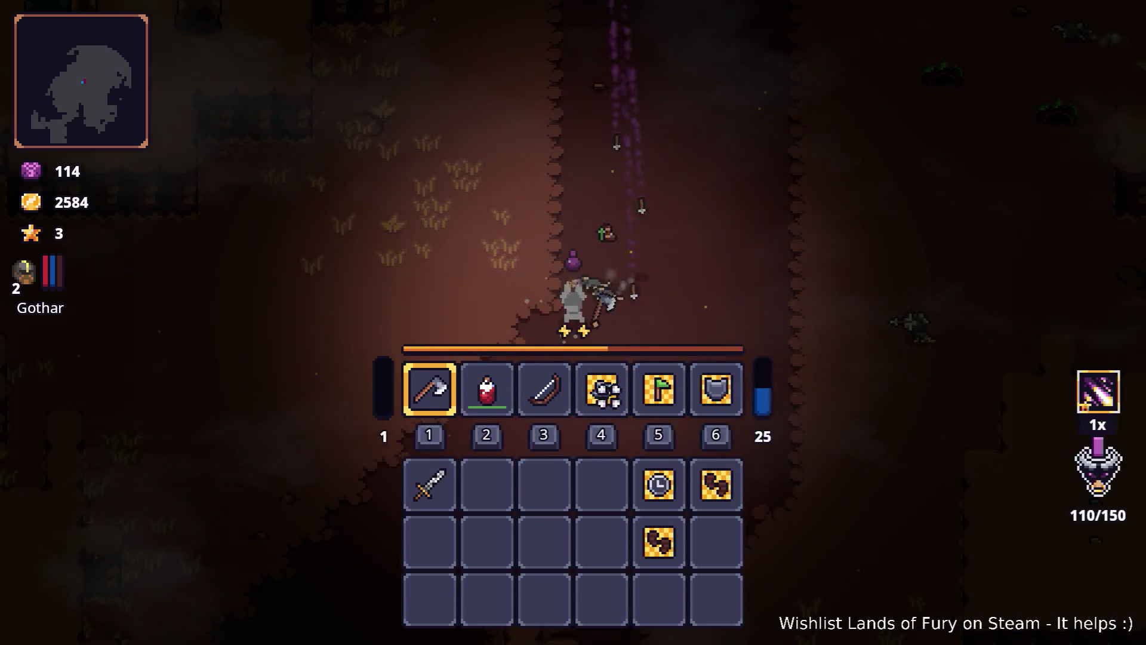
key(Tab)
- Run north through the cave, drink the health potion, and cast meteor rain on the rats
key(w)
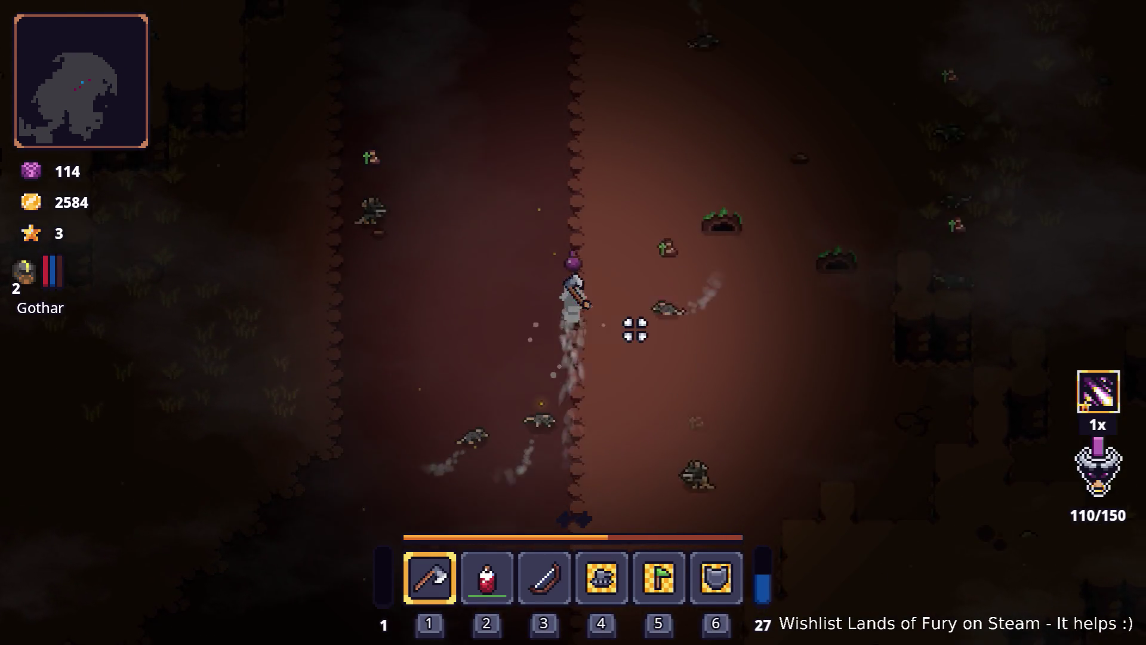
key(w)
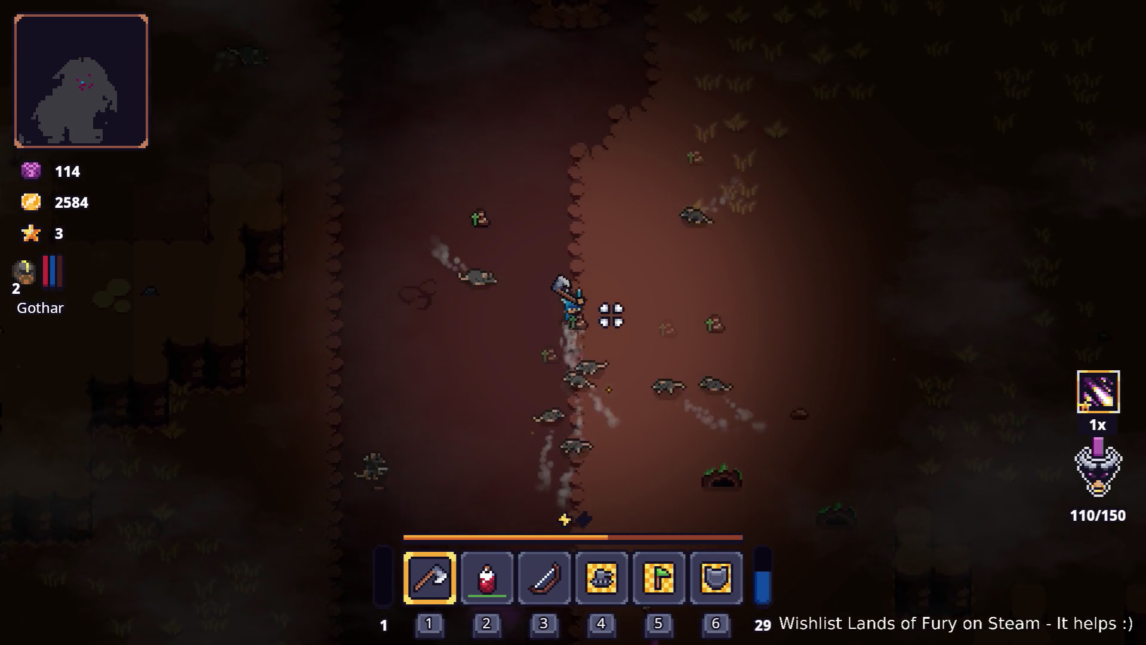
key(w)
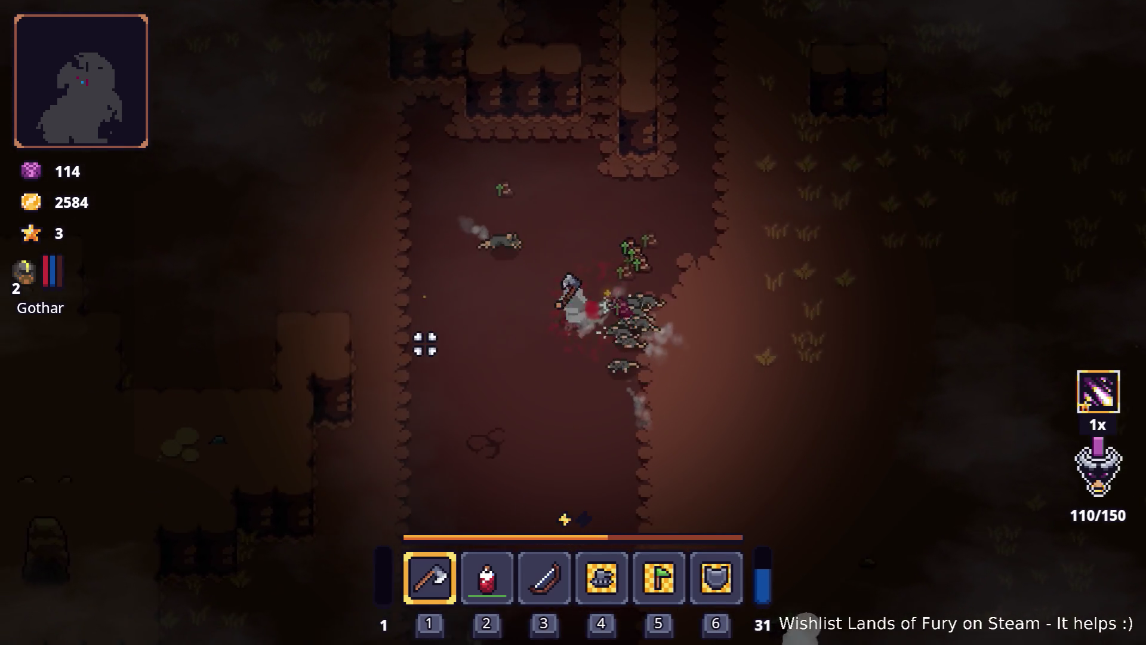
key(2)
key(d)
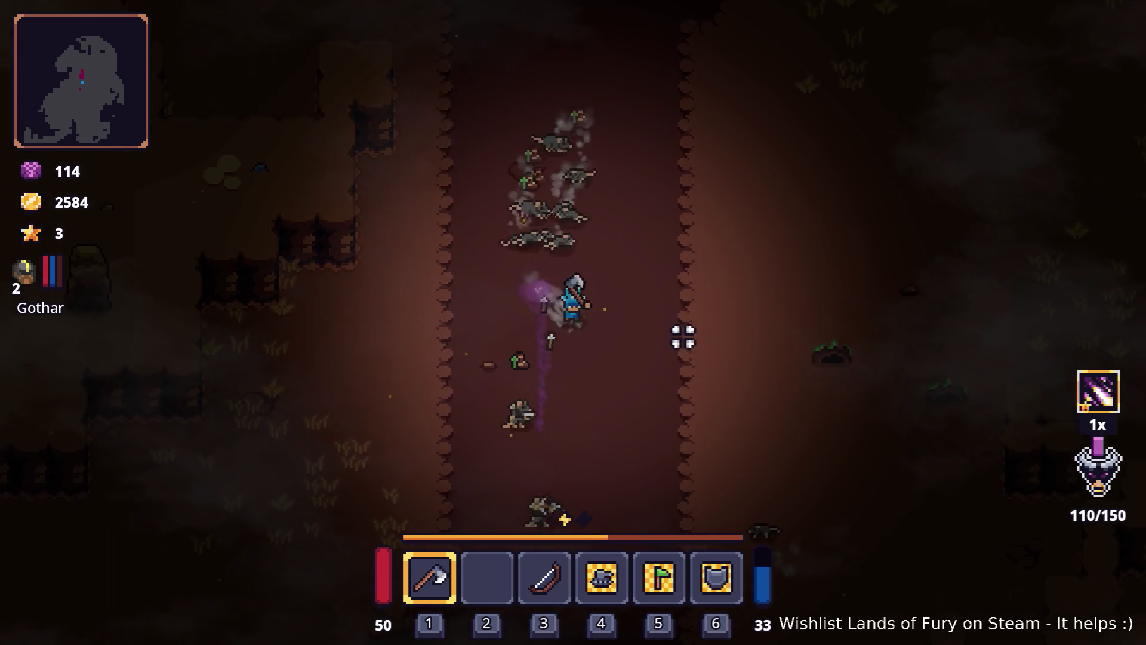
right_click(524, 305)
key(d)
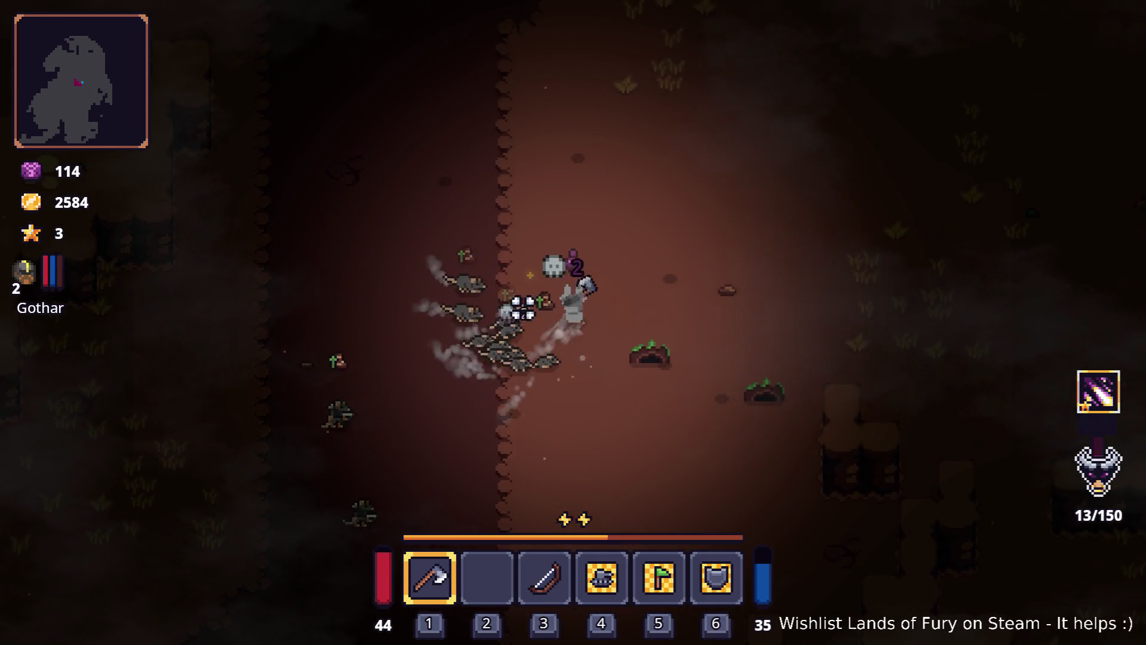
- Retreat south, then fight the chasing rats with the axe while moving north-east
key(s)
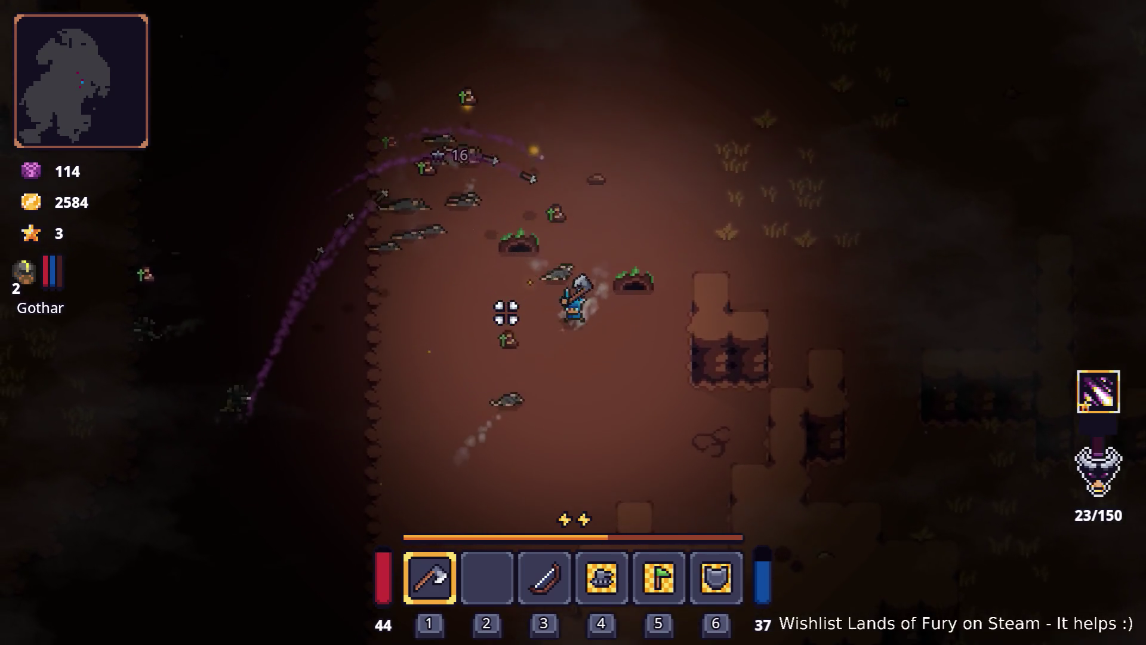
key(a)
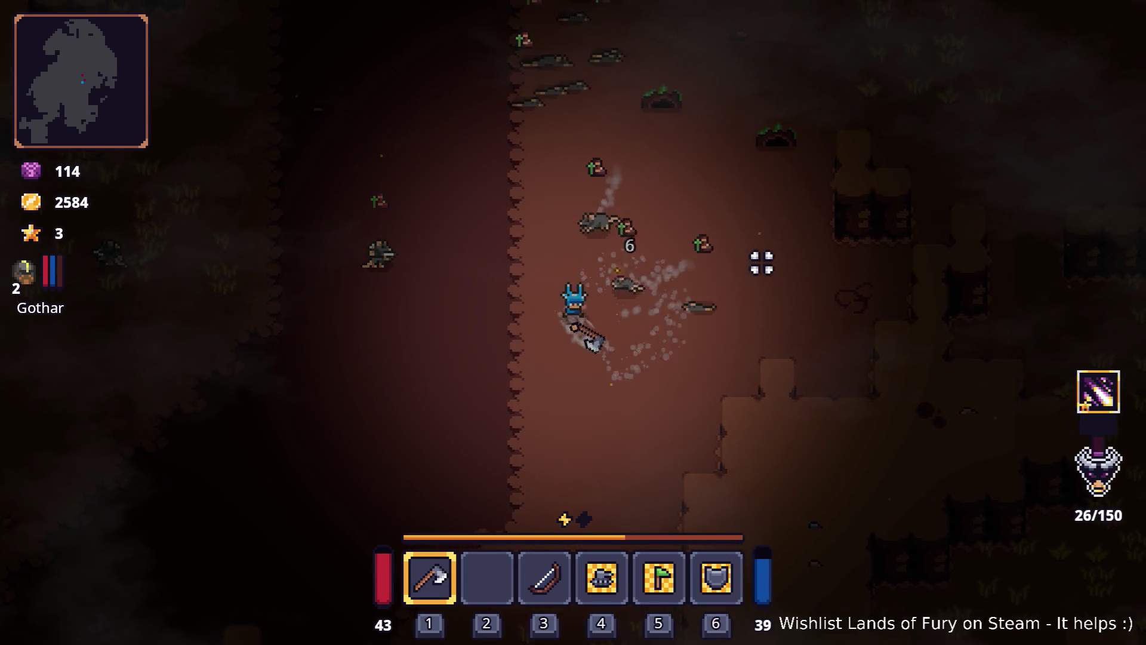
click(760, 264)
key(w)
click(707, 276)
click(458, 335)
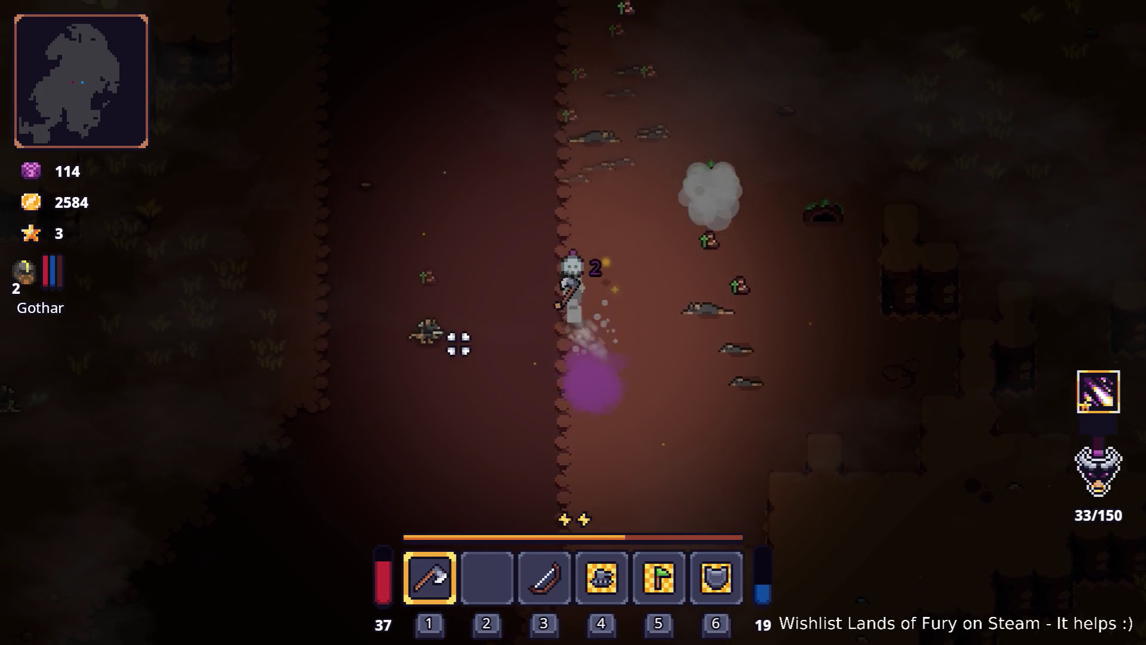
click(463, 413)
key(w)
click(670, 322)
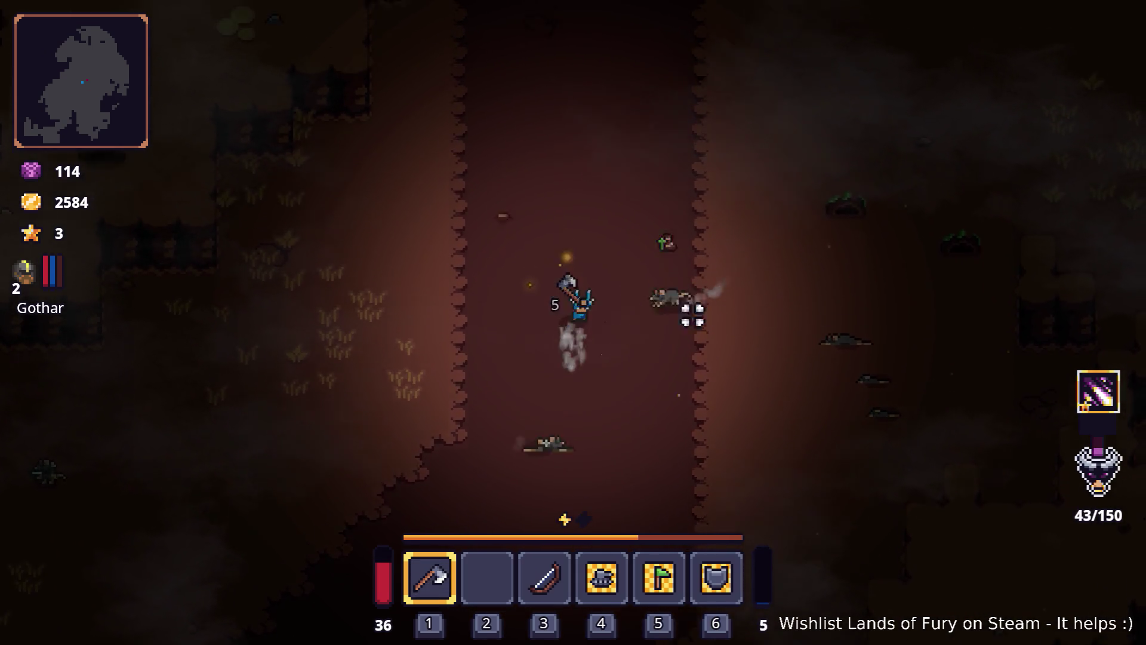
click(603, 402)
key(d)
key(d)
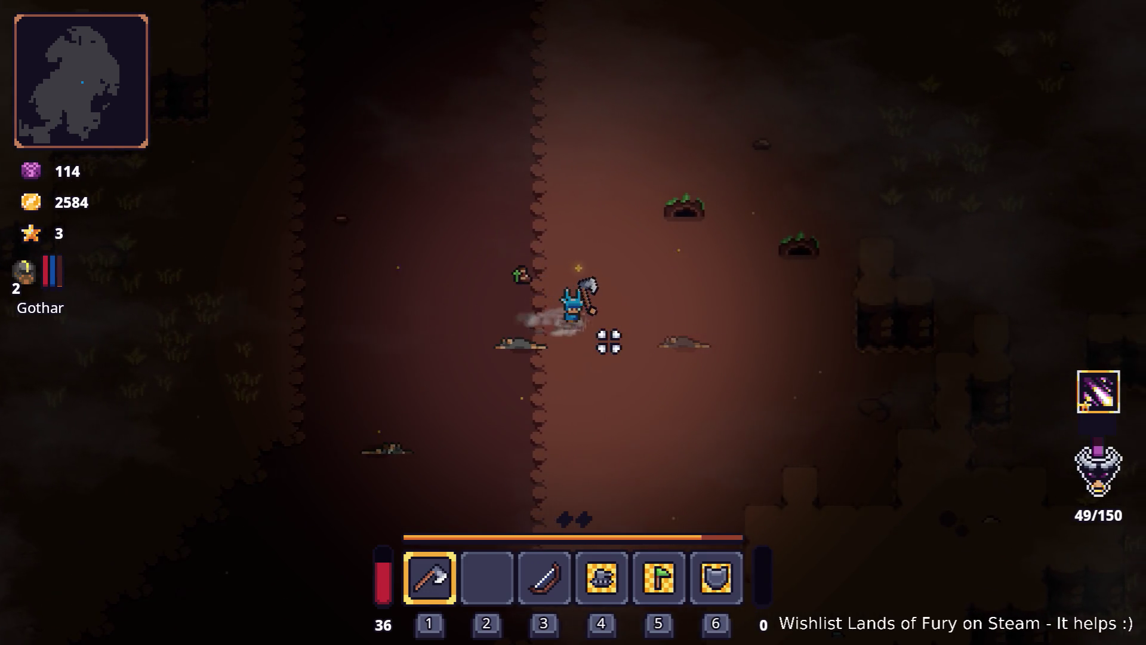
- Head south-west, hitting the nearby rats with the axe
key(s)
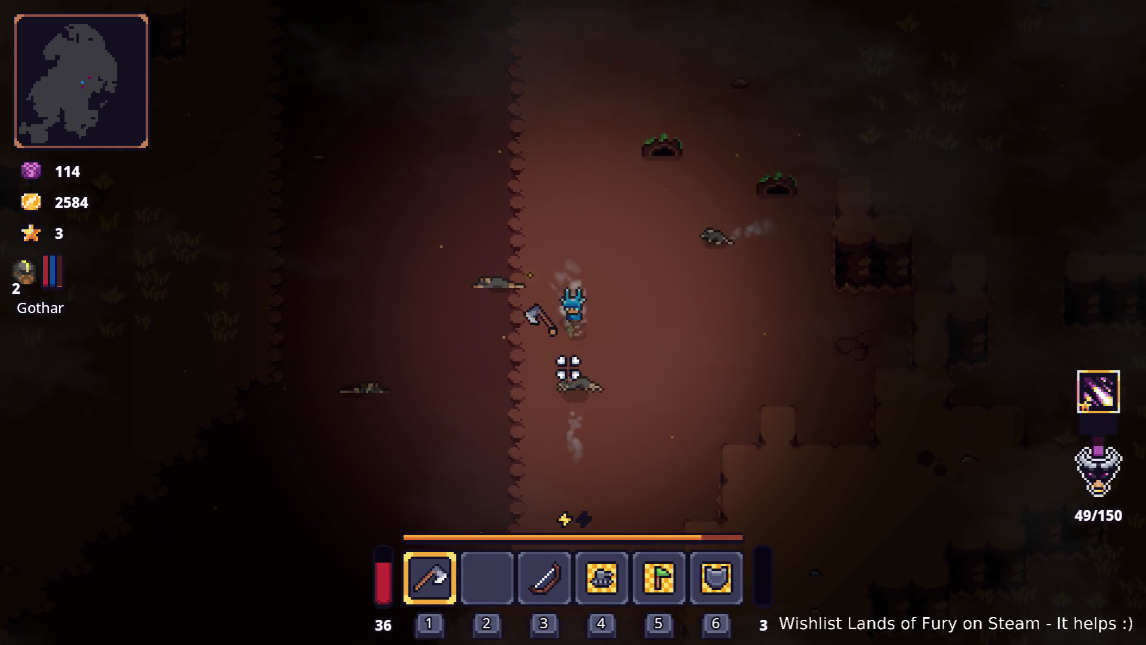
click(568, 369)
click(636, 375)
key(s)
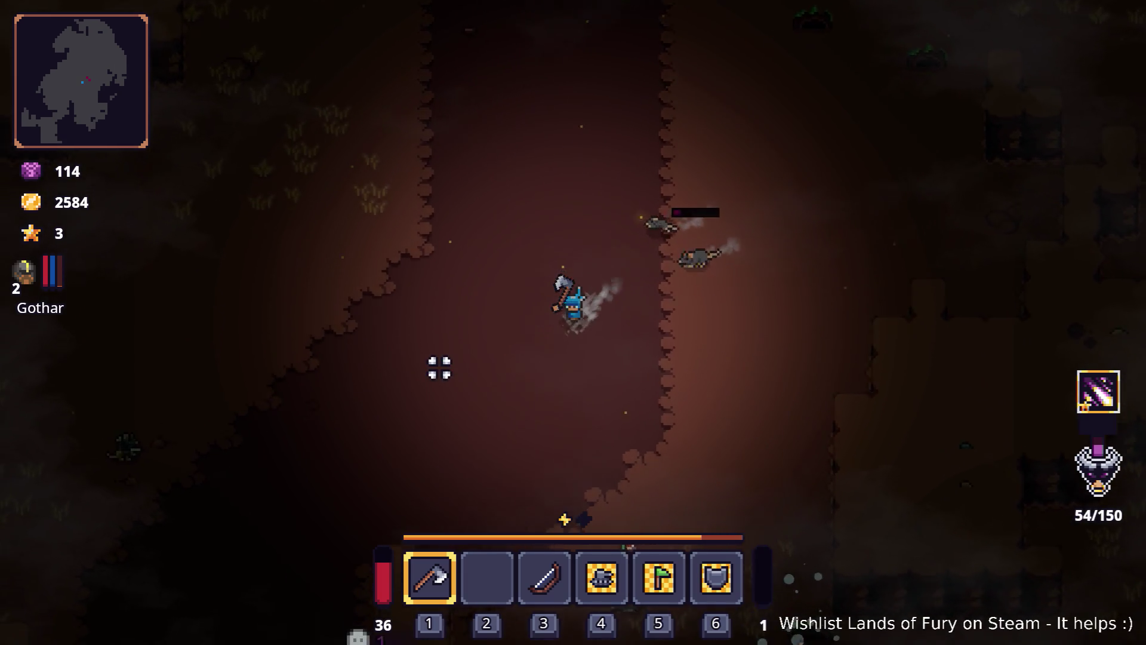
key(s)
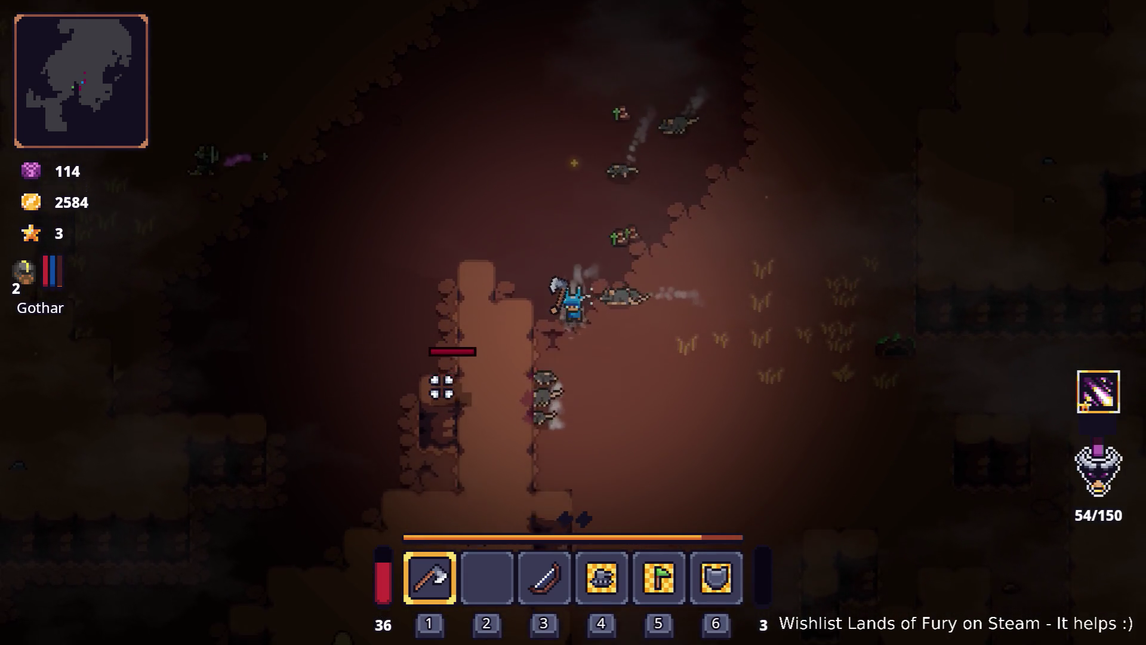
click(416, 381)
- Dodge the rats by moving north-east, then south-west, then north
key(w)
key(d)
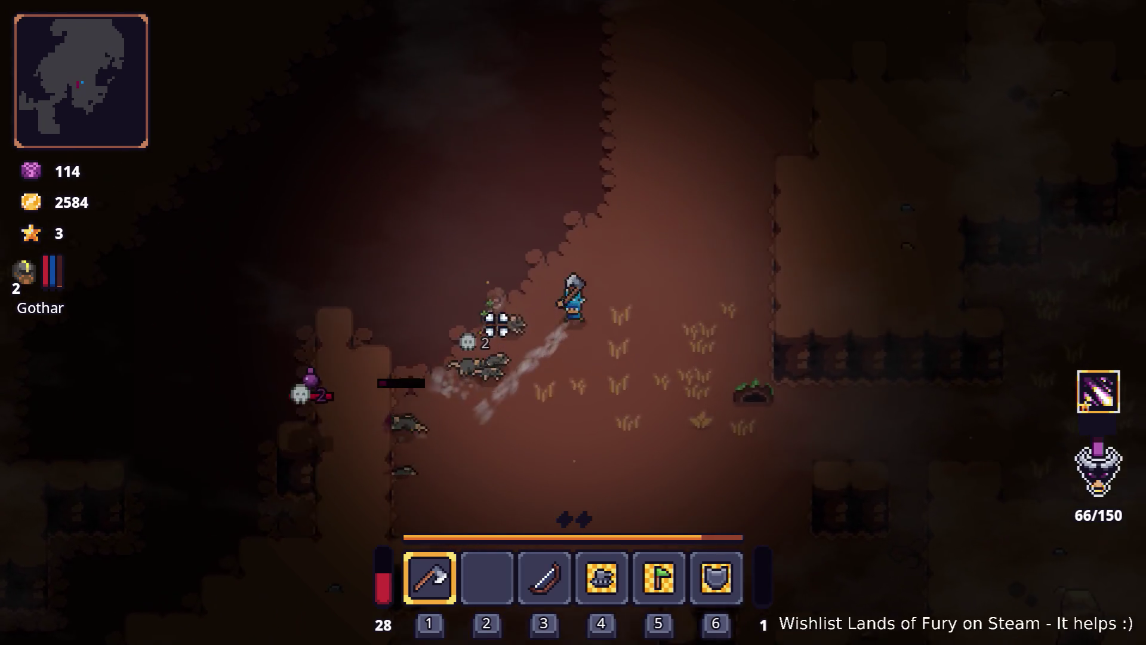
key(a)
key(s)
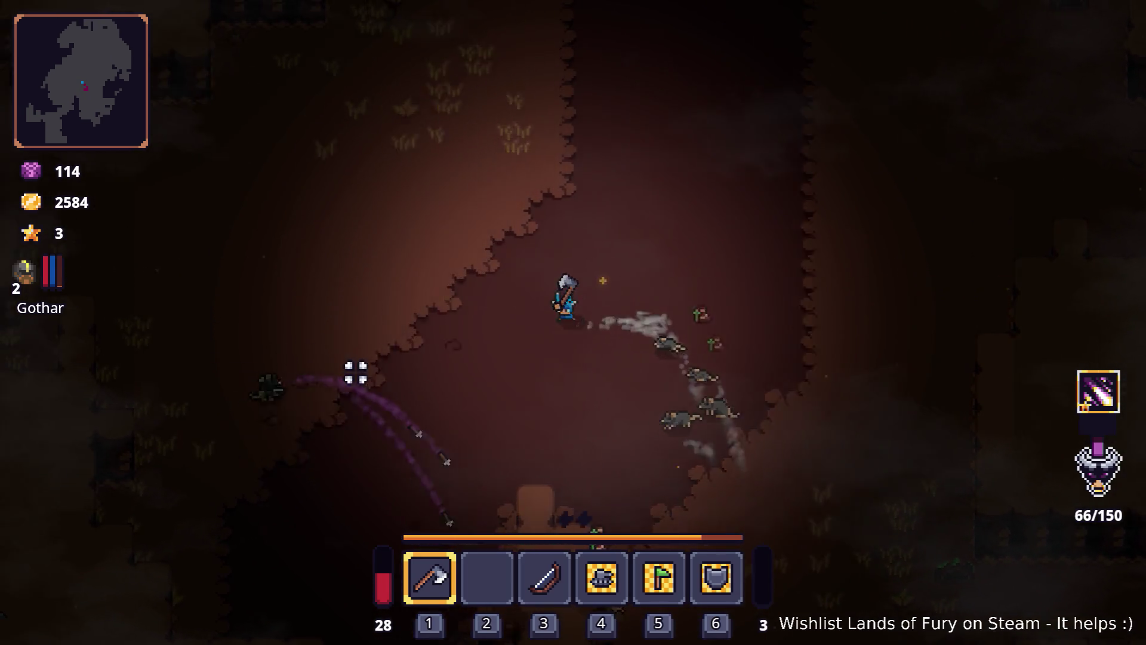
key(a)
key(s)
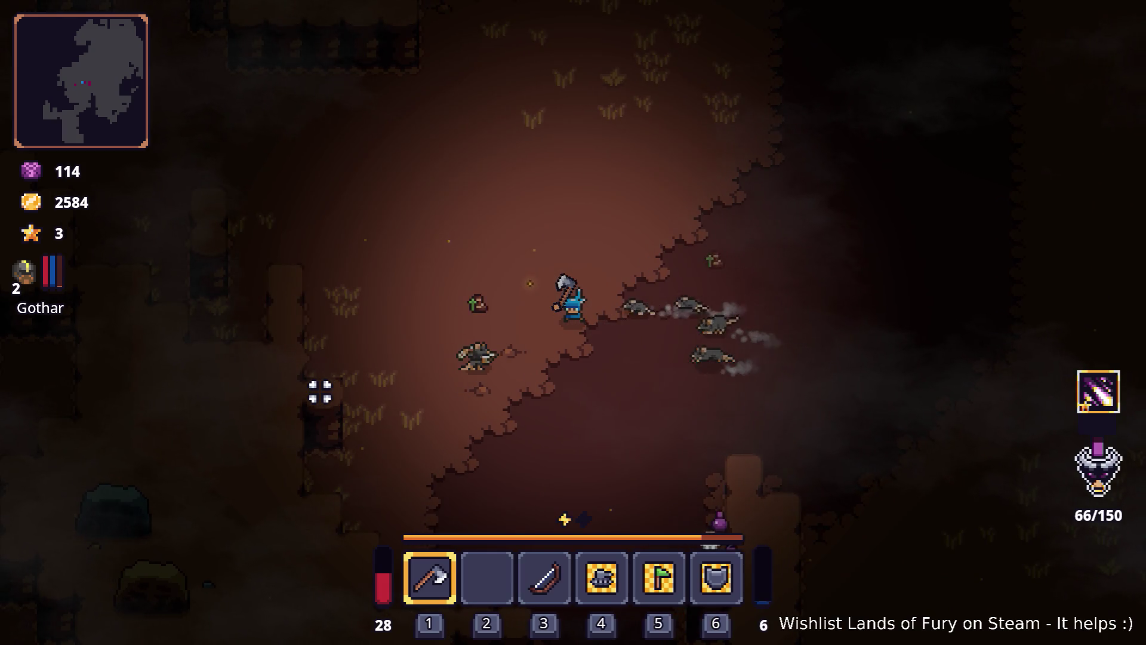
key(a)
key(w)
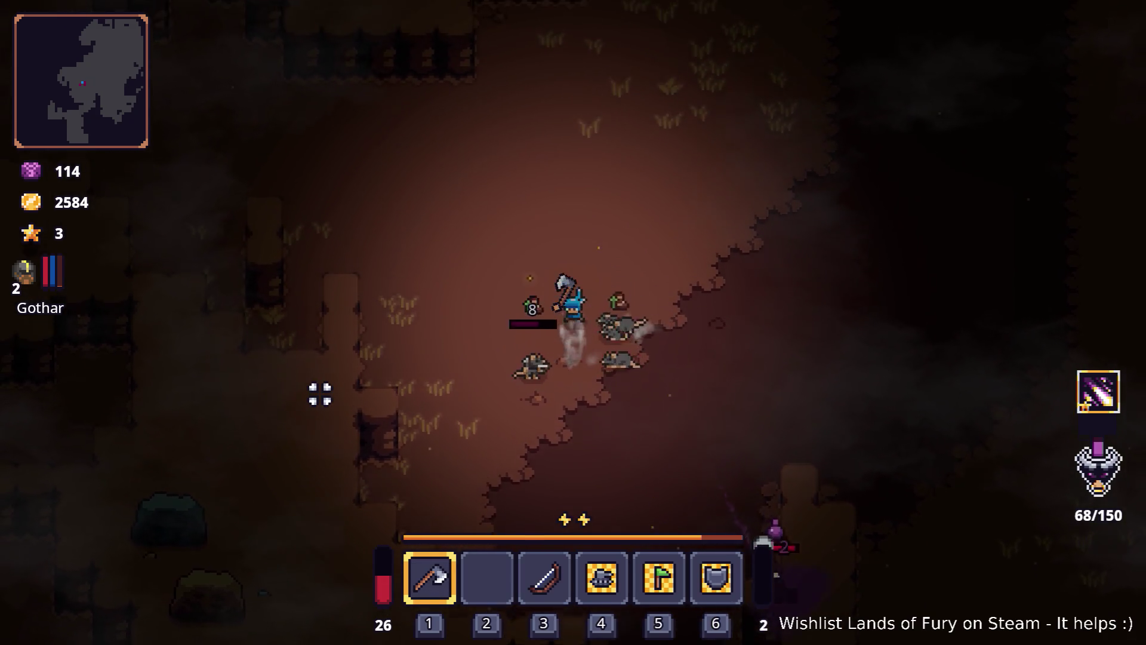
- Run north past the stumps and kill the creature for a level-up (4 stars)
key(w)
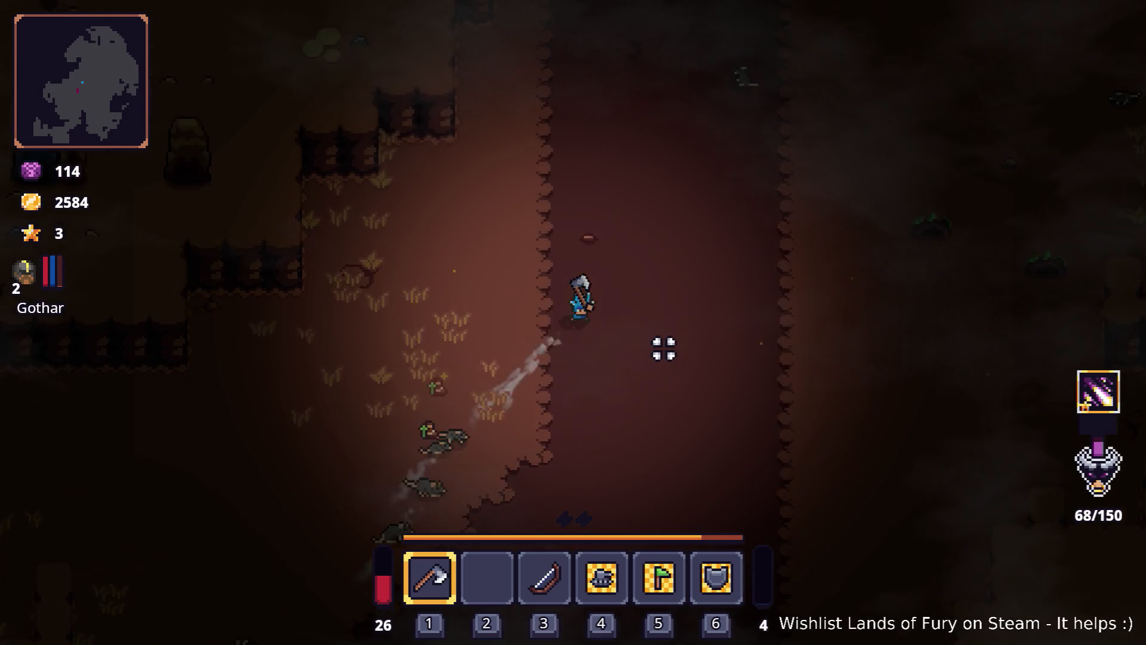
key(w)
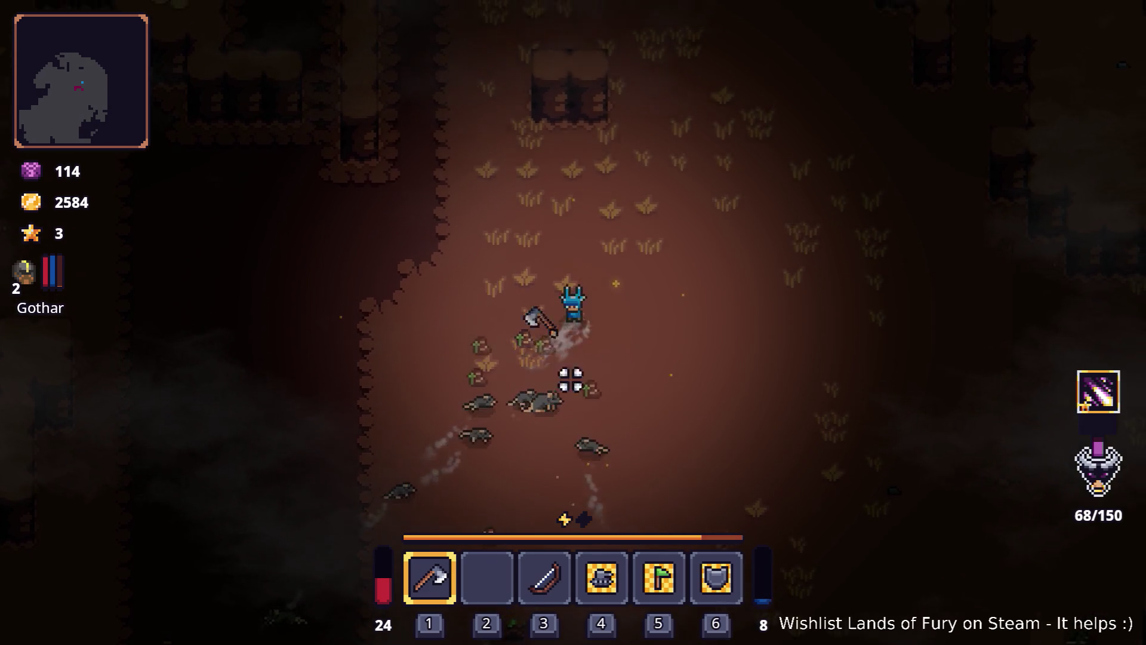
key(w)
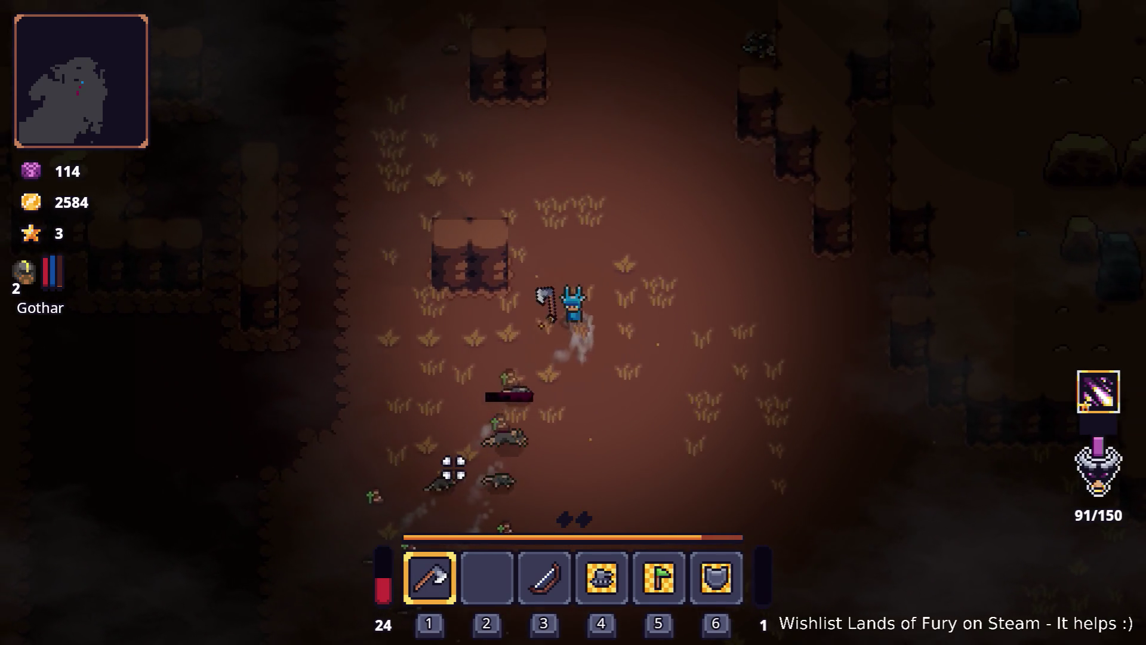
key(w)
click(622, 271)
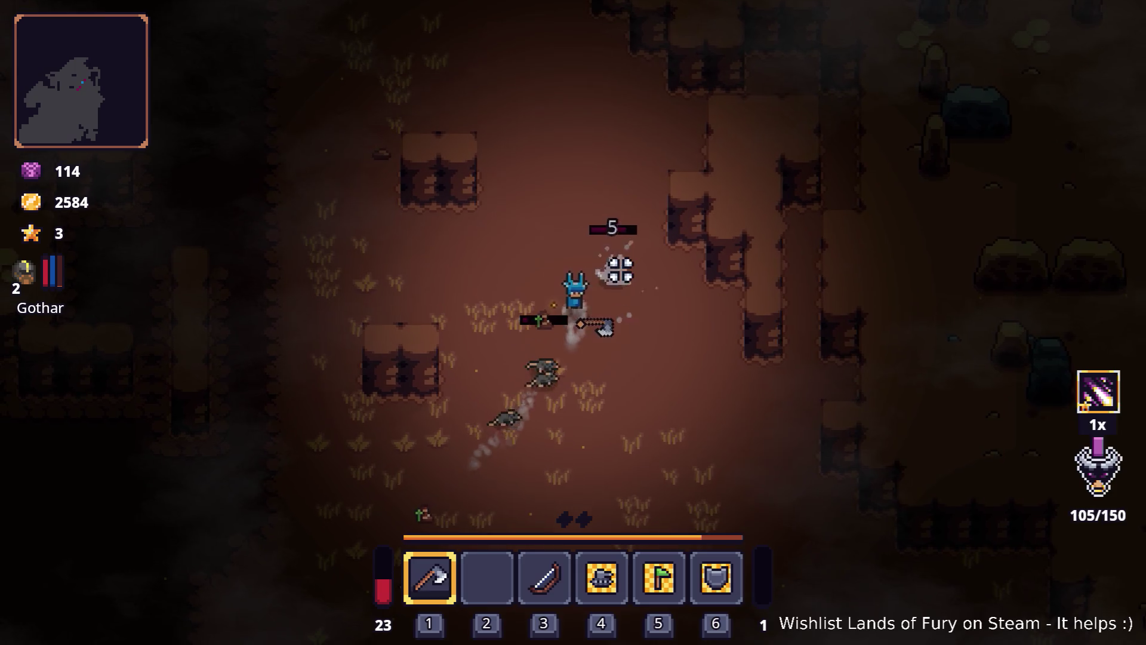
click(631, 266)
- Run the hero north toward the lava area, then north-east up the corridor
key(w)
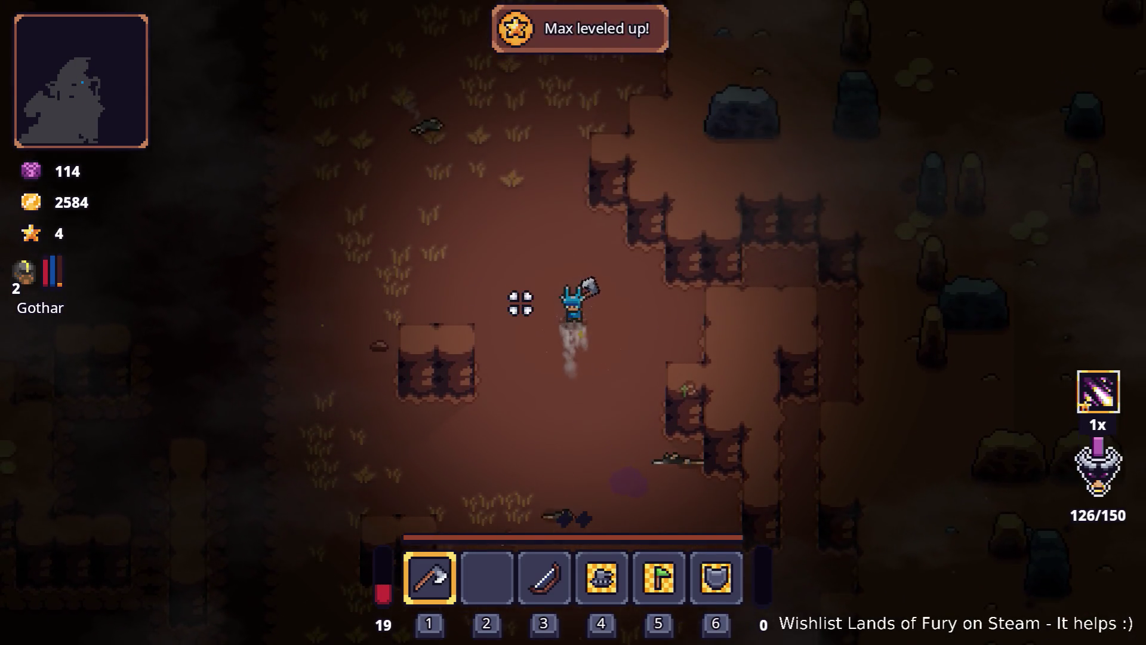
key(w)
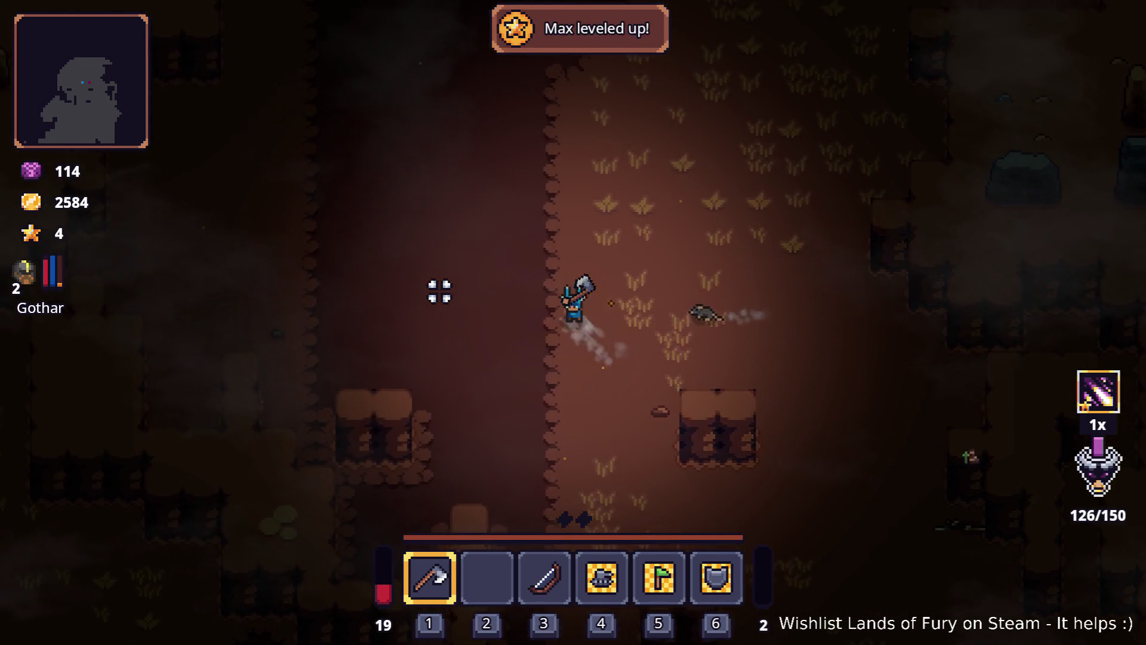
key(w)
key(a)
key(w)
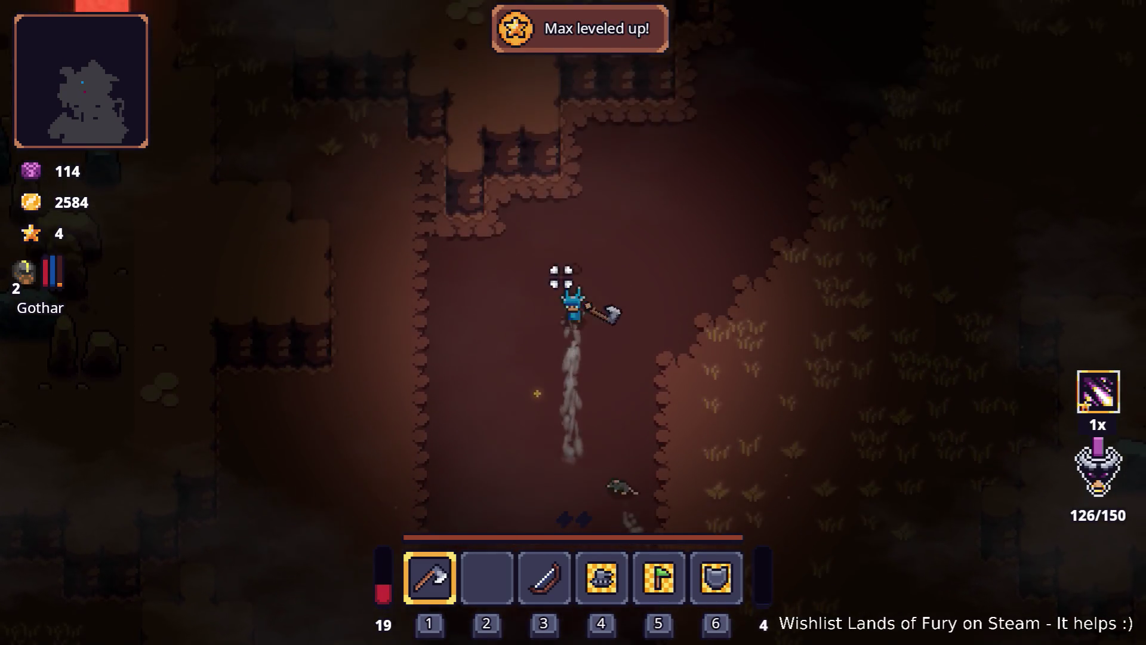
key(w)
key(a)
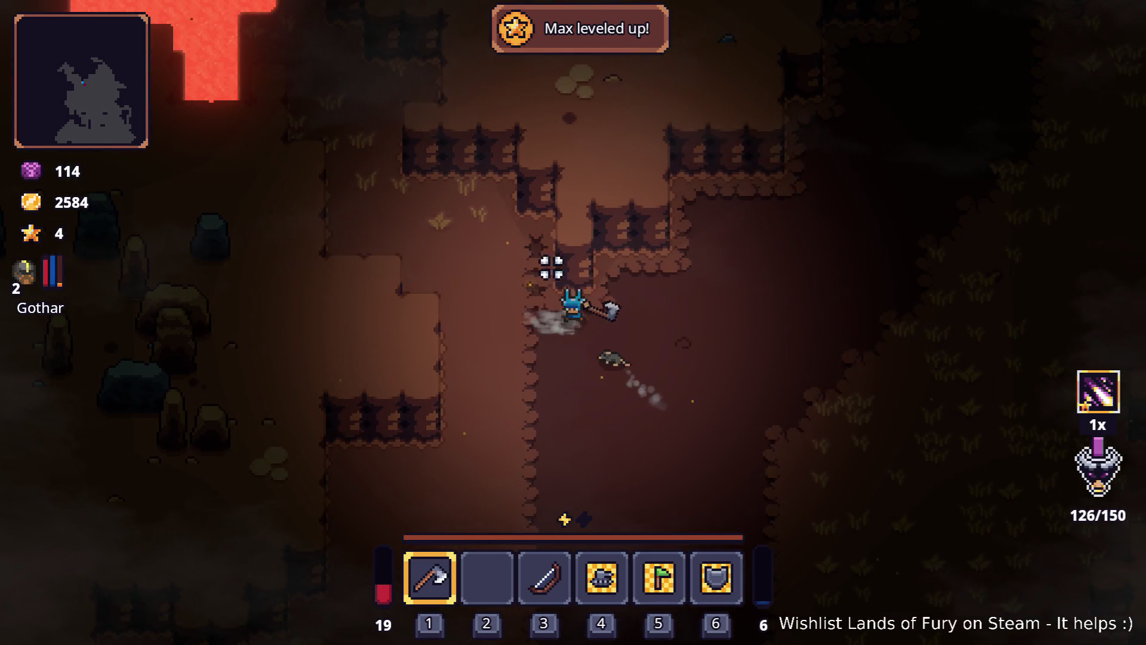
key(d)
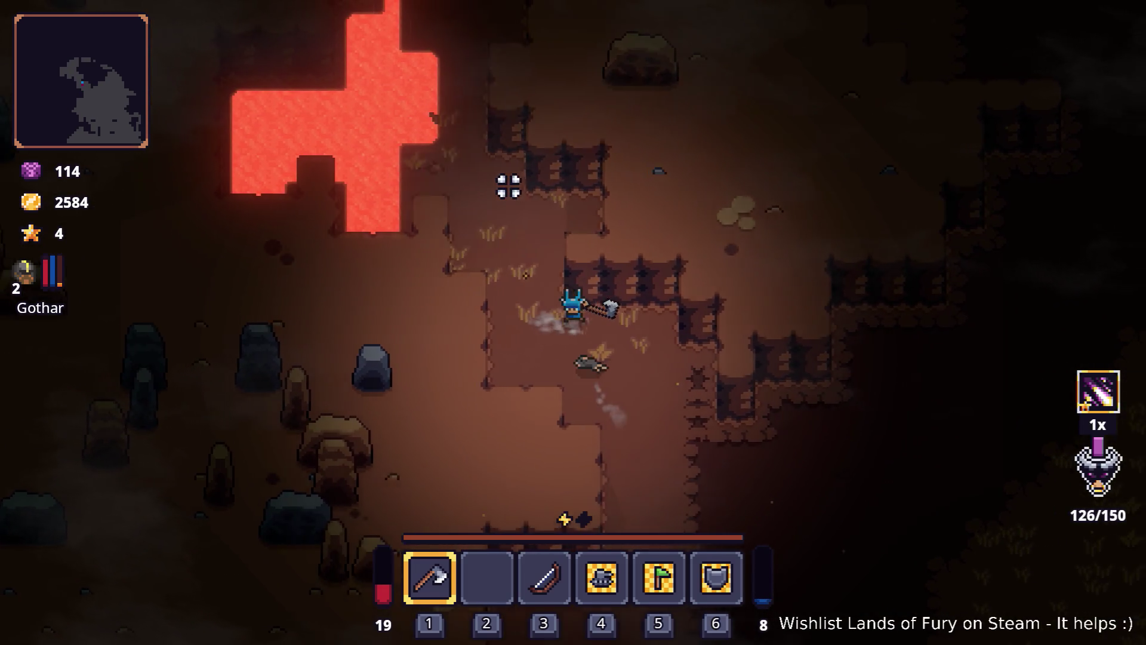
key(s)
key(d)
key(w)
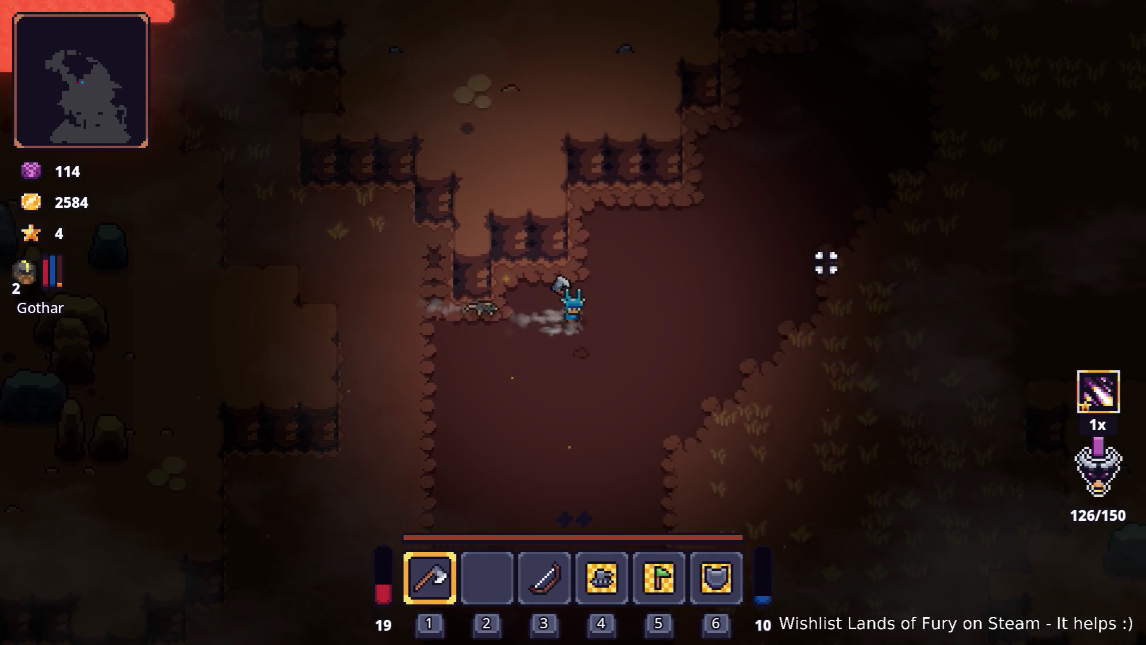
key(d)
key(w)
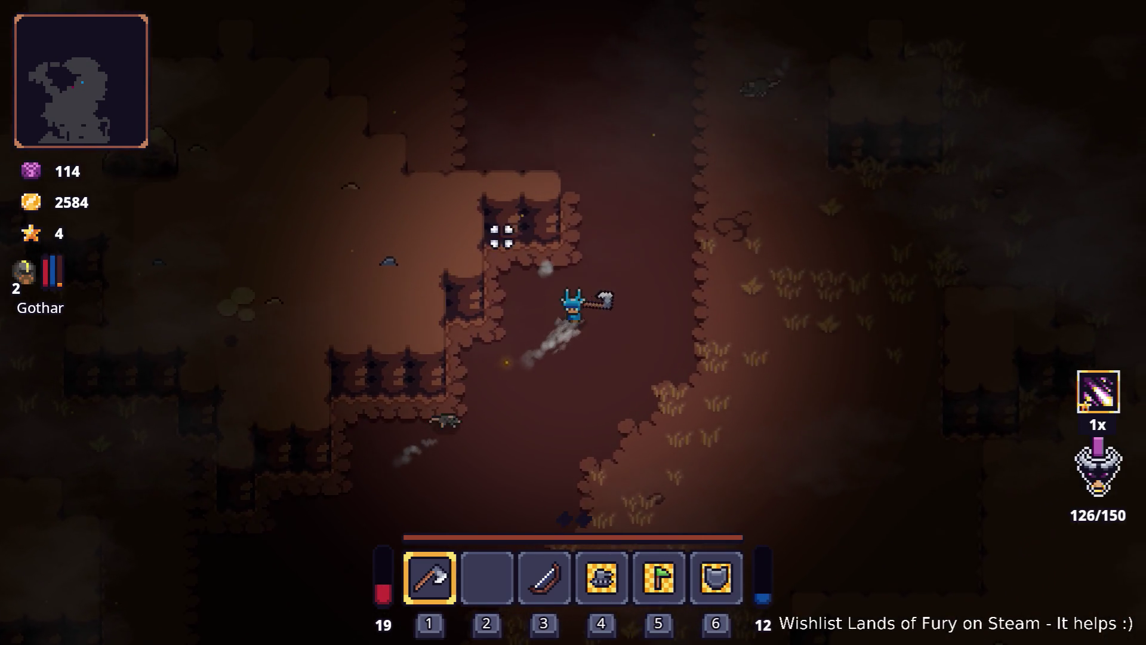
key(d)
key(w)
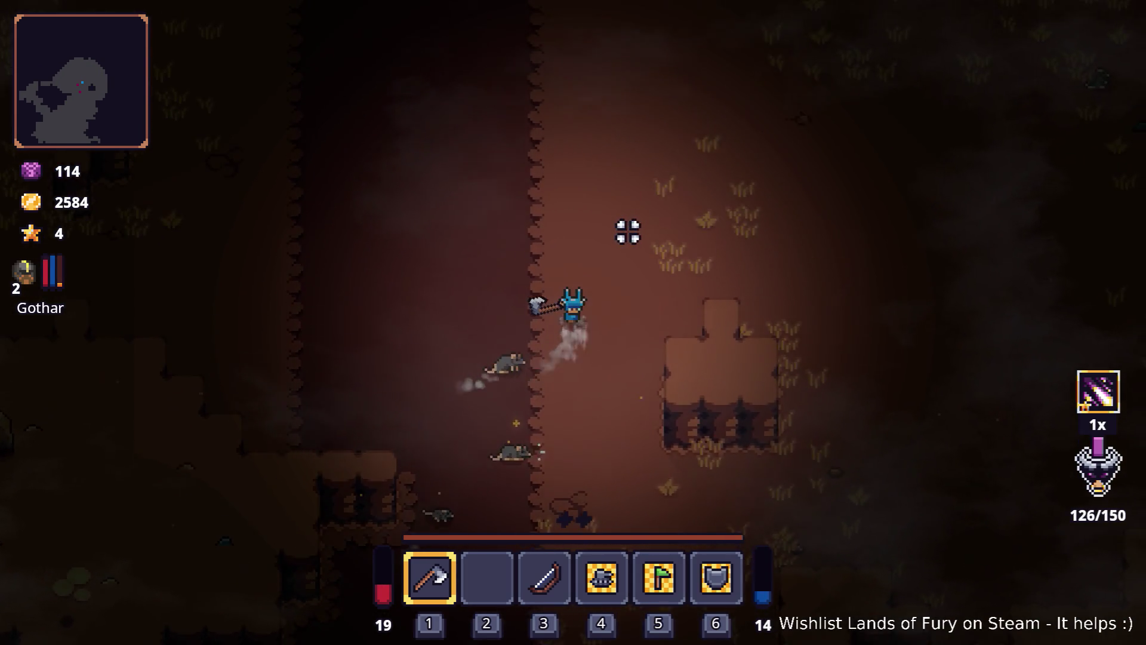
- Push through the rats heading north, then retreat south-west while the blast kills them
key(a)
key(w)
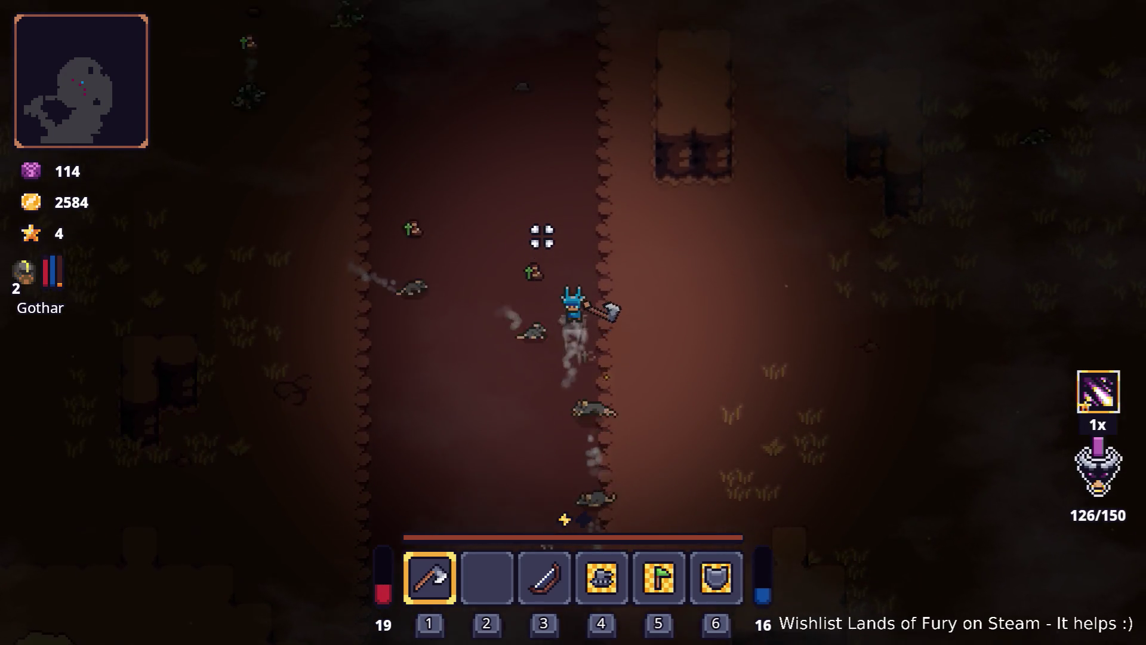
key(a)
key(w)
key(d)
key(w)
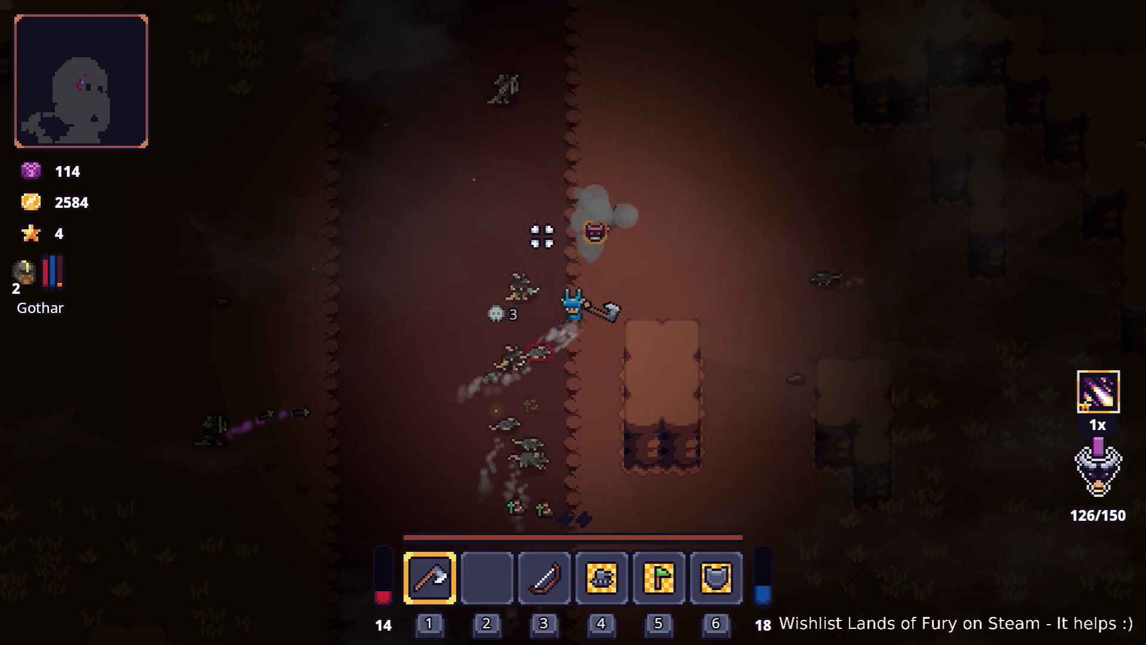
key(d)
key(w)
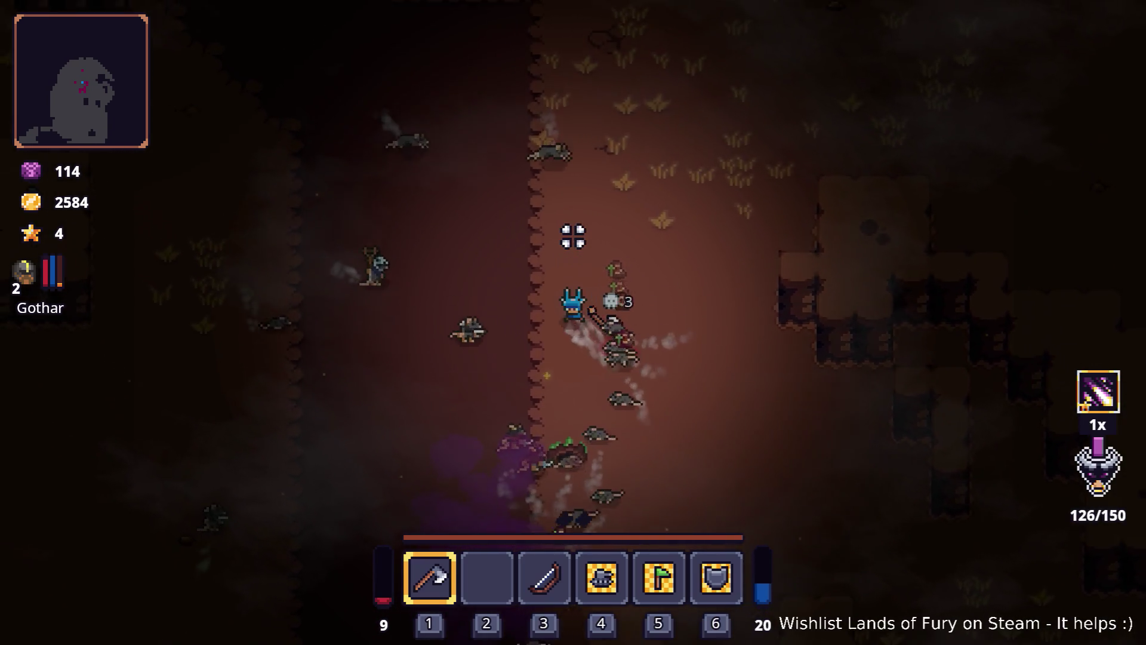
key(a)
key(w)
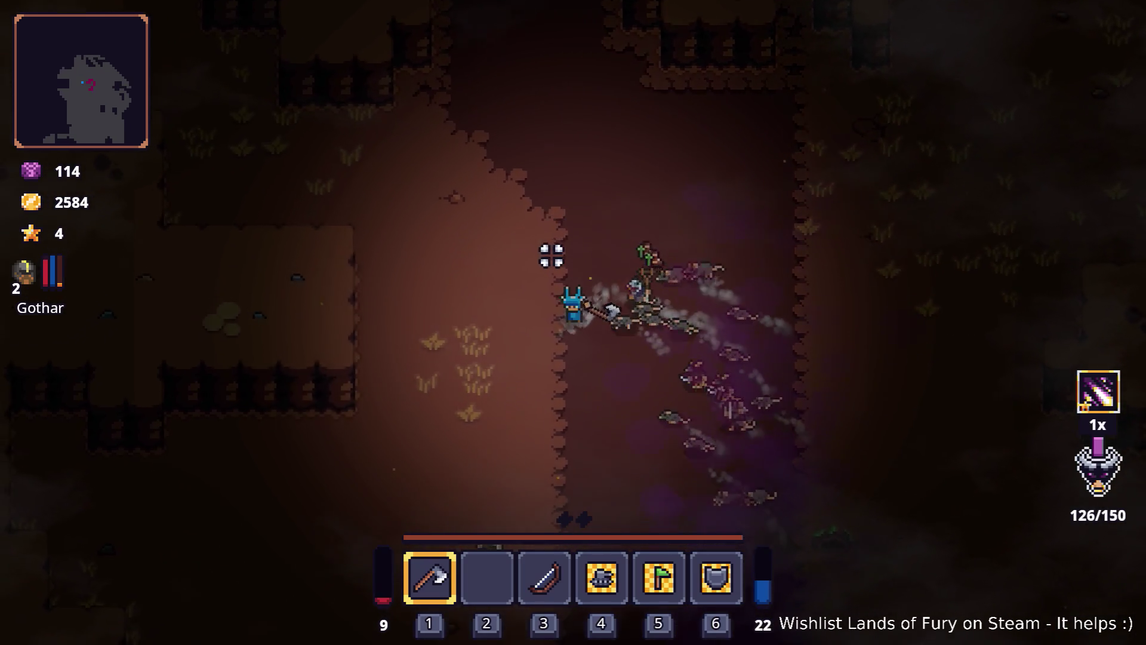
key(a)
key(s)
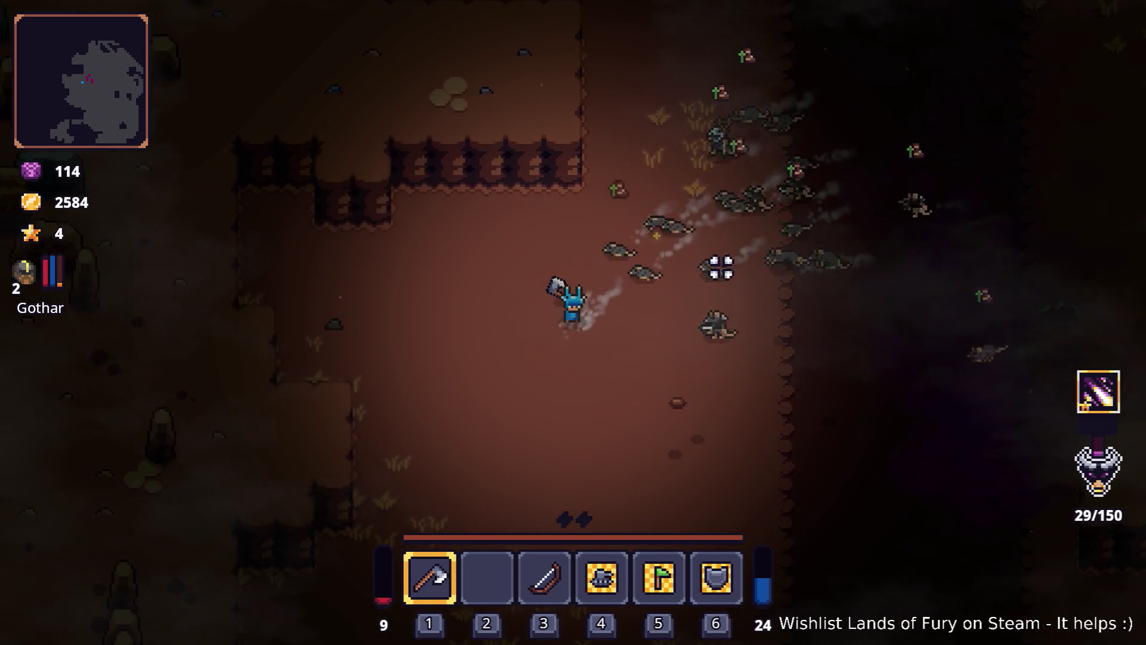
key(a)
key(s)
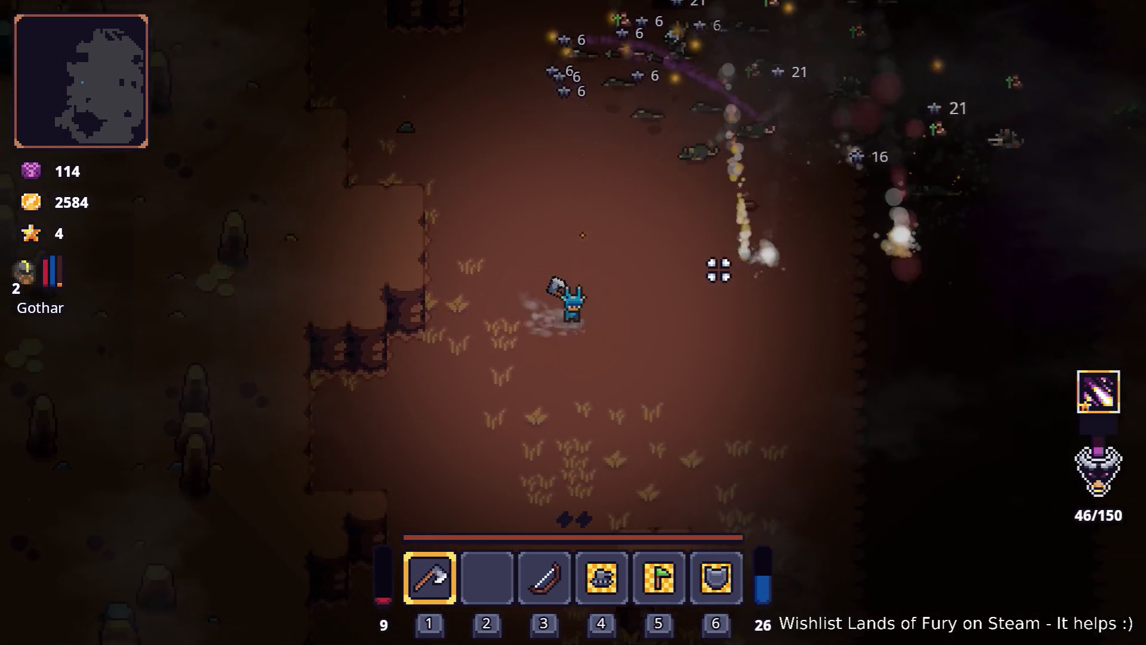
- Head north-east through the cave and strike a nearby creature twice with the axe
key(d)
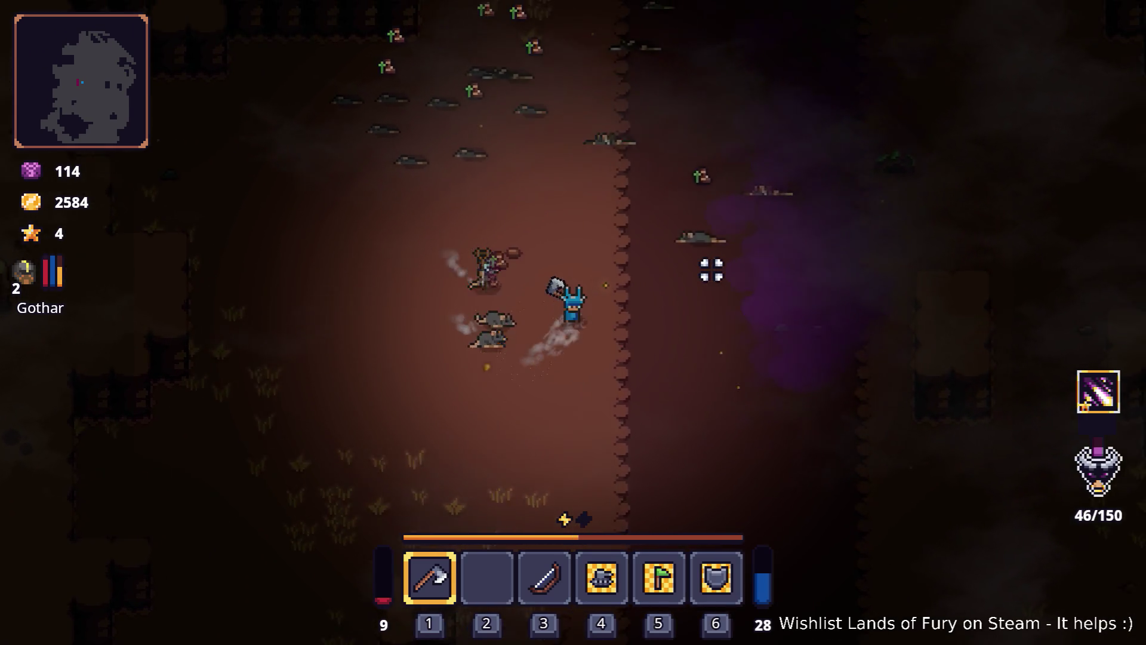
key(w)
key(d)
key(w)
key(d)
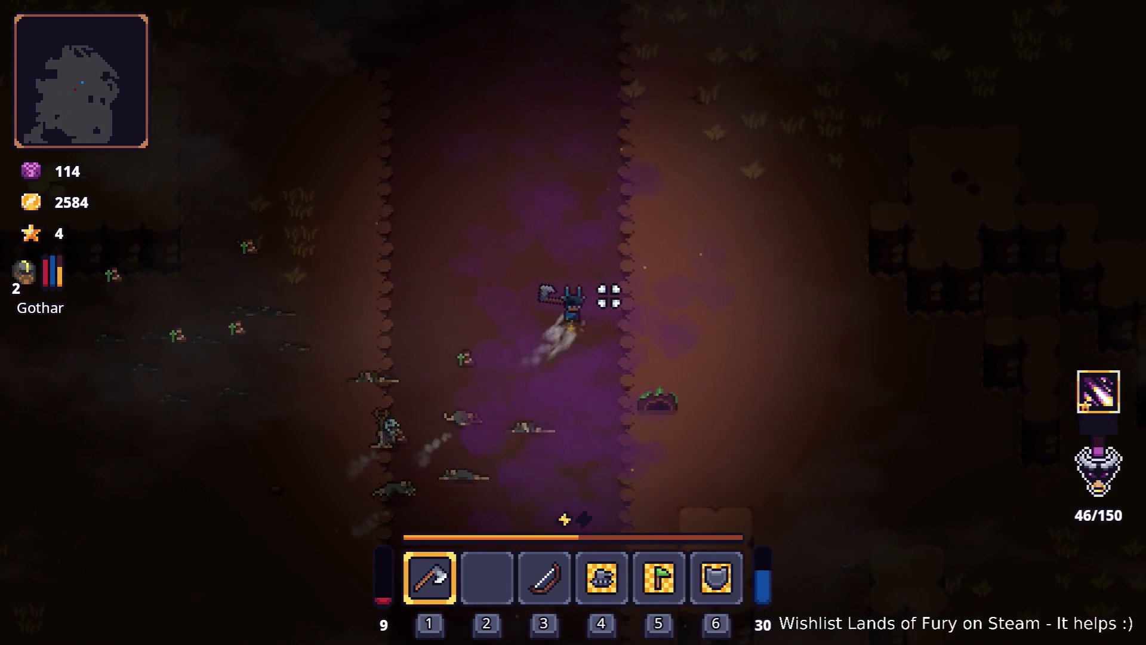
key(w)
key(d)
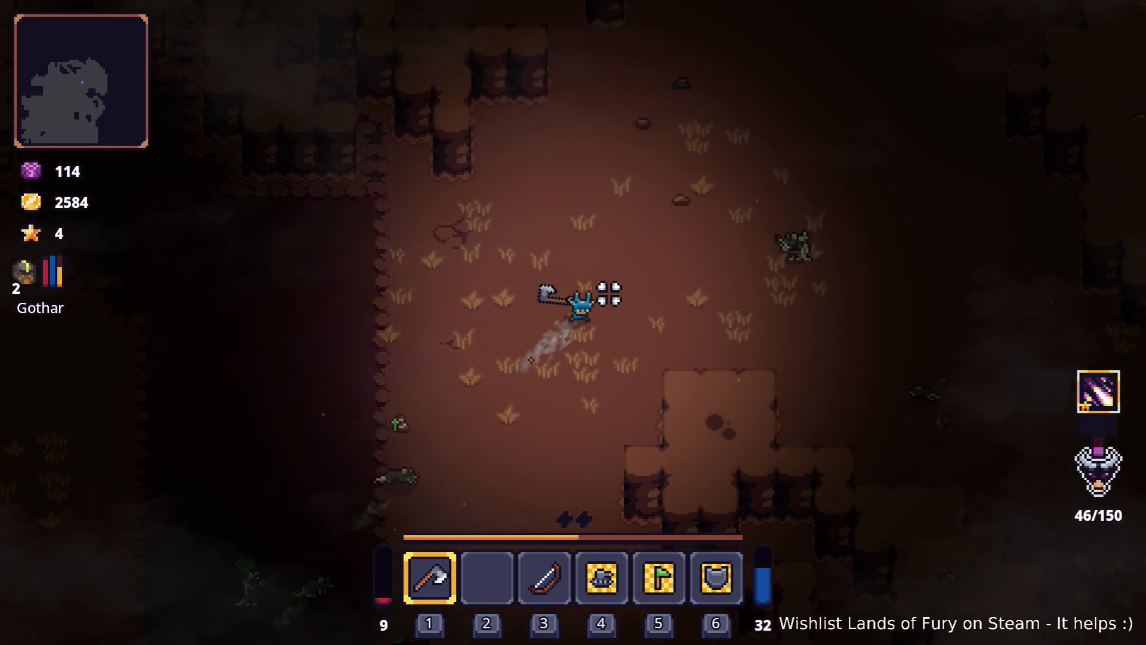
key(w)
key(d)
click(561, 373)
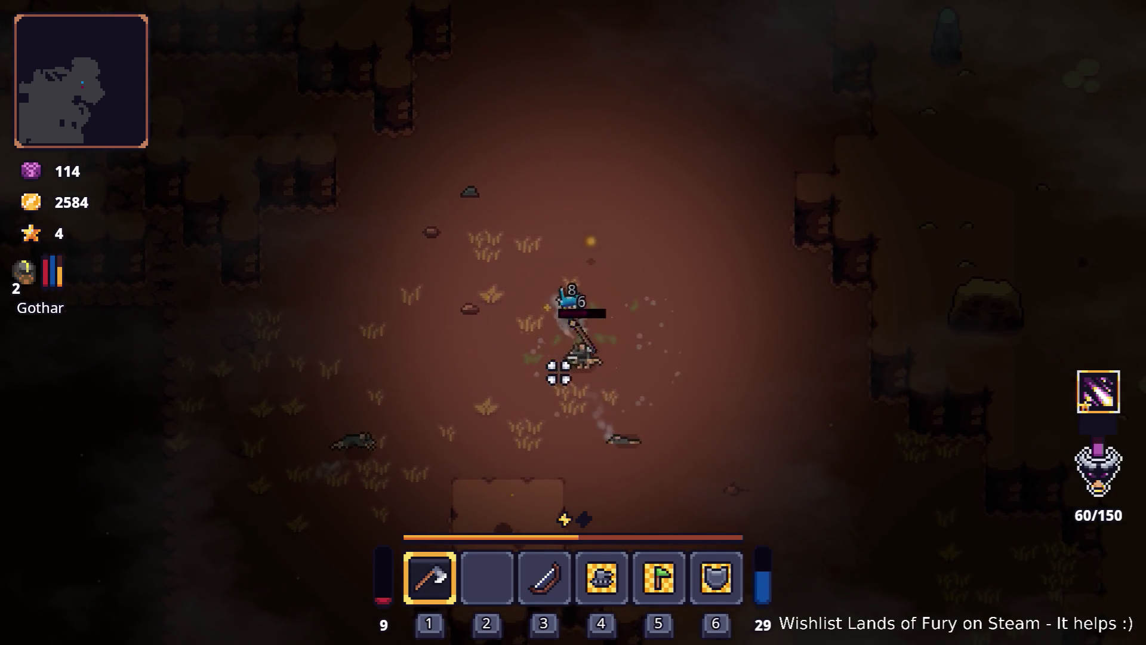
key(s)
key(d)
click(542, 370)
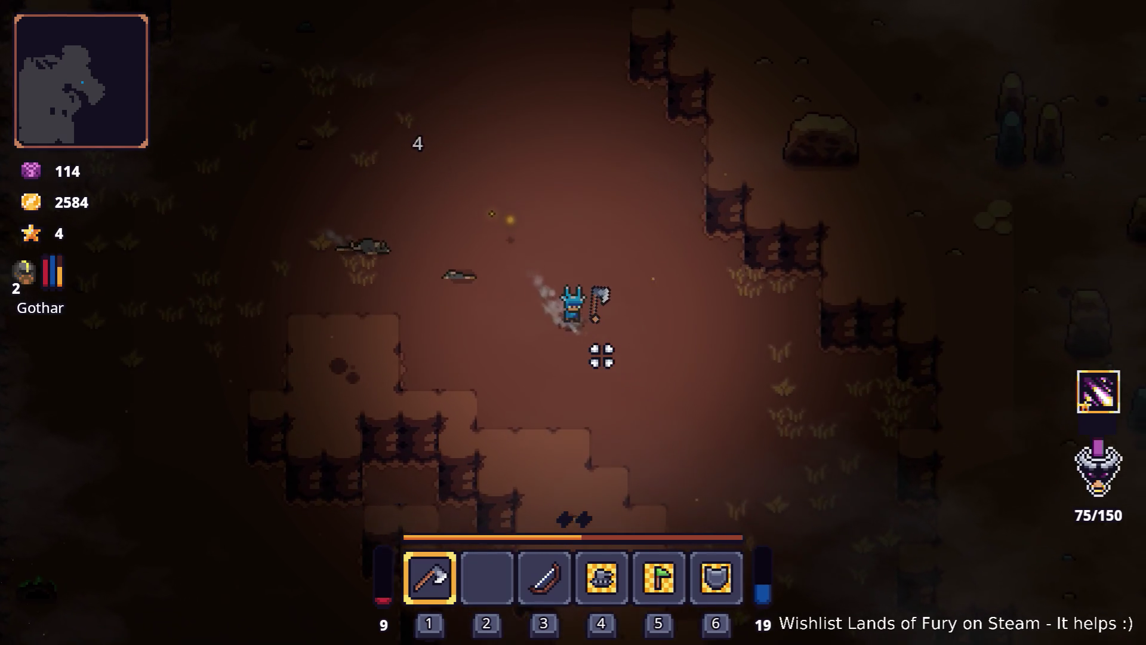
- Travel south-east through the cave passage, attacking the creature in the way
key(s)
key(d)
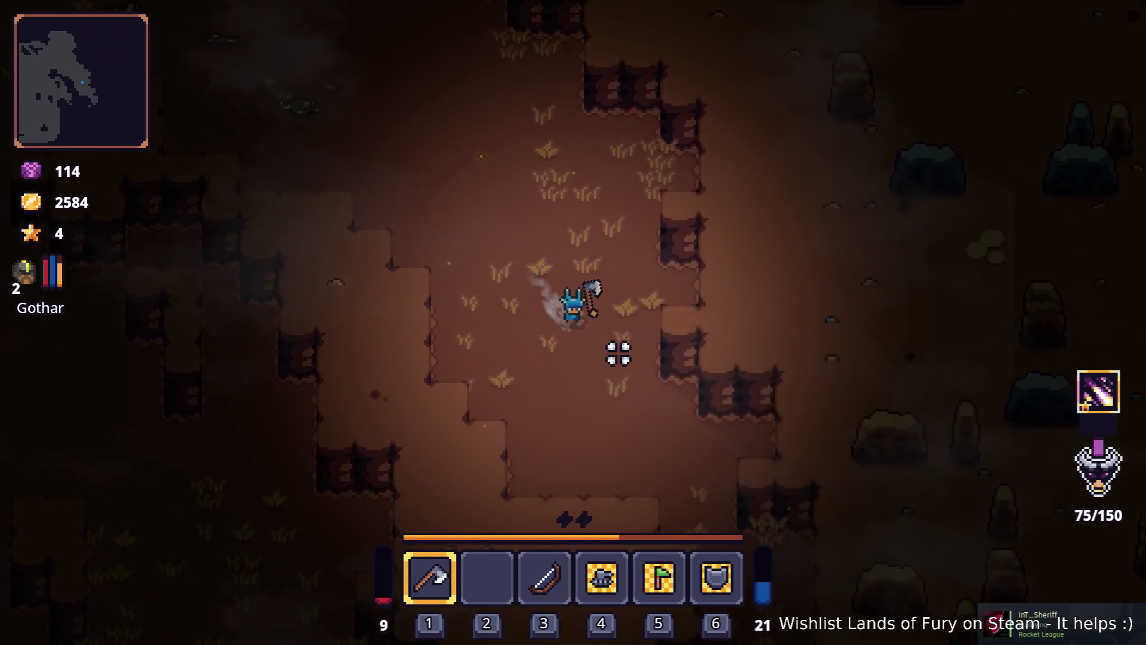
key(s)
key(d)
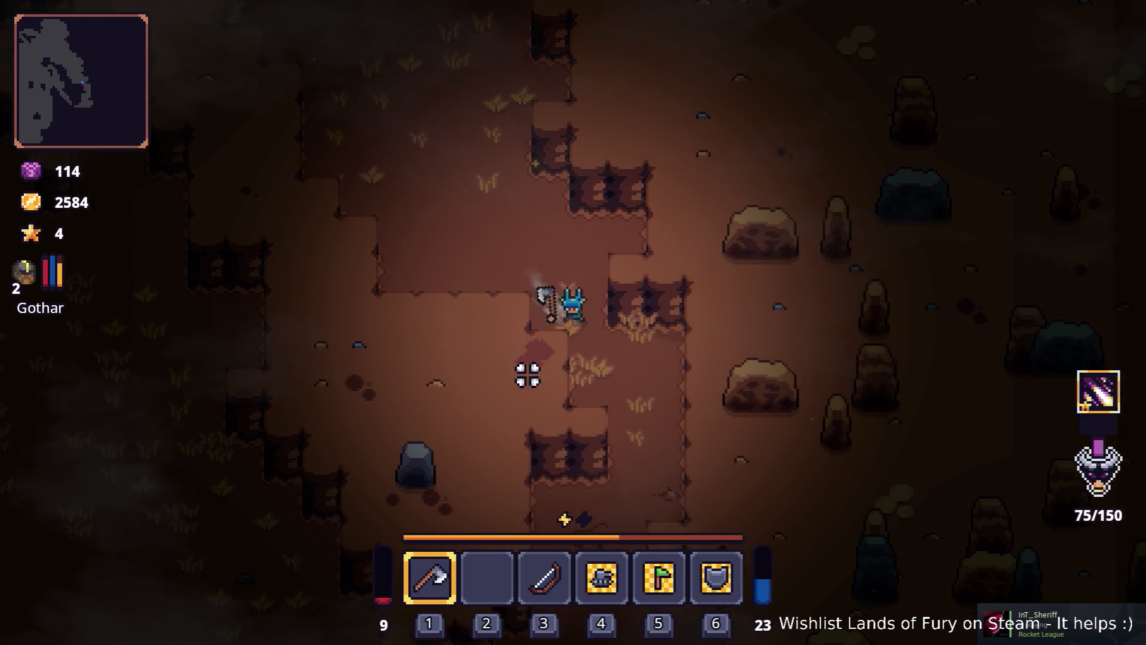
key(s)
key(d)
click(494, 366)
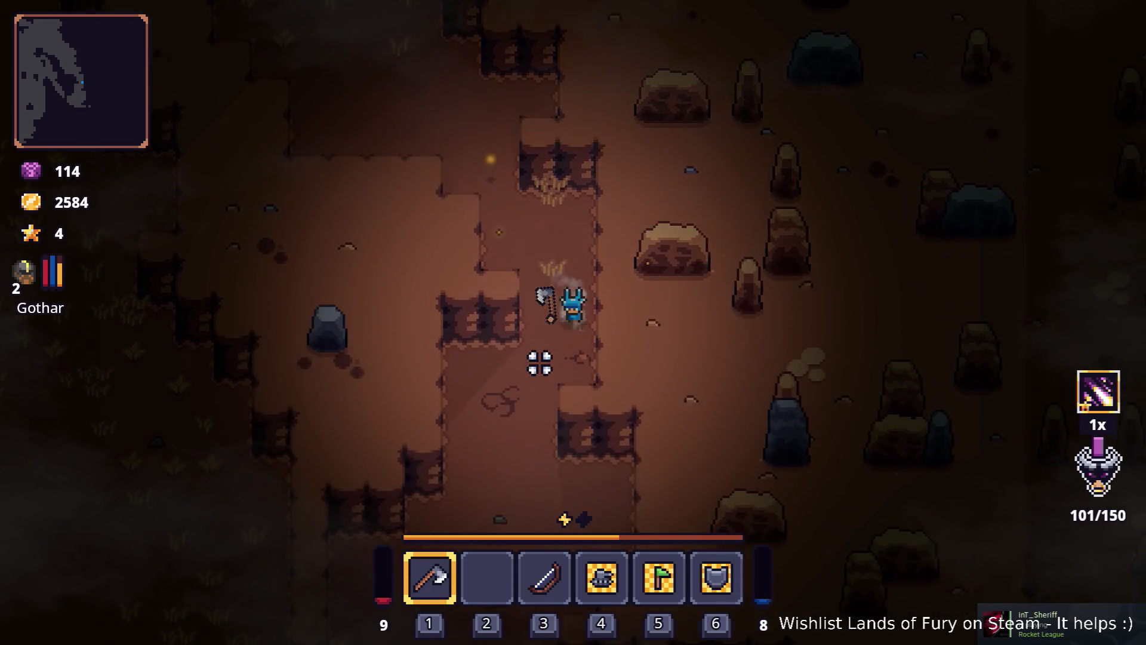
key(s)
key(d)
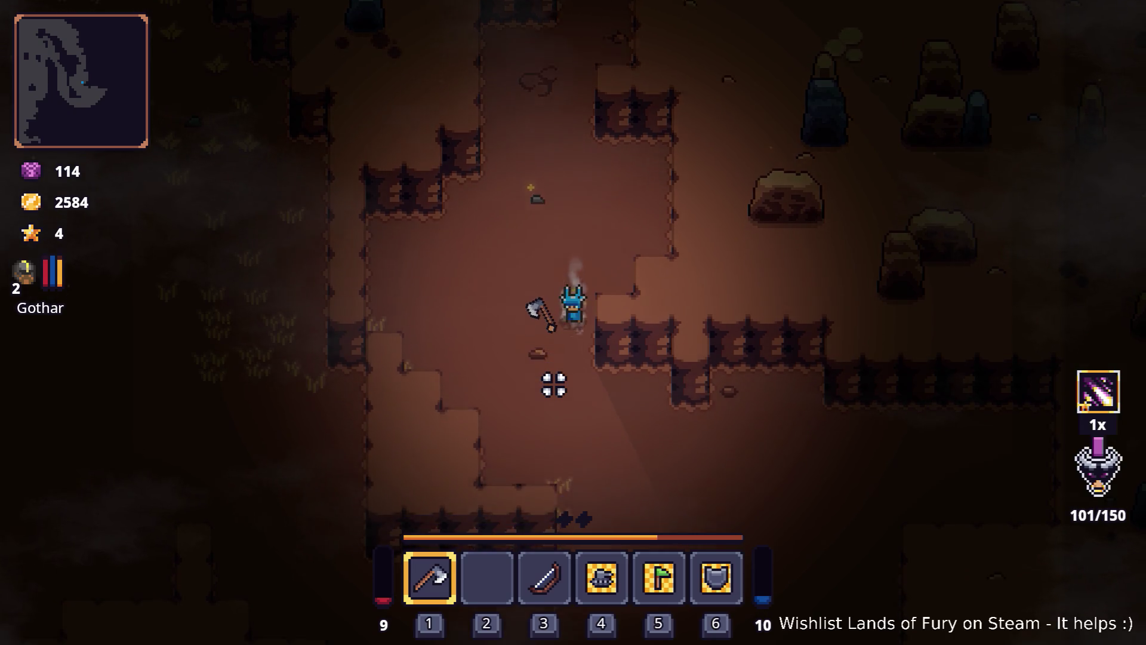
key(s)
key(d)
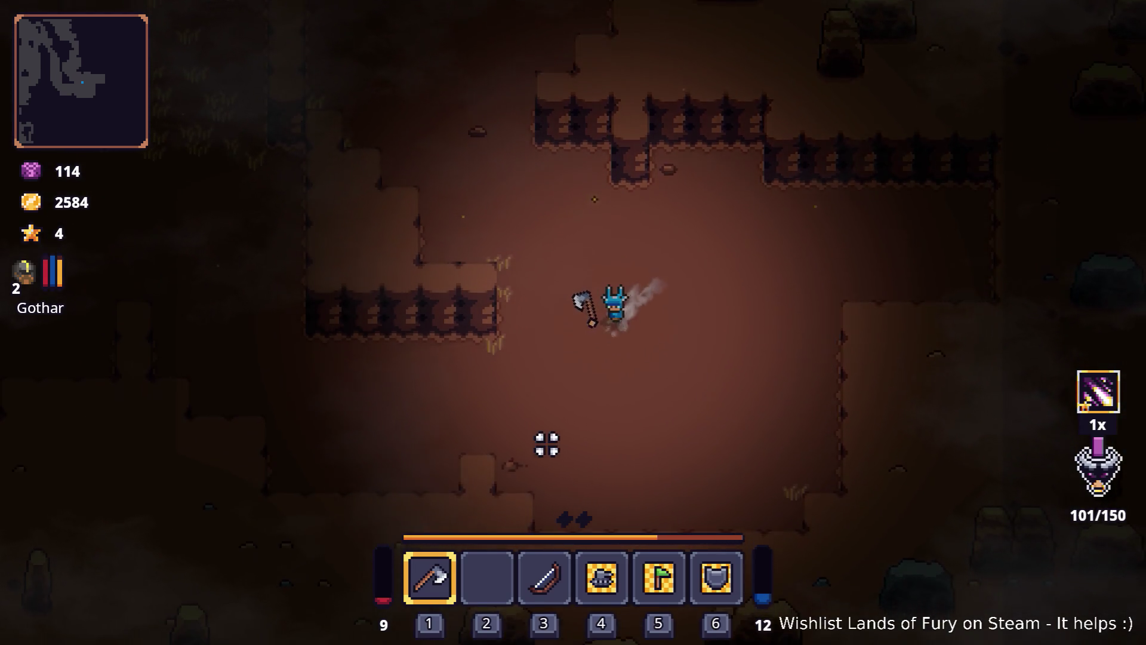
- Head north-west into the grassy area and along the dirt path, reaching level 3
key(w)
key(a)
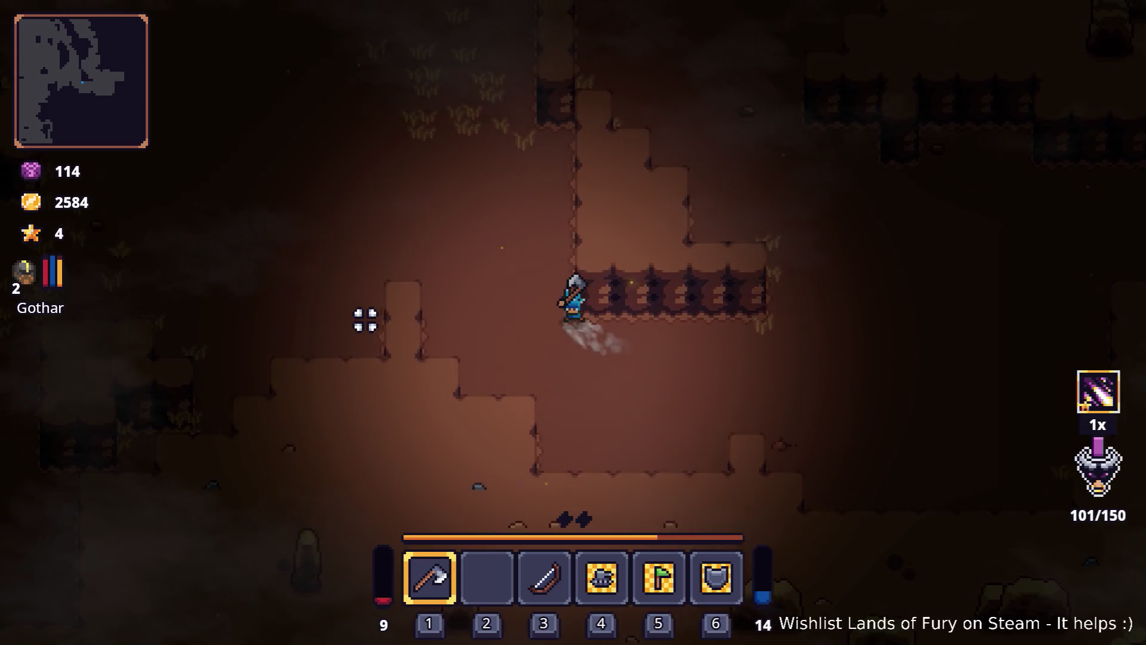
key(w)
key(a)
key(w)
key(a)
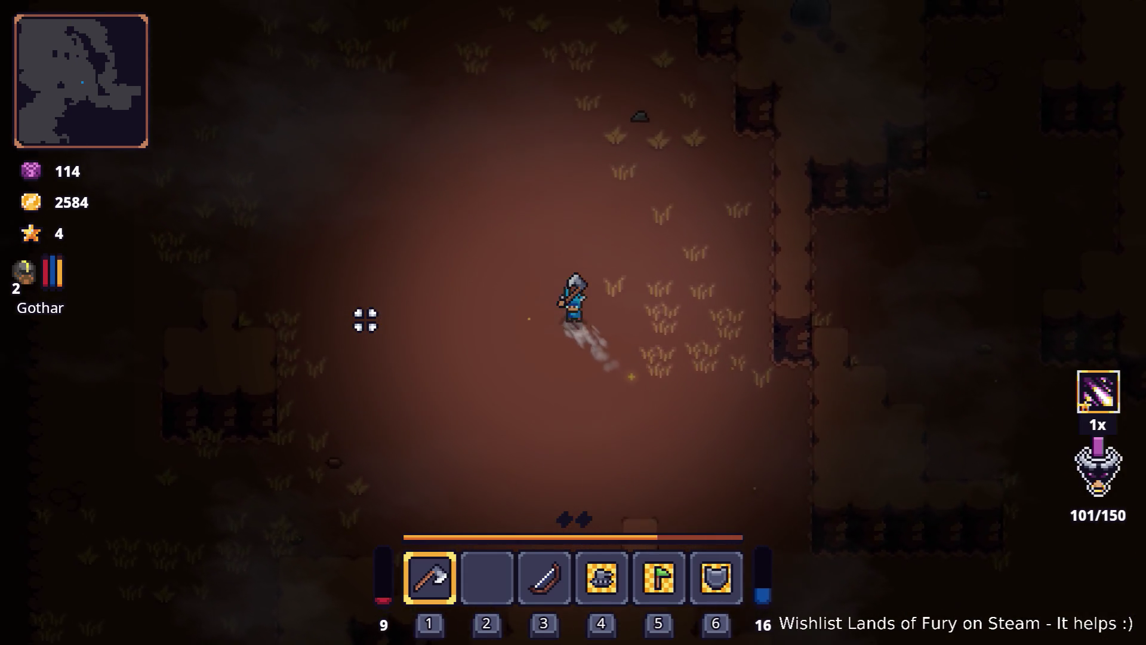
key(w)
key(a)
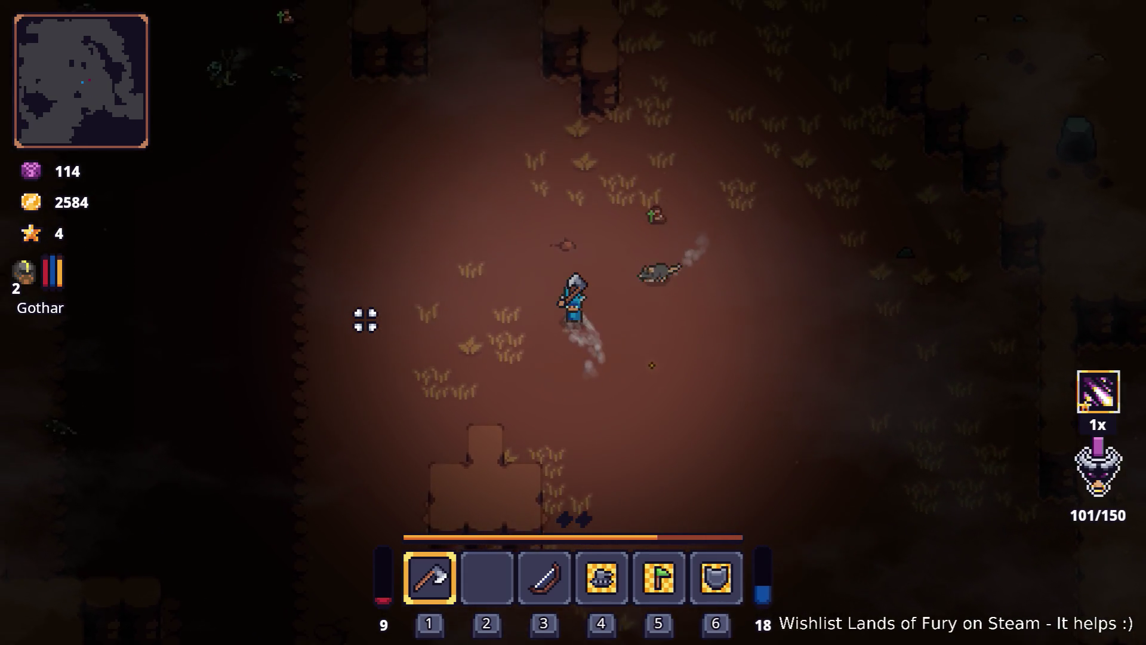
key(s)
key(a)
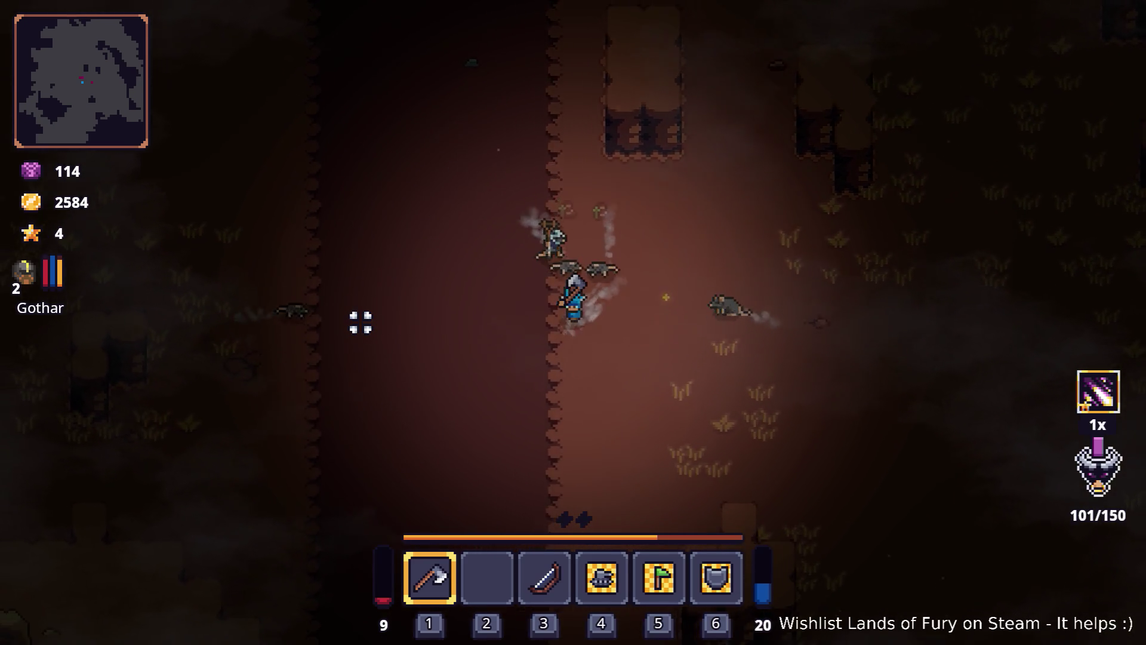
key(a)
key(w)
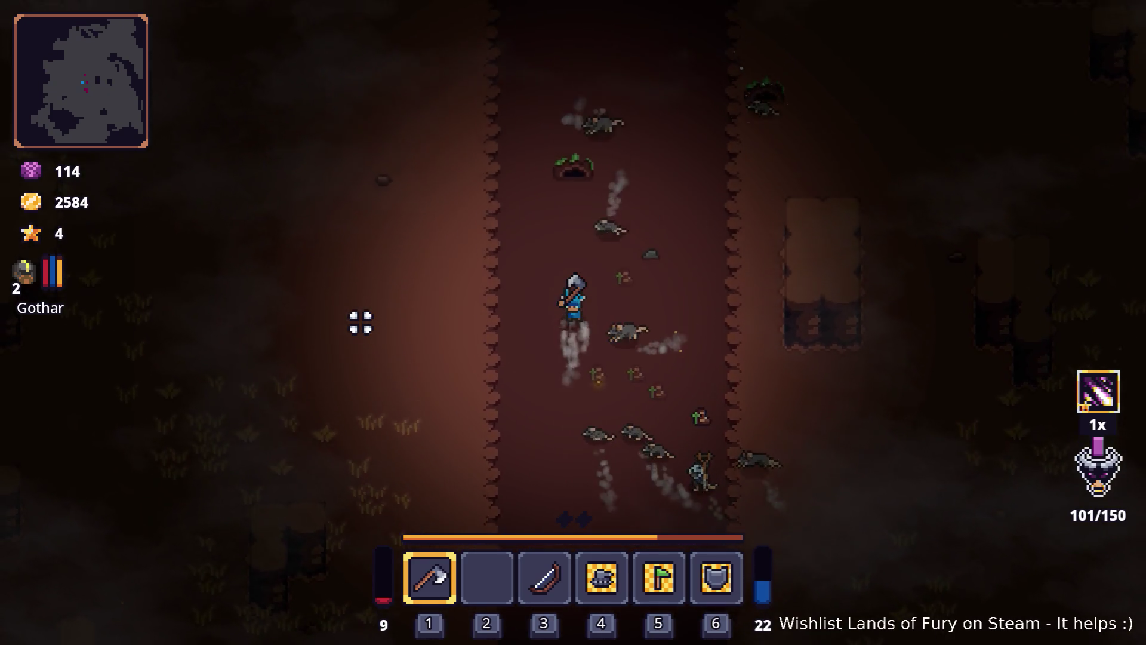
- Move north and unleash the charged special attack, finishing off the rats
key(w)
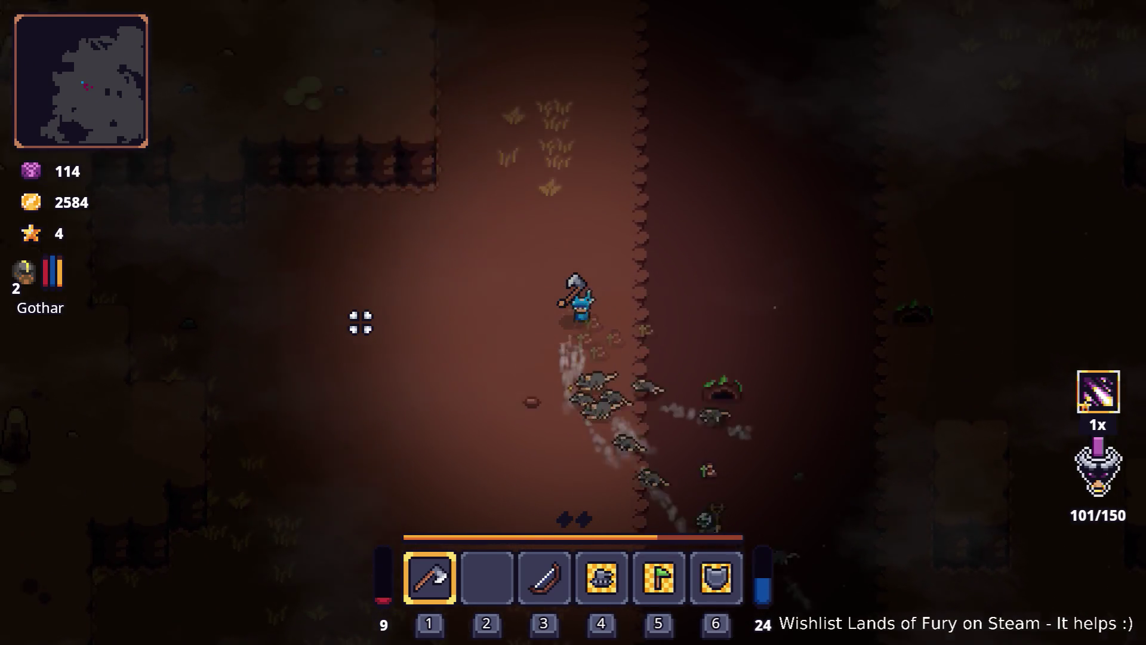
key(a)
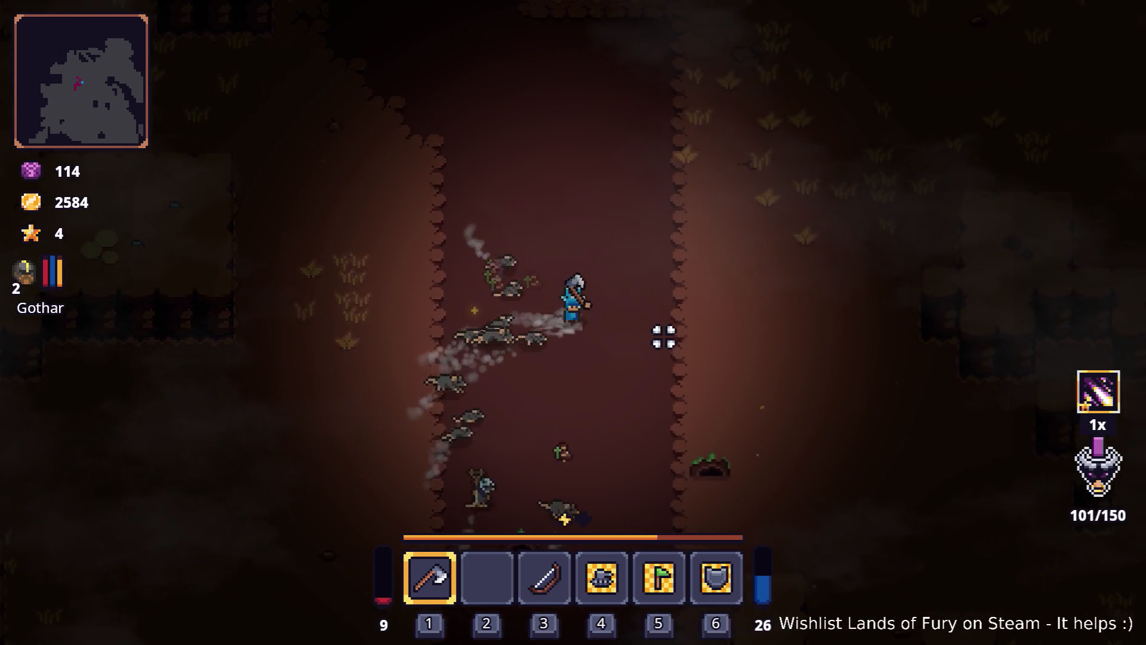
key(s)
key(d)
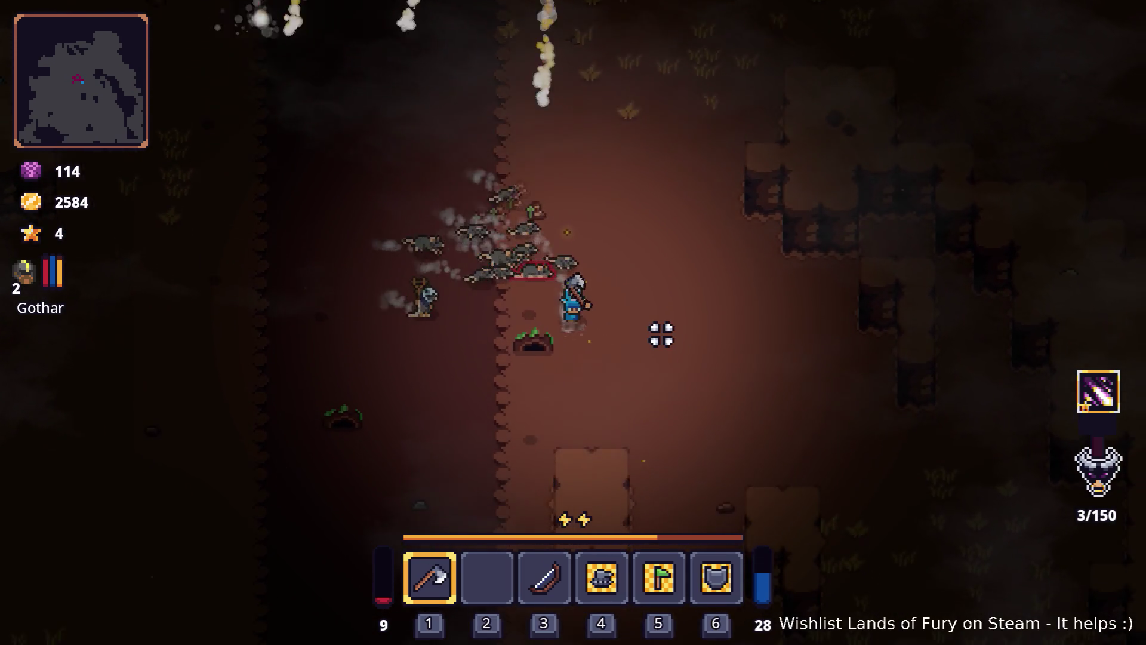
key(a)
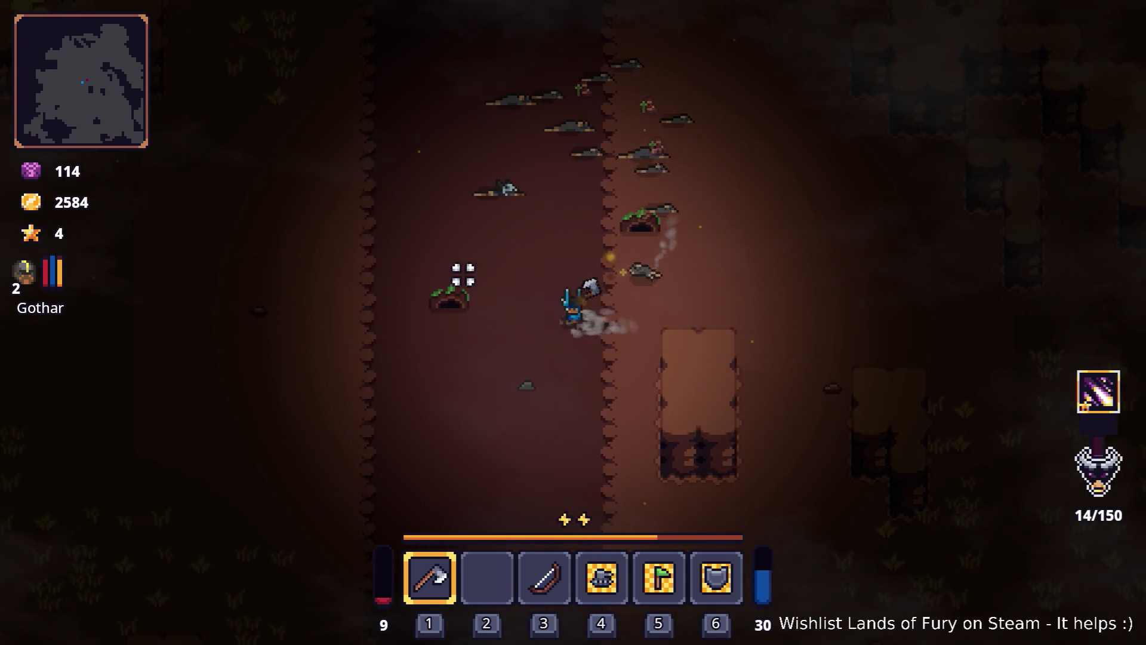
key(w)
key(d)
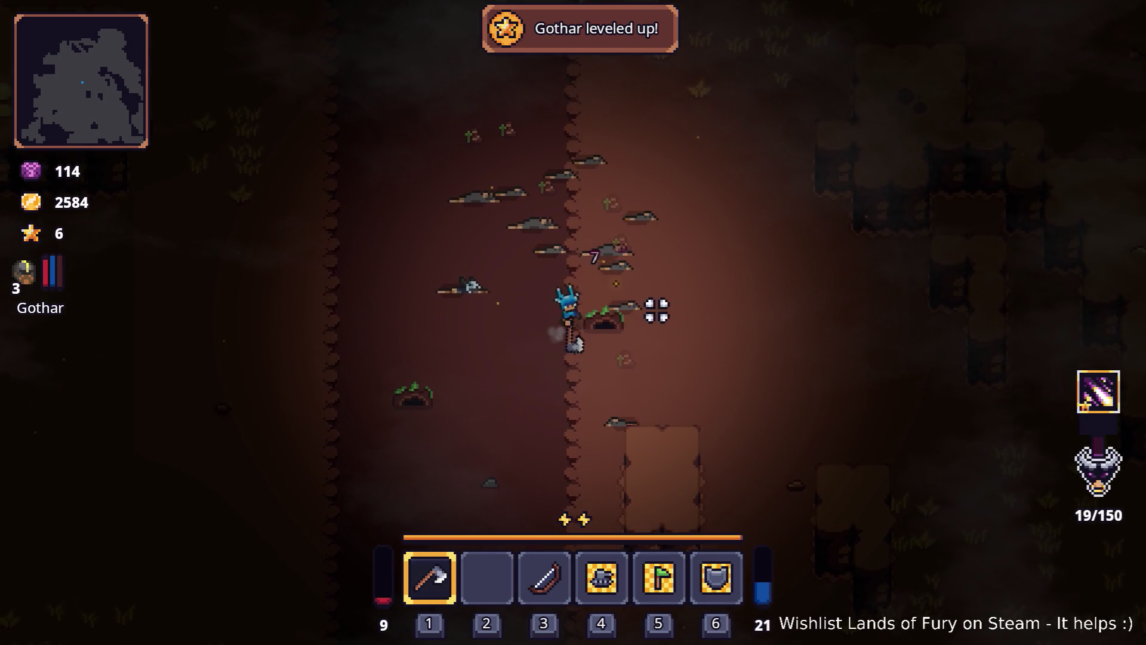
- Dash west and walk the hero north-west through the cave
key(a)
key(space)
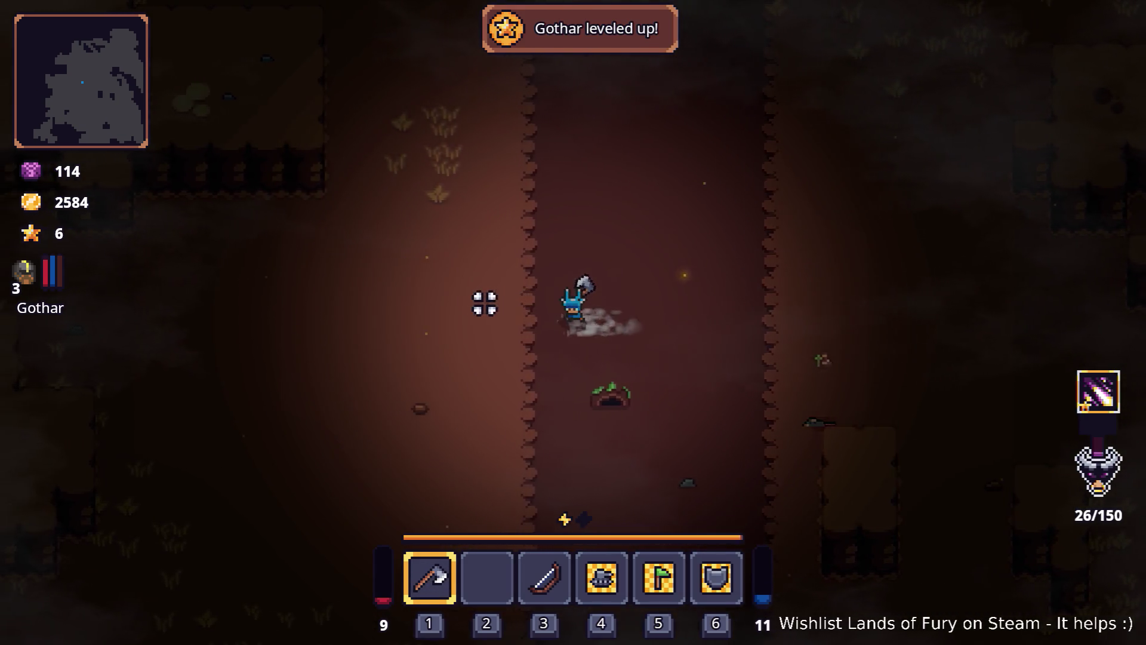
key(w)
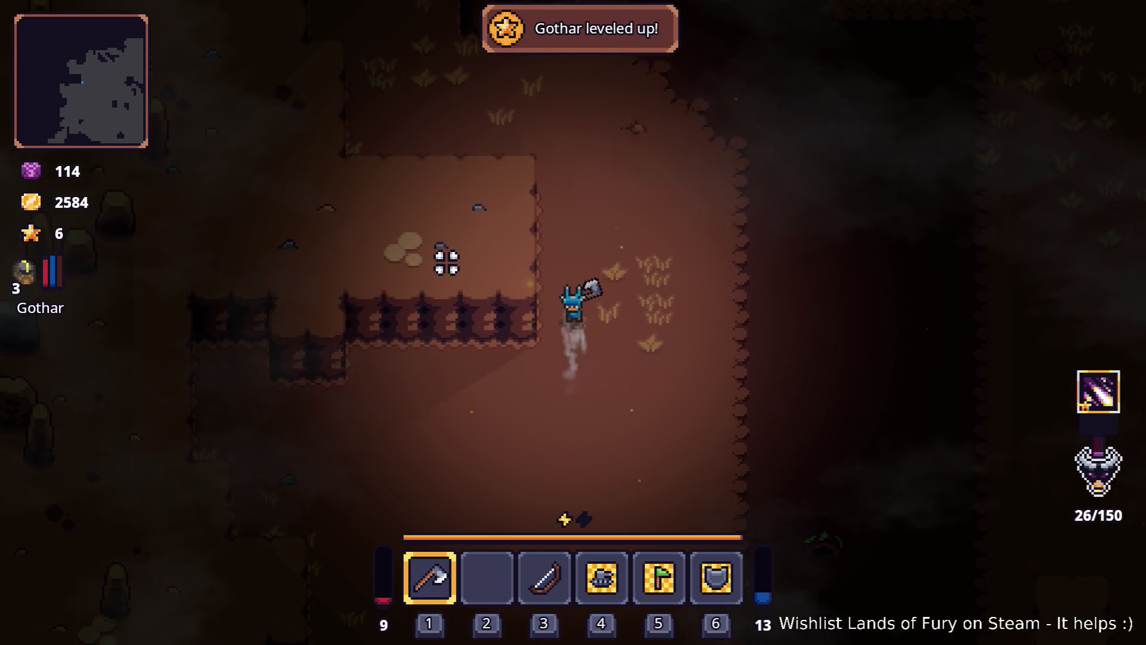
key(w)
key(a)
key(space)
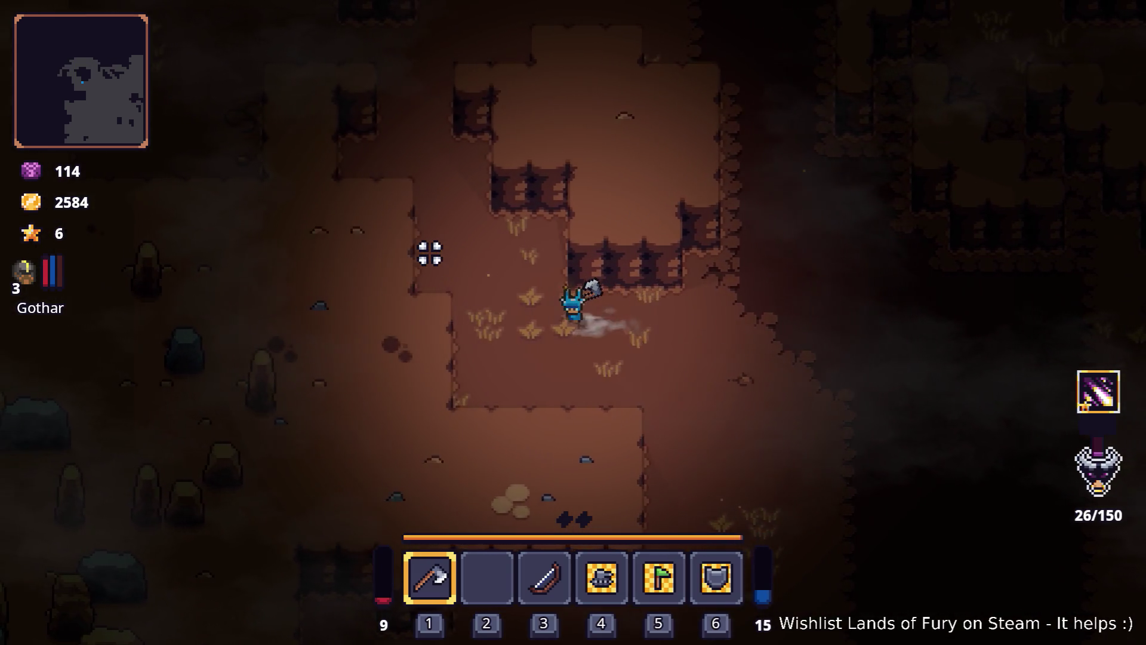
key(w)
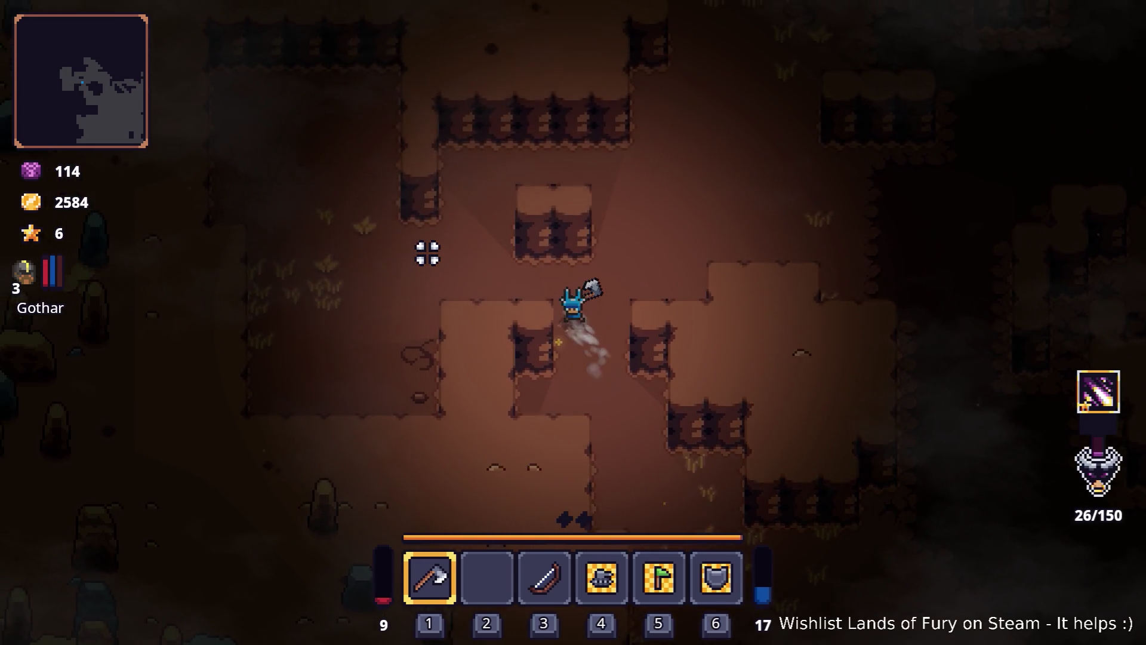
key(a)
key(w)
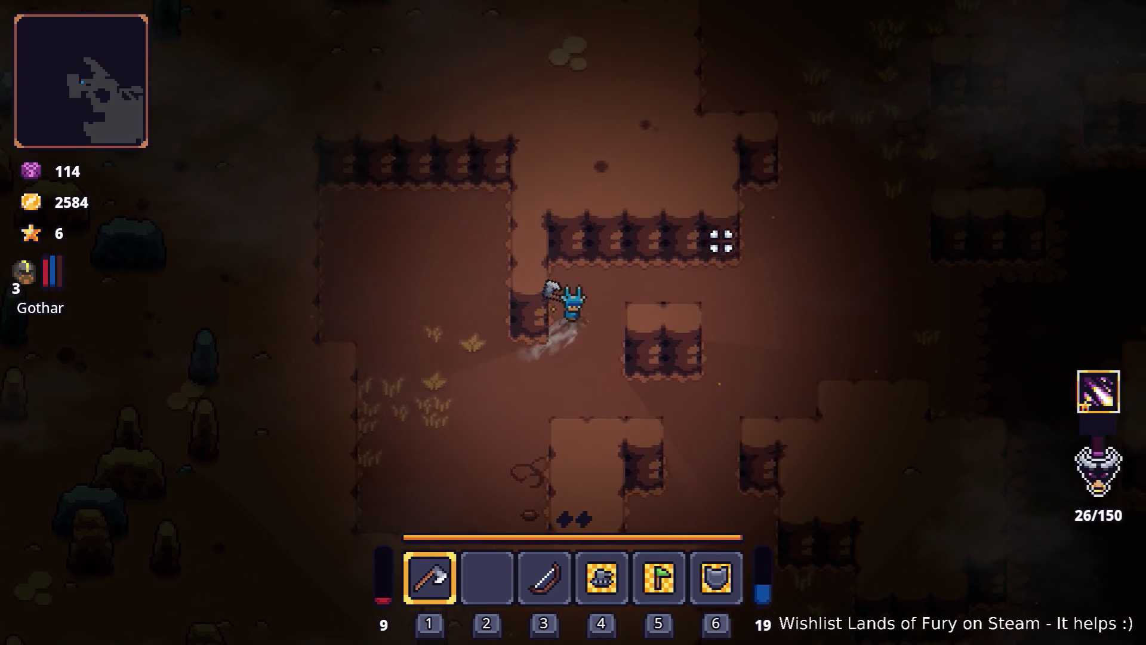
- Cast the purple skill, advance north, and axe the rats until the gauge reads 64/150
key(d)
key(w)
key(w)
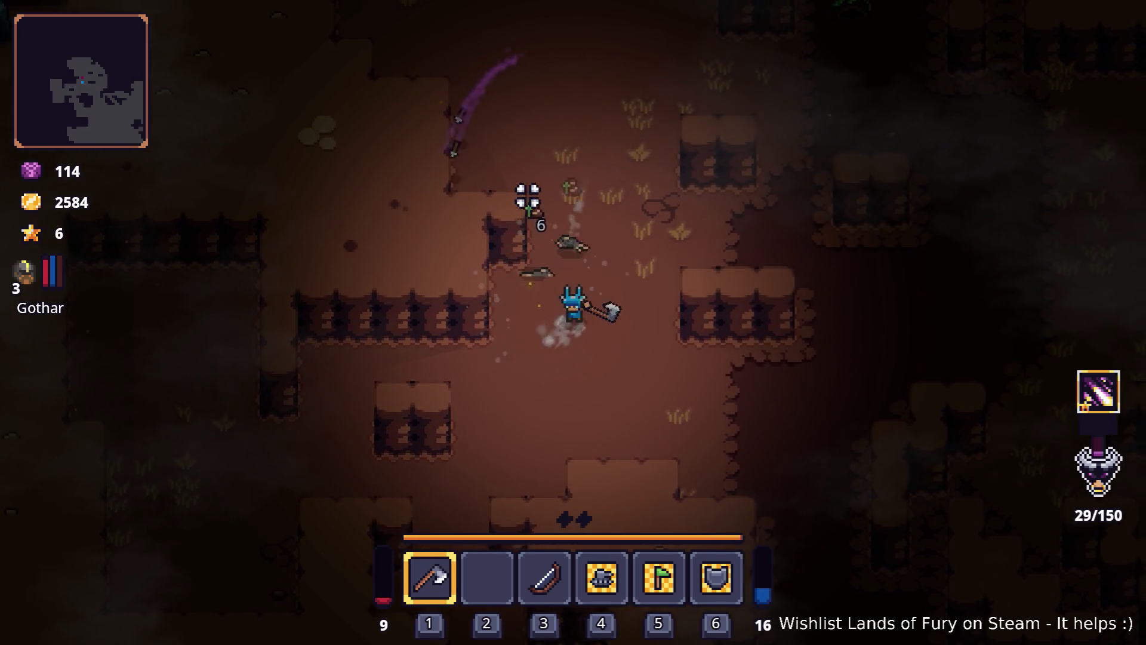
key(w)
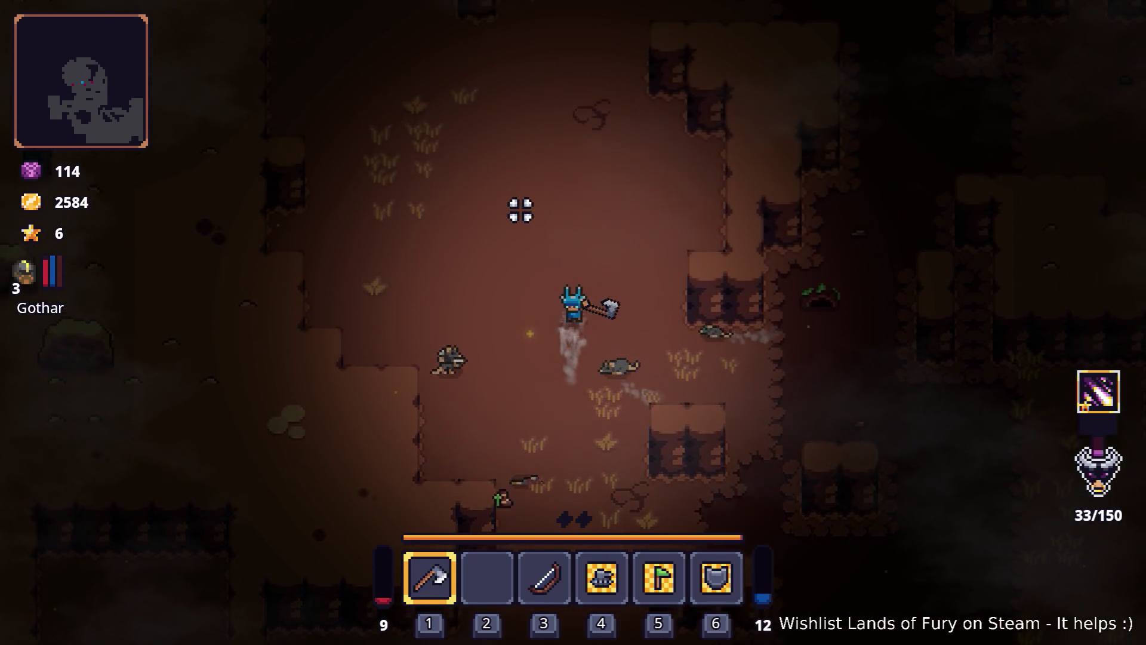
key(w)
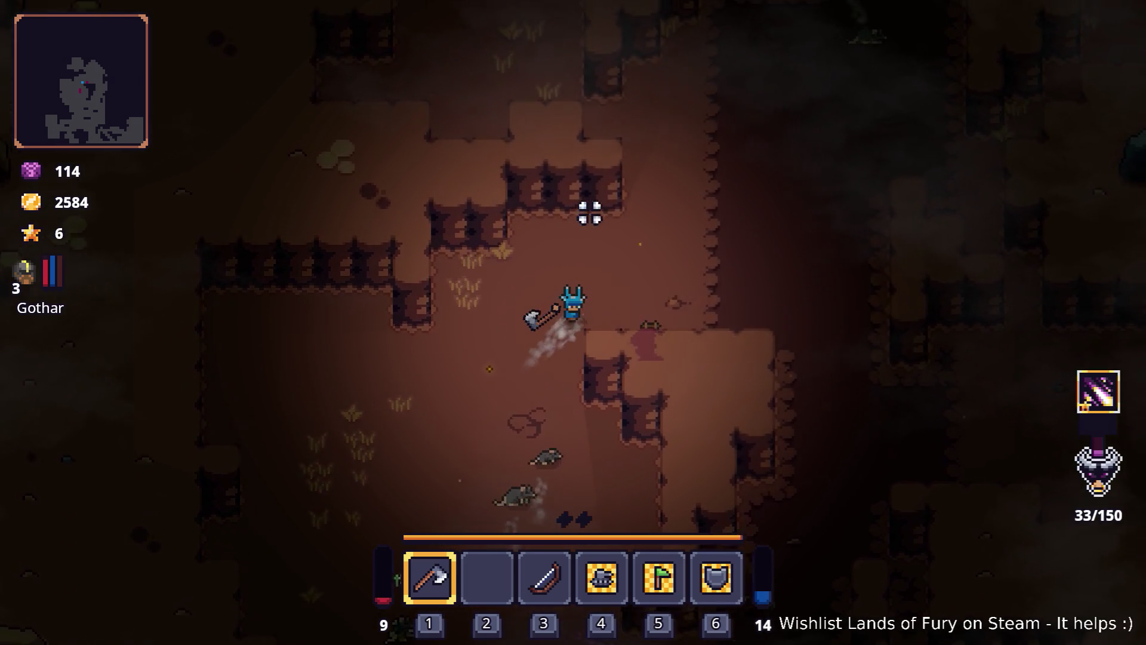
key(w)
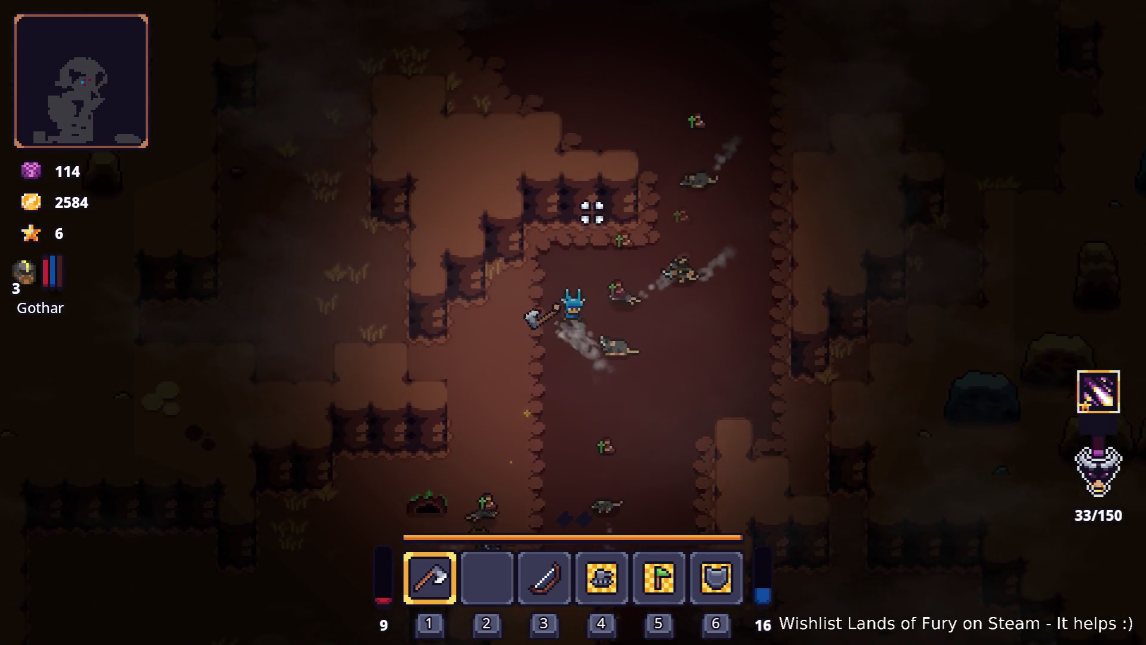
click(592, 213)
key(w)
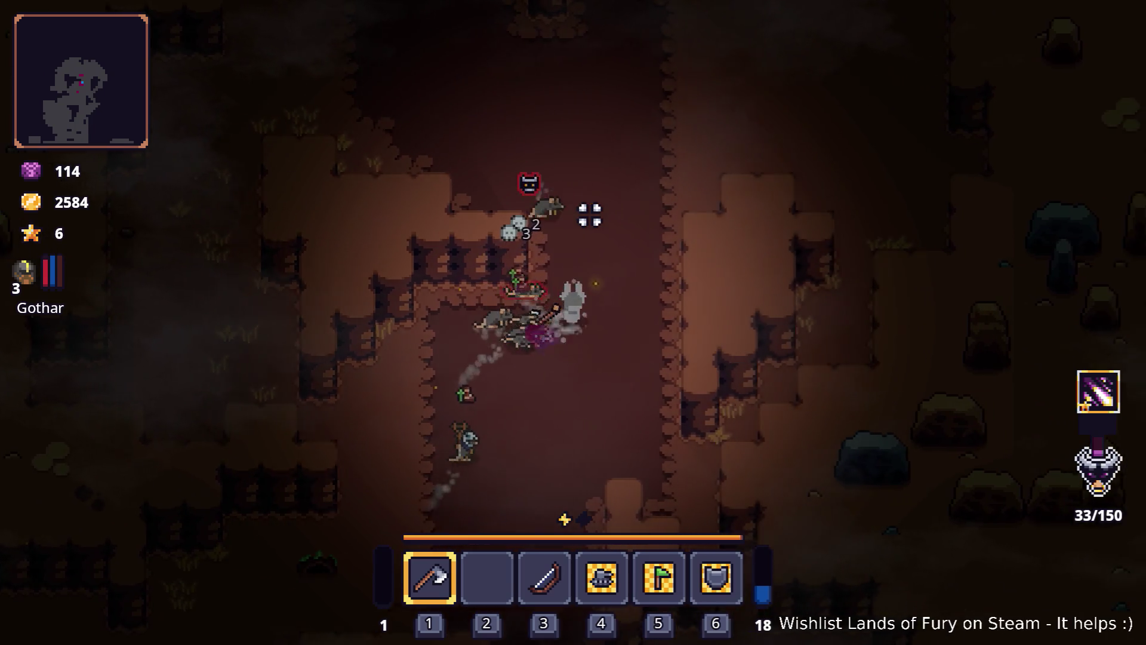
- Lead the trailing rats north-west through the cave, turning to strike them
key(w)
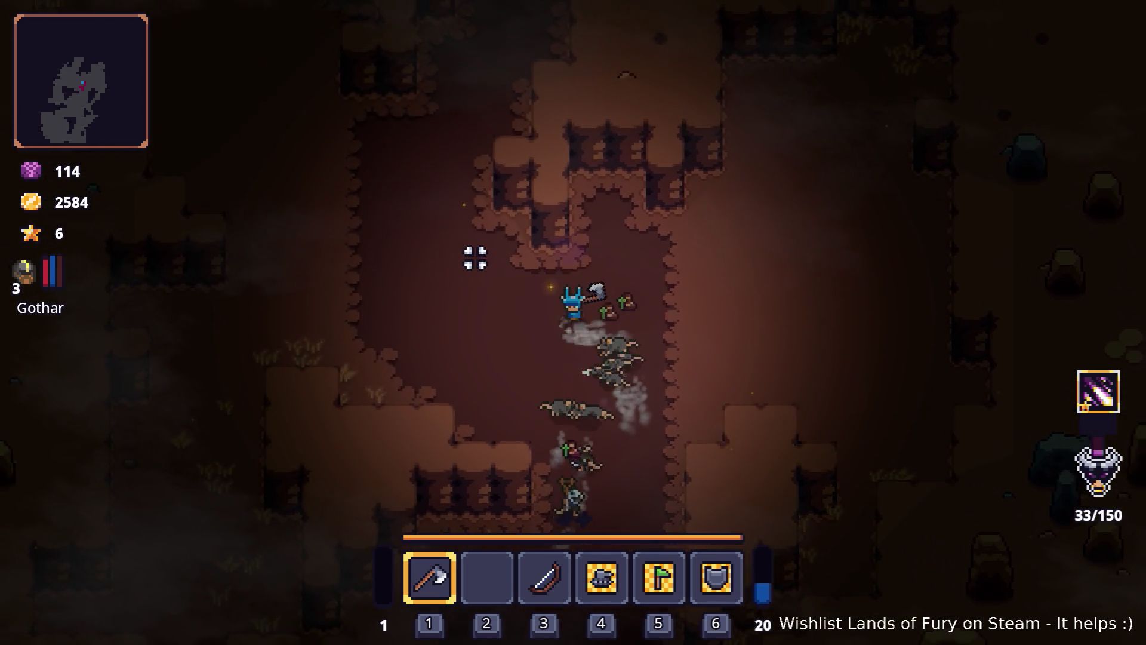
key(a)
key(w)
key(a)
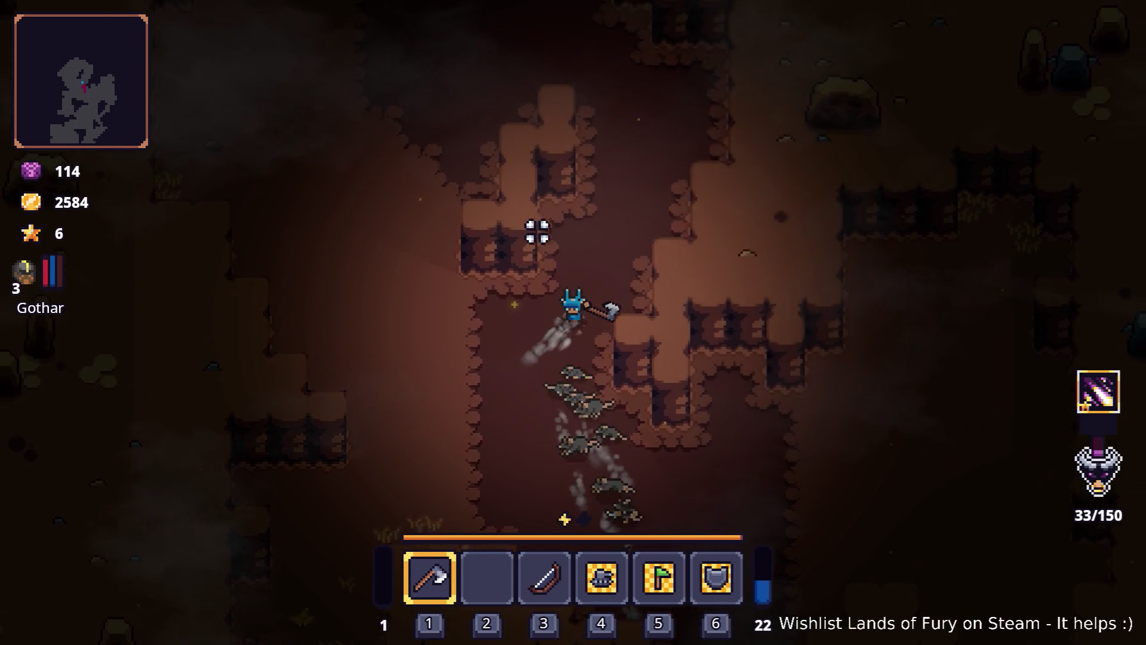
key(w)
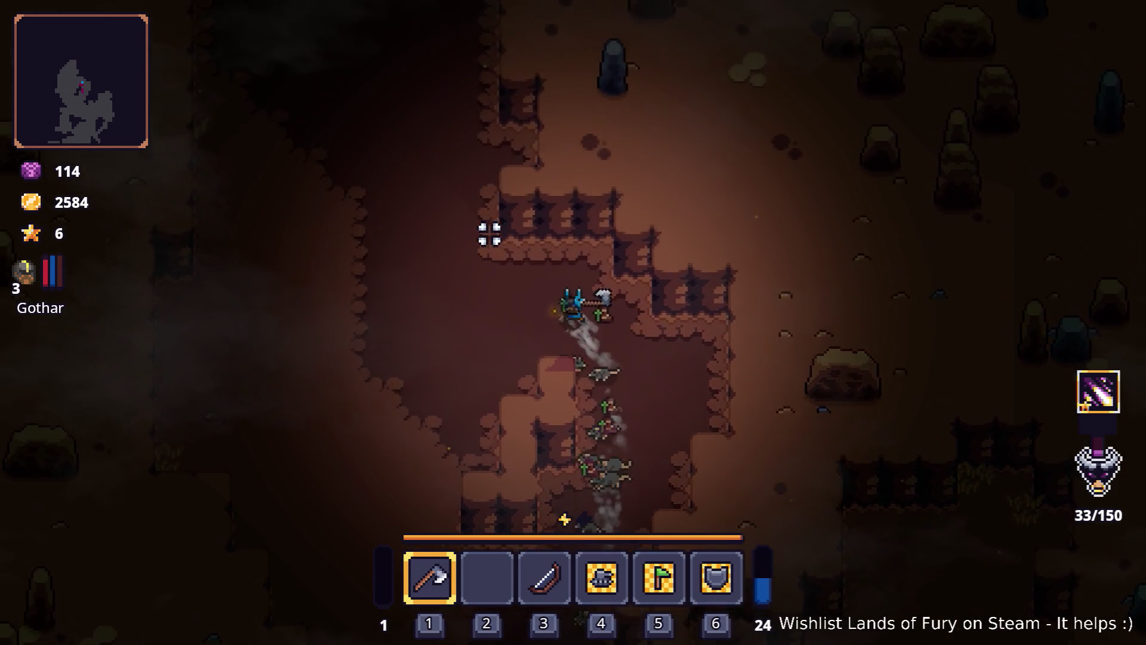
key(w)
key(a)
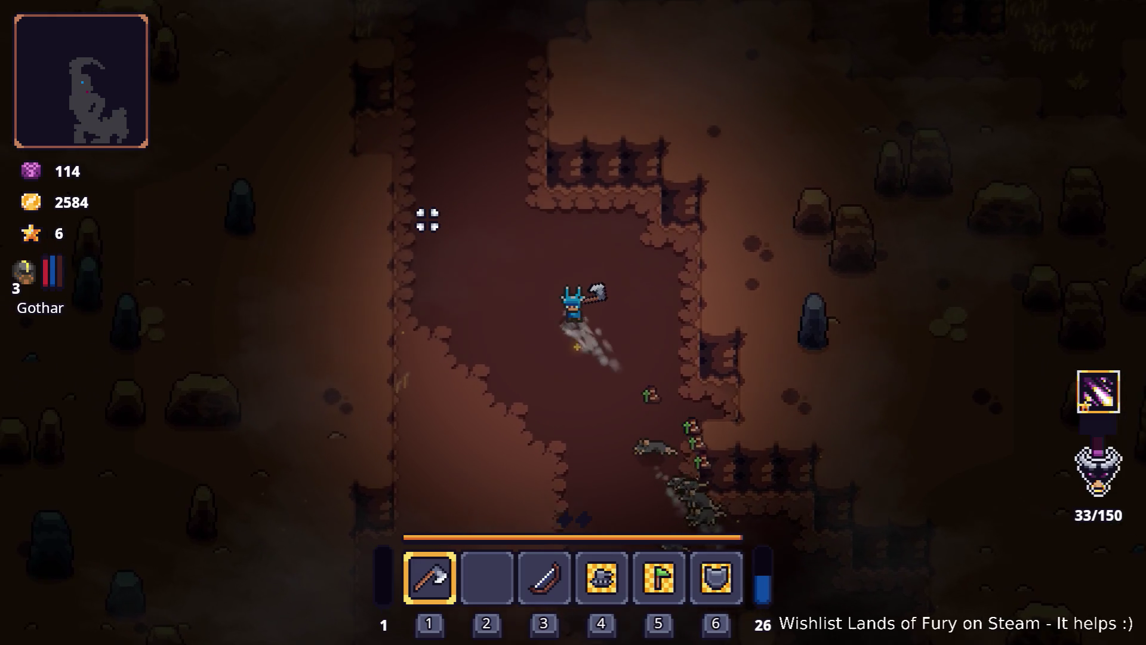
key(w)
key(a)
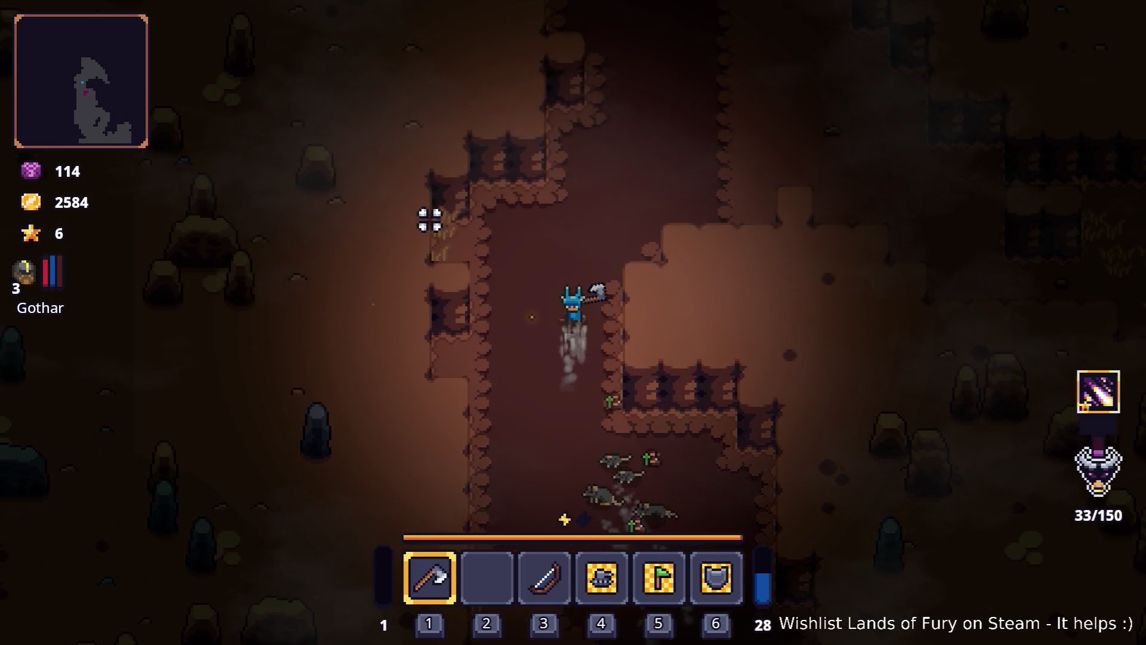
key(d)
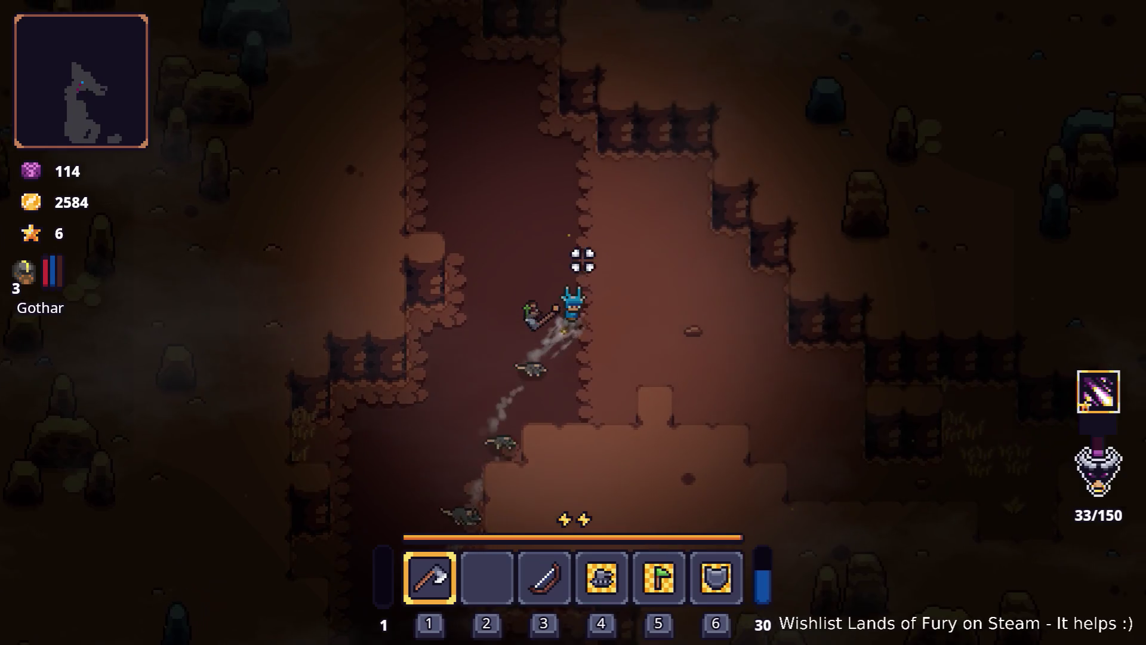
key(w)
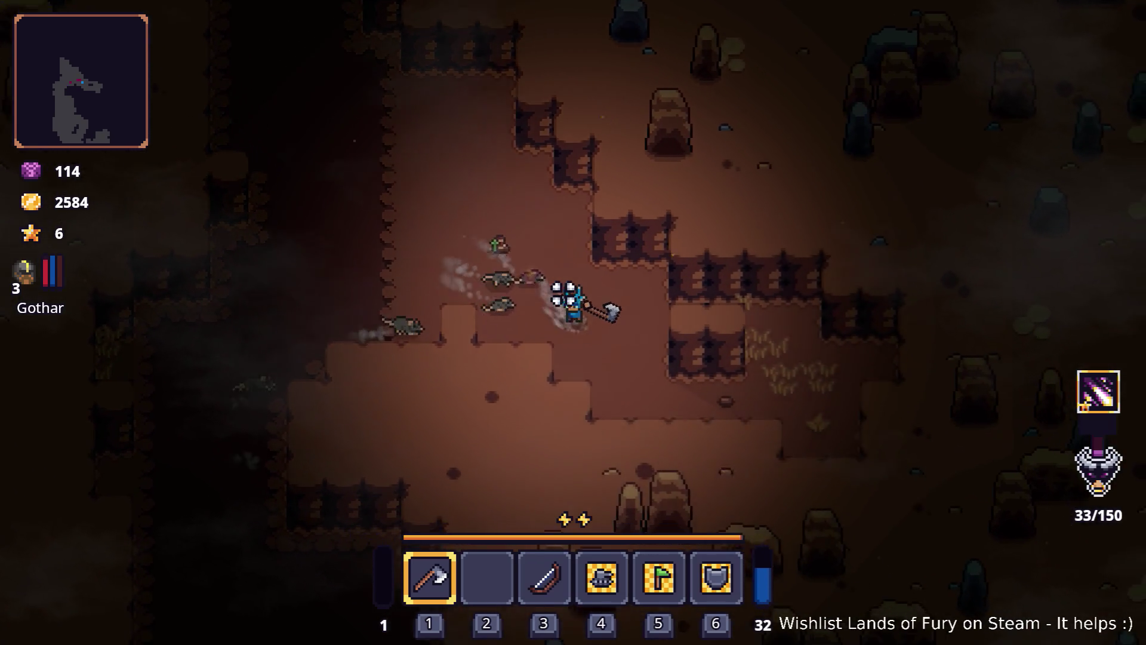
key(w)
key(a)
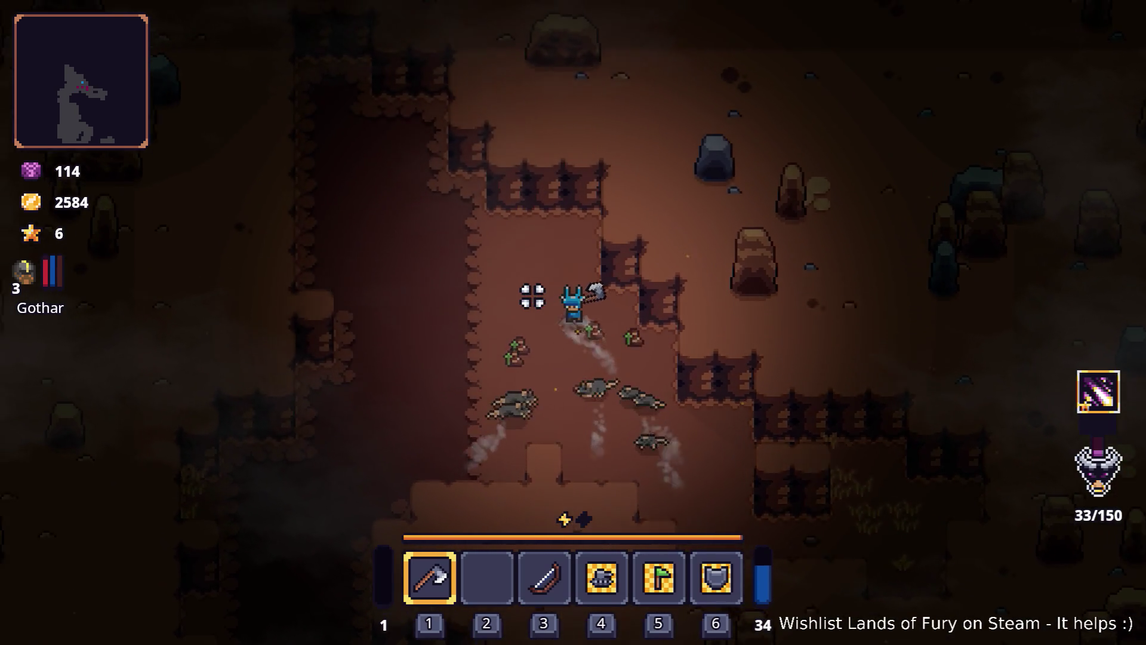
key(w)
key(d)
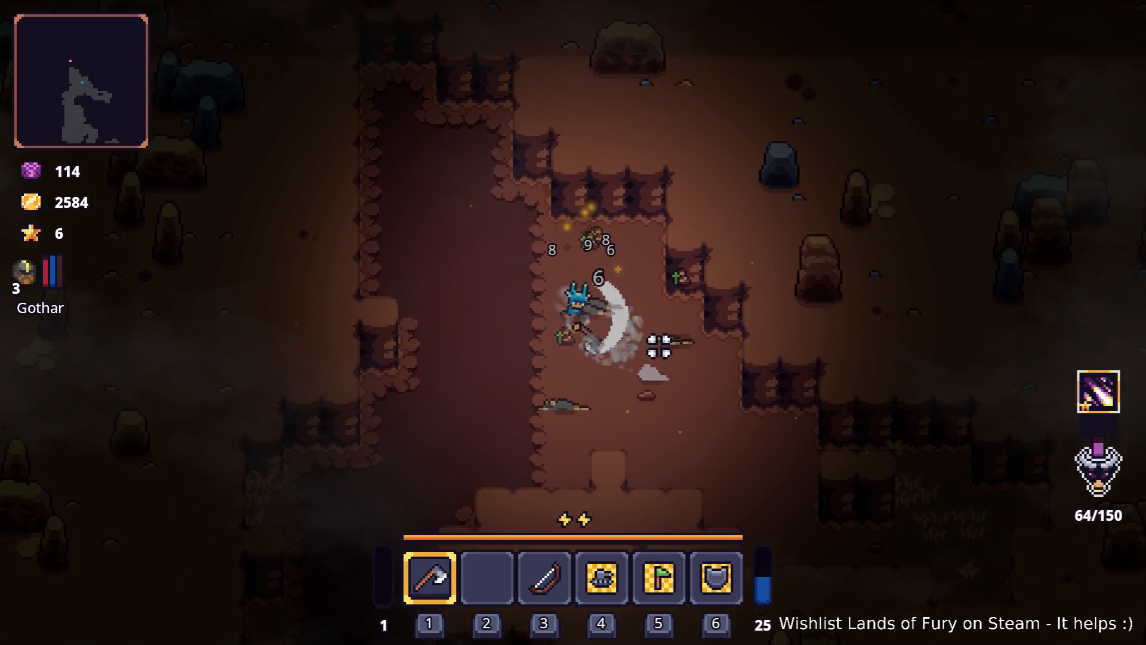
- Walk south down the corridor, briefly bringing up the developer console
key(s)
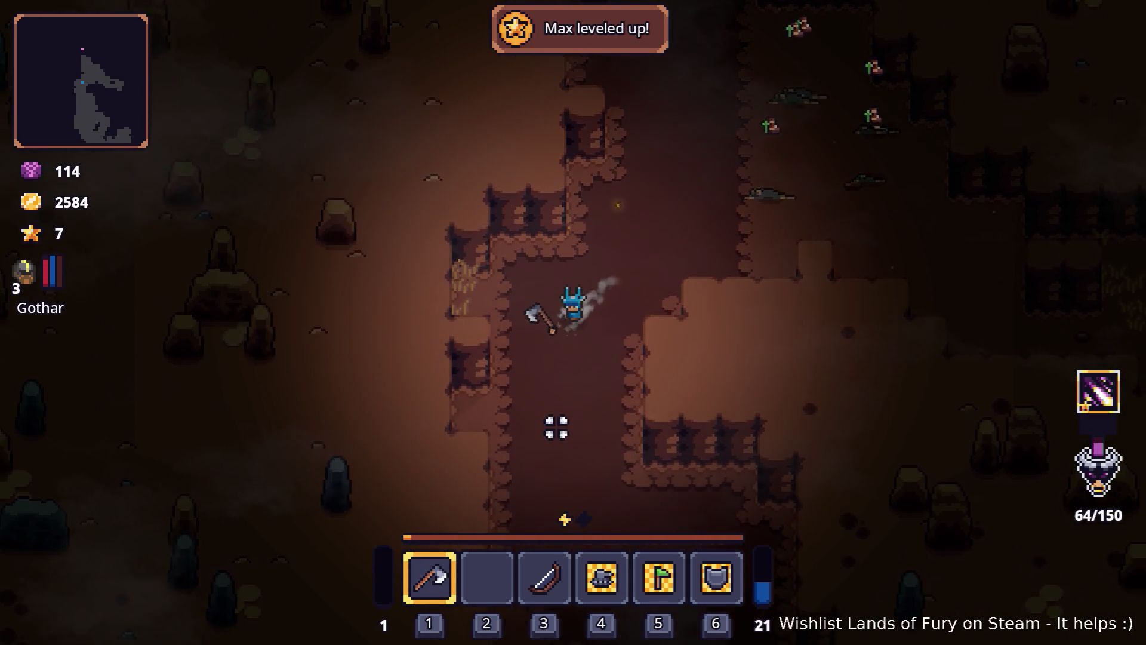
key(s)
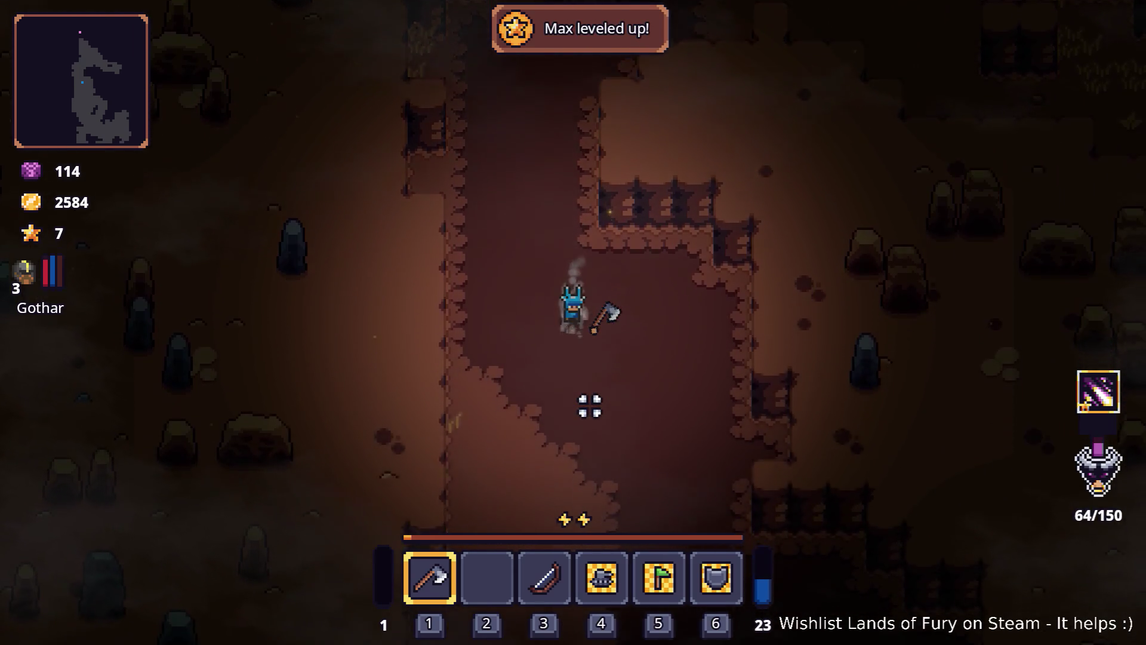
key(s)
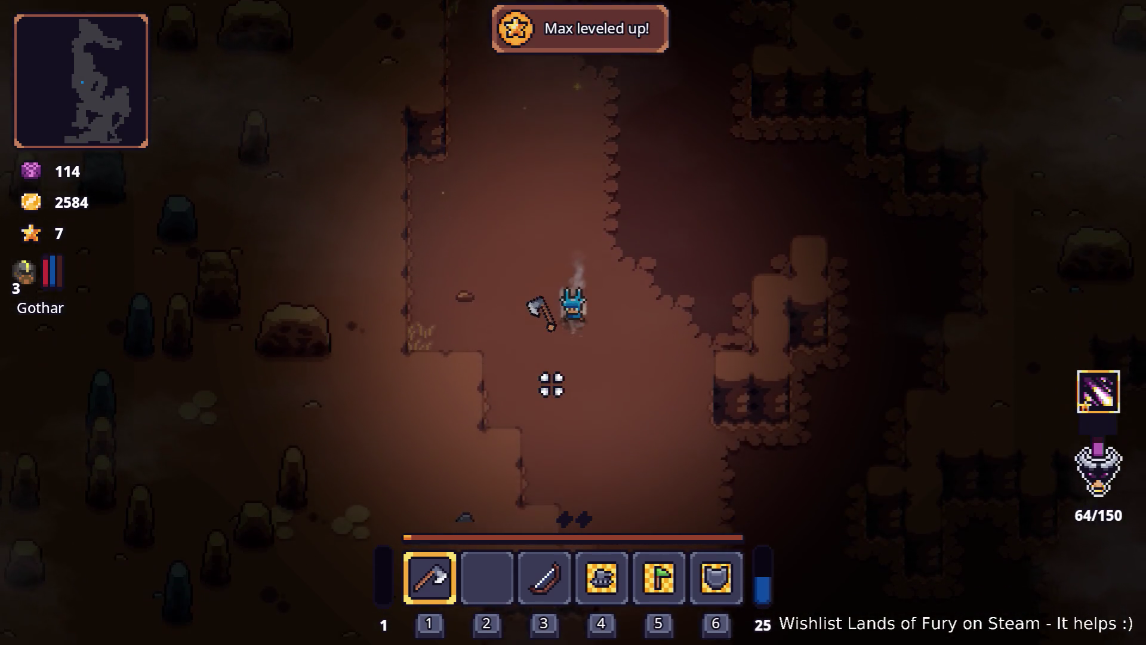
key(grave)
key(grave)
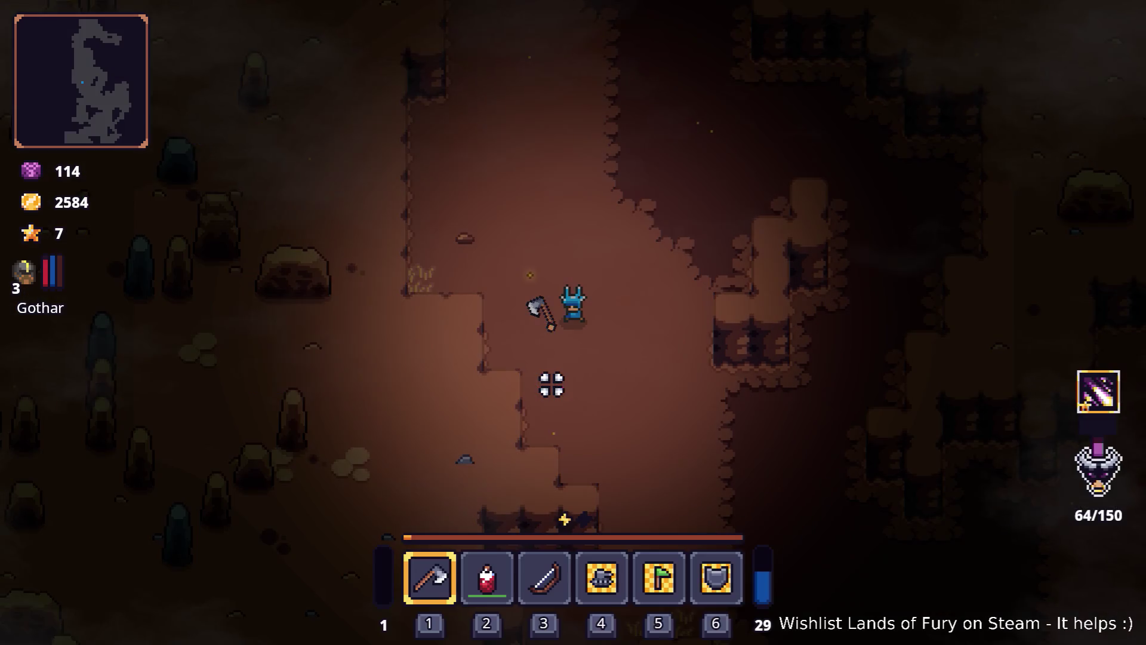
key(s)
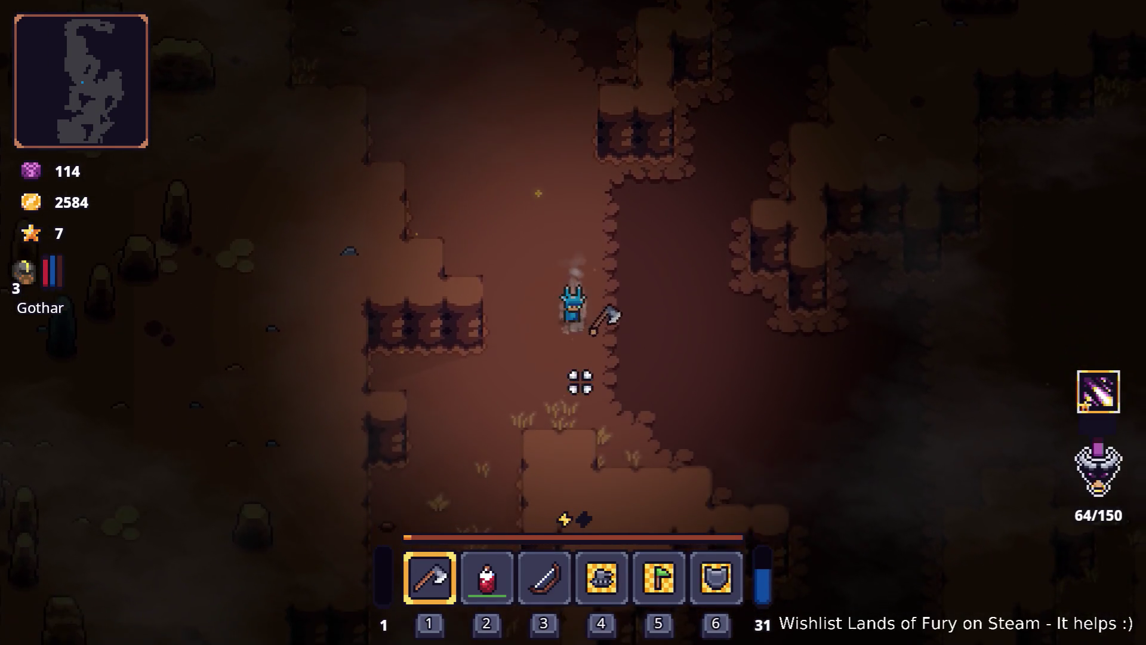
key(s)
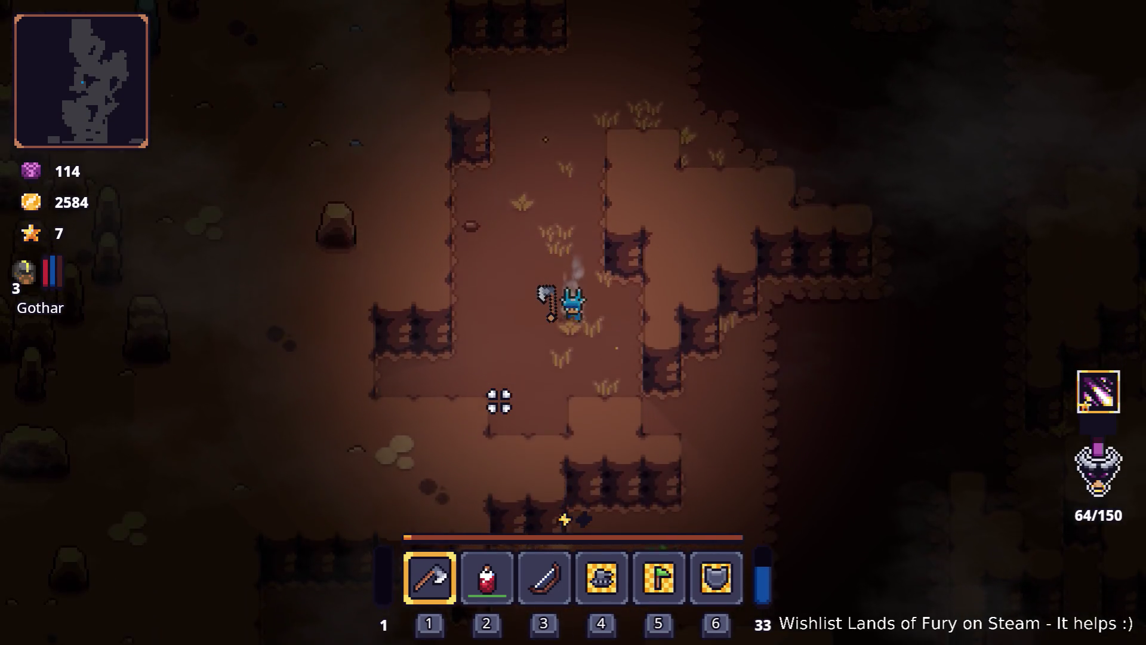
key(s)
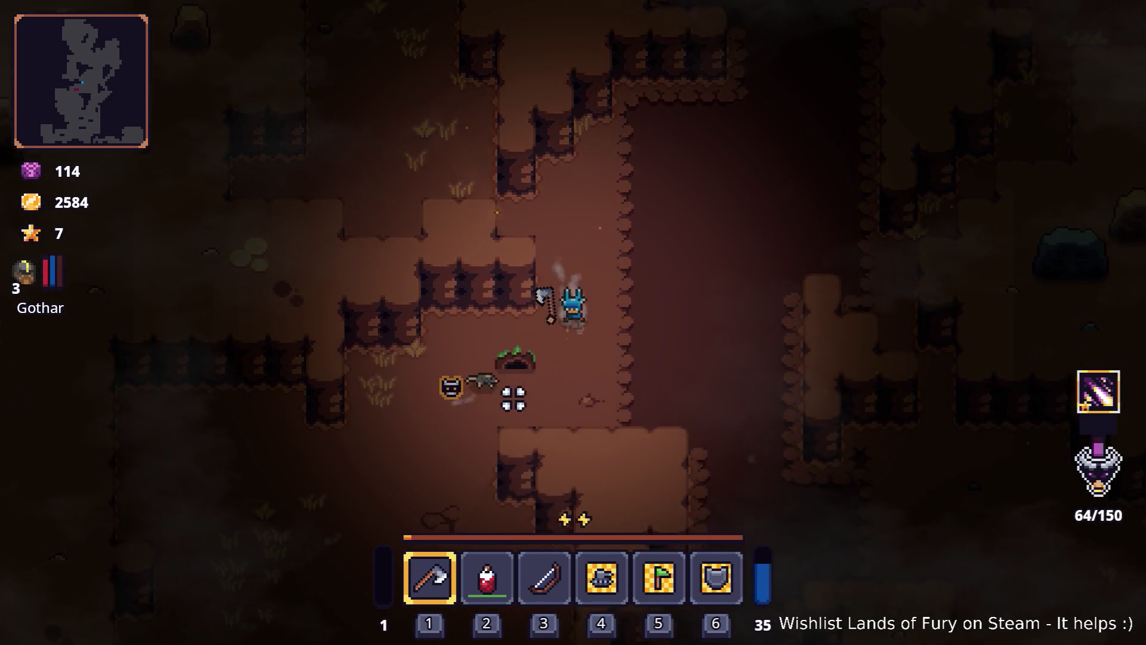
key(s)
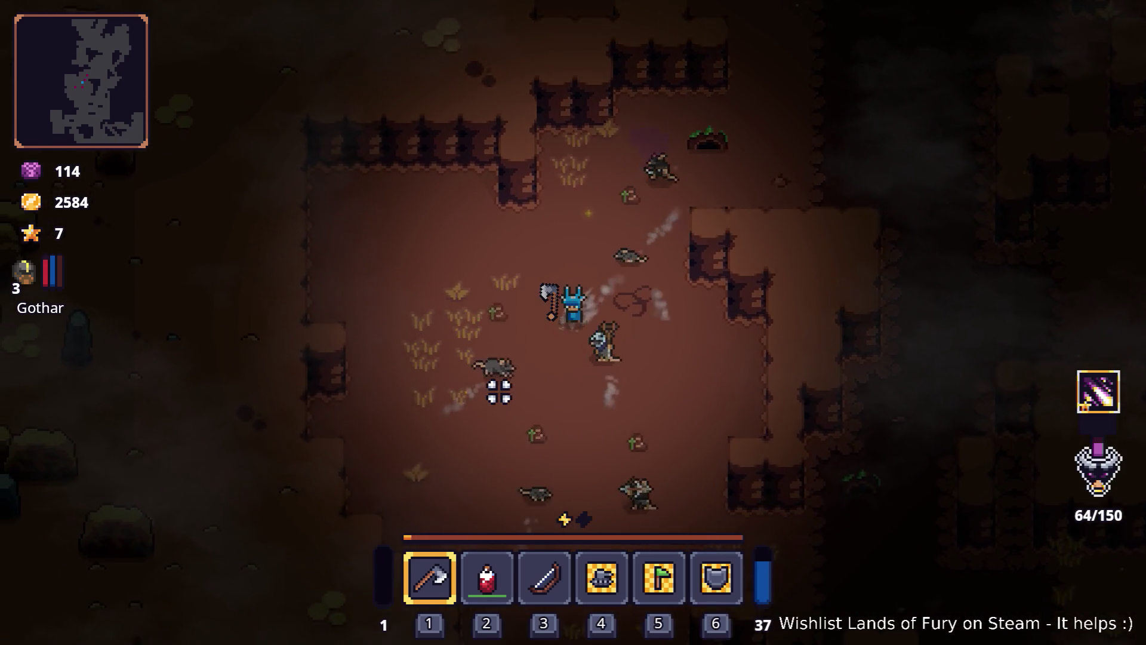
- Drink a health potion and swing the axe at the nearby rats
key(2)
key(s)
key(d)
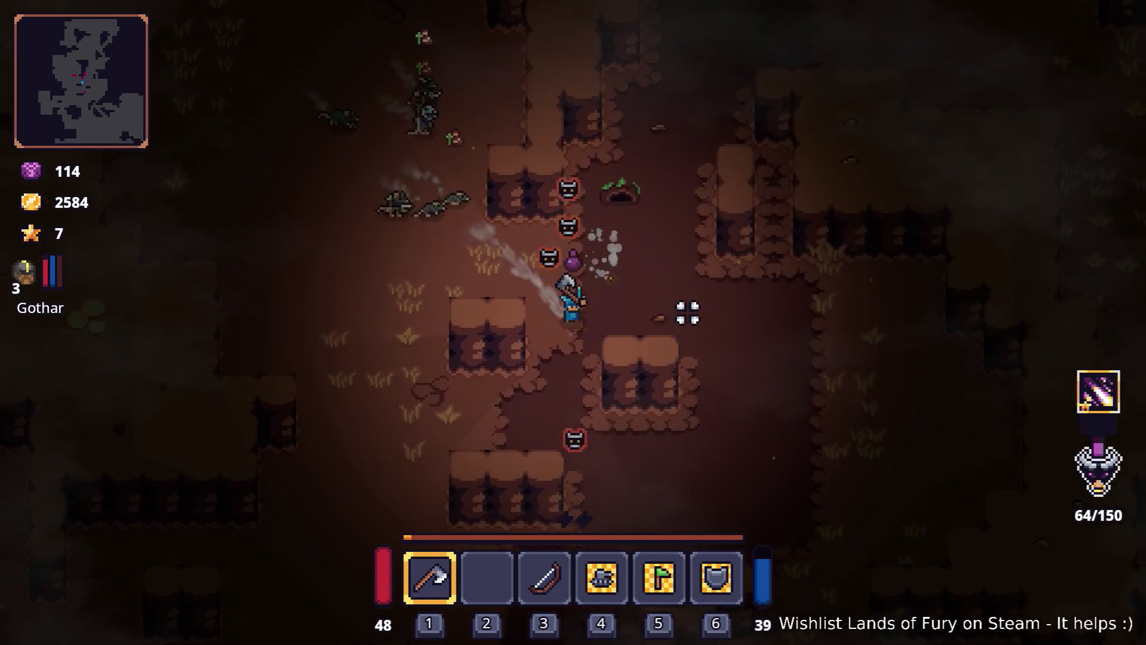
key(d)
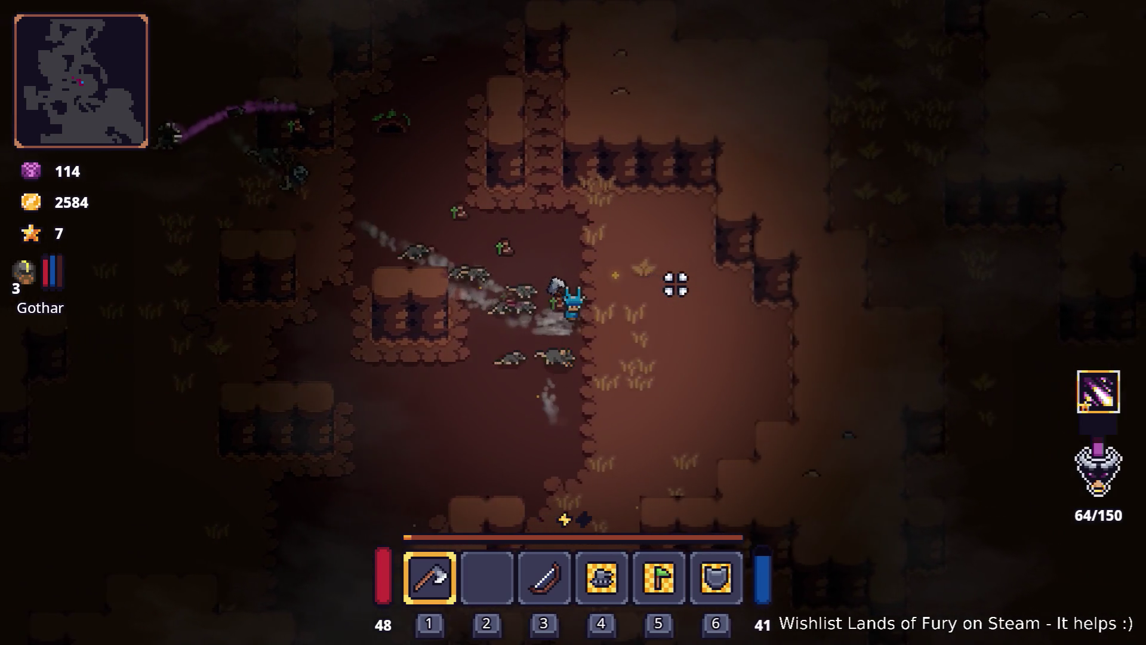
click(348, 279)
click(339, 243)
- Head south-west and dash down the narrow corridor
key(s)
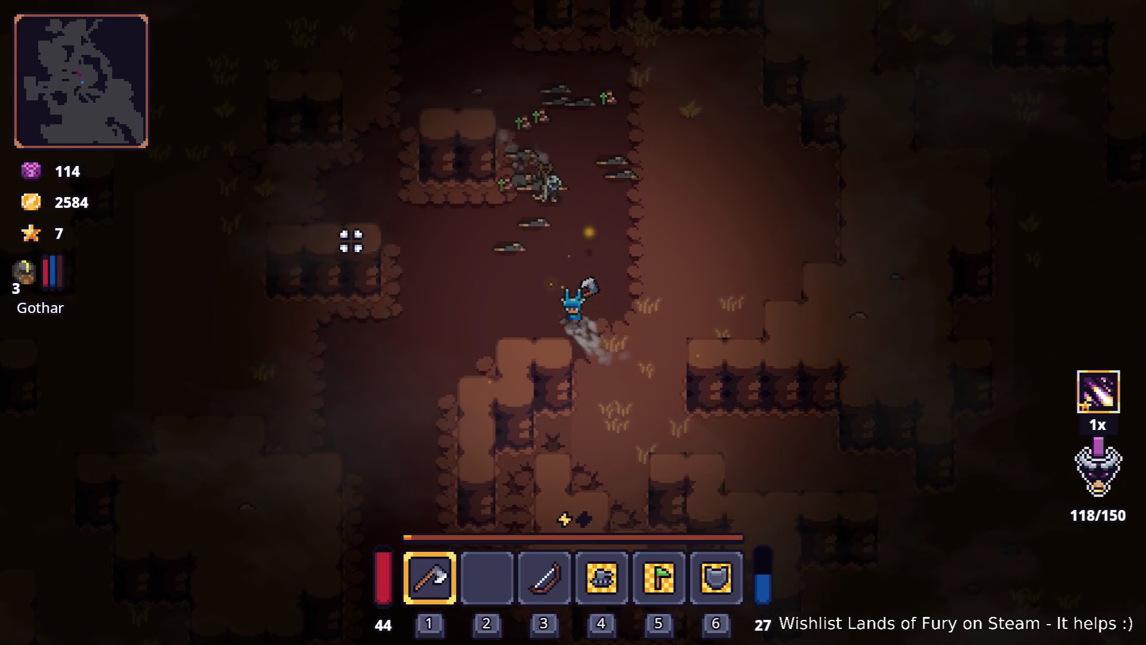
key(s)
key(a)
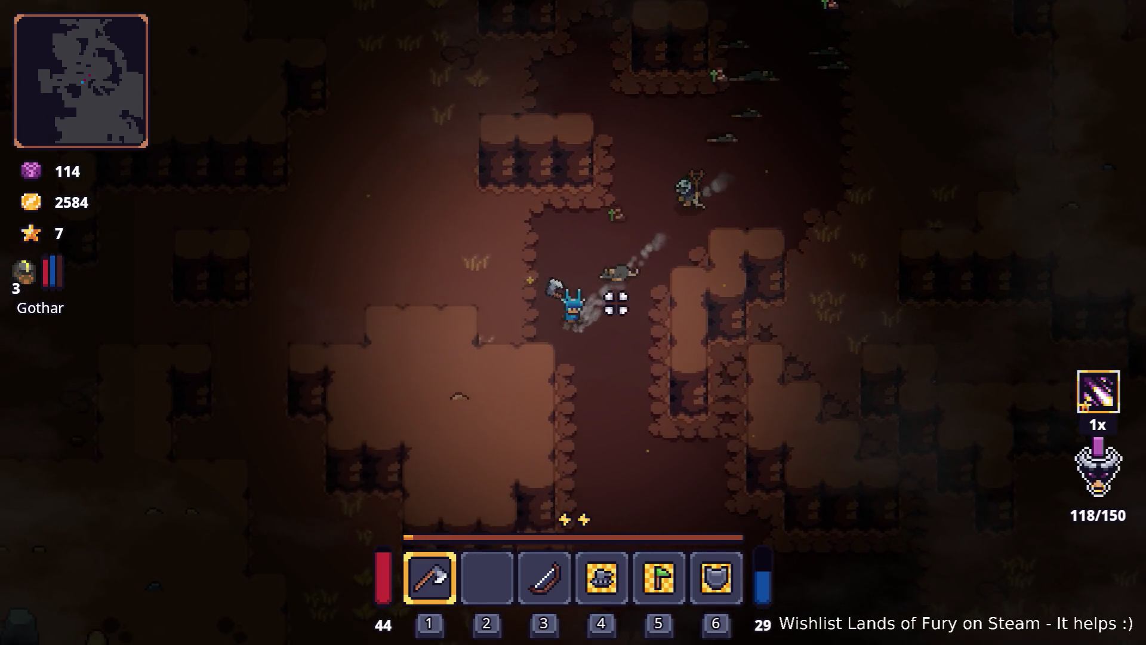
key(s)
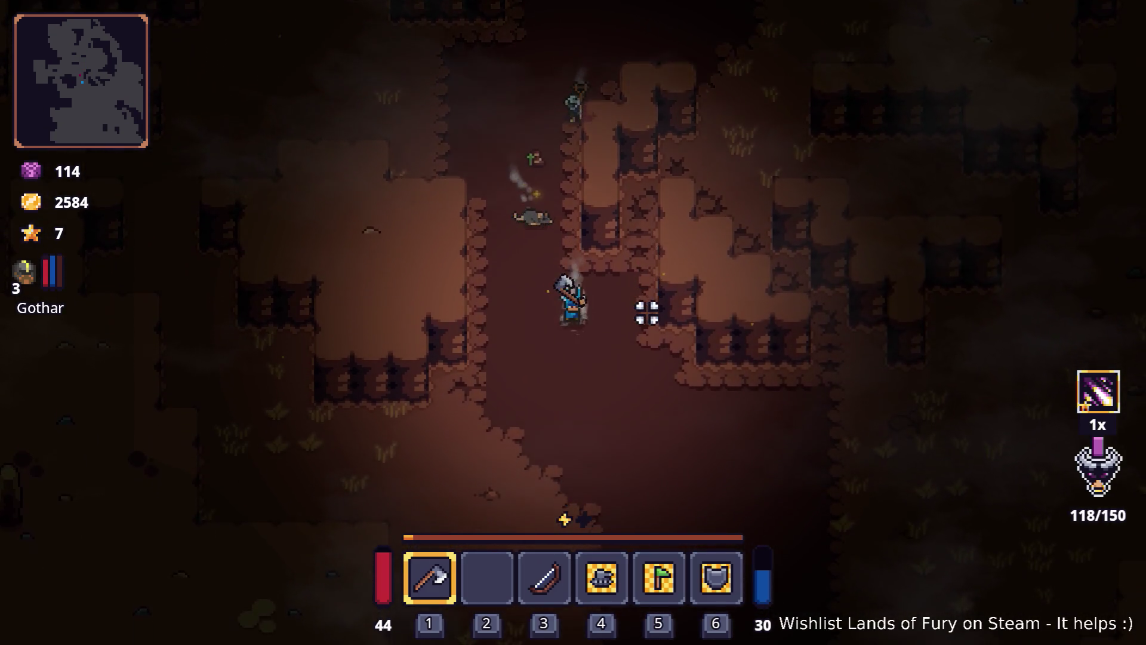
key(space)
key(s)
key(d)
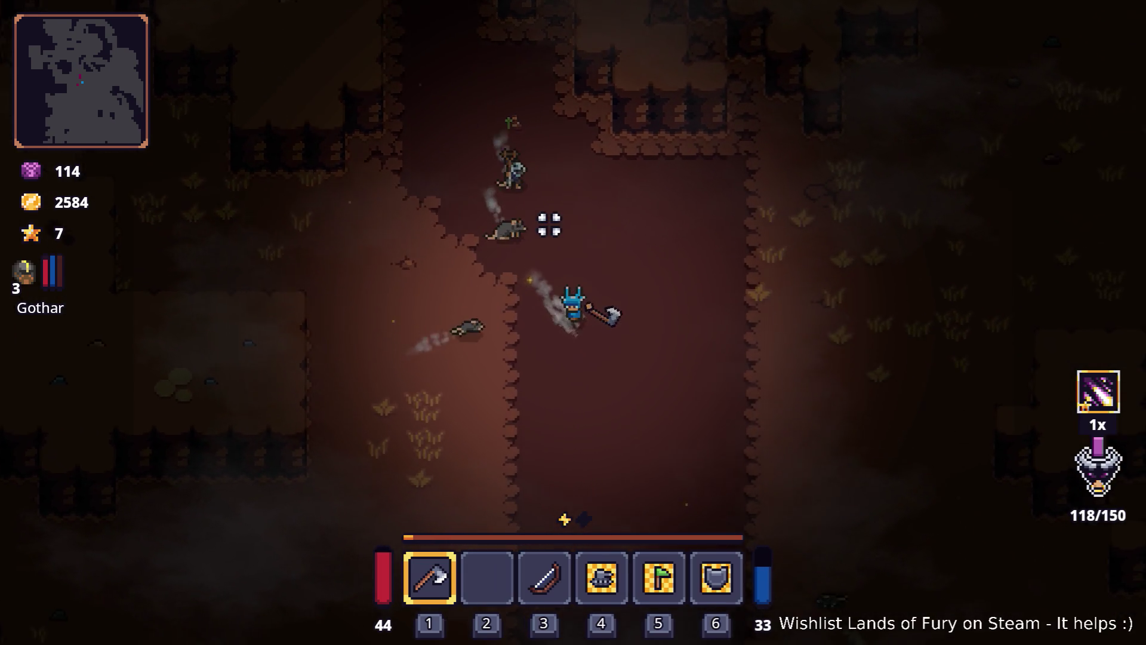
key(s)
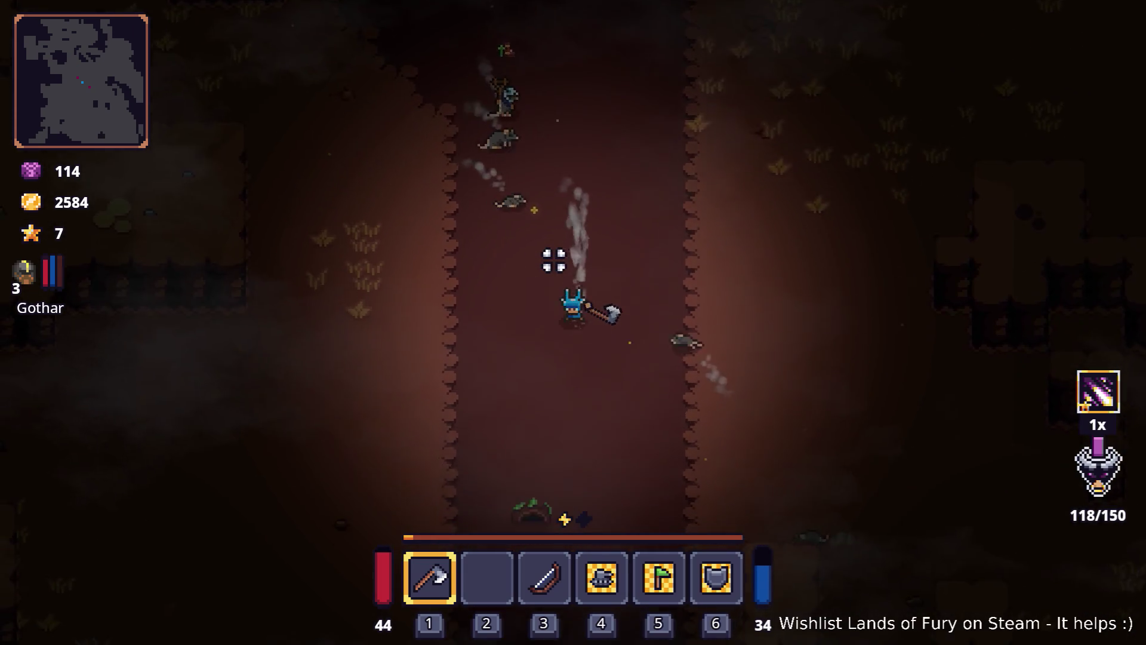
key(s)
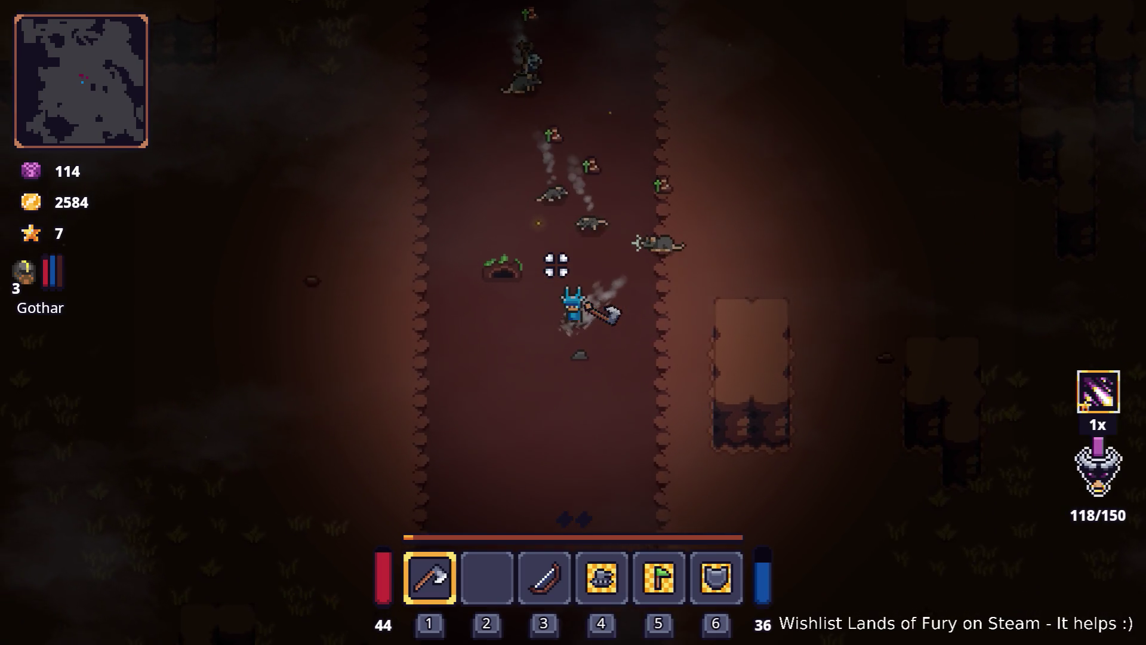
- Continue south-west past the lava pool, then dash south-east away from it
key(s)
key(a)
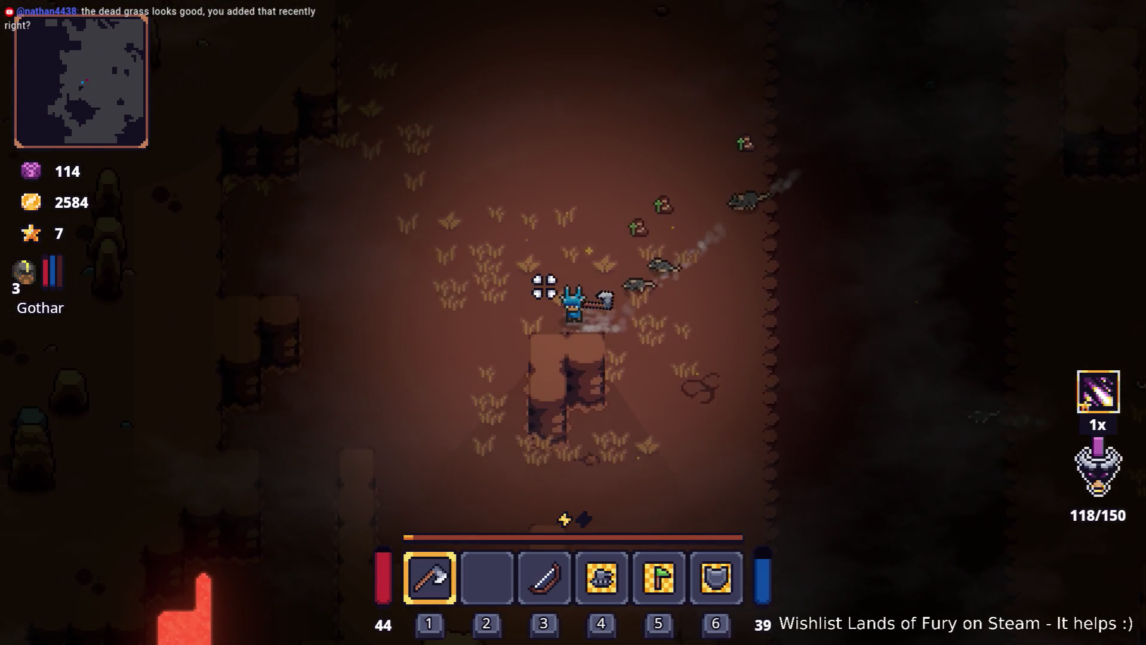
key(s)
key(a)
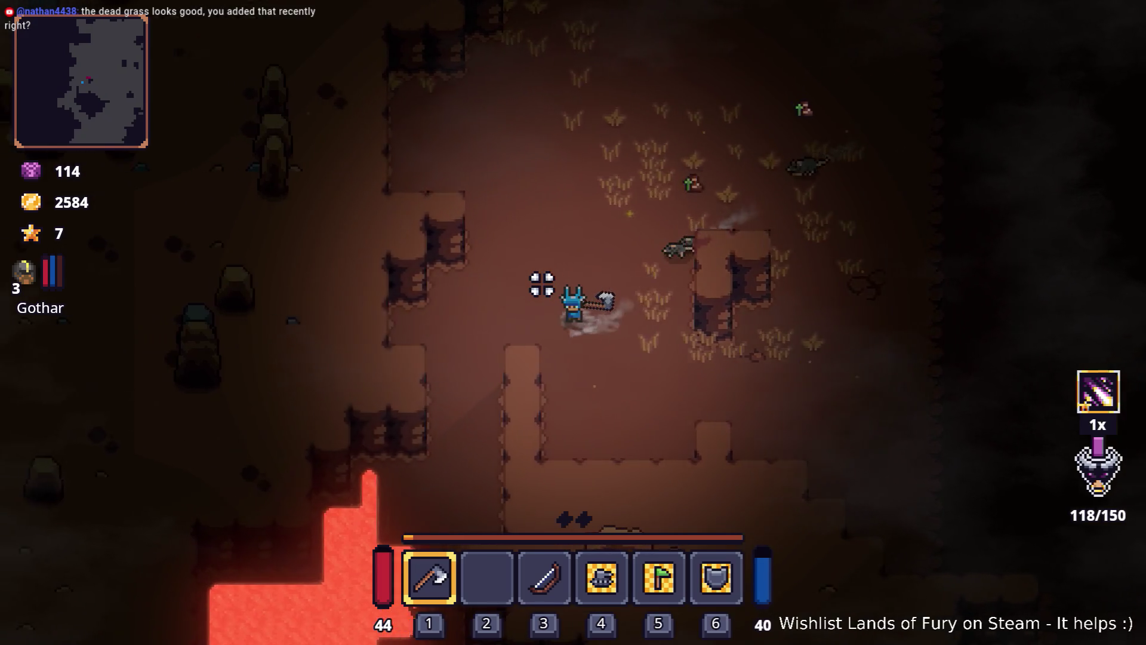
key(s)
key(a)
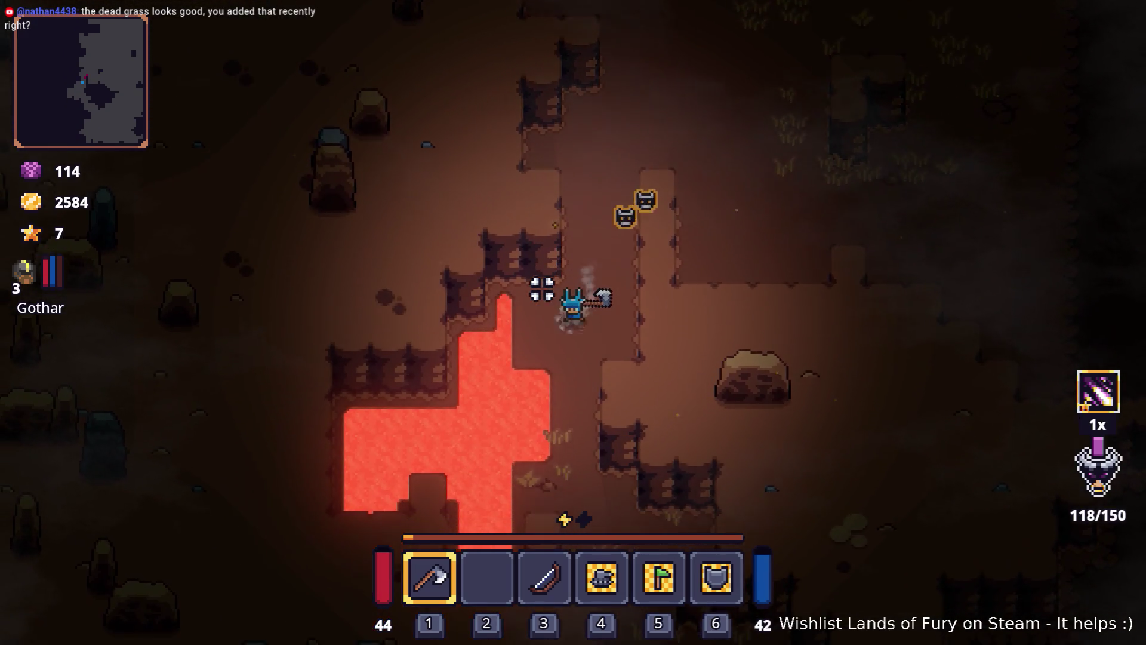
key(s)
key(d)
key(space)
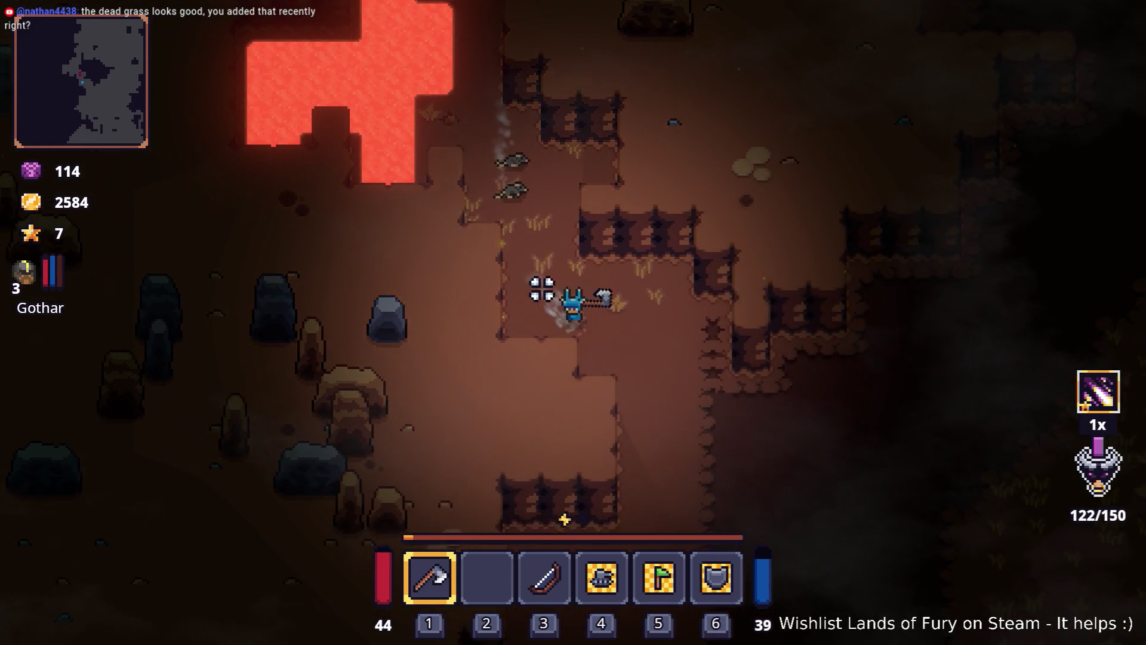
- Walk along the wall through the dead grass, then east into the open clearing
key(s)
key(d)
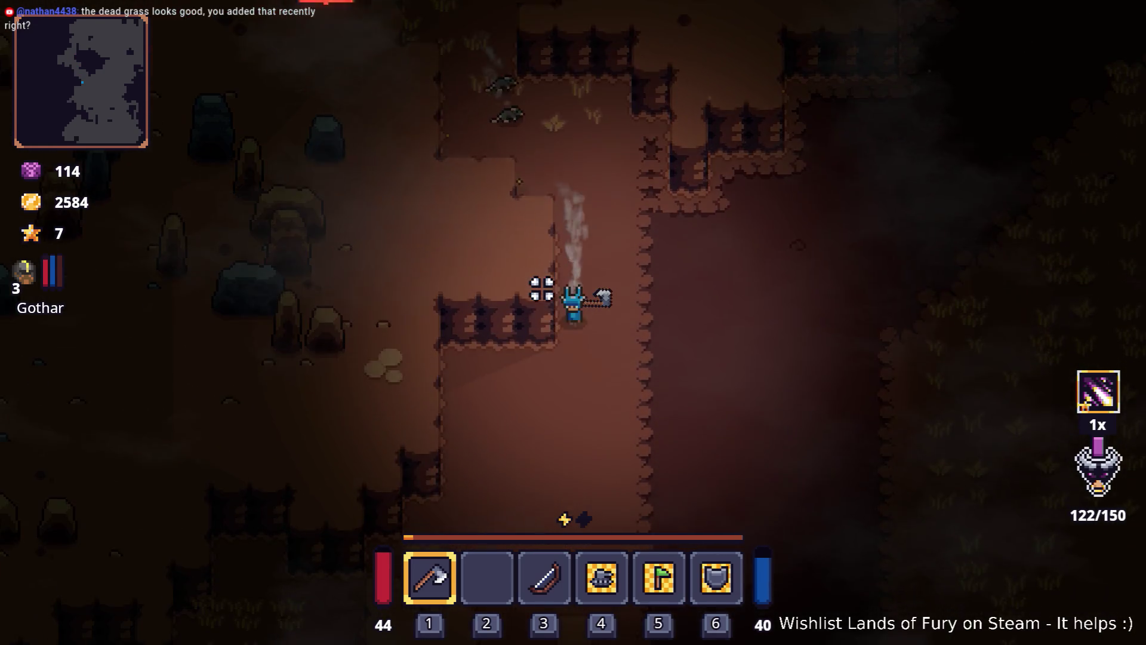
key(s)
key(a)
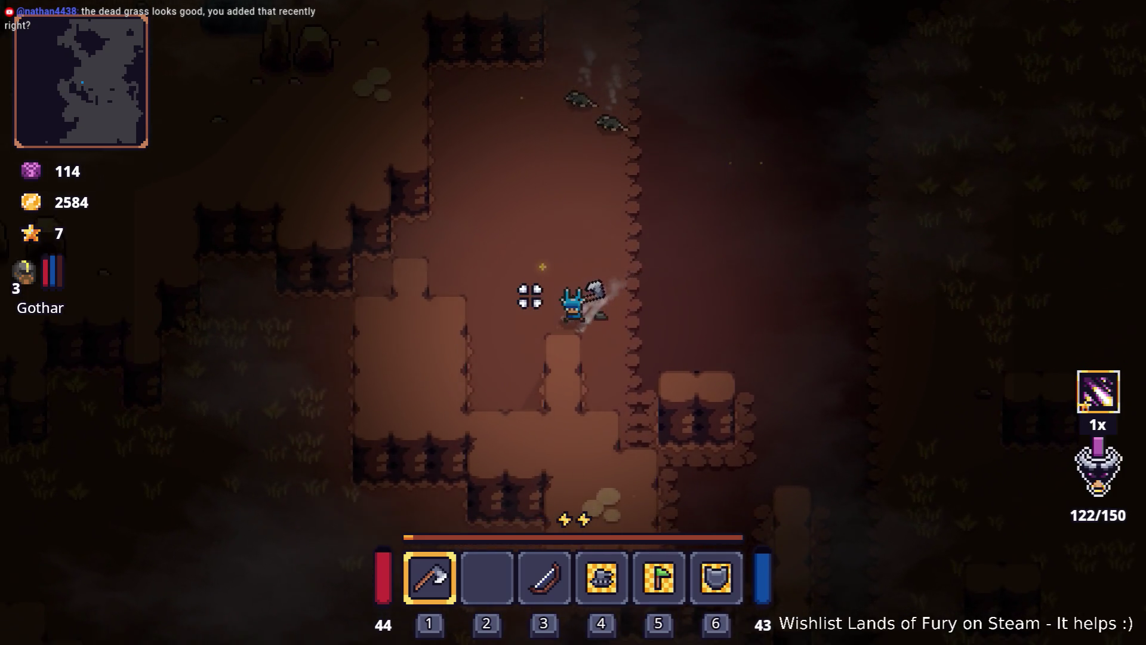
key(a)
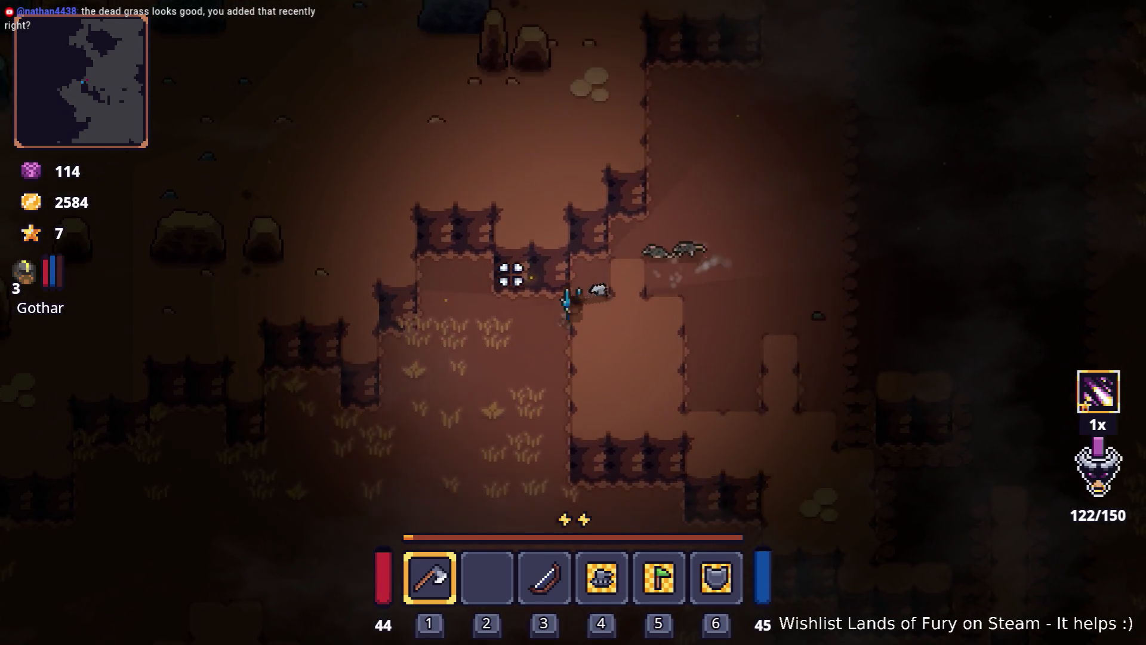
key(s)
key(a)
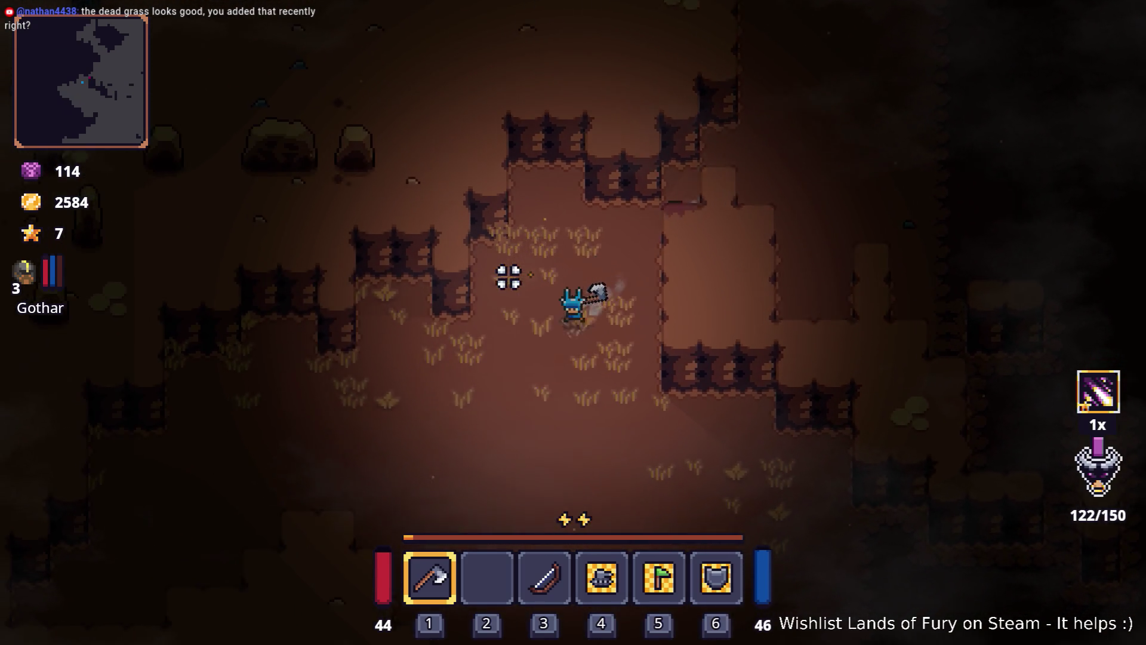
key(s)
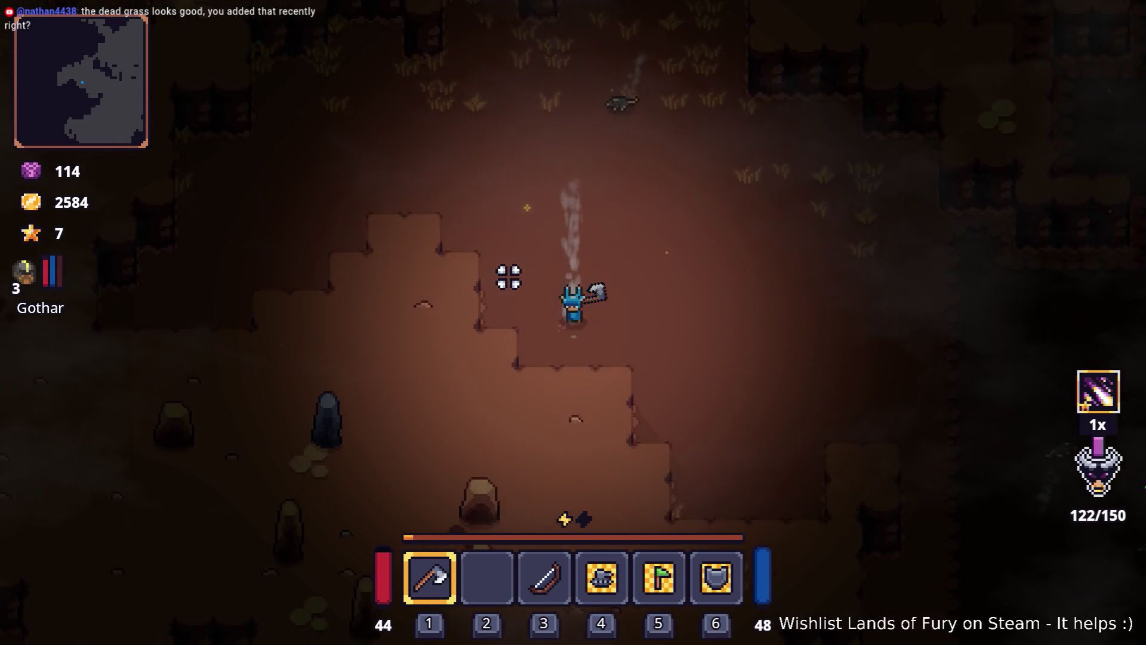
key(d)
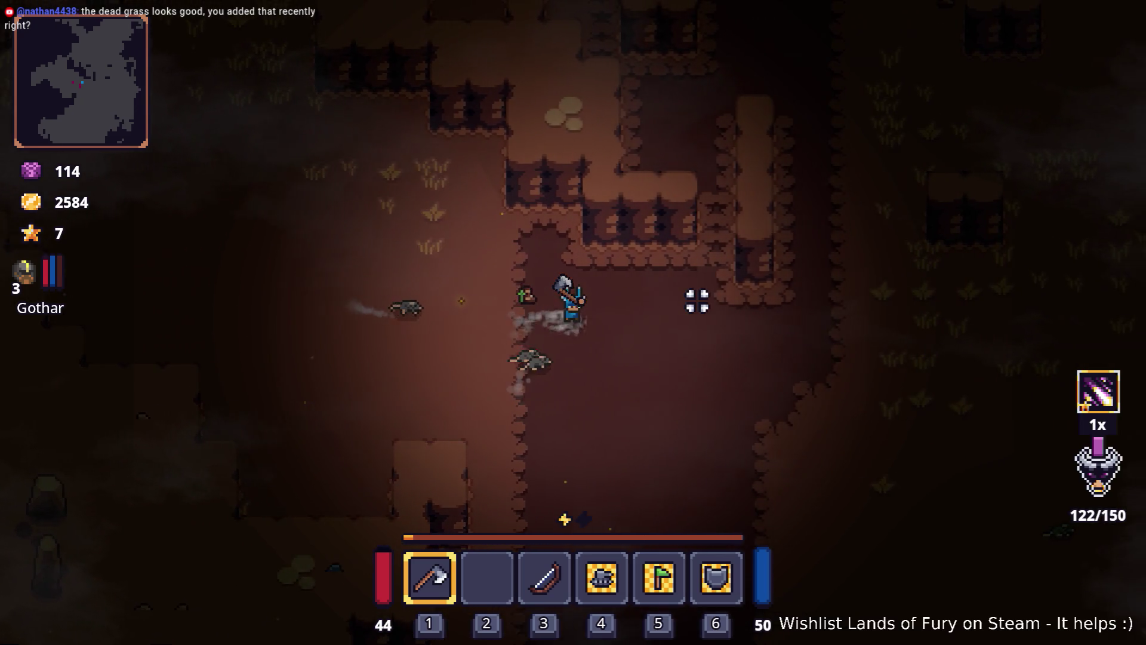
key(s)
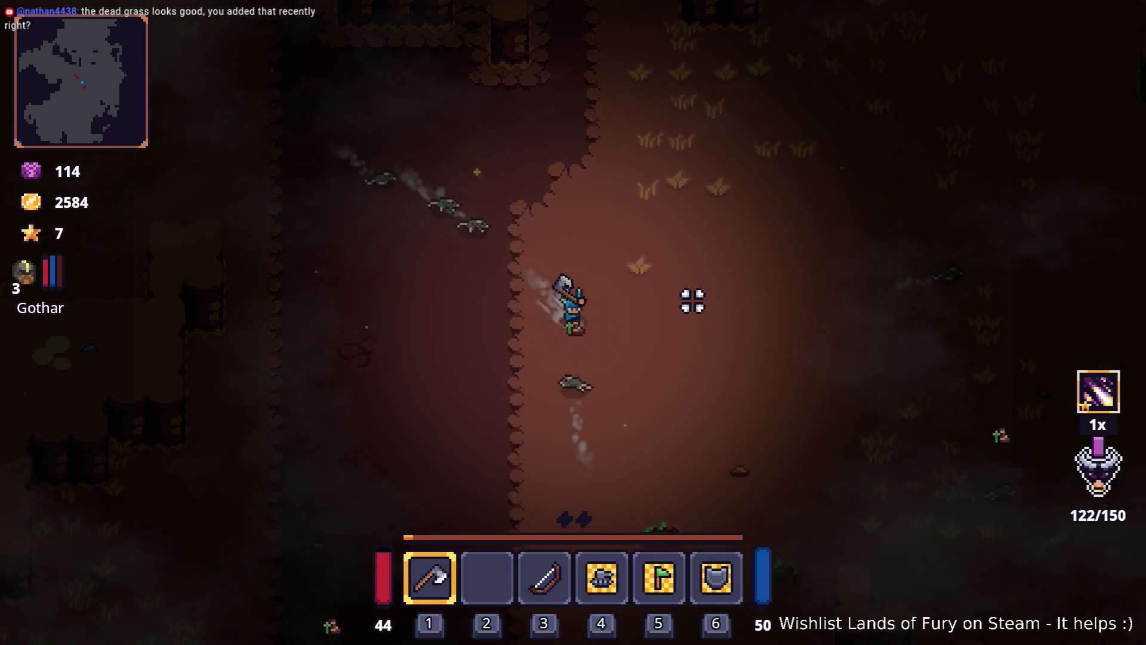
key(d)
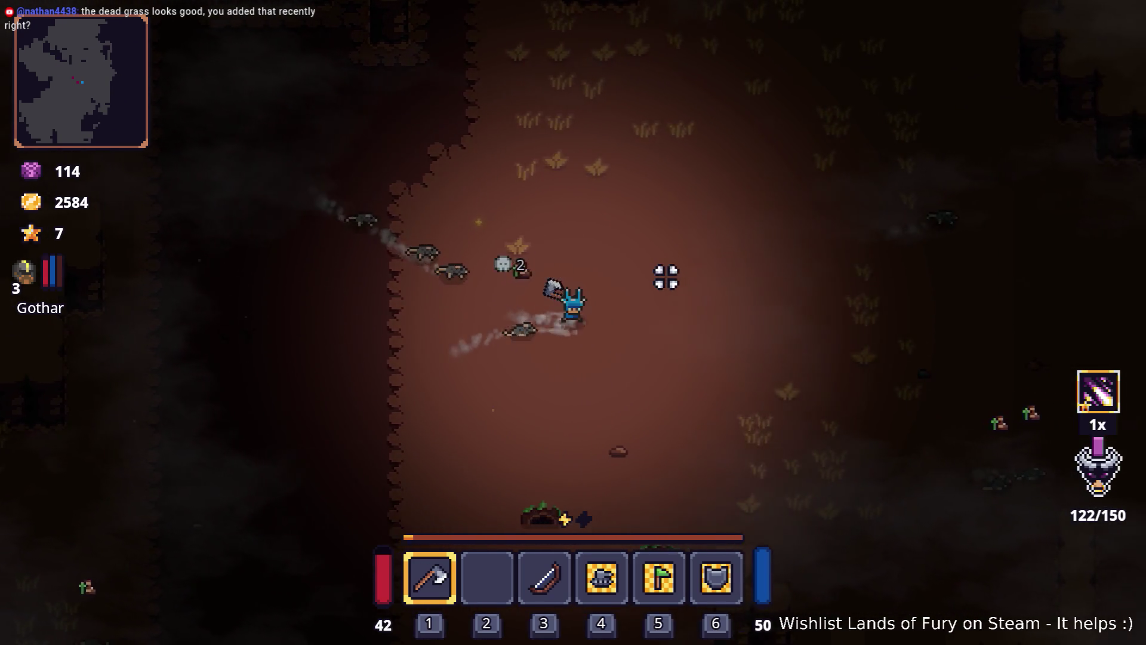
- Keep moving east, then south and back north-west past the grass patch
key(d)
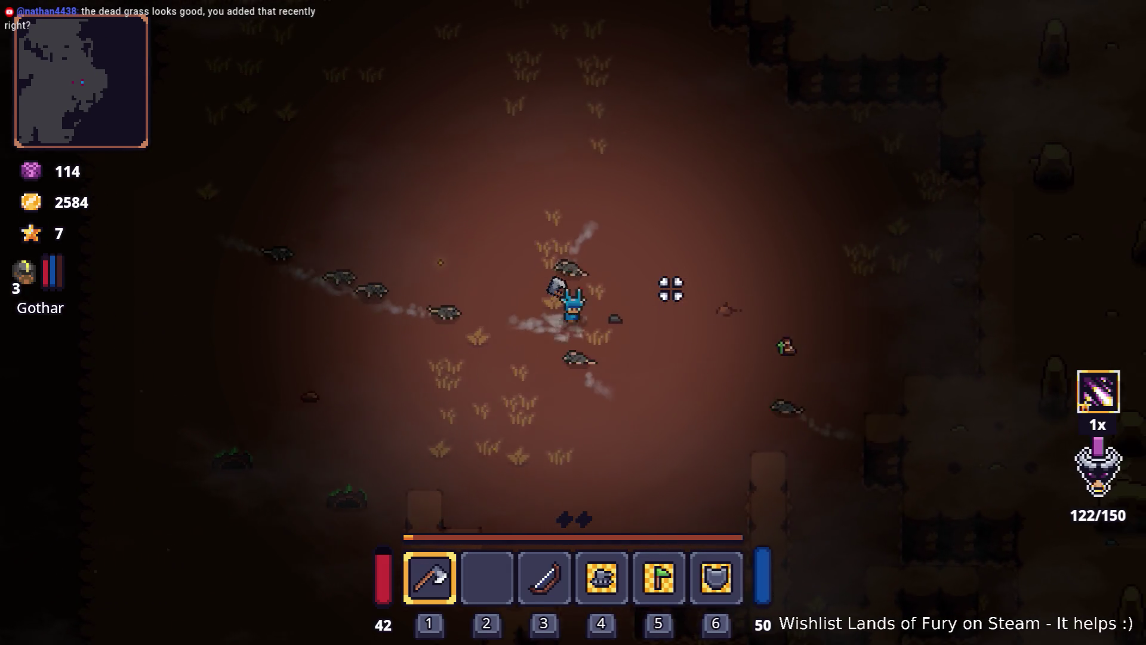
key(d)
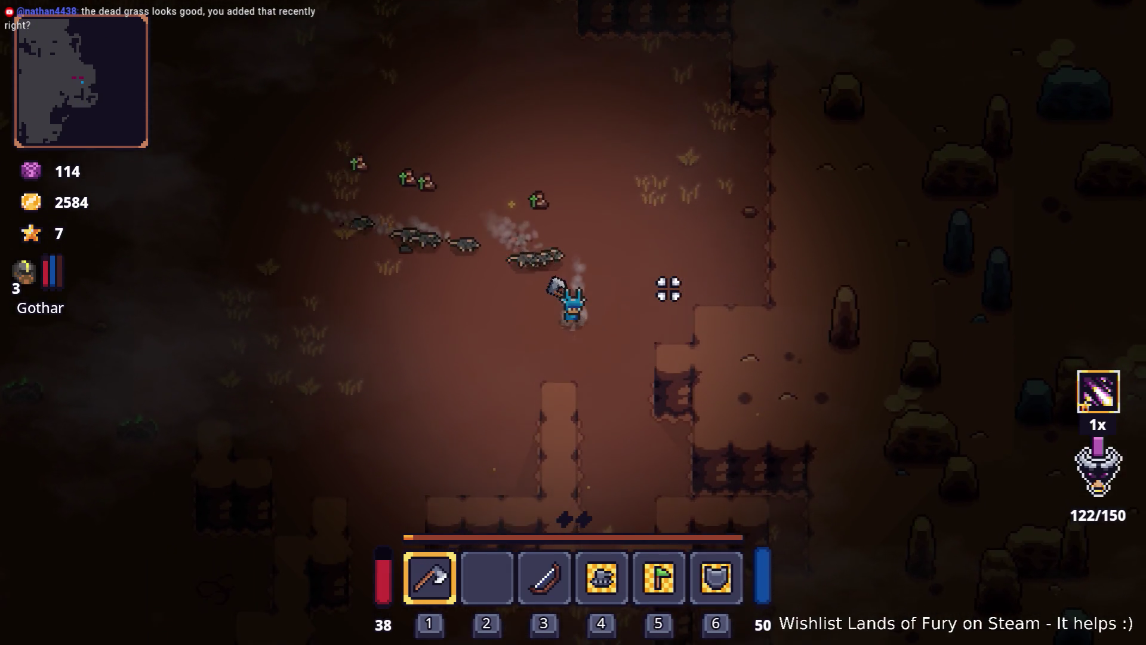
key(s)
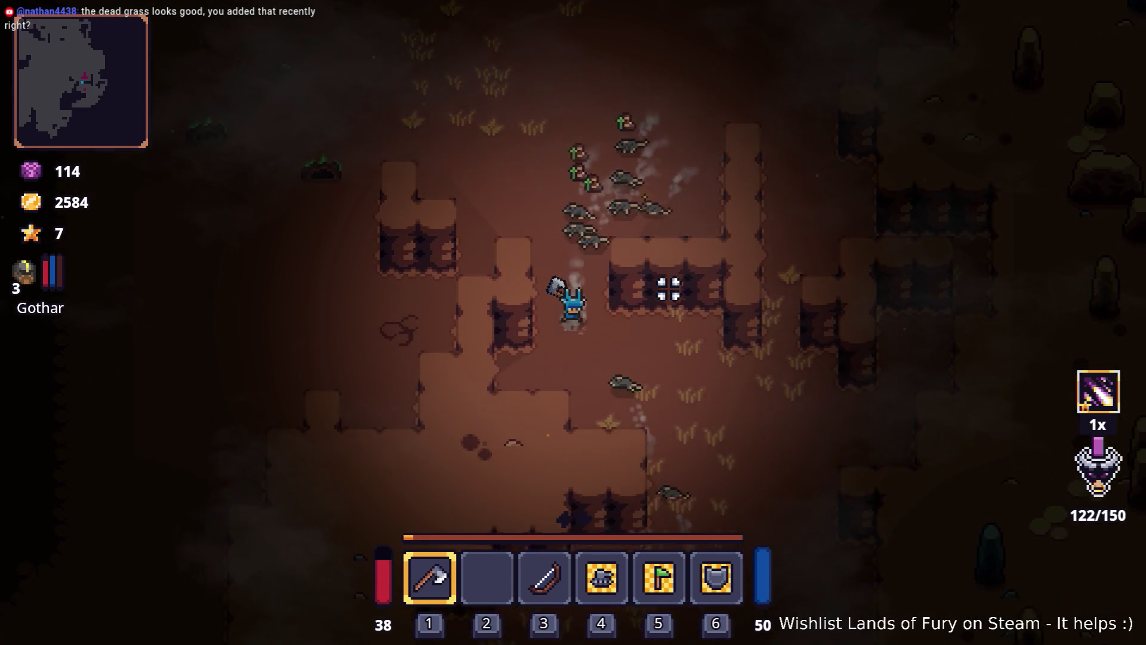
key(s)
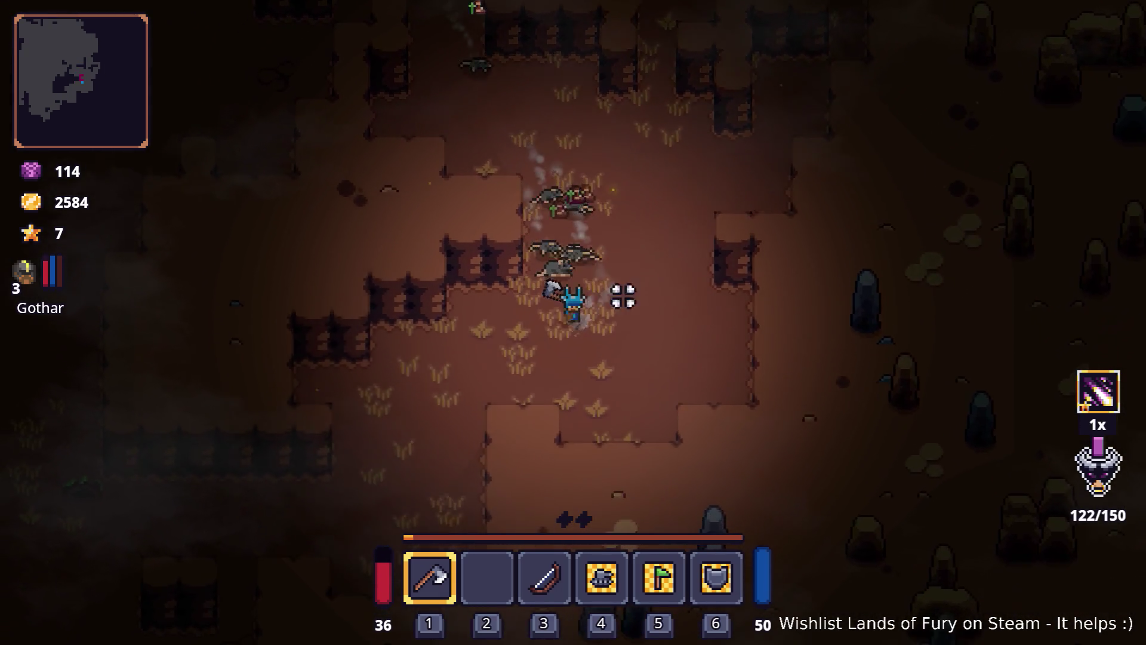
key(s)
key(a)
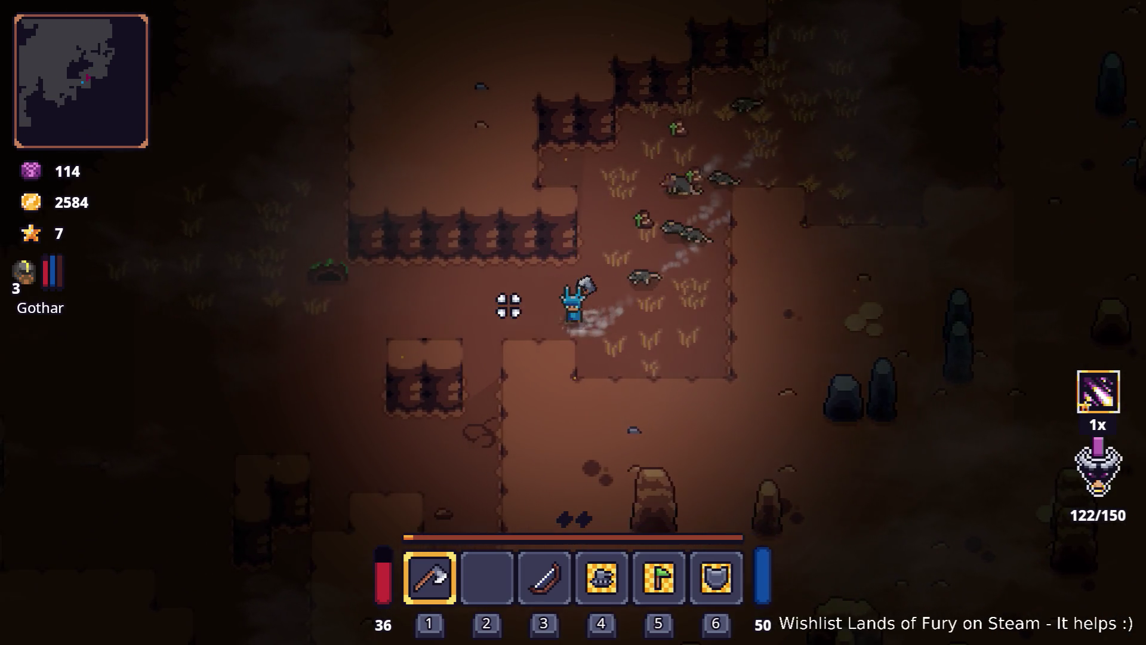
key(a)
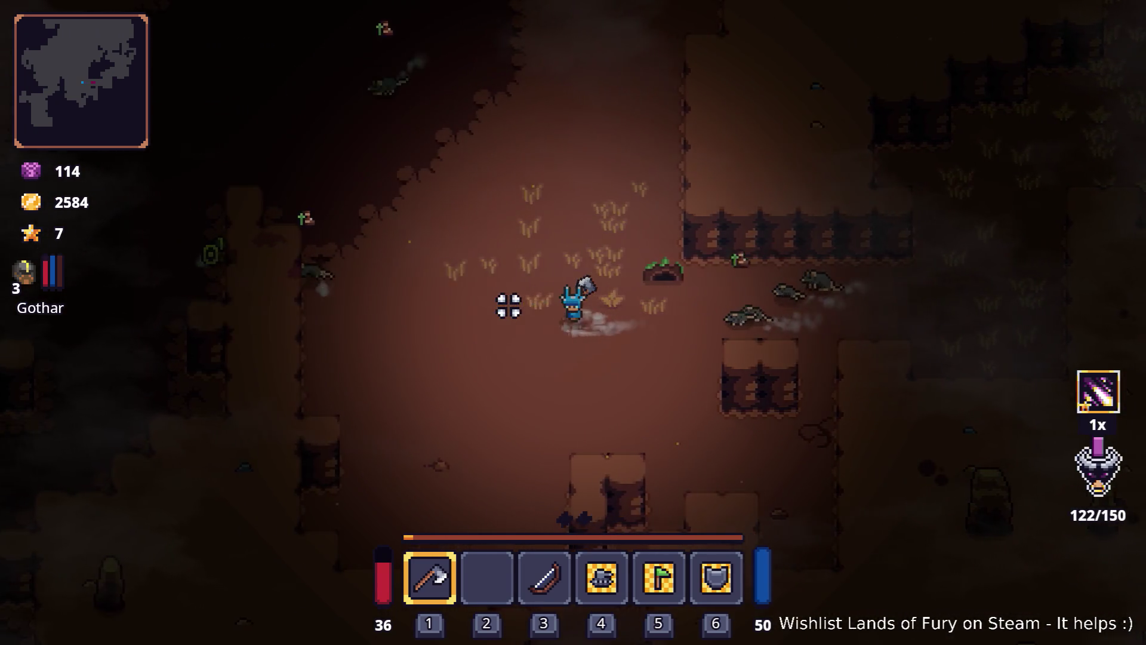
key(w)
key(a)
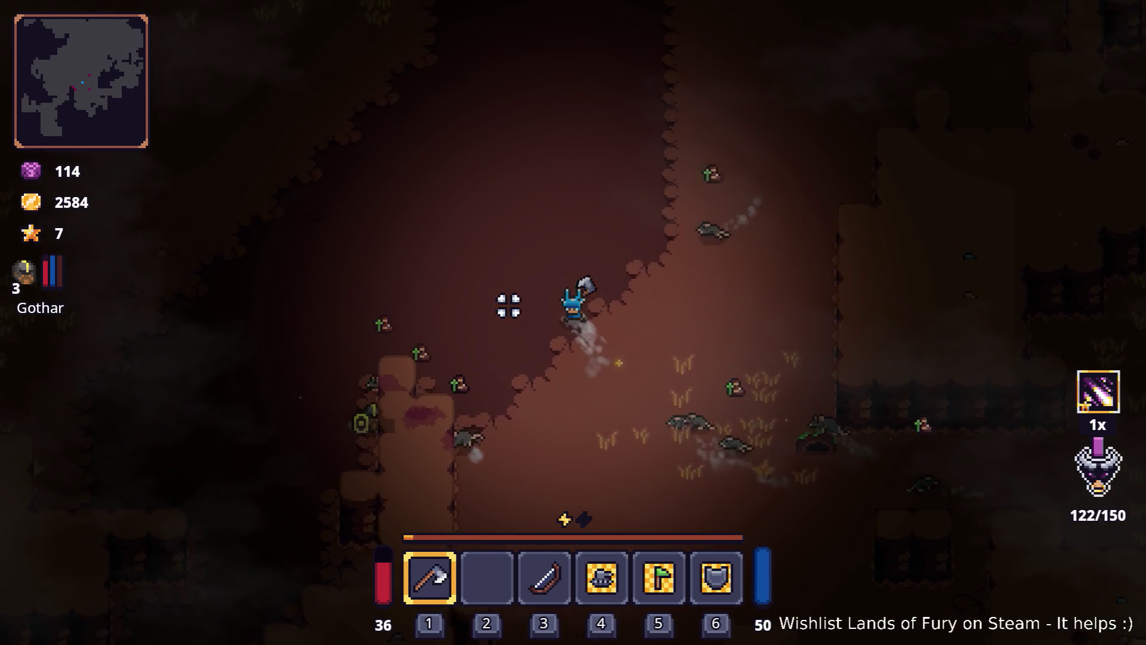
key(w)
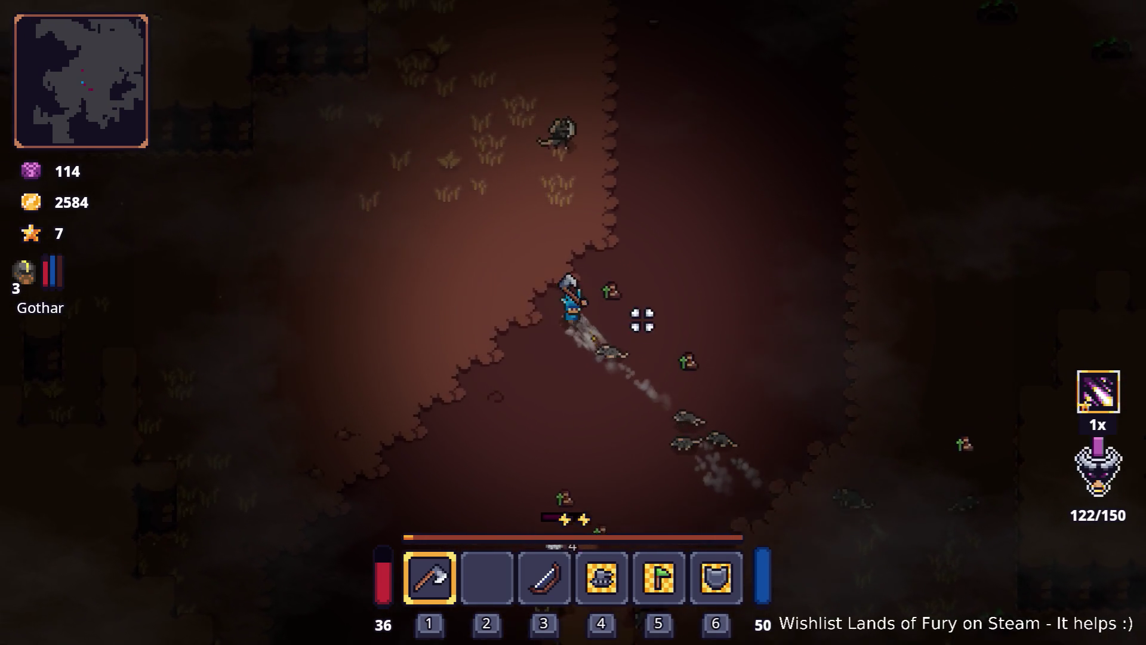
- Wander west toward the rocks and back east, then bring up the debug console
key(a)
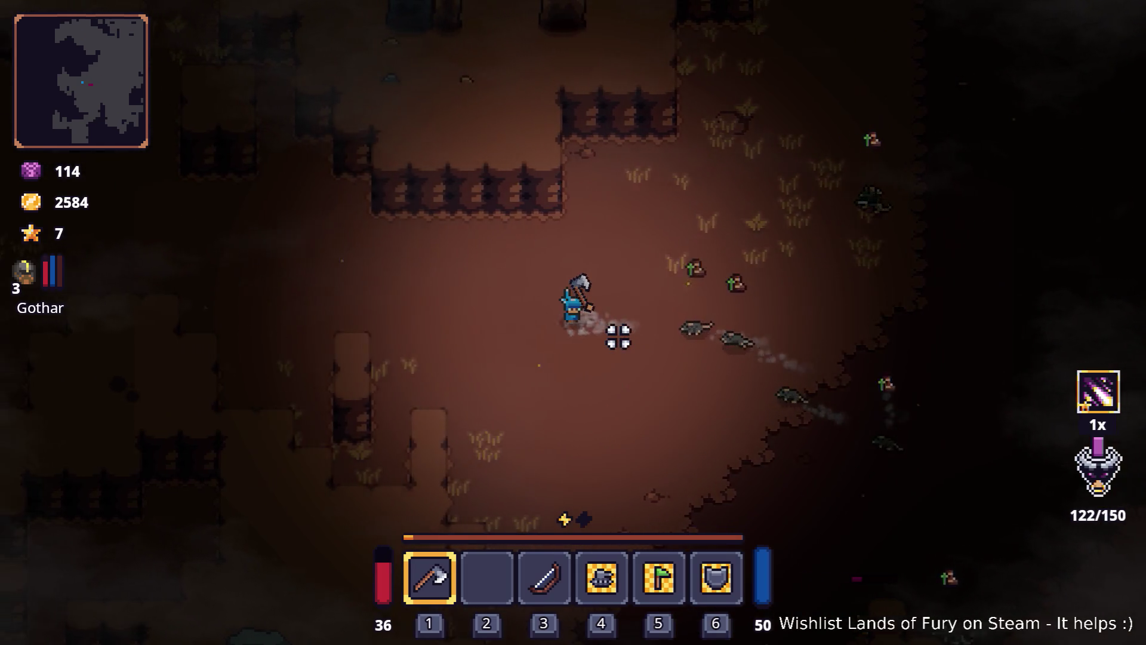
key(w)
key(a)
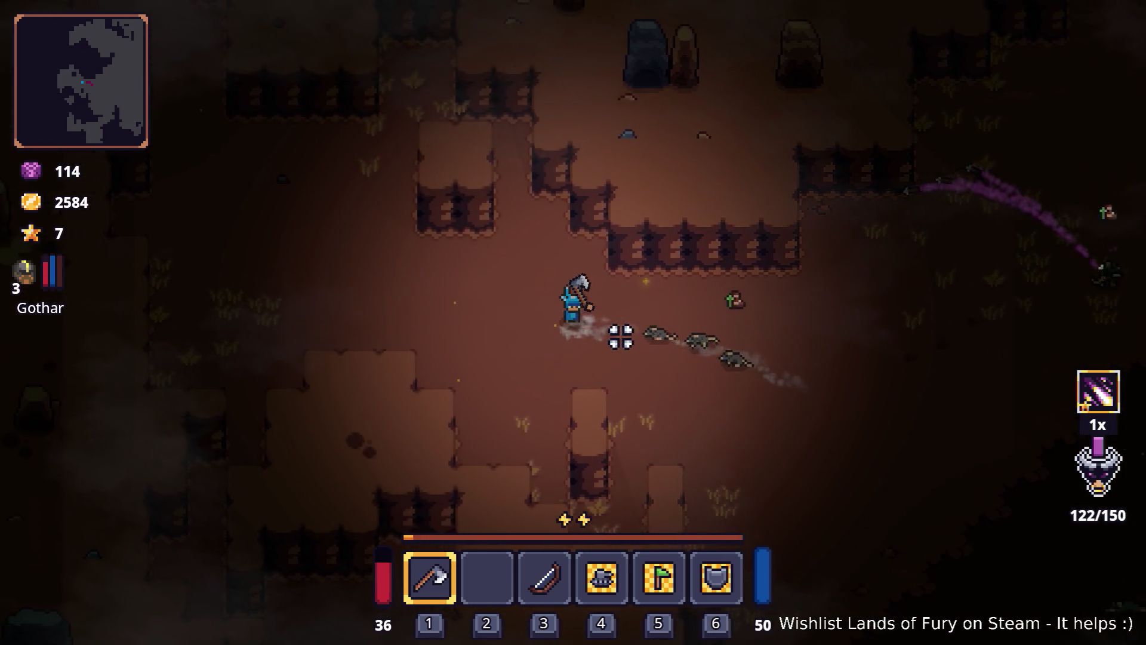
key(a)
key(w)
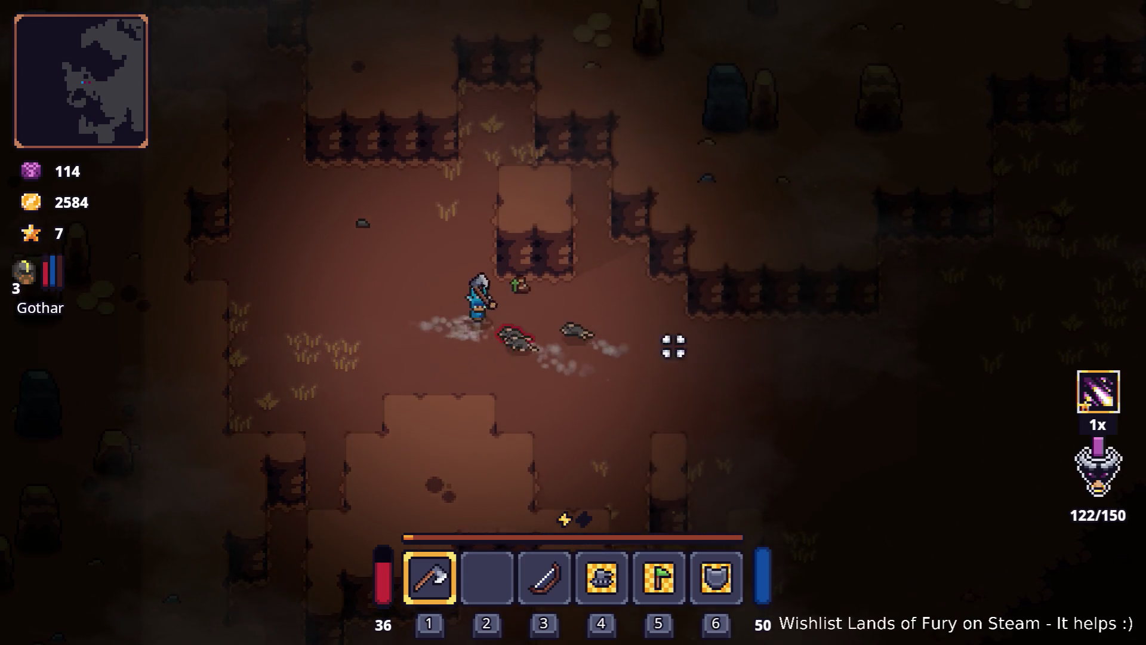
key(d)
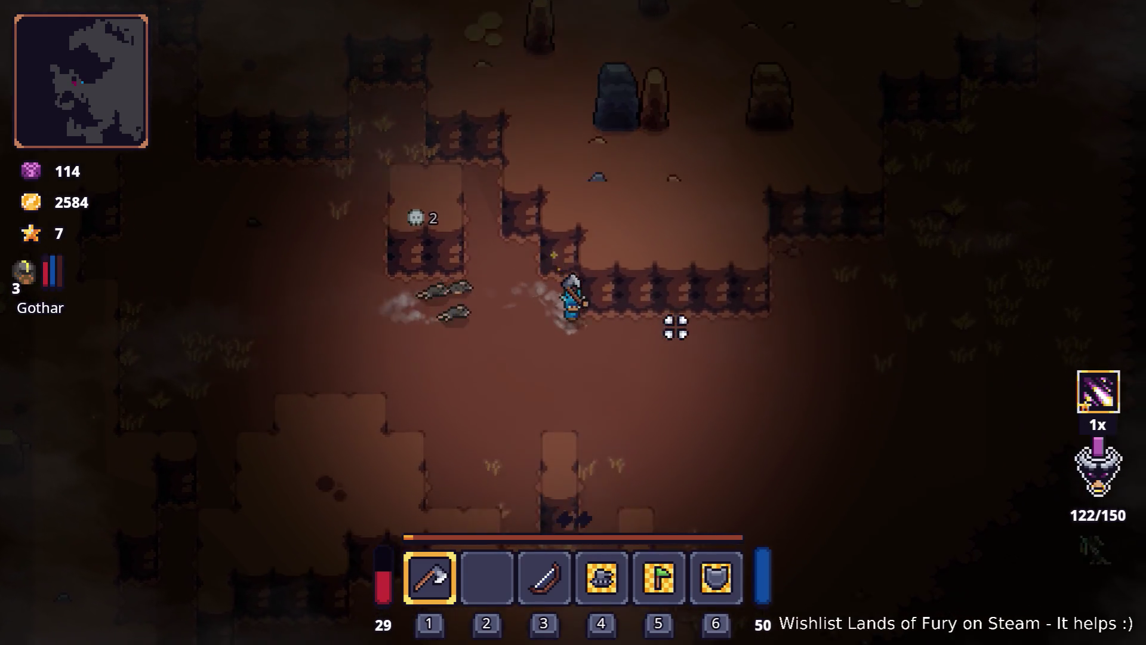
key(d)
key(s)
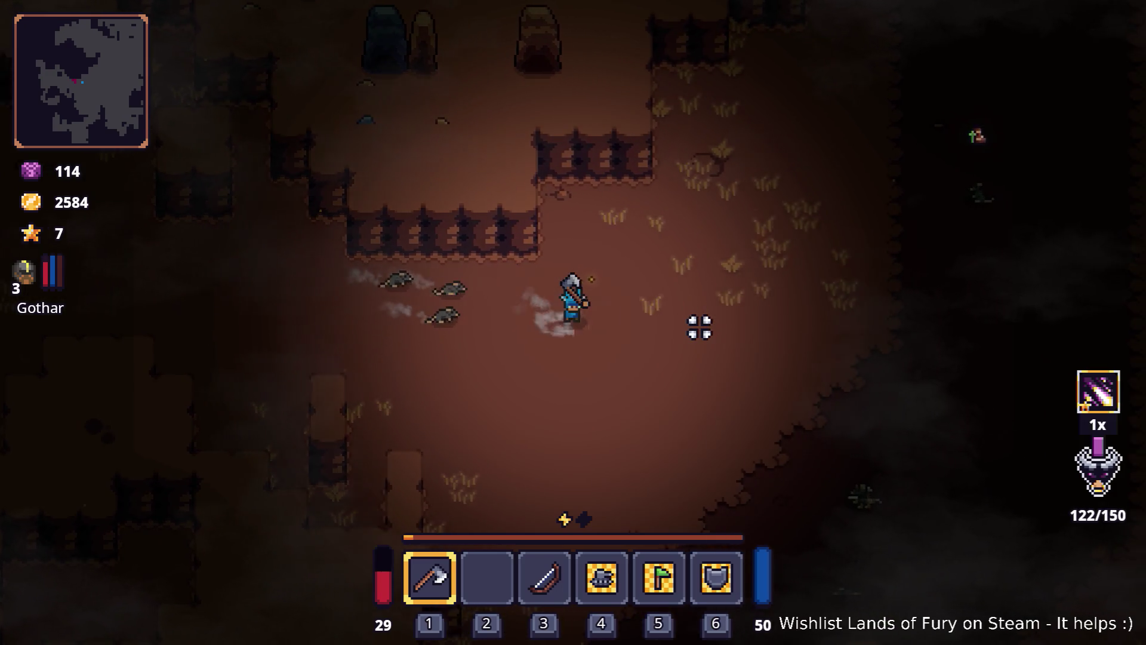
key(d)
key(grave)
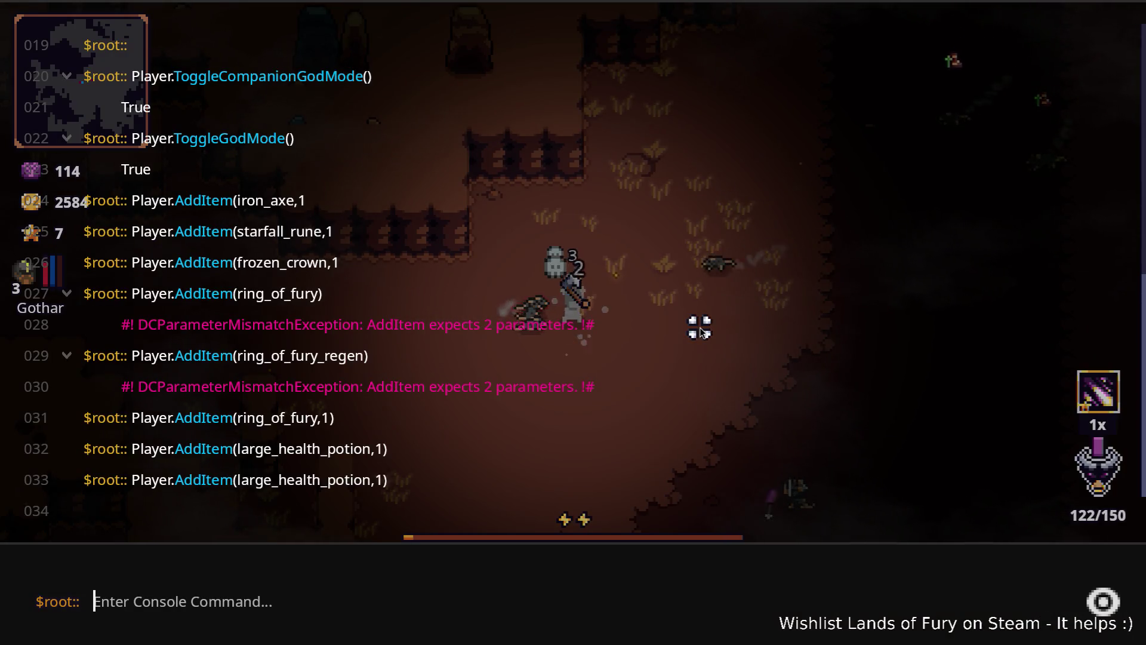
- Re-run Player.AddItem(large_health_potion,1) from the console history
key(Up)
key(Return)
key(Up)
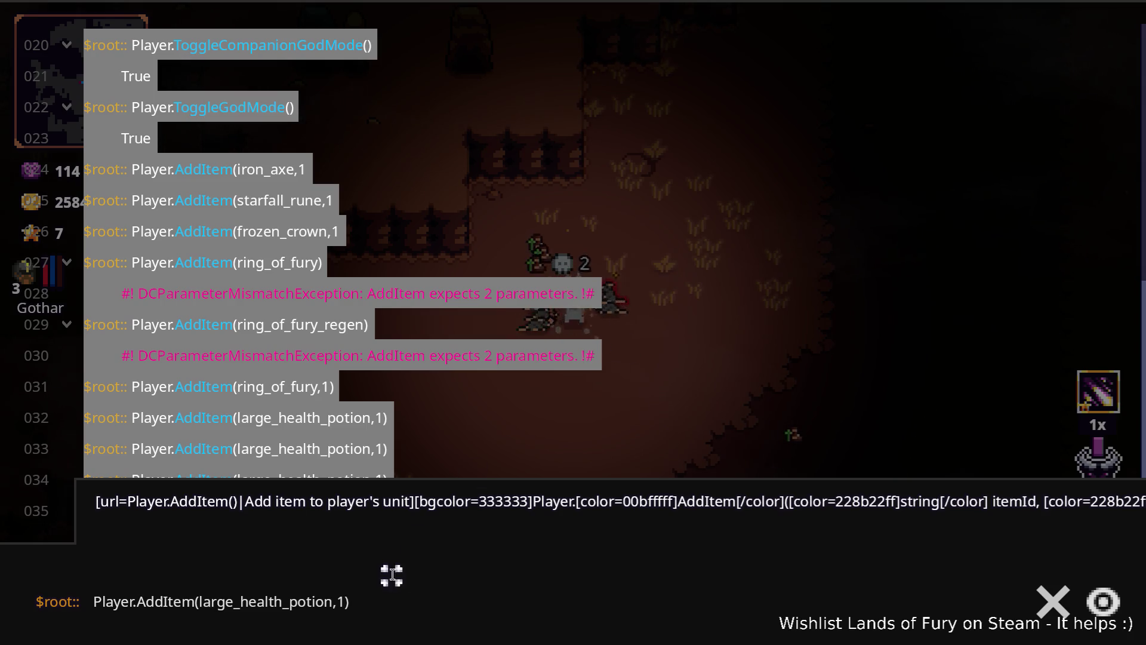
- Replace the partial input with a Hide command to hide the player HUD
text(Di)
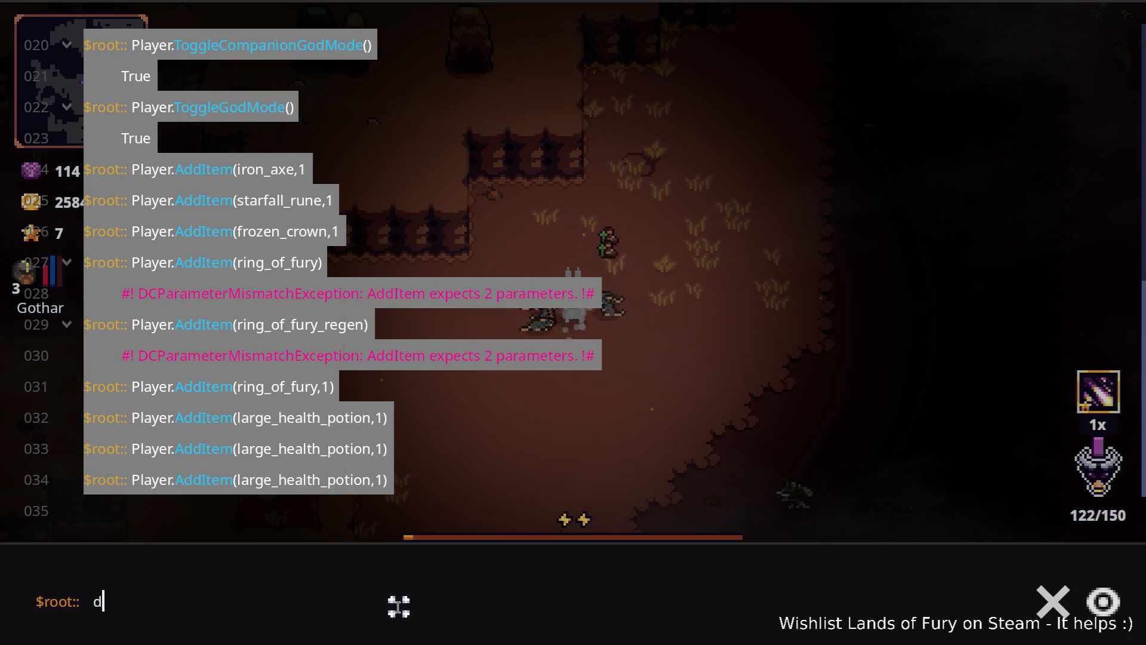
key(Up)
key(BackSpace)
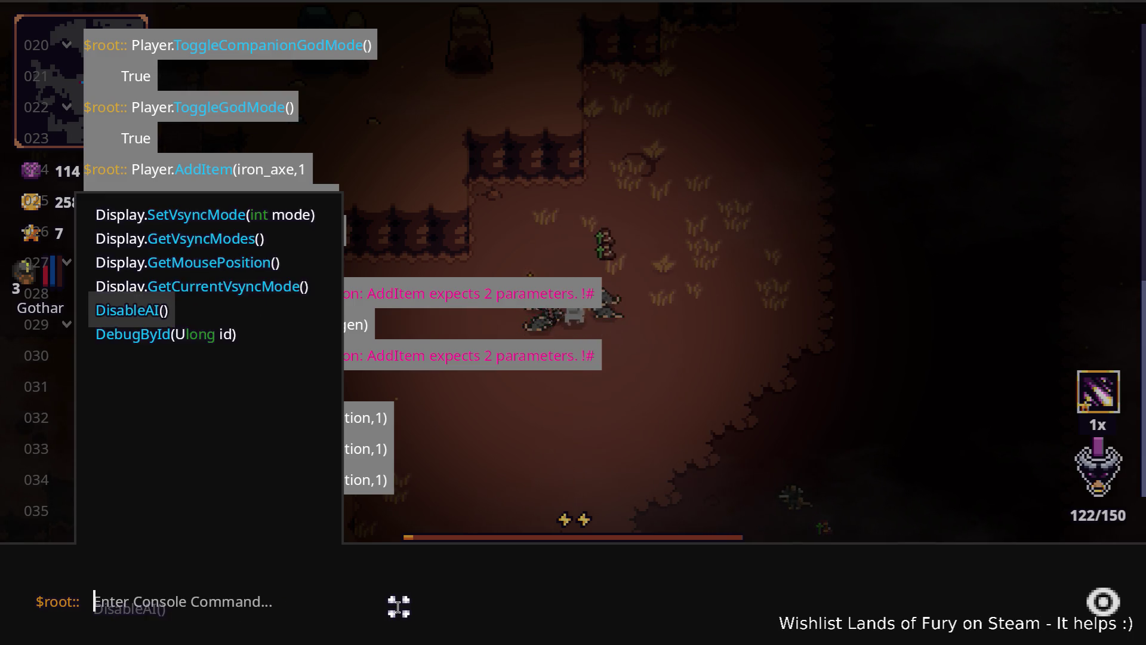
key(BackSpace)
text(Hide)
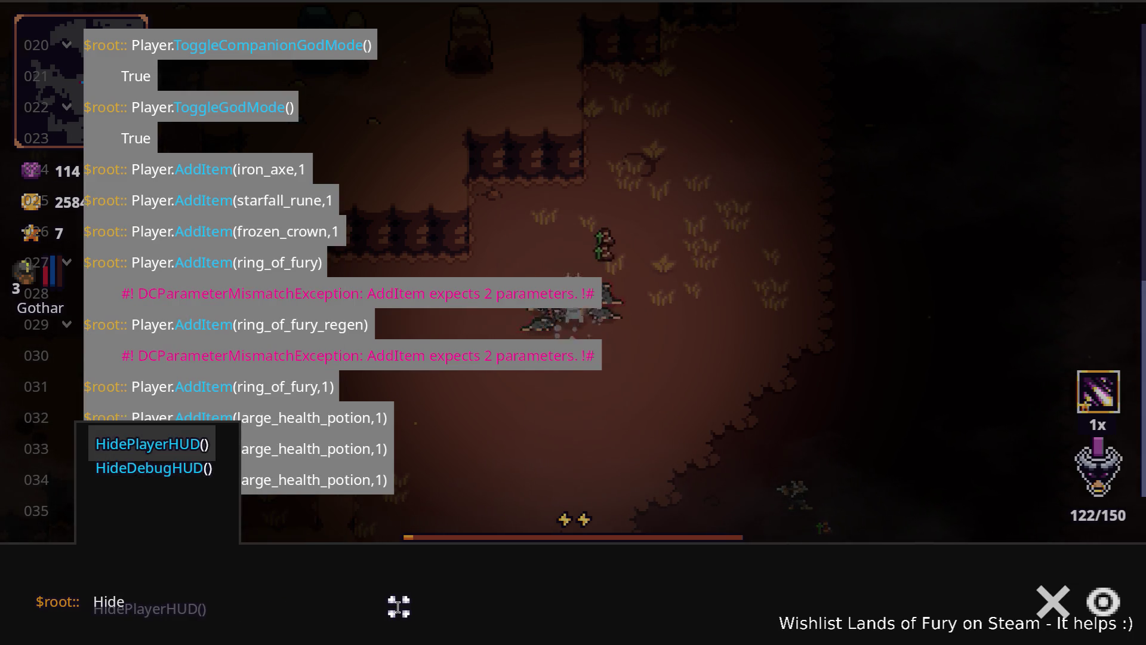
key(Return)
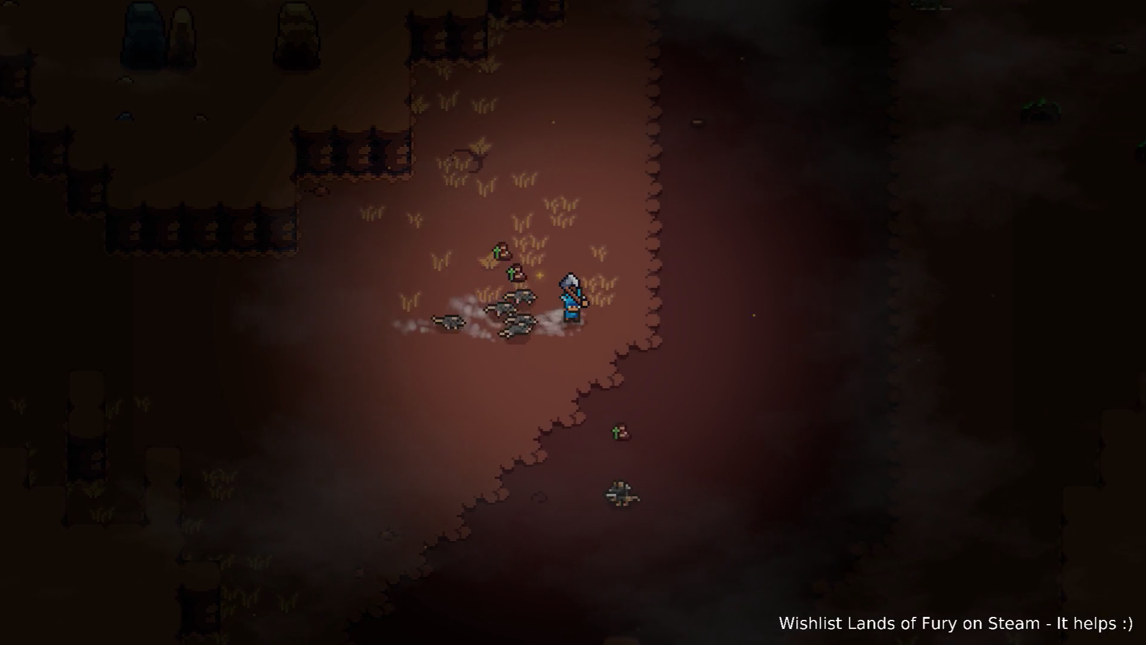
- Run the character up, left and right around the cavern, then down the corridor and pause
key(d)
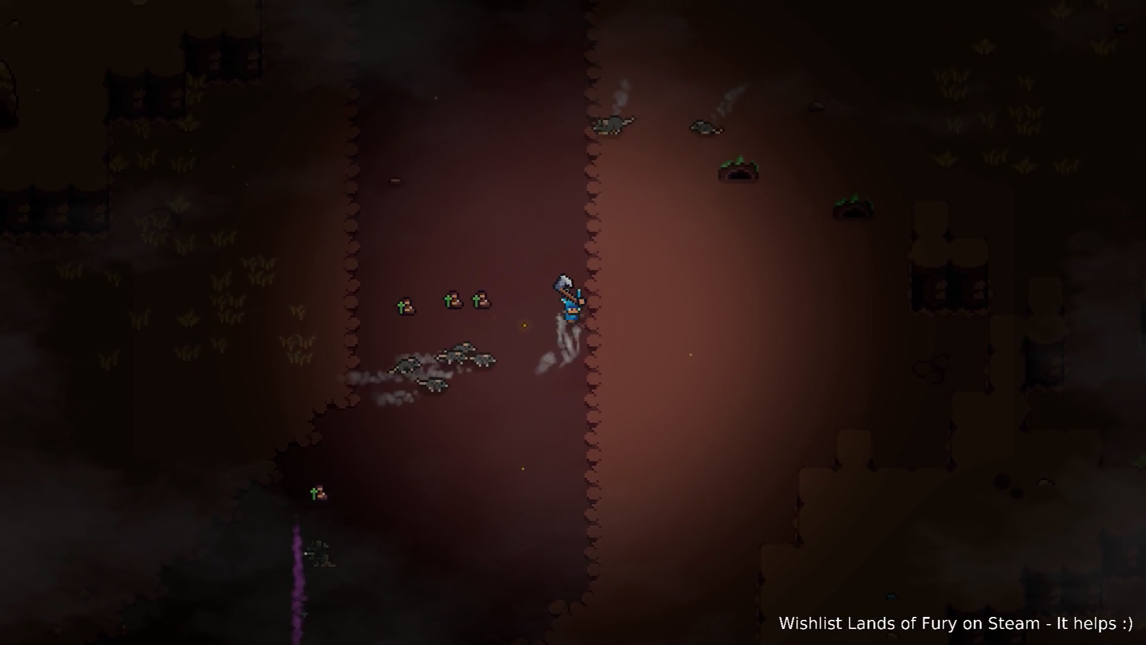
key(w)
key(a)
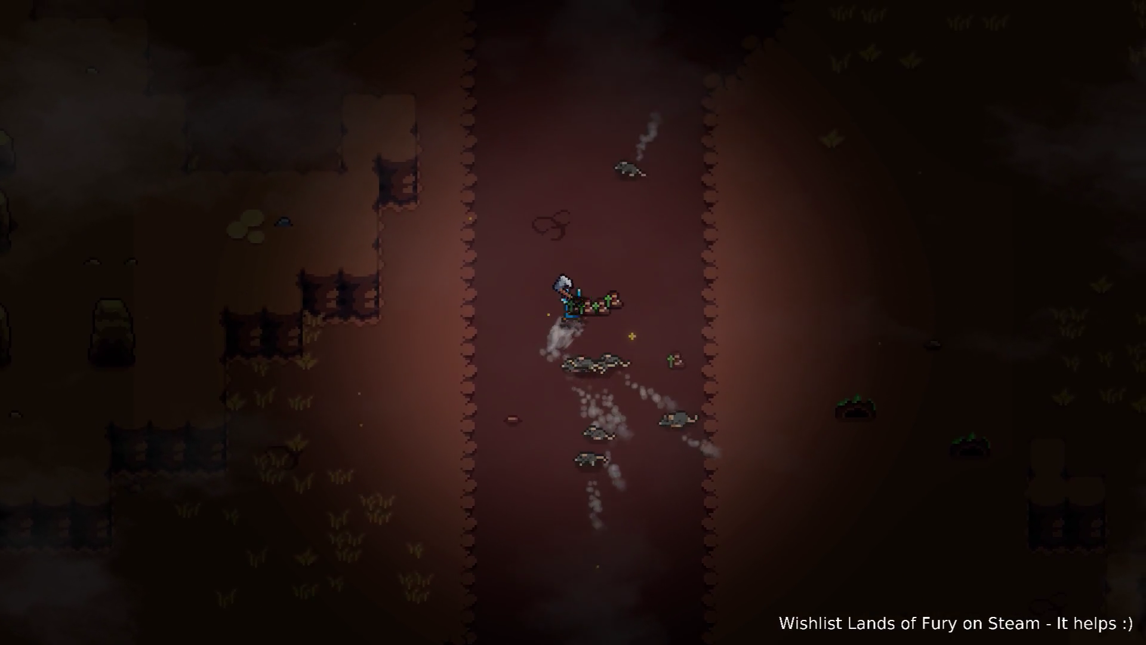
key(d)
key(w)
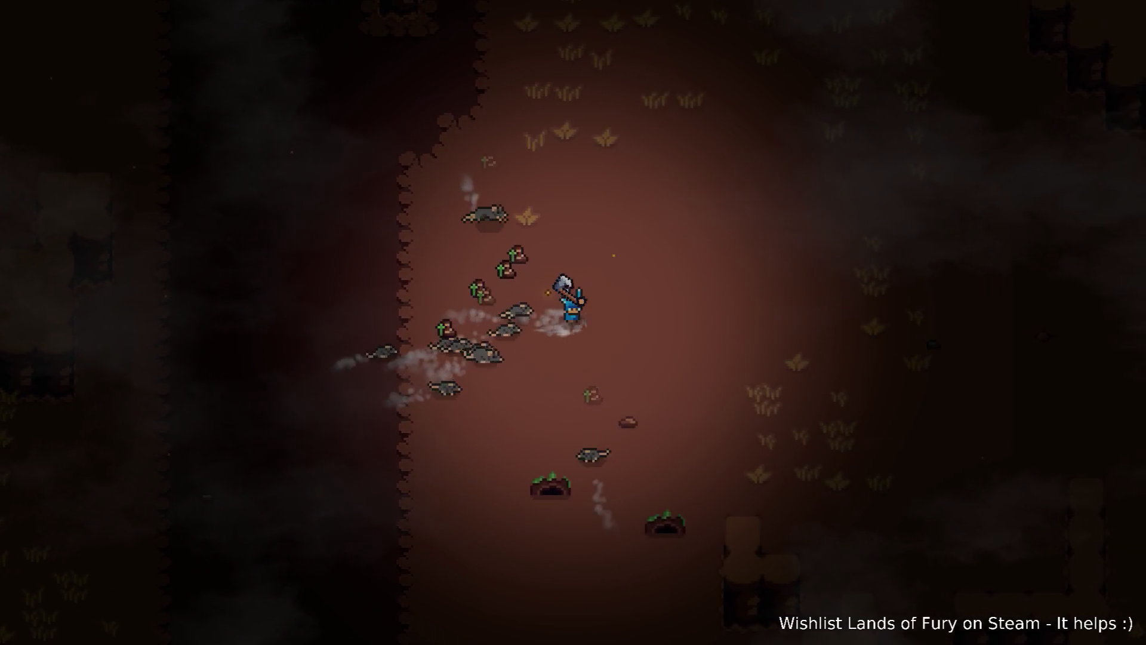
key(w)
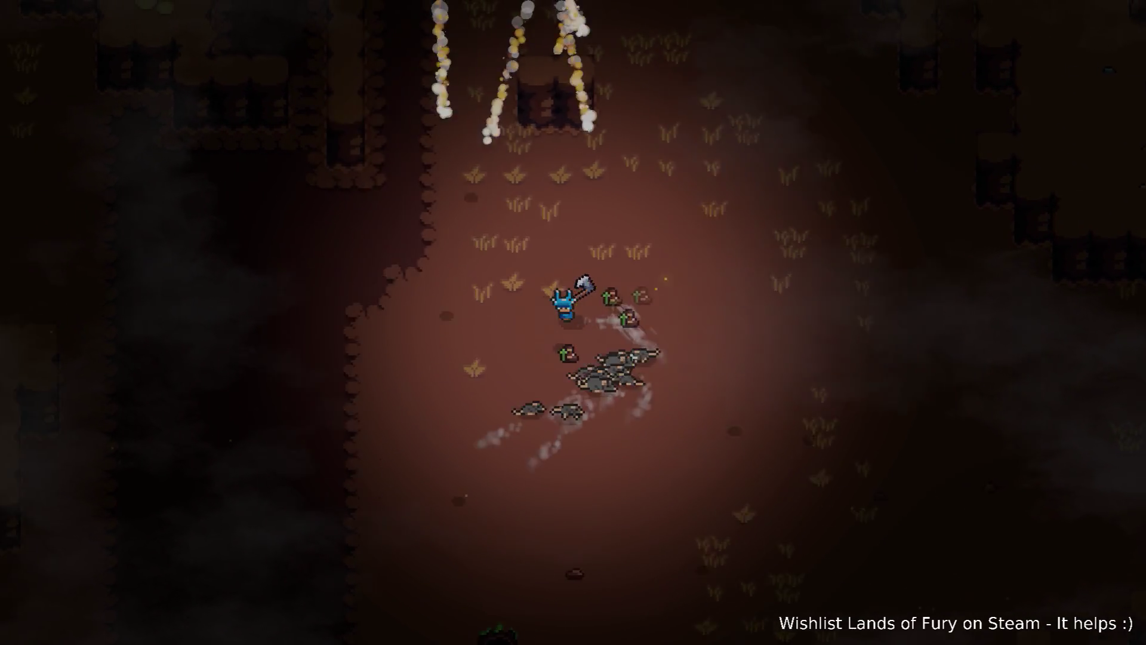
key(a)
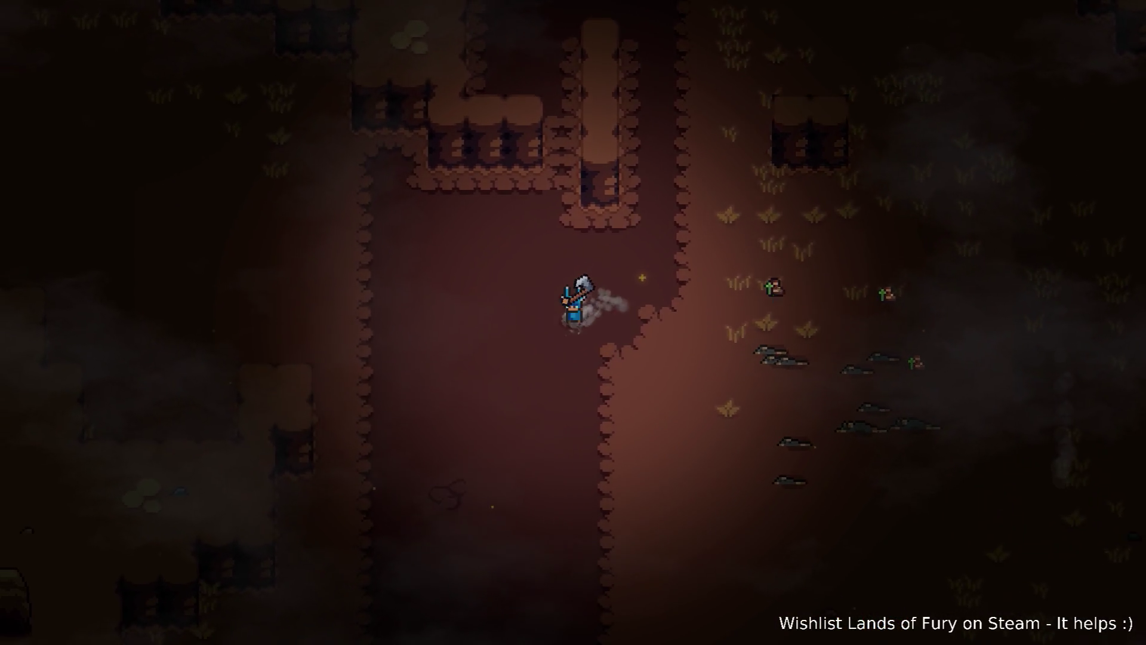
key(s)
key(a)
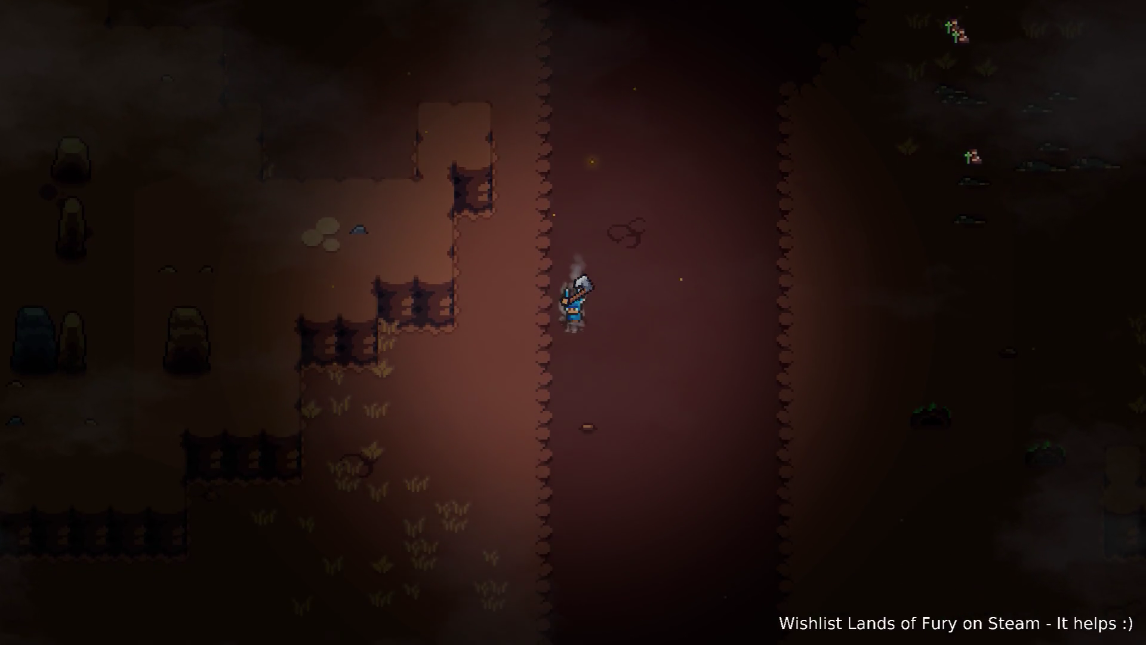
key(s)
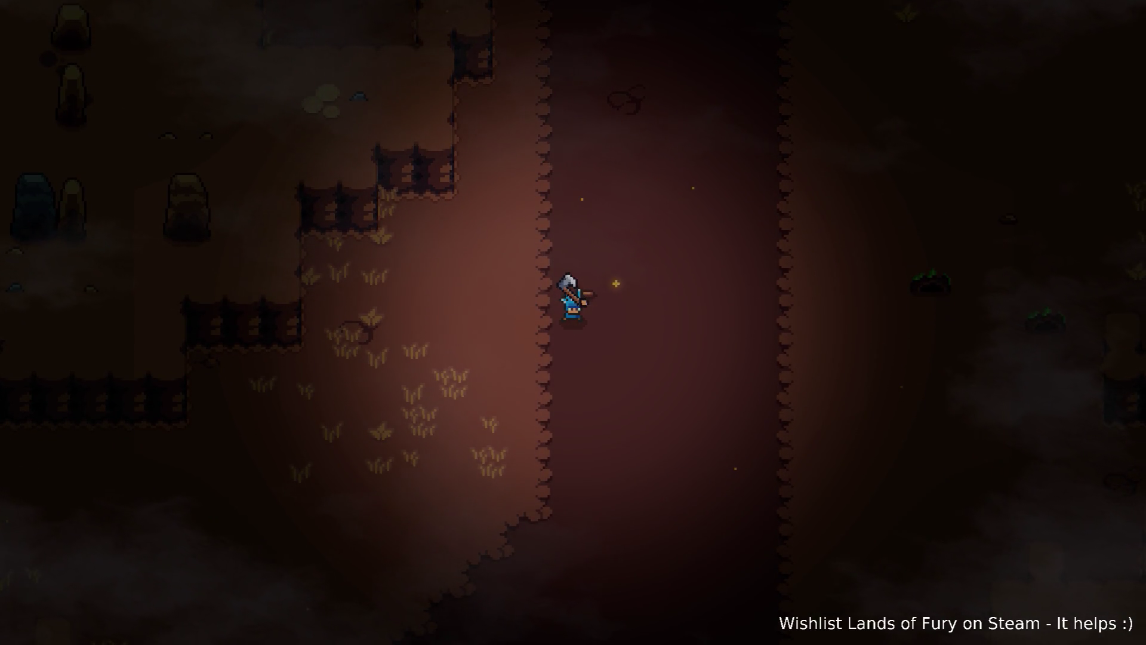
key(Escape)
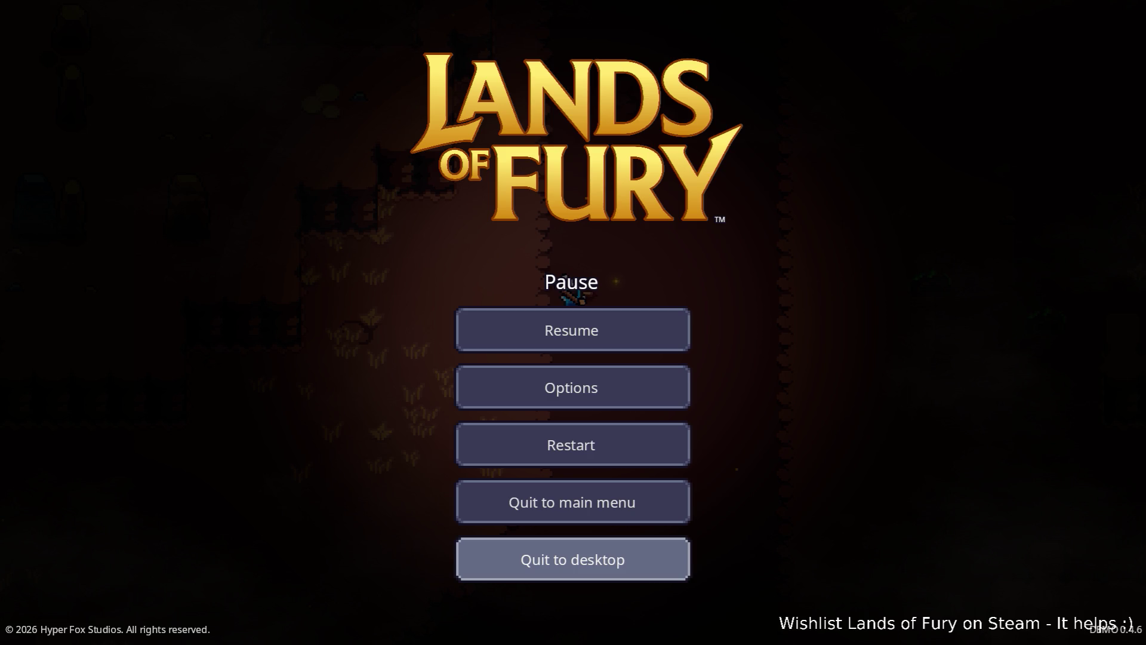
- Quit the game to desktop, return to Godot and clear the FileSystem filter
click(572, 559)
key(alt+Tab)
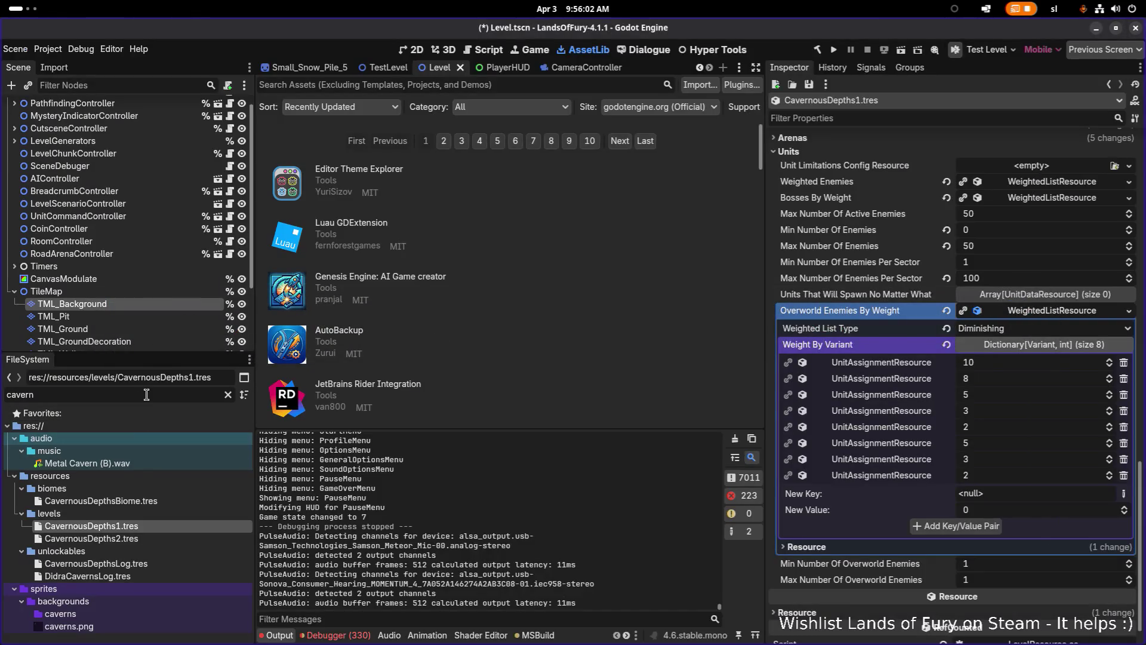
key(BackSpace)
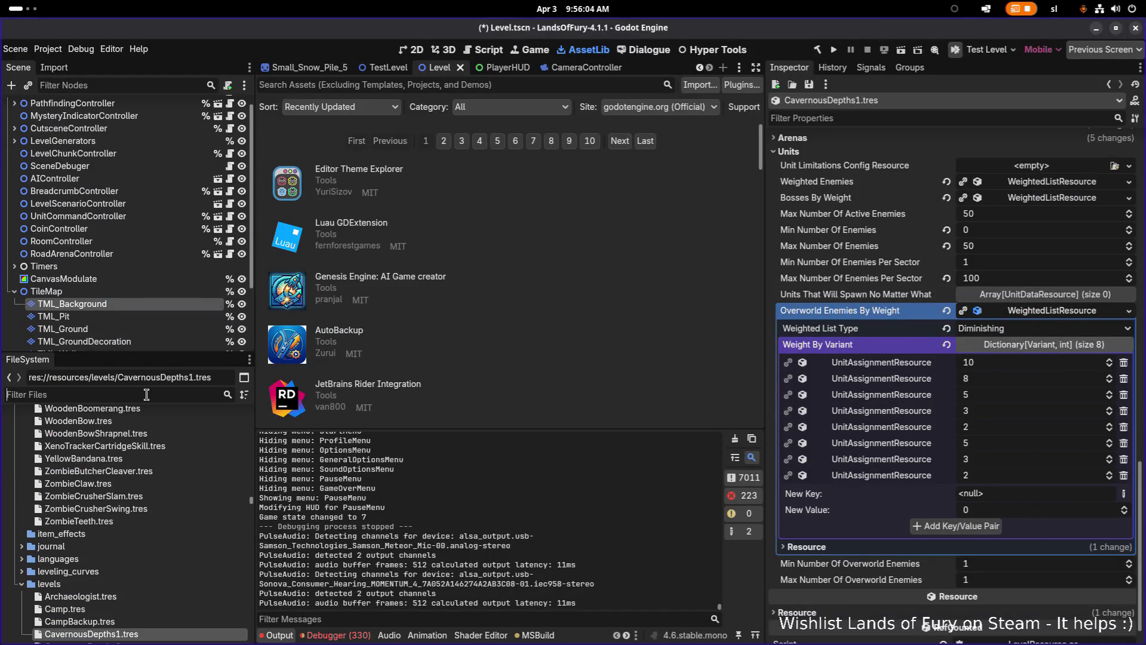
- Open Elderglade.tres and select map cell 4,11 to edit EldergladeForest1.tres
text(elderg)
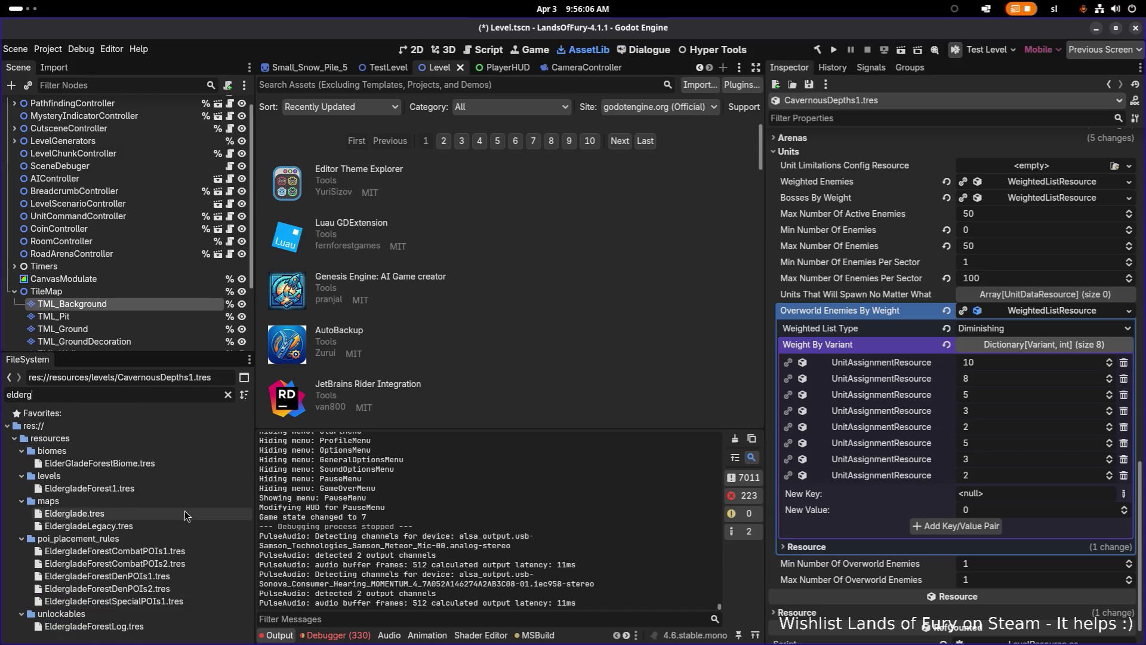
click(184, 510)
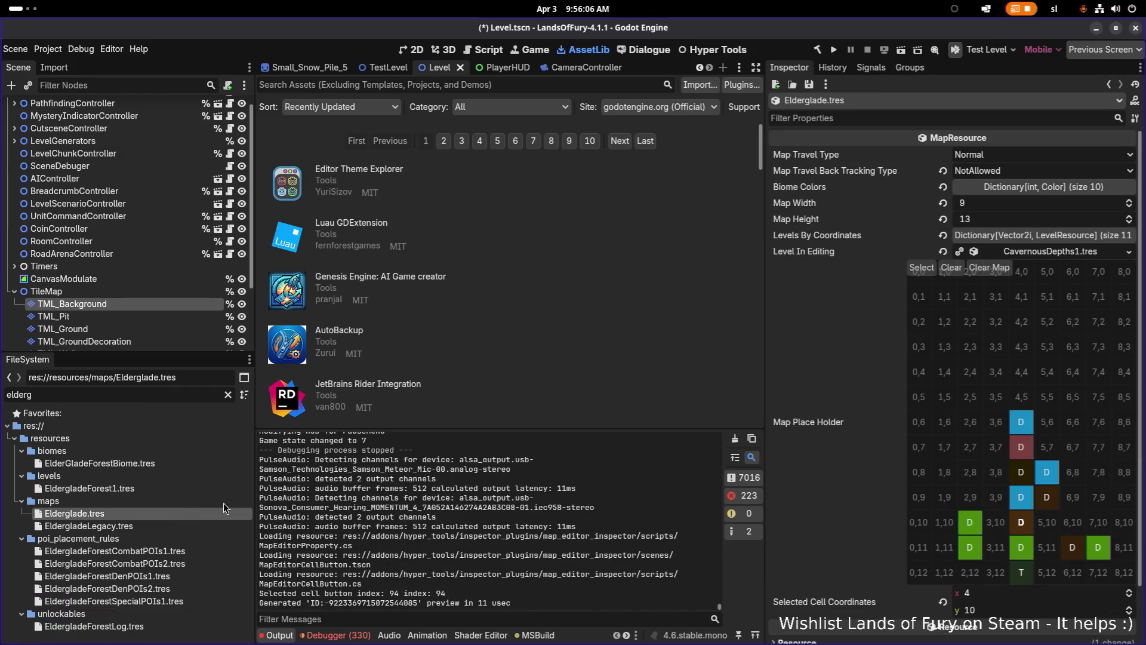
click(1027, 559)
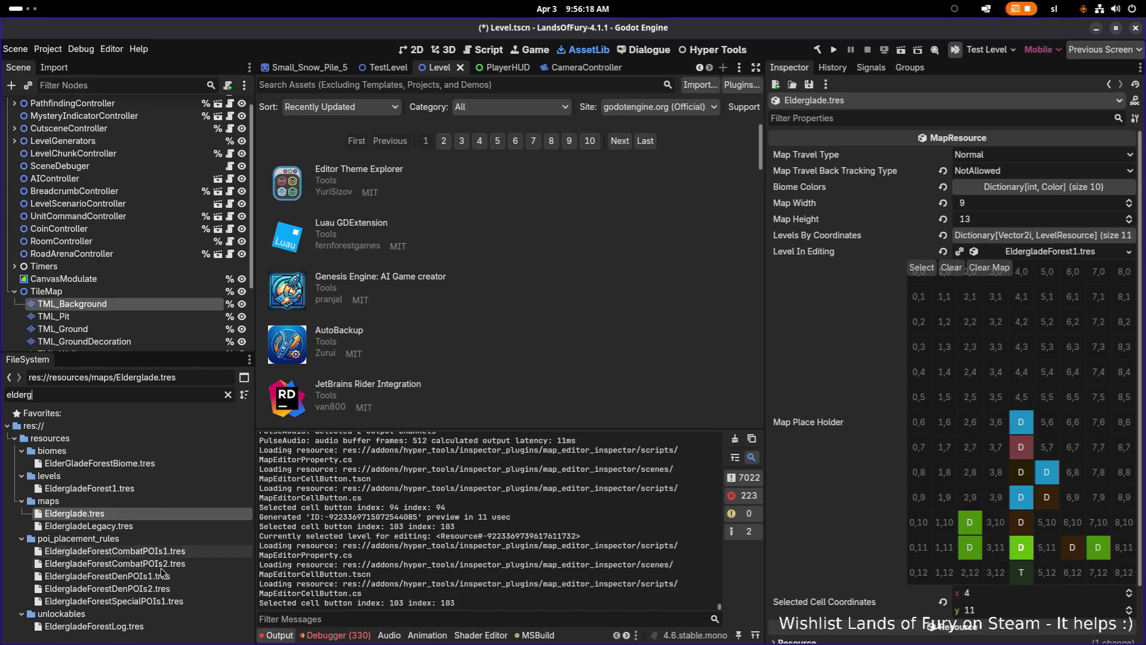
- Filter for 'cavern' and open CavernousDepths1.tres in the Inspector
text(cavern)
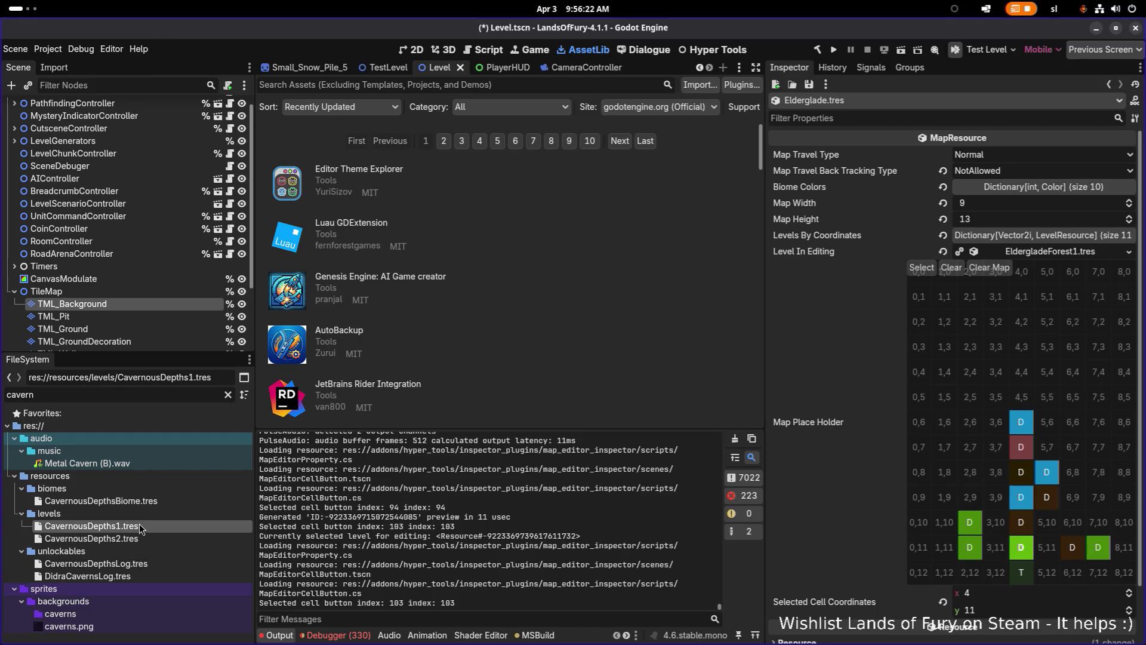
click(135, 525)
scroll(951, 374, down, 1)
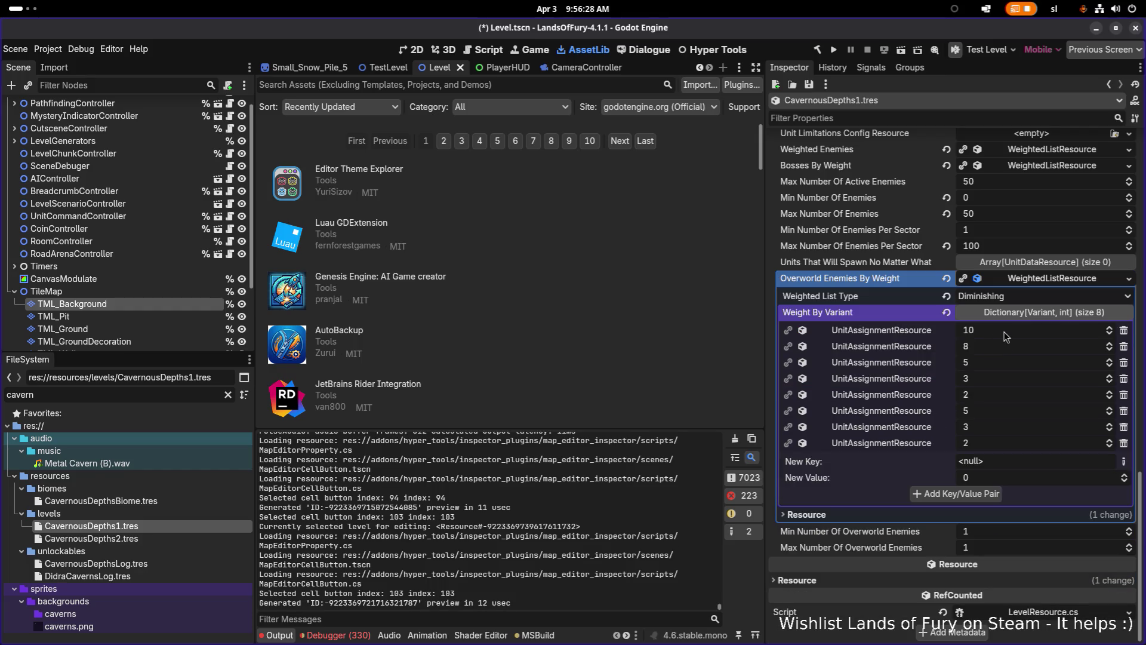
- Set the Weight By Variant values to 5, 5, 5, 3, 2, 7, 5, 3 and save
key(Return)
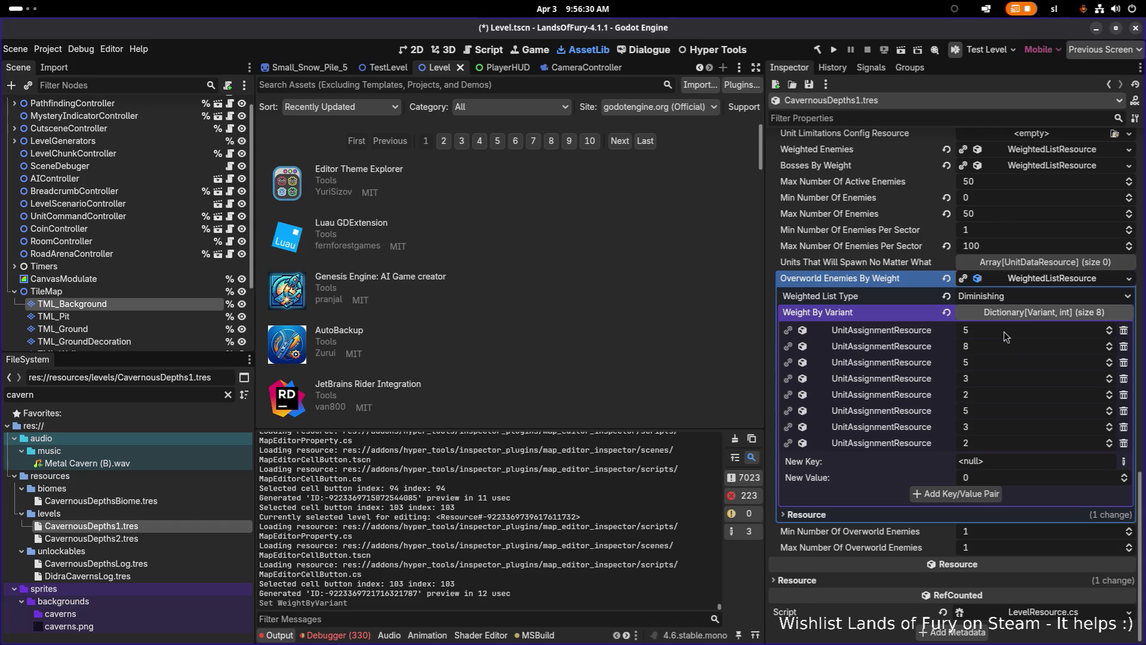
text(5)
key(Return)
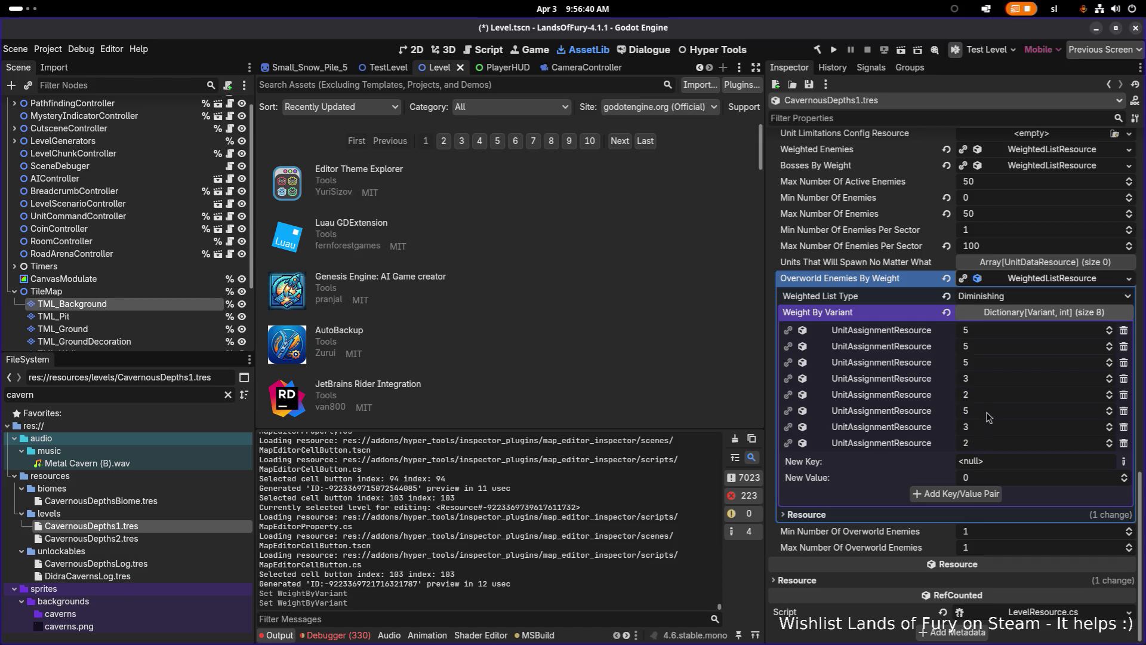
text(7)
key(Return)
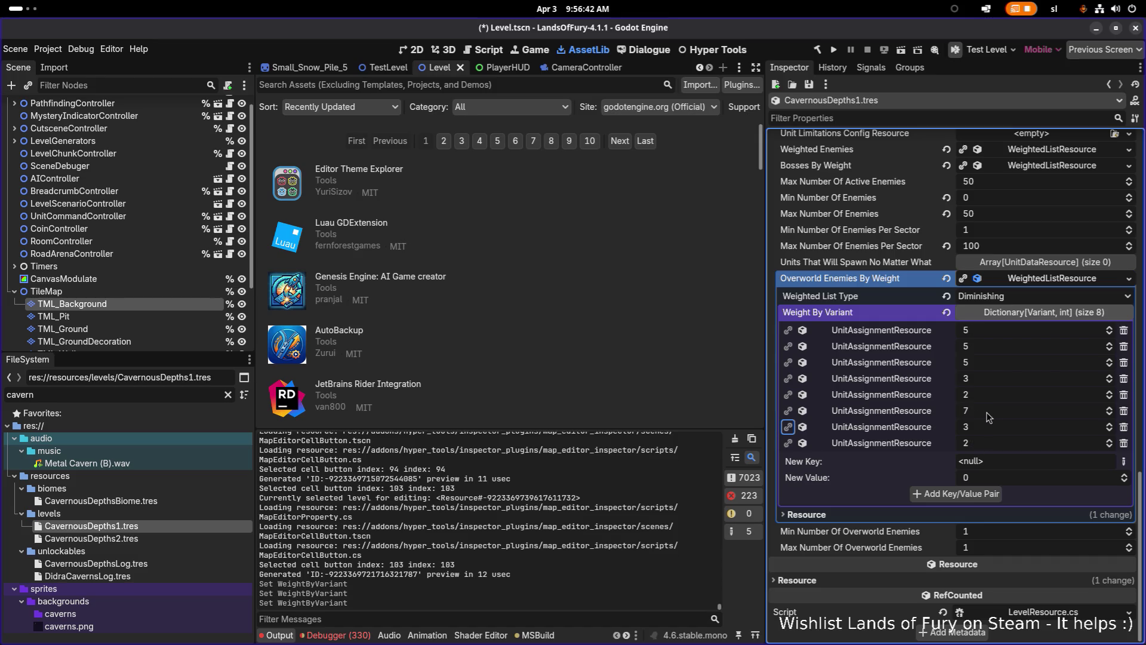
text(5)
key(Return)
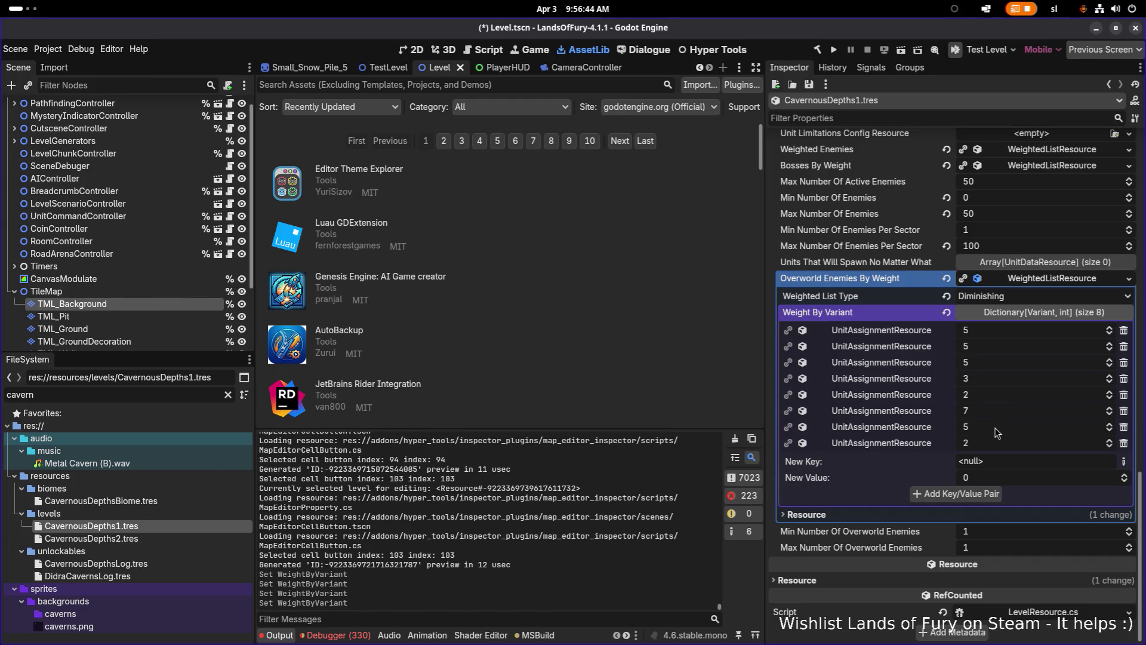
text(3)
key(Return)
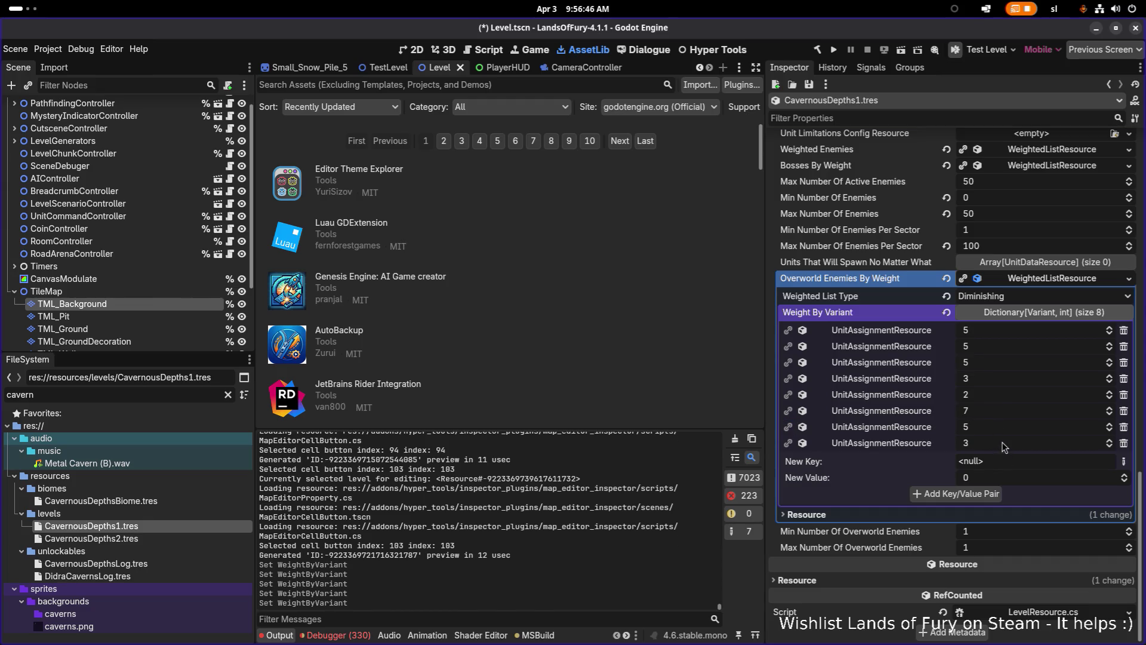
key(ctrl+s)
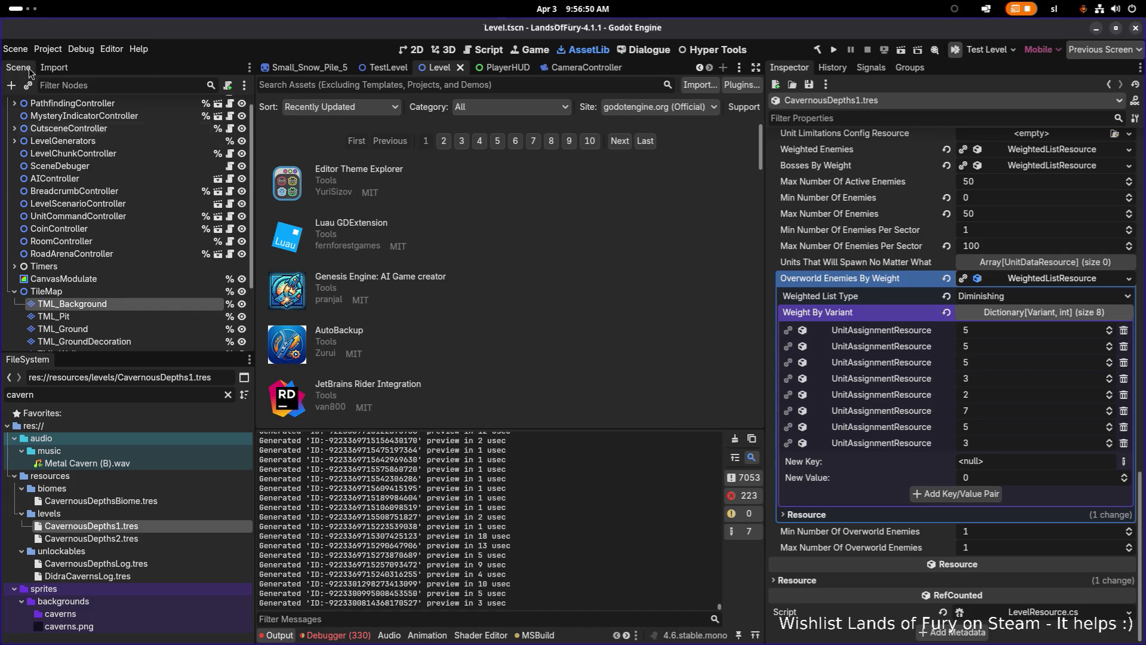
click(47, 51)
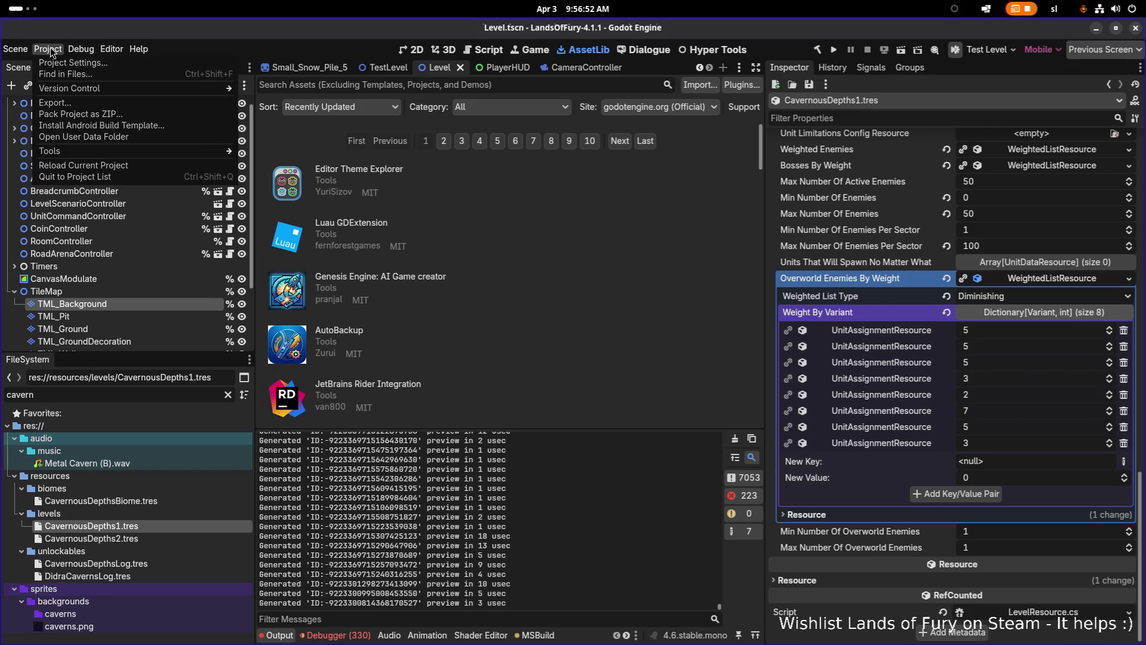
- Export the Linux Demo preset over the existing LandsOfFury.x86_64, then switch to the file manager
click(78, 101)
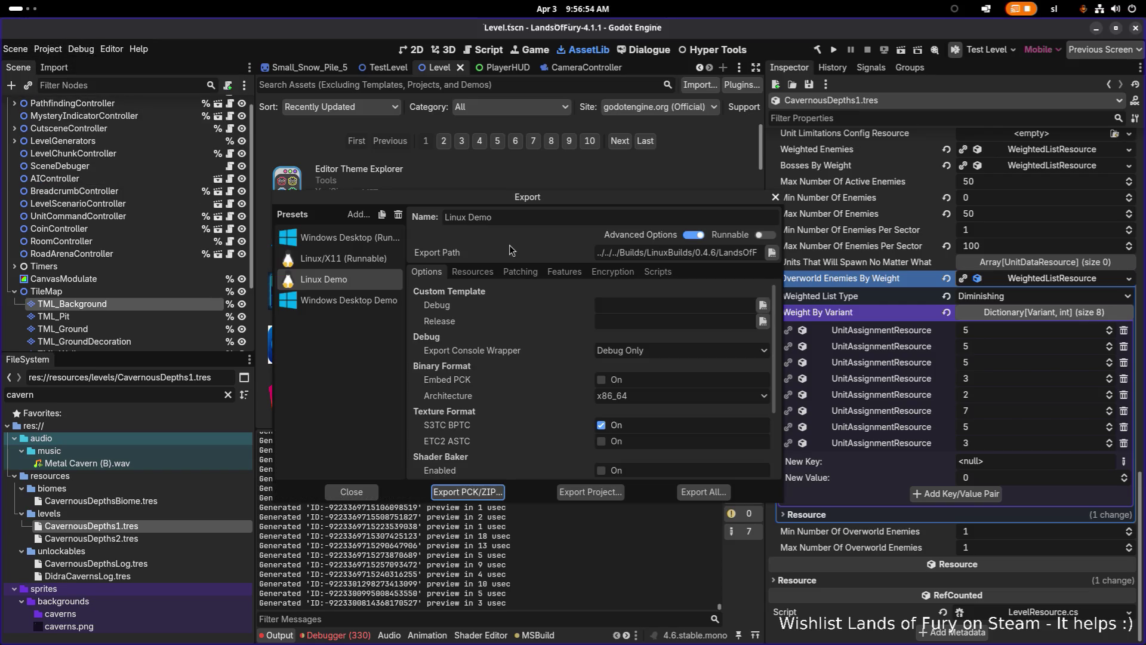
click(606, 496)
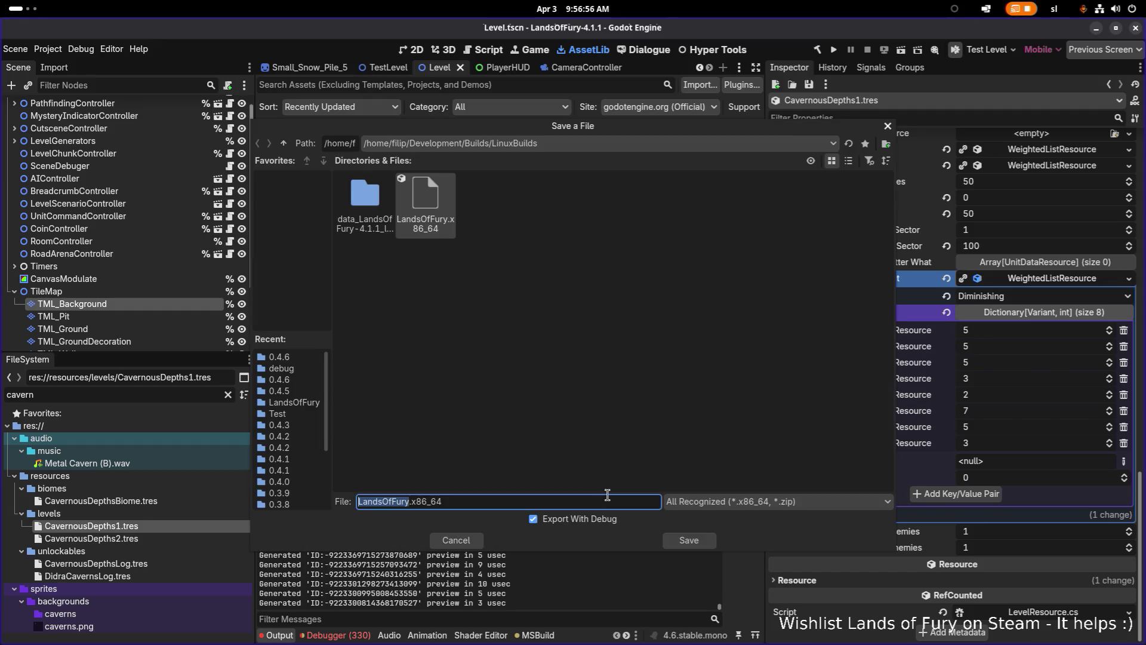
click(697, 540)
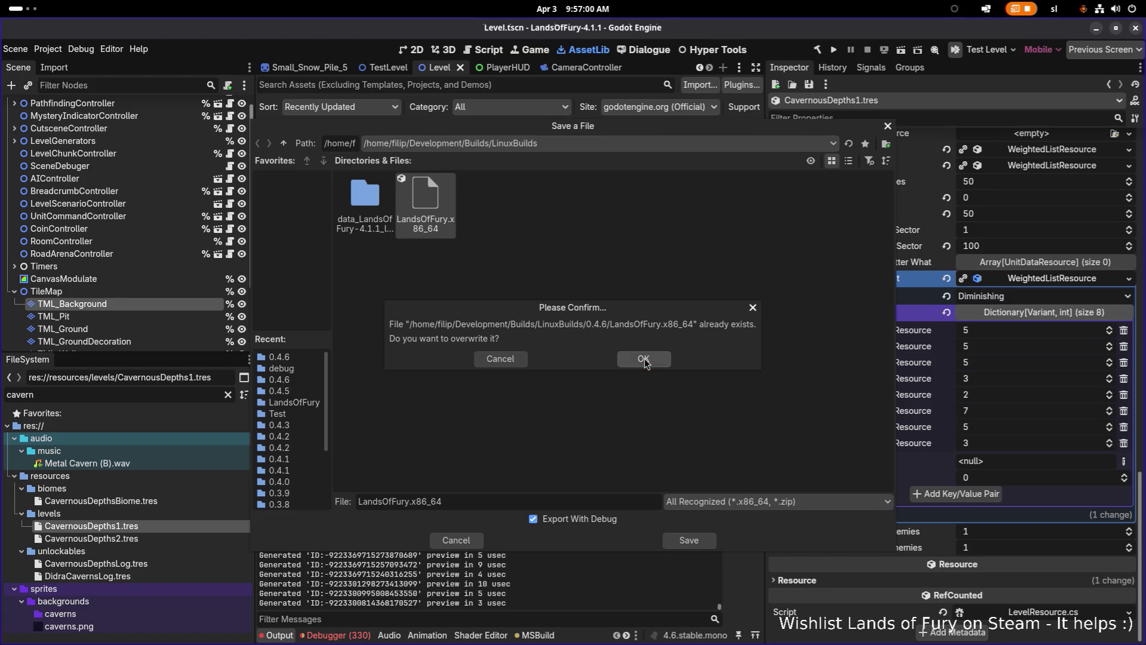
click(644, 359)
key(alt+Tab)
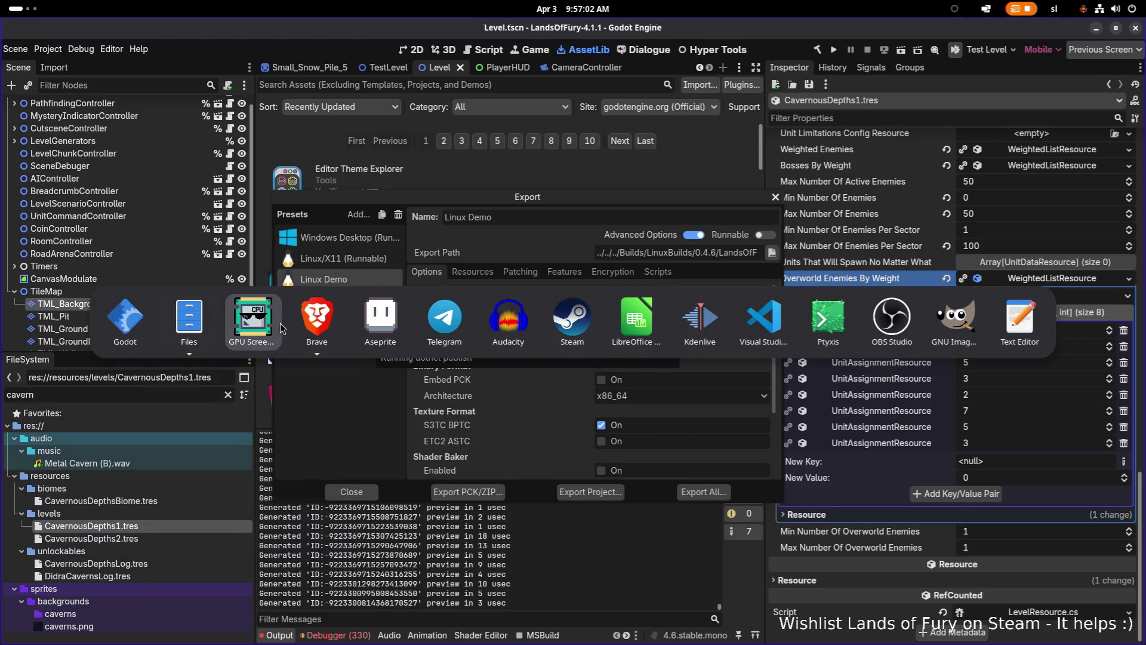
click(208, 327)
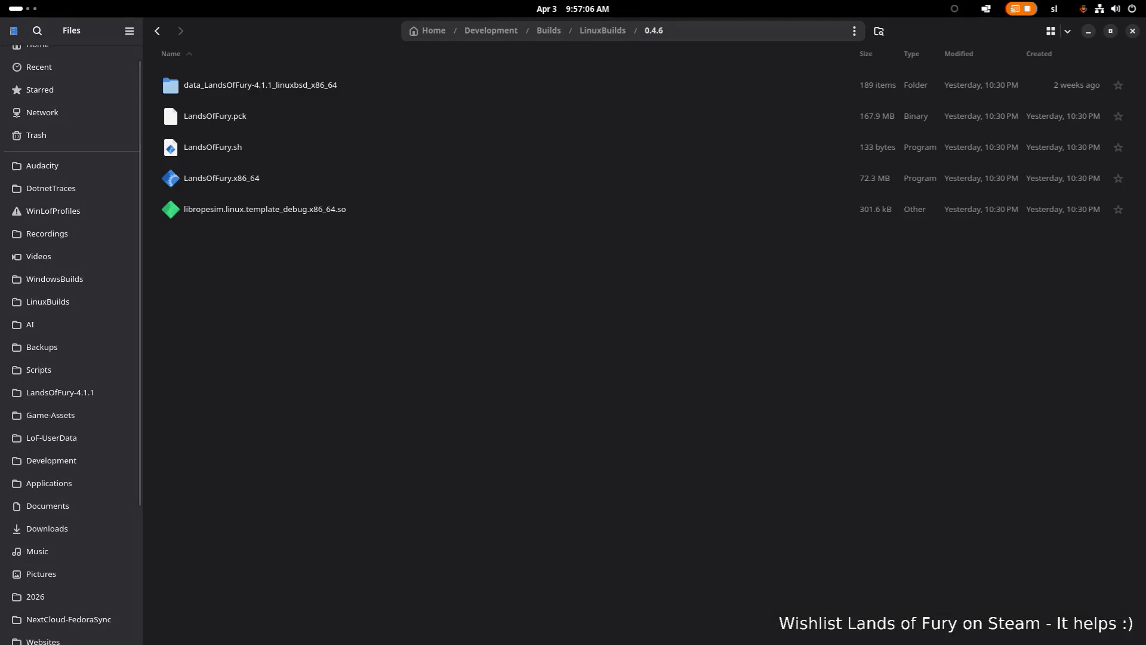
- Bring up the Videos window with Video_2026-04-03_09-49-47.mp4 playing
key(alt+Tab)
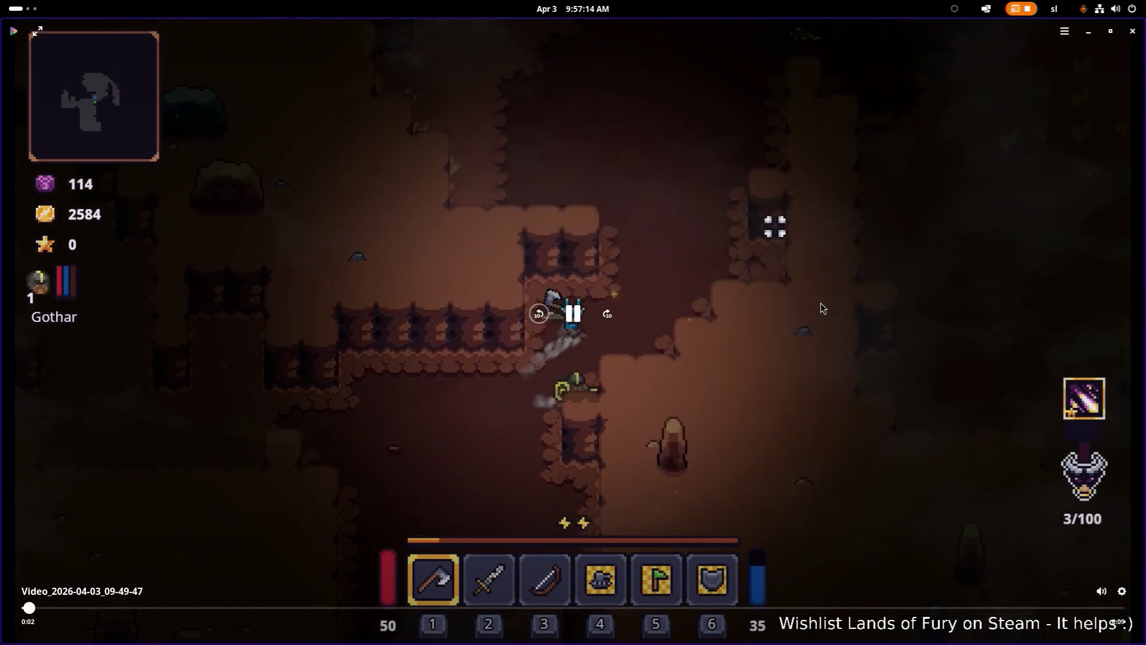
- Play the gameplay recording fullscreen and pause it
key(f)
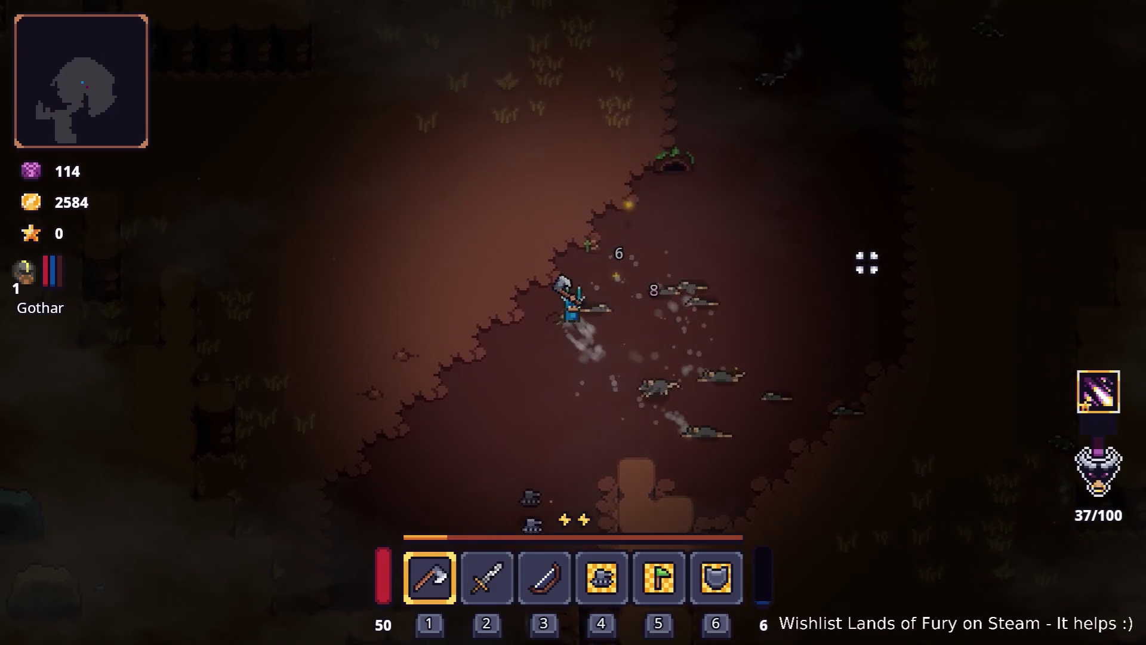
mouse_move(1078, 172)
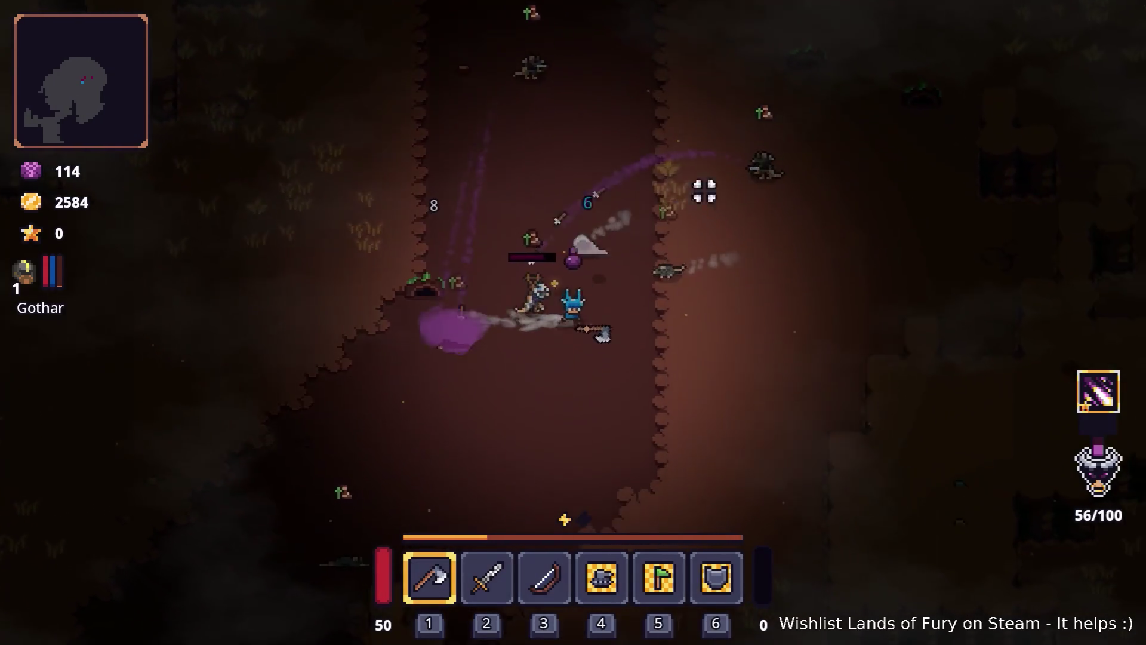
click(142, 549)
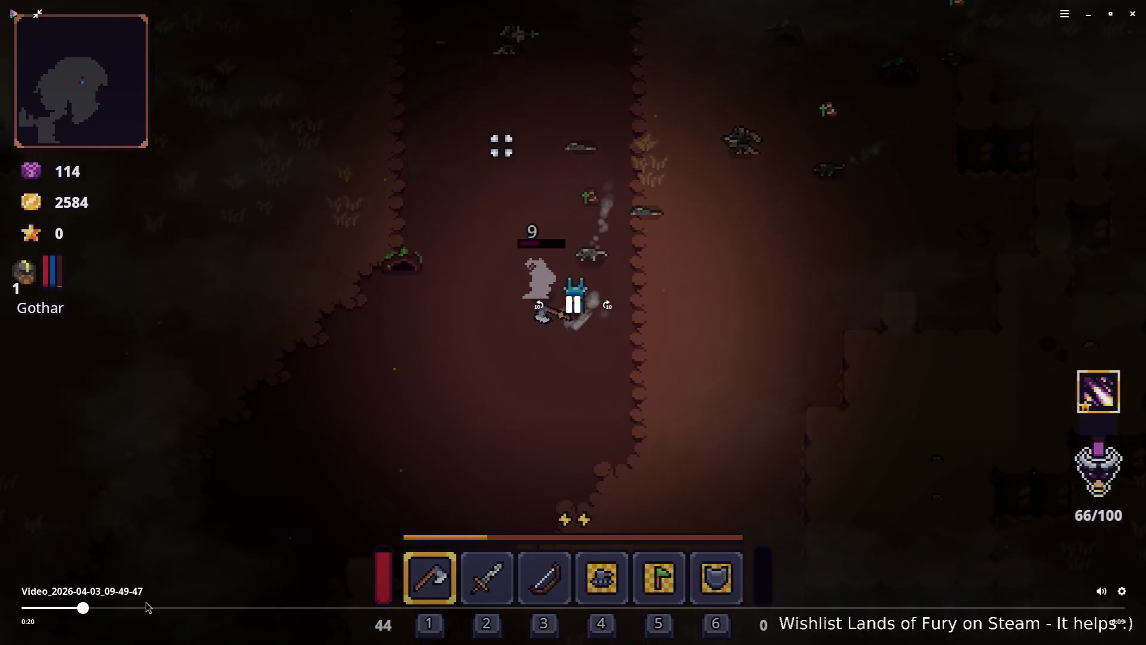
- Scrub the recording to around 2:51 and 2:53, then leave fullscreen
drag(83, 608, 494, 610)
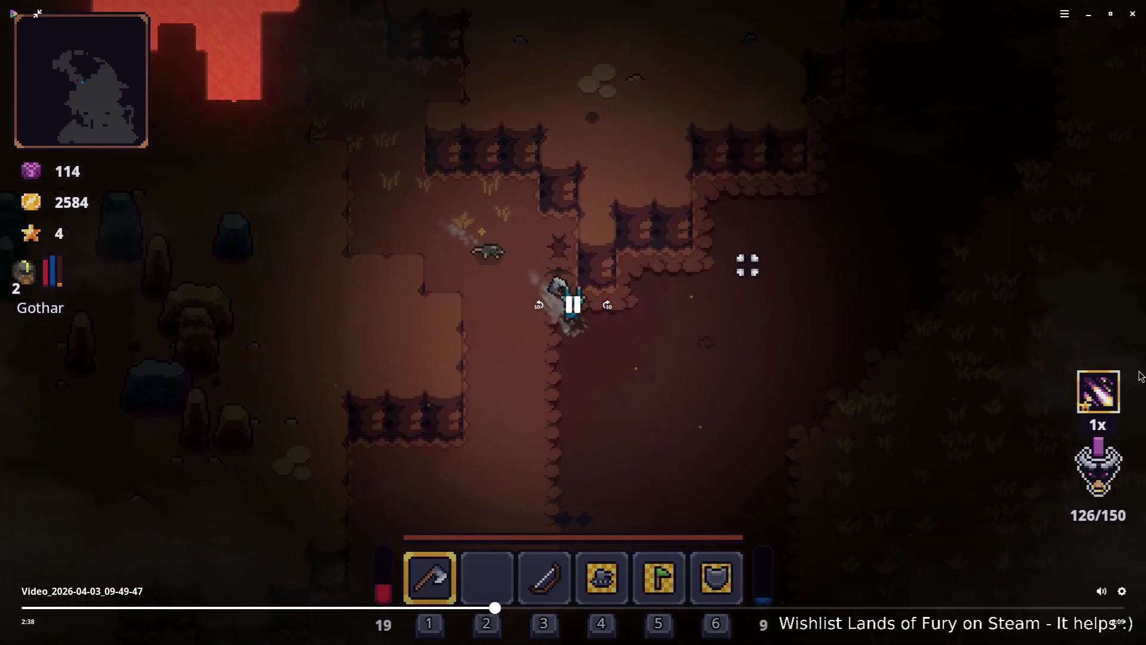
drag(501, 608, 533, 608)
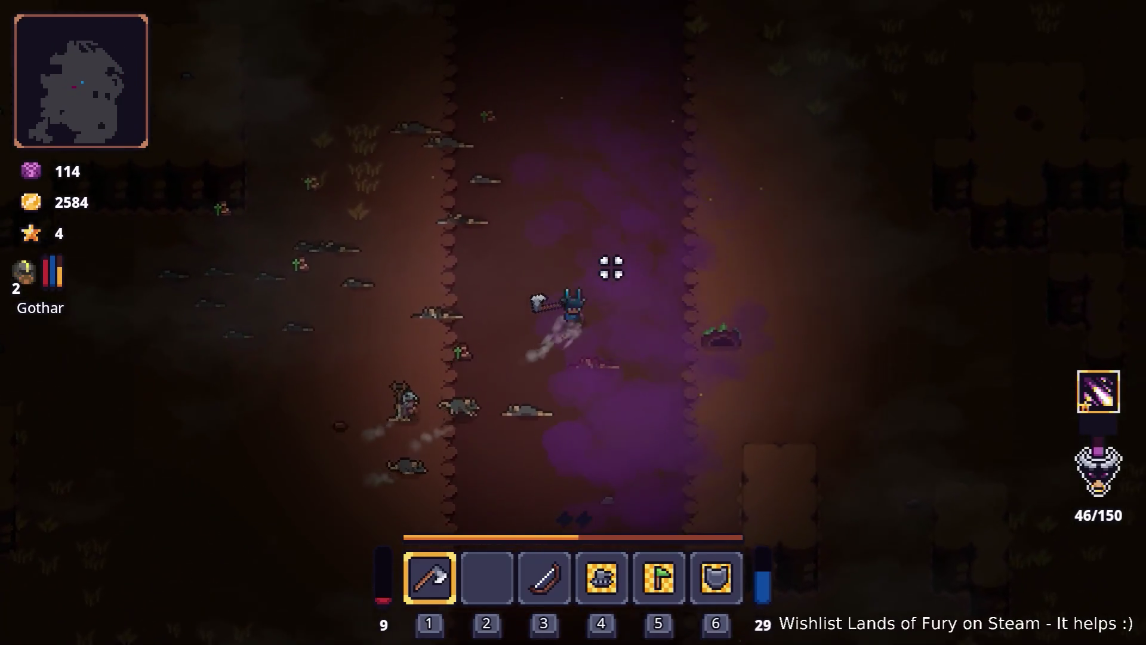
mouse_move(974, 320)
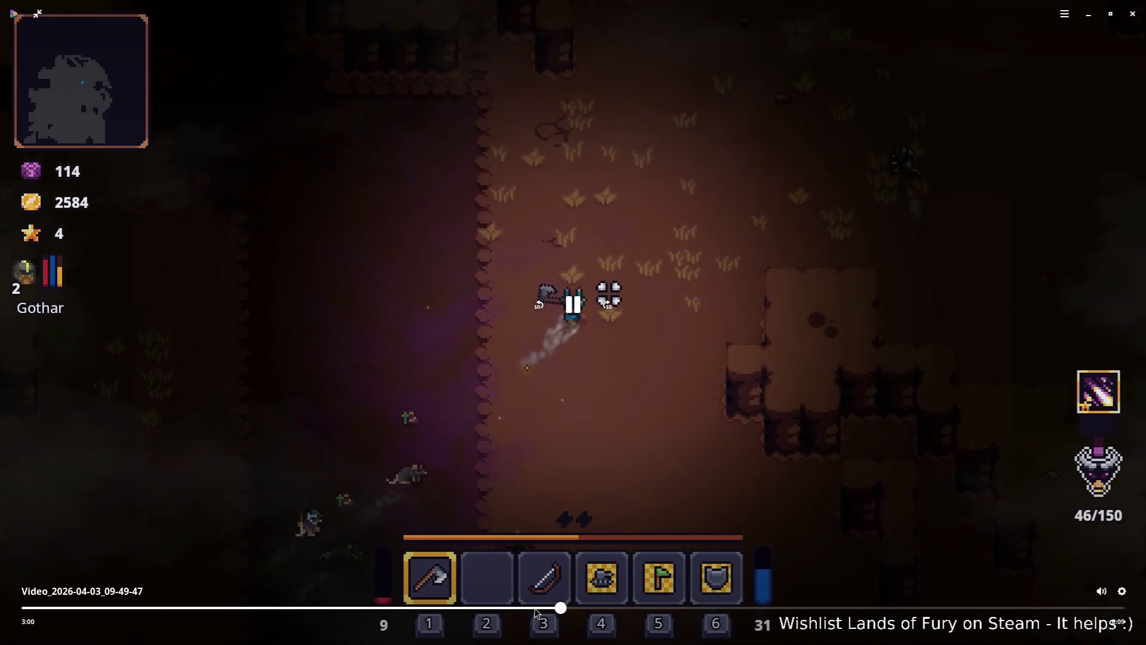
click(534, 609)
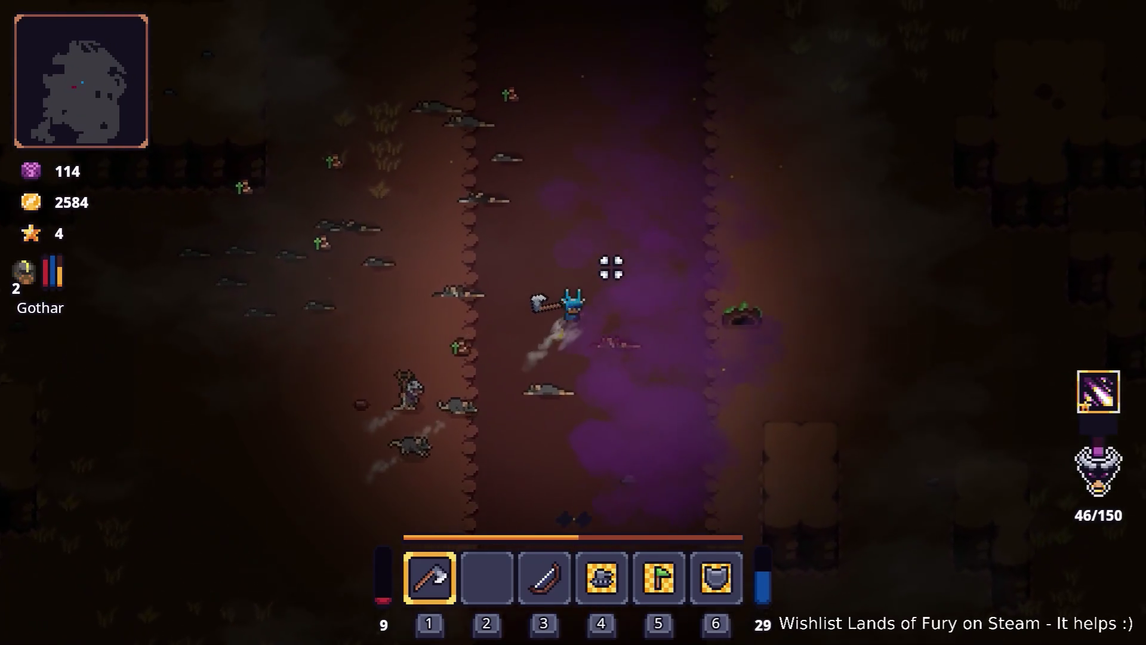
mouse_move(1078, 293)
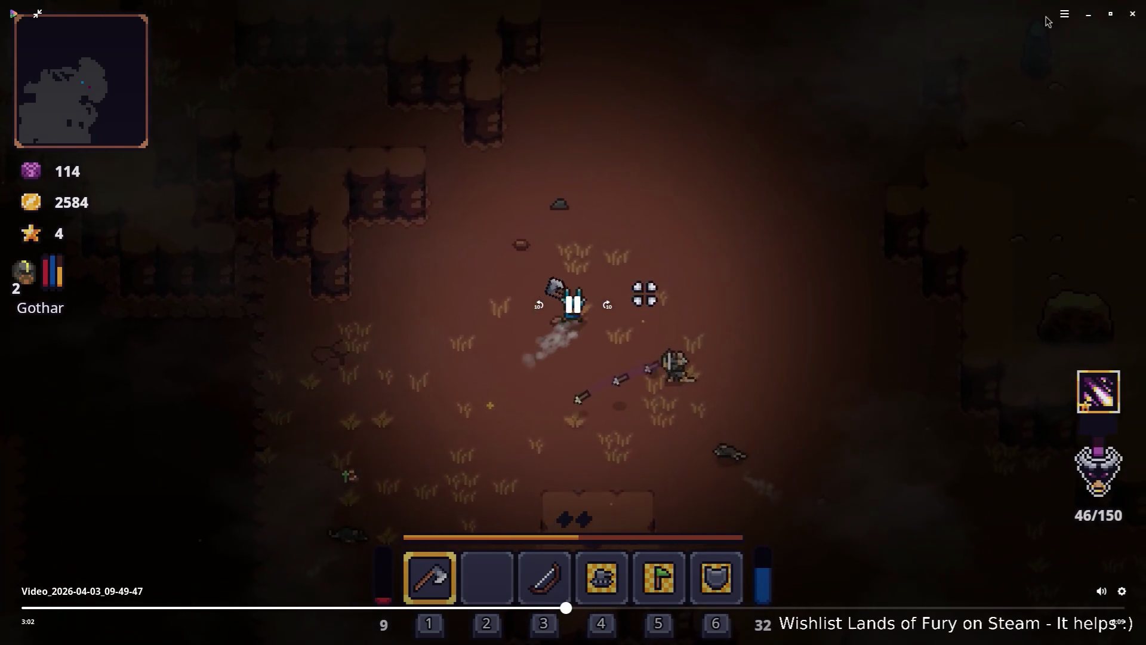
key(Escape)
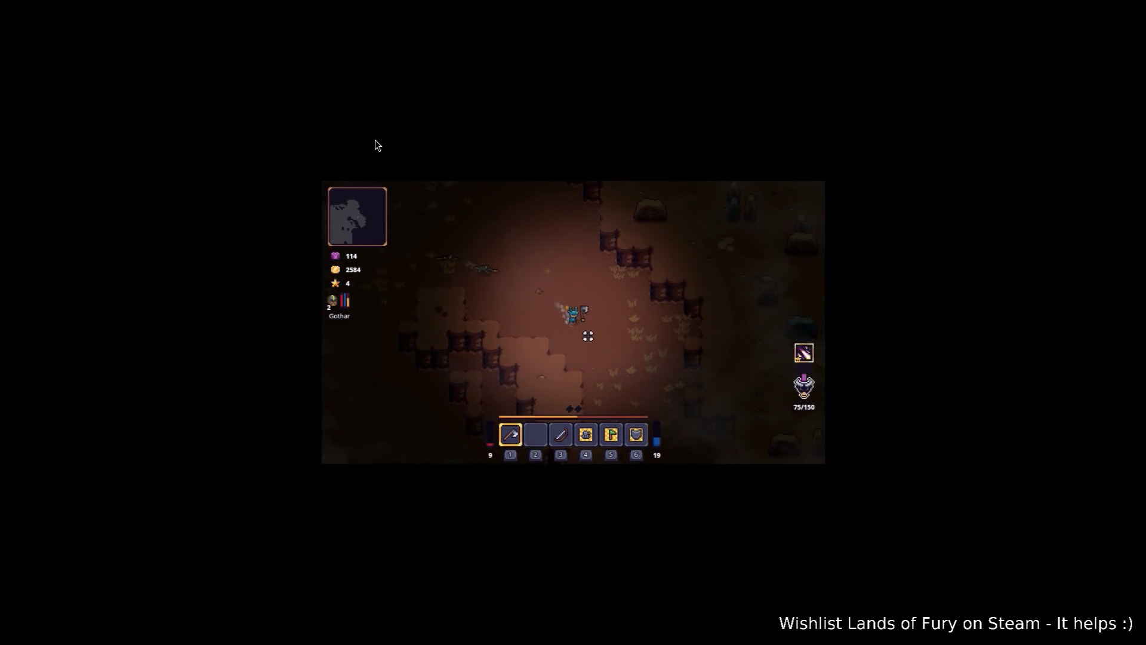
- Pause and close the player, then reopen Video_2026-04-03_09-49-47 maximized at 3:08
click(573, 304)
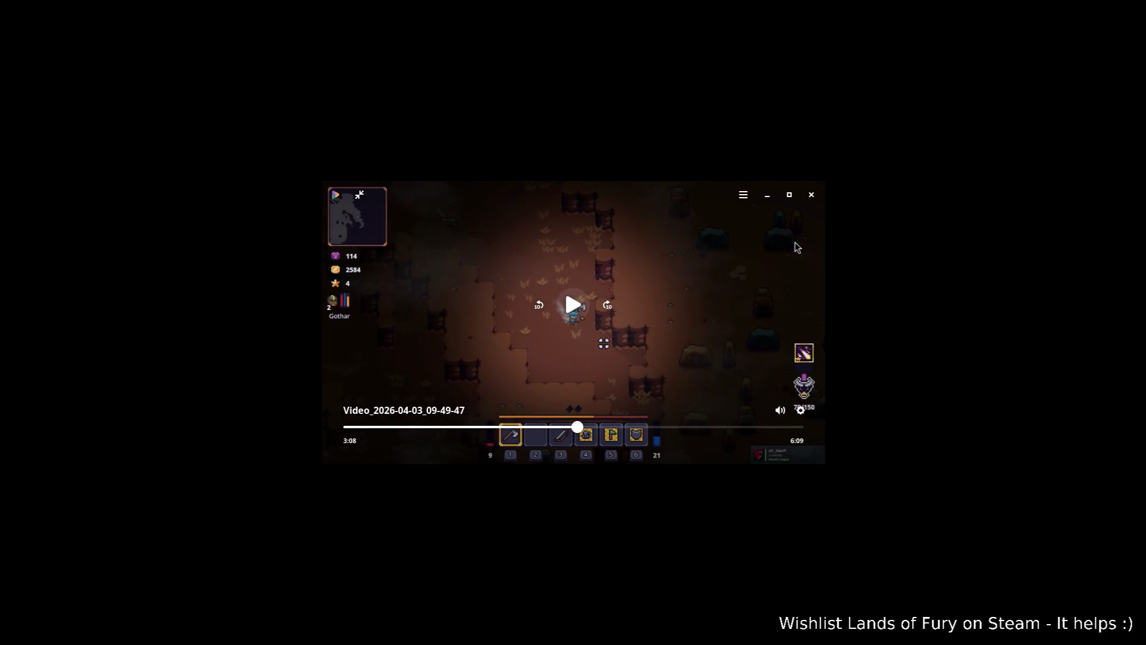
click(811, 195)
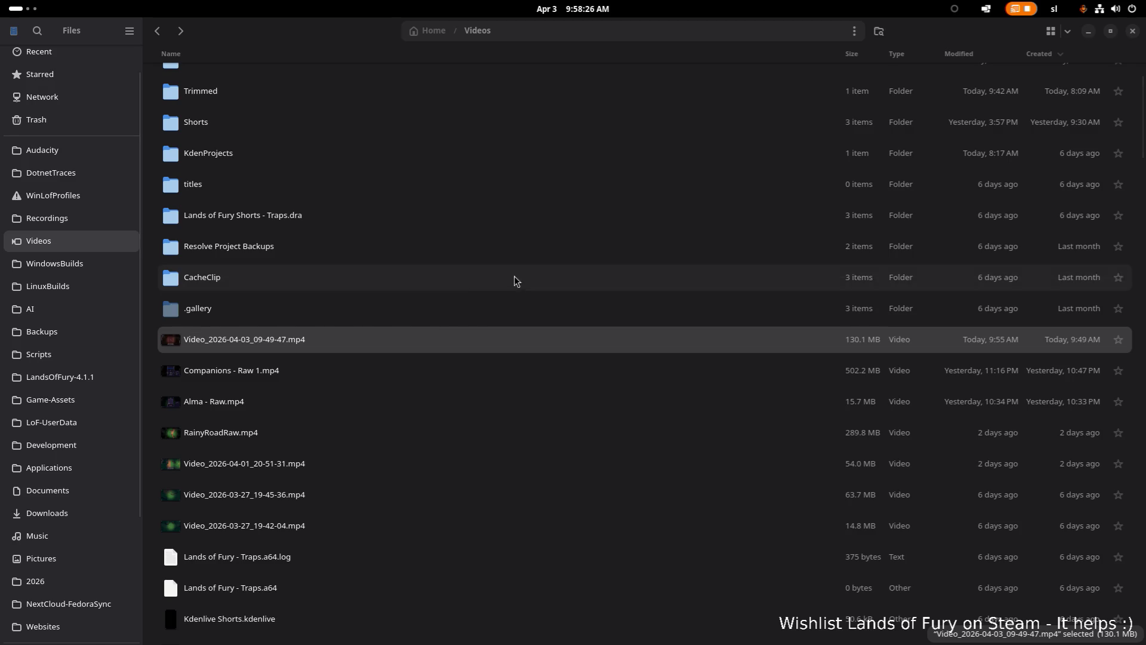
click(447, 342)
double_click(449, 340)
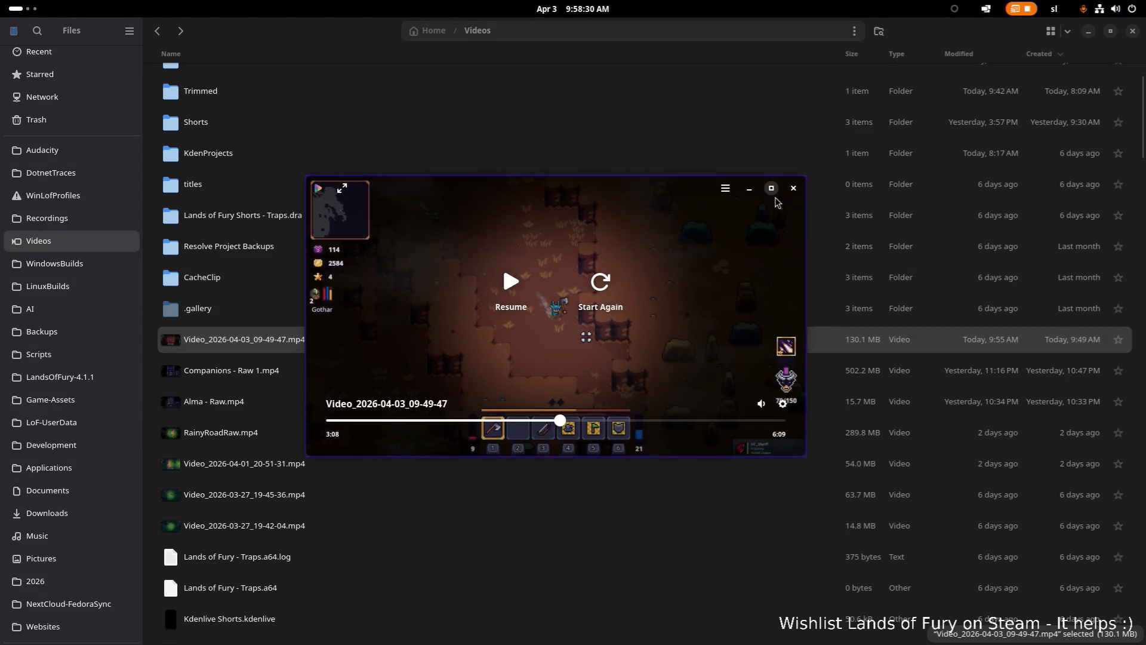
click(777, 200)
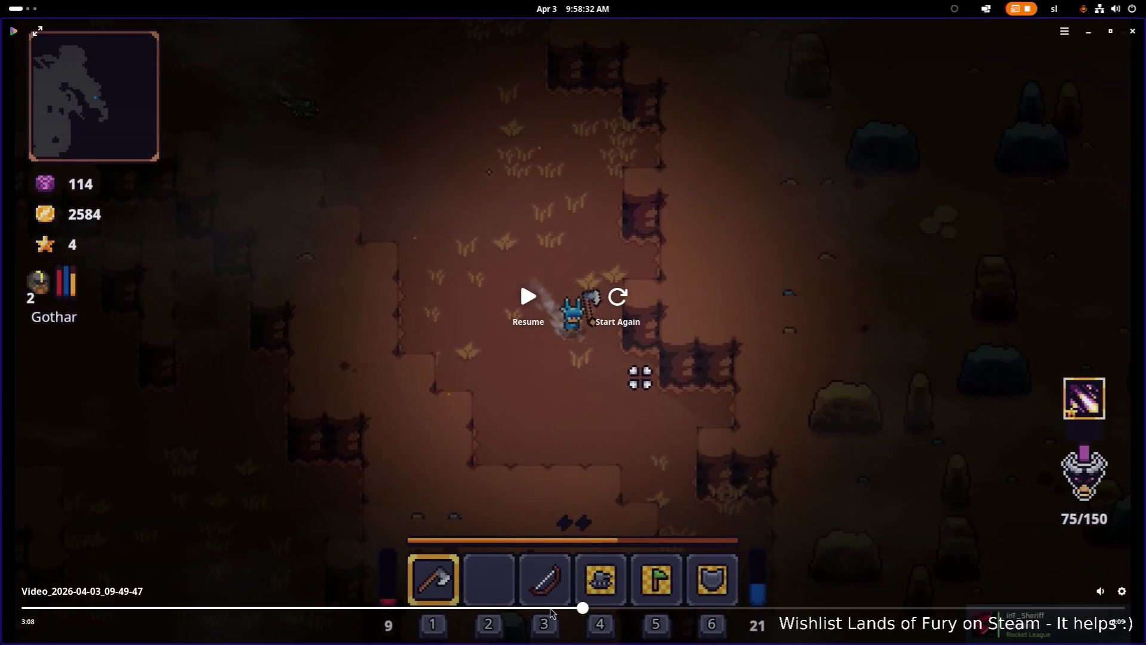
- Review the gameplay recording from 2:57 to 3:14, then close the video player
drag(580, 606, 540, 606)
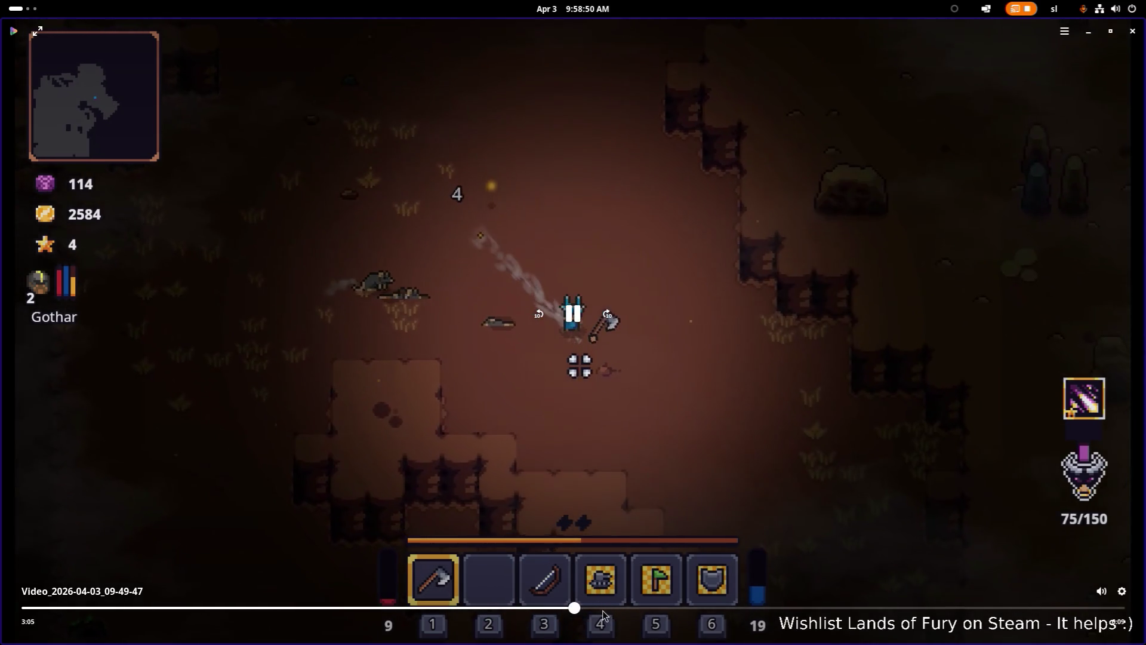
click(602, 608)
click(589, 608)
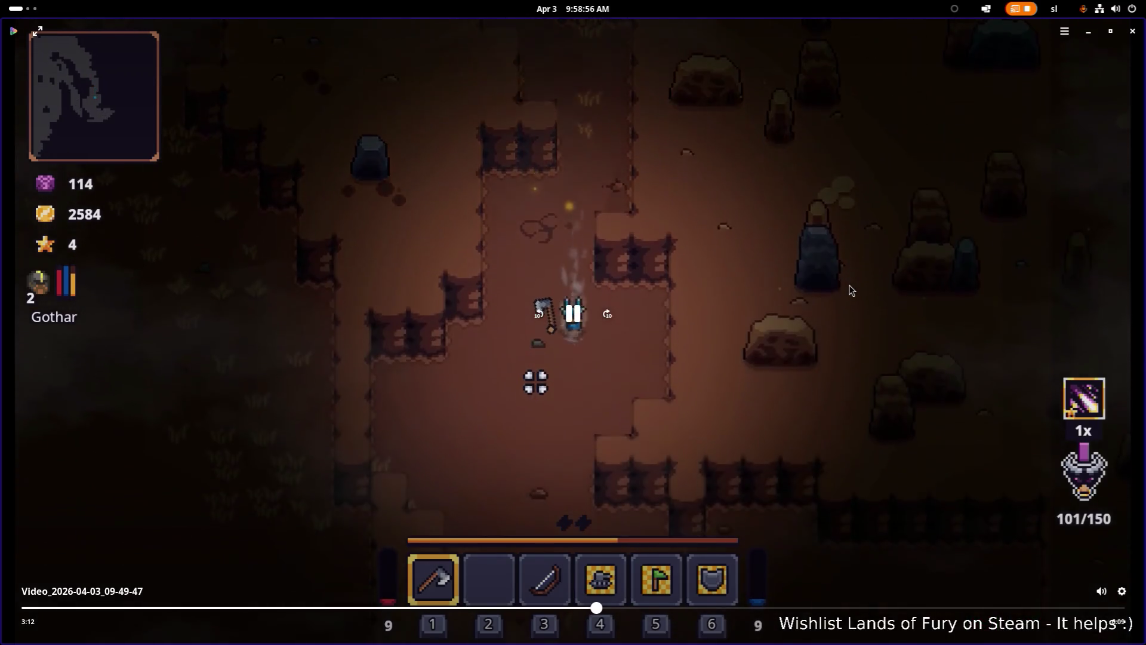
click(1133, 30)
key(alt+Tab)
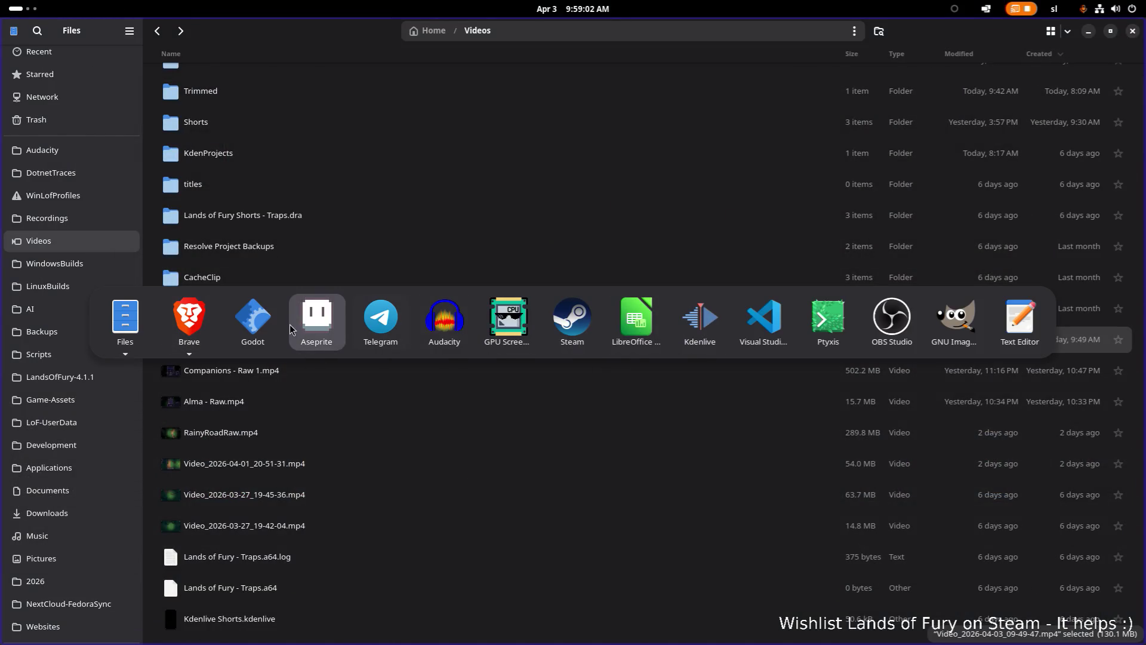
- Back in Godot, close the export settings and filter FileSystem by 'particles'
click(270, 325)
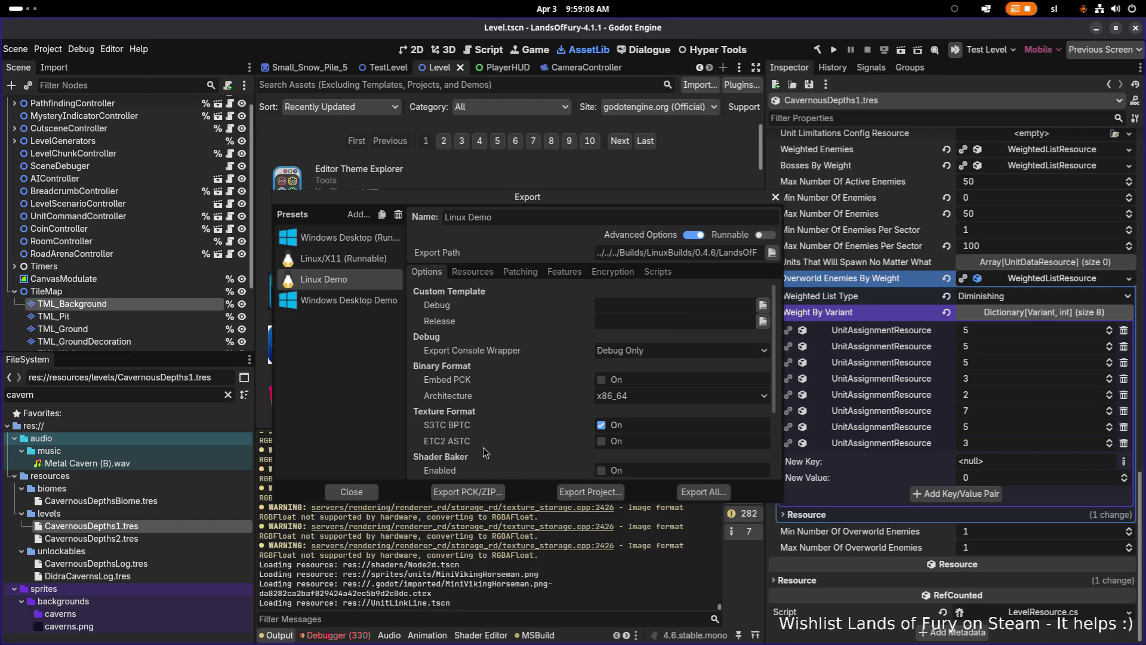
click(352, 491)
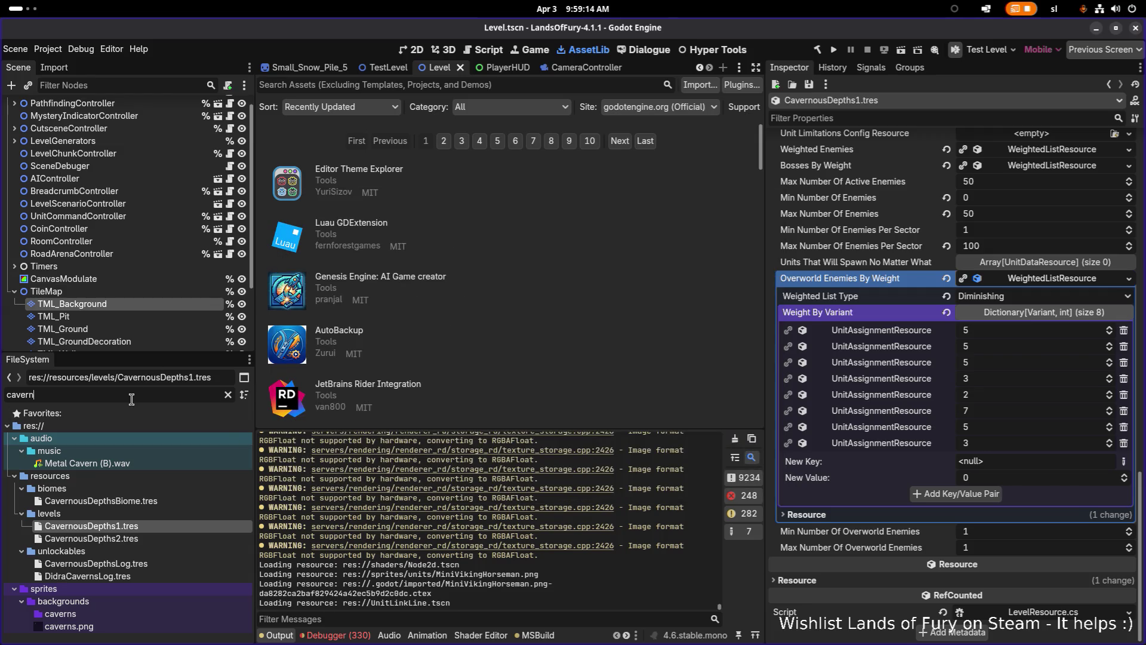
text(particle)
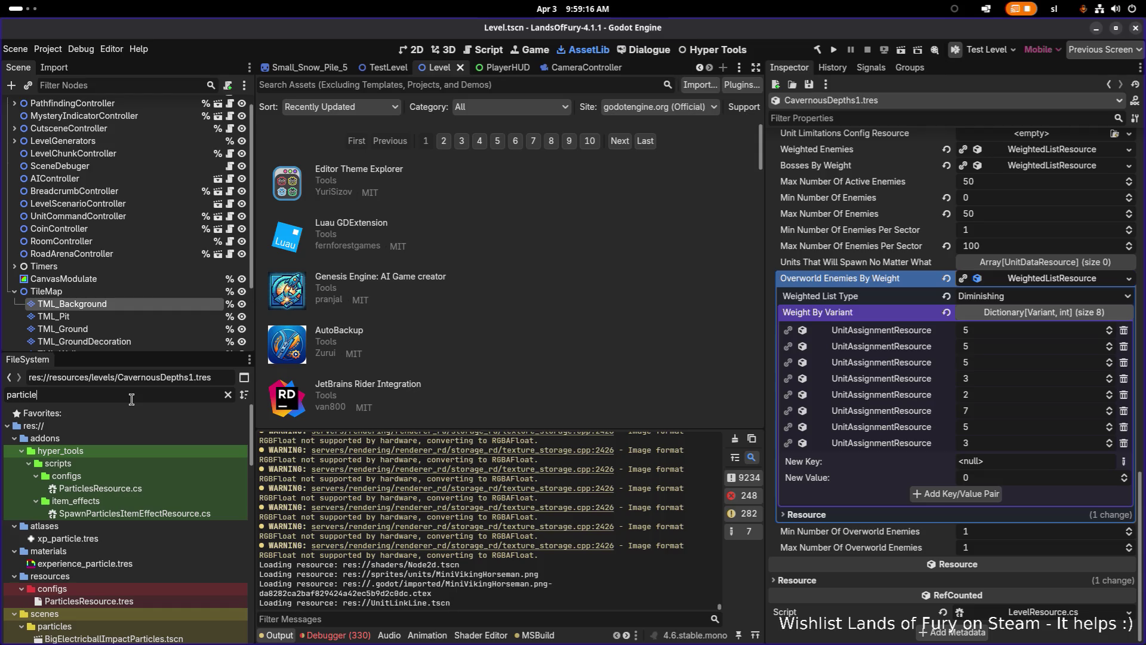
text(s)
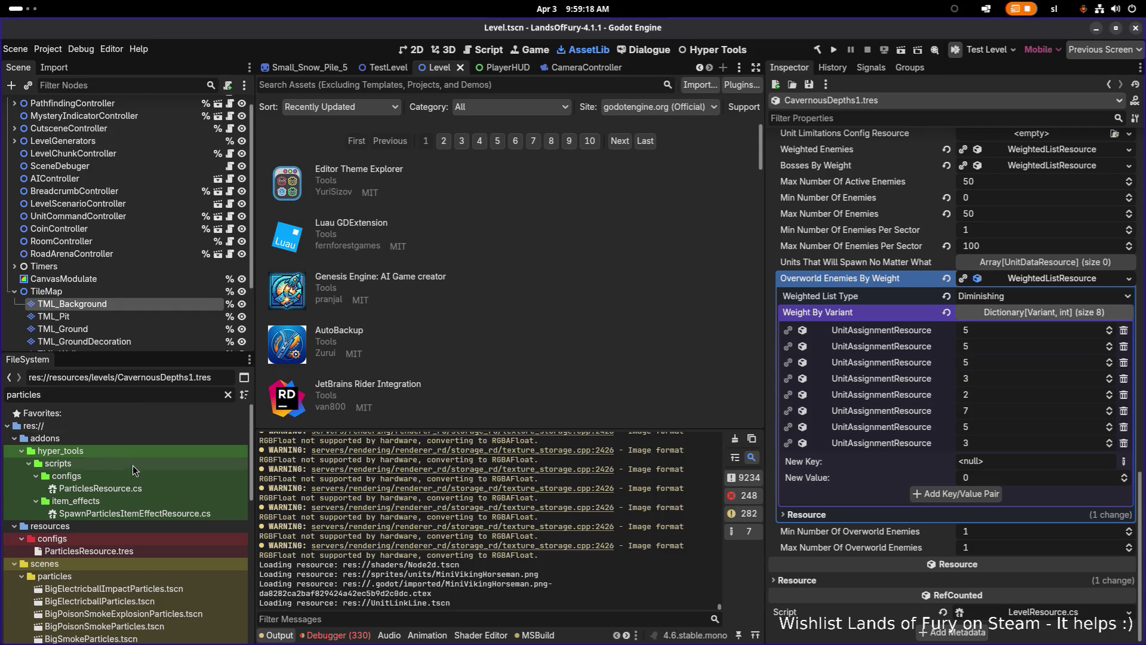
scroll(132, 470, down, 5)
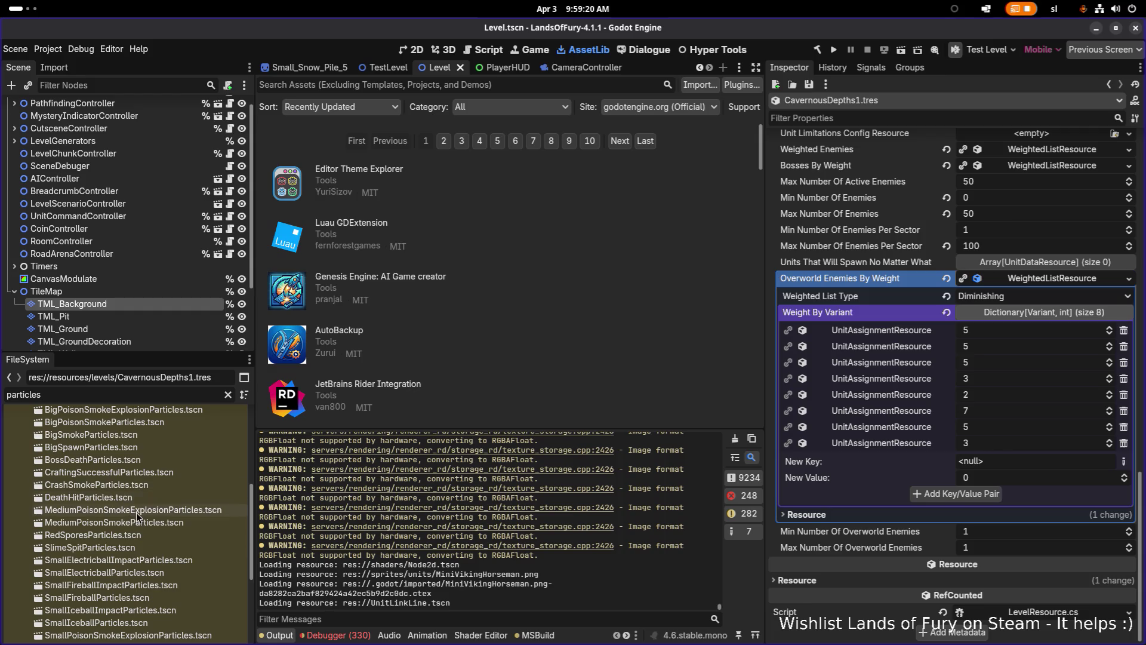
scroll(142, 537, down, 1)
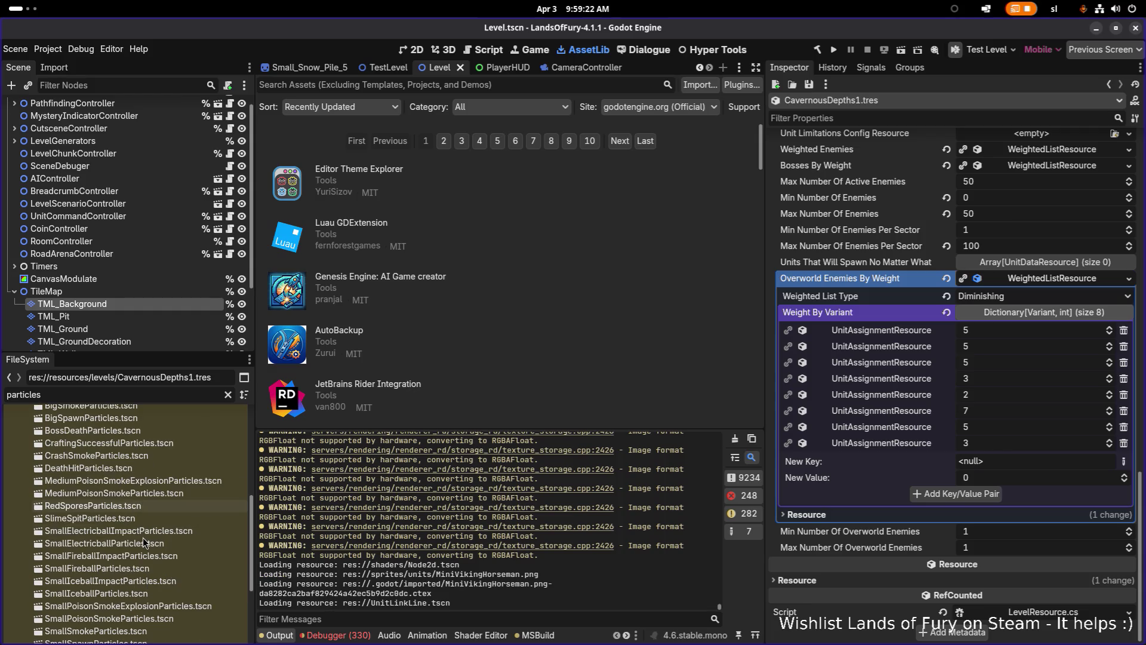
scroll(143, 542, down, 3)
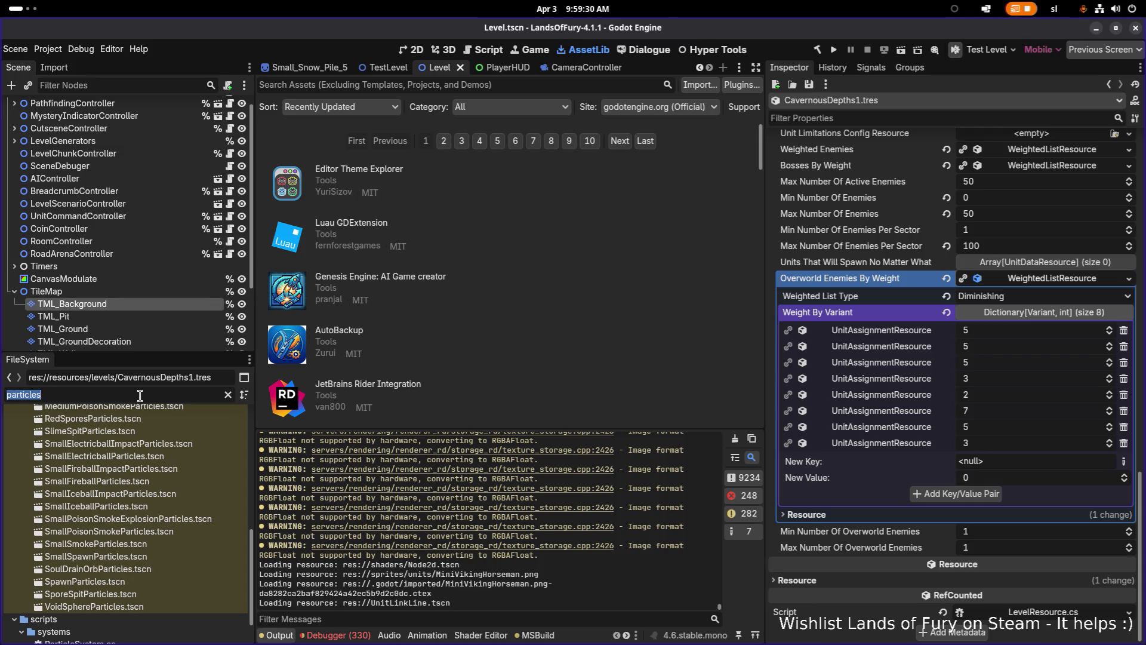
- Filter FileSystem by 'grass' and scroll to the Grass_Brown decoration scenes
text(grass)
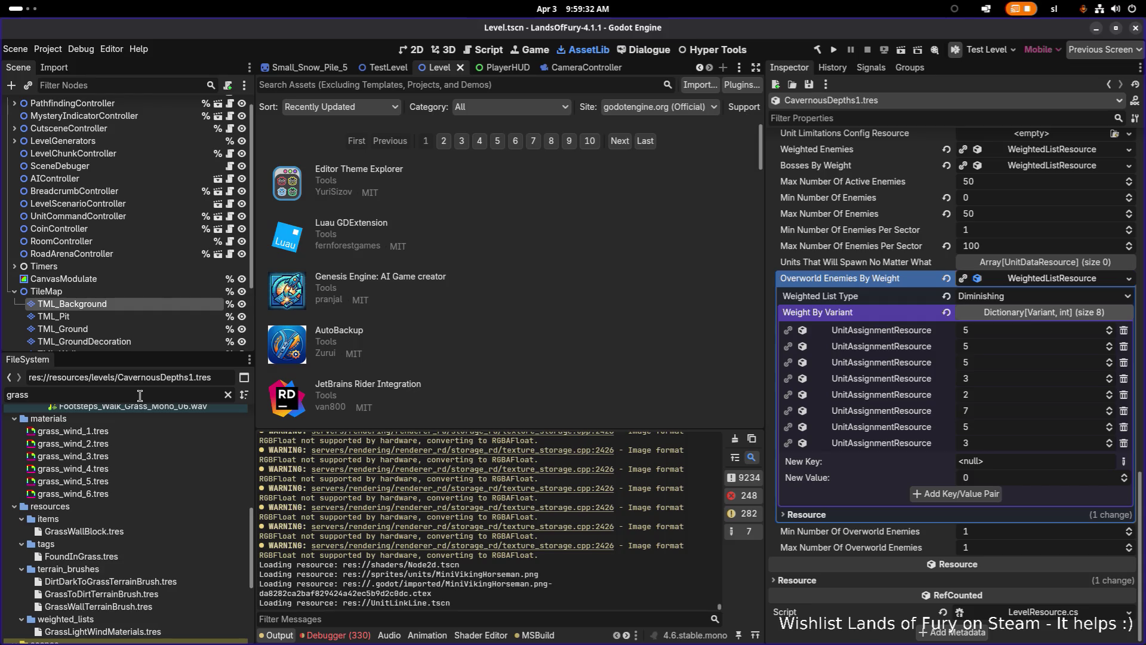
scroll(162, 471, up, 10)
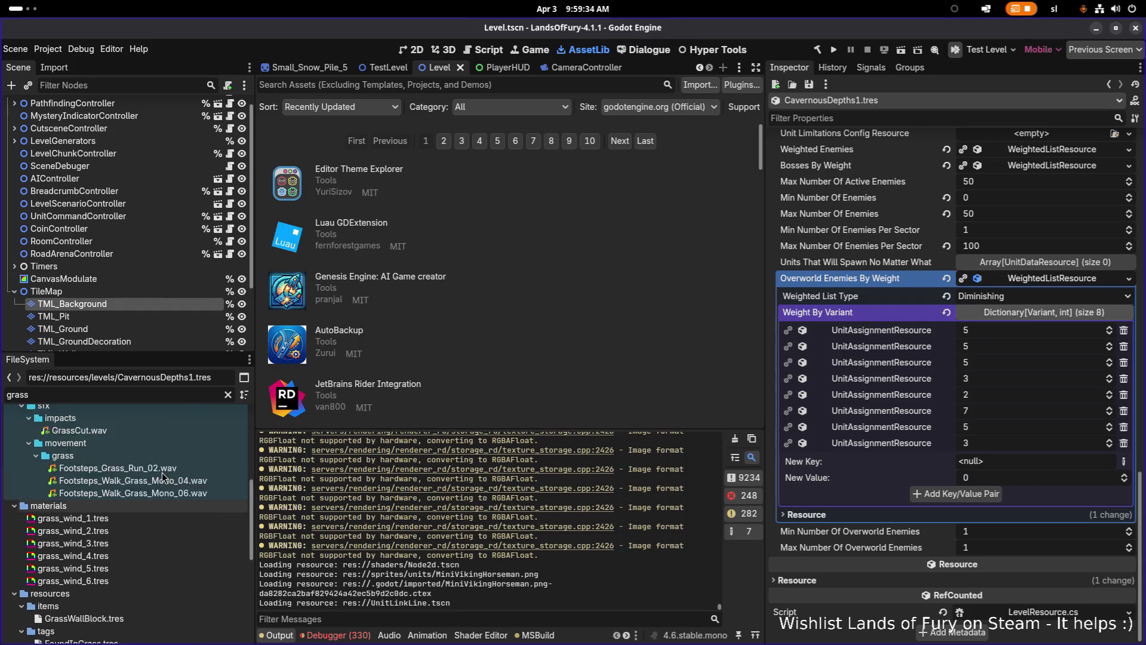
scroll(162, 472, down, 10)
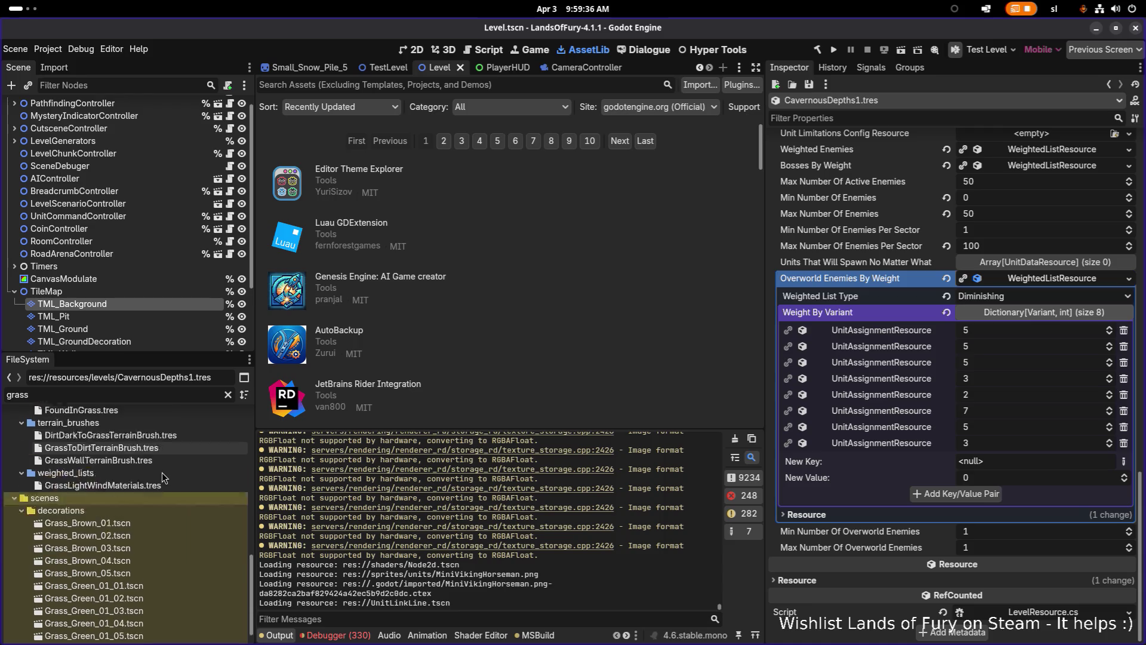
- Open Grass_Brown_01.tscn and filter FileSystem by its HealthComponent destroy particle name
double_click(137, 498)
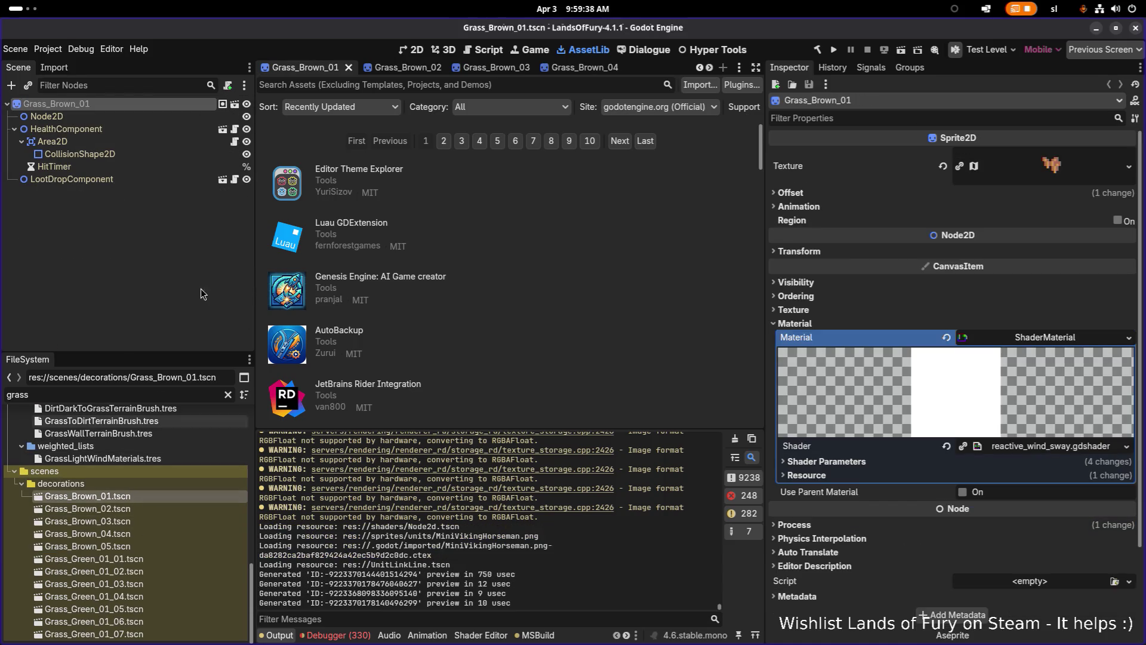
click(66, 129)
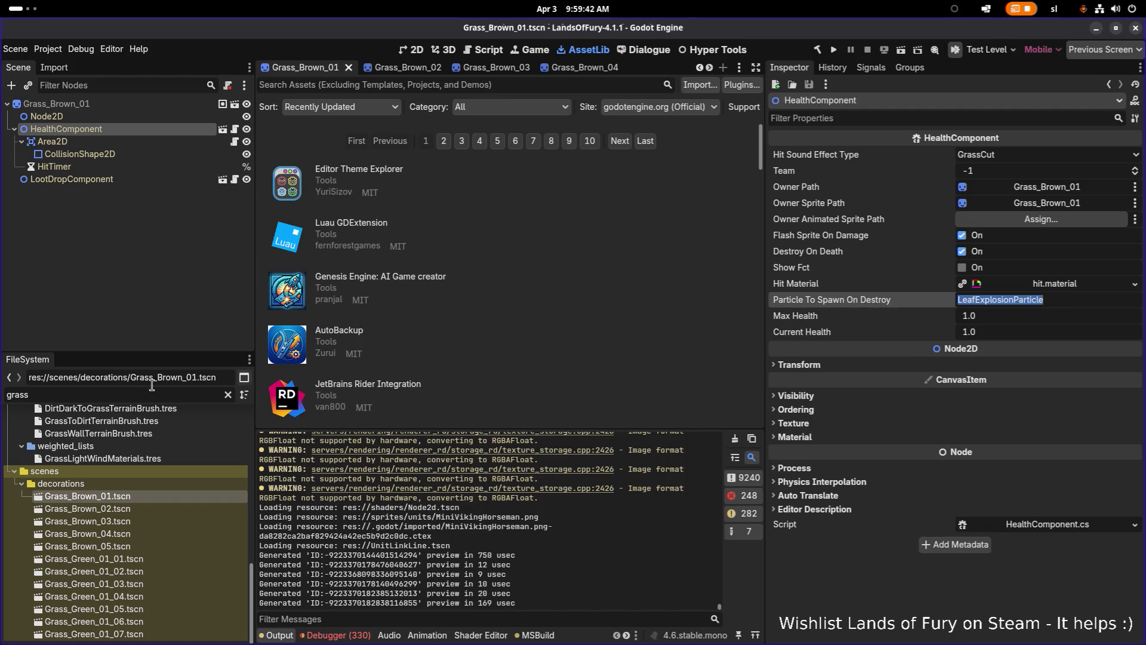
click(74, 391)
key(ctrl+a)
text(LeafExplosionParticle)
- Select LeafExplosionParticle.tscn in the particles folder and duplicate it
click(146, 463)
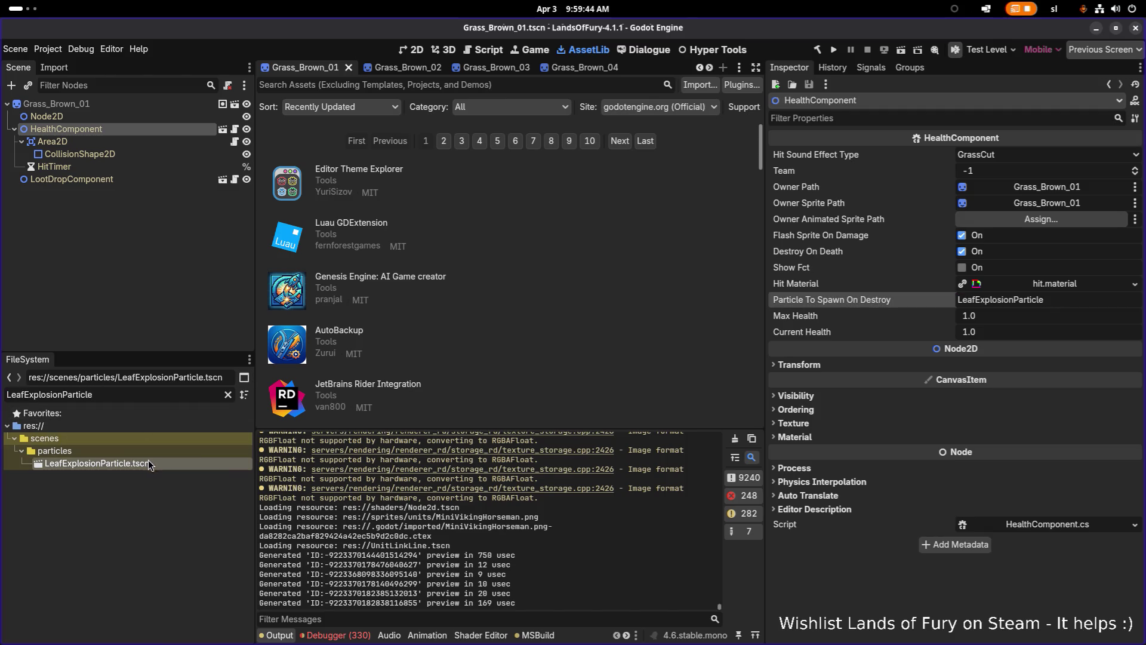
click(227, 394)
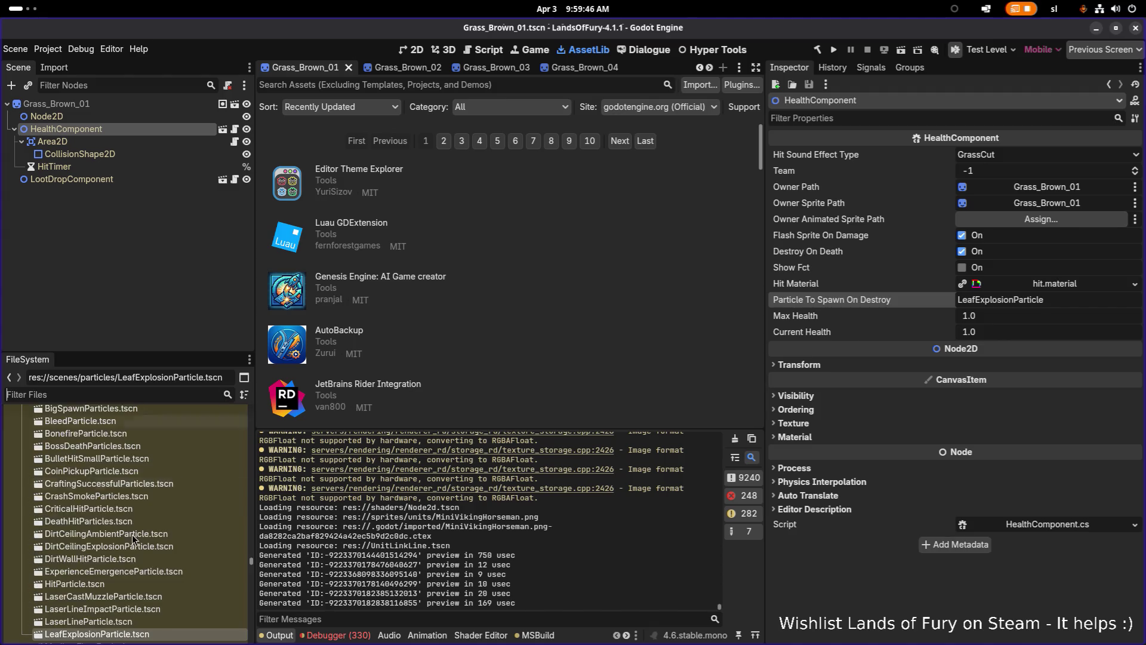
click(129, 535)
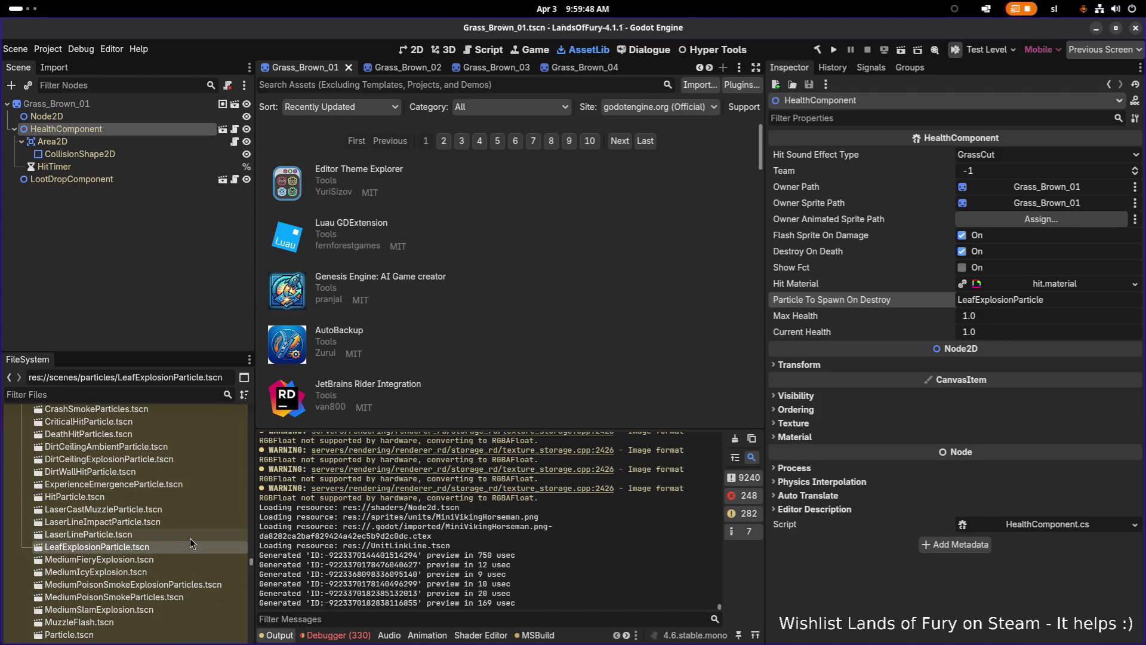
key(ctrl+d)
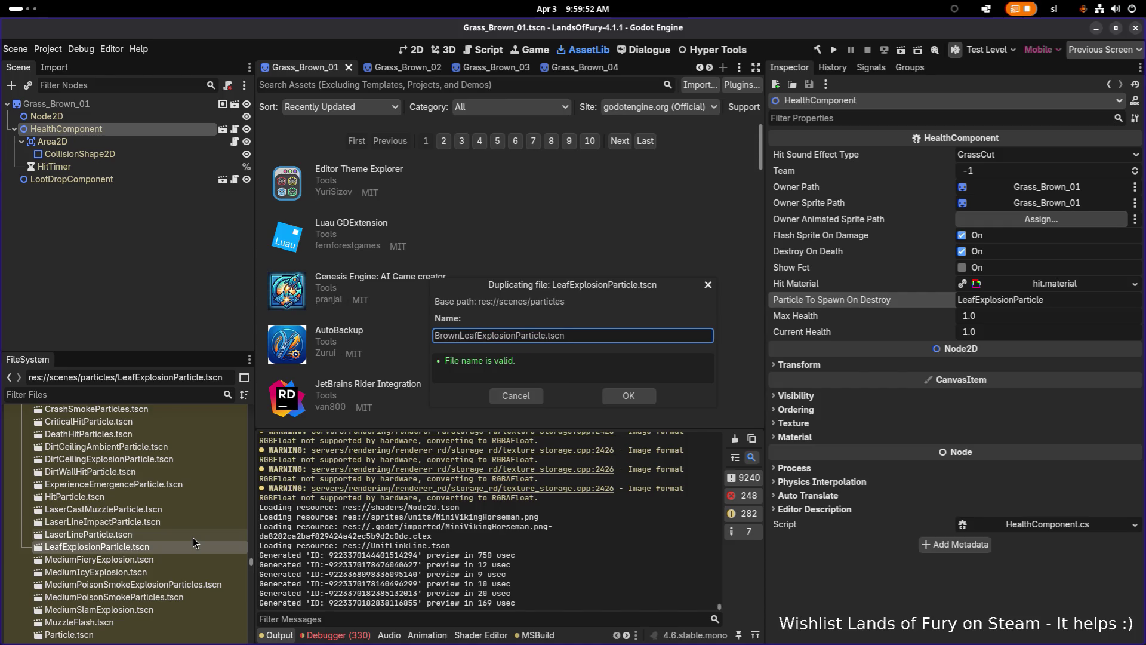
- Confirm the duplicate as BrownLeafExplosionParticle.tscn
key(Return)
scroll(152, 438, up, 2)
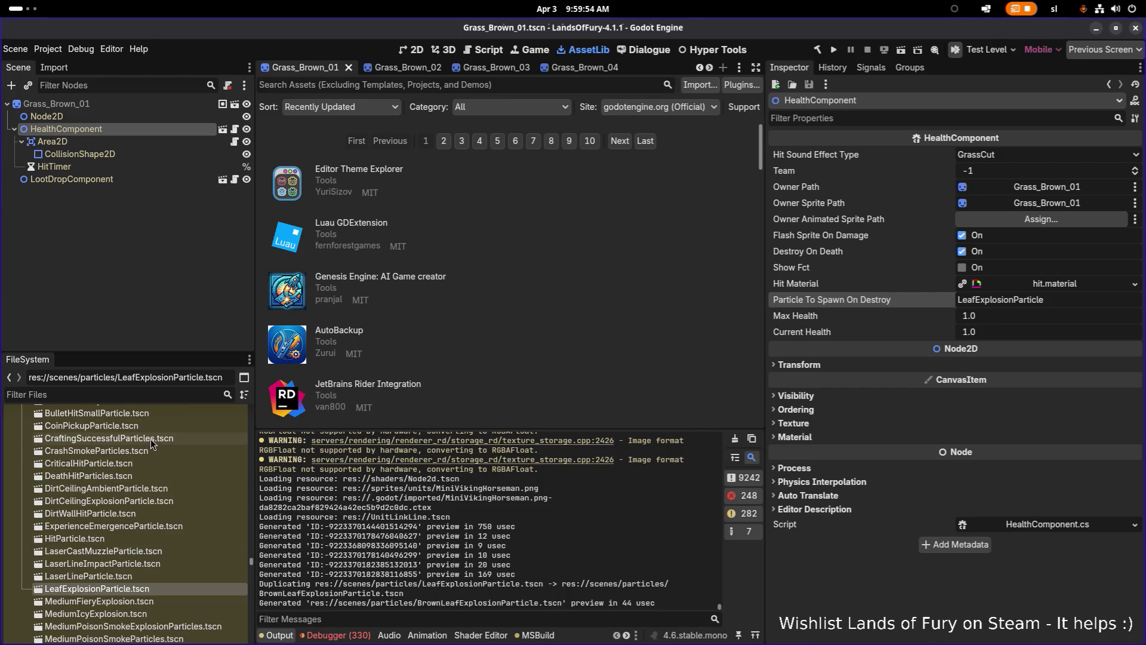
scroll(151, 427, up, 2)
- Filter by 'brownlea', open BrownLeafExplosionParticle.tscn and select its GPUParticles2D node
click(133, 392)
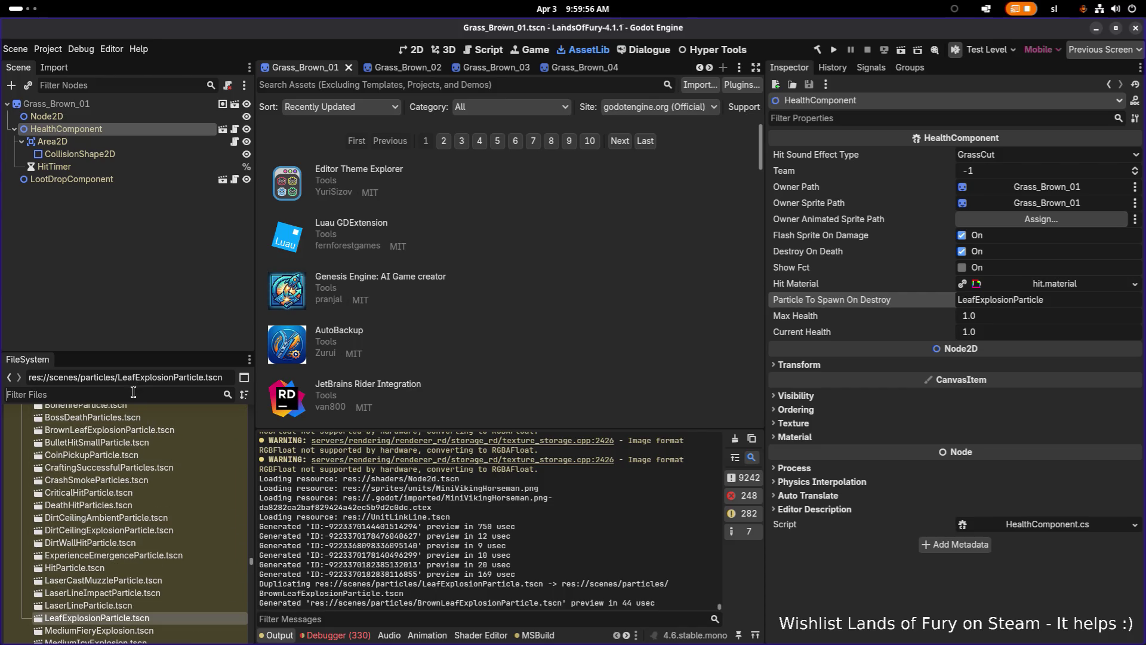
text(brown)
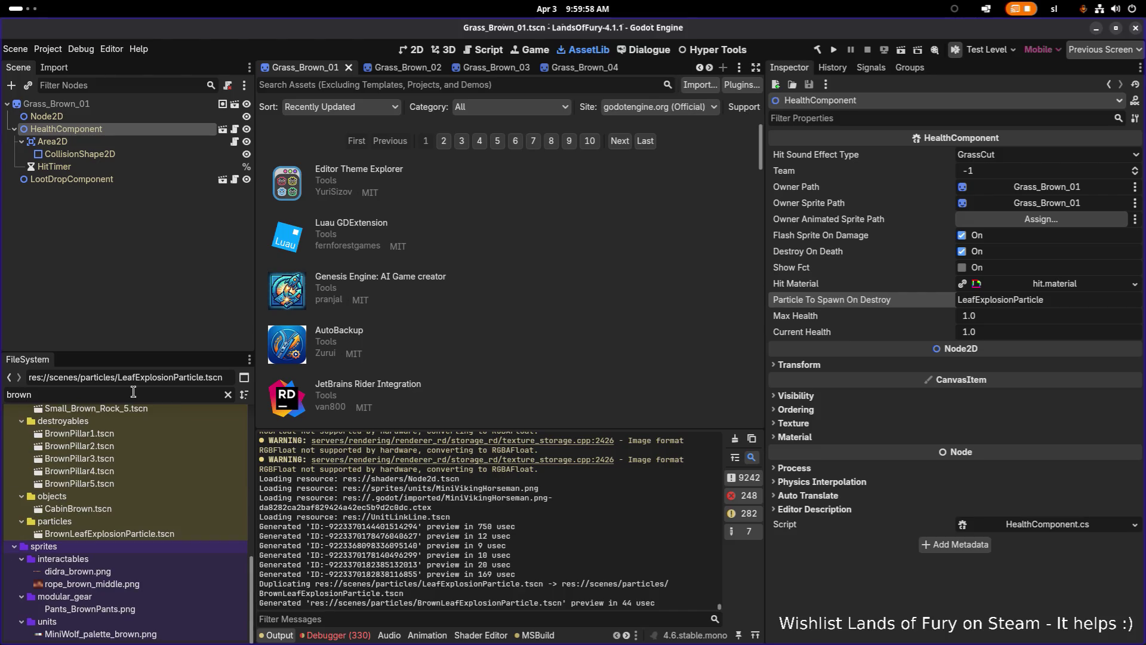
text(lea)
scroll(418, 68, up, 2)
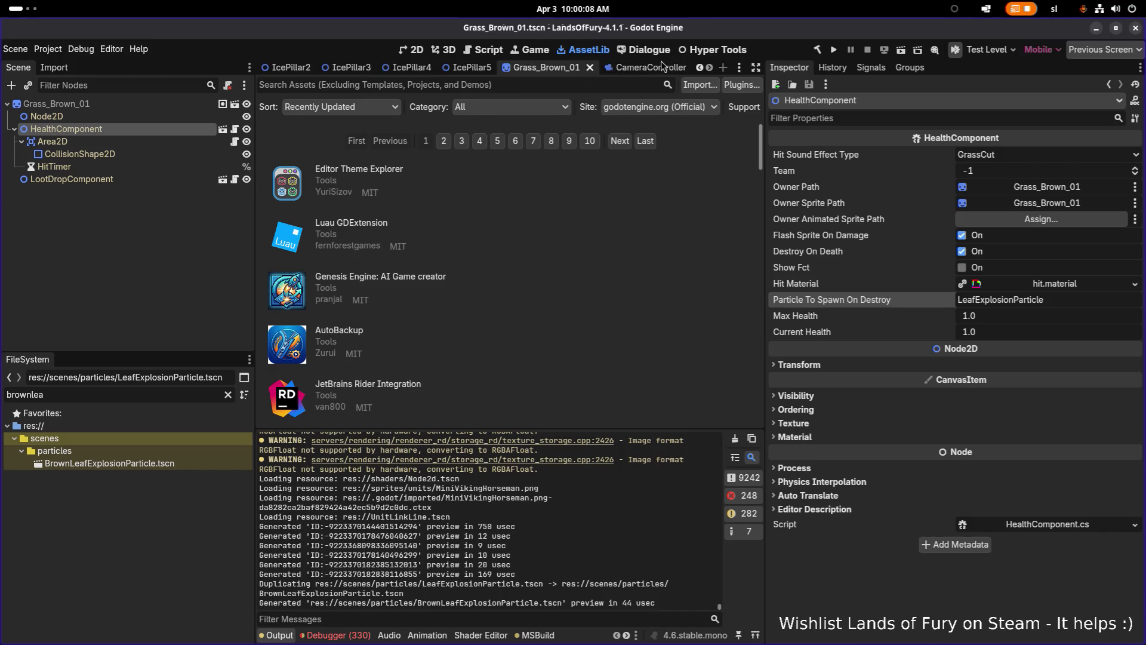
scroll(318, 67, up, 1)
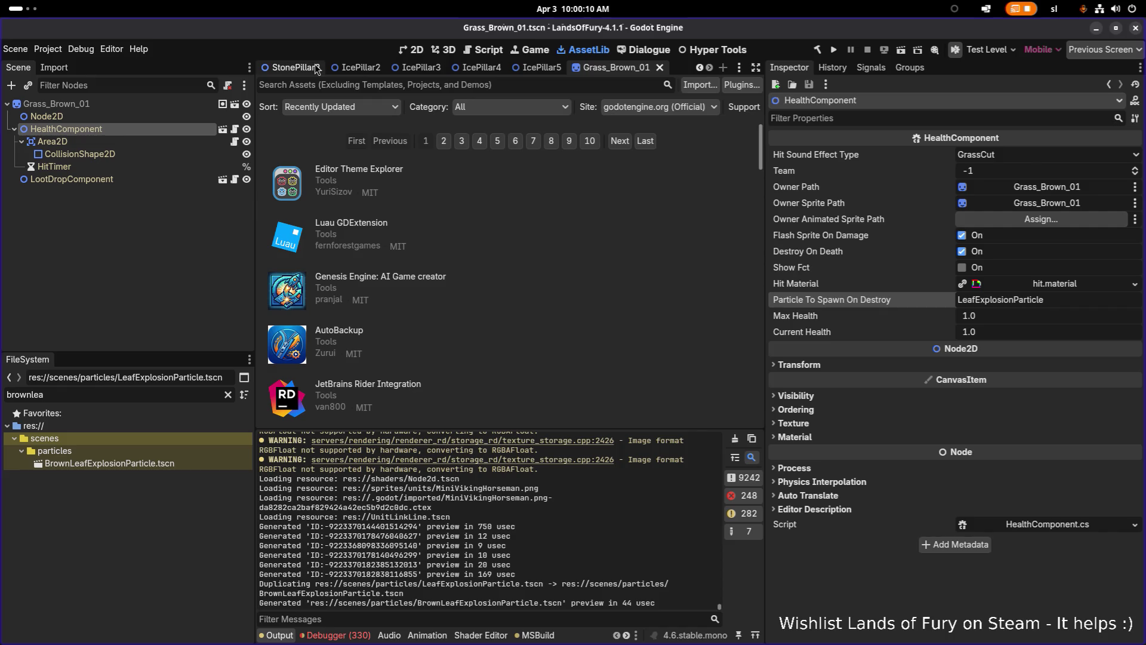
double_click(160, 465)
click(152, 144)
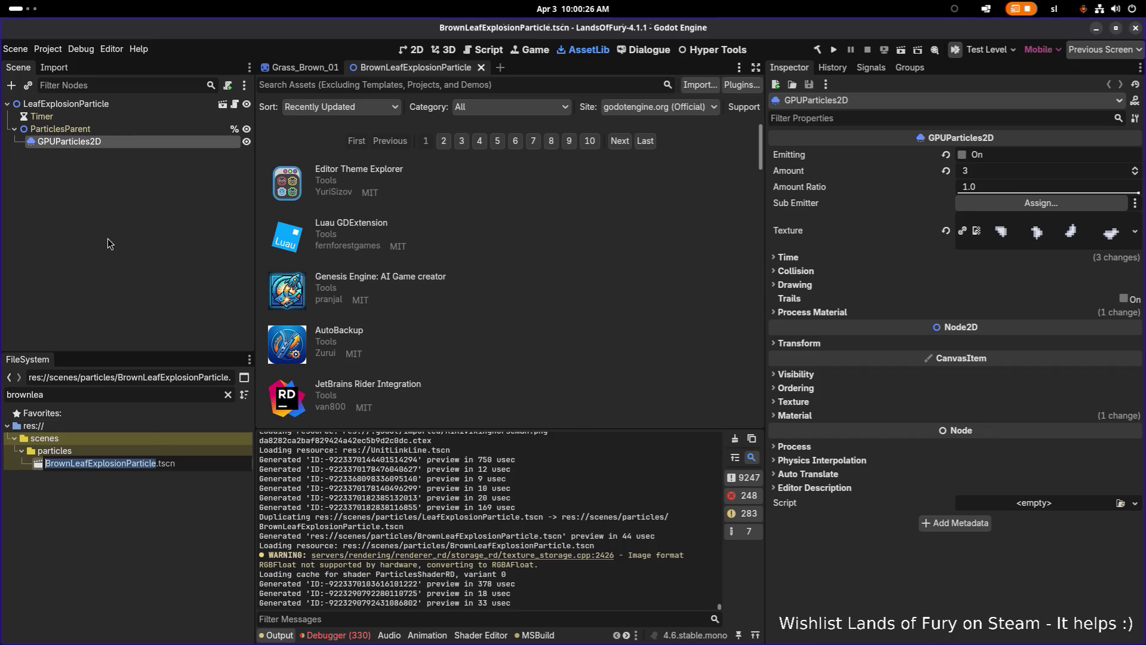
- Rename the scene's root node to BrownLeafExplosionParticle and save
double_click(91, 104)
text(BrownLeafExplosionParticle)
key(Return)
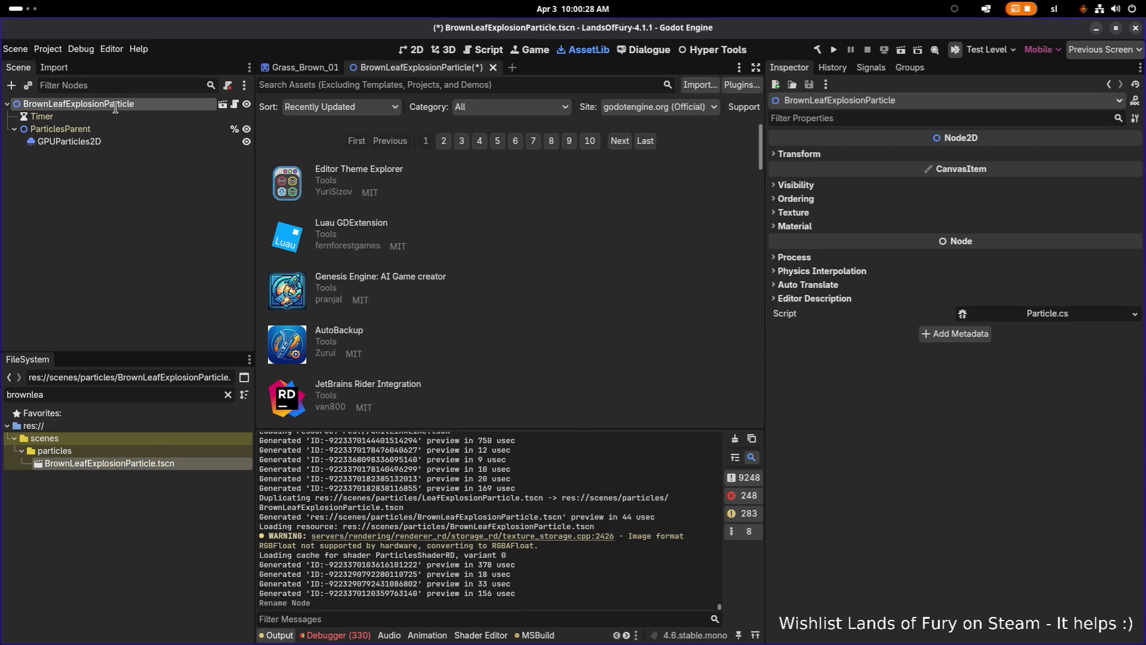
key(ctrl+s)
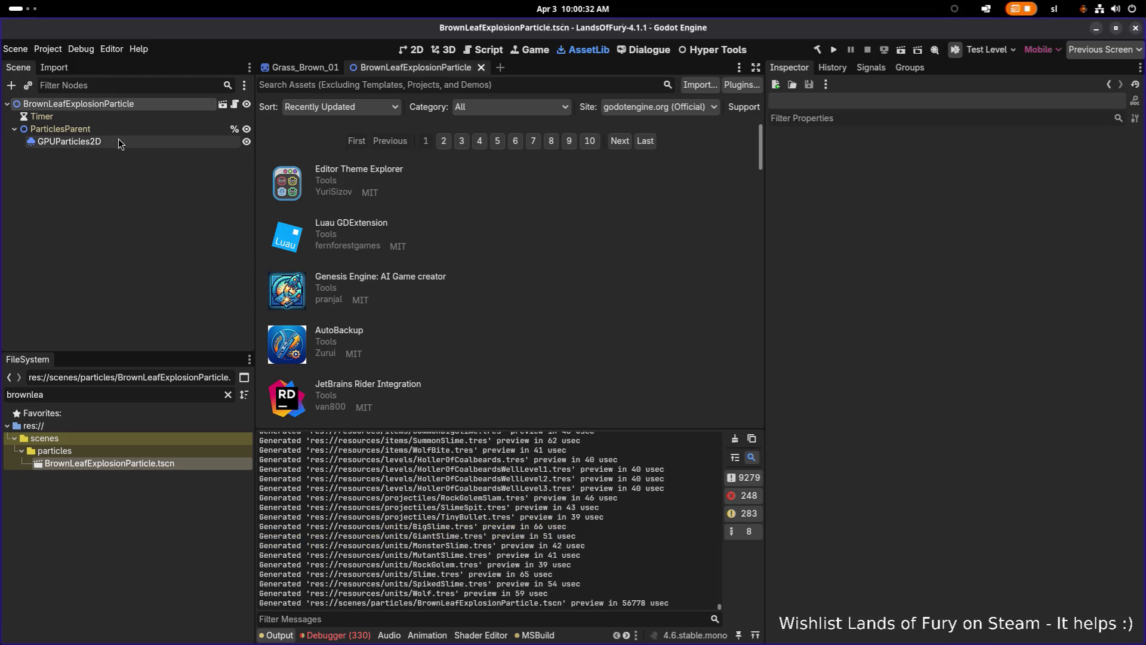
- Make the GPUParticles2D emitter's sub-resources unique, embedding copies of material and texture
click(130, 142)
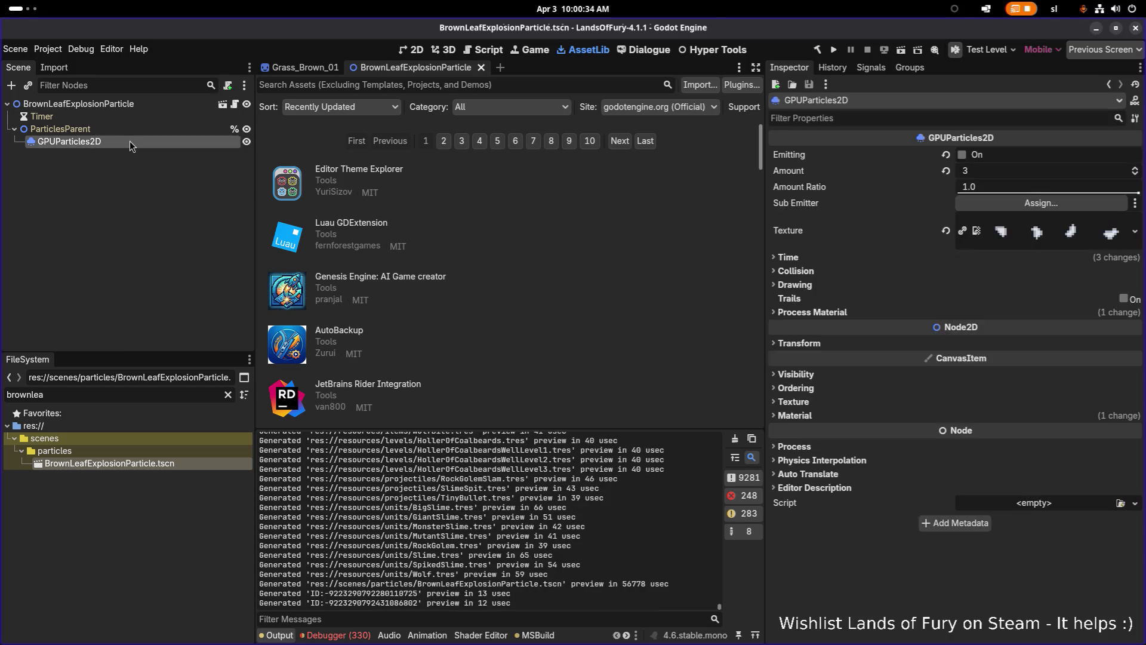
right_click(132, 103)
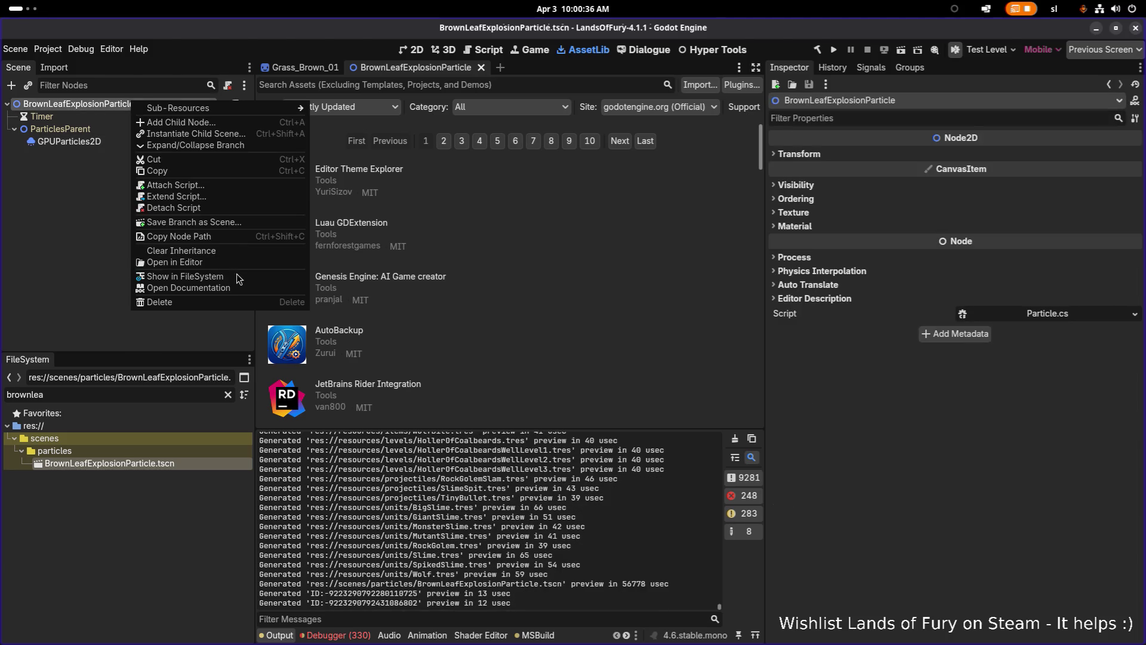
click(239, 277)
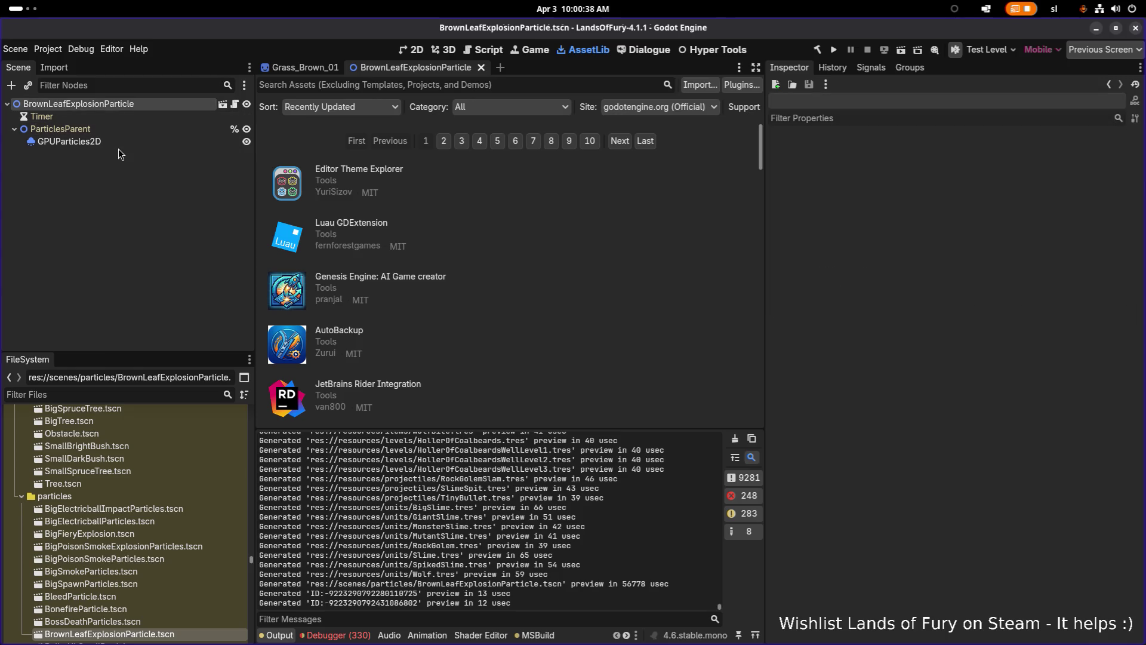
click(202, 144)
click(1134, 117)
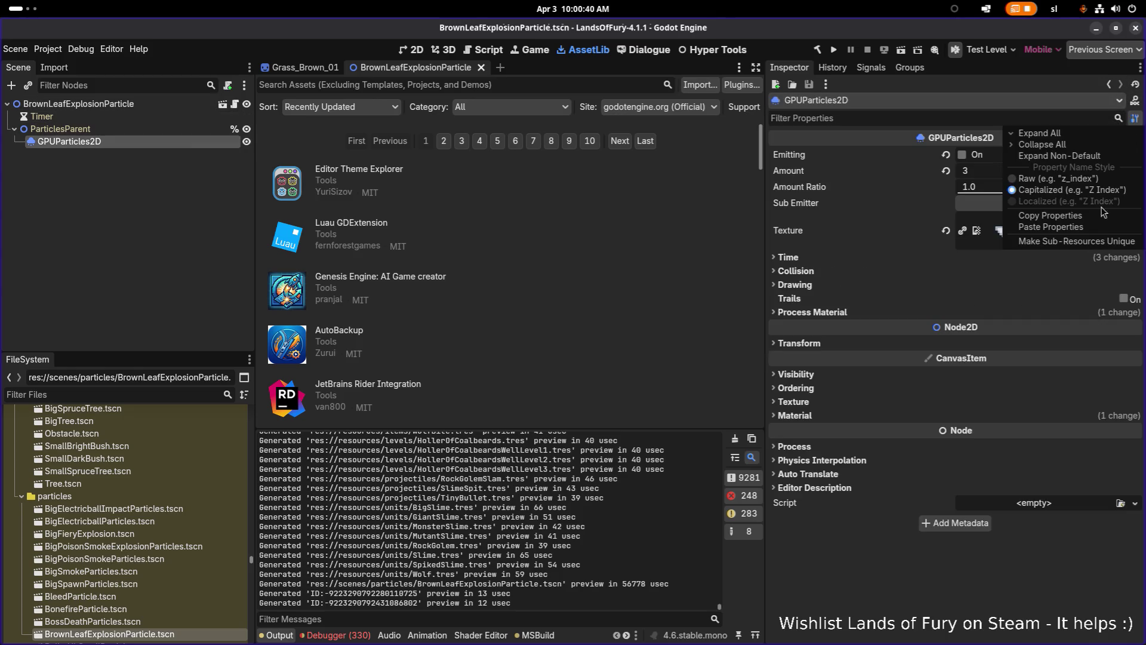
click(1092, 241)
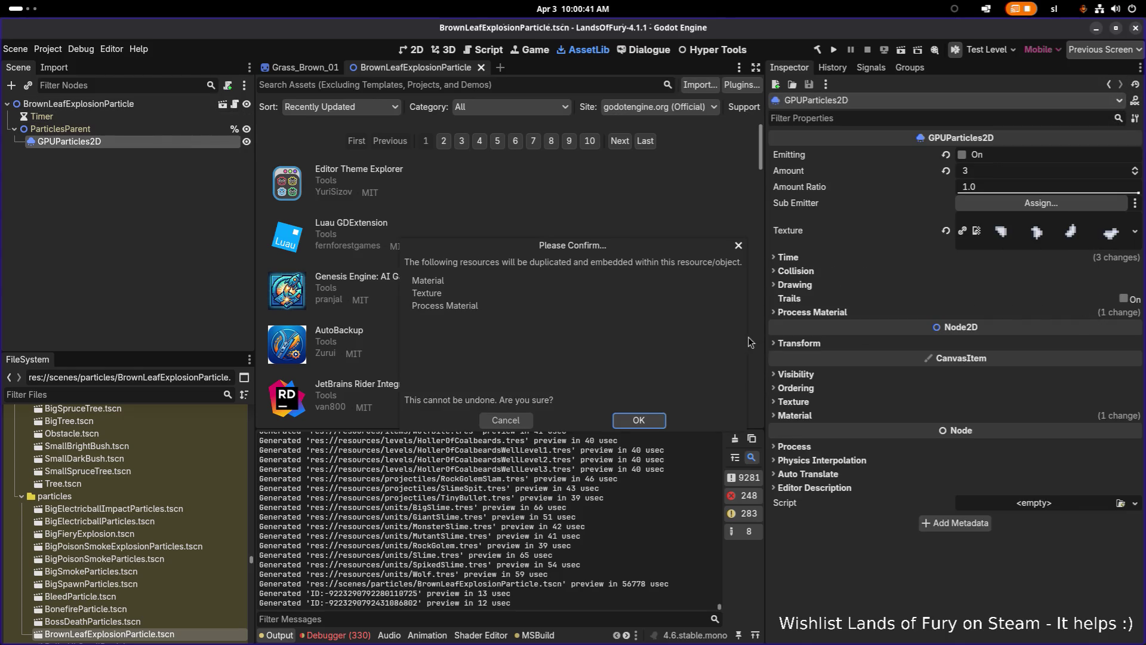
click(650, 421)
- Expand the process material's Display > Color Curves settings and save the scene
click(823, 310)
click(920, 331)
click(803, 414)
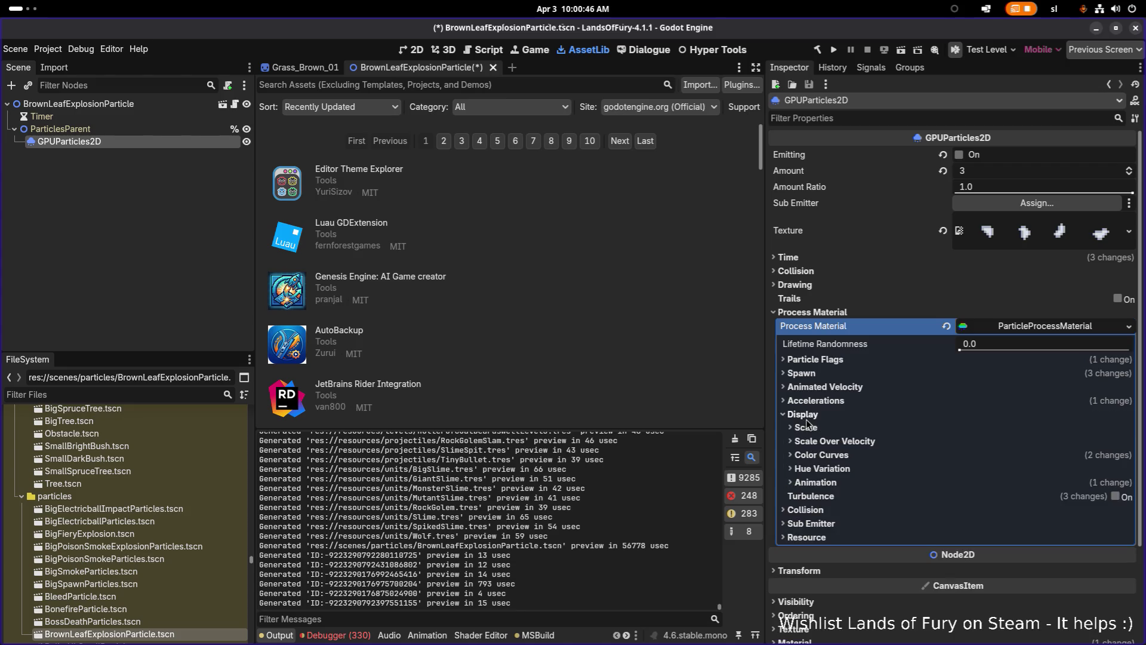
click(827, 455)
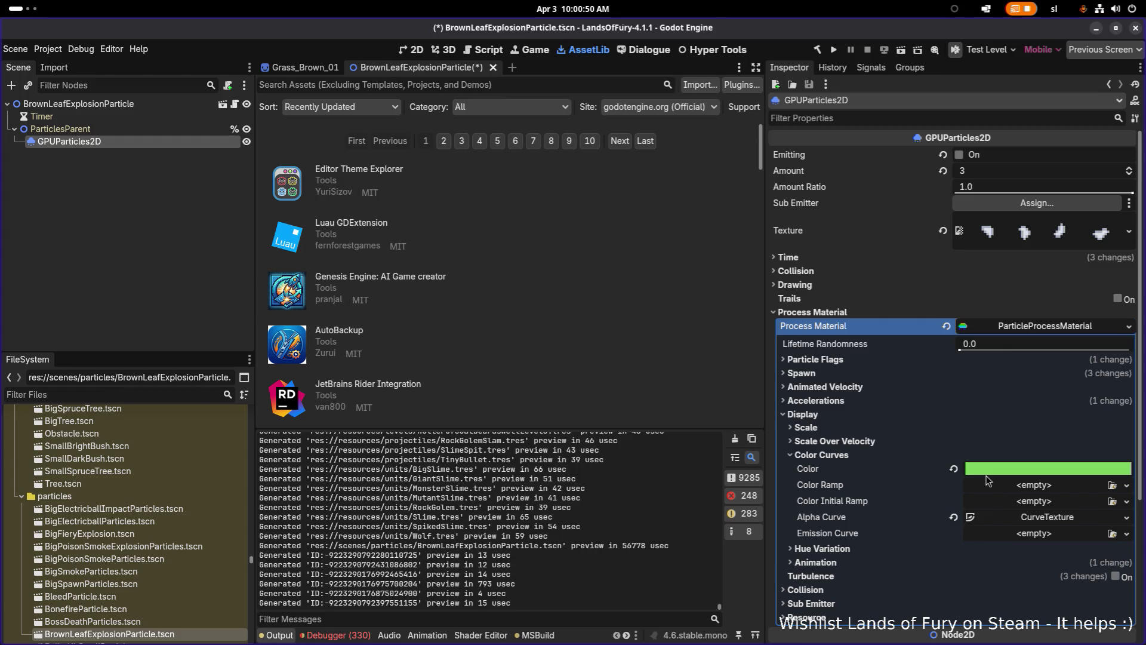
key(ctrl+s)
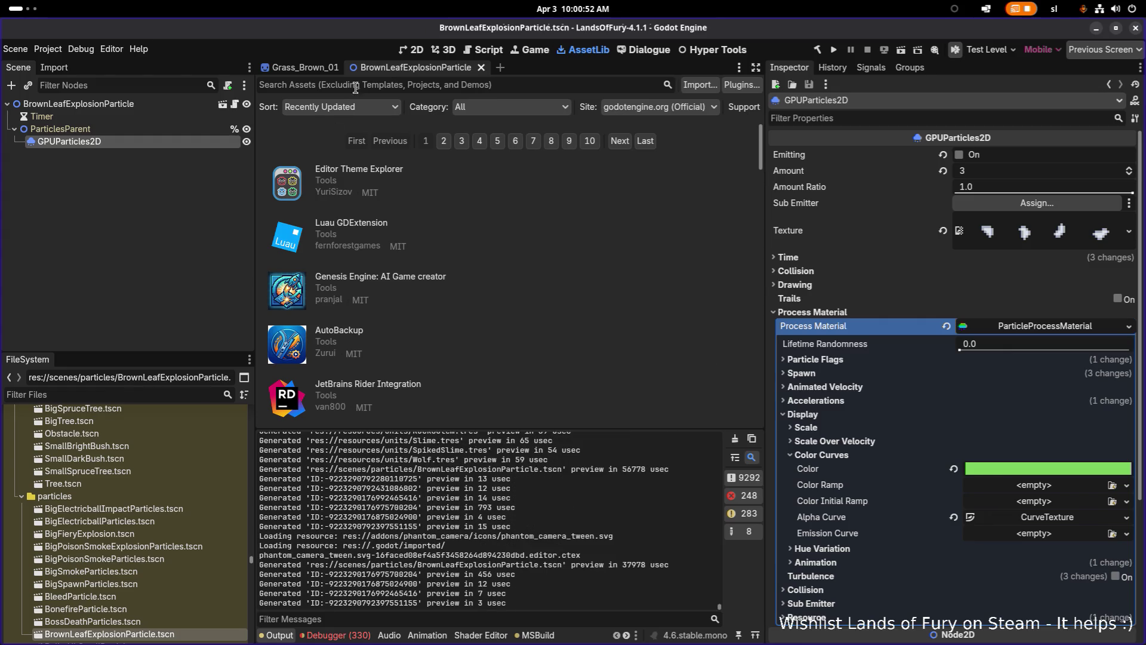
key(alt+Tab)
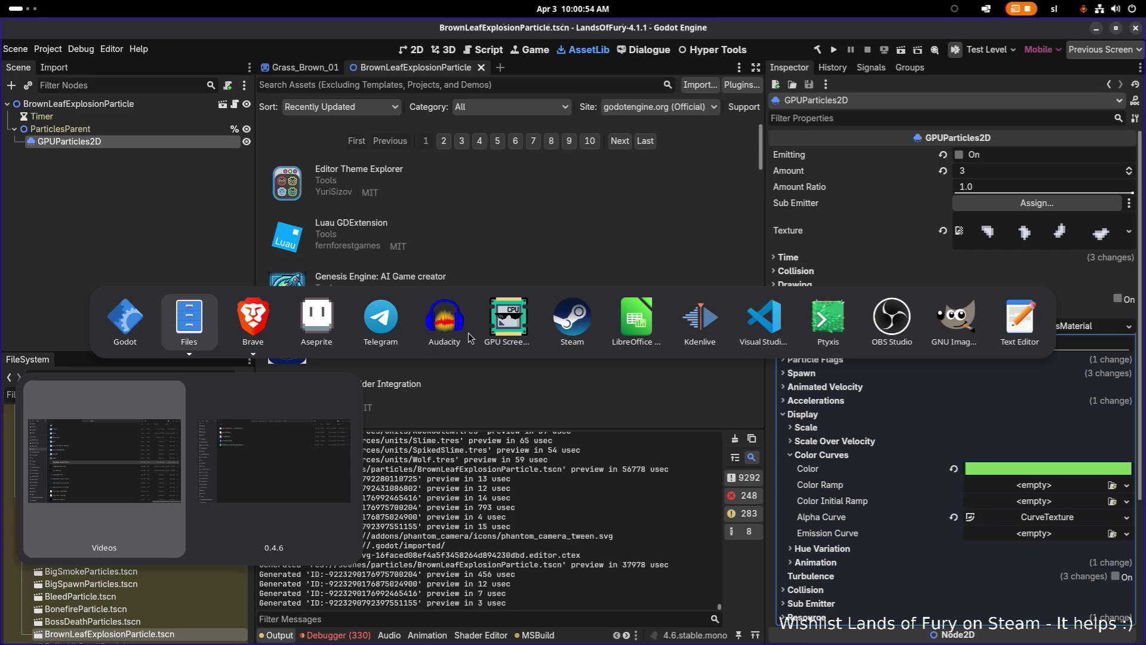
- Switch to Aseprite and flip through the open sprite files, including destroyables and MiniLizardMan
key(Escape)
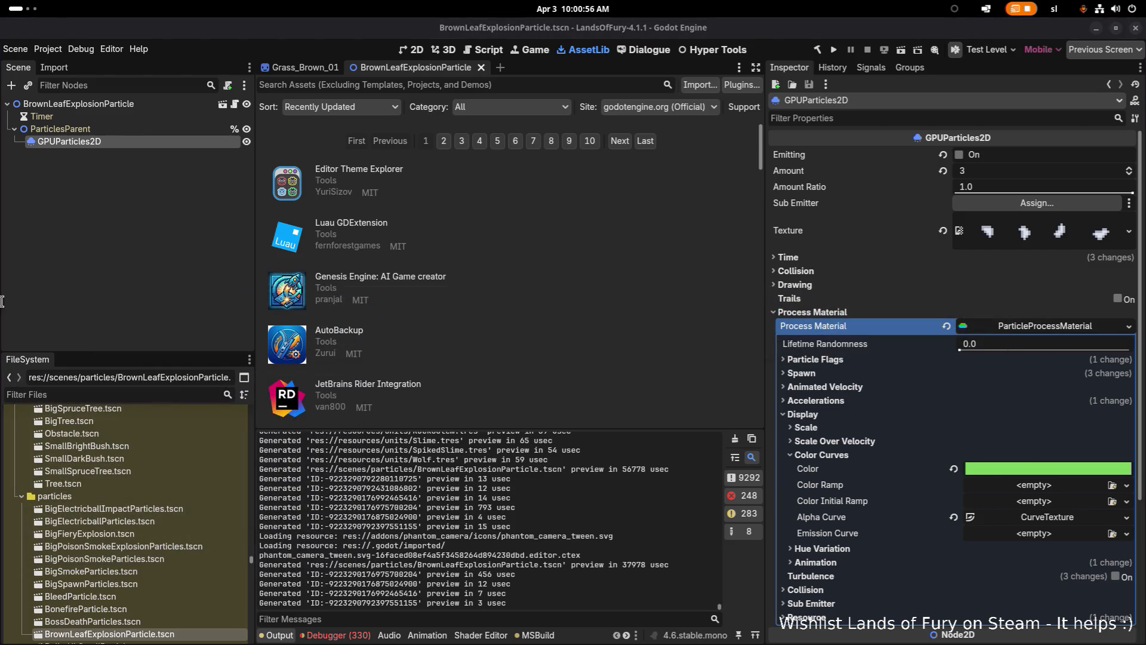
key(alt+Tab)
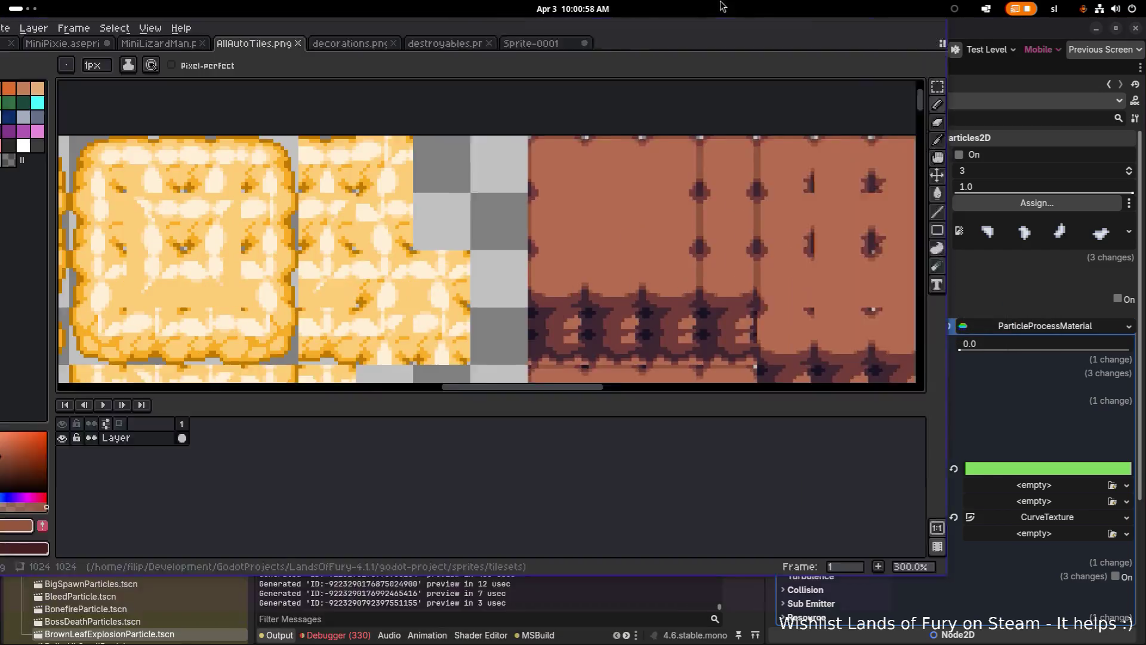
click(426, 60)
click(535, 62)
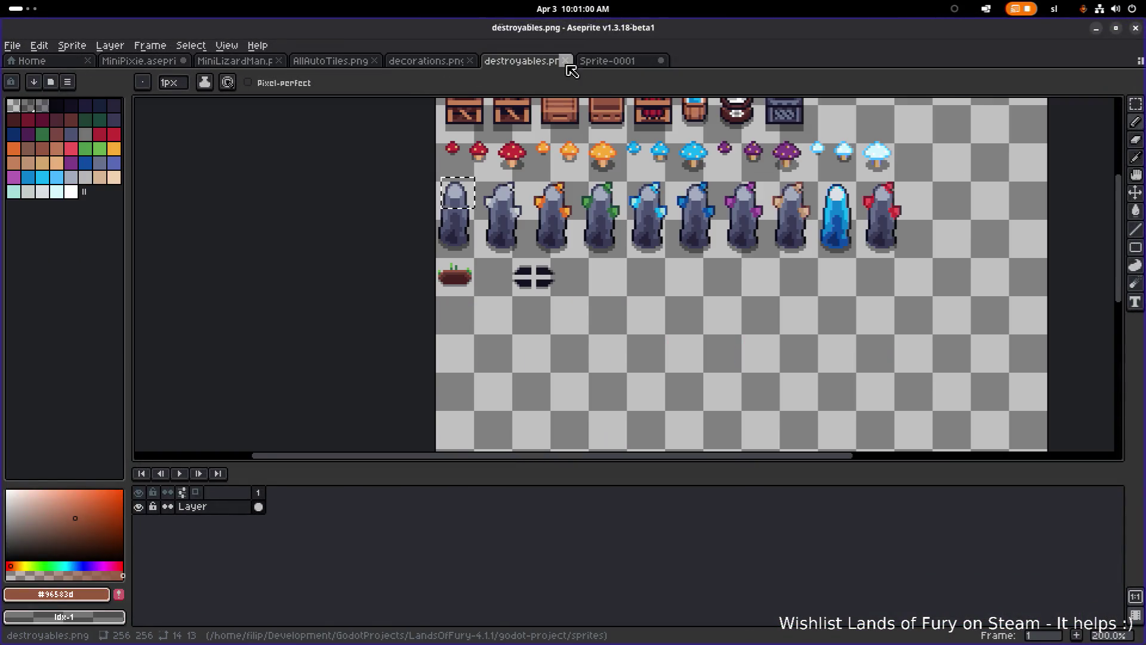
click(582, 61)
click(375, 60)
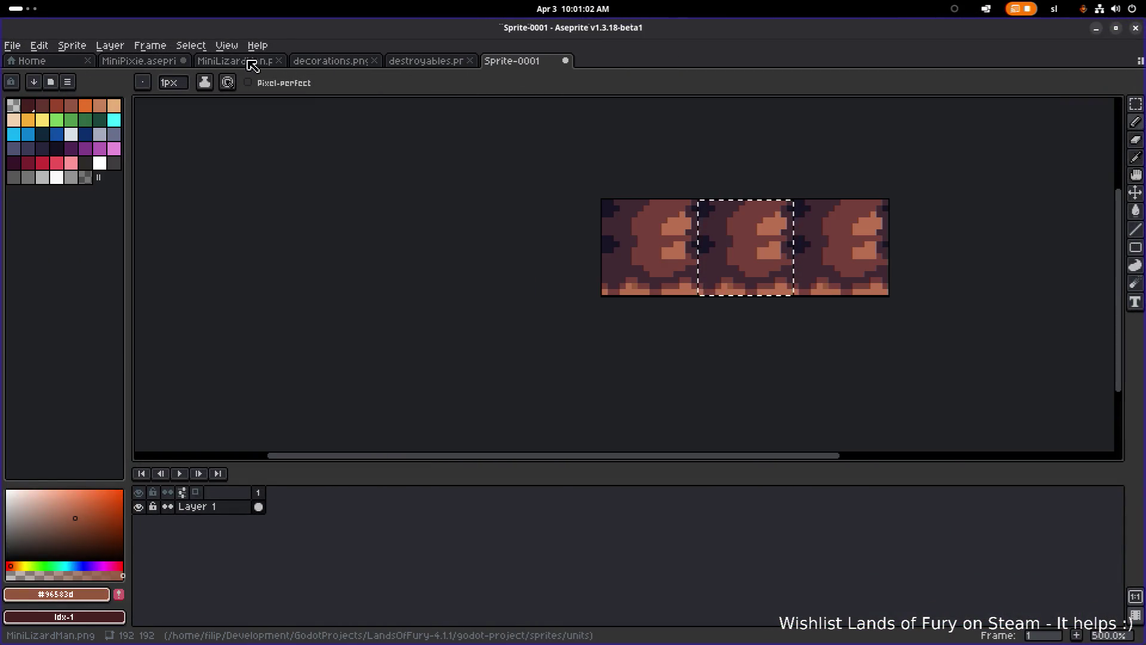
click(261, 62)
- Inspect the grass and leaf sprites on the decorations.png sheet, then return to Godot
click(331, 61)
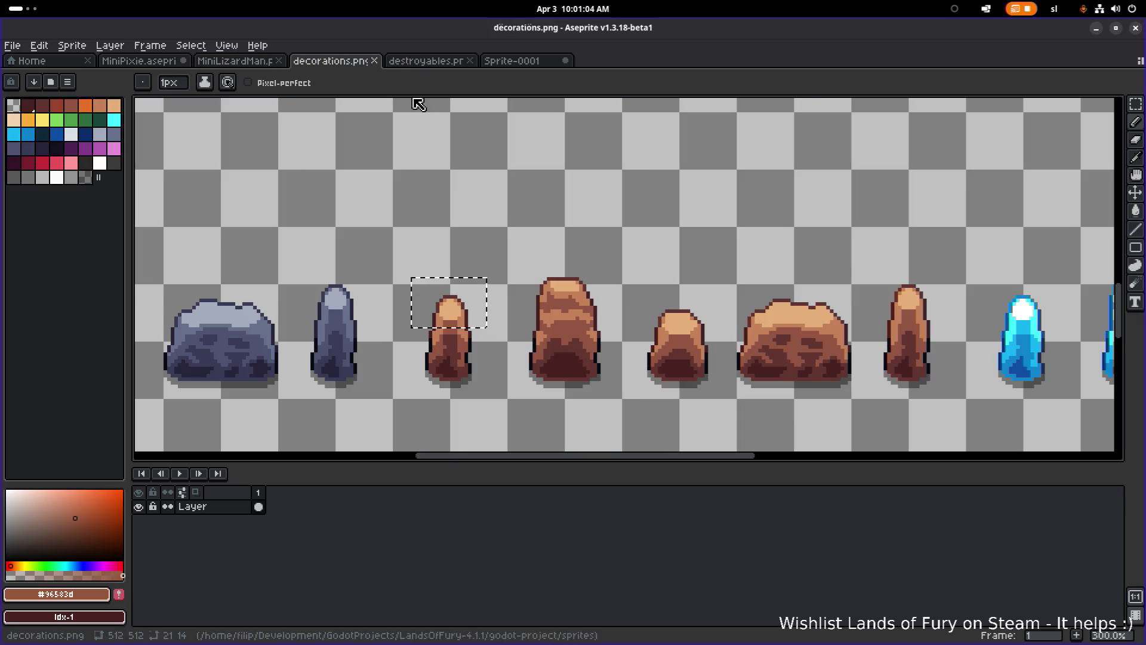
scroll(417, 163, down, 2)
scroll(438, 310, up, 1)
scroll(370, 182, down, 3)
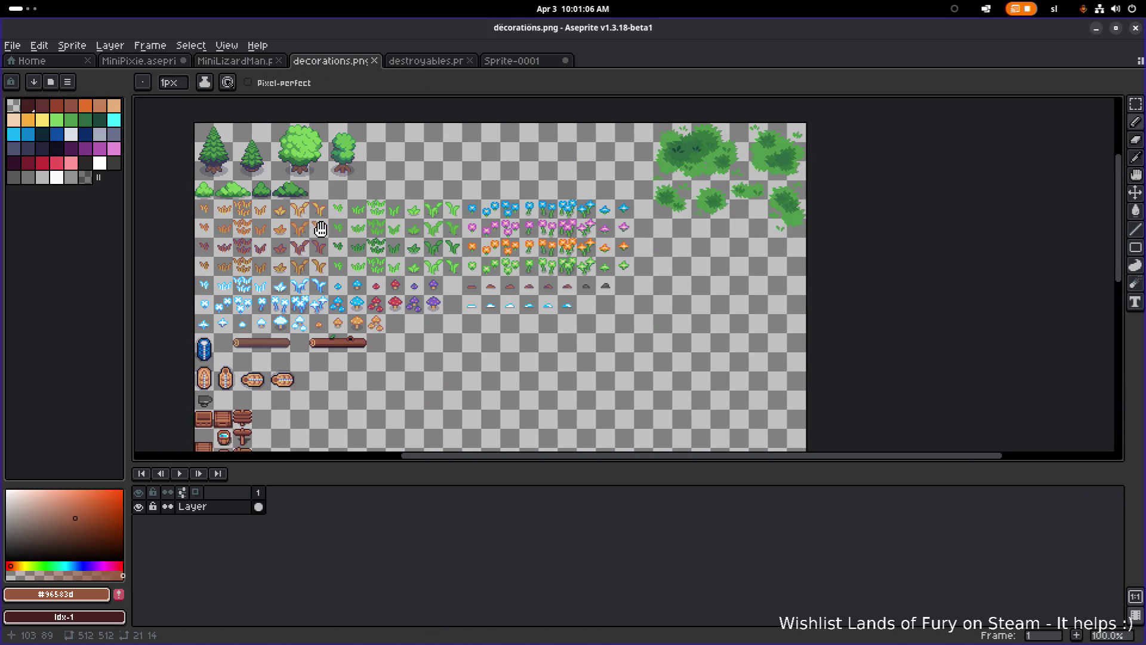
scroll(352, 233, up, 3)
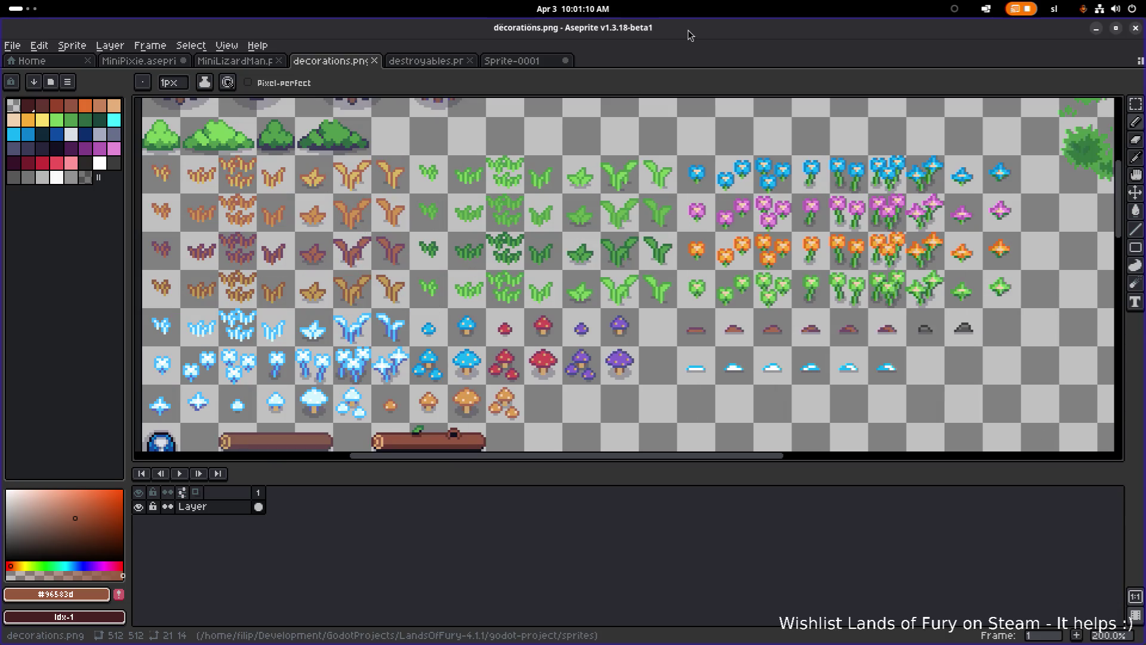
key(alt+Tab)
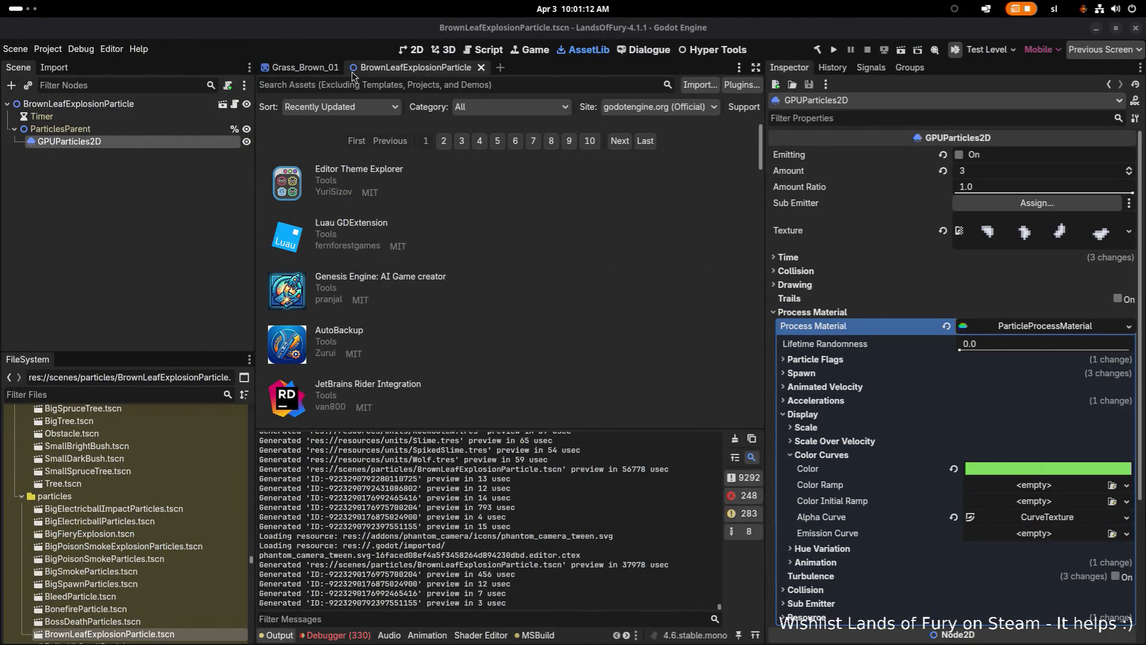
- Show Grass_Brown_01 in the 2D view and select its root Sprite2D
click(316, 67)
click(413, 49)
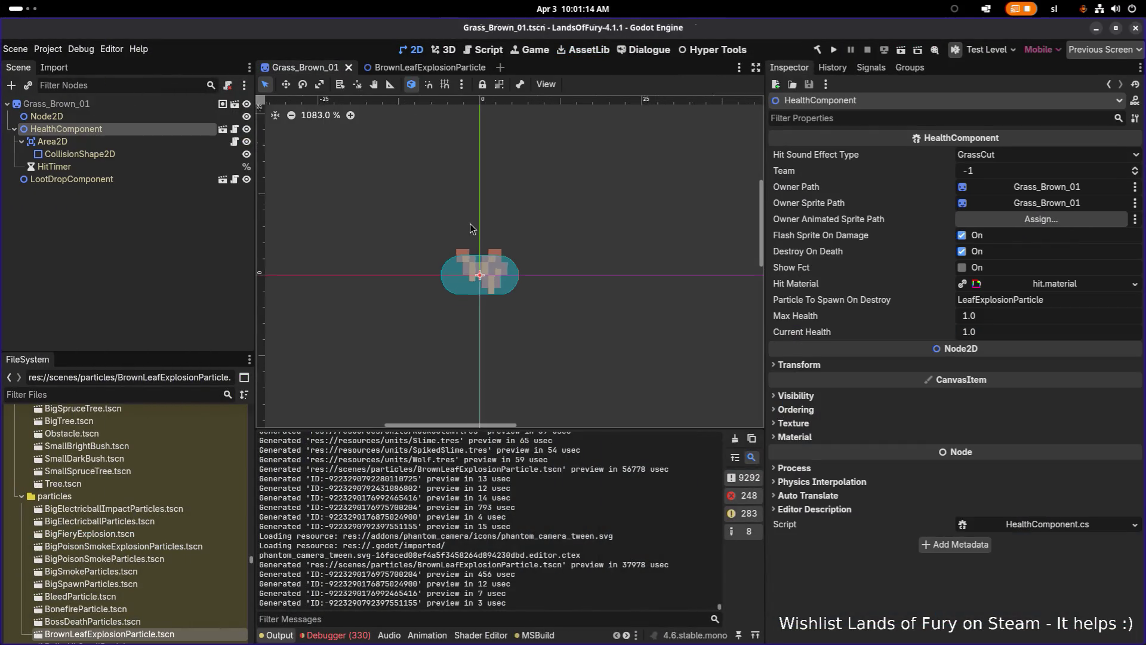
scroll(440, 275, up, 3)
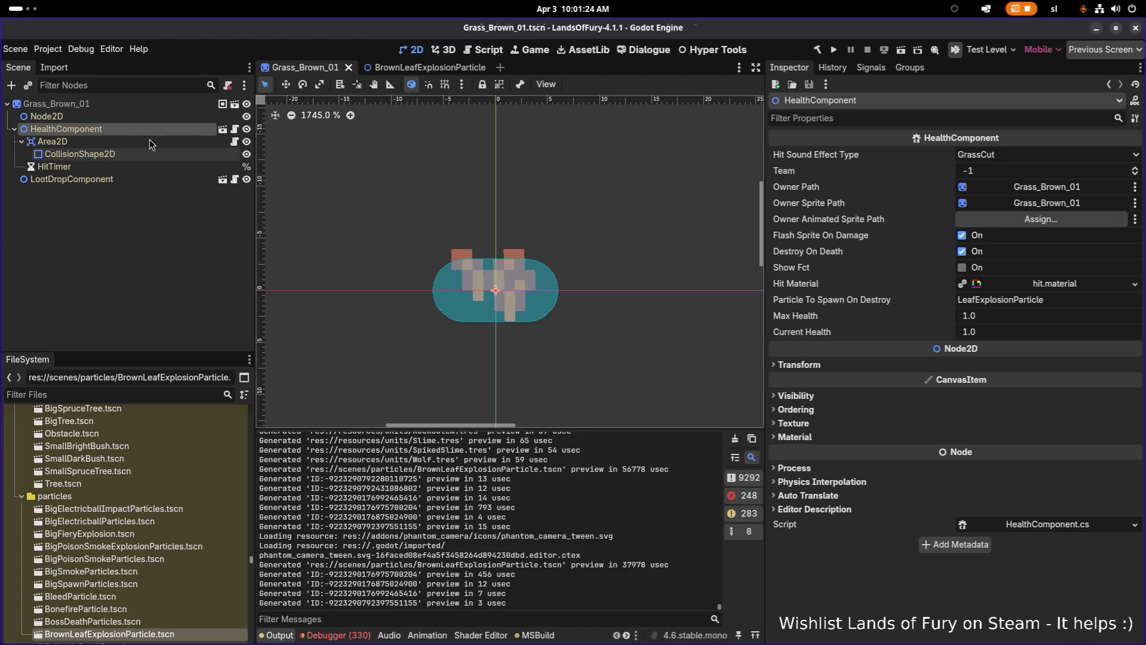
click(149, 116)
click(149, 103)
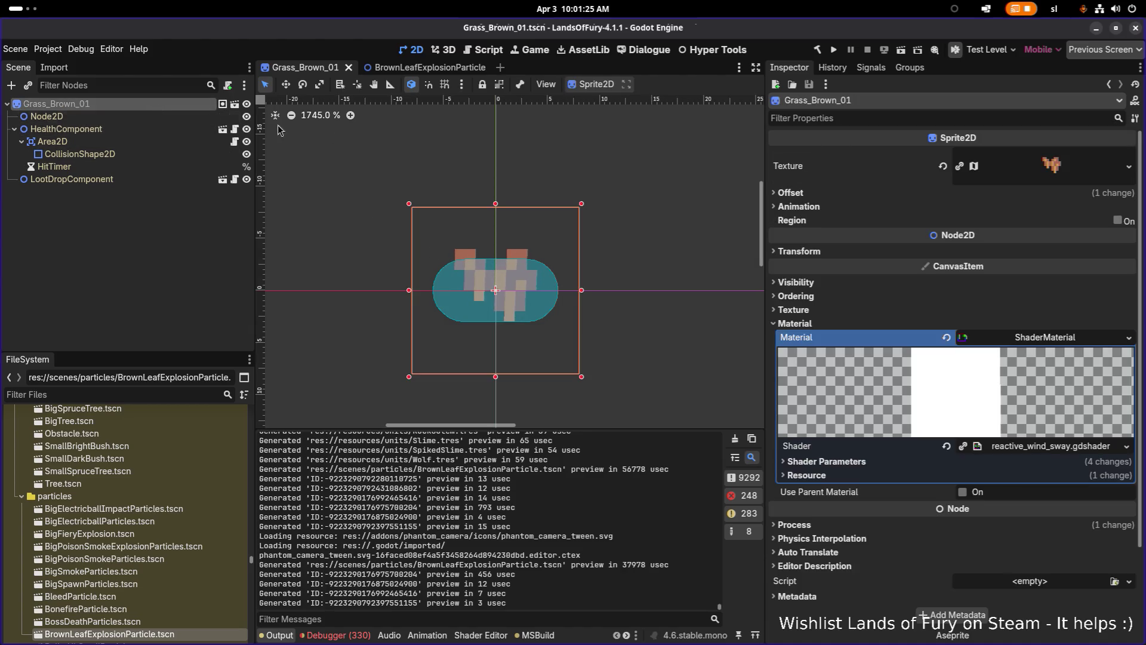
- View the sprite's atlas texture region, then go back to BrownLeafExplosionParticle
click(1061, 167)
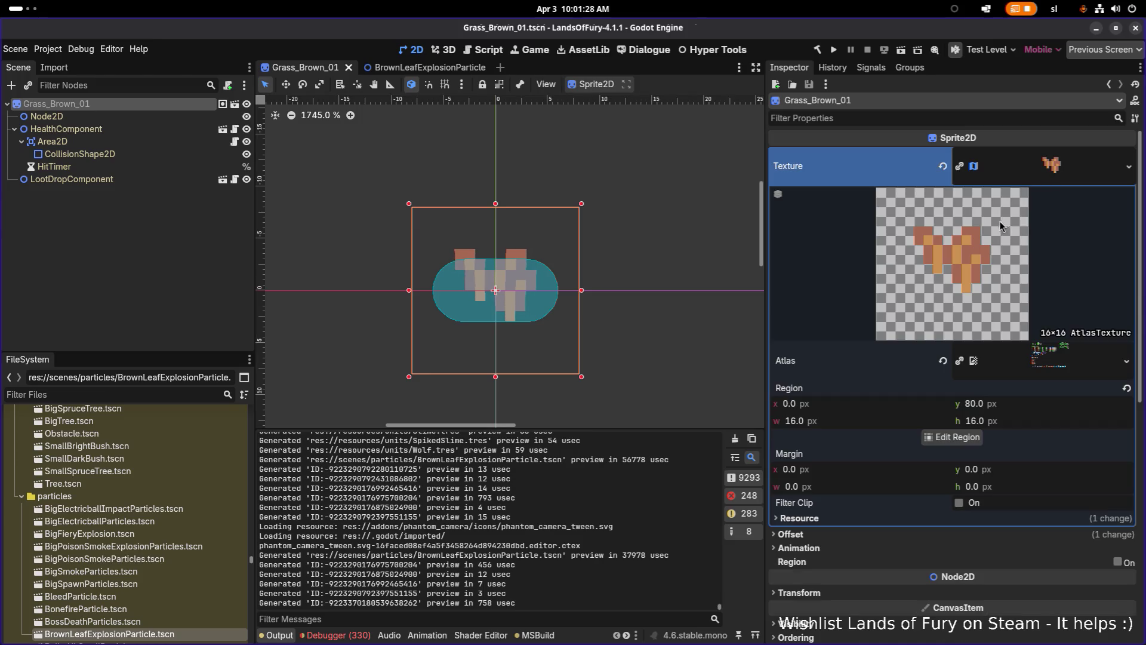
click(952, 437)
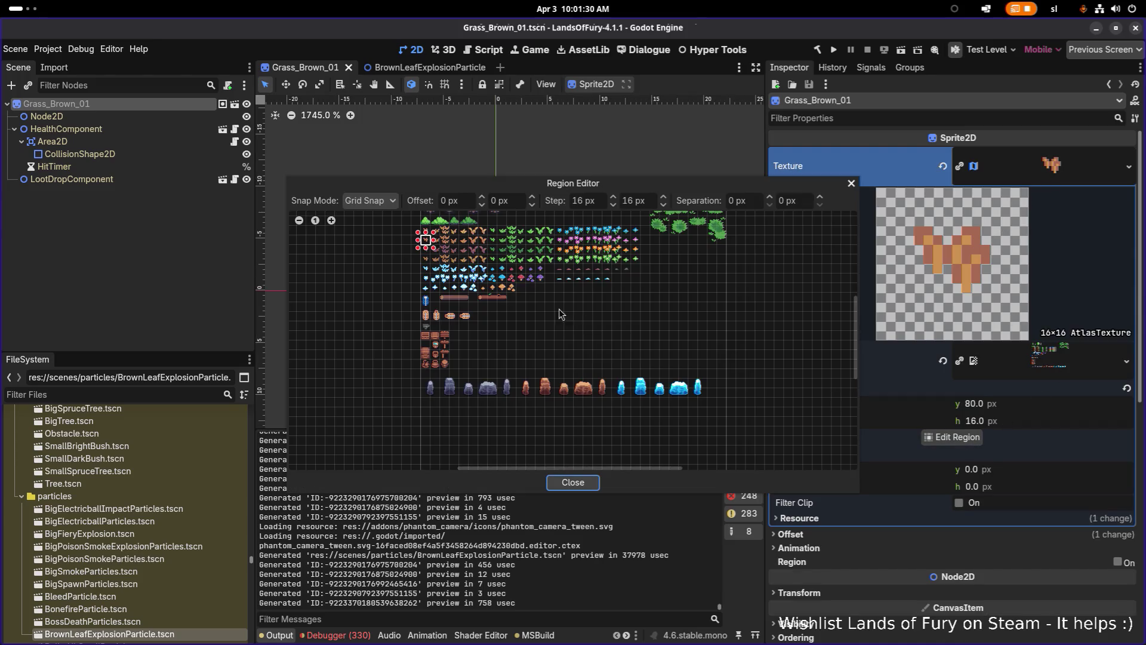
click(851, 185)
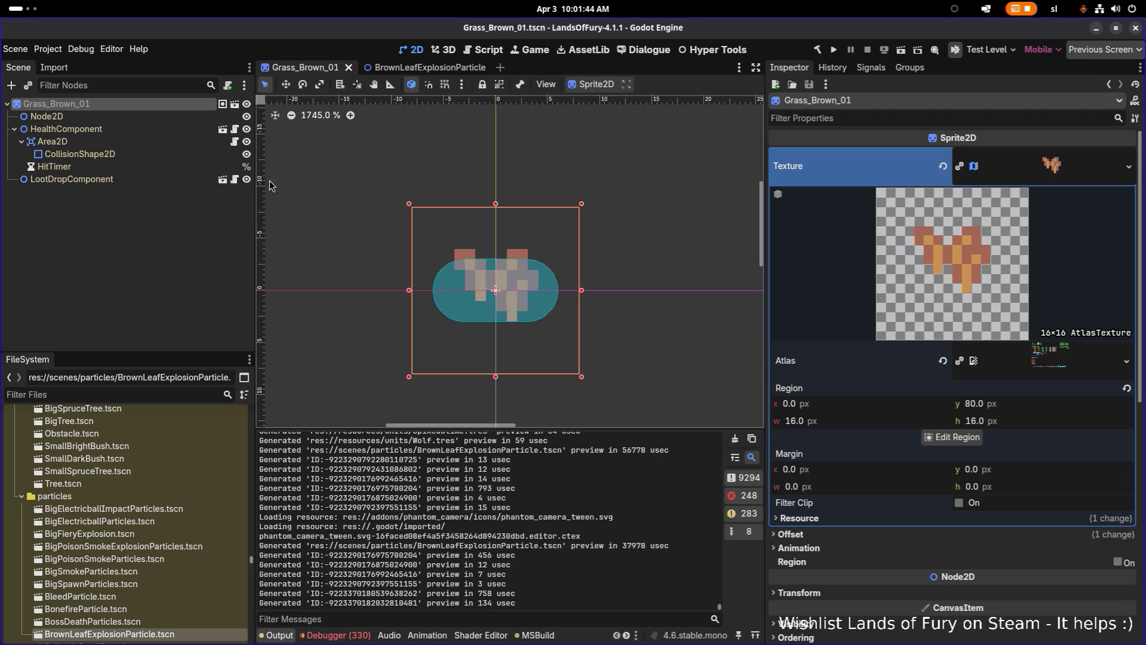
click(406, 71)
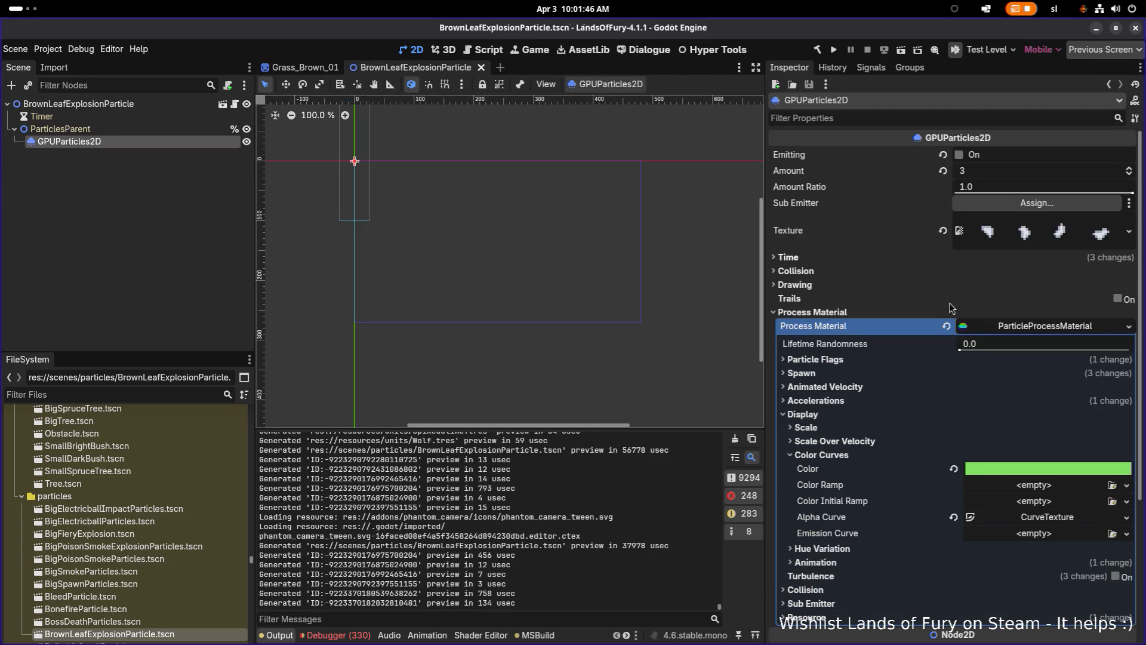
- Set the process material's Color Curves colour to orange-brown via a pasted hex code
right_click(836, 468)
click(900, 488)
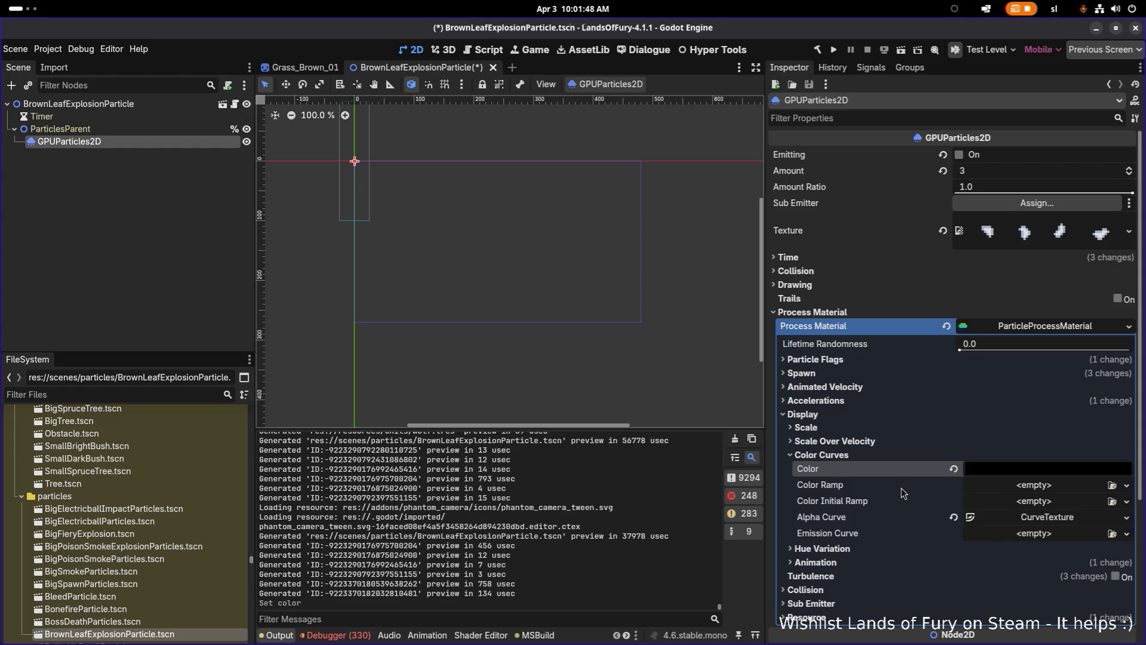
key(ctrl+z)
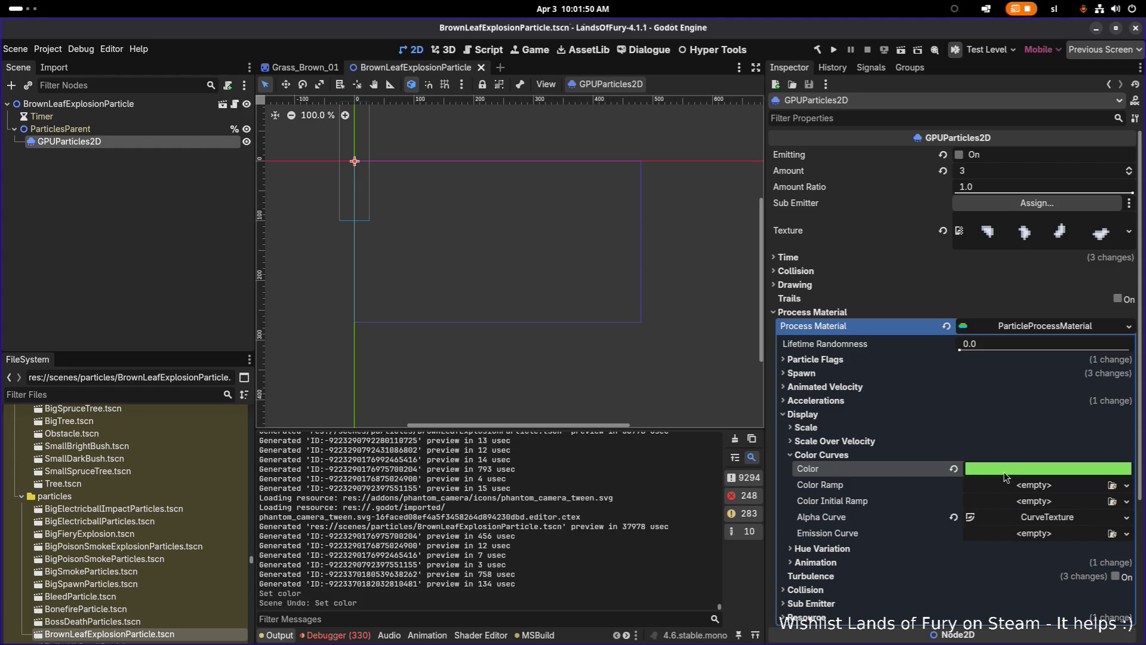
click(1007, 476)
text(cf9252)
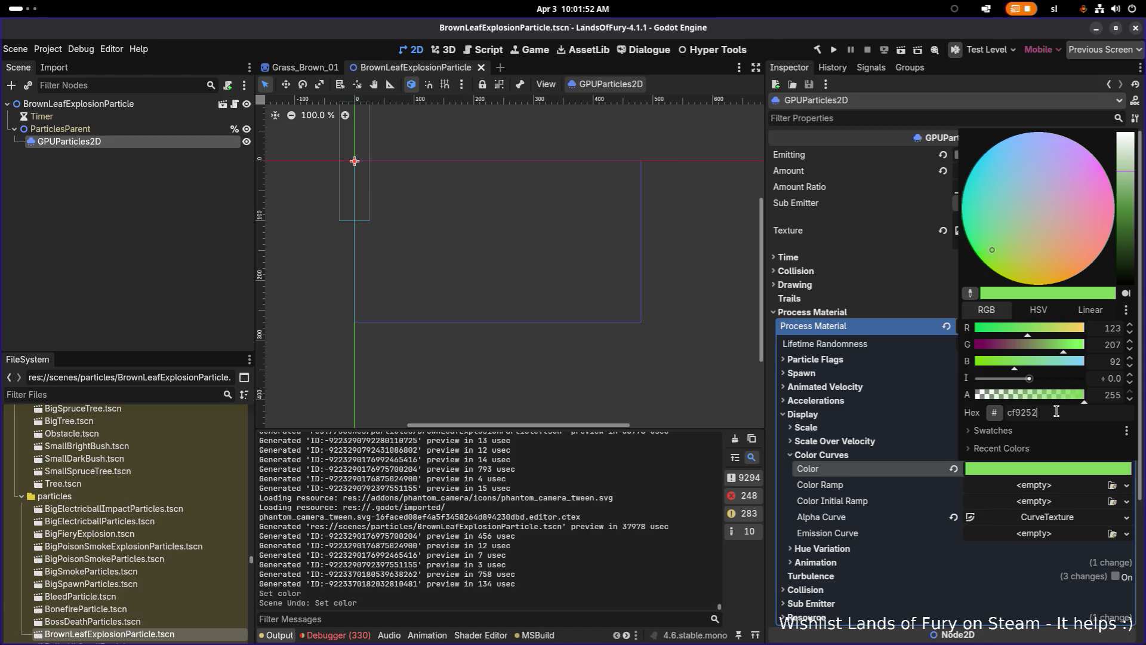
key(Return)
- Centre the view on the emitter and turn on Emitting twice to preview the brown leaves
scroll(371, 159, up, 5)
mouse_move(370, 159)
mouse_down()
mouse_move(537, 226)
mouse_move(758, 215)
mouse_up()
scroll(595, 257, down, 2)
scroll(594, 257, down, 8)
click(138, 105)
click(127, 140)
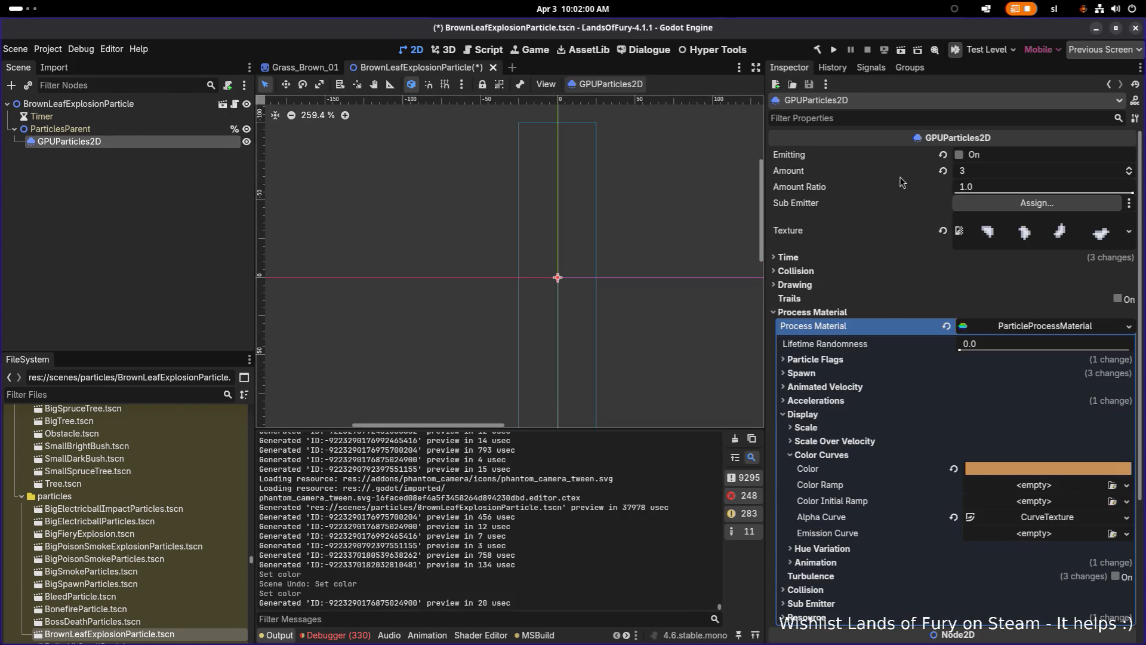
click(960, 156)
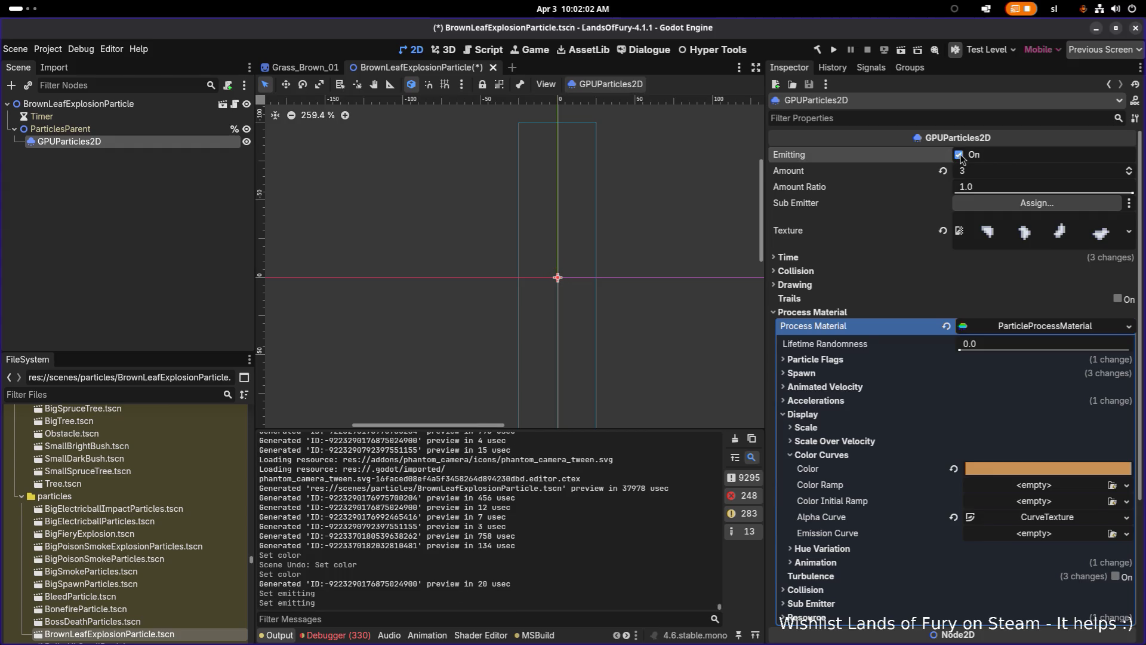
click(961, 155)
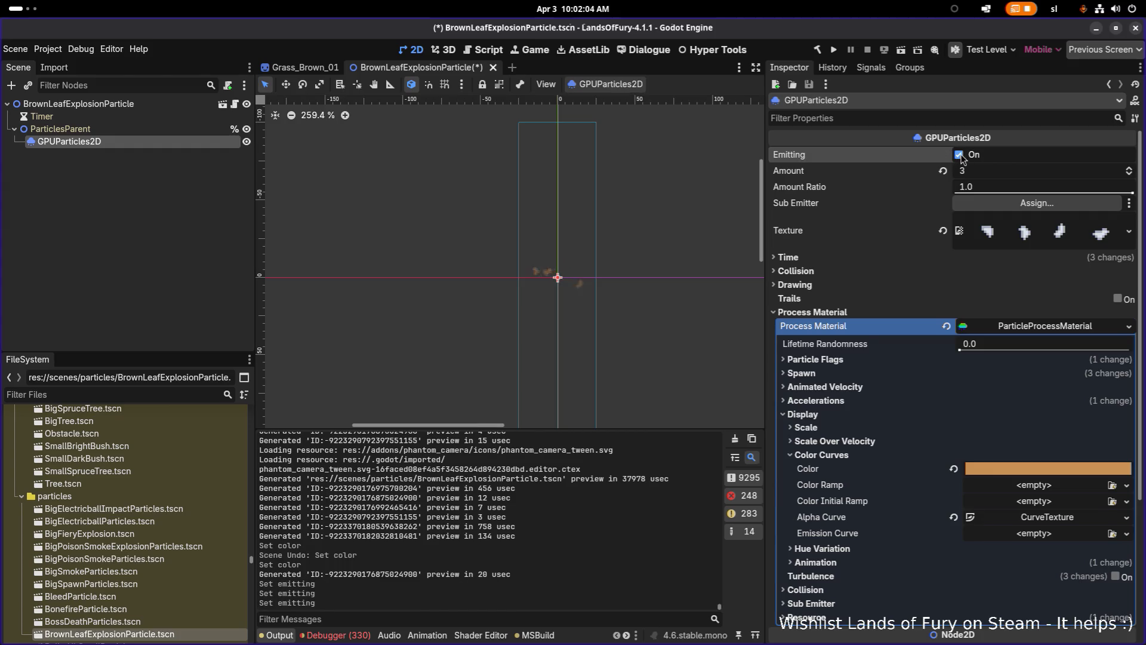
- Save the particle scene and open ParticlesResource.tres from a filtered FileSystem
key(ctrl+s)
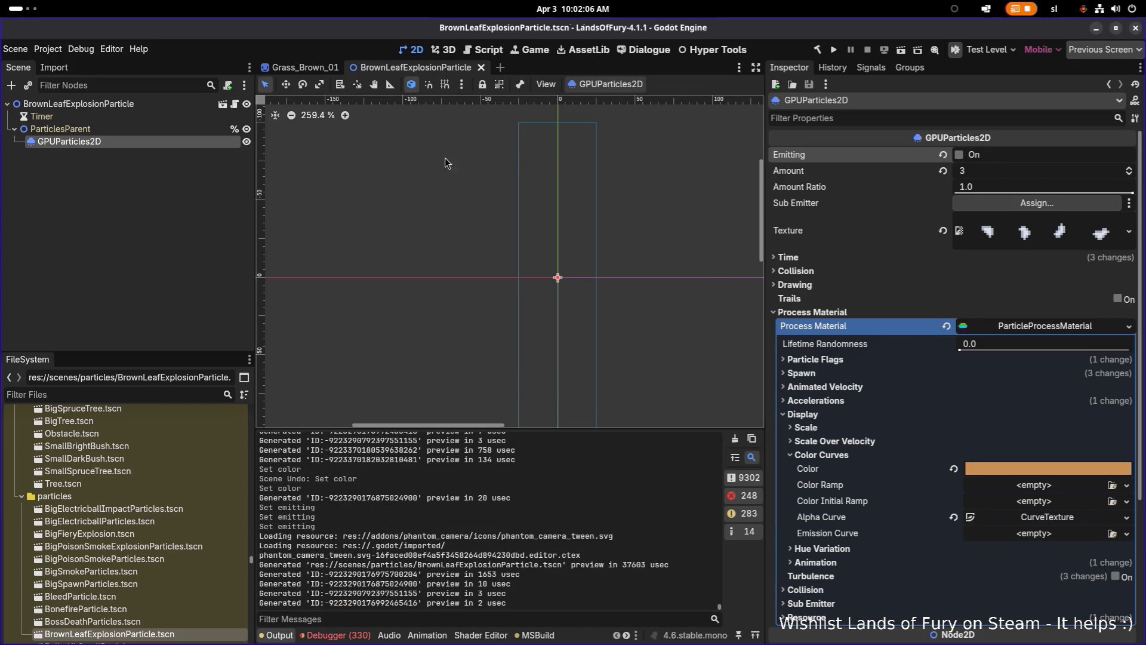
click(158, 394)
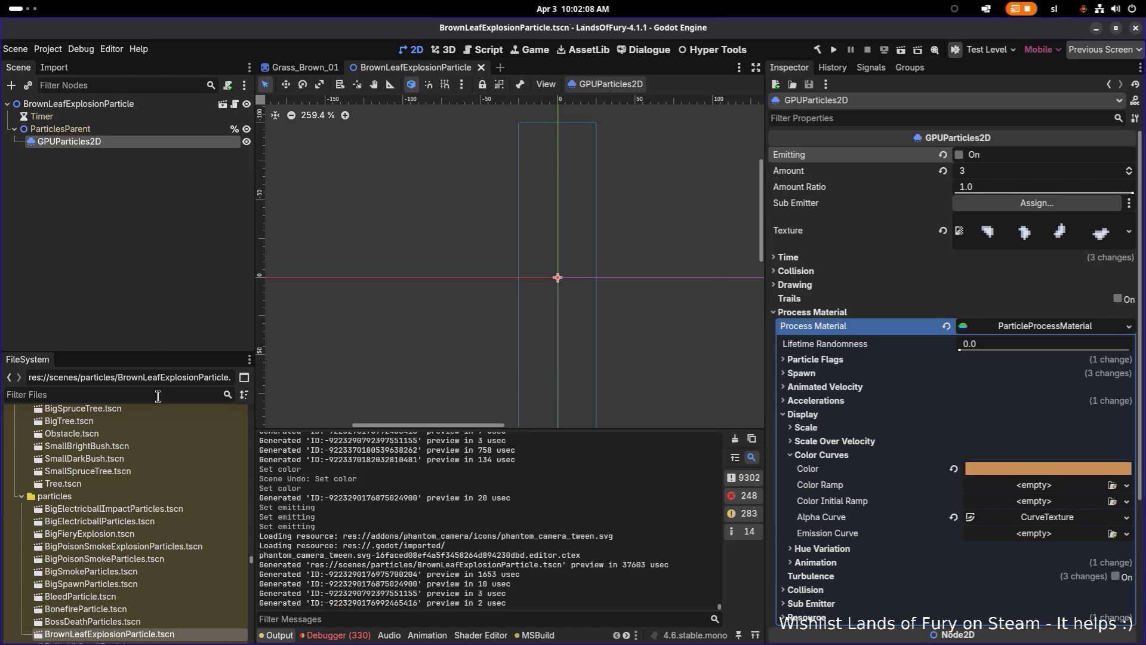
text(particl)
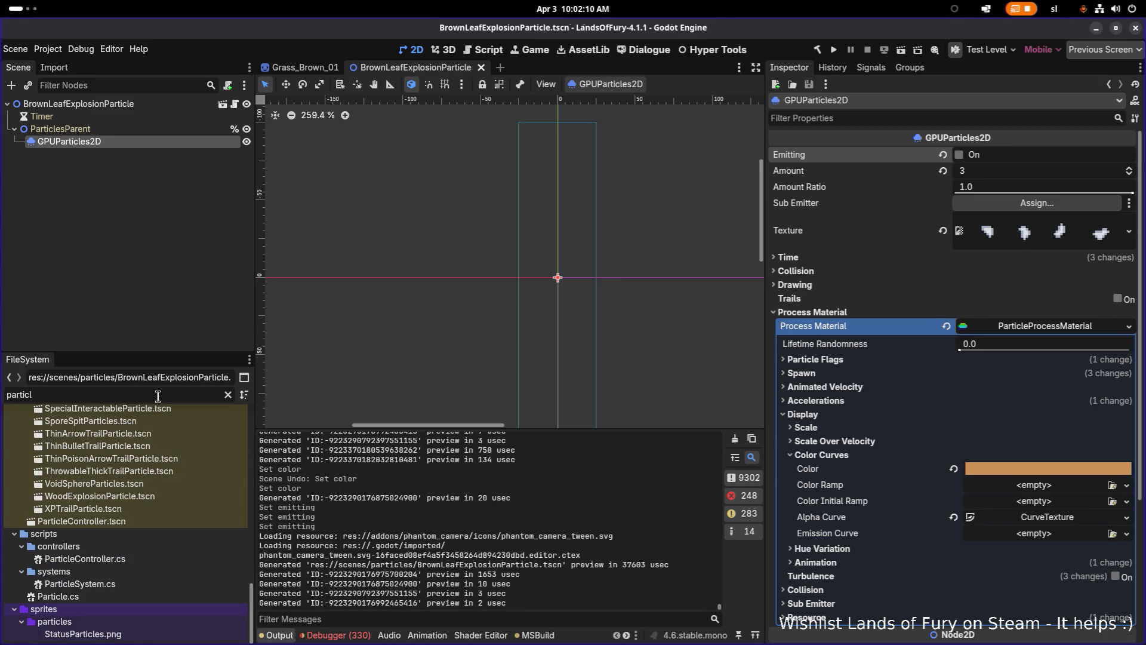
text(con)
key(BackSpace)
key(BackSpace)
key(BackSpace)
text(e)
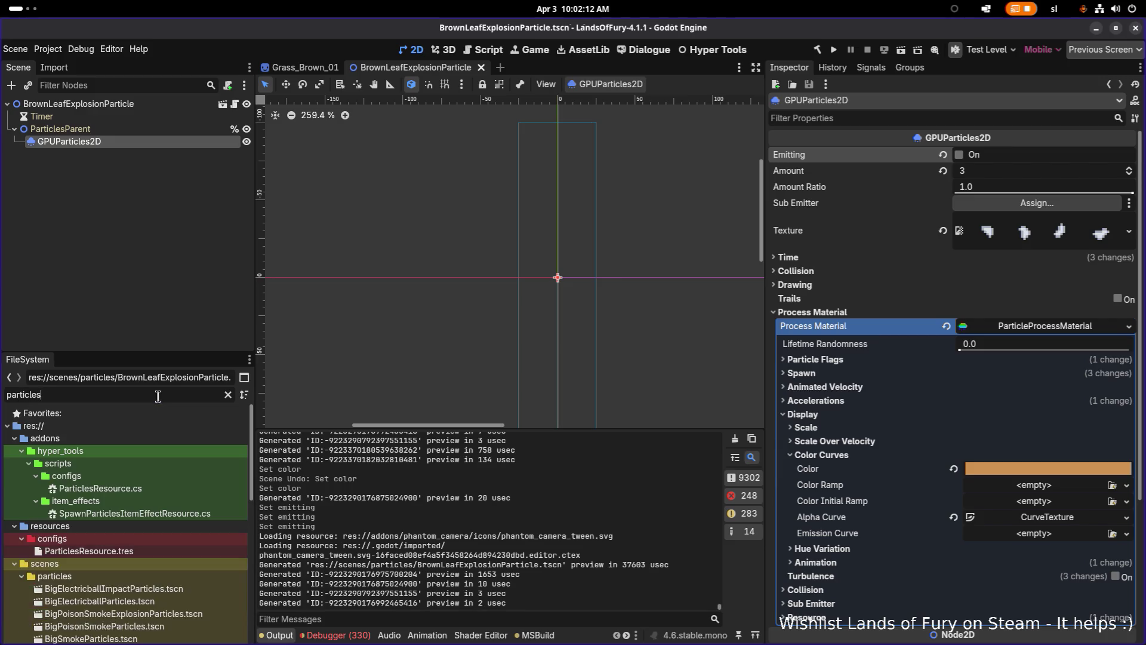
text(sres)
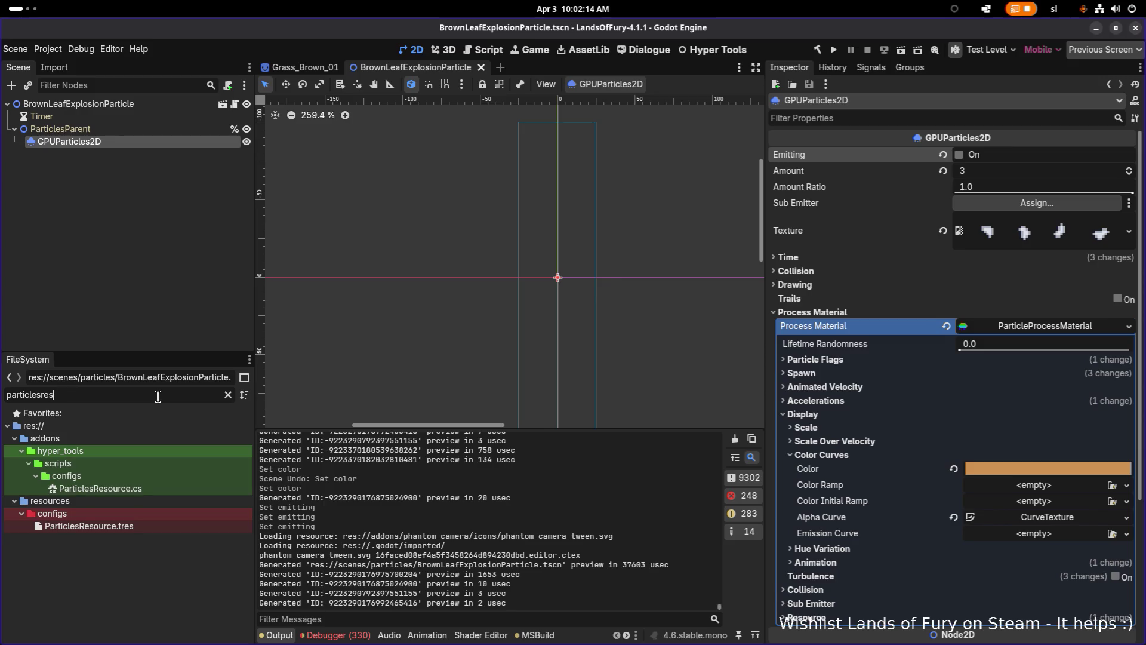
click(147, 524)
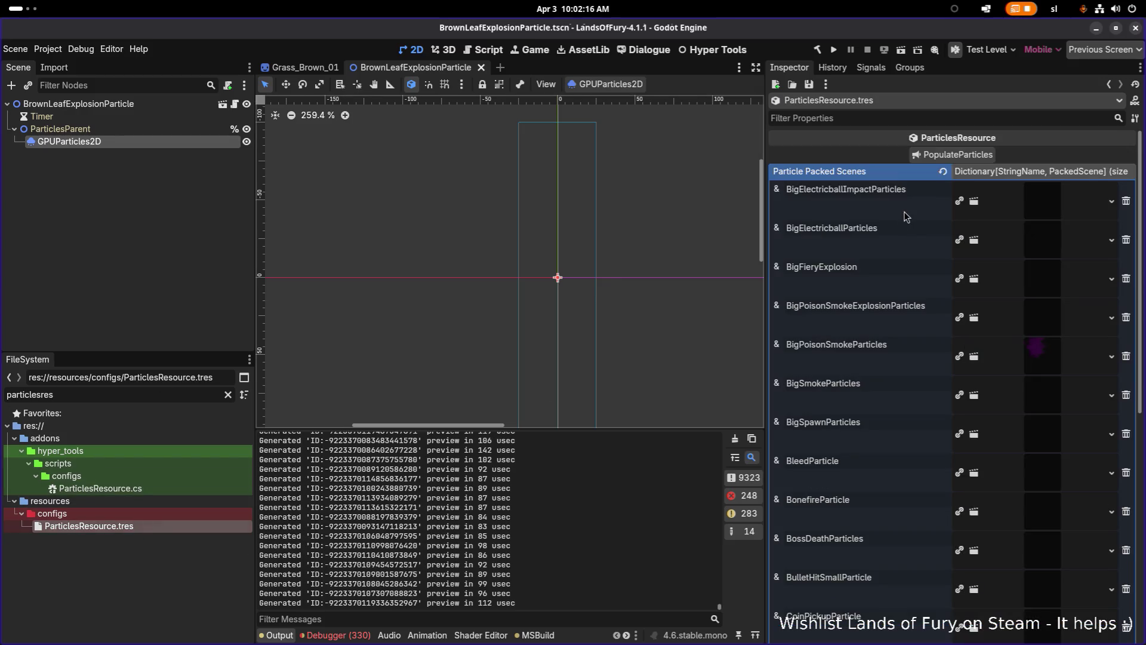
- Refresh ParticlesResource's particle scenes dictionary and widen the Inspector panel
scroll(913, 229, down, 5)
scroll(920, 224, up, 5)
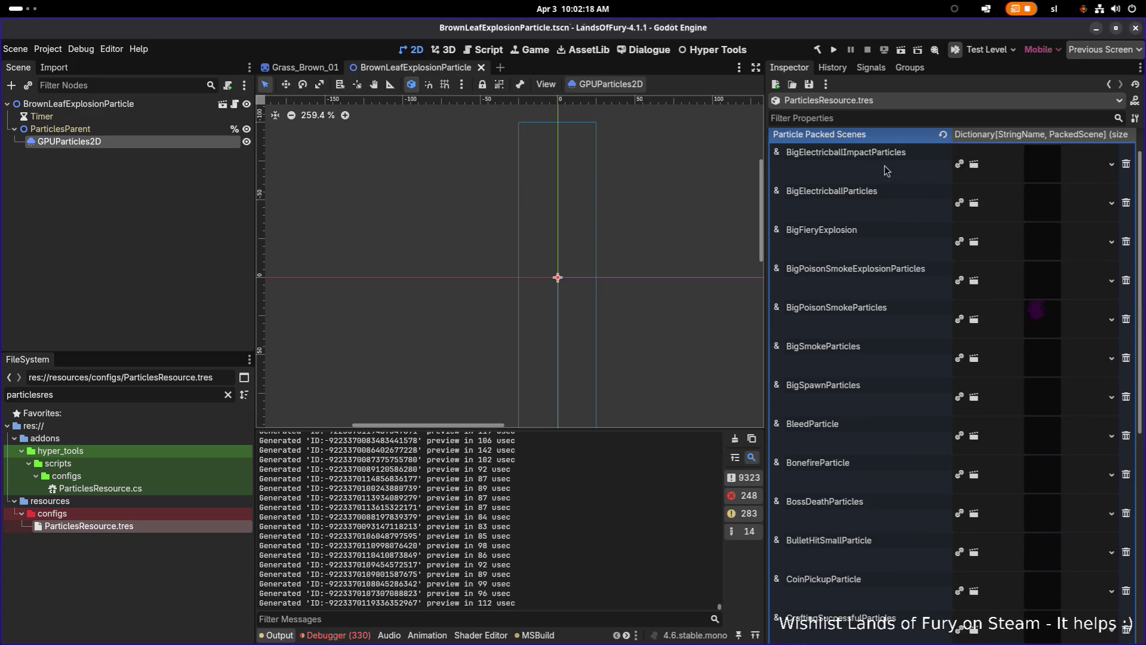
scroll(877, 157, up, 1)
click(1076, 171)
click(1076, 171)
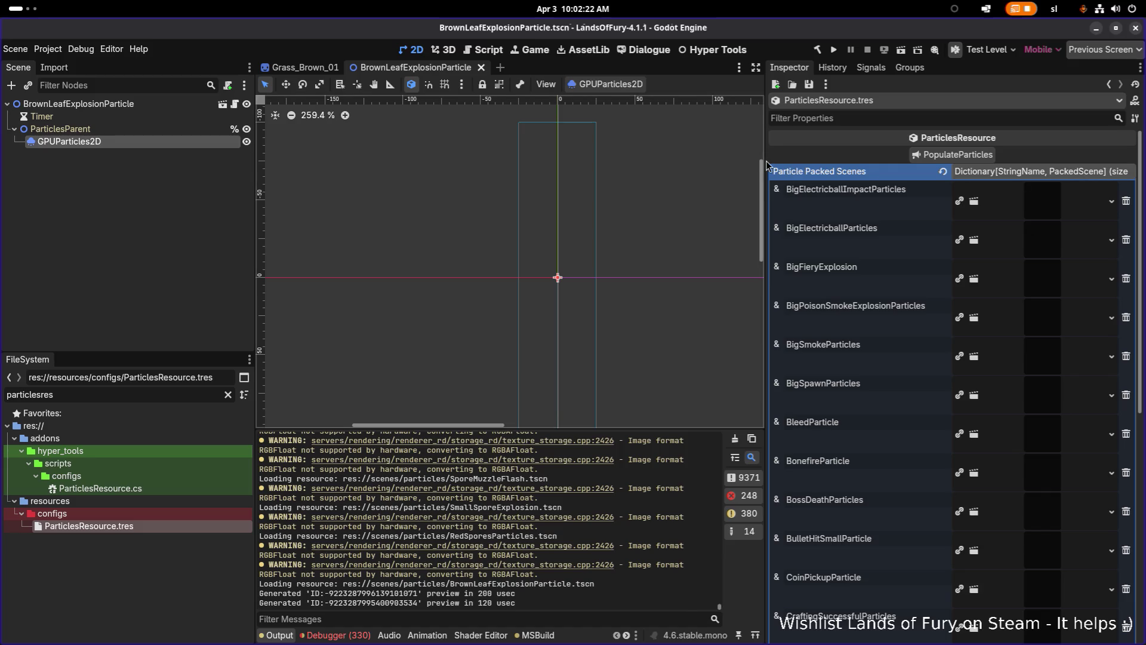
drag(765, 161, 639, 157)
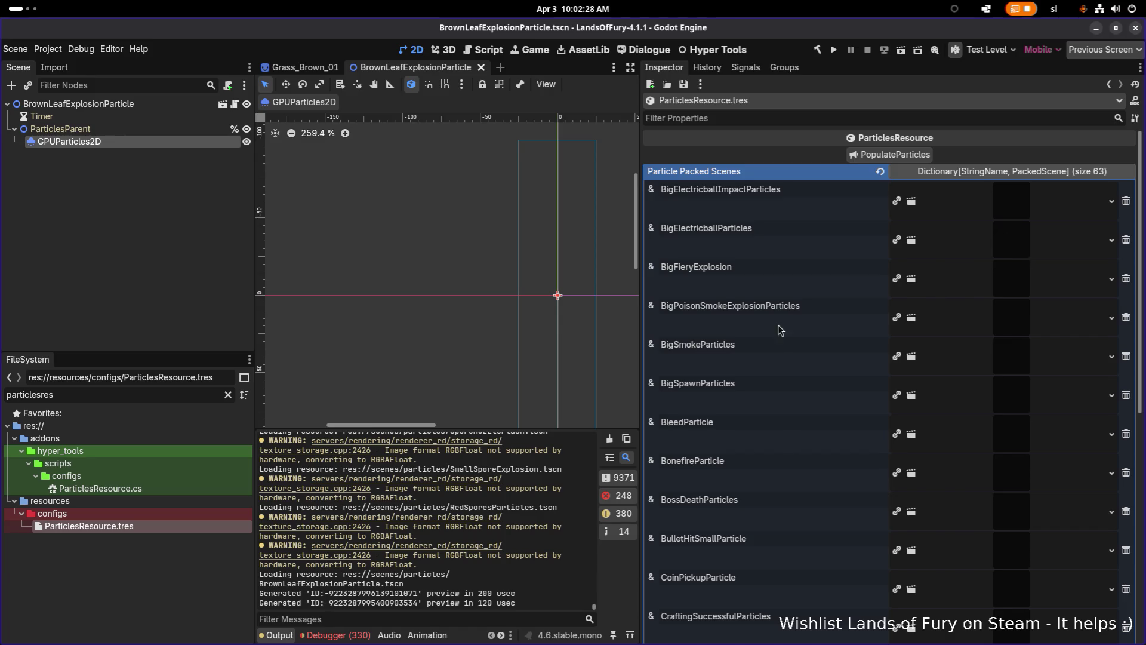
- Page to 4/4 of the 63 particle scenes, select the BrownLeafExplosionParticle key, and return to Grass_Brown_01
scroll(767, 358, down, 2)
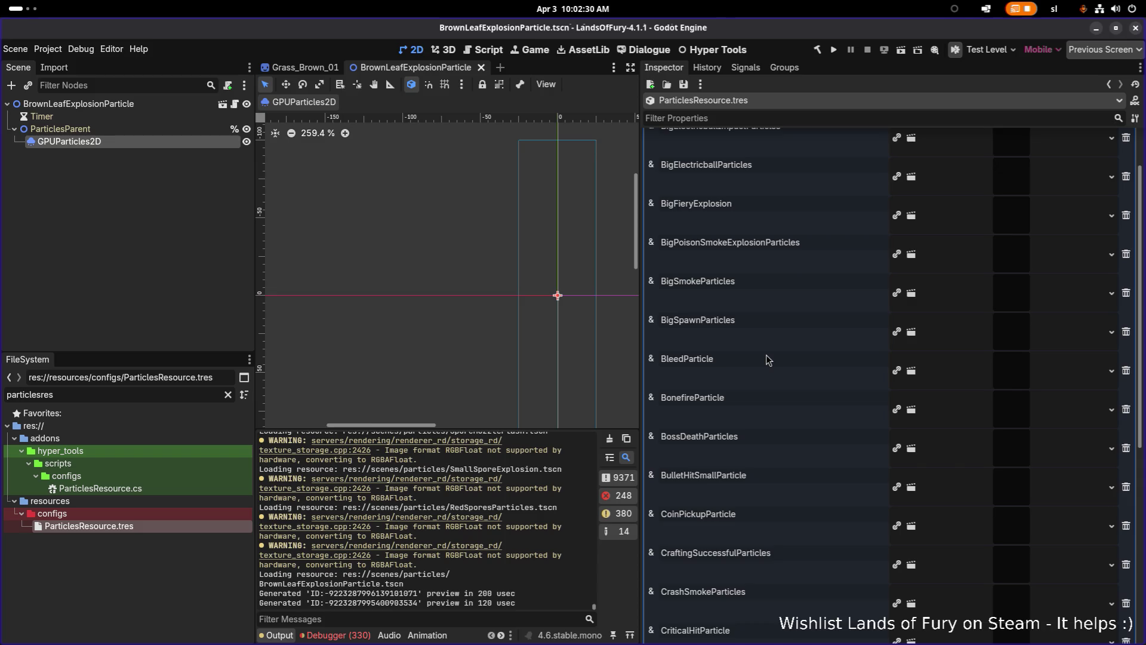
scroll(765, 354, down, 10)
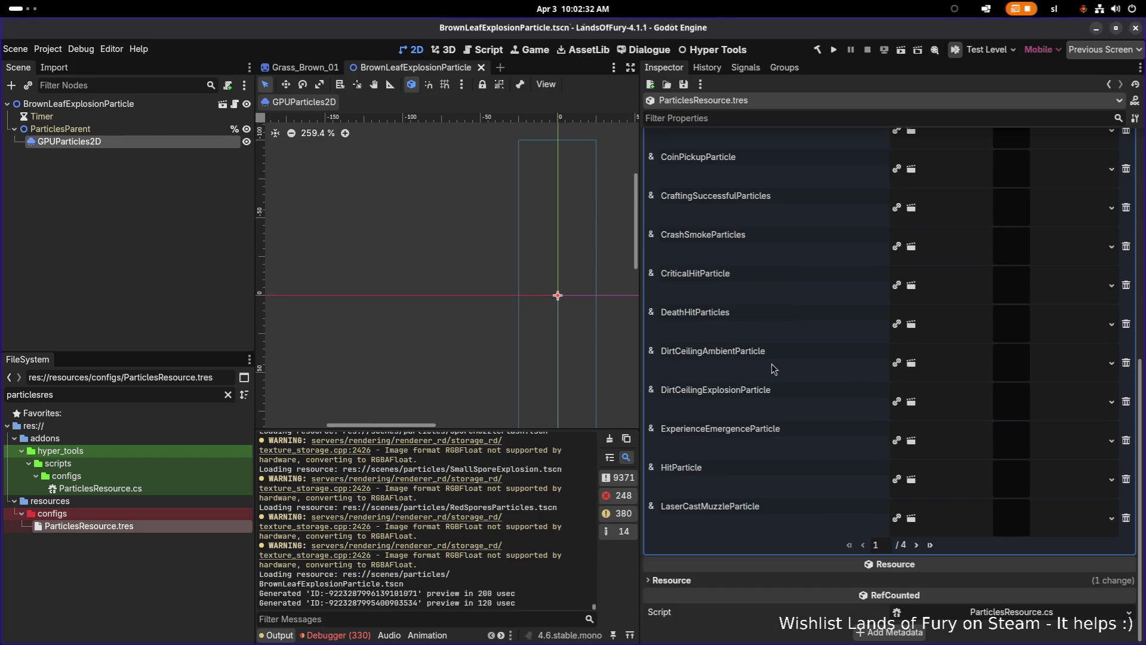
click(929, 544)
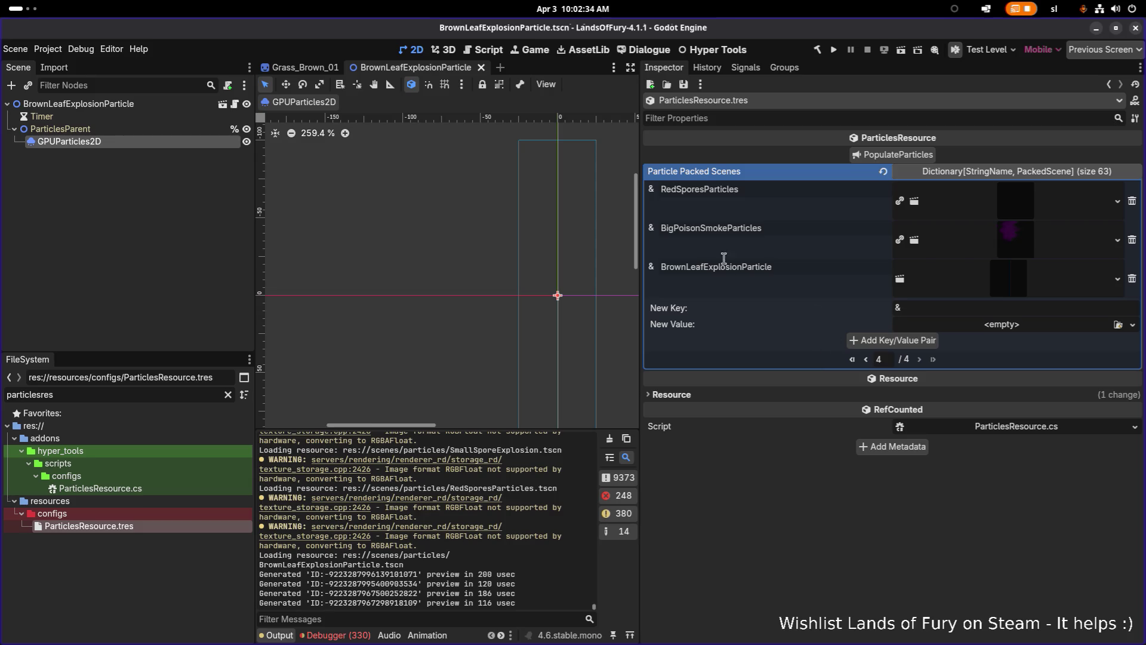
double_click(742, 267)
key(ctrl+c)
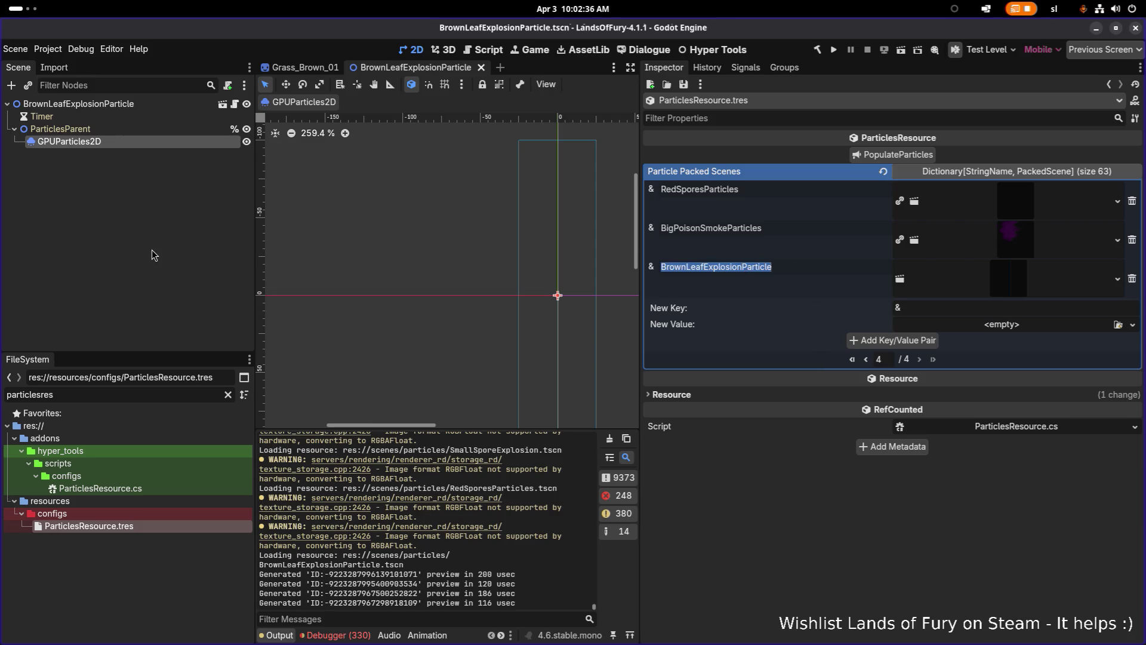
click(304, 67)
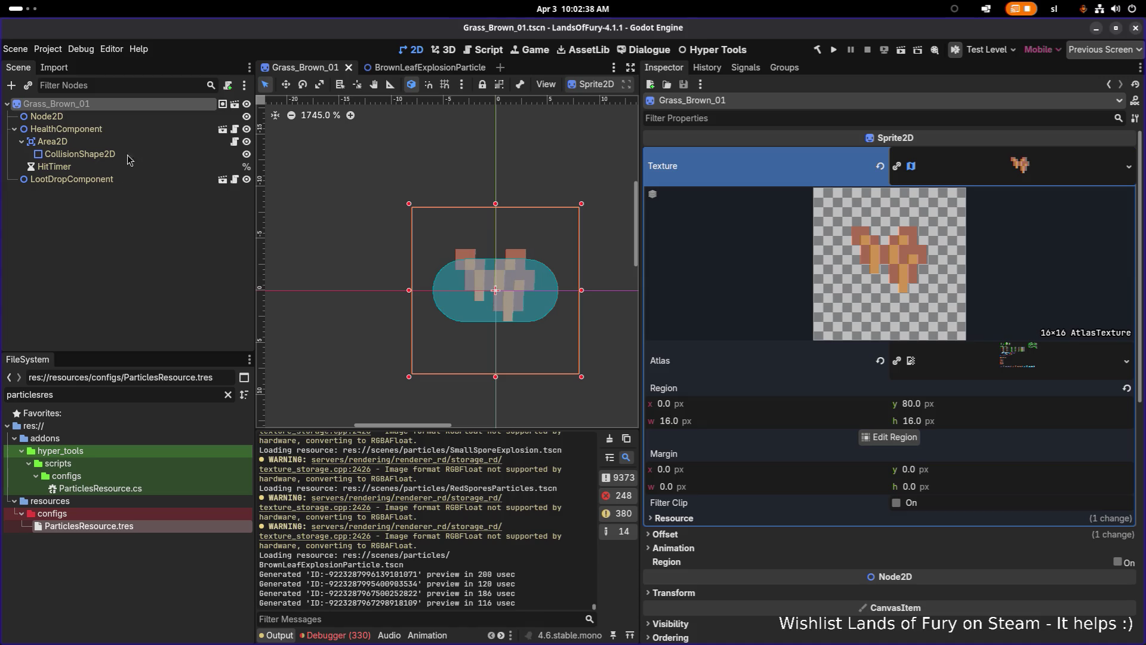
- Set Grass_Brown_01's HealthComponent destroy particle to BrownLeafExplosionParticle and save the scene
click(135, 140)
click(132, 129)
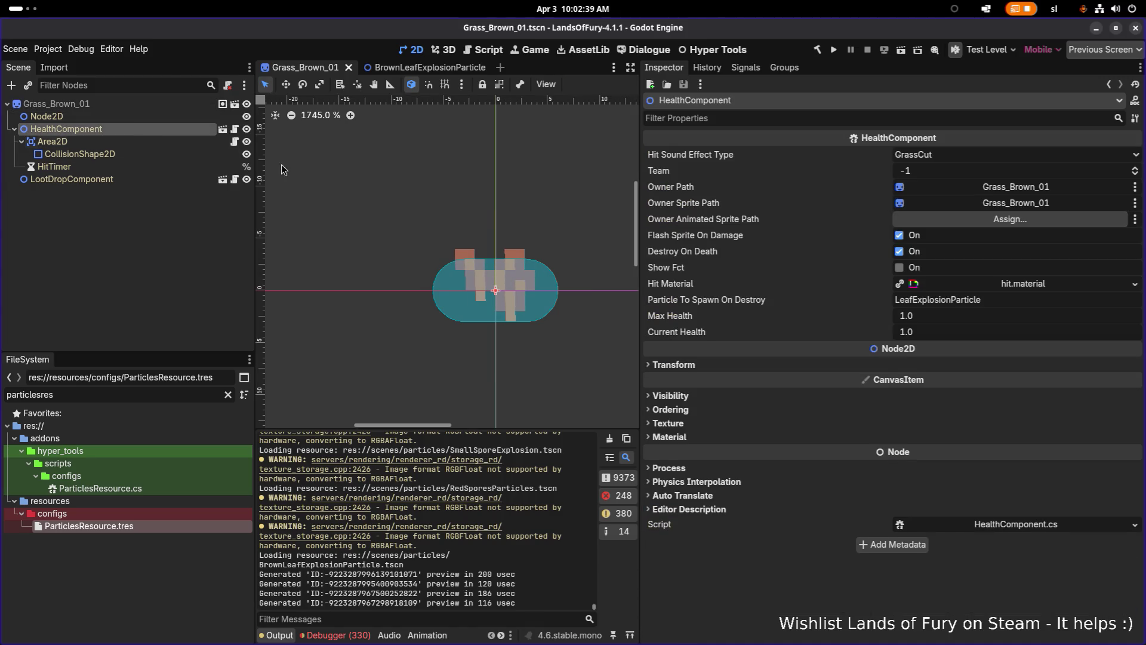
double_click(1019, 302)
key(ctrl+v)
key(Return)
key(ctrl+s)
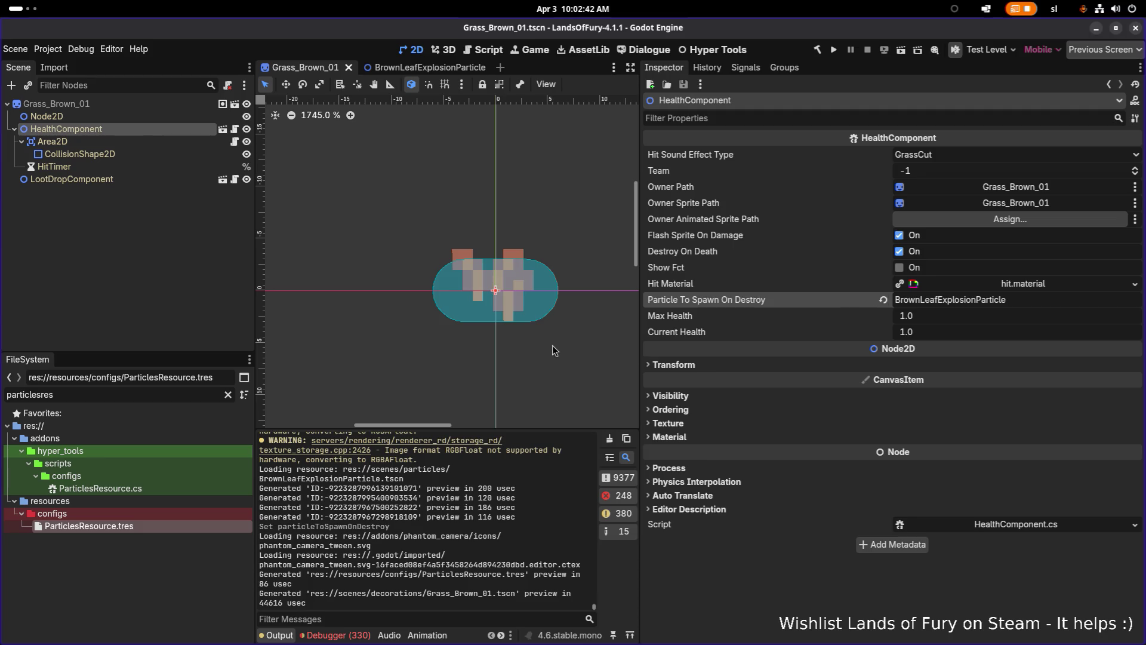
- Open Grass_Brown_02, set its destroy particle to BrownLeafExplosionParticle, and save
right_click(172, 107)
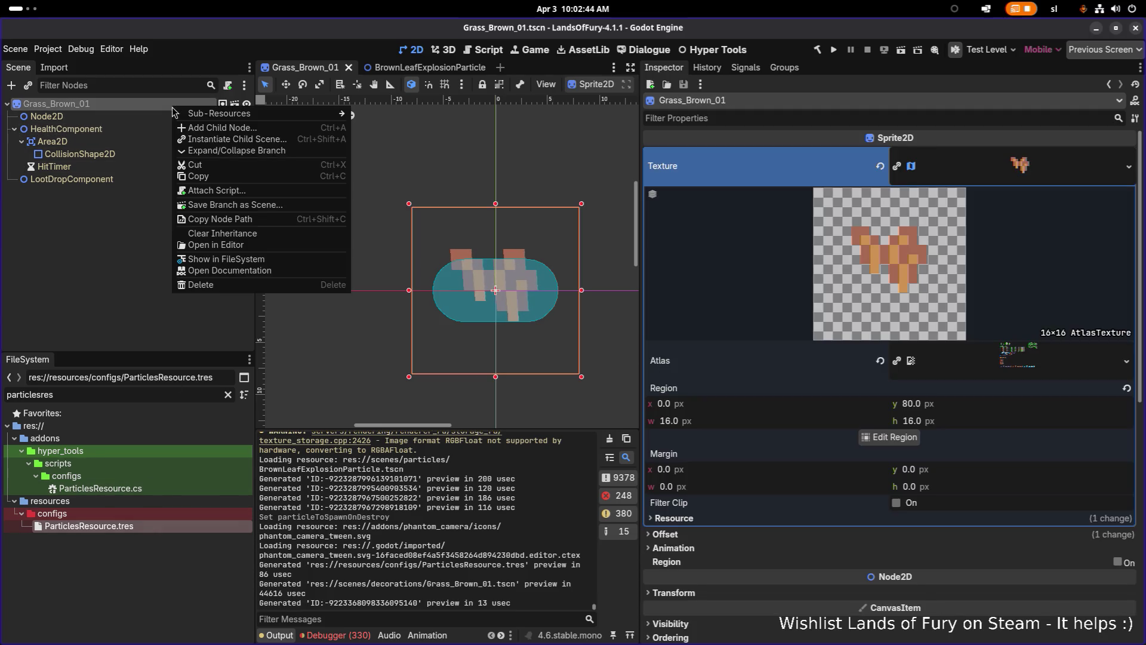
click(226, 259)
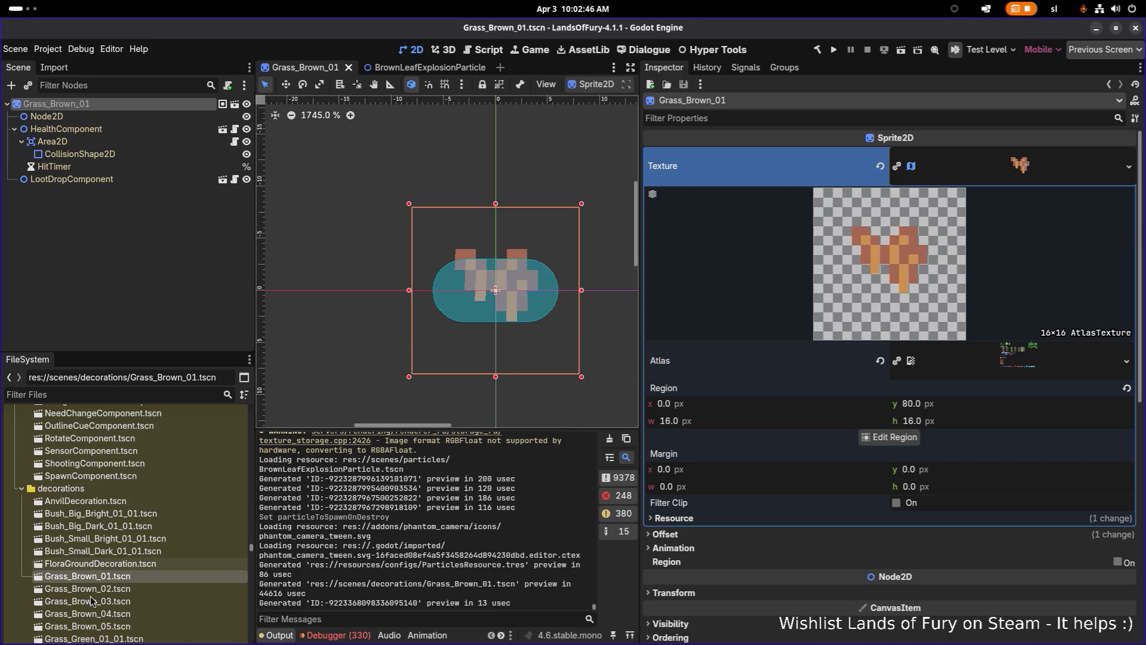
scroll(91, 600, down, 1)
double_click(90, 559)
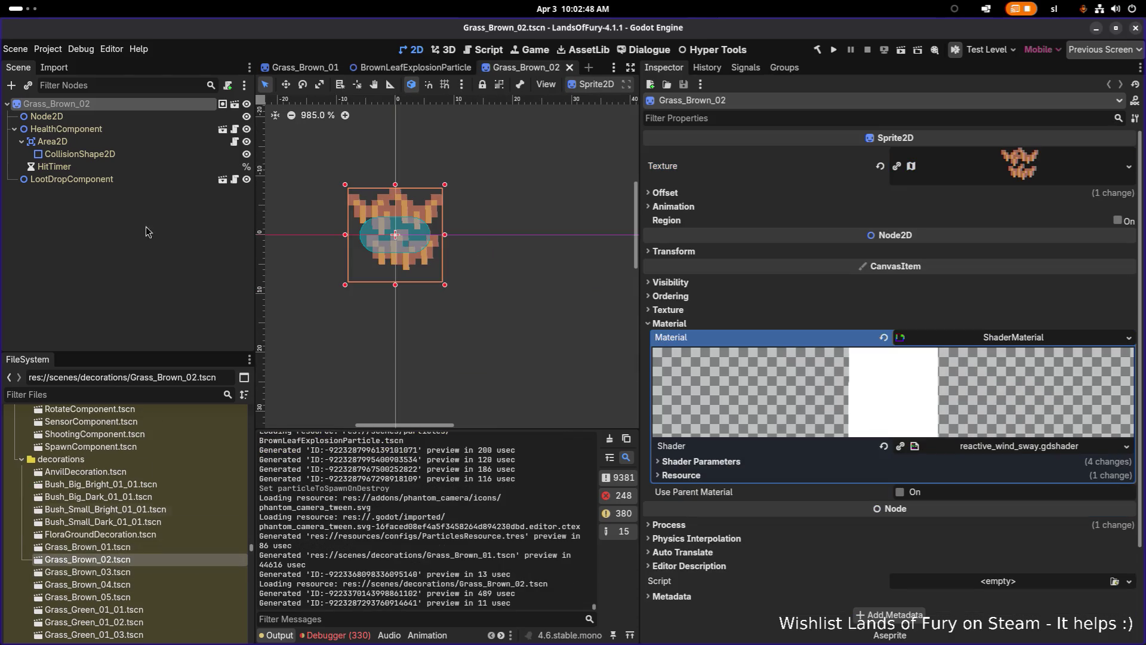
click(131, 129)
double_click(1018, 298)
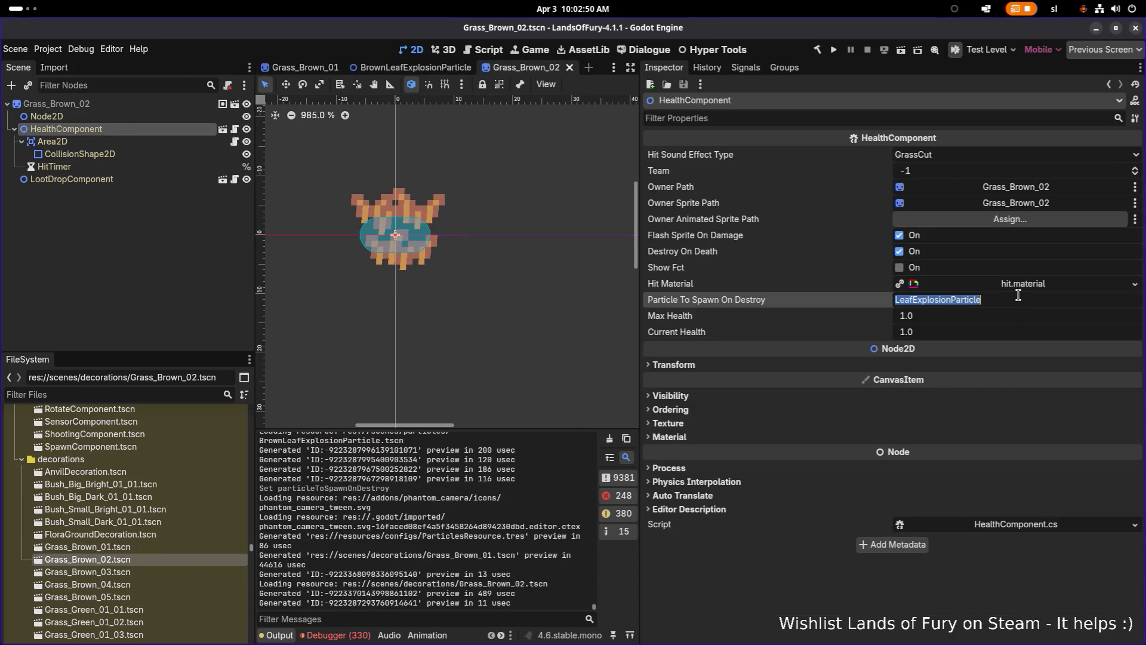
text(Brown)
key(ctrl+s)
- In Grass_Brown_03, prefix the destroy particle name with 'Brown' and save
double_click(173, 573)
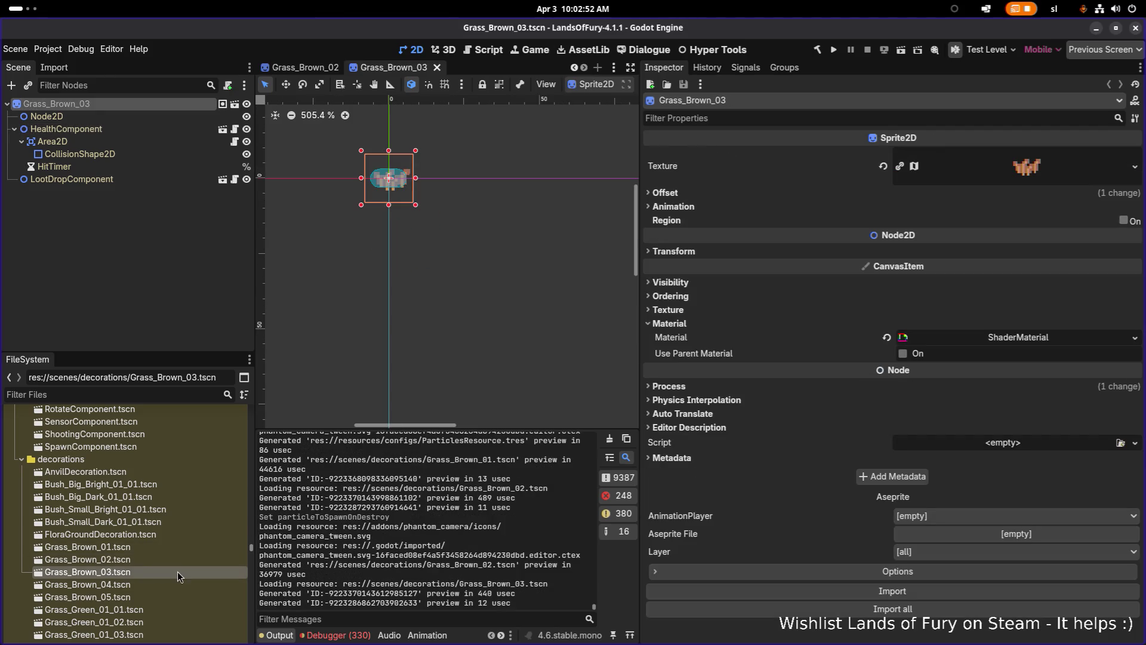
click(144, 129)
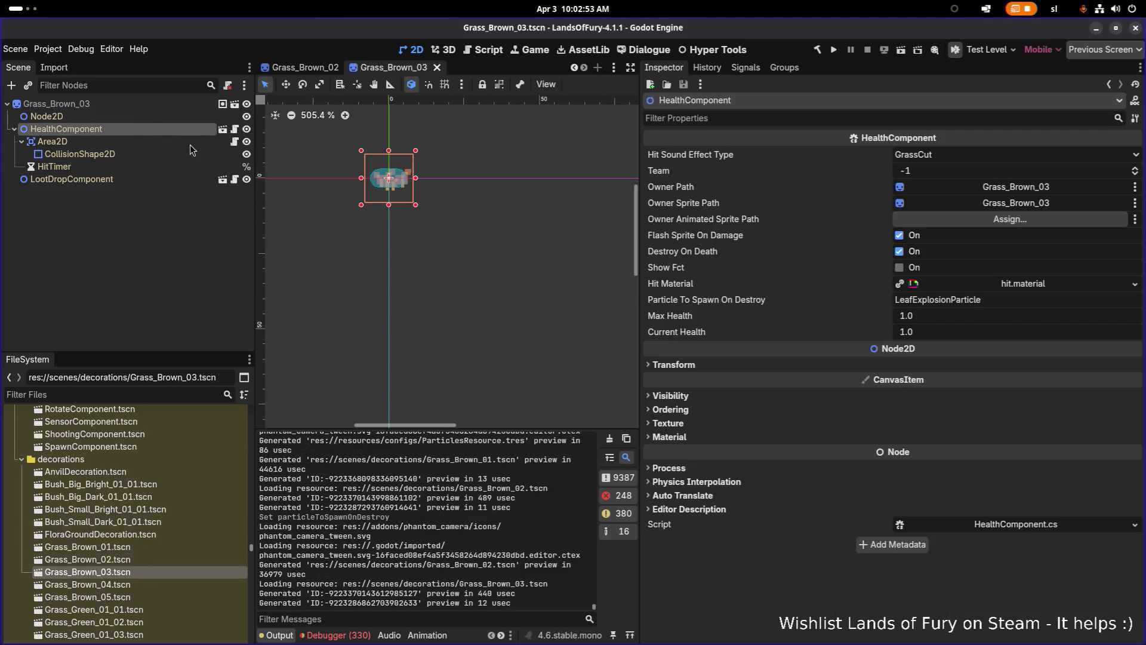
click(1009, 299)
key(Home)
text(Brown)
key(Return)
key(ctrl+s)
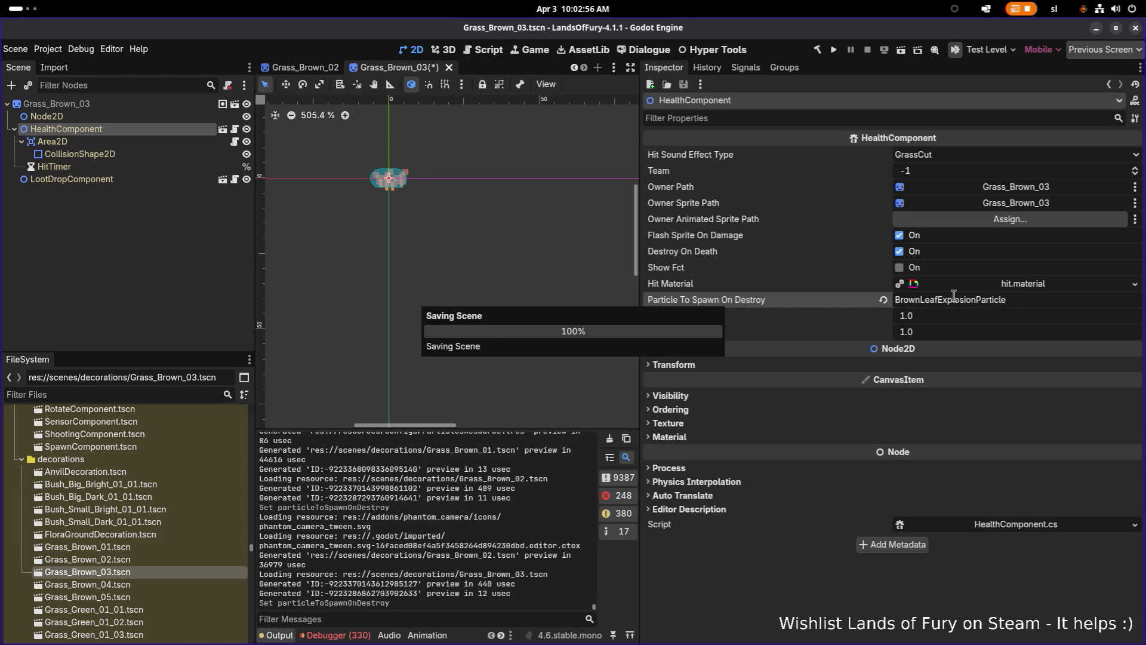
- Set Grass_Brown_04's destroy particle to BrownLeafExplosionParticle and save
double_click(87, 585)
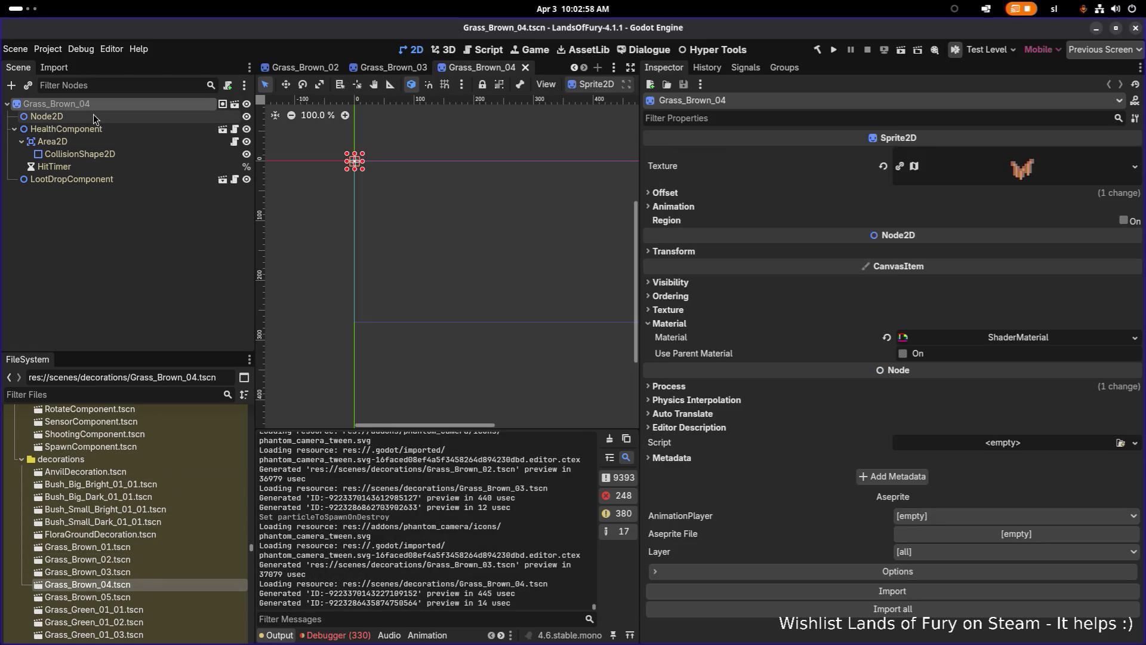
click(90, 129)
click(979, 306)
key(ctrl+a)
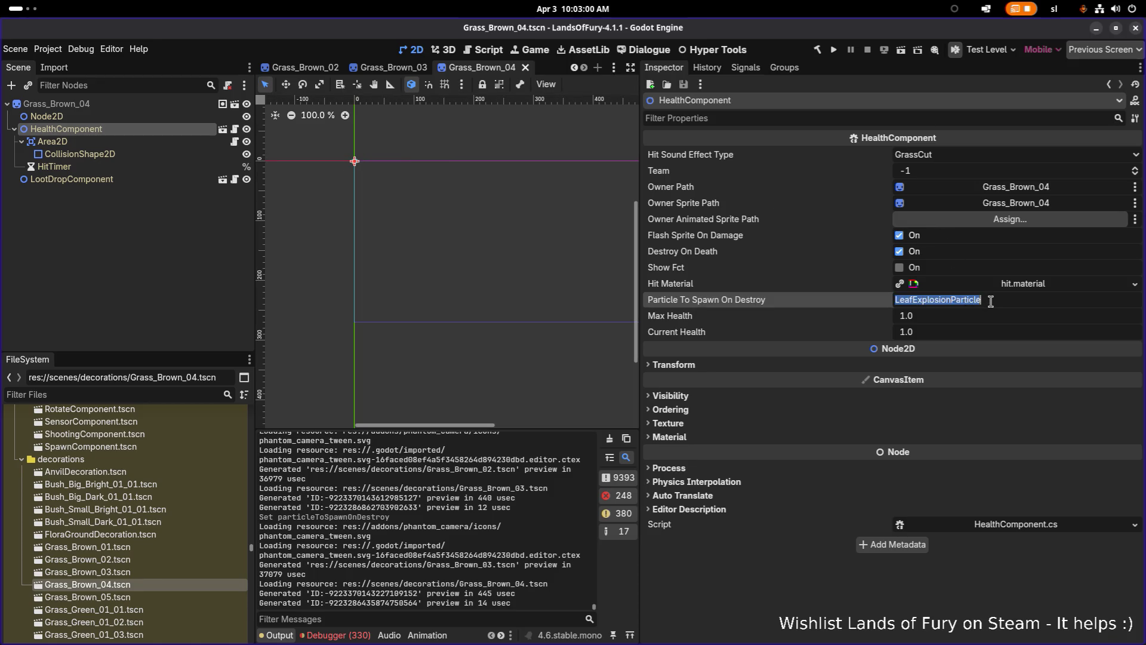
key(ctrl+v)
key(Return)
key(ctrl+s)
- Set Grass_Brown_05's destroy particle to BrownLeafExplosionParticle, save, then open FloraGroundDecoration
double_click(87, 597)
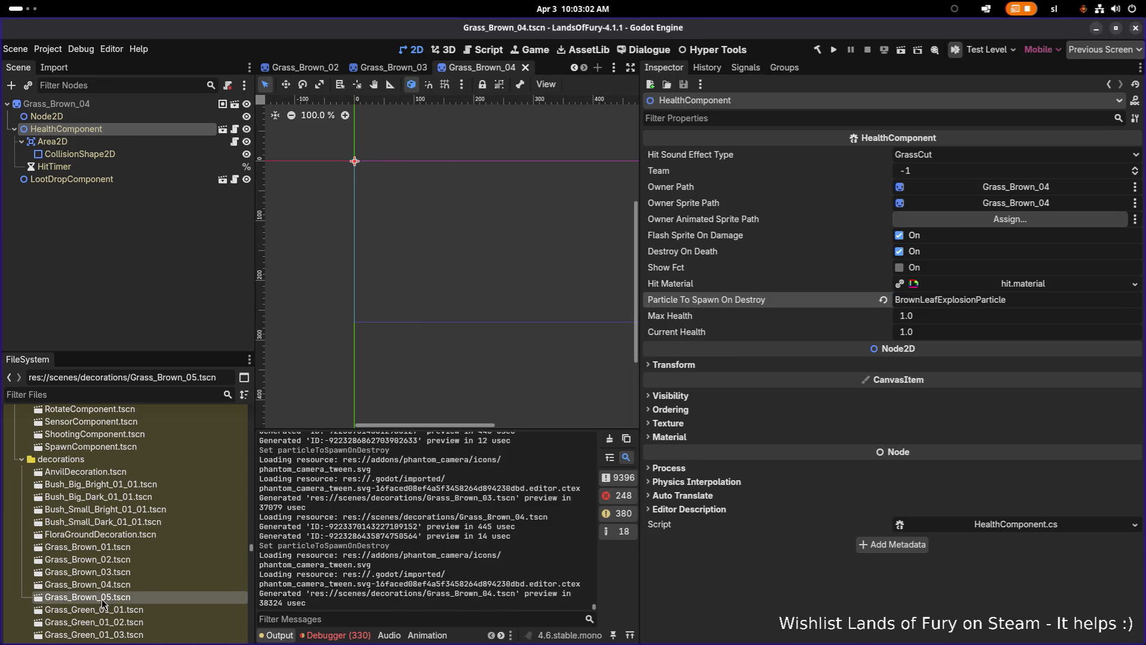
click(123, 133)
click(1007, 299)
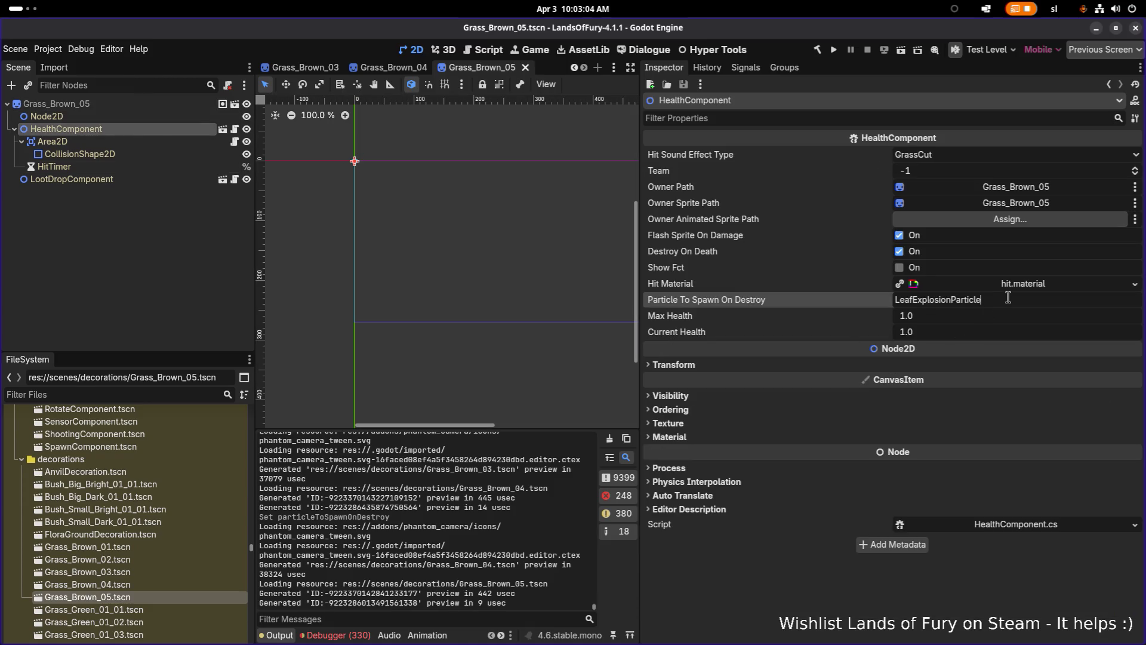
key(ctrl+a)
text(BrownLeafExplosionParticle)
key(Return)
key(ctrl+s)
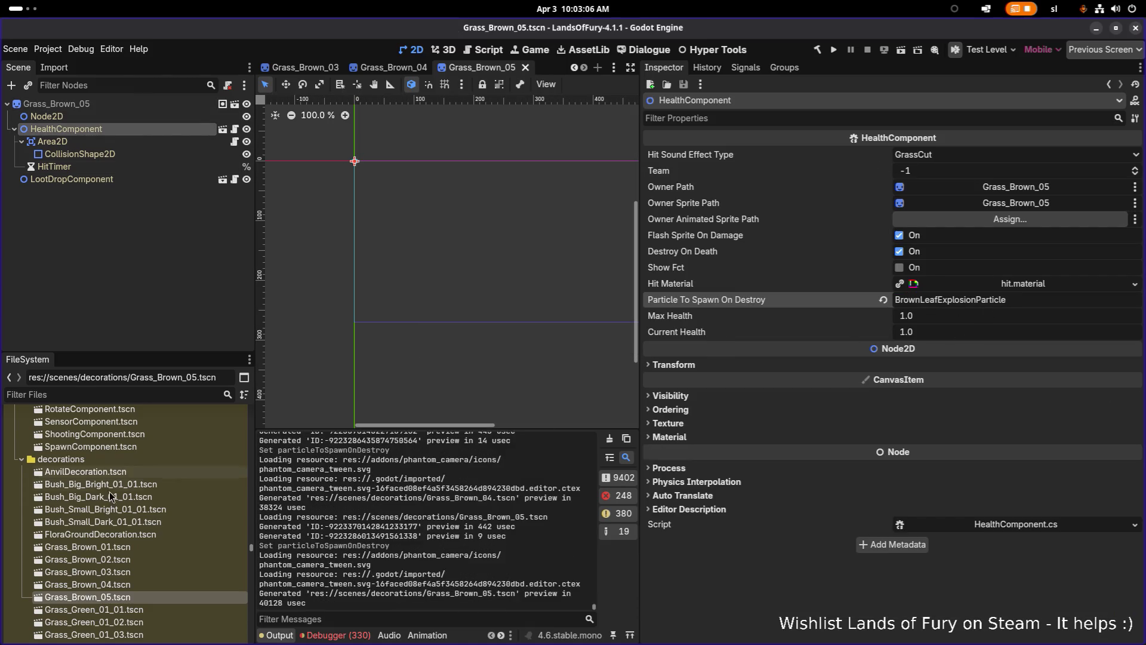
double_click(102, 535)
- Open Small_Snow_Pile_3.tscn from the FileSystem and widen the left Scene and FileSystem docks
scroll(113, 561, down, 5)
click(131, 578)
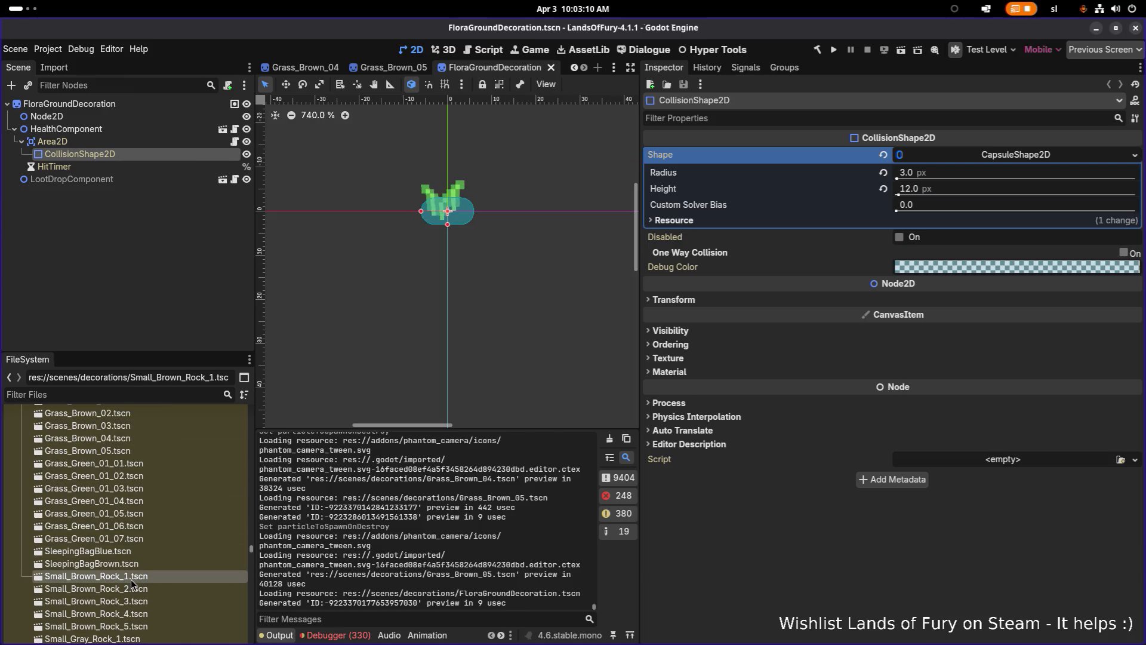
scroll(131, 582, down, 3)
scroll(136, 567, up, 3)
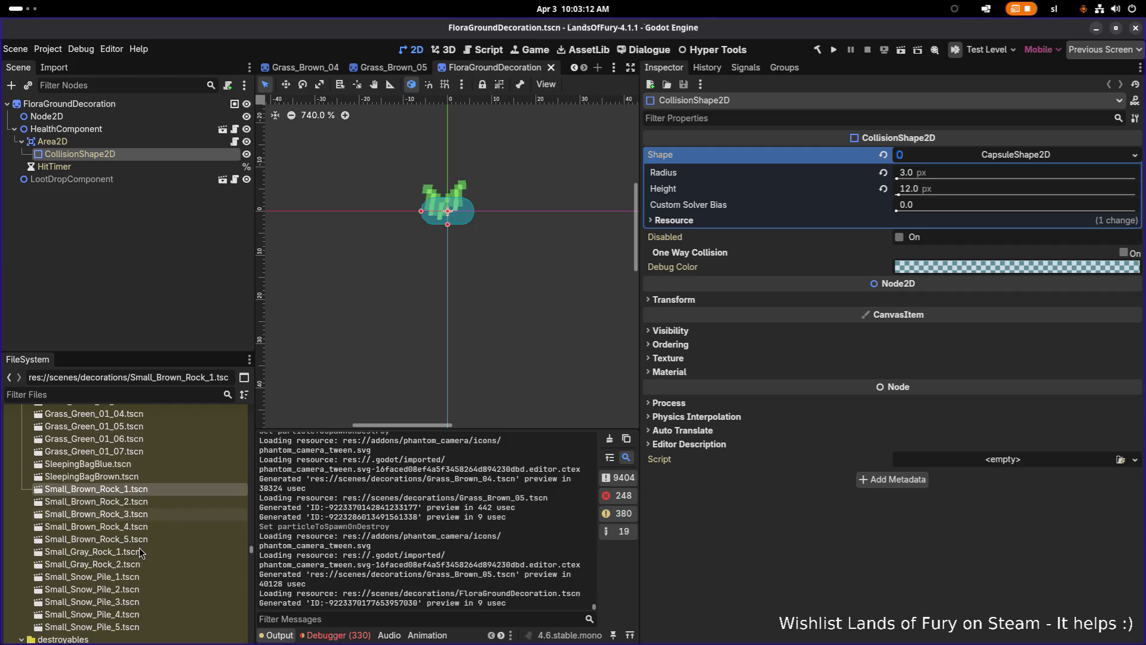
scroll(141, 552, up, 5)
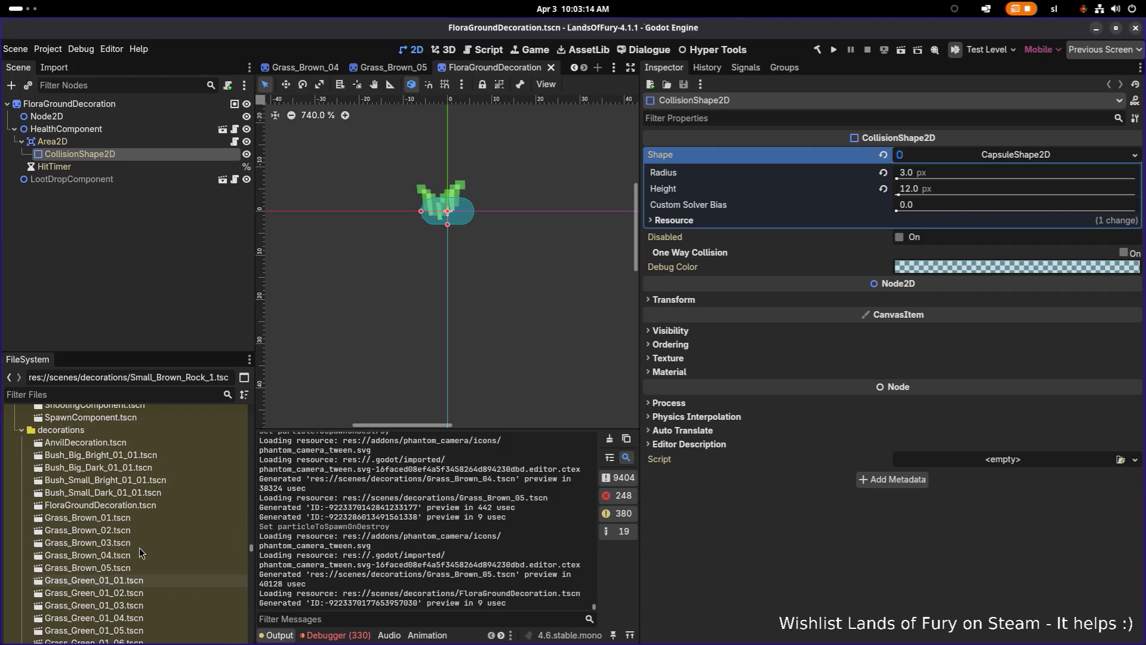
scroll(141, 552, up, 3)
scroll(141, 552, down, 9)
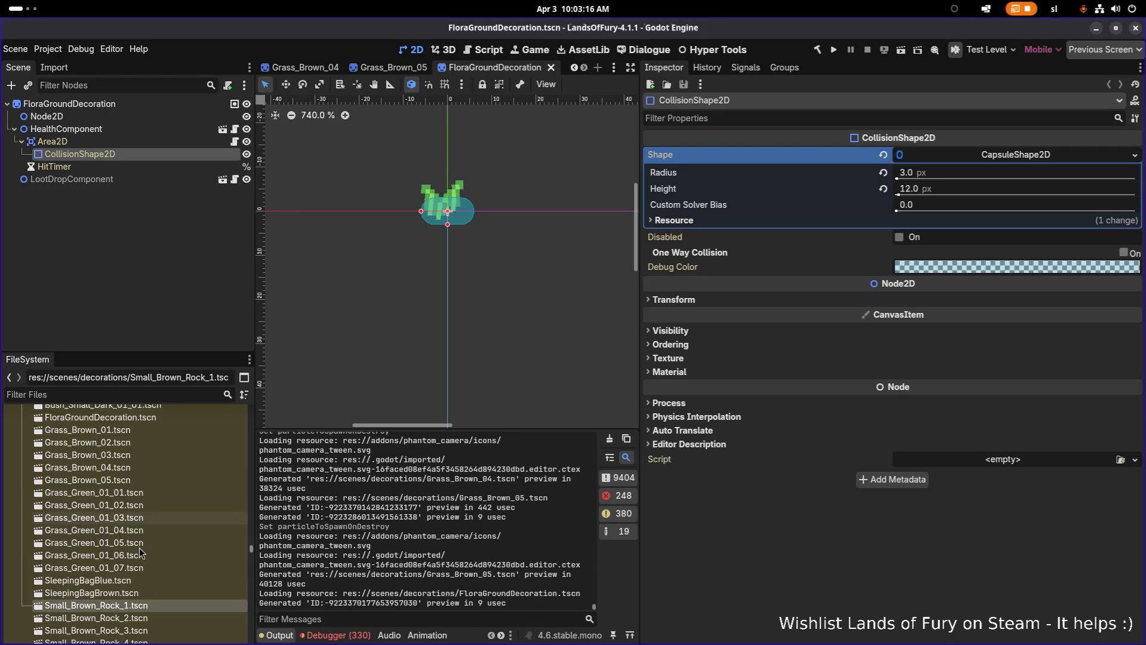
scroll(141, 552, down, 5)
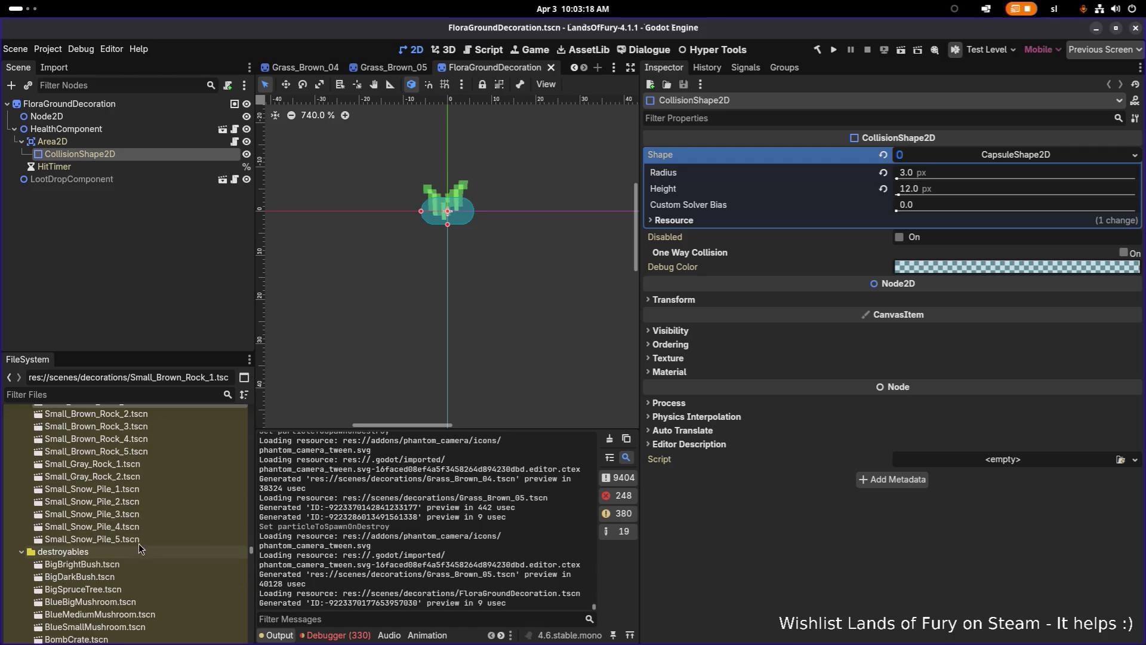
double_click(148, 515)
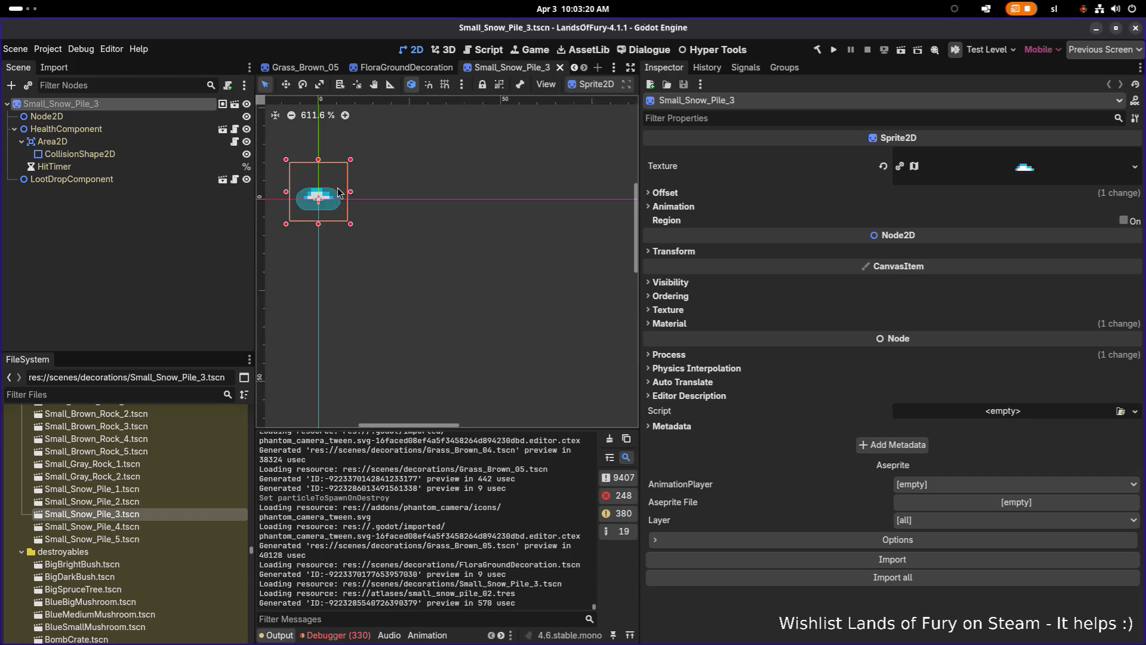
scroll(142, 524, up, 15)
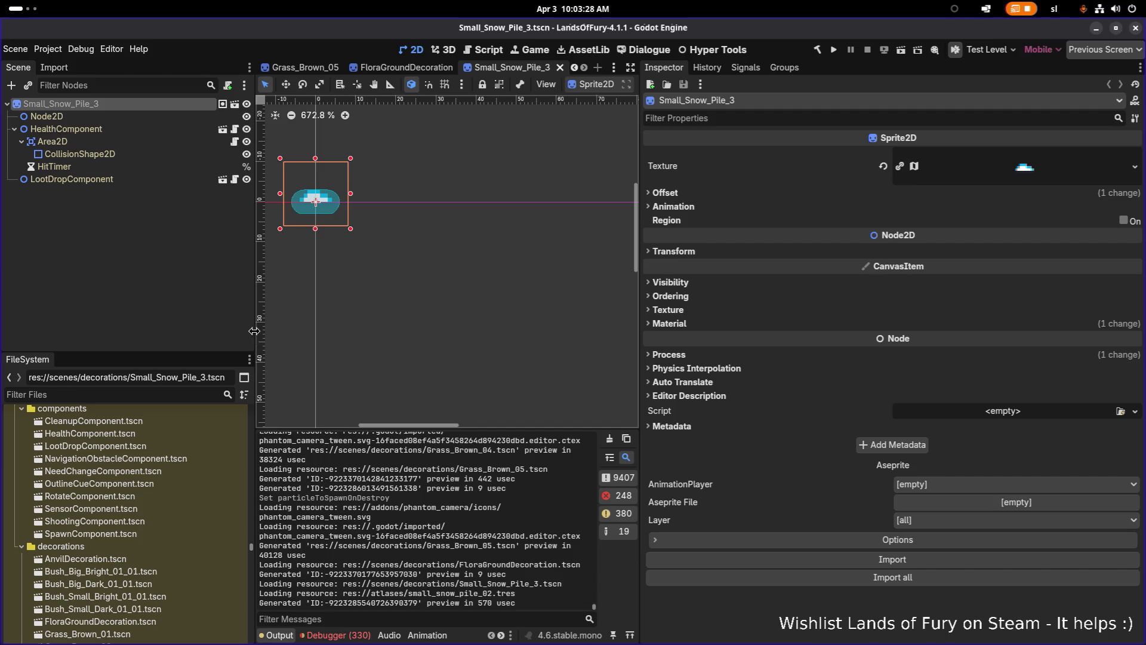
drag(374, 323, 271, 331)
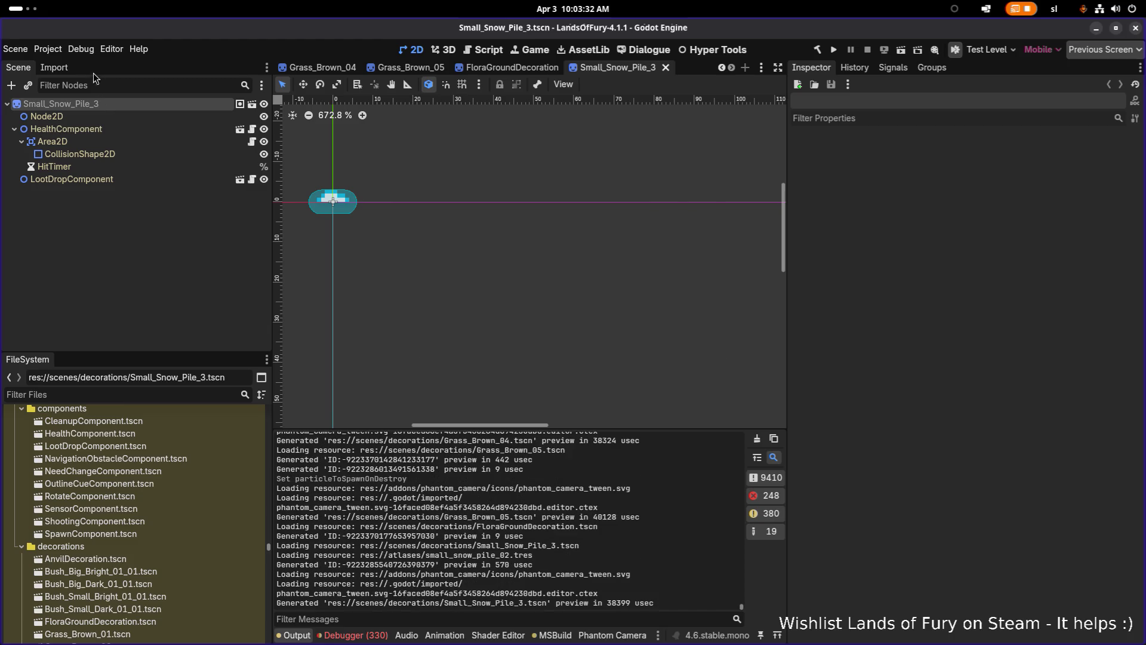
- Export the Linux Demo preset, overwriting the existing LandsOfFury.x86_64 build
click(47, 49)
click(102, 103)
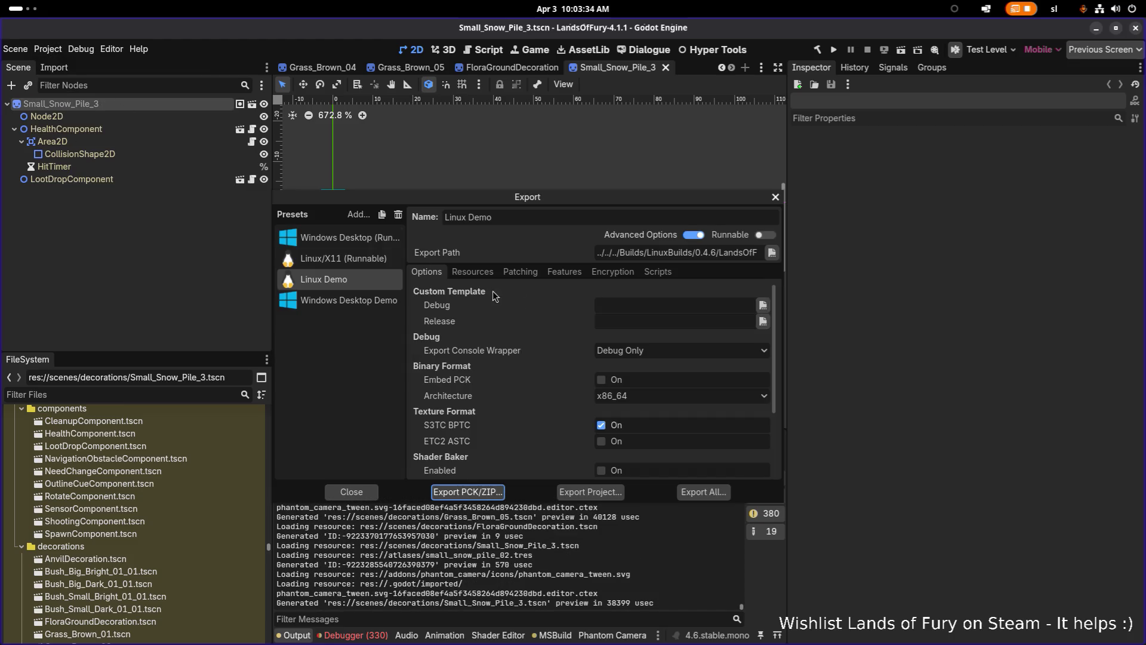
click(590, 491)
click(686, 540)
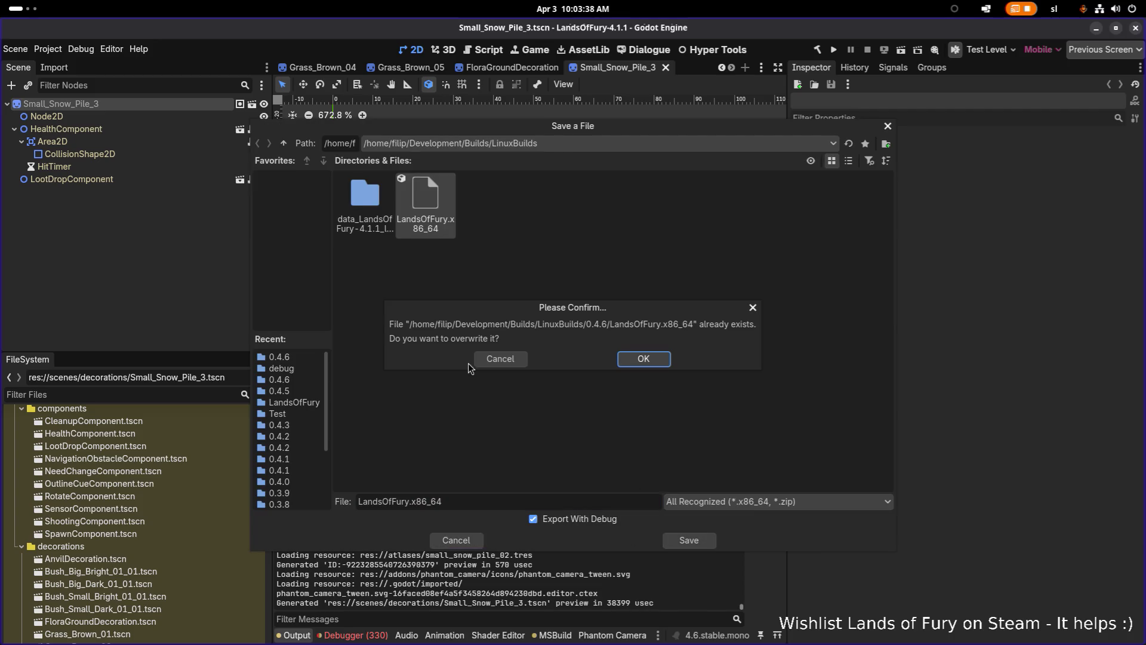
click(623, 362)
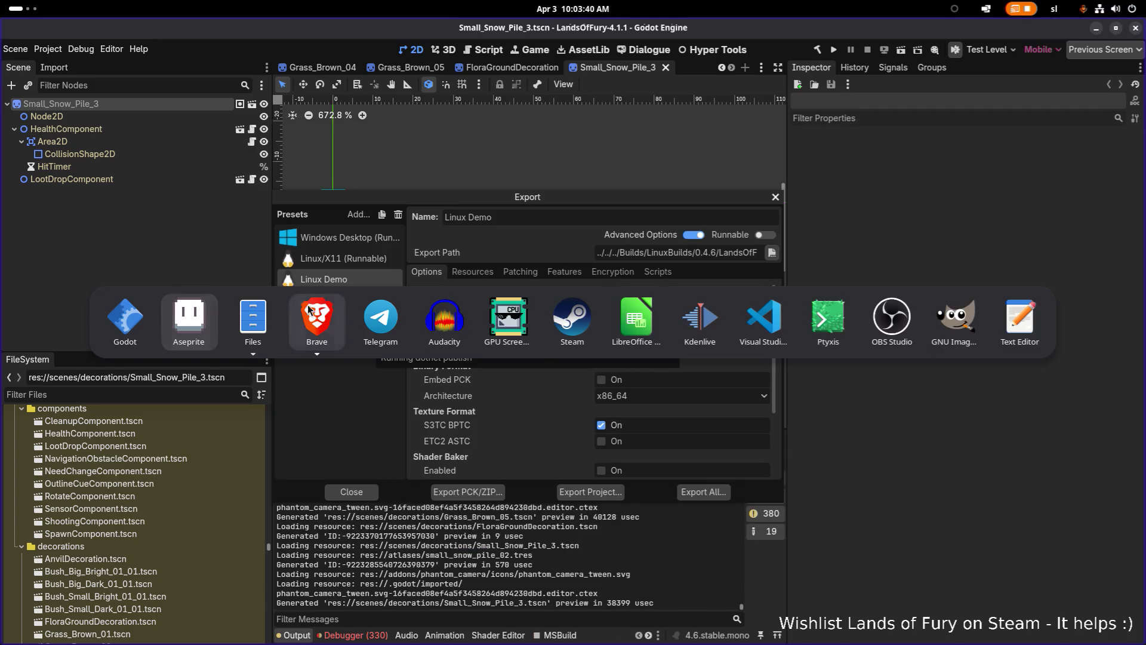
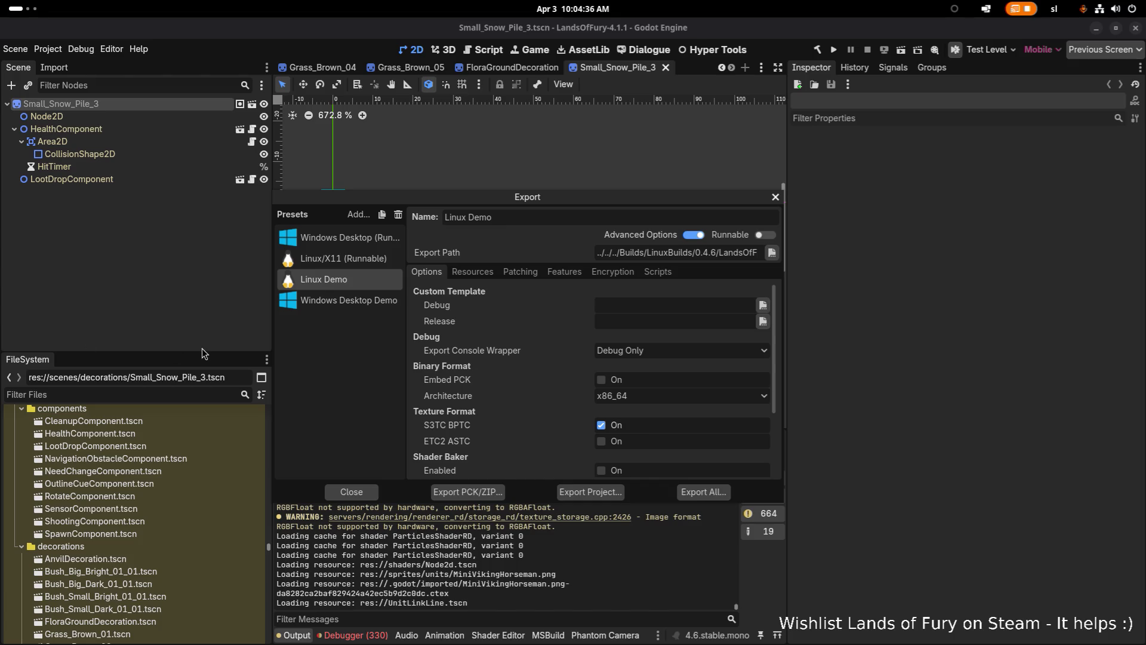
- Leave the Linux Demo export preset and bring the Files window to the front
key(alt+Tab)
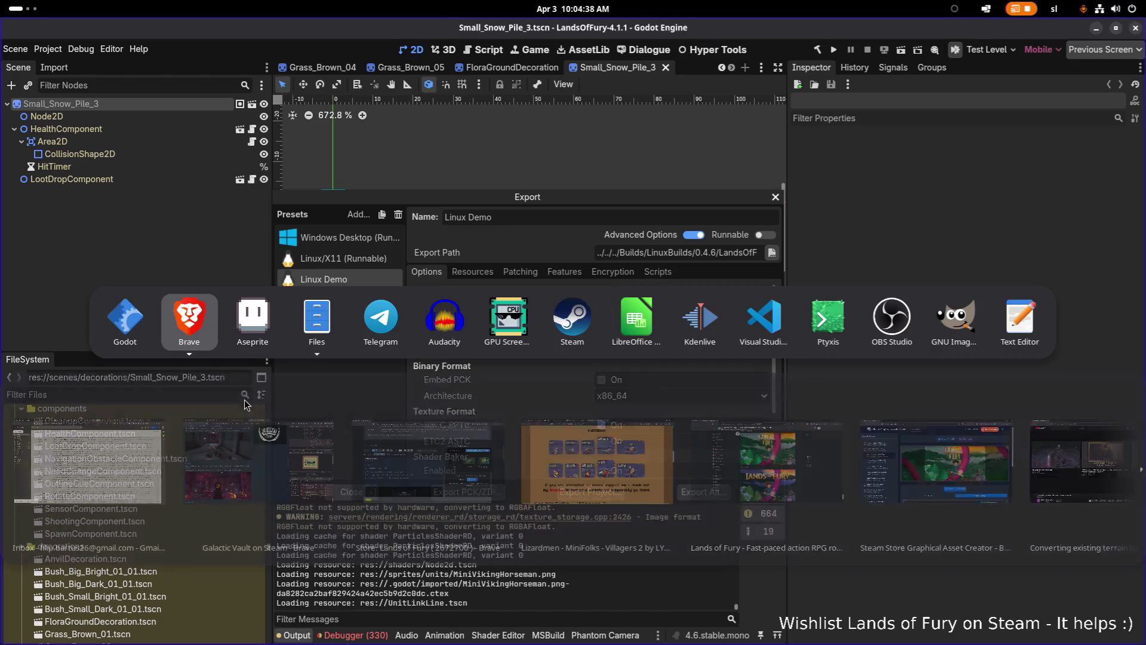
click(320, 333)
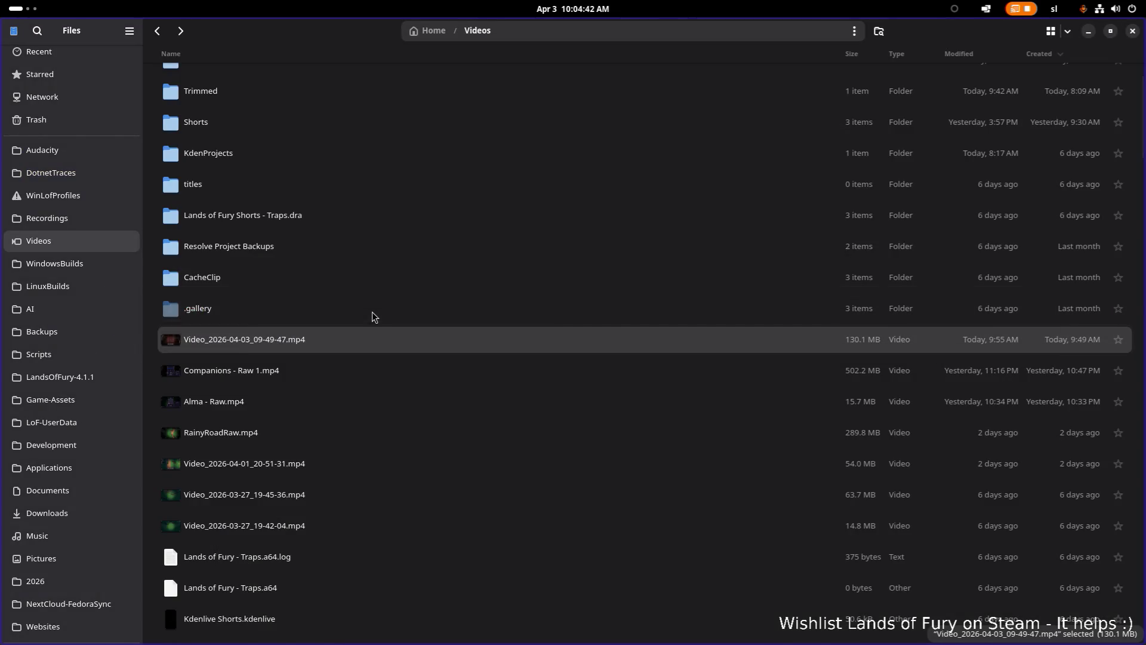
- Launch LandsOfFury.x86_64 from LinuxBuilds/0.4.6, then return to the Godot editor
key(alt+Tab)
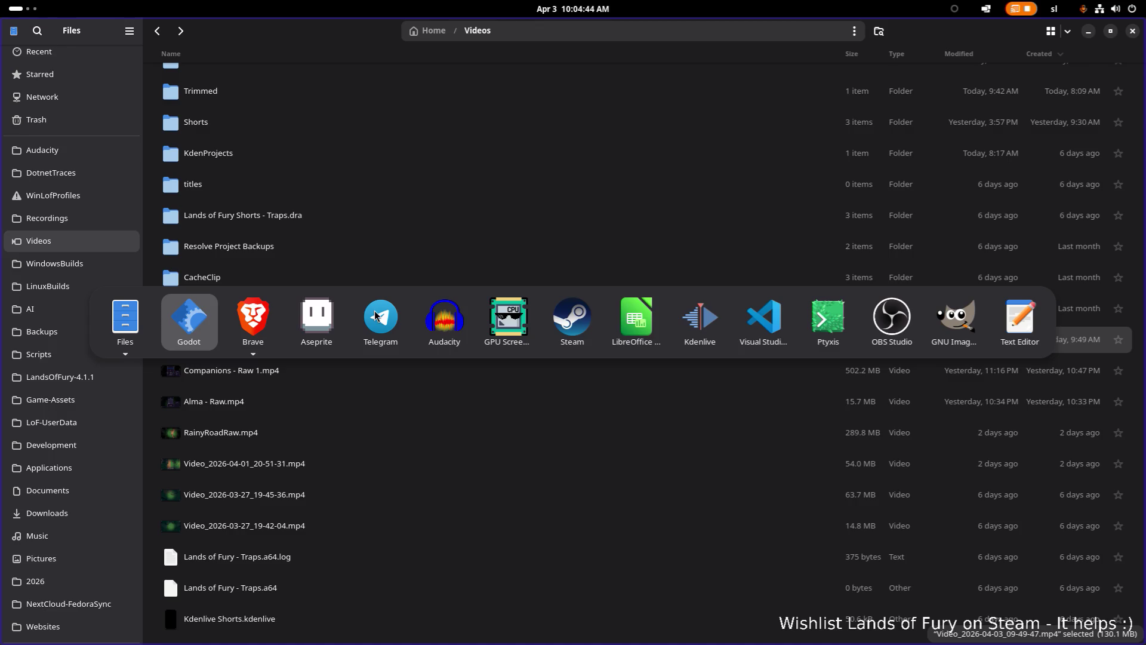
key(alt+shift+Tab)
key(alt+shift+Tab)
key(alt+Tab)
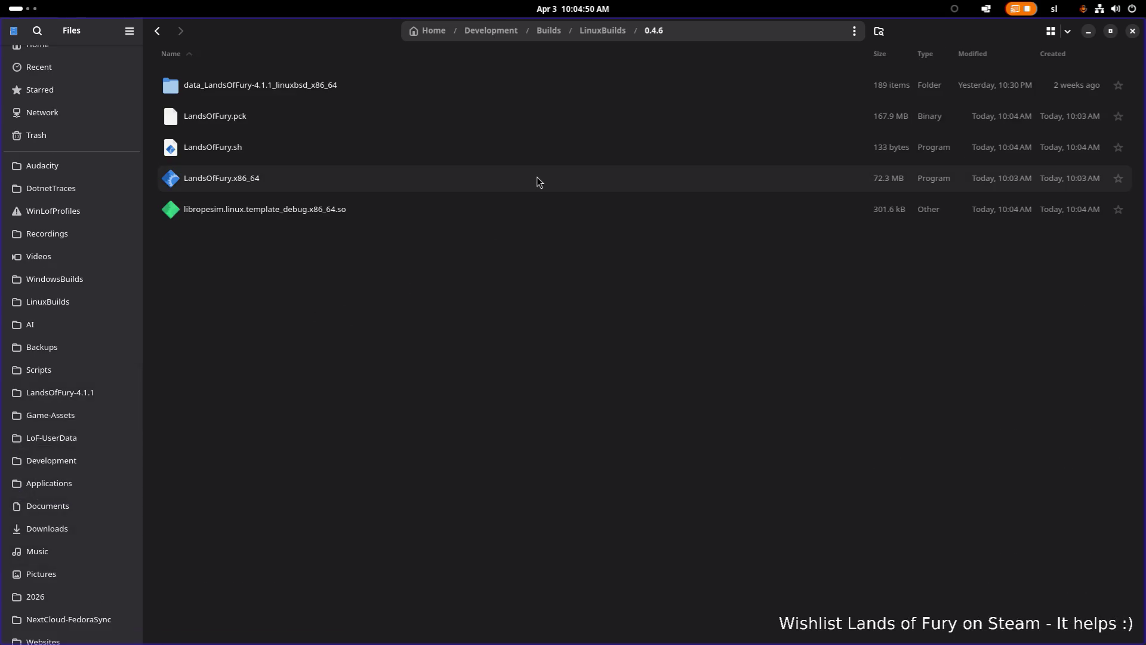
click(545, 158)
double_click(550, 182)
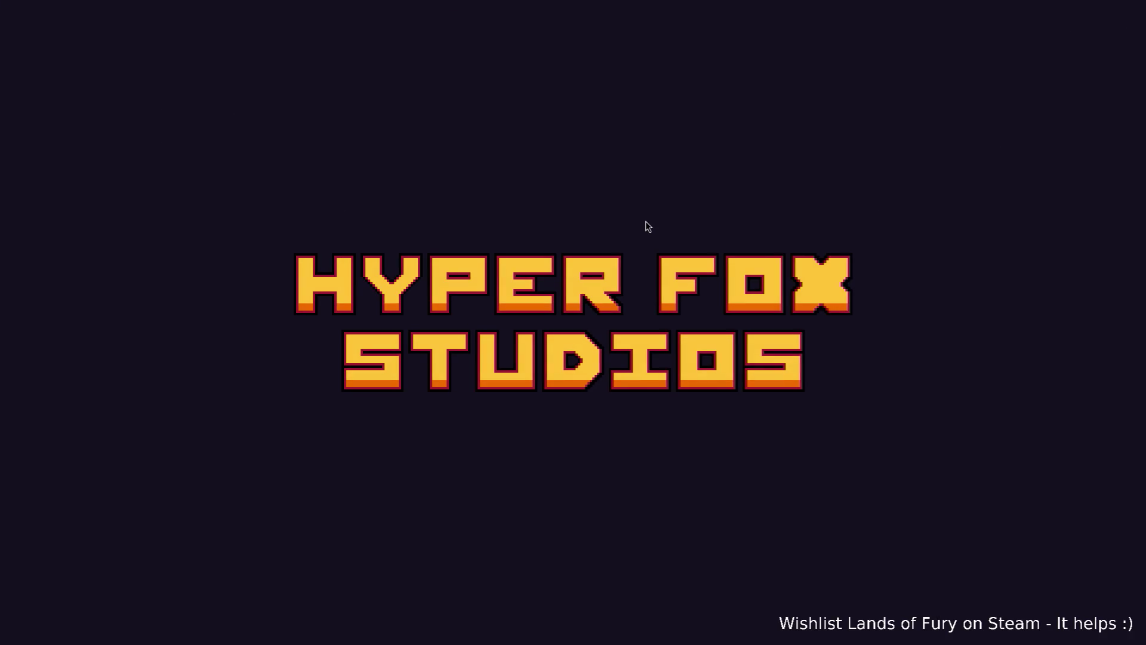
key(alt+Tab)
key(alt+Tab)
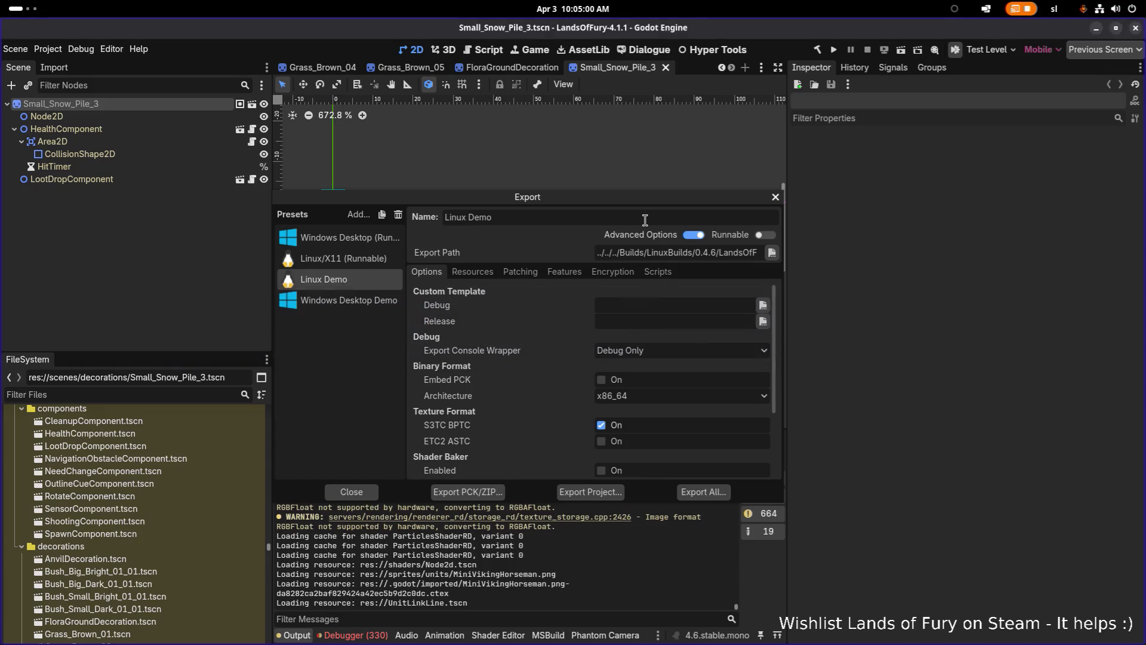
- Close the Export dialog and filter the FileSystem for 'elderg'
click(775, 197)
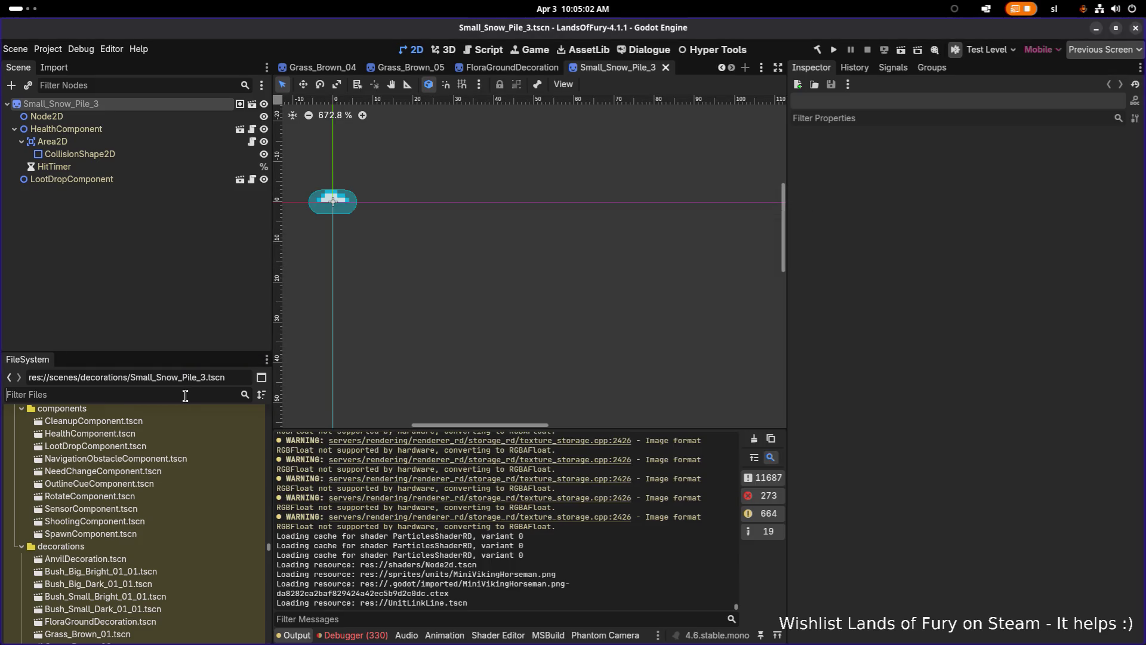
text(eldre)
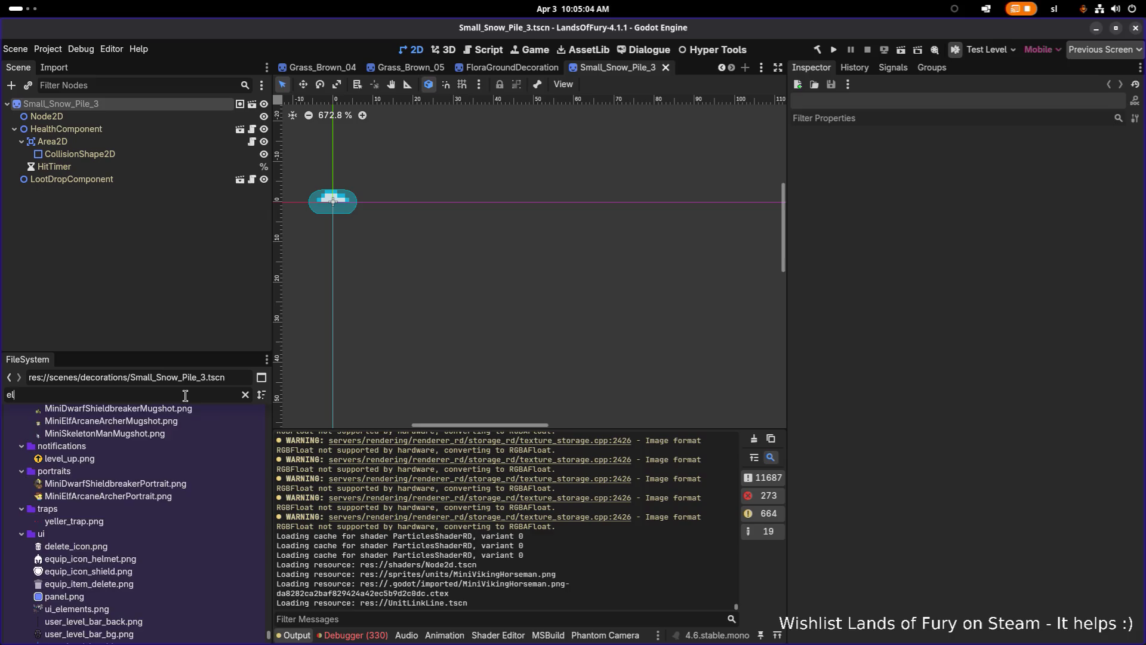
key(BackSpace)
key(BackSpace)
text(erd)
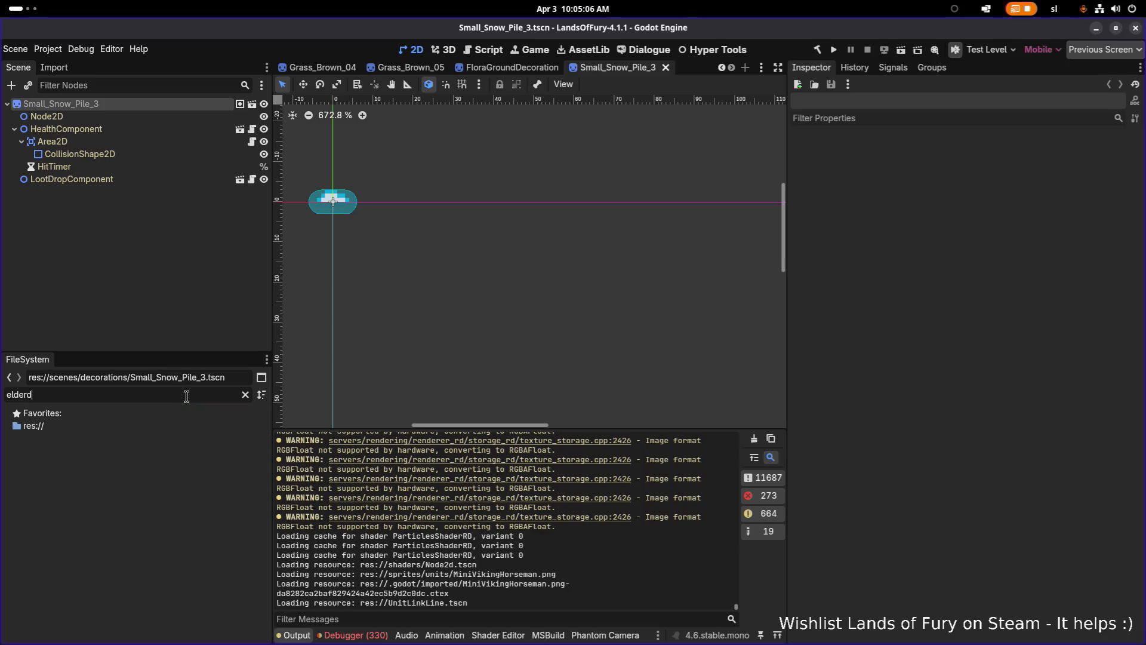
key(BackSpace)
text(g)
- Open Elderglade.tres and select map cell 4,9 to see its level
click(74, 513)
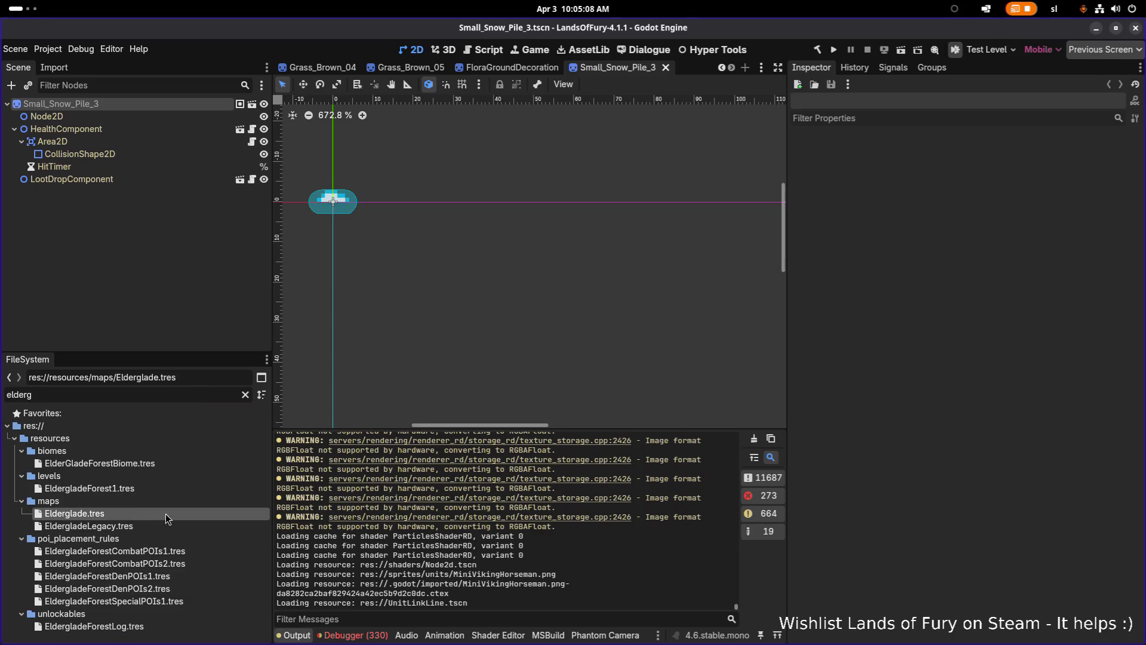
click(1027, 505)
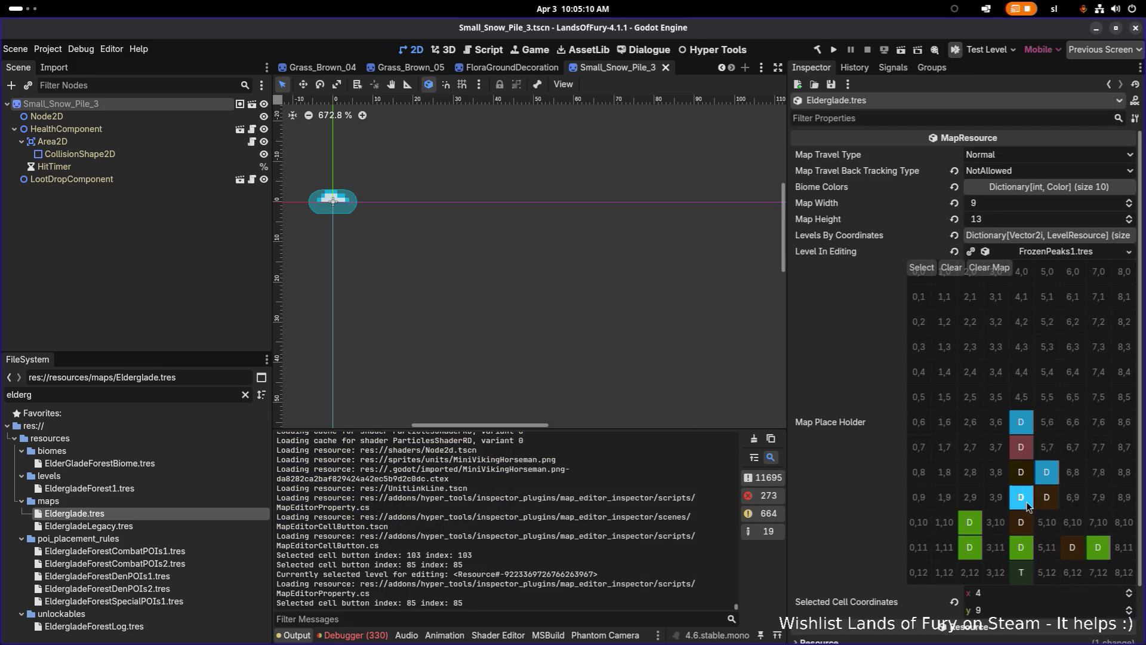
key(alt+Tab)
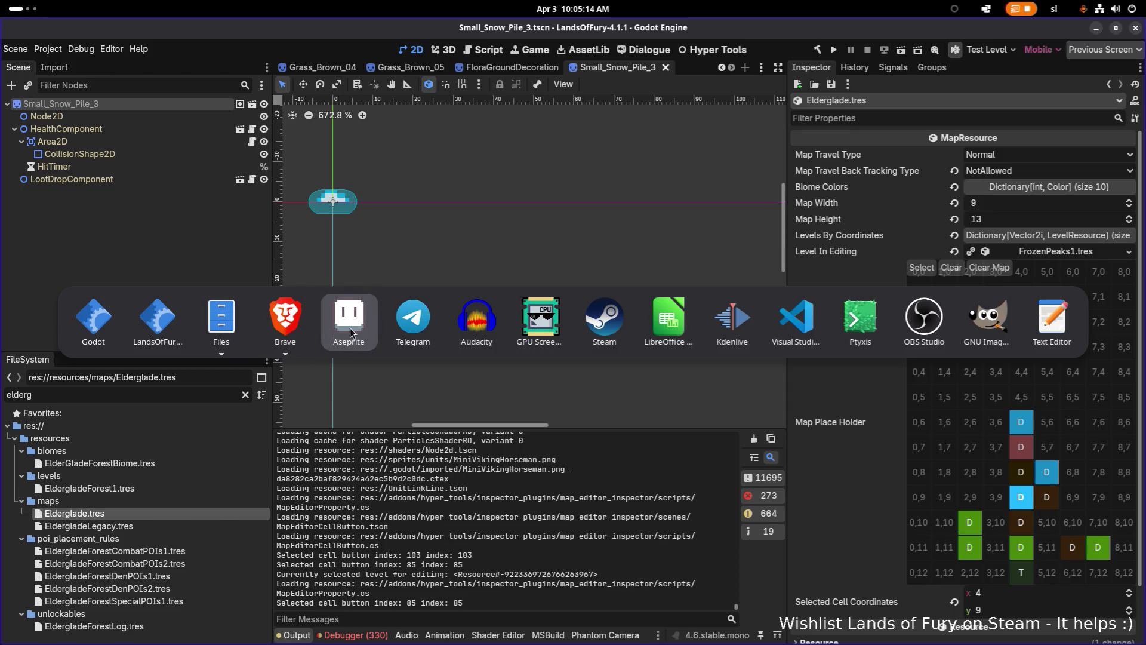
- Start a new game and ask Gothar to accompany the hero
click(165, 328)
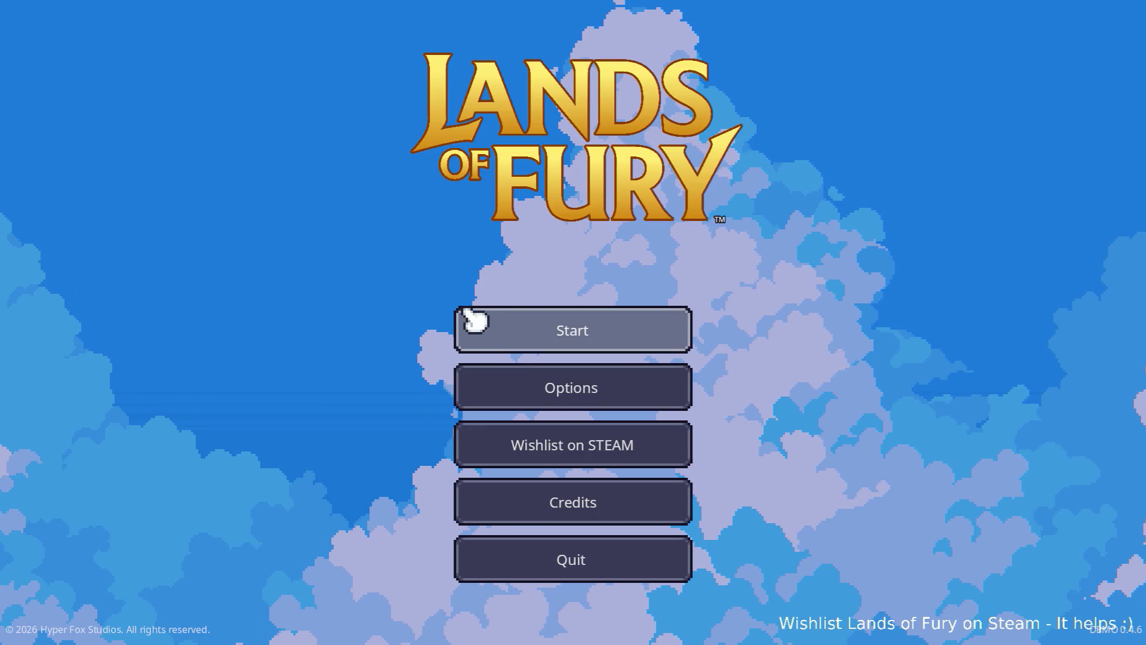
click(481, 322)
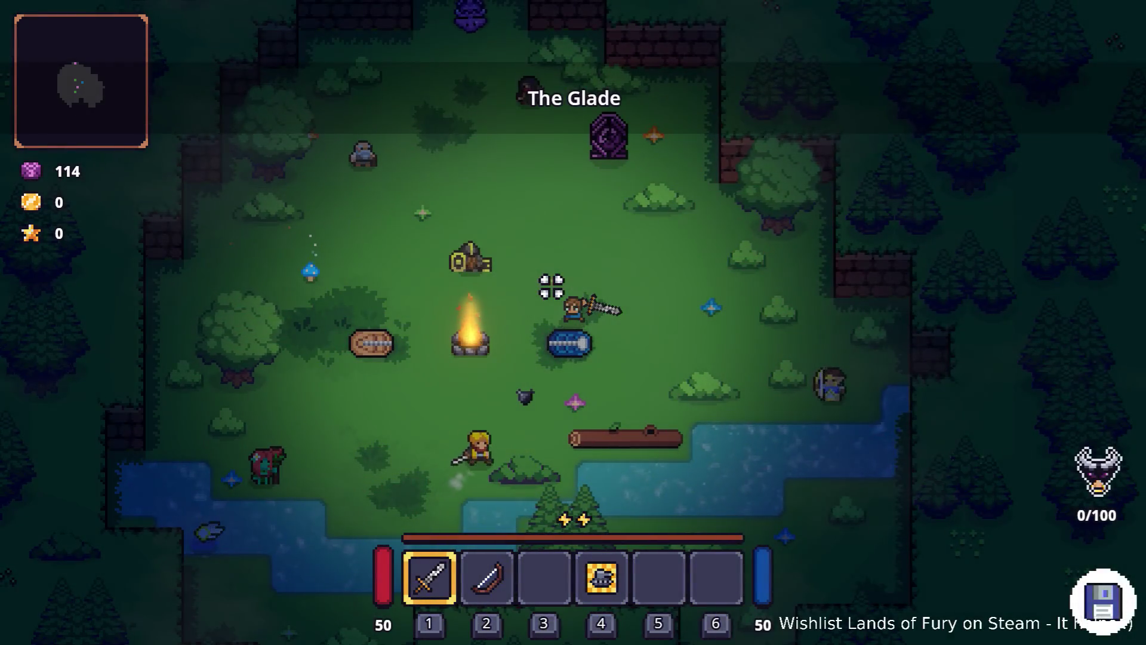
key(w+a)
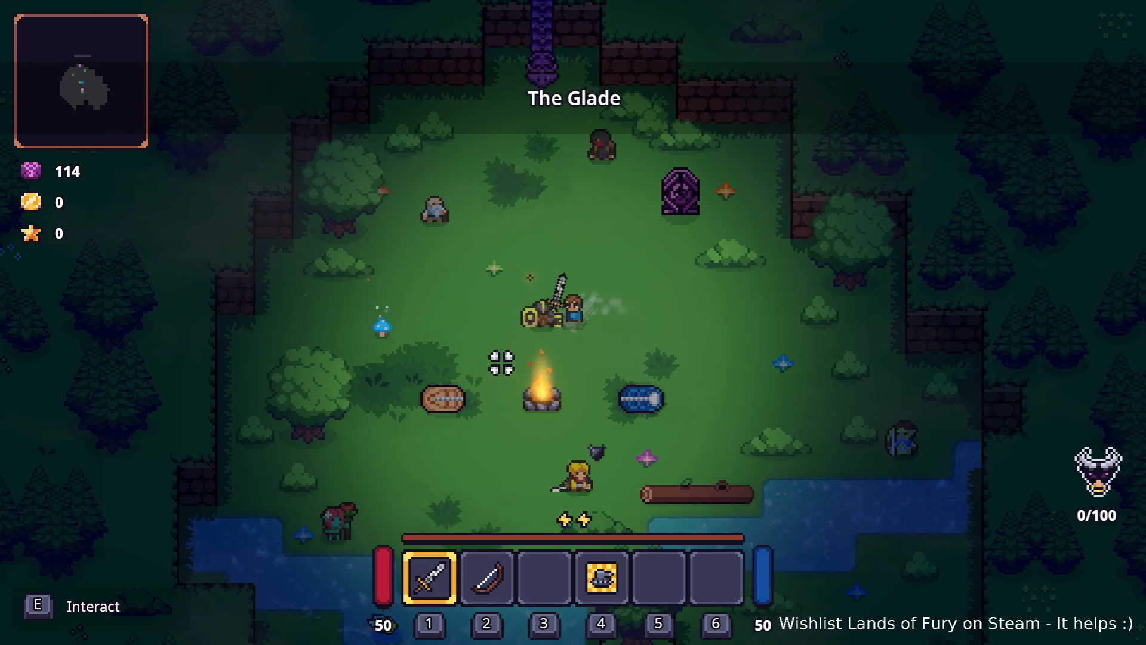
key(e)
key(Down)
key(Down)
key(Down)
key(e)
key(e)
- Walk near the totem, then open the inventory's ALMA cartridge panel
key(w)
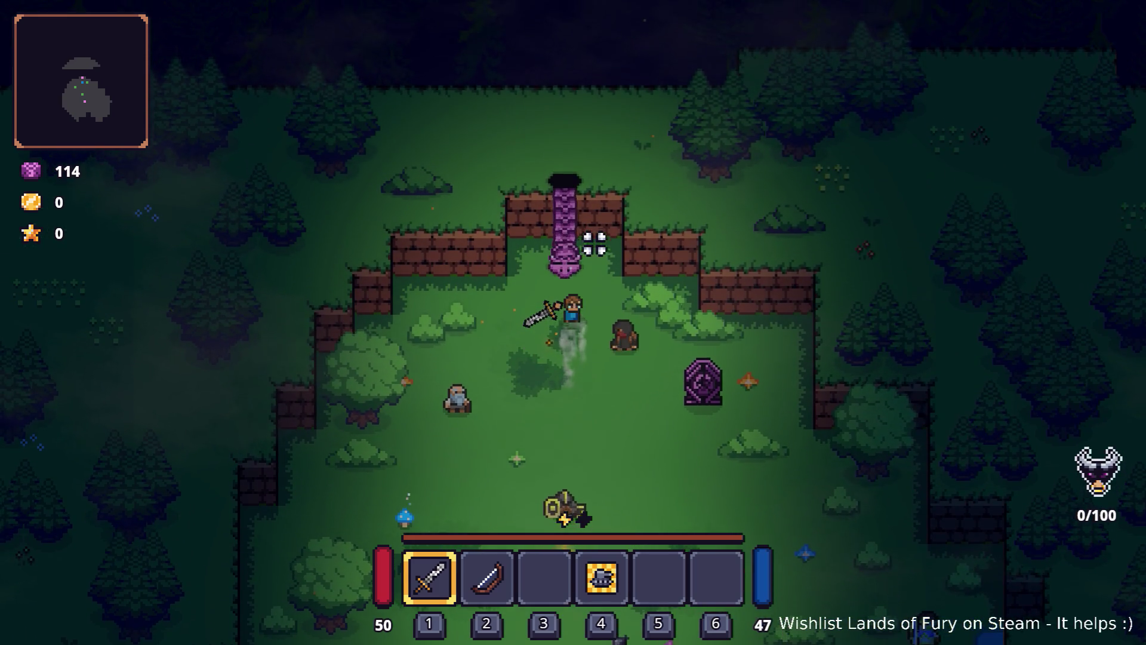
key(w)
key(s)
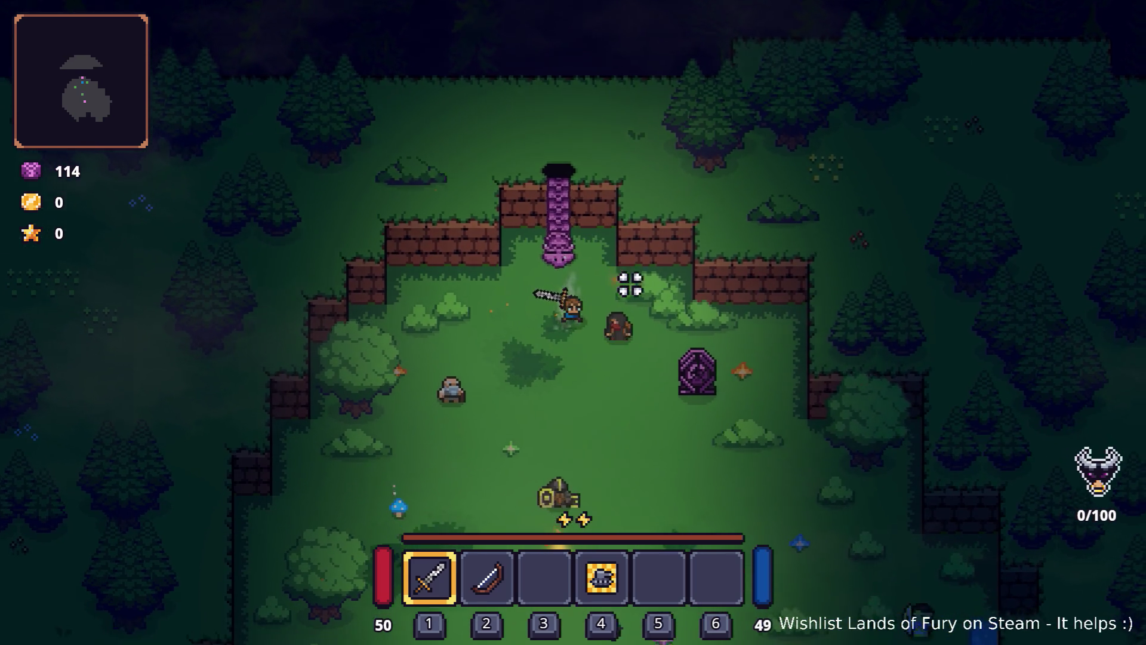
key(i)
click(370, 421)
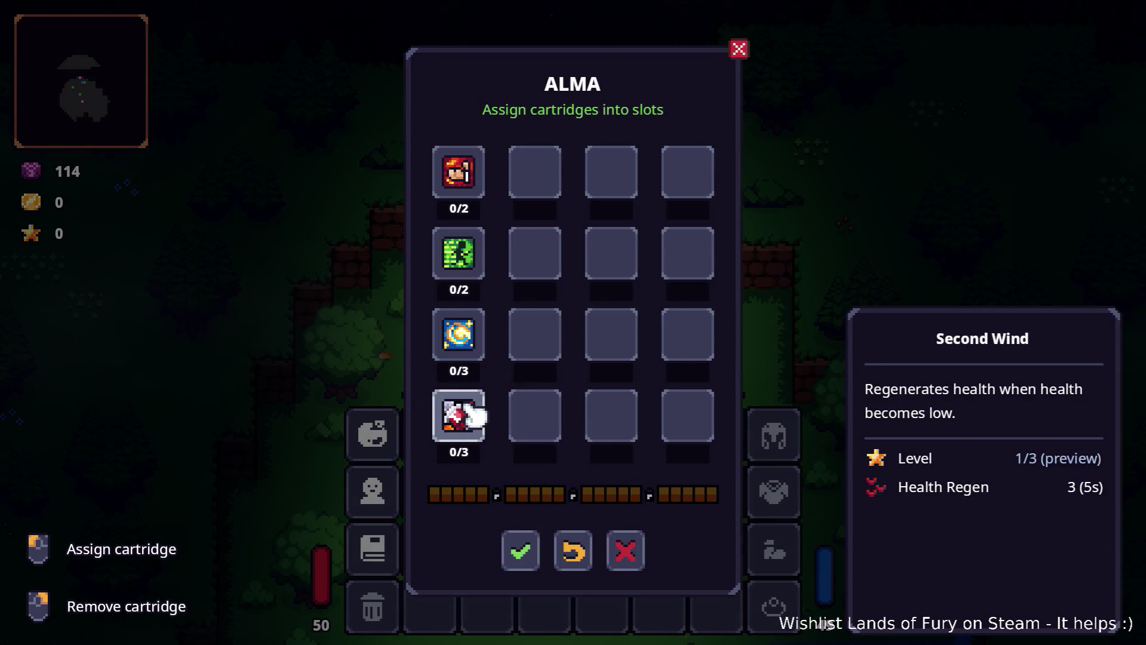
- Swap Electric Charge for Furious in ALMA's third row, confirm, and walk into the portal
right_click(477, 346)
click(473, 342)
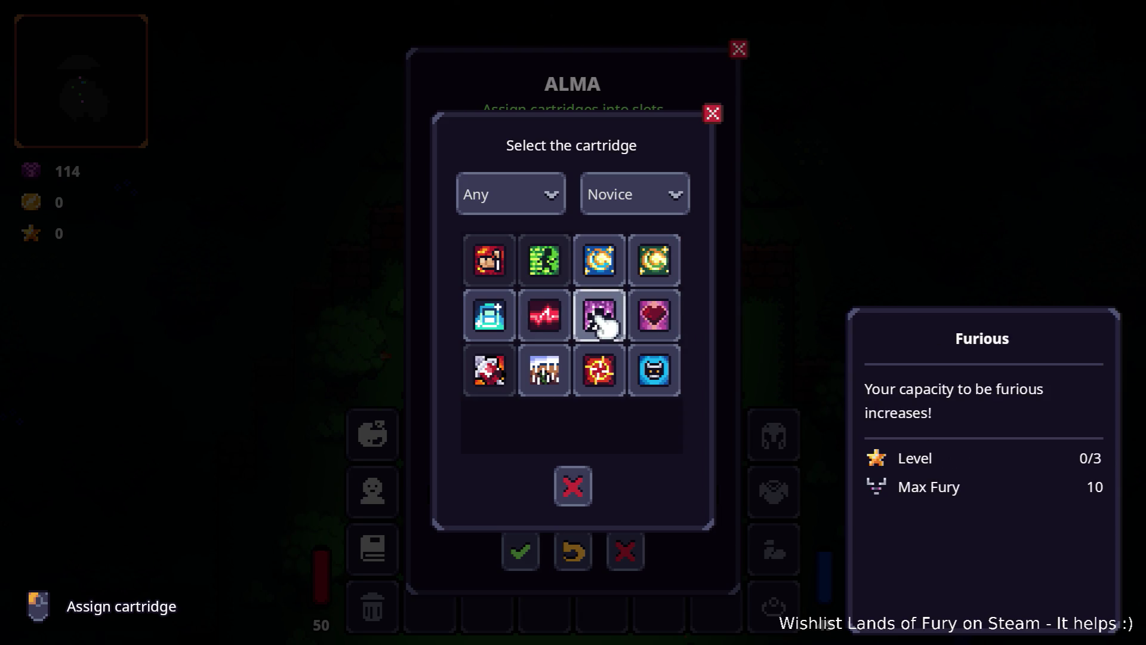
click(602, 320)
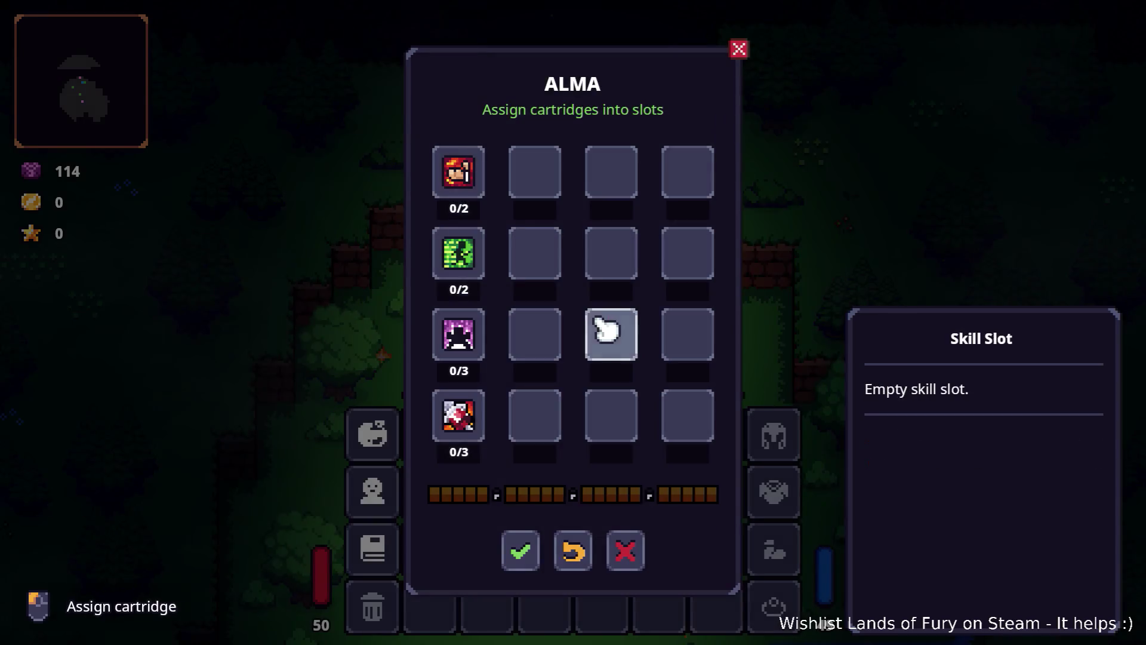
click(522, 554)
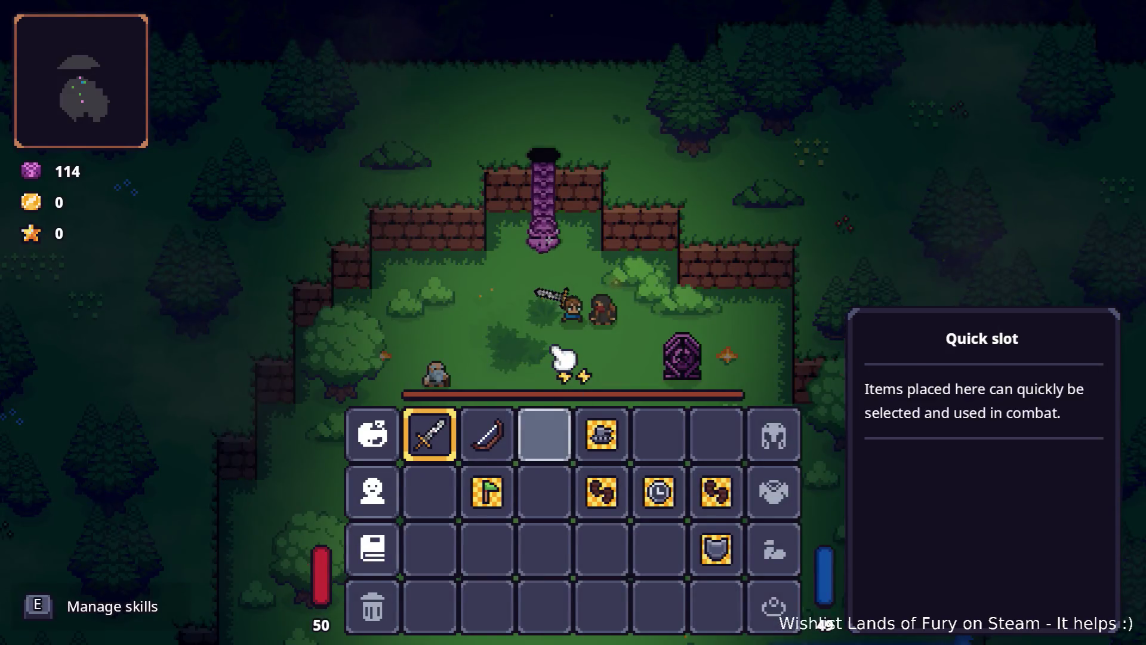
key(Escape)
key(w)
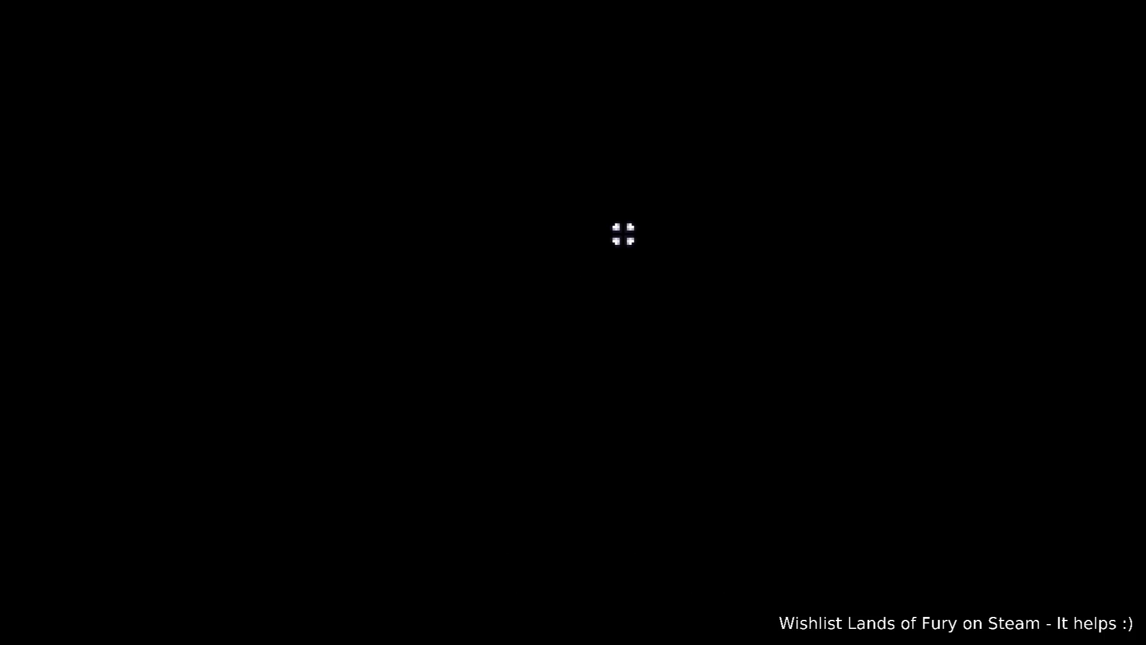
- Walk along the dirt path and switch the hero to the sword
key(w)
key(d)
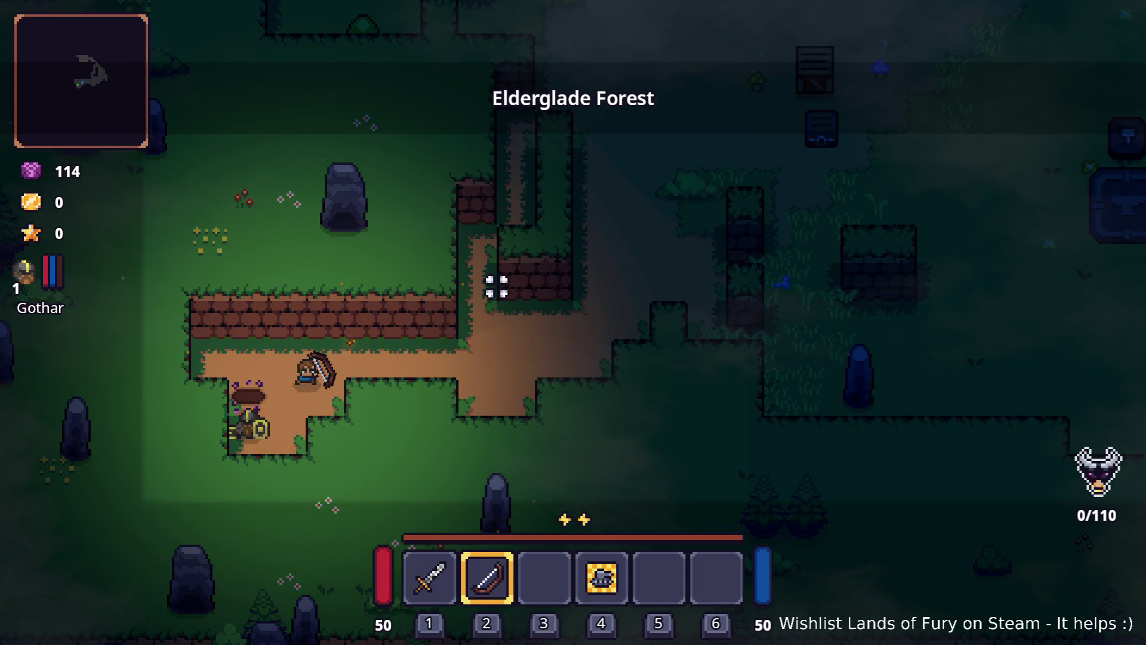
key(1)
- Run Level.EnableAllLevelChangers() in the developer console
key(grave)
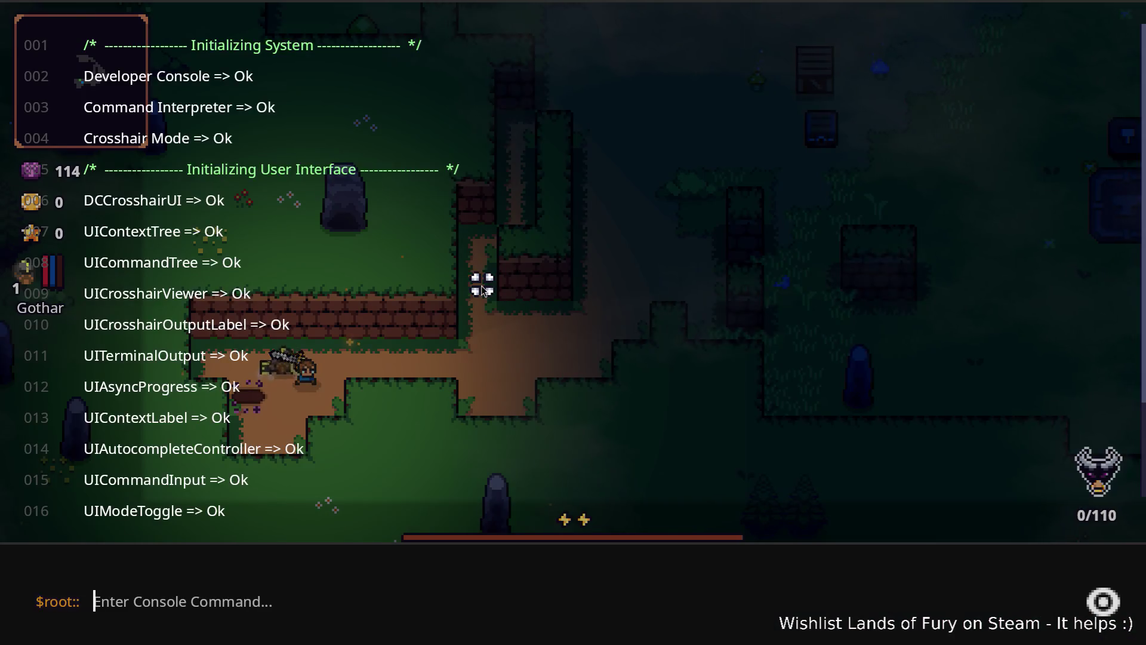
text(Levle)
key(BackSpace)
key(BackSpace)
text(el)
key(Up)
key(Up)
key(Down)
key(Down)
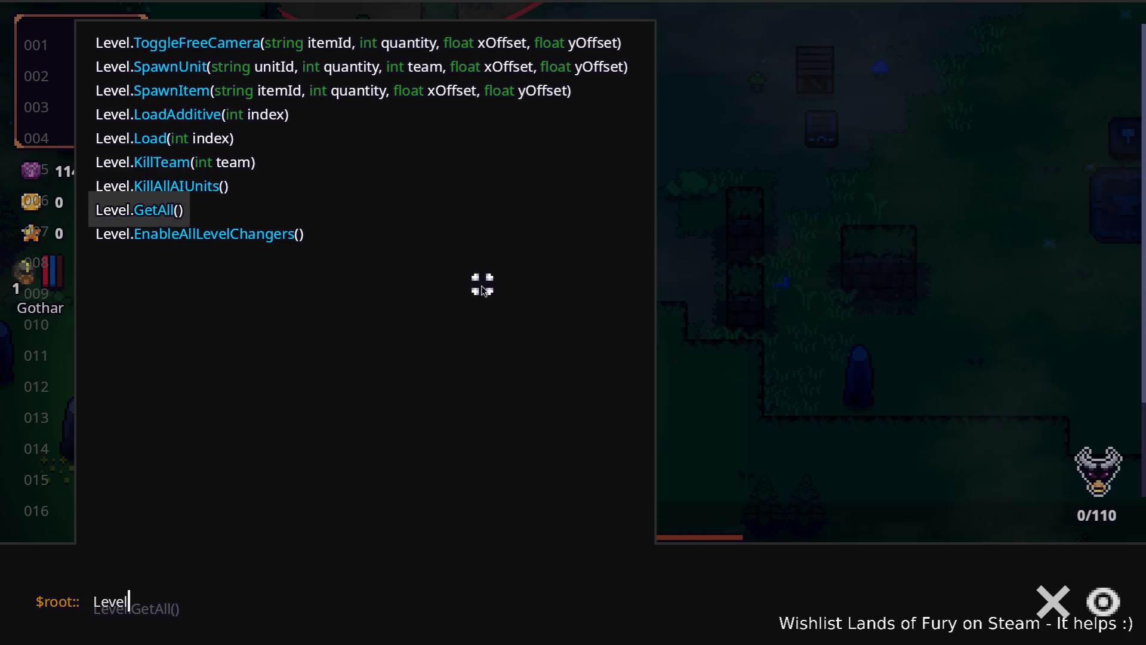
key(Return)
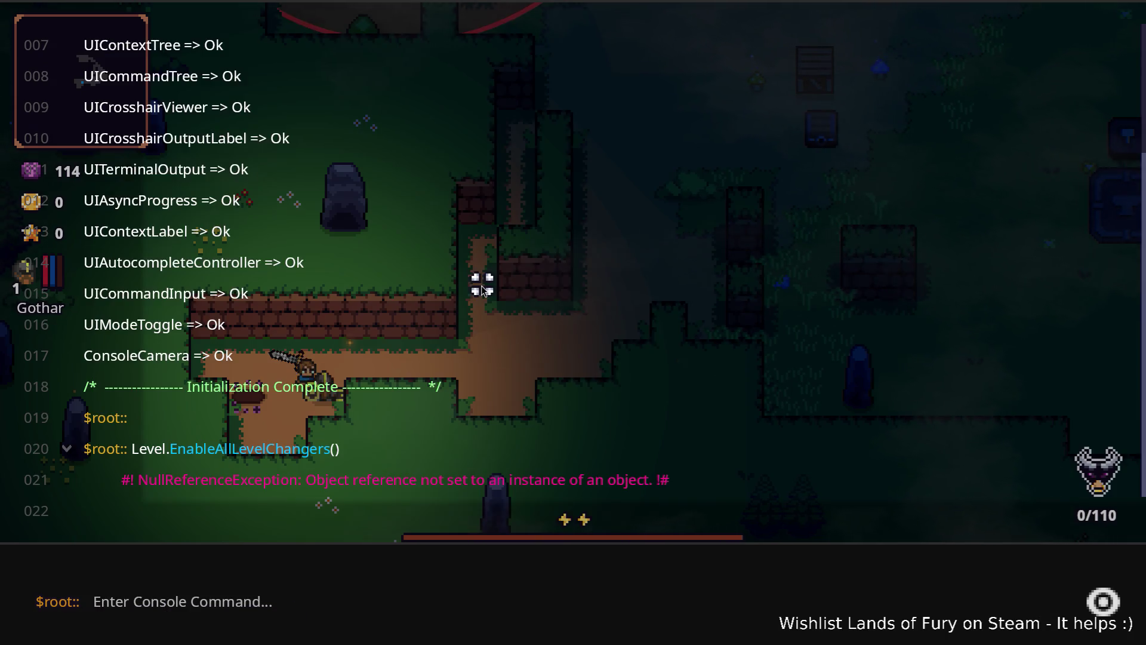
- Rerun Level.EnableAllLevelChangers(), then recall it again and select its text
key(Up)
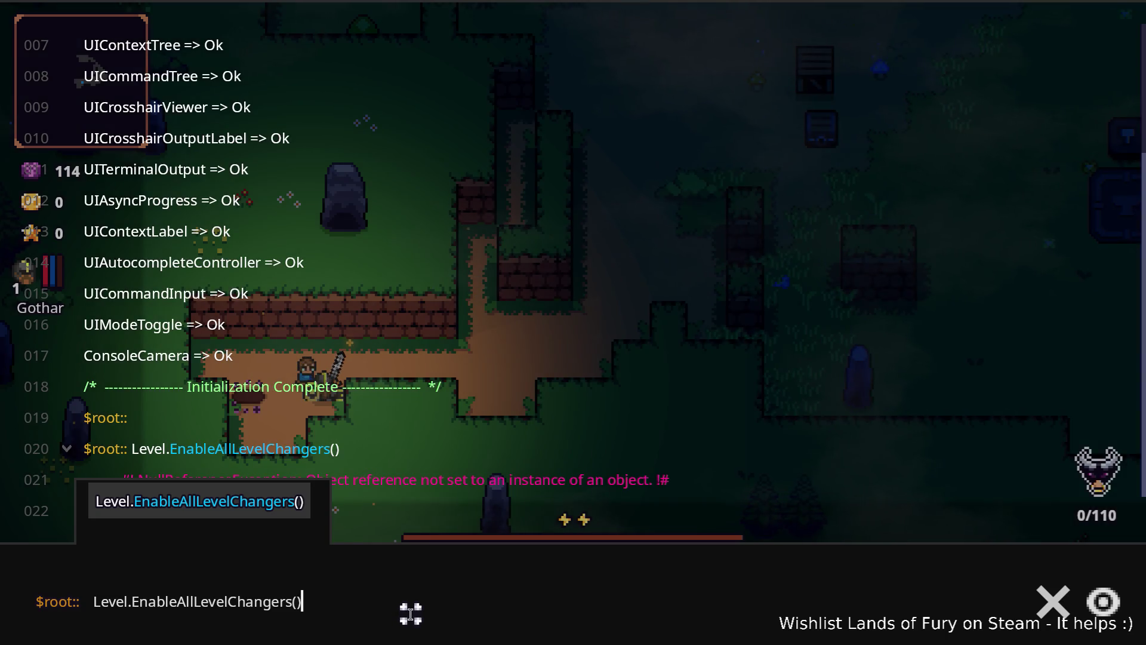
key(Return)
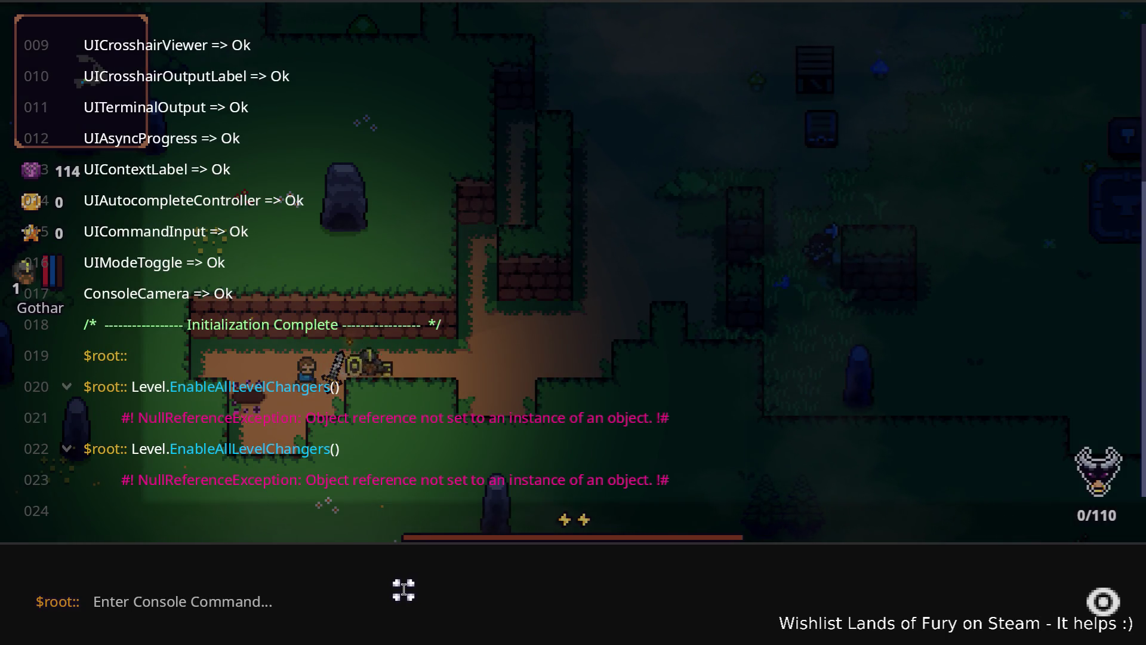
key(Up)
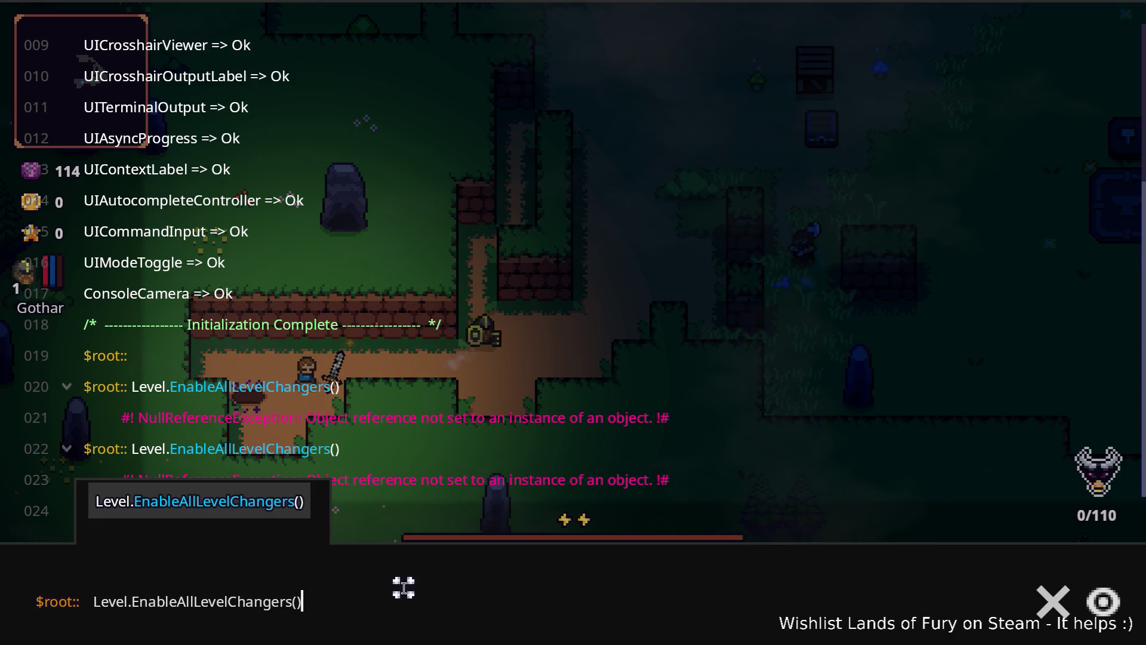
key(ctrl+a)
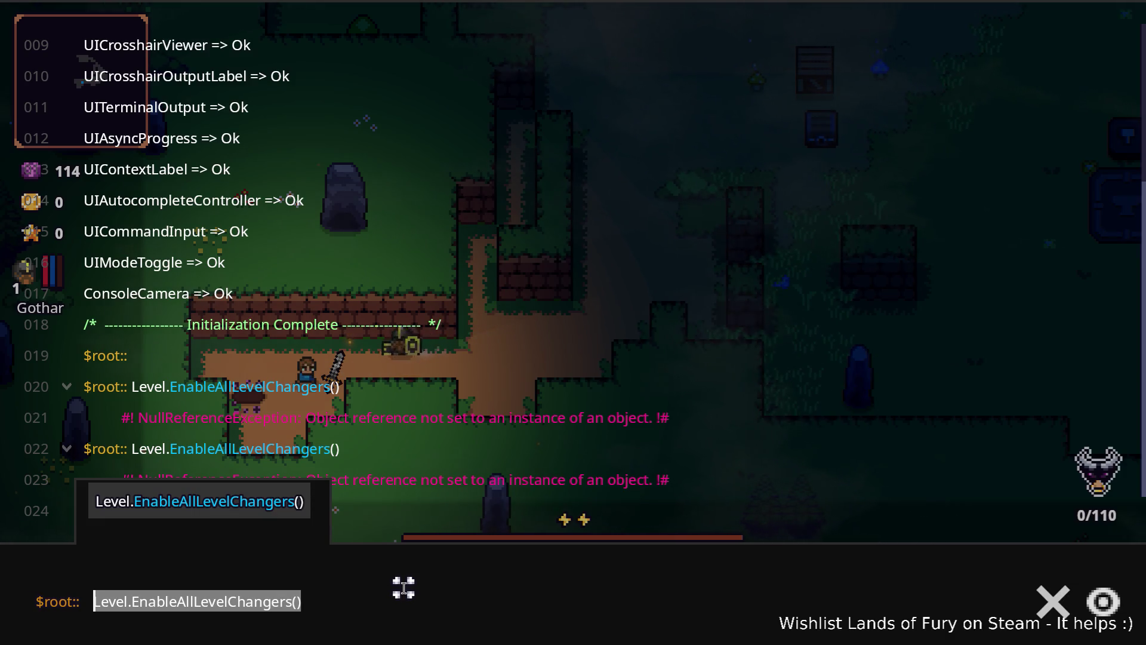
- Run Player.ToggleCompanionGodMode() to turn on the companion's god mode
text(Player.To)
key(Return)
key(Up)
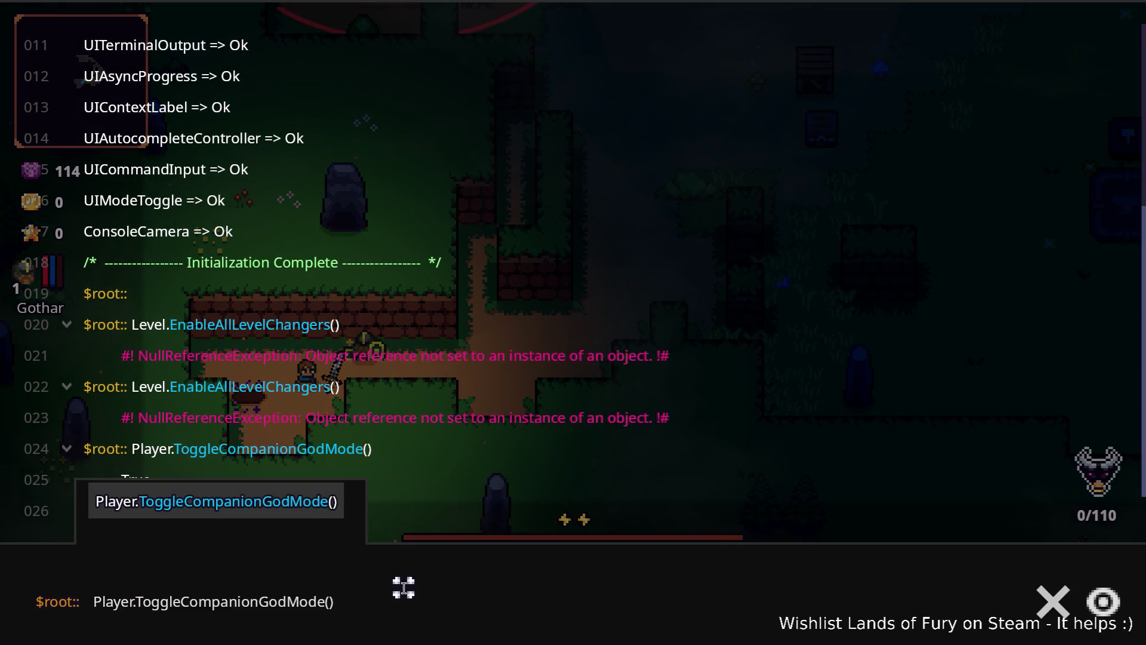
double_click(277, 589)
text(pla)
key(BackSpace)
key(BackSpace)
key(BackSpace)
text(pl)
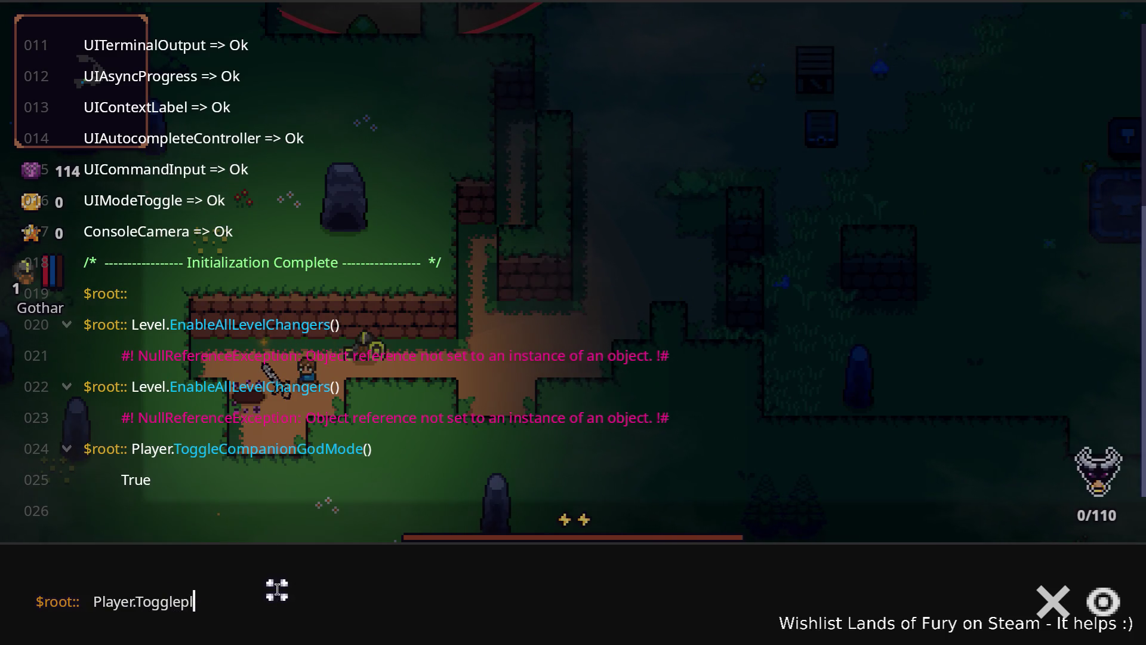
- Run Player.ToggleGodMode() to turn on god mode for the player
double_click(277, 590)
text(Tog)
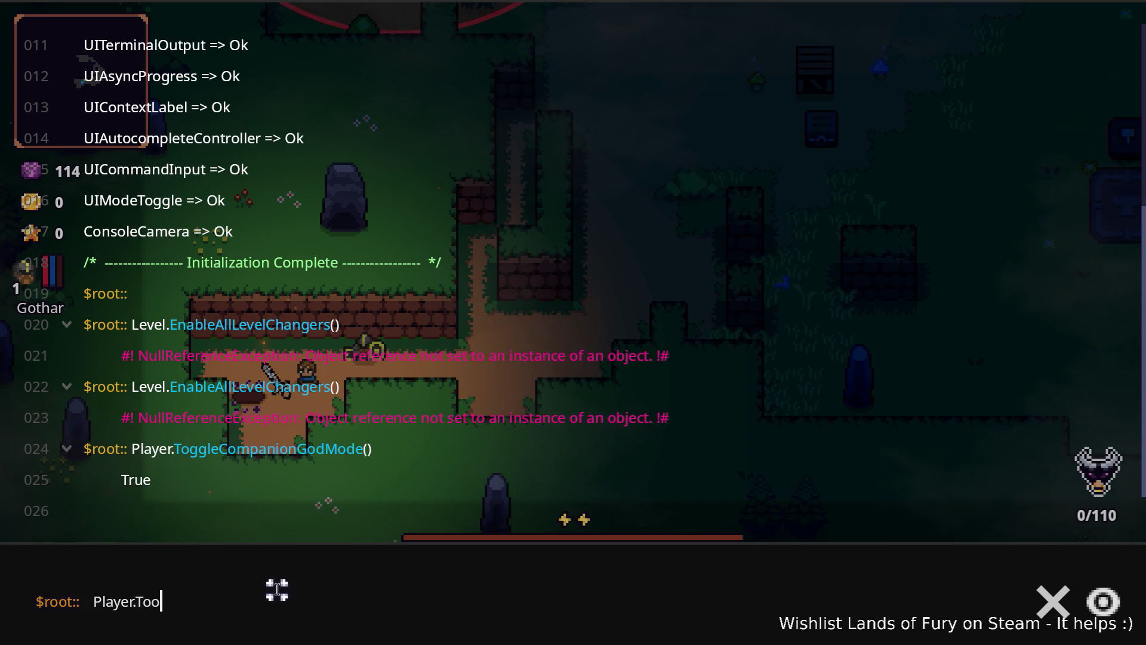
text(gl)
key(BackSpace)
key(BackSpace)
key(BackSpace)
text(g)
key(BackSpace)
key(Up)
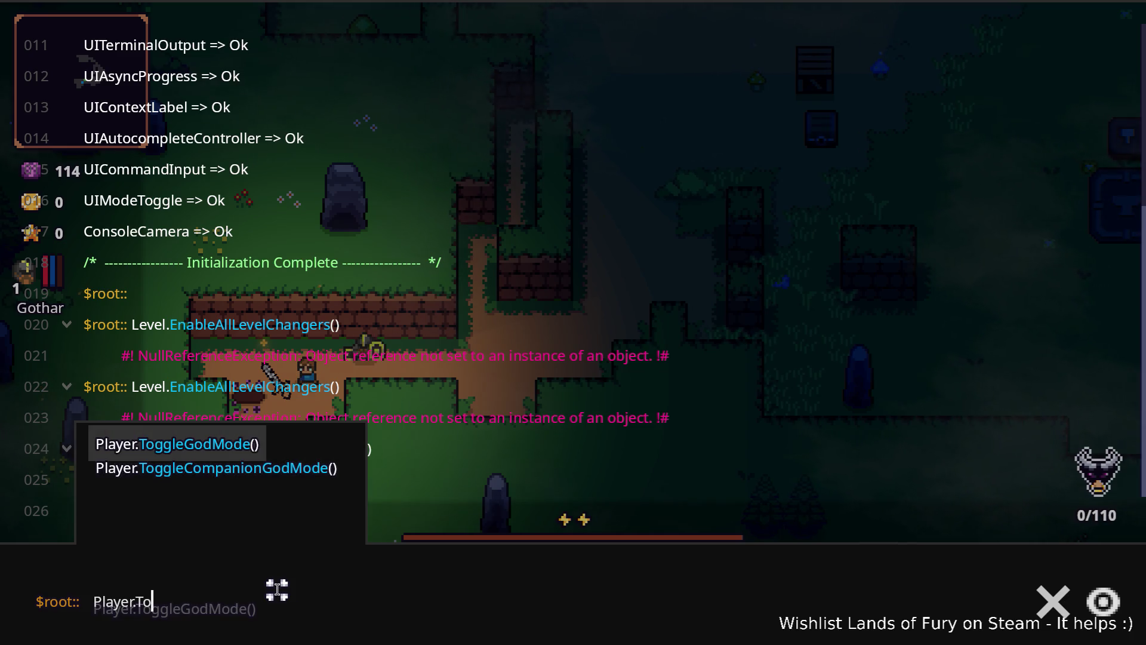
key(Return)
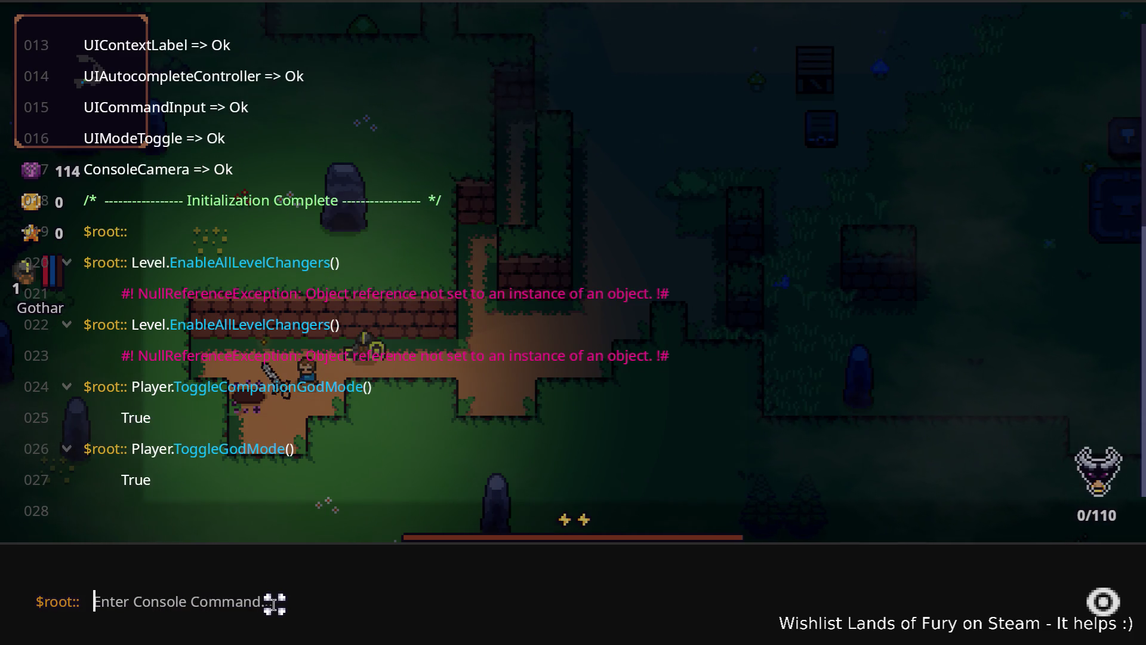
- Run Level.EnableAllLevelChangers() again from the console; it fails again
key(Up)
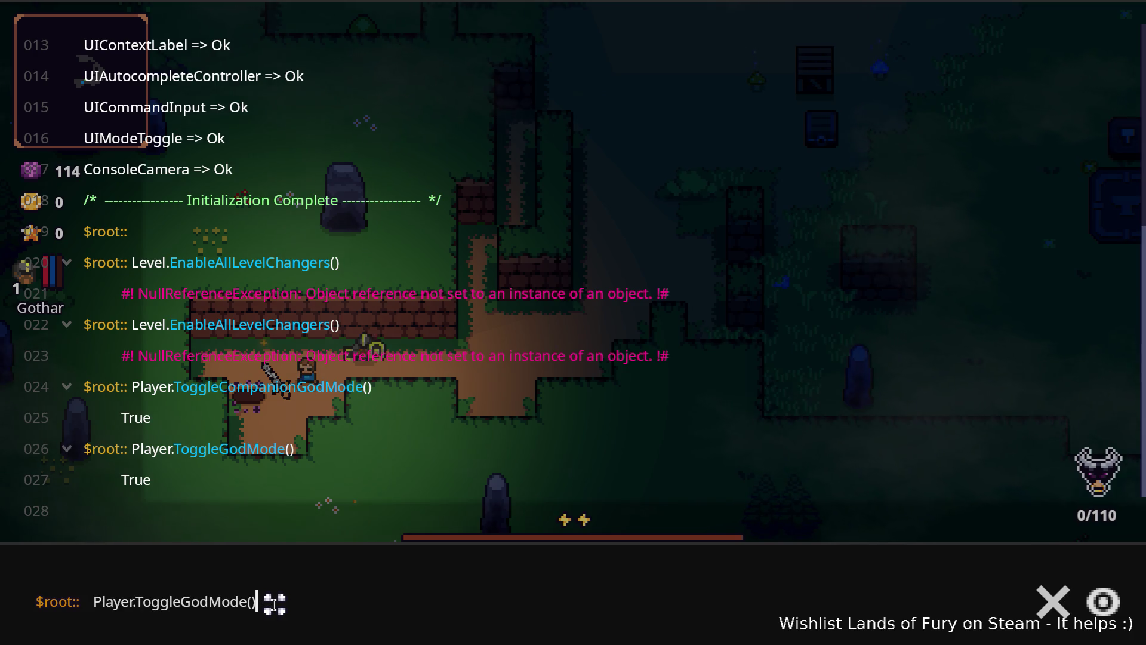
key(ctrl+a)
text(Level)
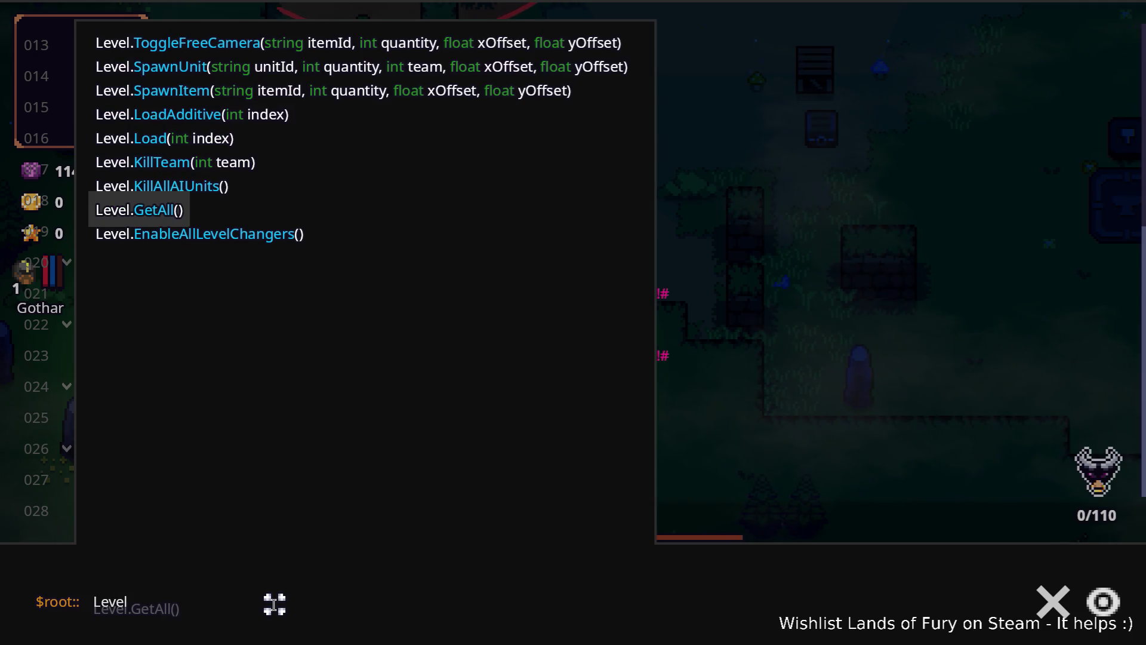
key(Down)
key(Return)
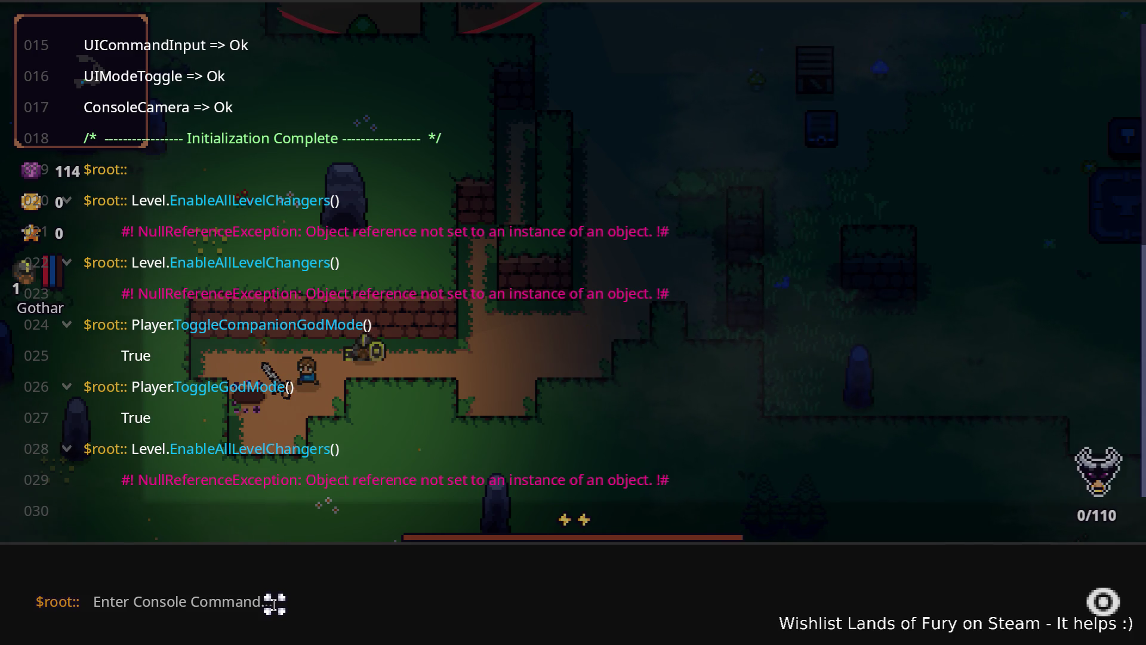
- Clear the console input and retype Level.EnableAllLevelChangers with Tab completion
key(Up)
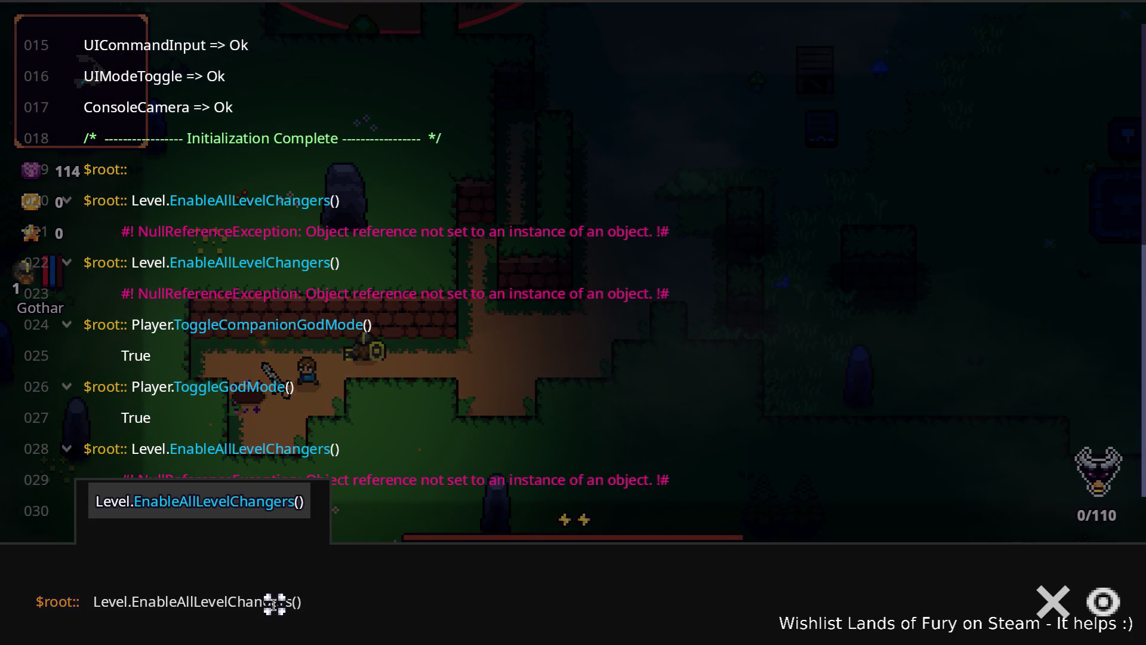
click(133, 602)
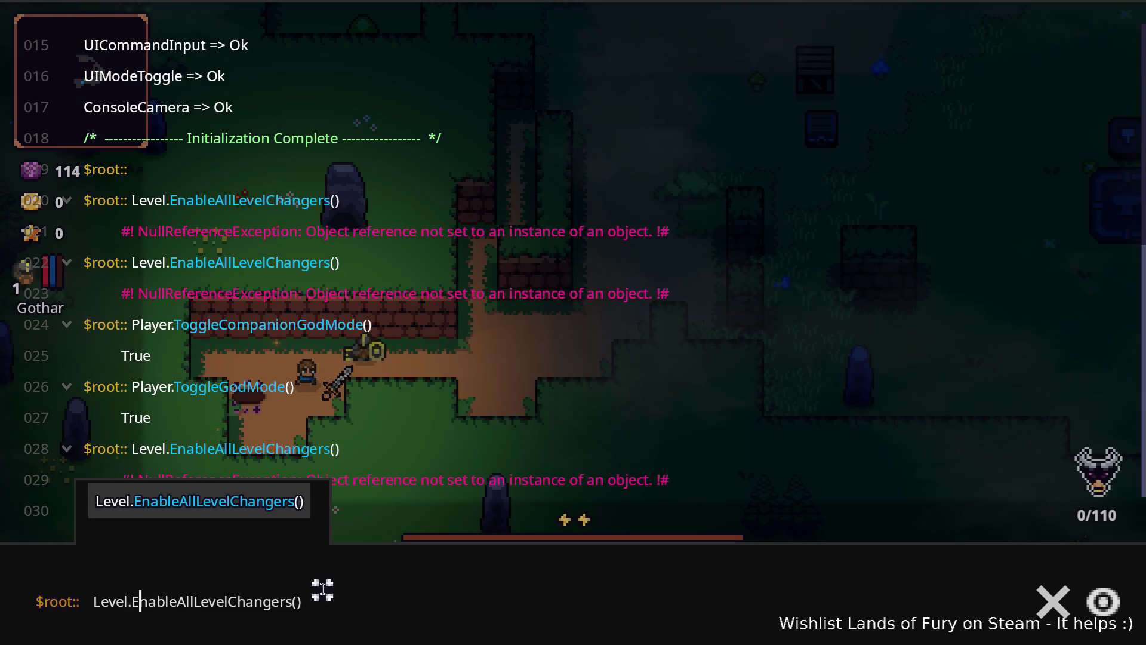
key(ctrl+Delete)
key(shift+Home)
key(BackSpace)
text(Level)
key(Tab)
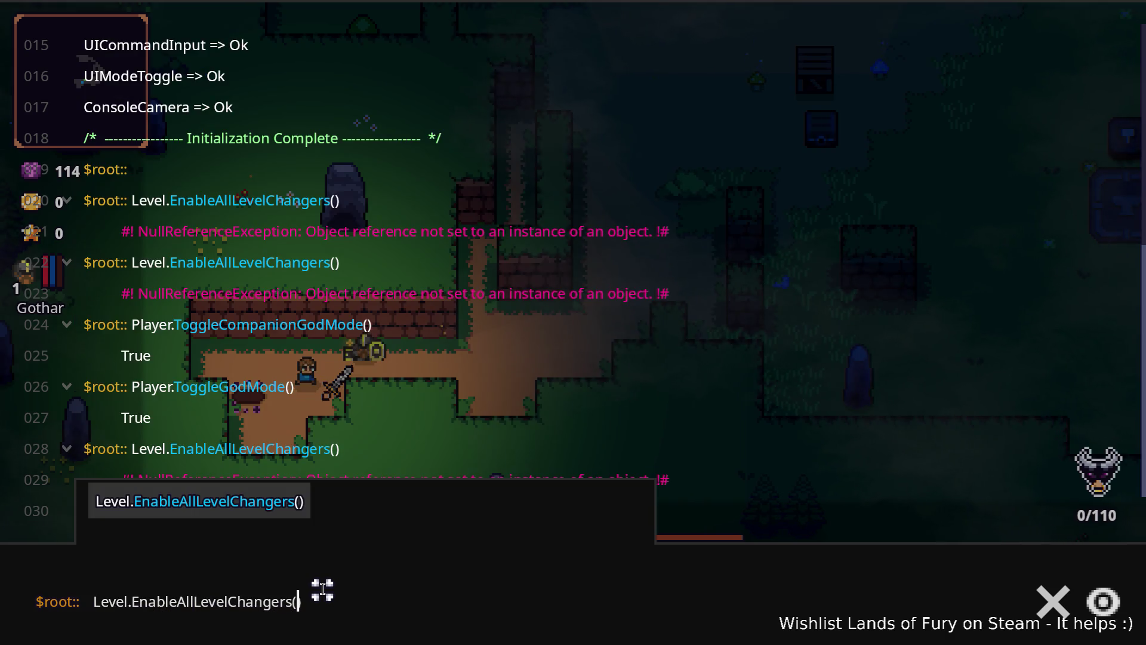
- Try typing a Set command in the console, then leave the game window
key(shift+Home)
text(Set)
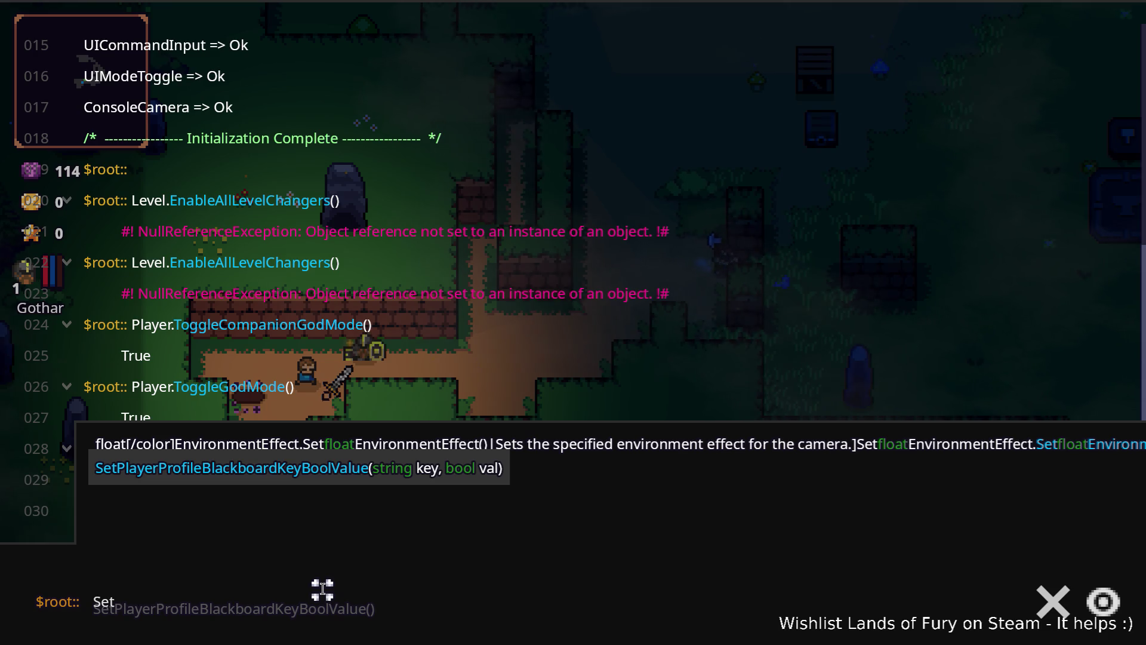
key(BackSpace)
key(BackSpace)
key(BackSpace)
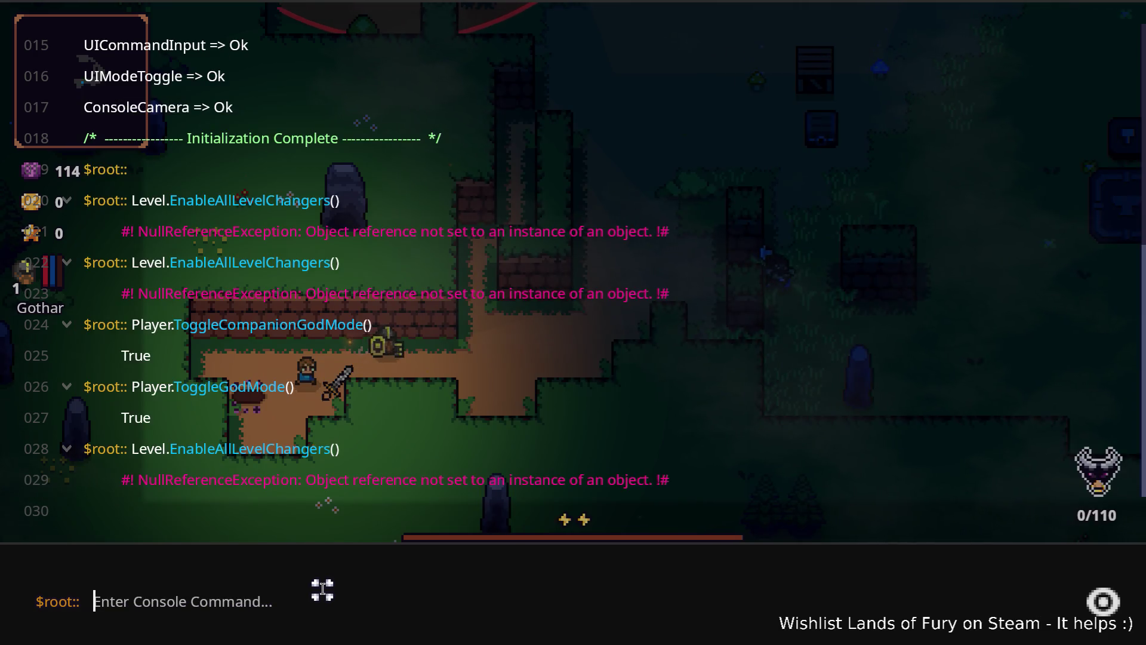
text(Level)
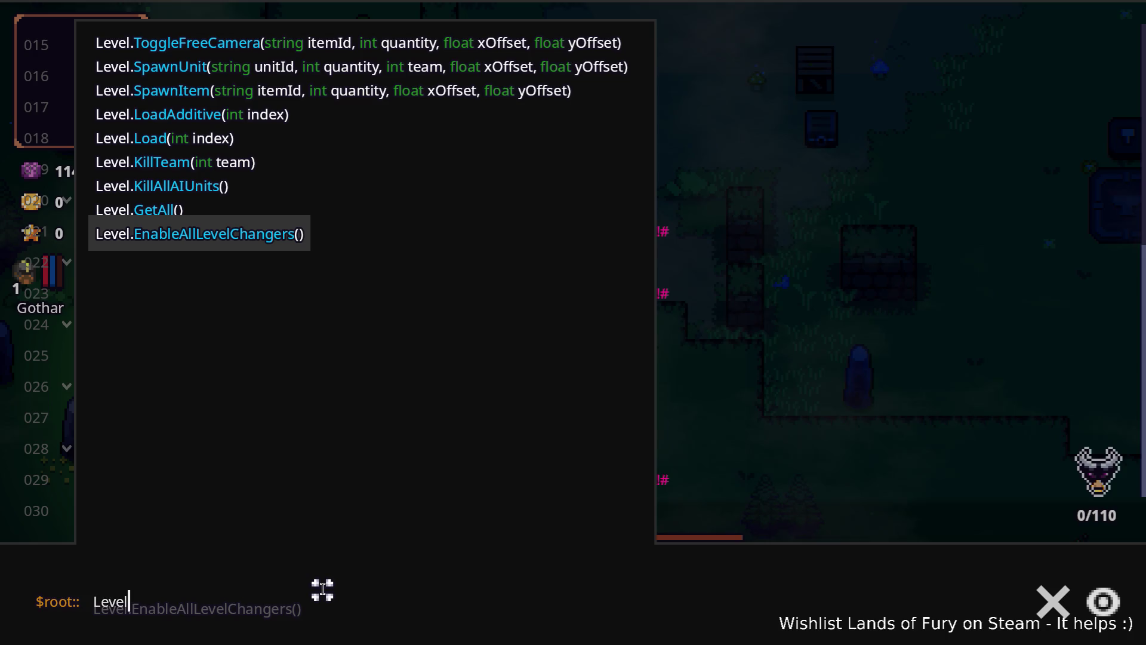
text(Setle)
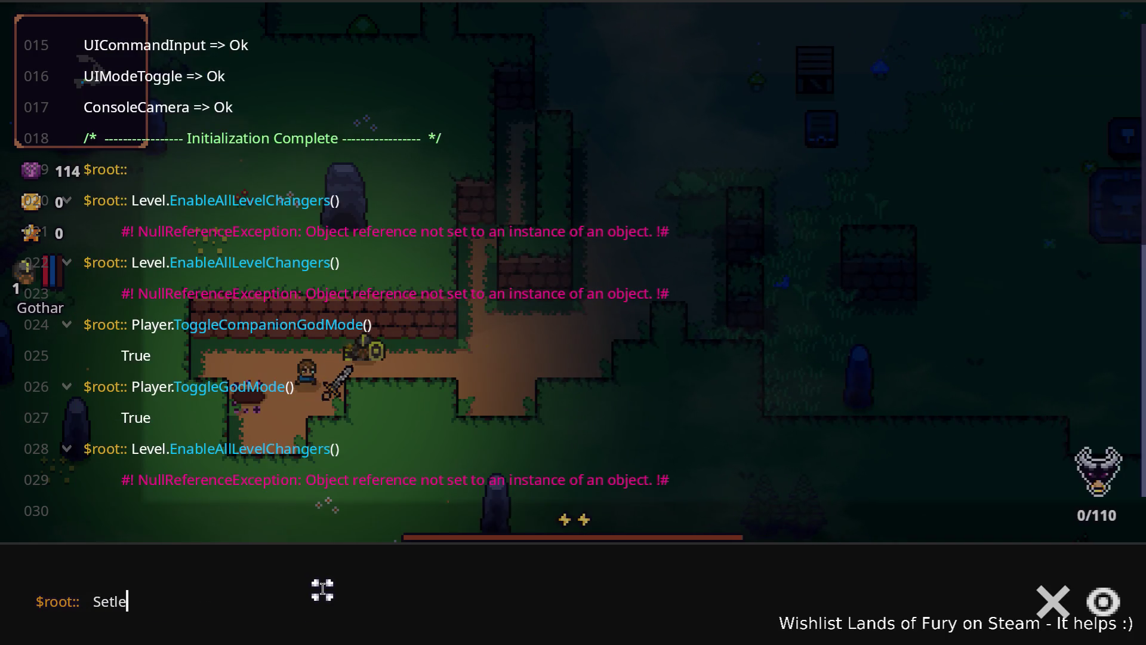
key(BackSpace)
key(BackSpace)
key(BackSpace)
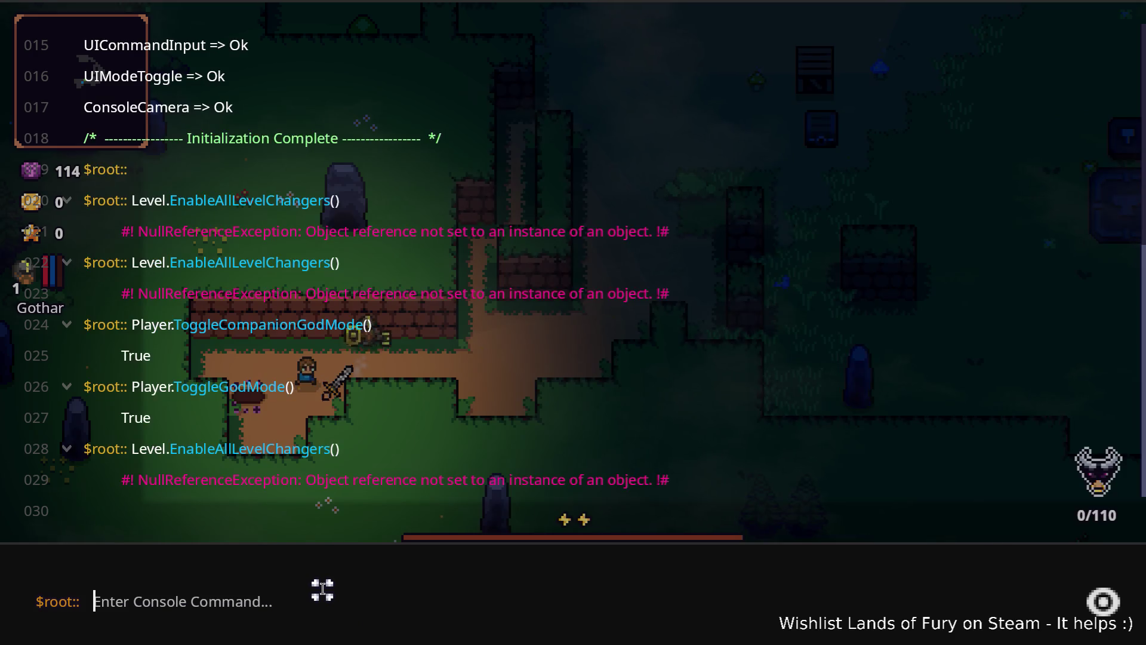
key(alt+Tab)
key(alt+Tab)
key(alt+Tab)
key(alt+Tab)
key(alt+Tab)
key(alt+Tab)
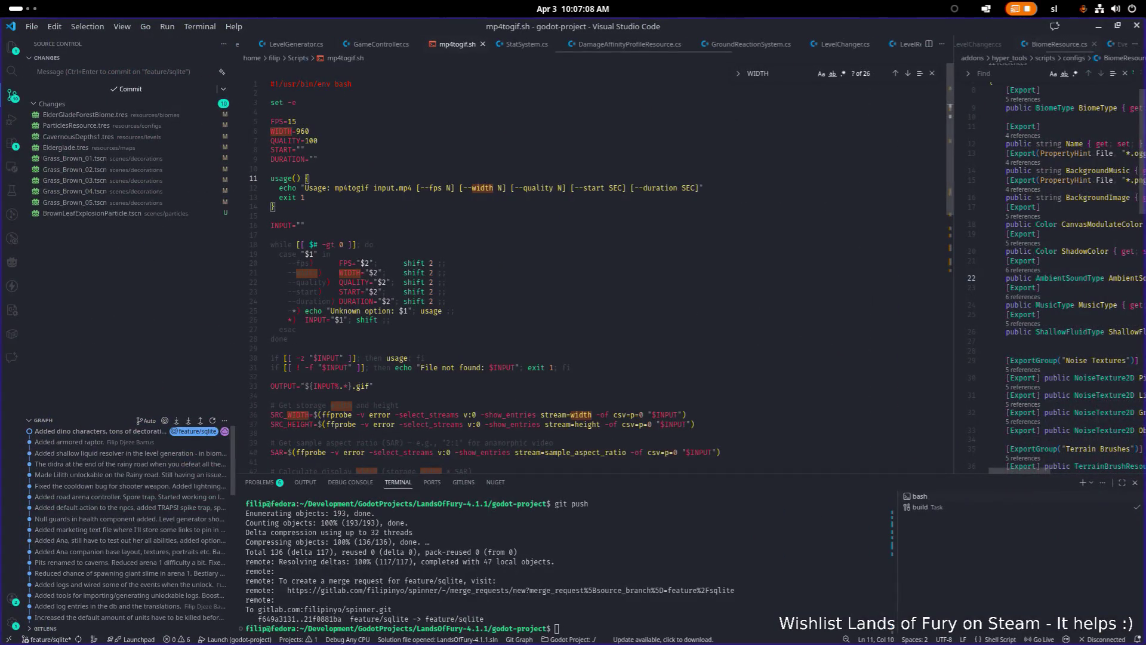
key(ctrl+p)
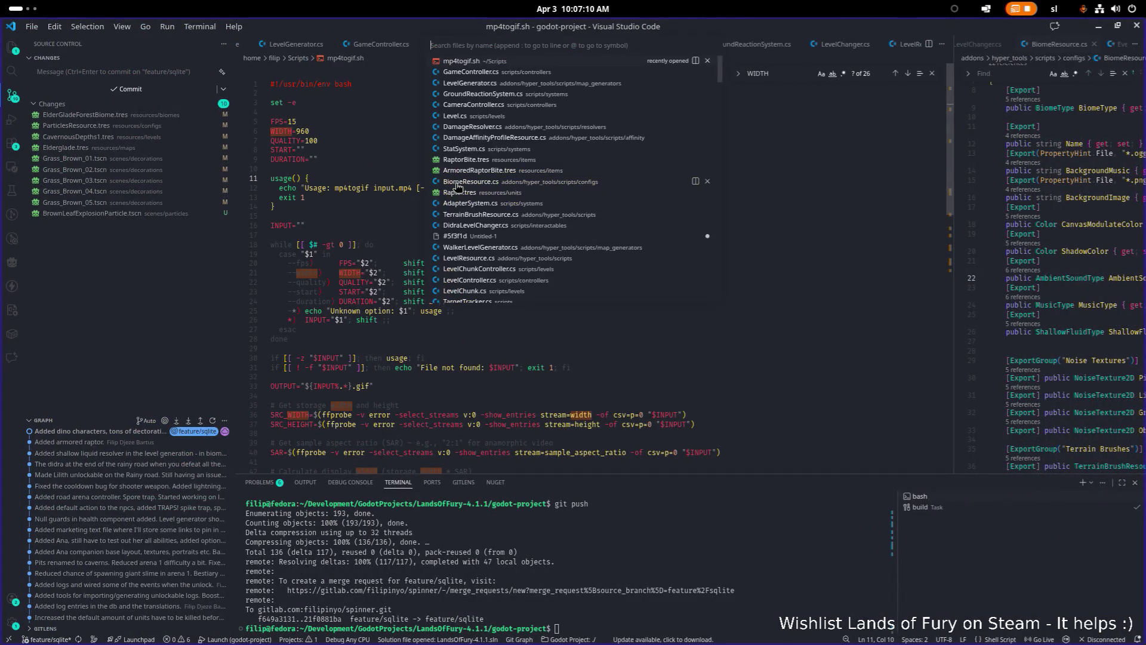
text(level)
key(Return)
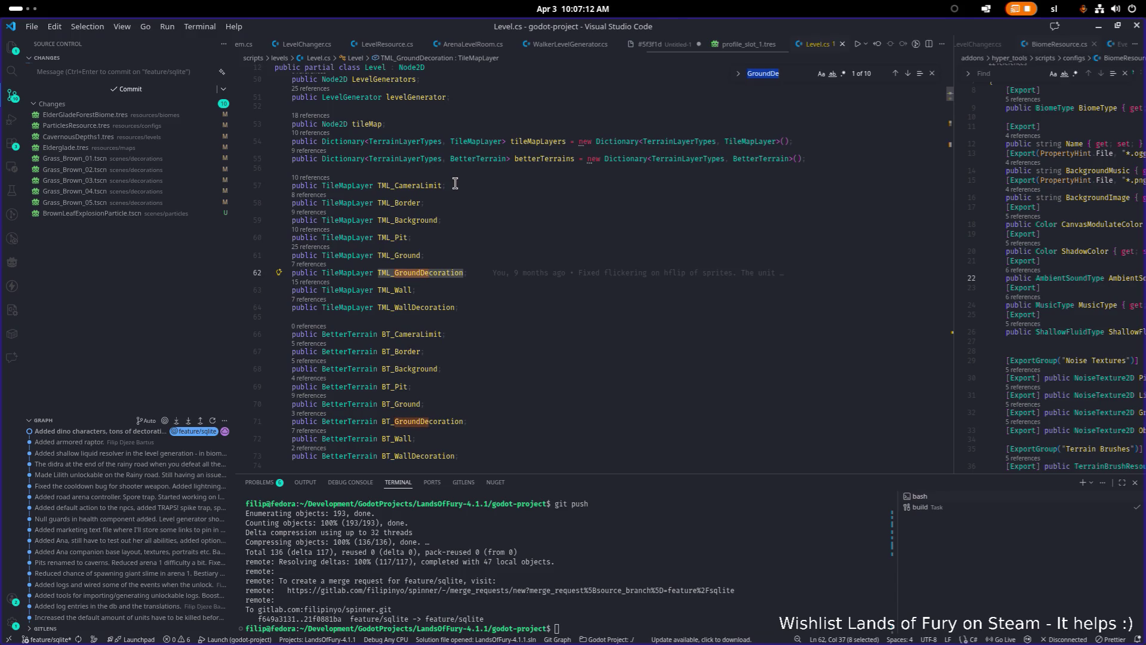
text(enable)
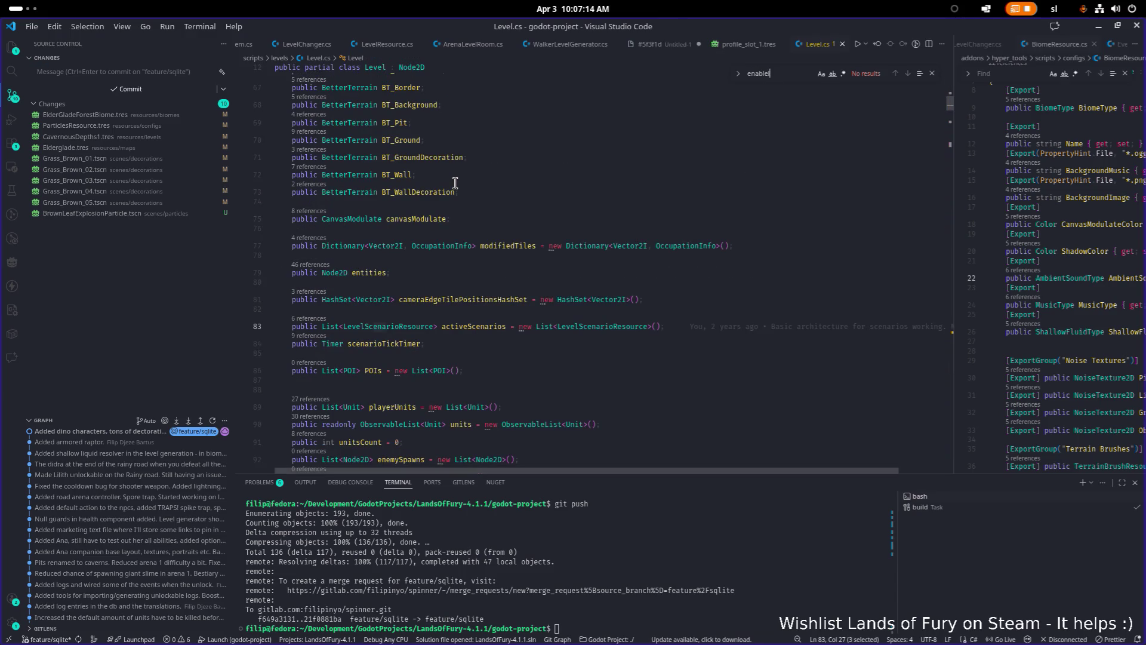
key(ctrl+p)
text(global)
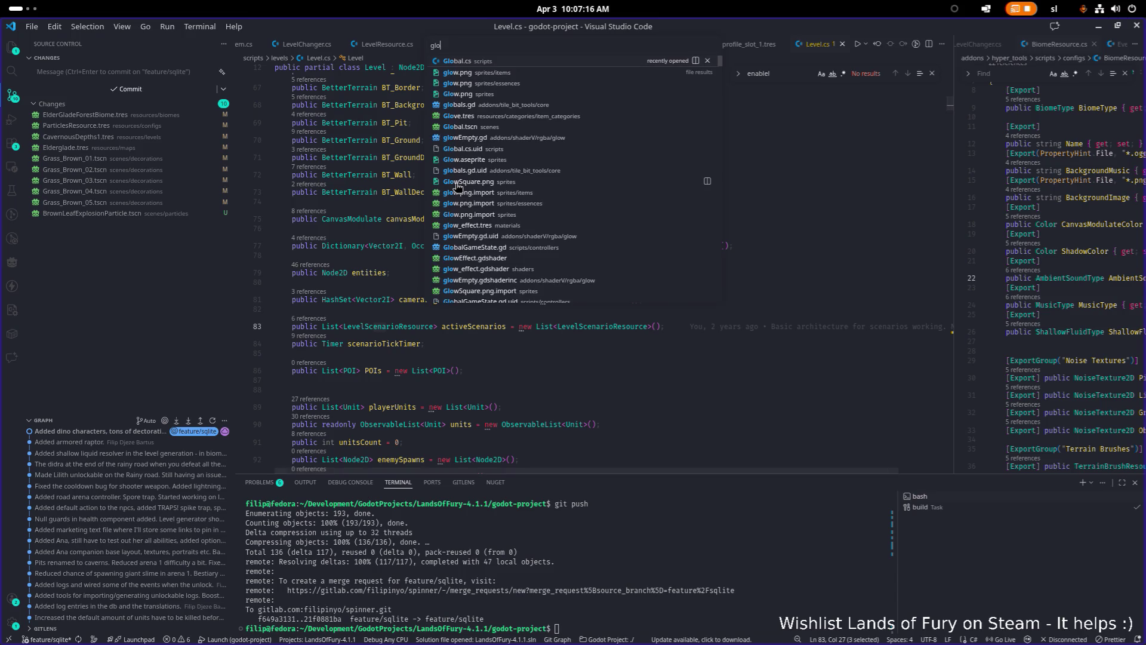
key(Return)
key(ctrl+f)
text(levelcha)
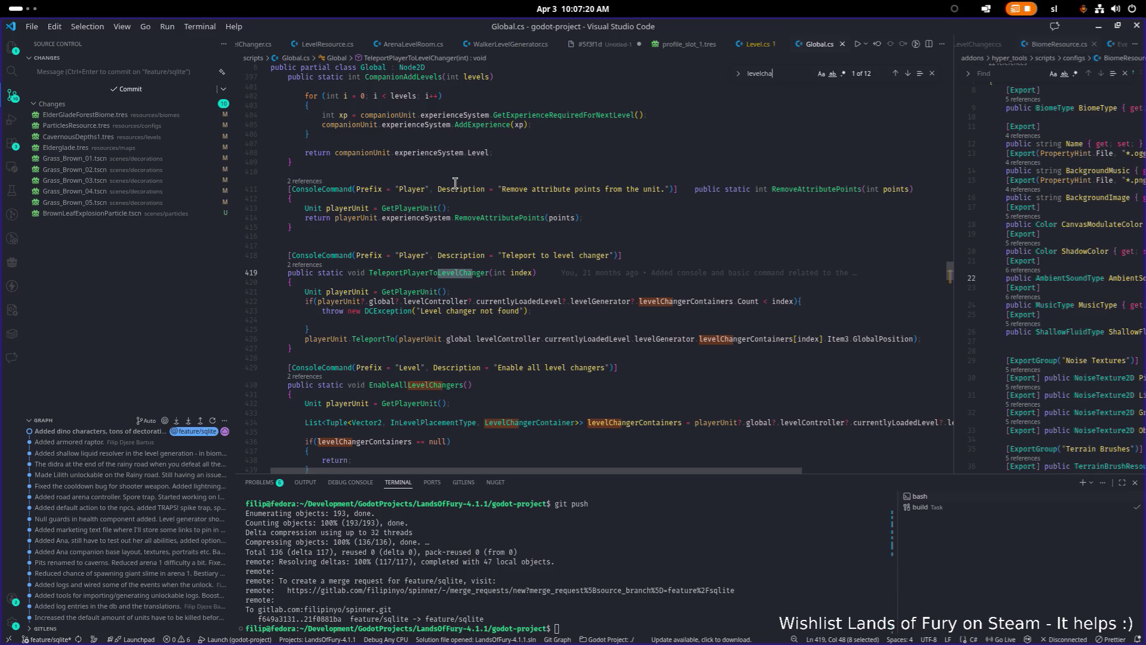
scroll(424, 197, down, 1)
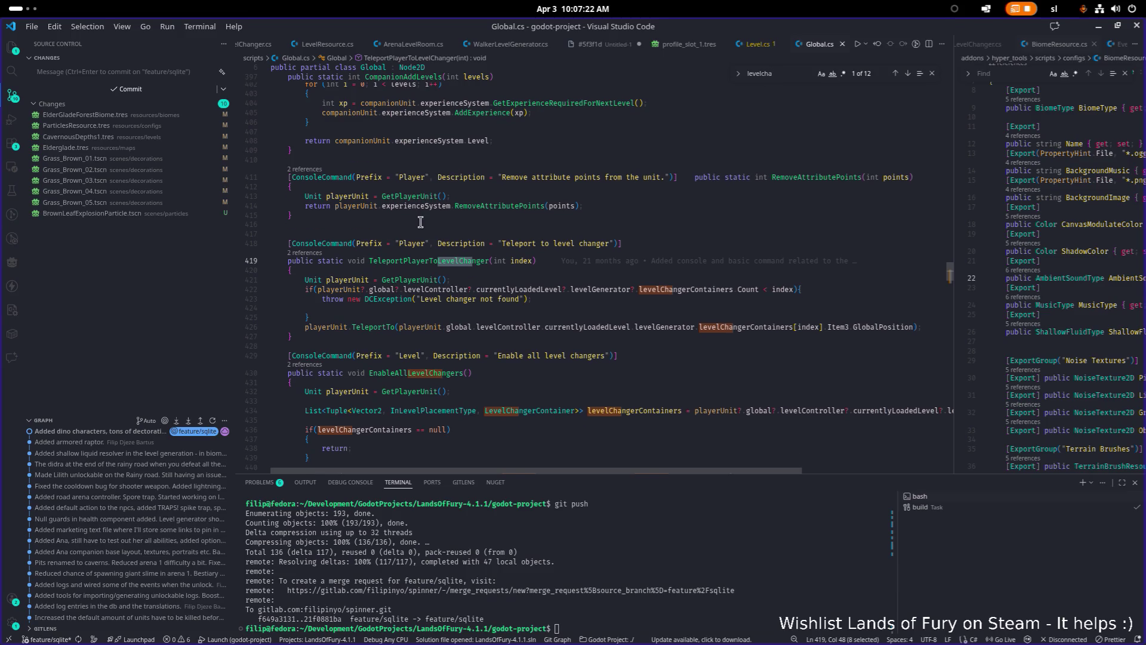
click(429, 374)
scroll(537, 322, down, 1)
click(591, 304)
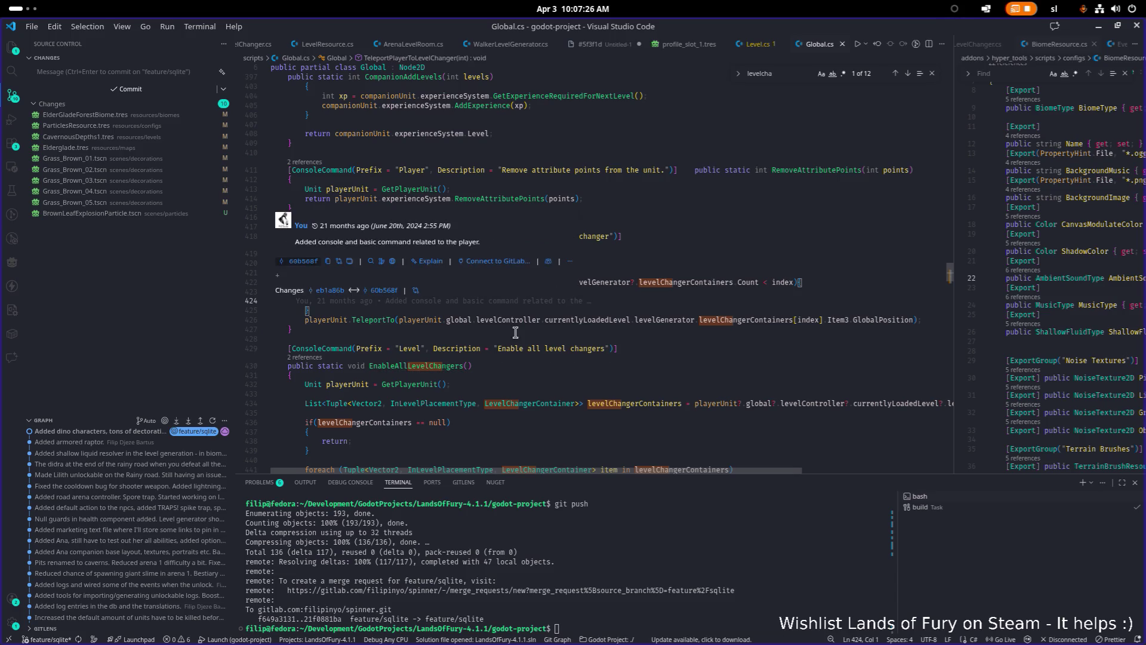
scroll(494, 355, down, 5)
scroll(493, 356, up, 13)
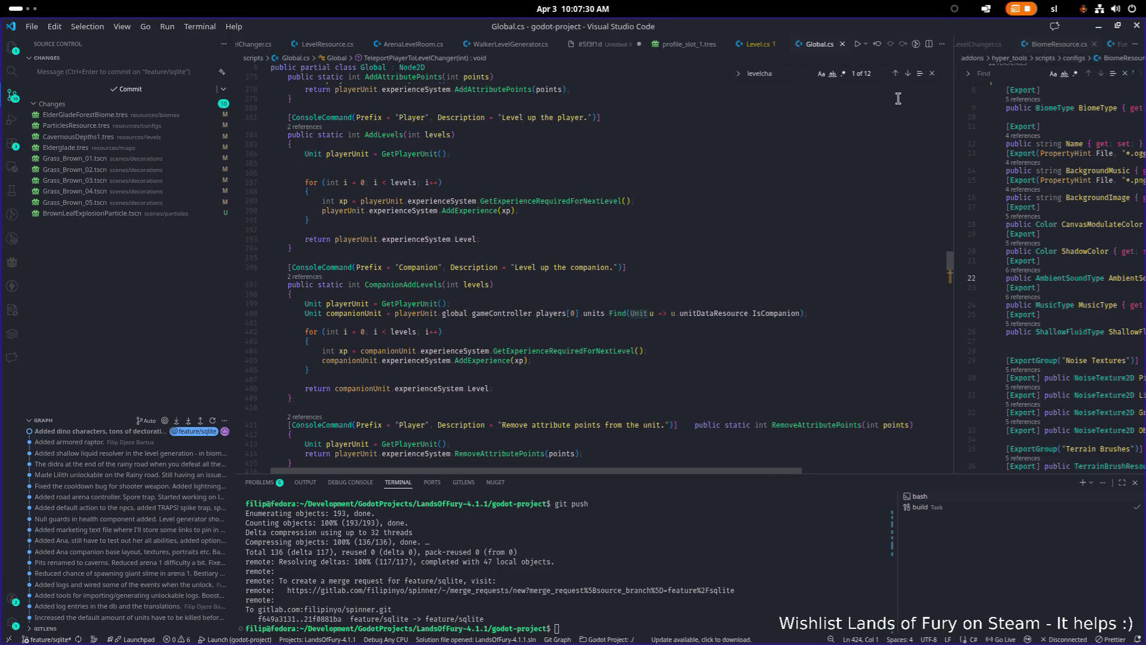
click(908, 74)
key(Return)
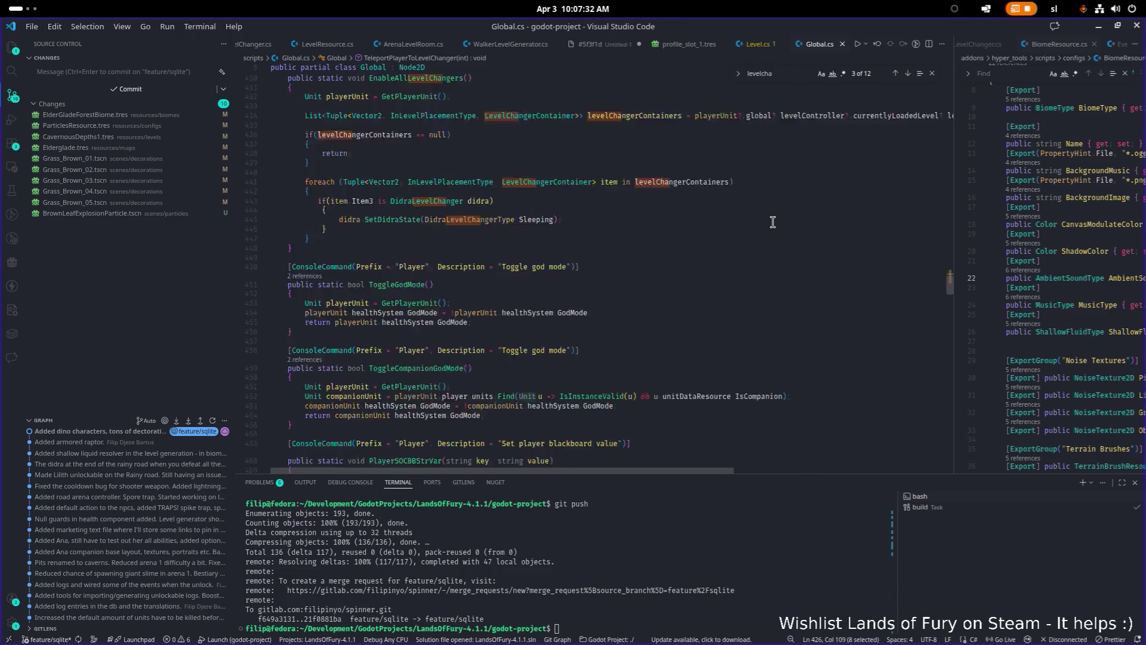
scroll(770, 222, down, 19)
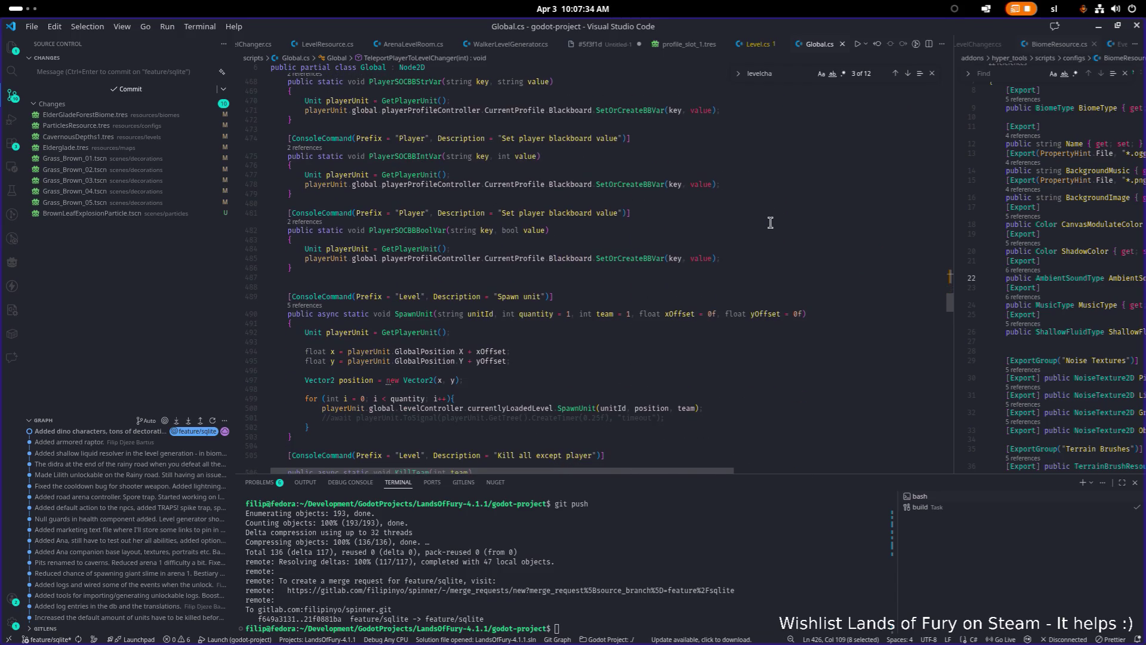
scroll(771, 222, down, 11)
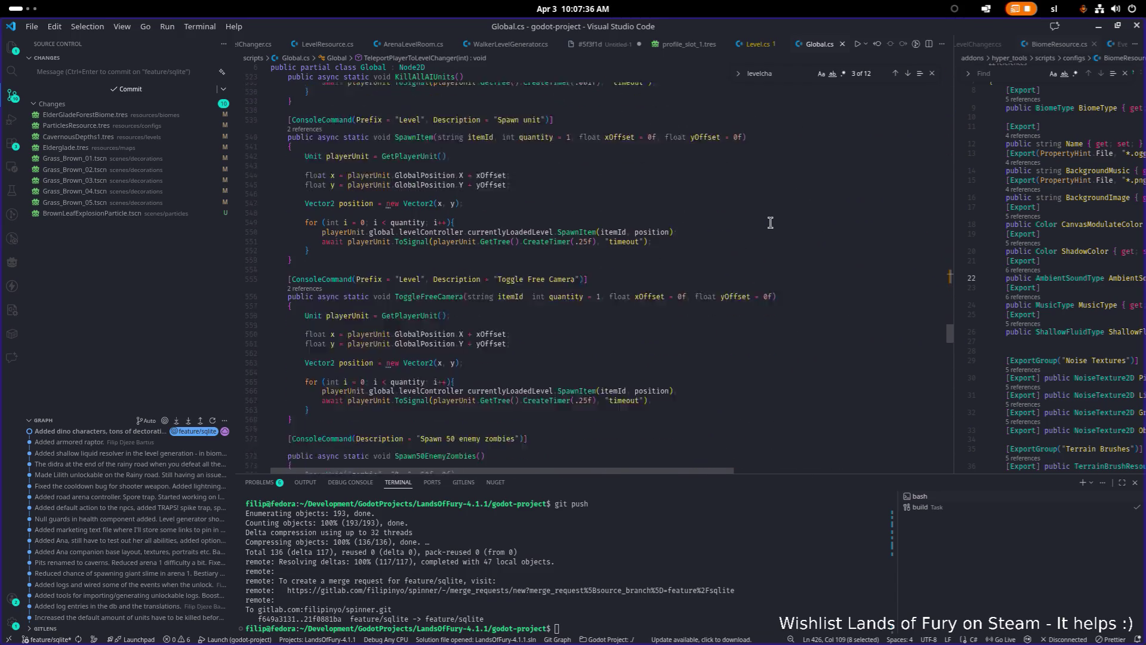
scroll(770, 223, down, 7)
scroll(769, 224, down, 10)
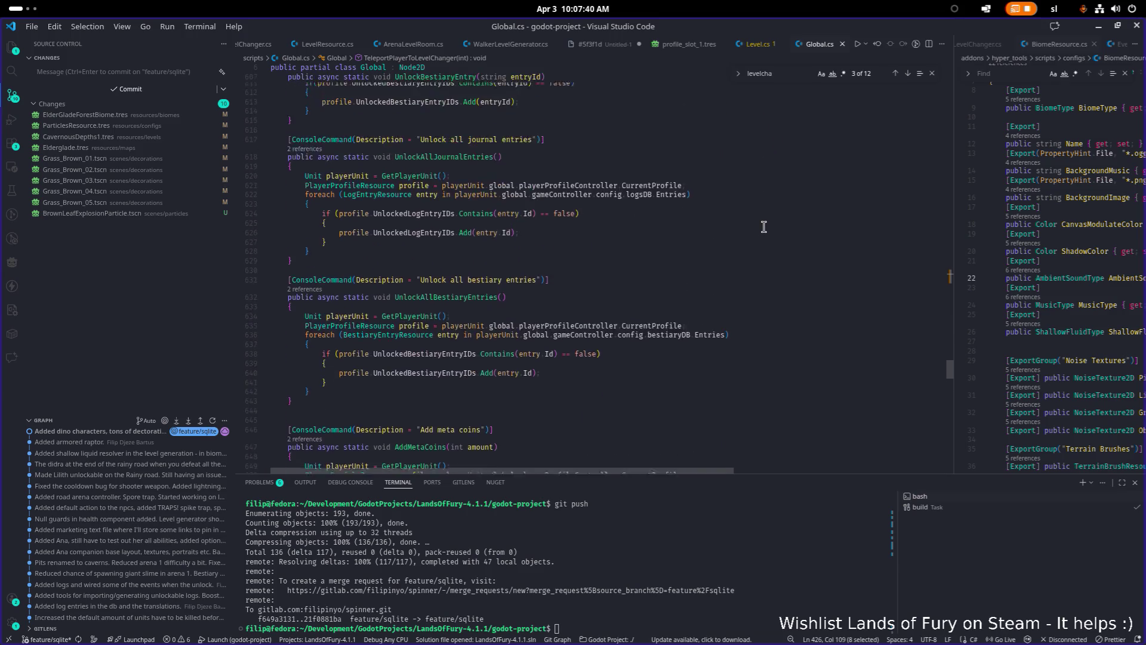
scroll(763, 227, up, 2)
scroll(757, 226, down, 12)
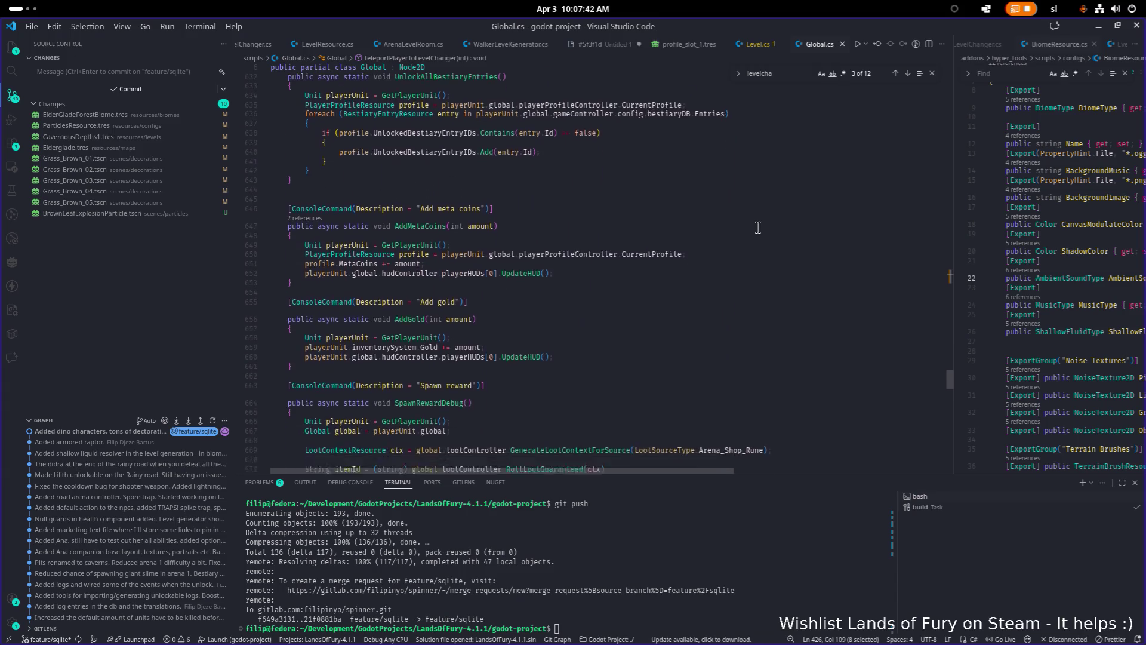
scroll(757, 227, down, 12)
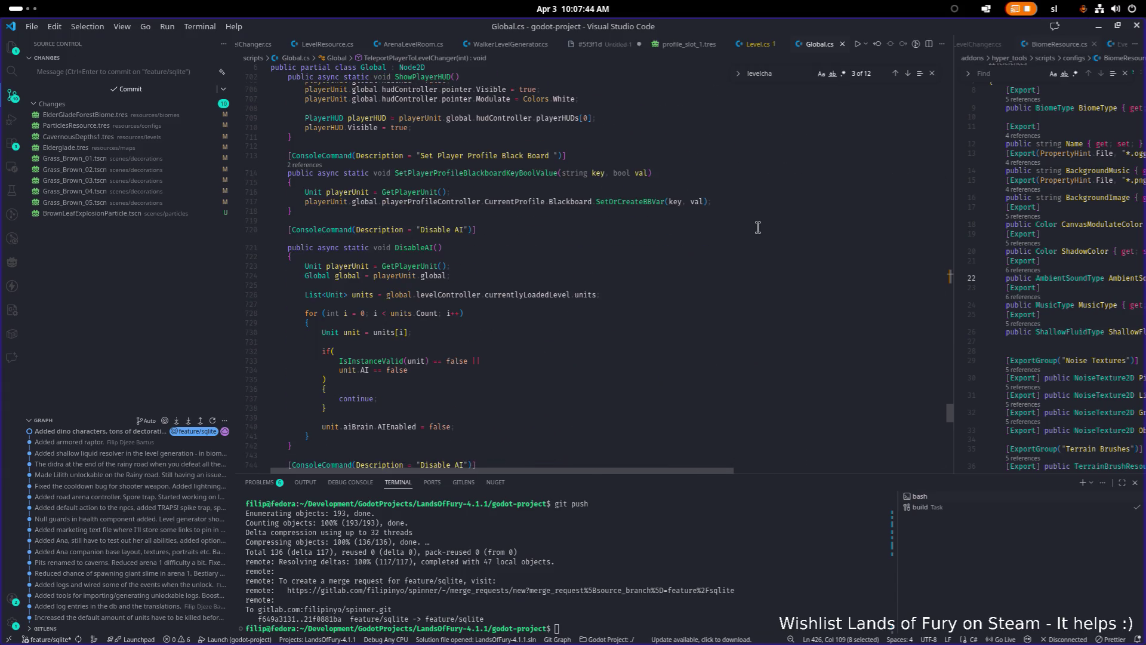
scroll(757, 226, down, 8)
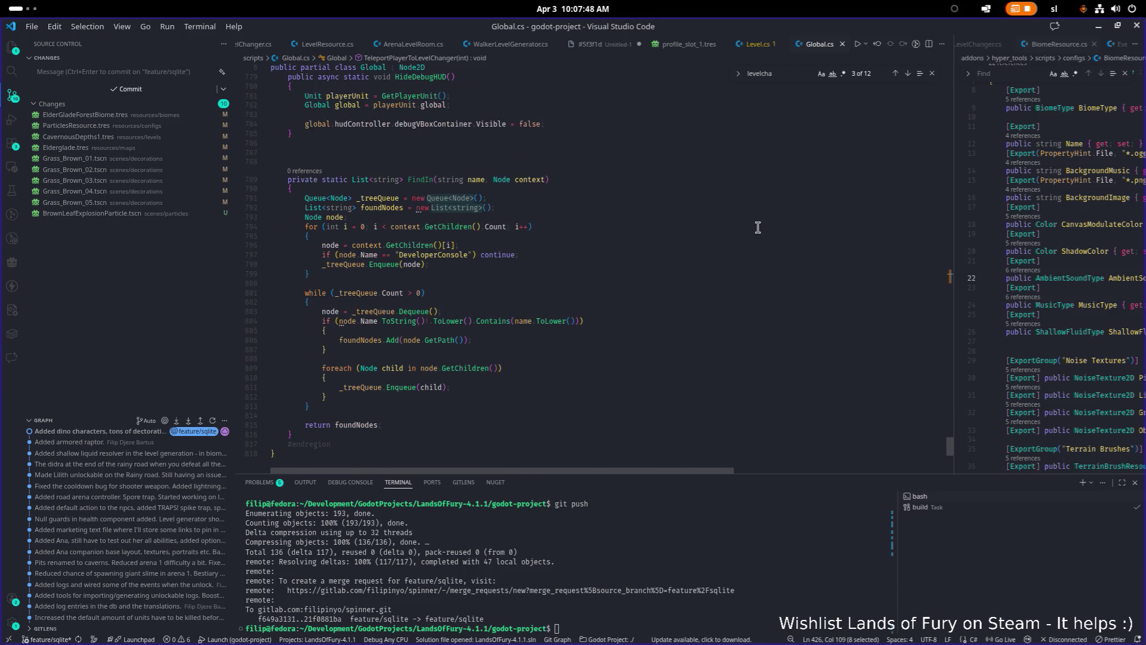
scroll(758, 226, up, 20)
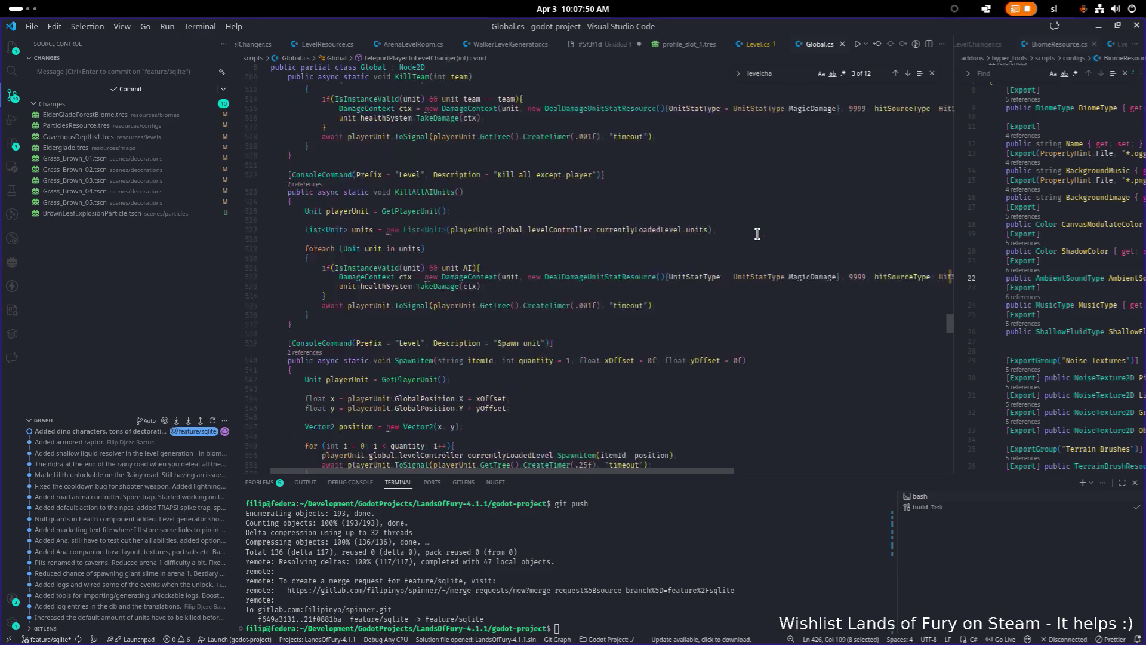
scroll(757, 234, up, 18)
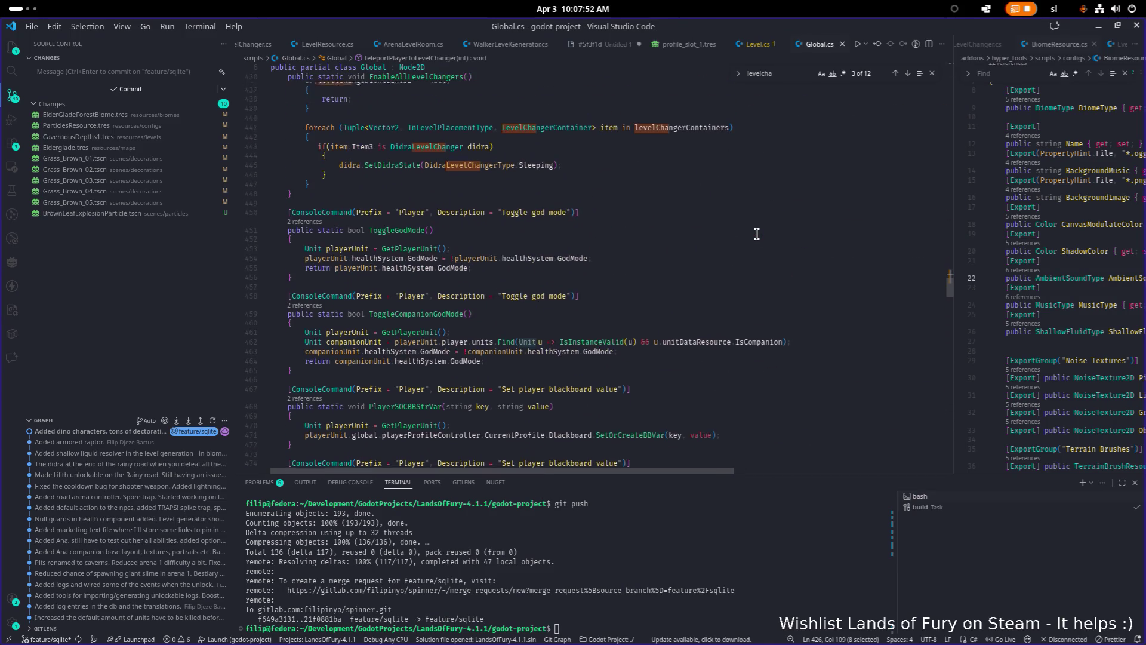
scroll(757, 234, up, 9)
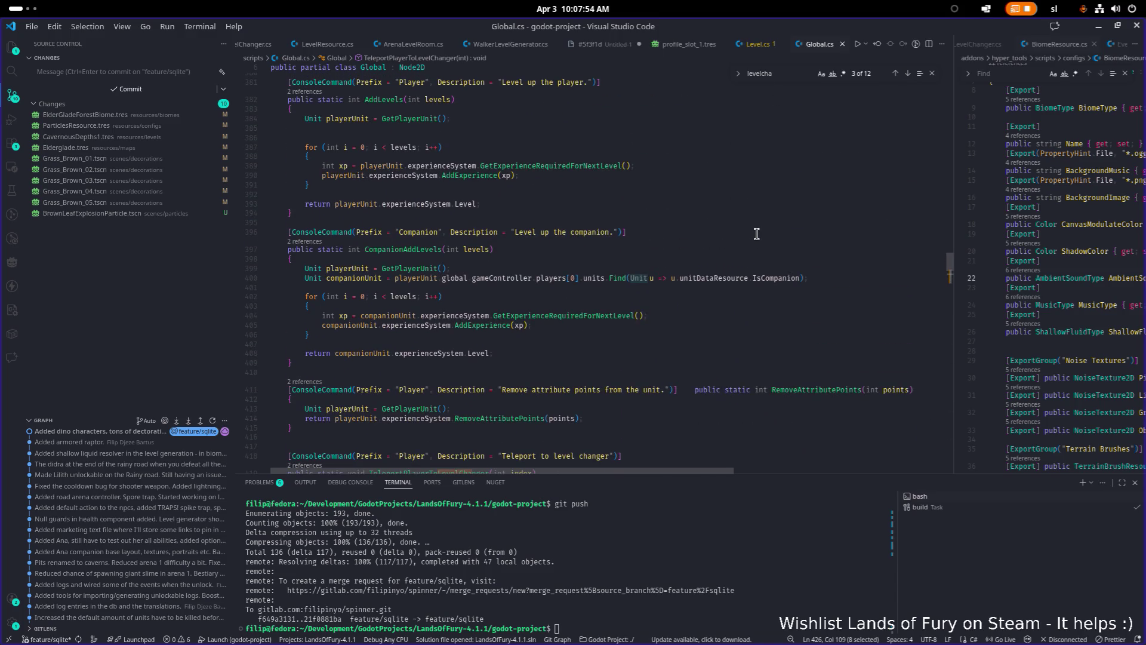
scroll(757, 234, up, 7)
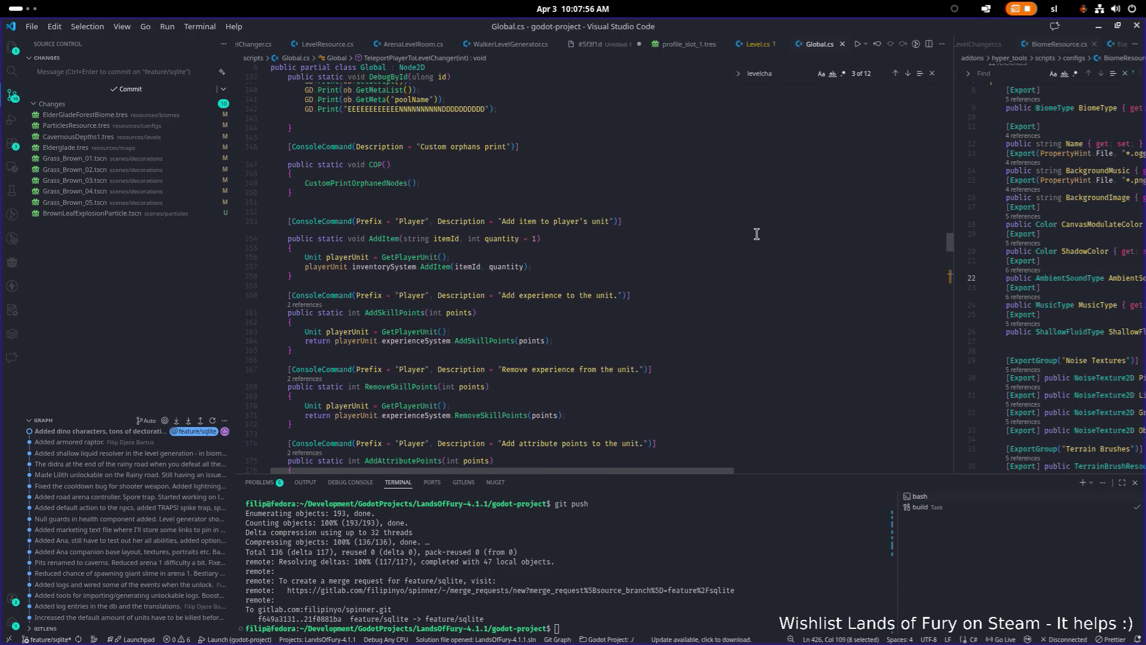
scroll(753, 235, up, 7)
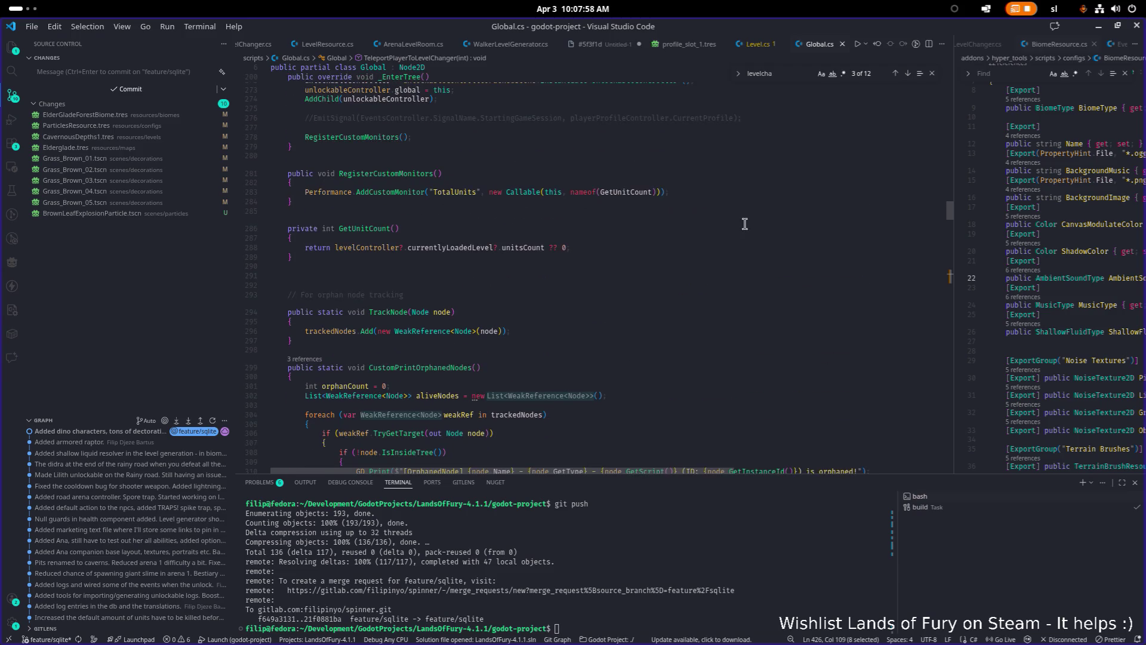
- Open Level.cs with a 'vel' quick-open search and scroll up through its code
key(ctrl+p)
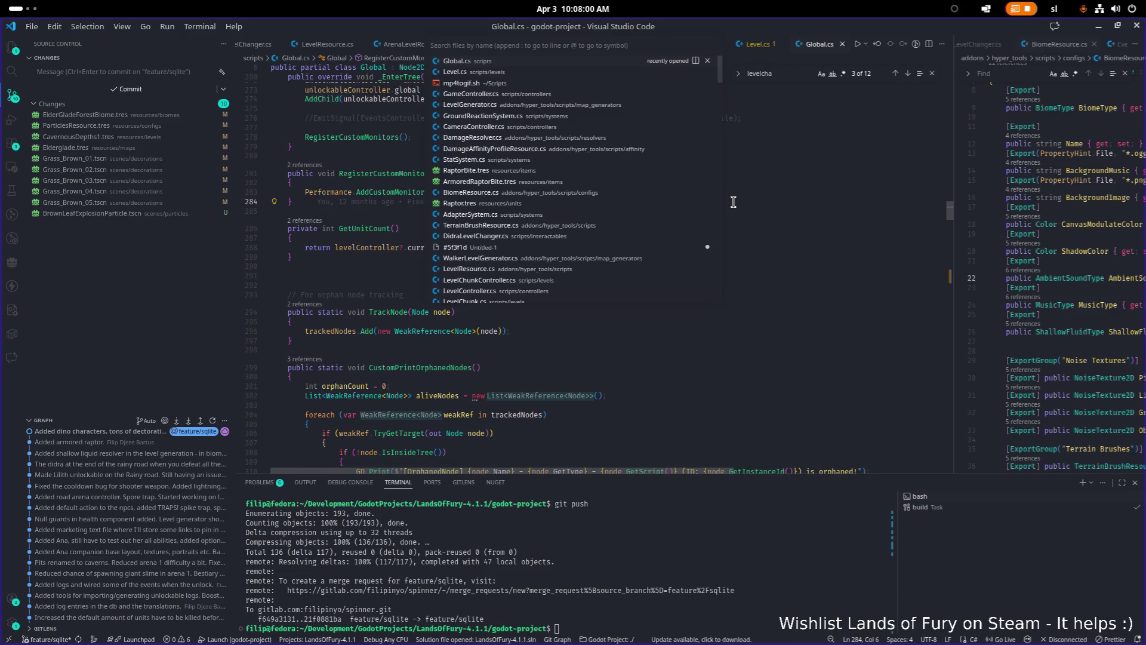
text(level)
key(Return)
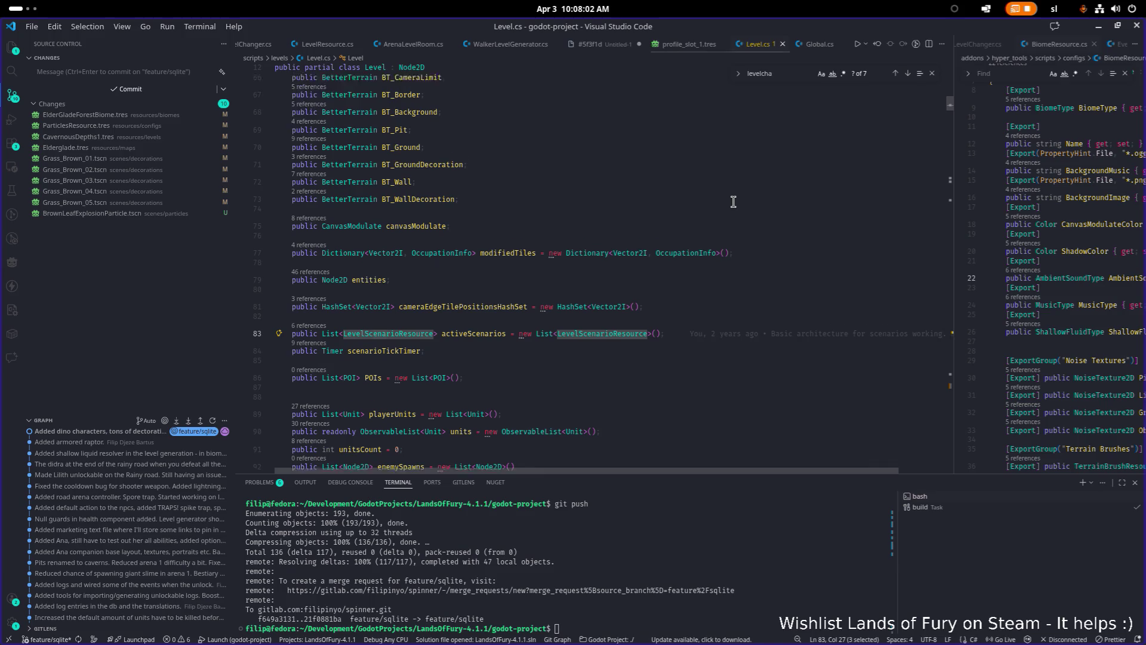
scroll(716, 197, down, 20)
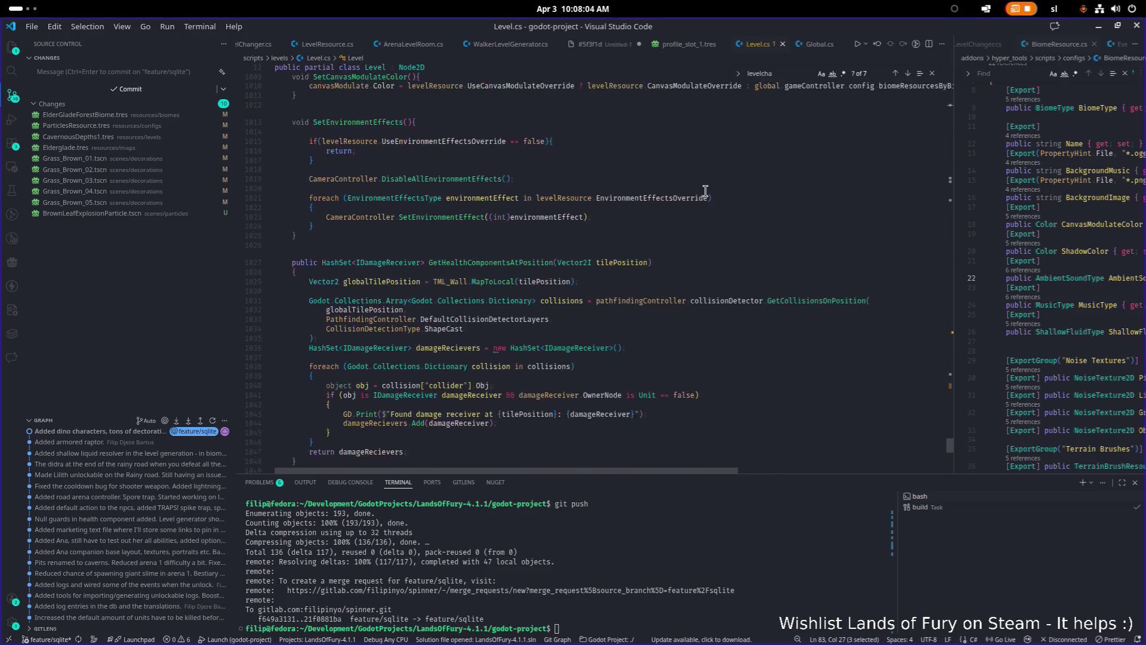
scroll(705, 190, up, 15)
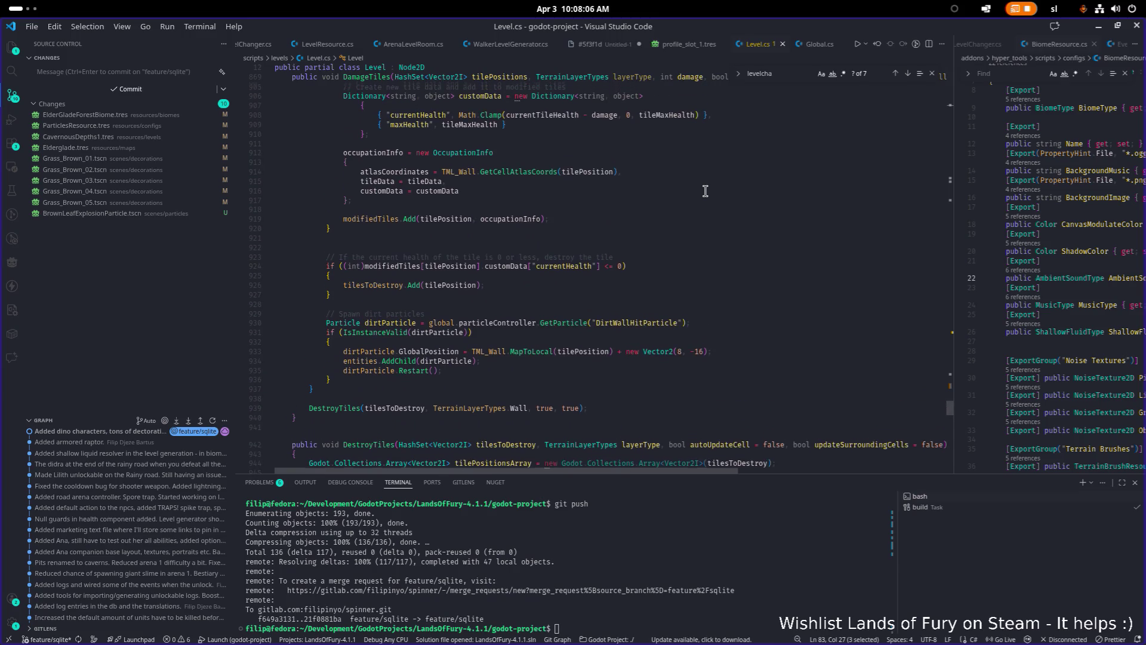
scroll(705, 190, up, 15)
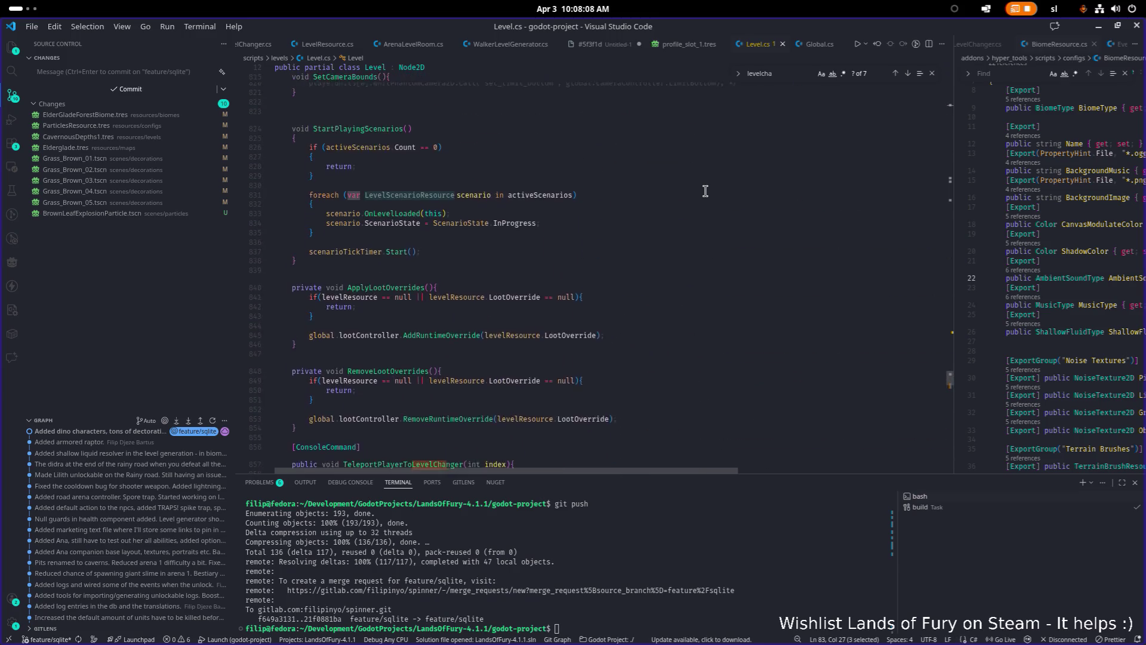
scroll(705, 191, up, 10)
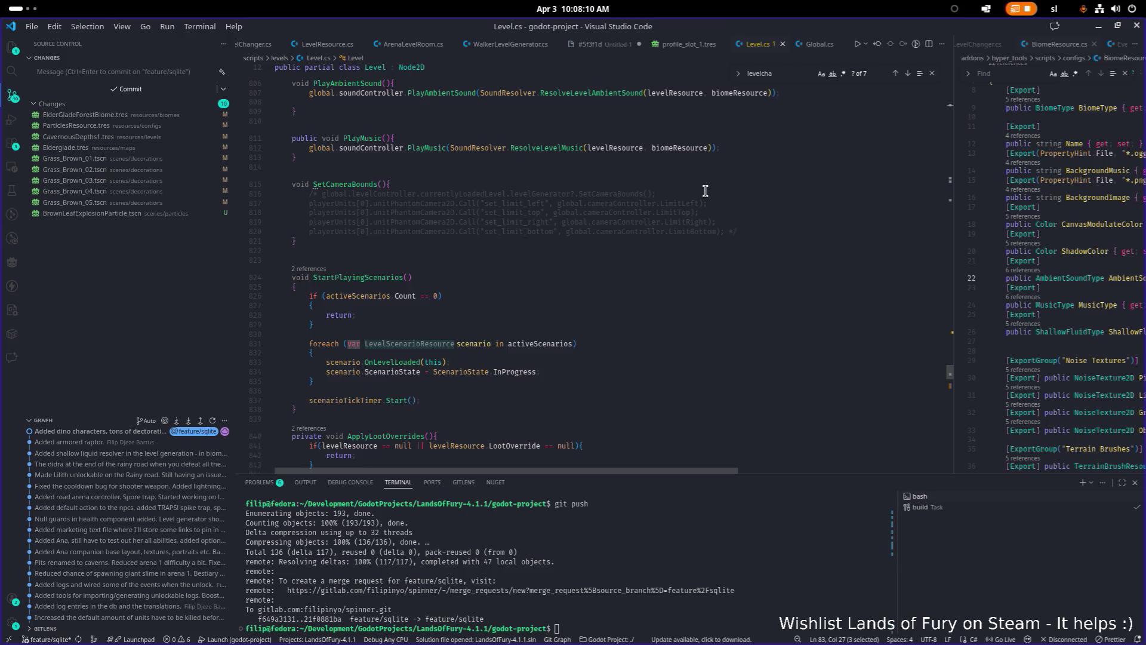
scroll(705, 191, up, 12)
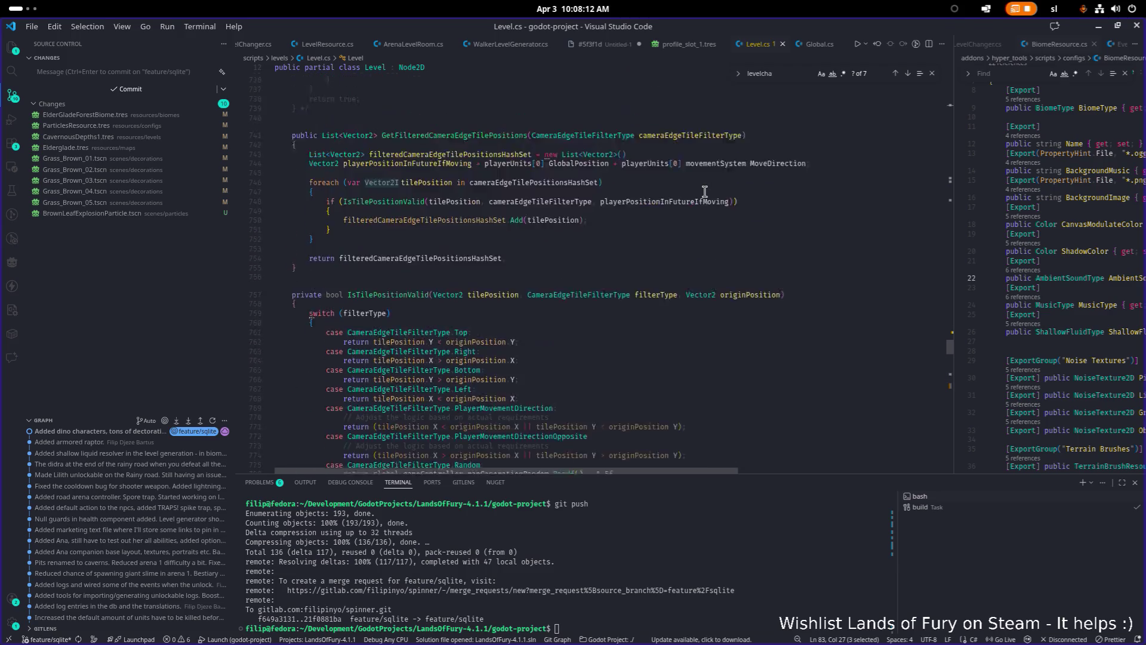
scroll(705, 191, up, 20)
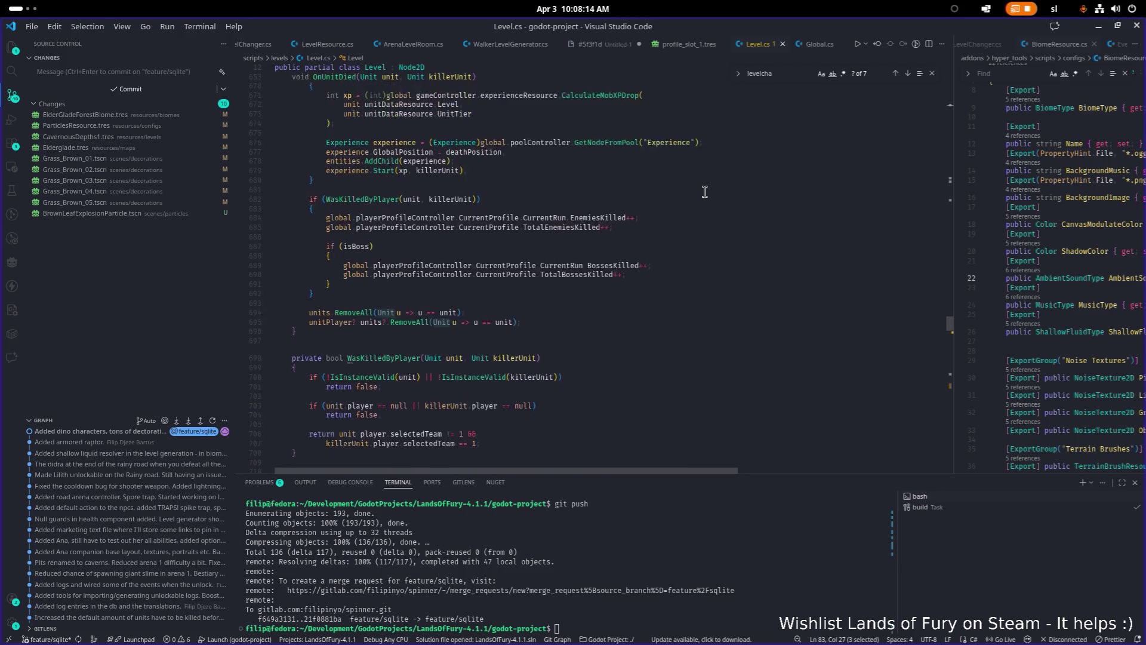
scroll(705, 191, up, 14)
scroll(705, 191, up, 18)
scroll(705, 191, up, 10)
scroll(704, 191, up, 14)
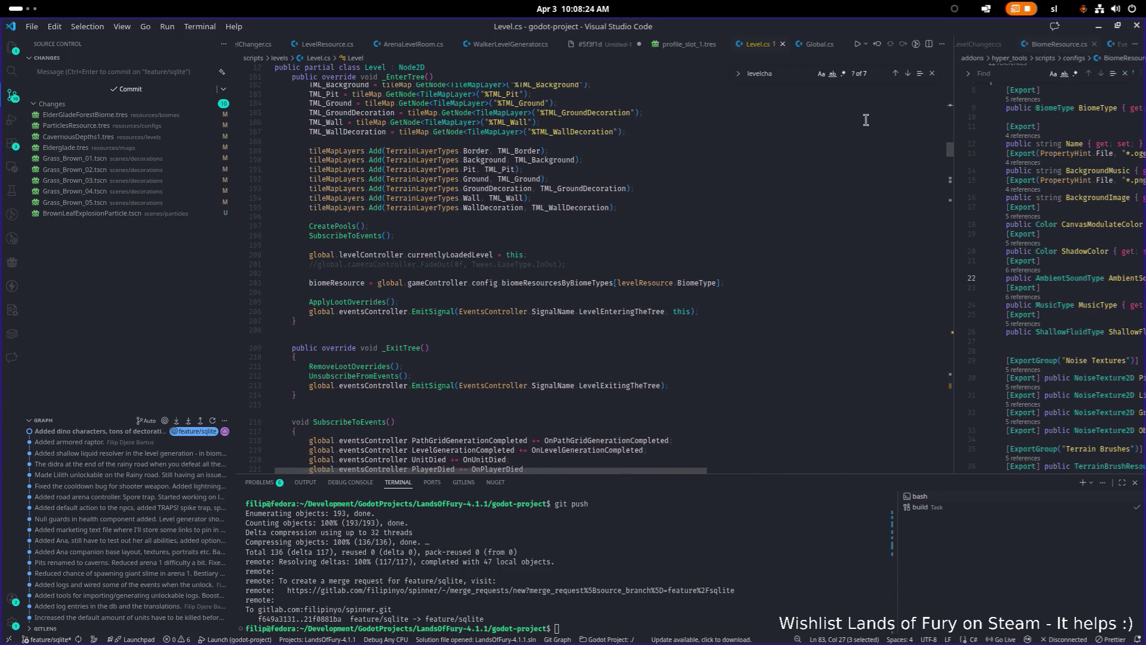
click(1097, 27)
- Close the console and walk right, swinging the sword at the armored enemy
key(grave)
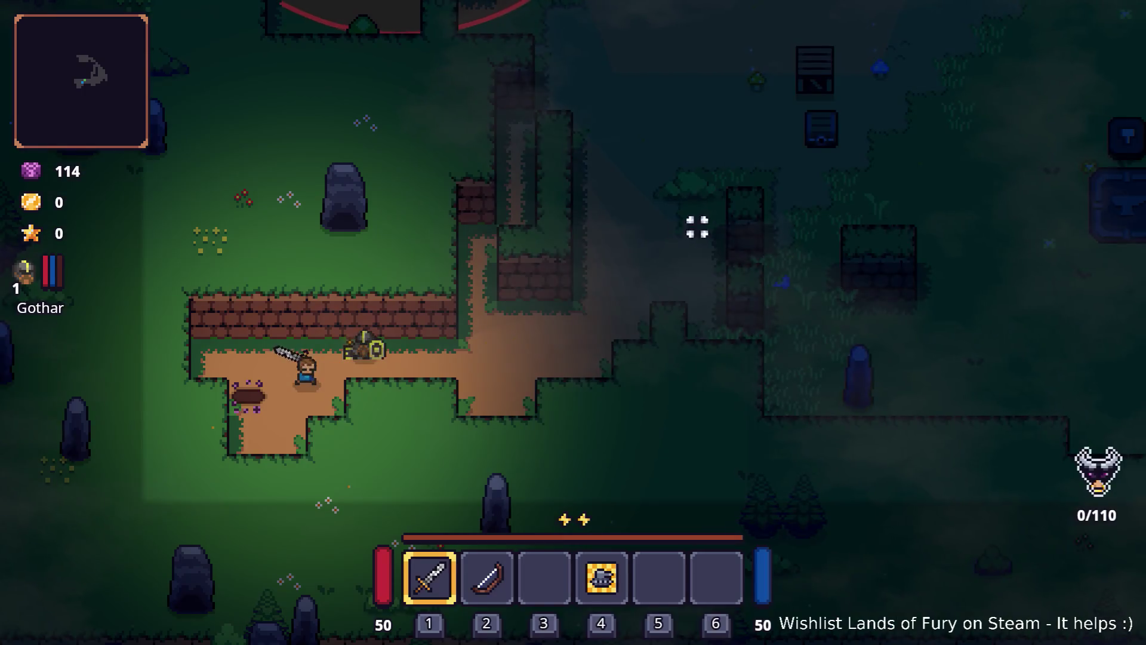
key(d)
click(680, 264)
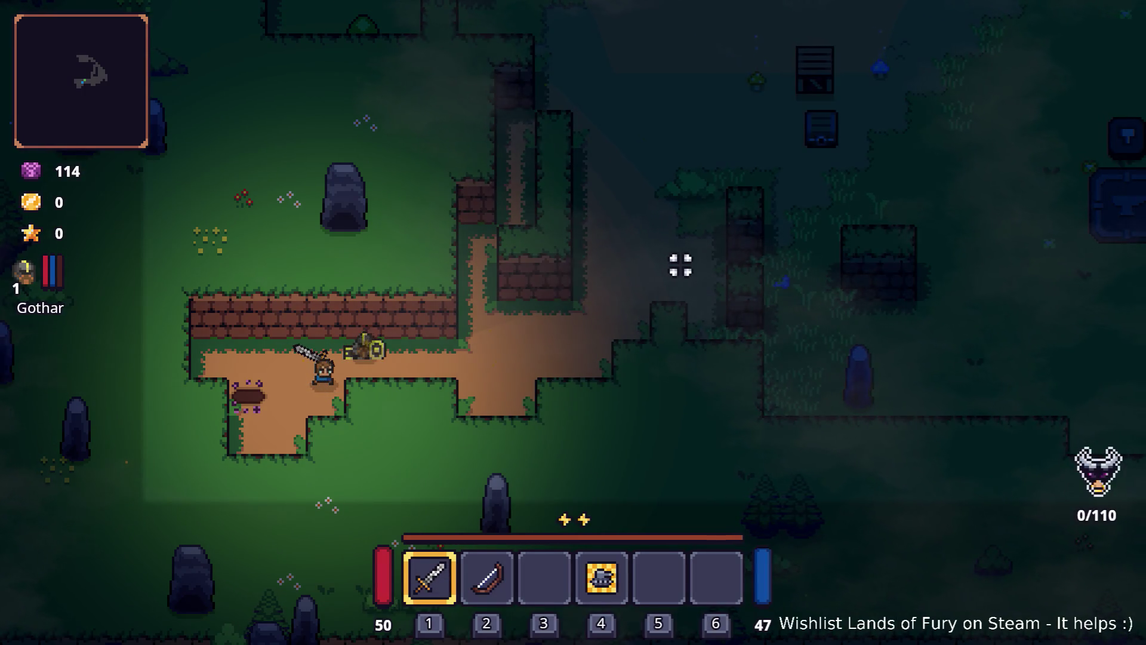
key(d)
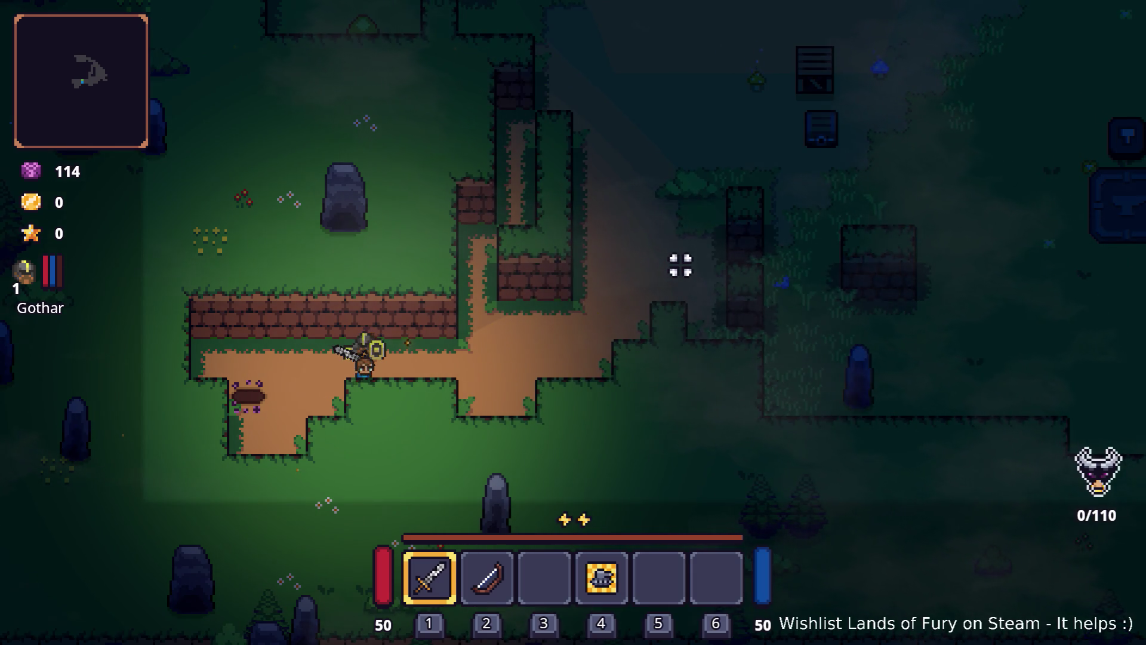
- Drag the flag and shield from the inventory into hotbar slots 5 and 6
key(i)
mouse_move(488, 492)
mouse_down()
mouse_move(504, 475)
mouse_move(670, 468)
mouse_move(659, 434)
mouse_up()
drag(737, 540, 725, 454)
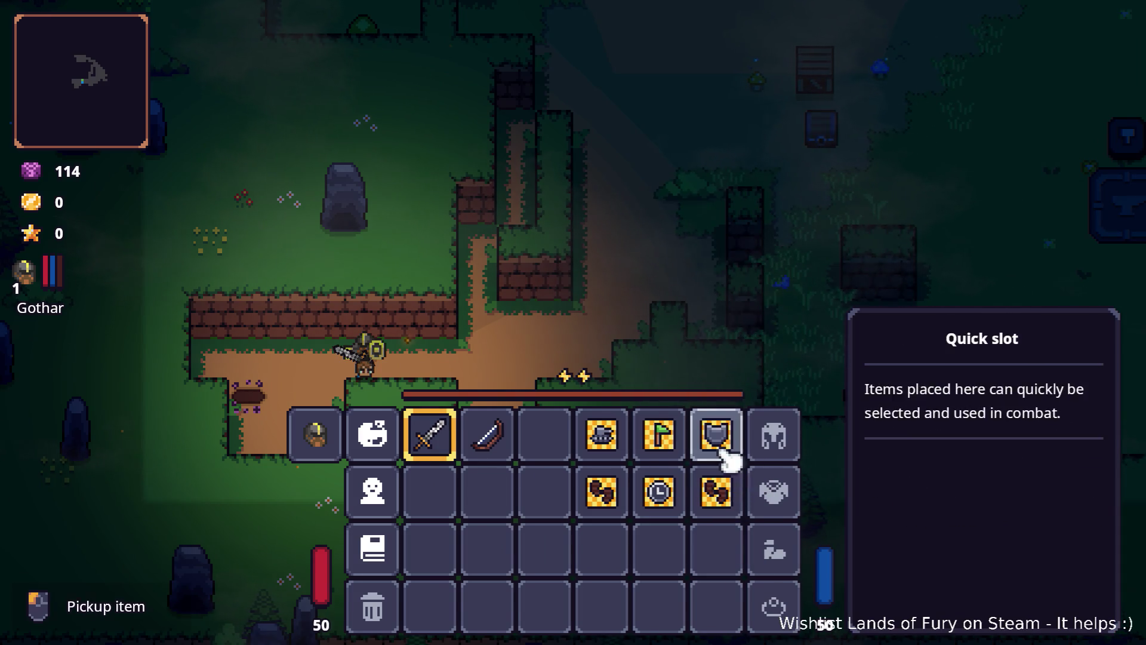
key(i)
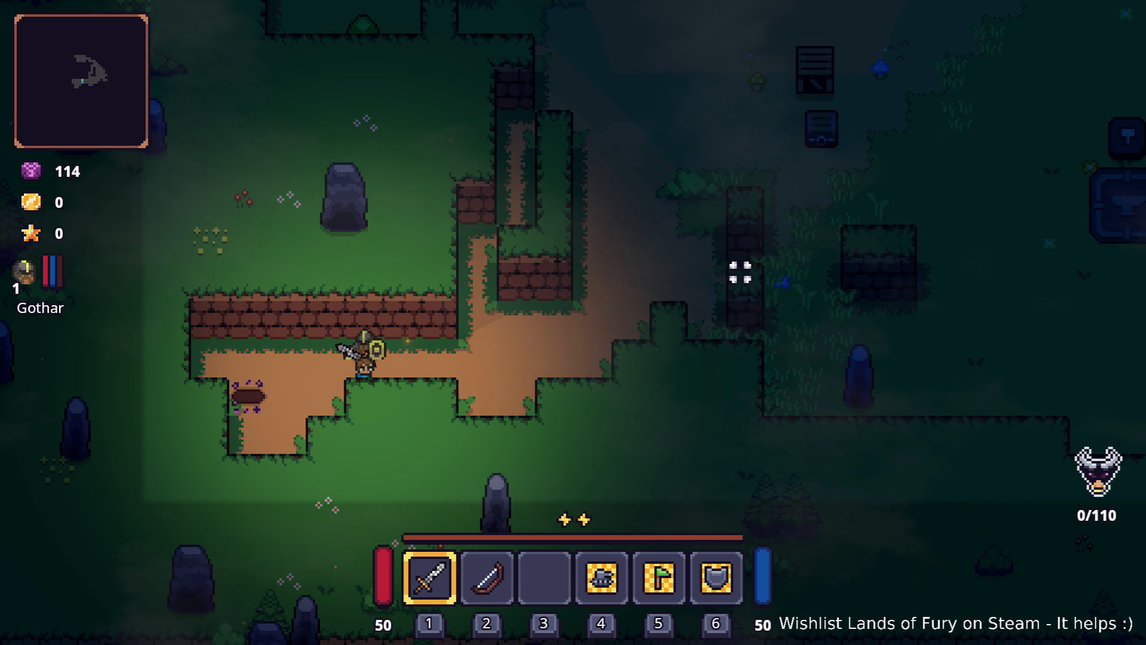
- Hide the HUD with the console Hide command, then walk right and up toward the enemies
key(grave)
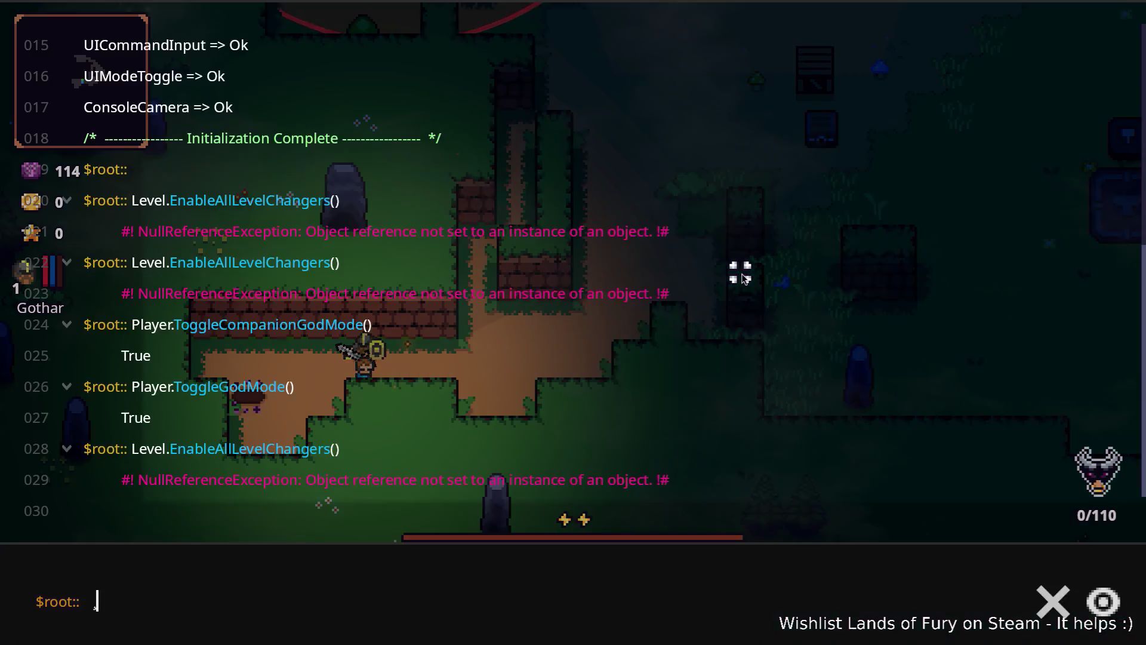
text(Dis)
key(BackSpace)
key(BackSpace)
key(BackSpace)
text(hiude)
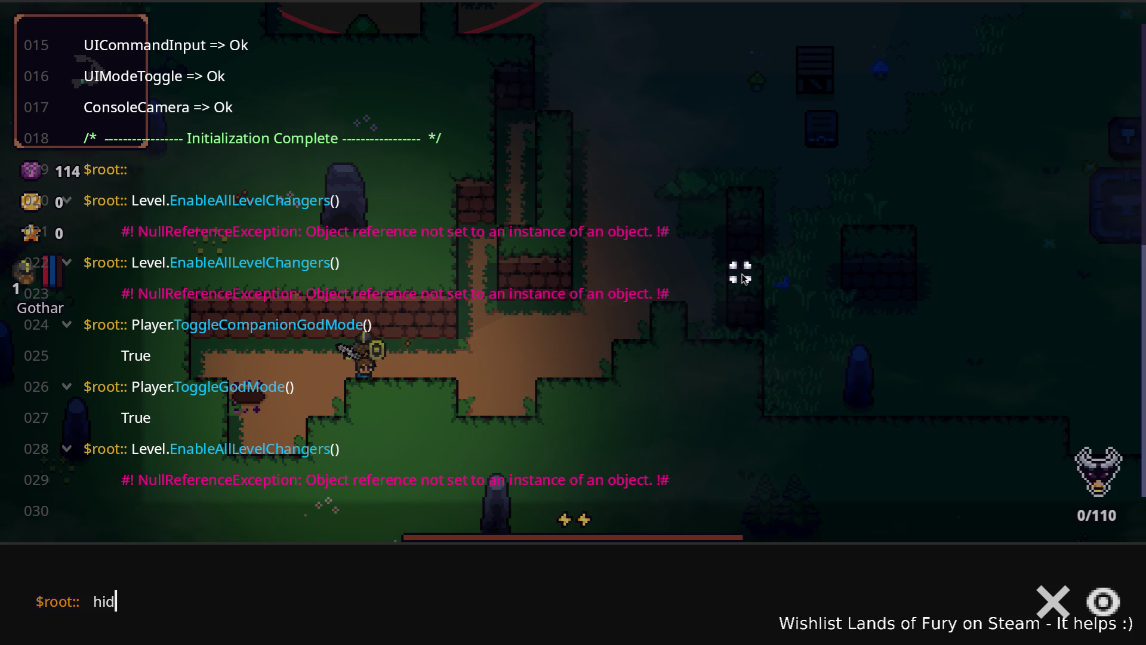
text(e)
key(Return)
key(grave)
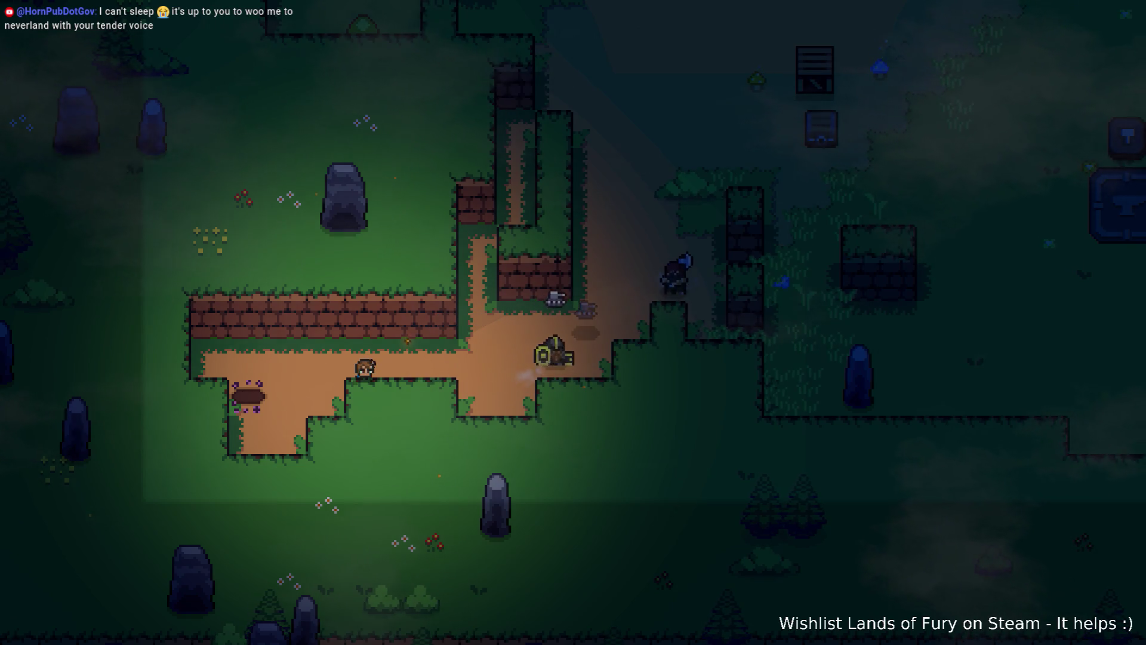
key(d)
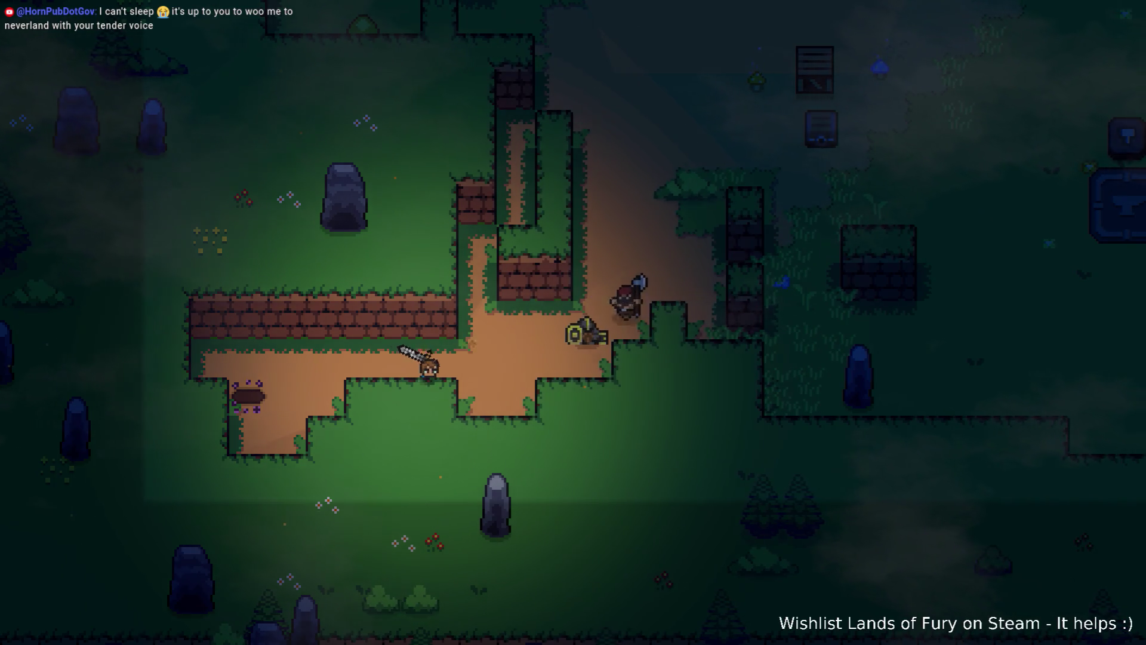
key(w+d)
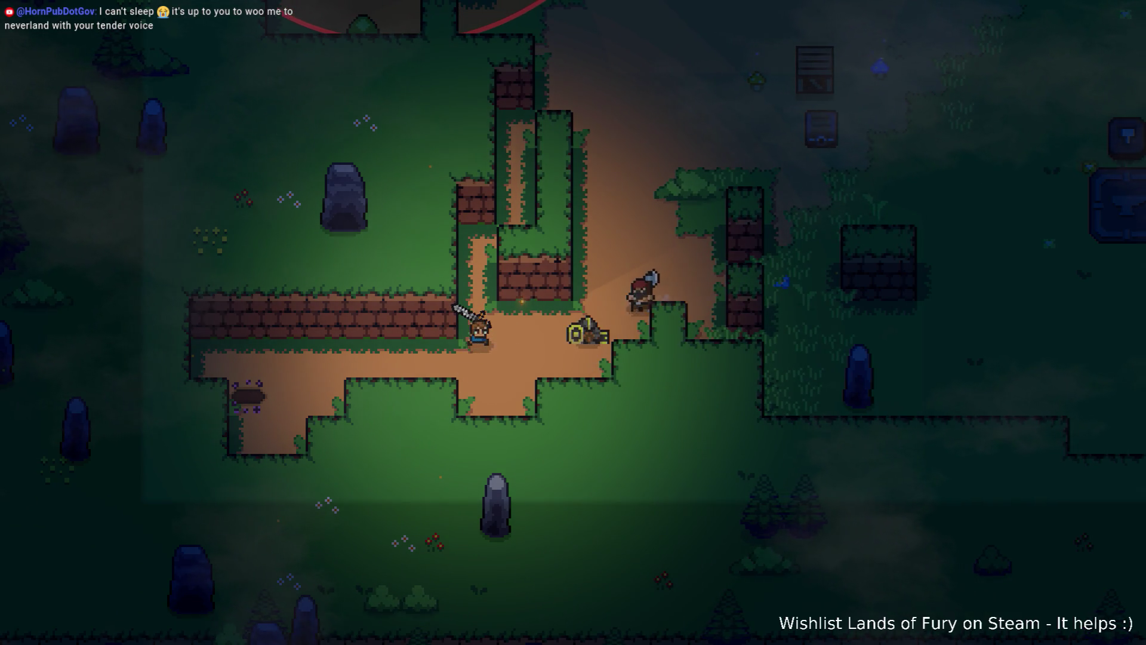
- Advance up-right along the path, slashing at the axe-wielding enemies until one falls
key(d)
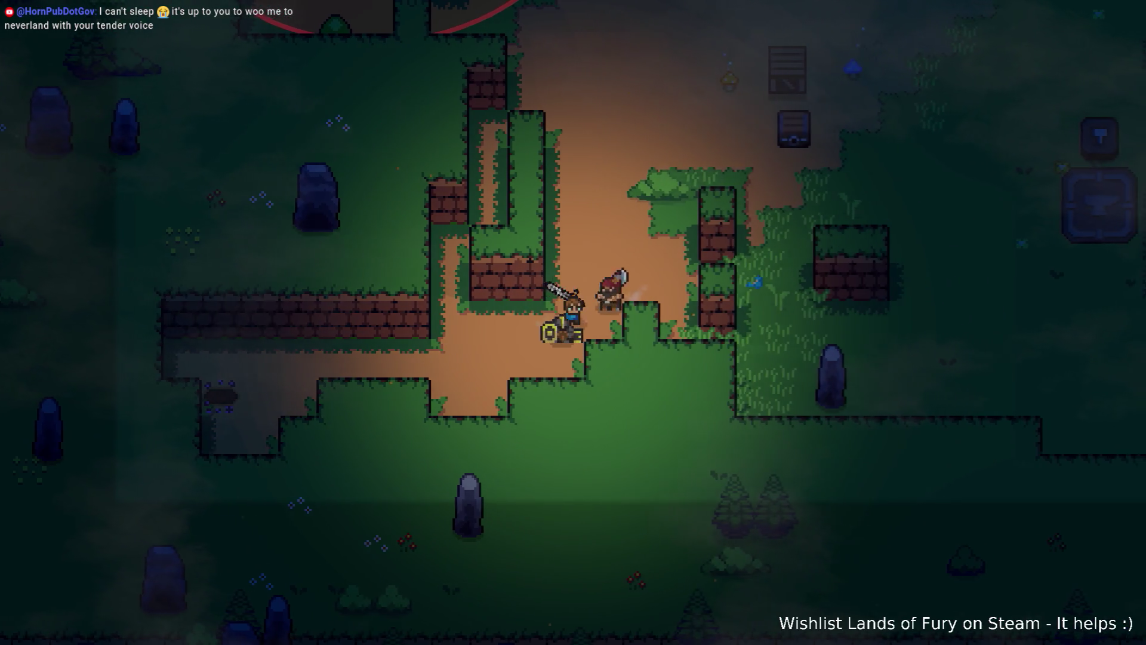
key(w+d)
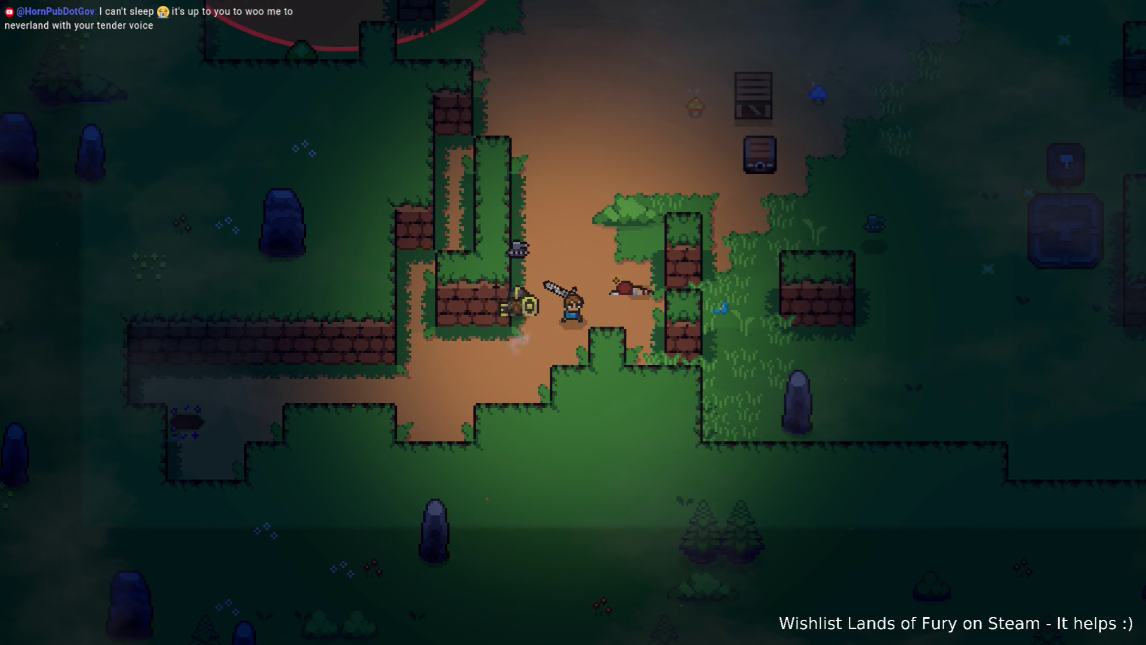
key(w)
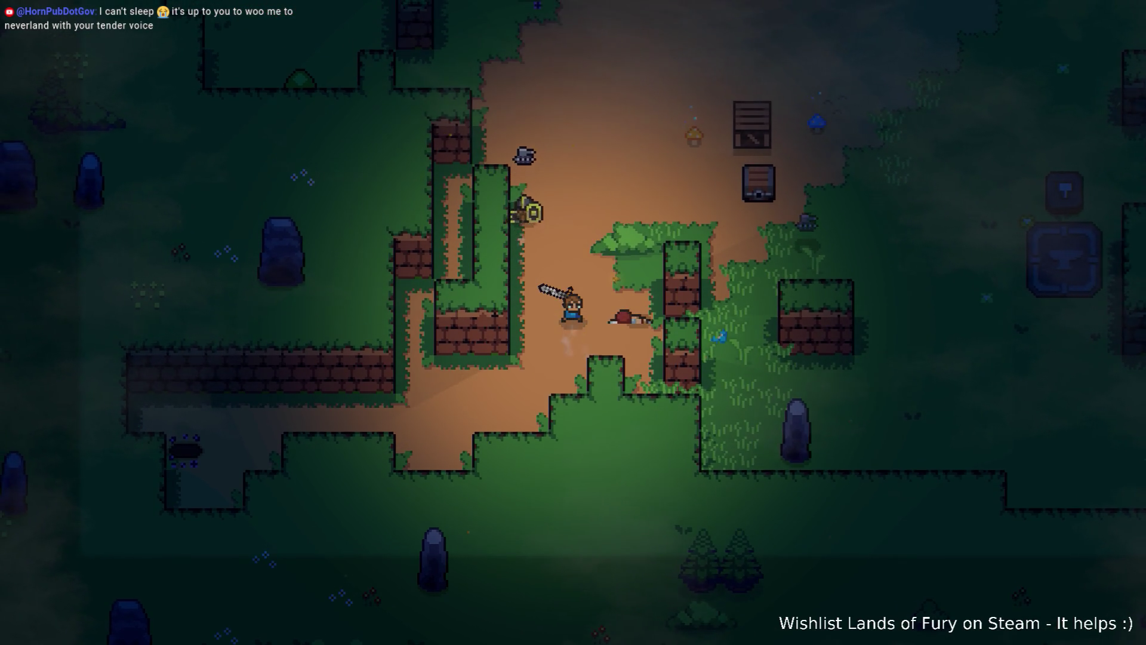
key(w)
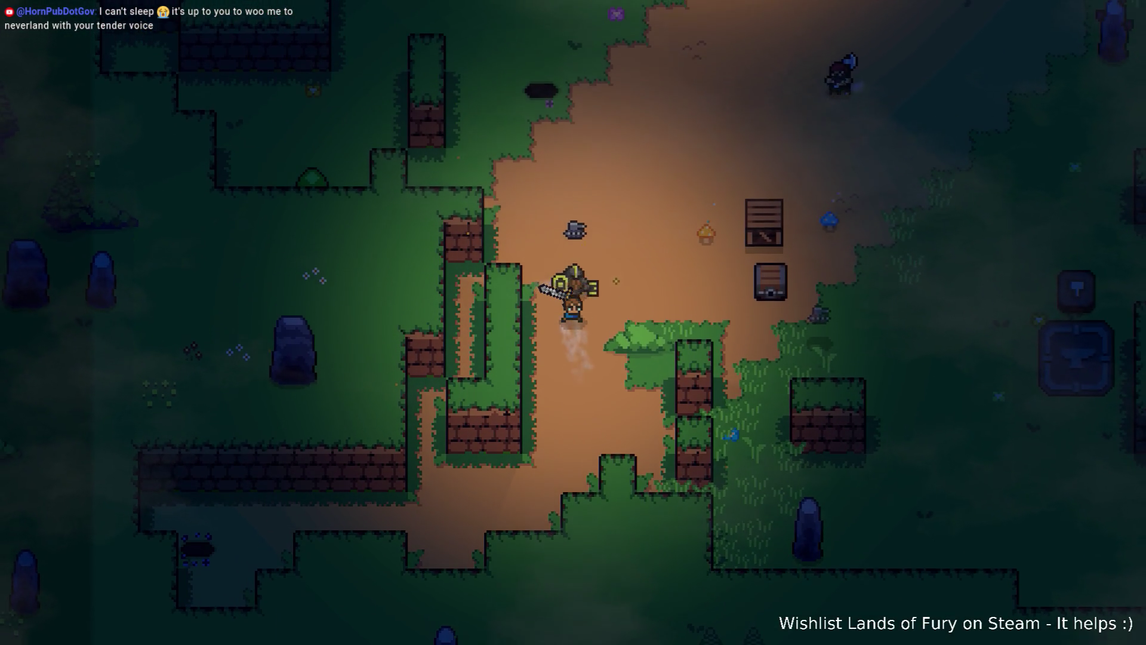
key(w+d)
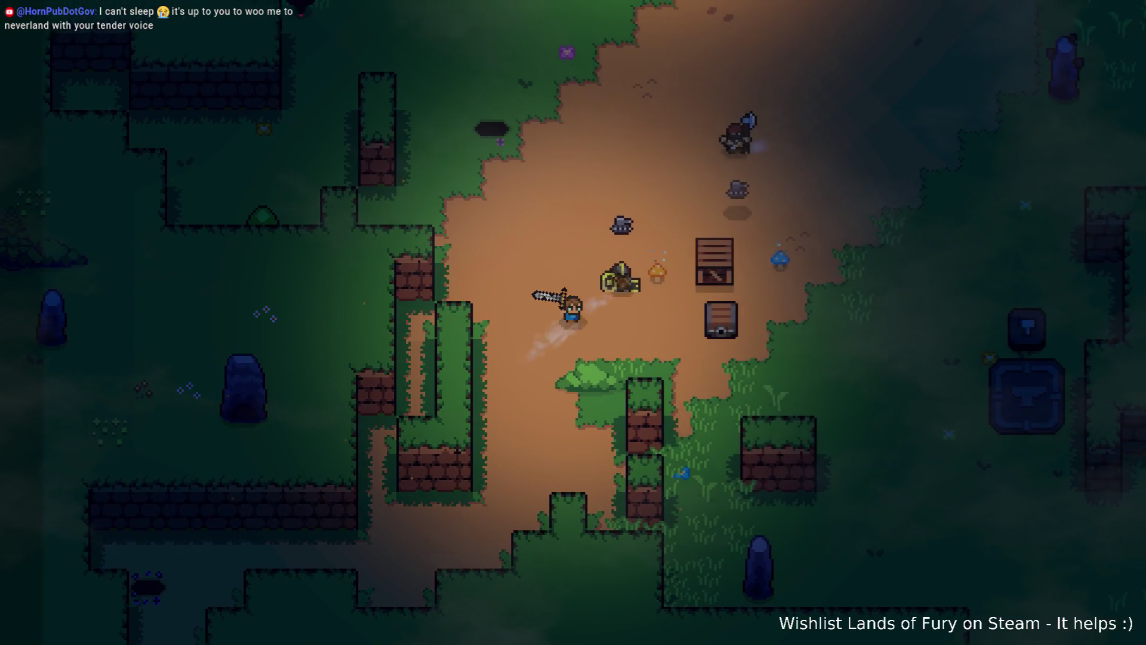
key(w+d)
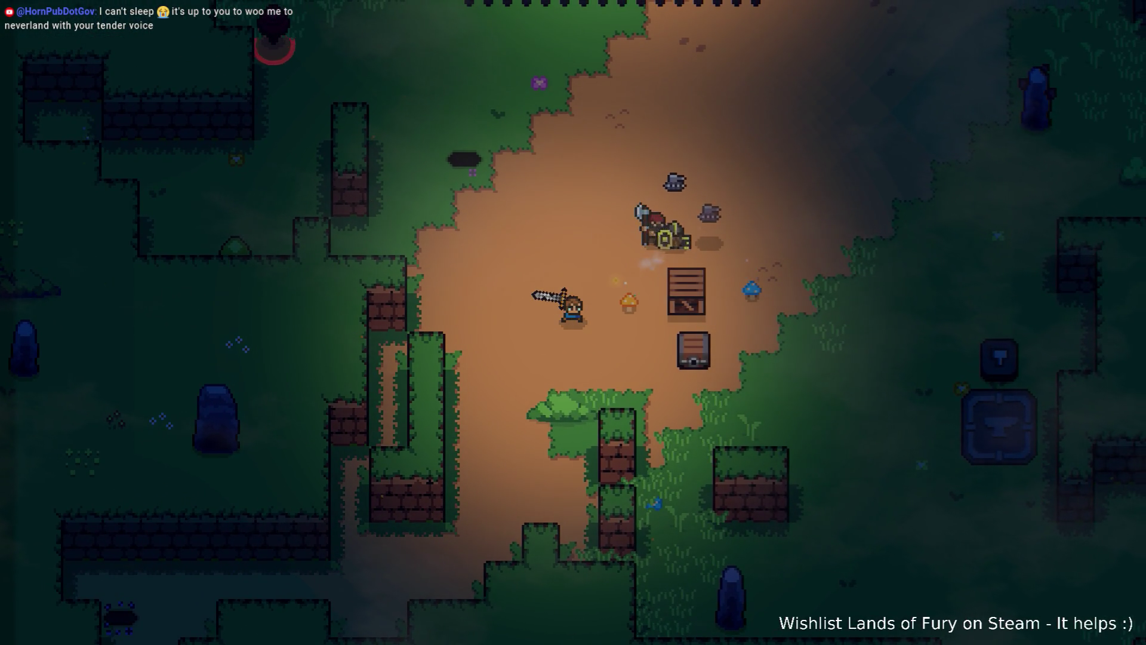
key(w+d)
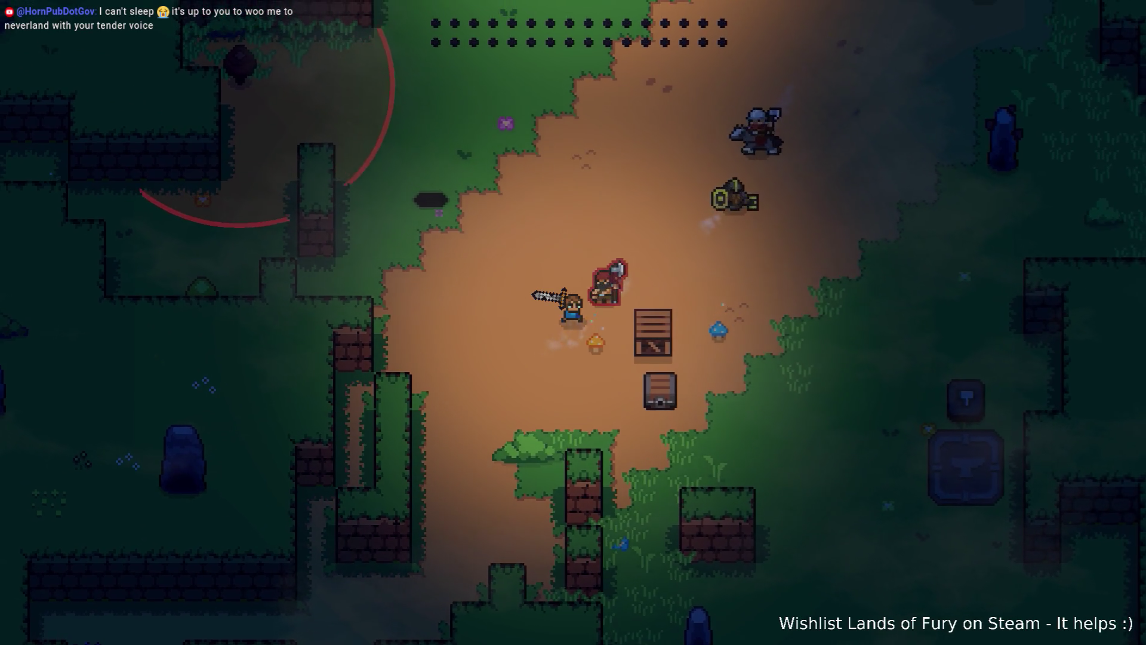
key(d)
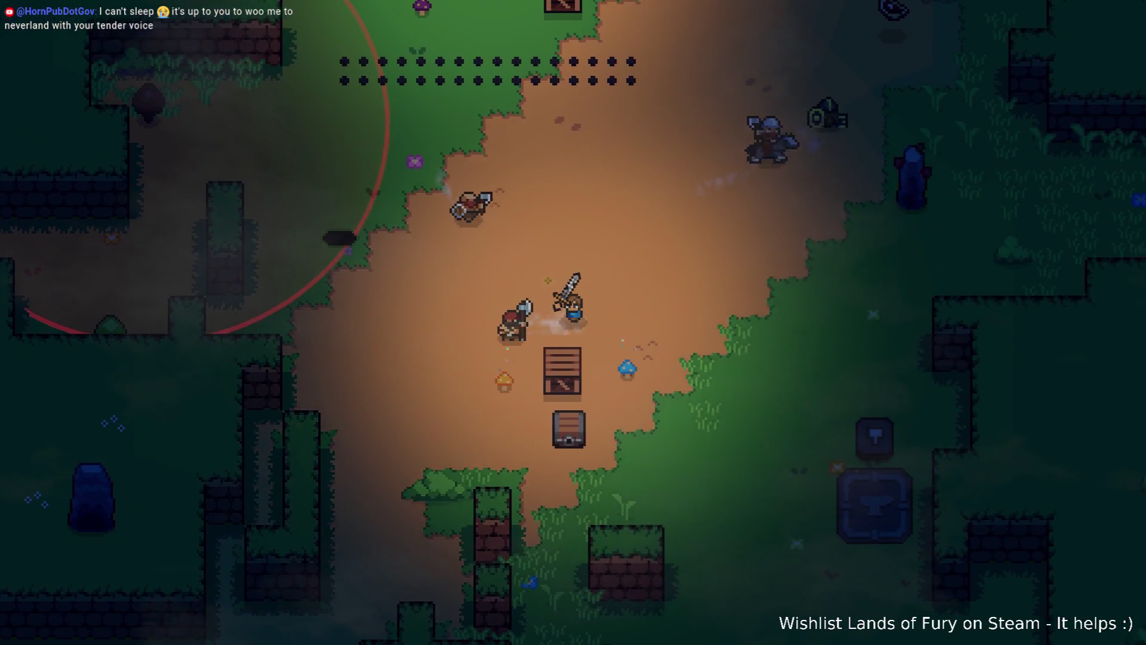
key(w+d)
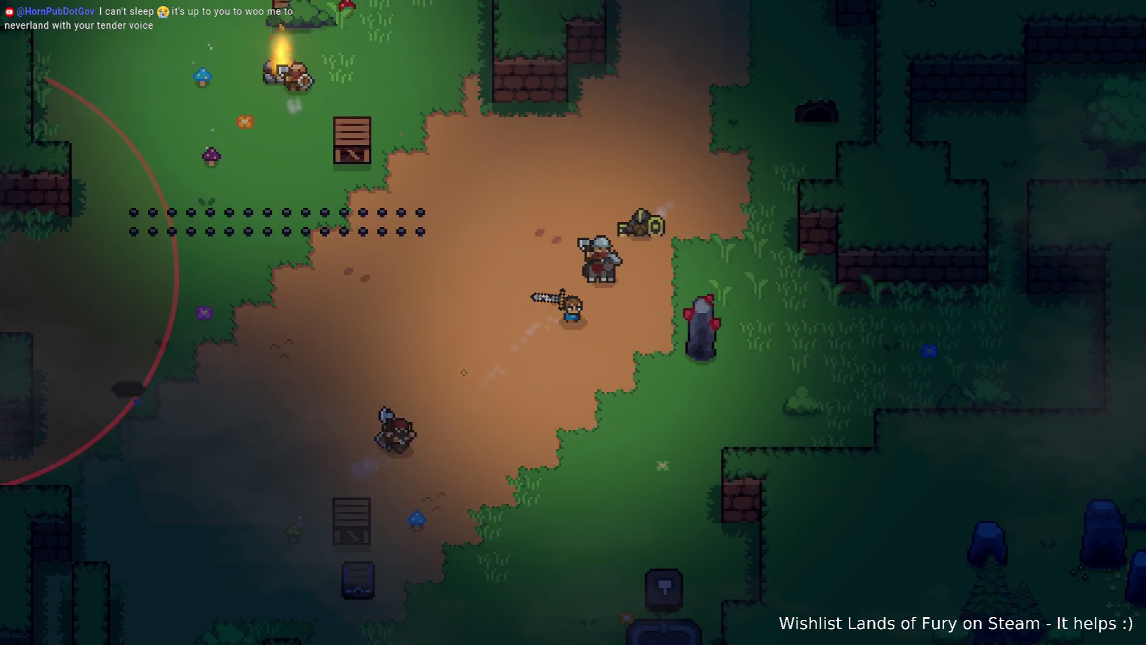
key(d)
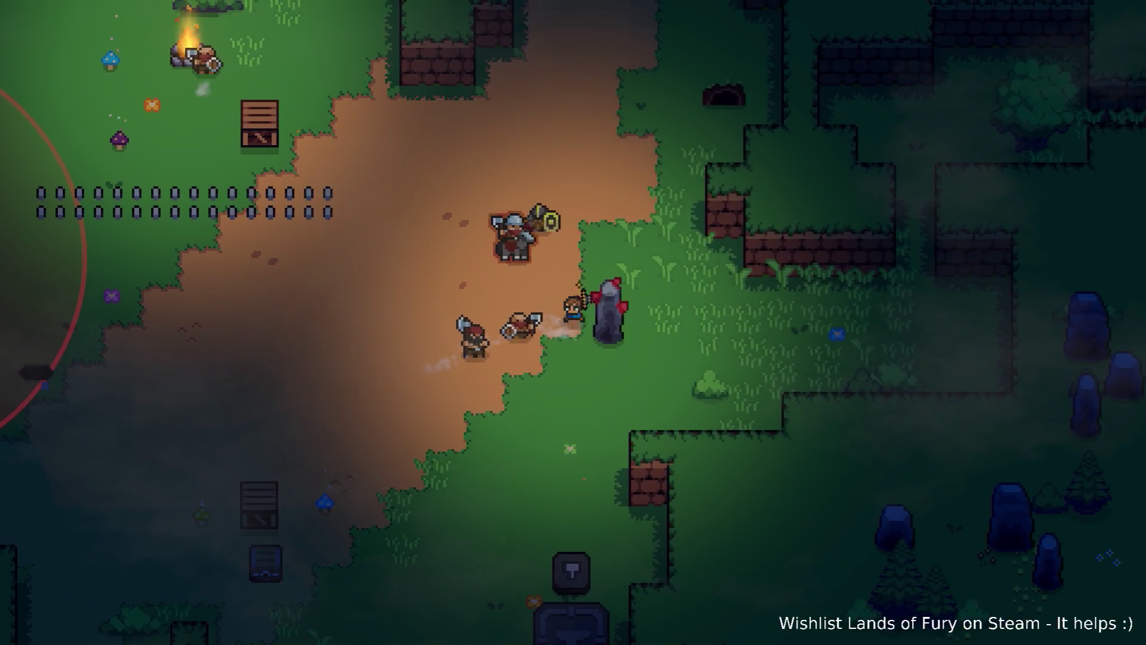
key(w)
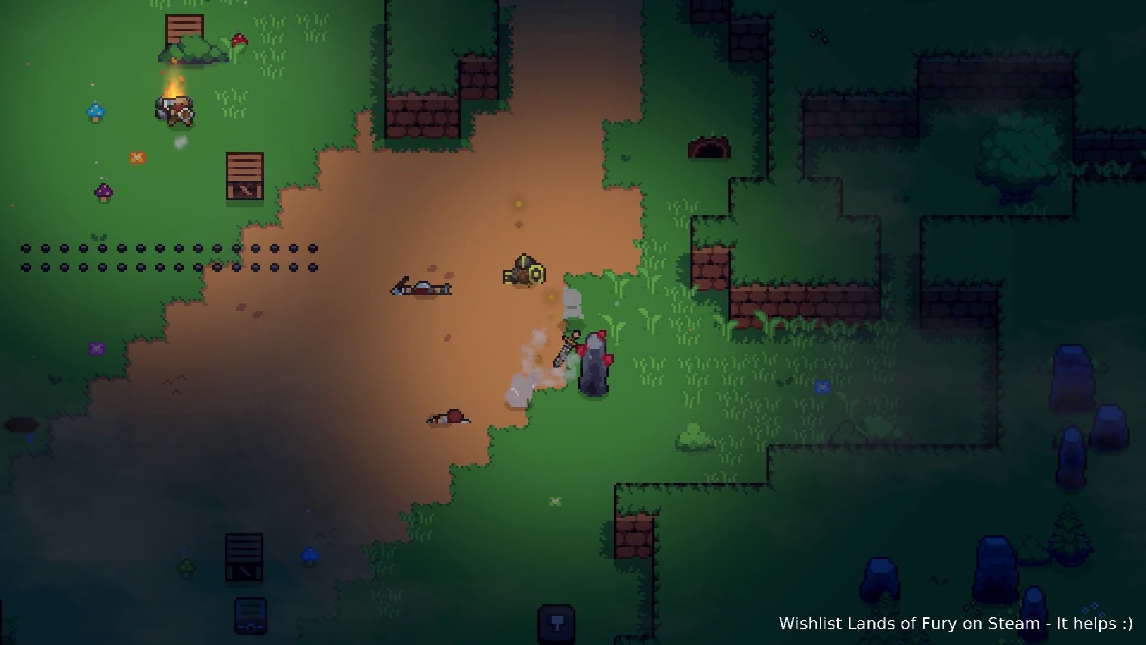
- Fight your way left and up into the campfire clearing
key(a)
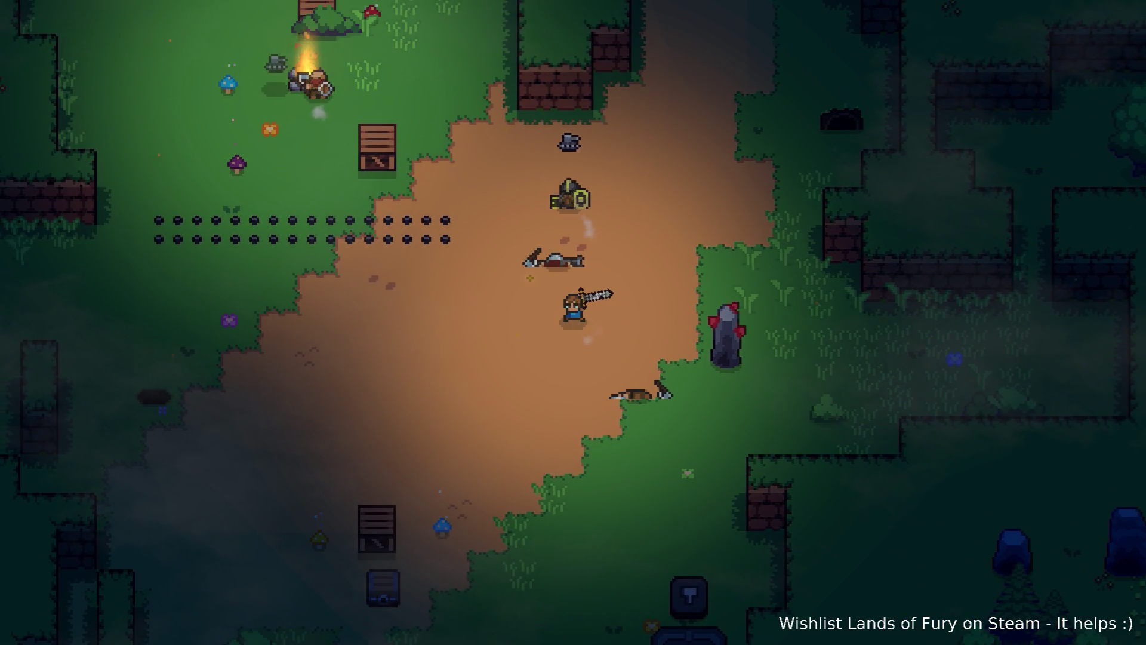
key(a)
key(a)
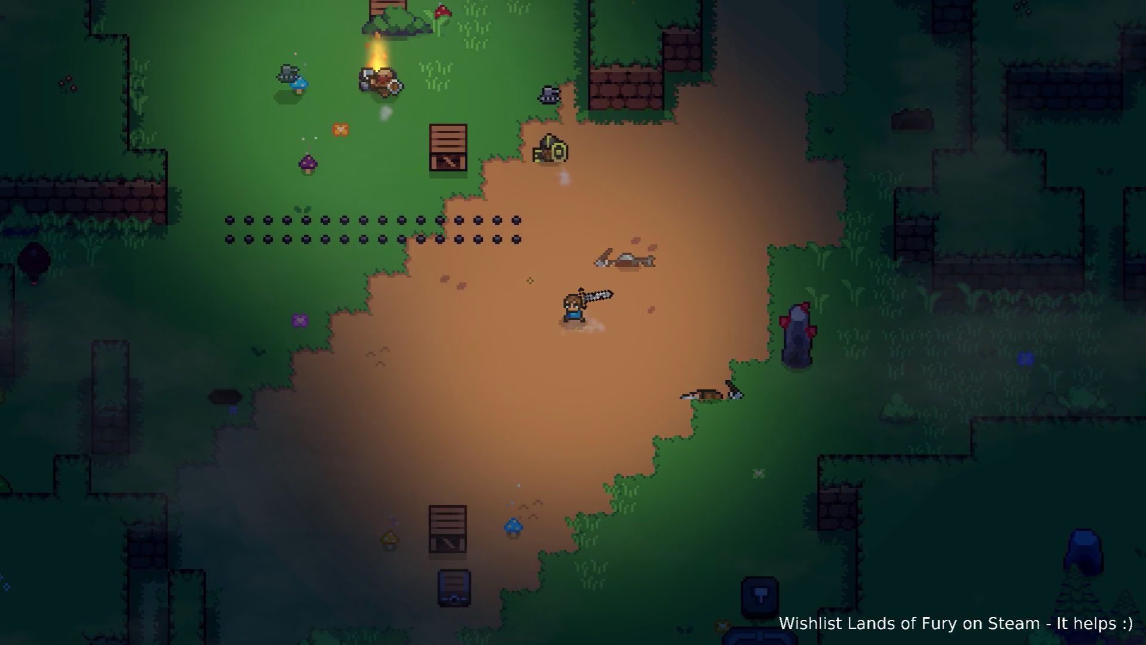
key(w)
key(a)
key(w)
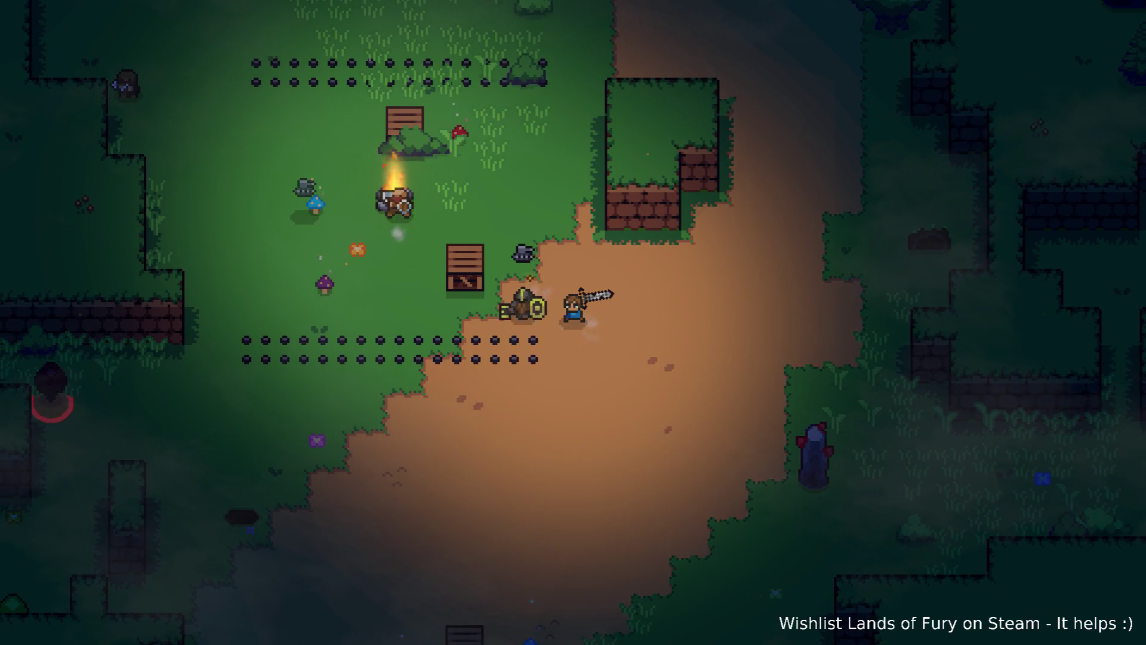
key(w)
key(a)
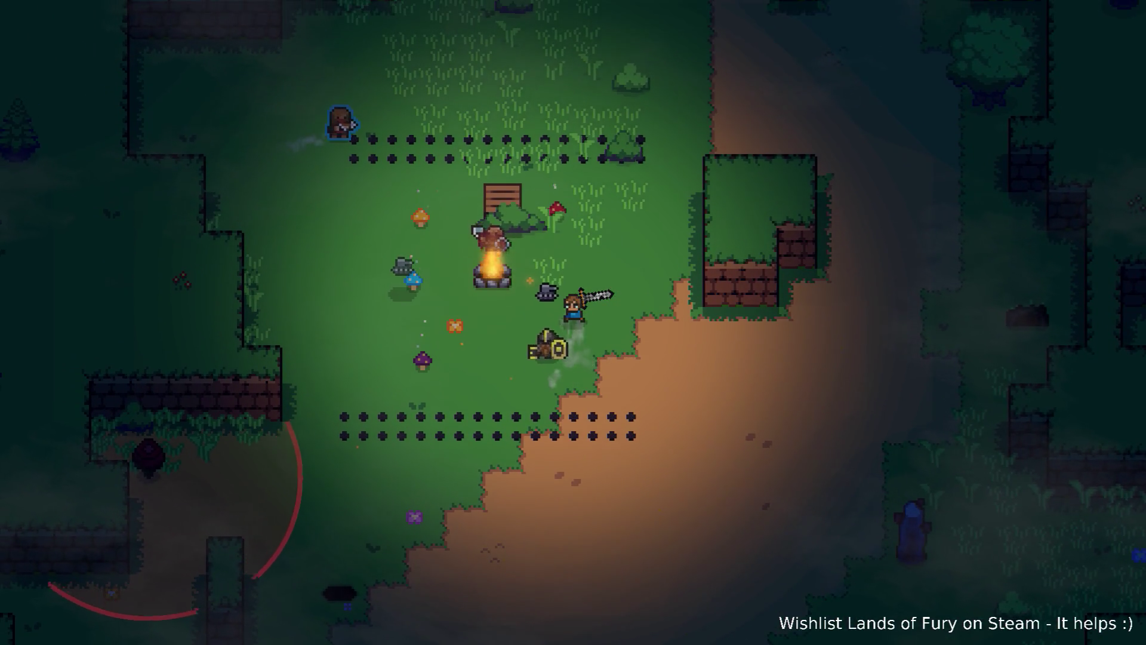
key(w)
key(a)
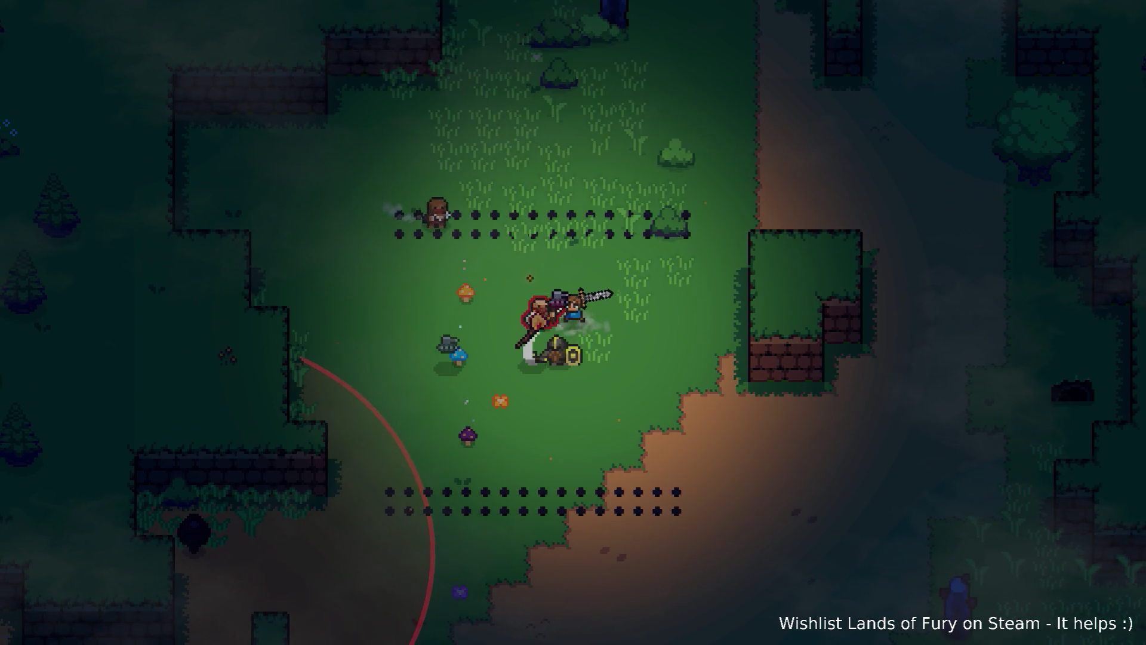
key(w)
key(a)
key(s)
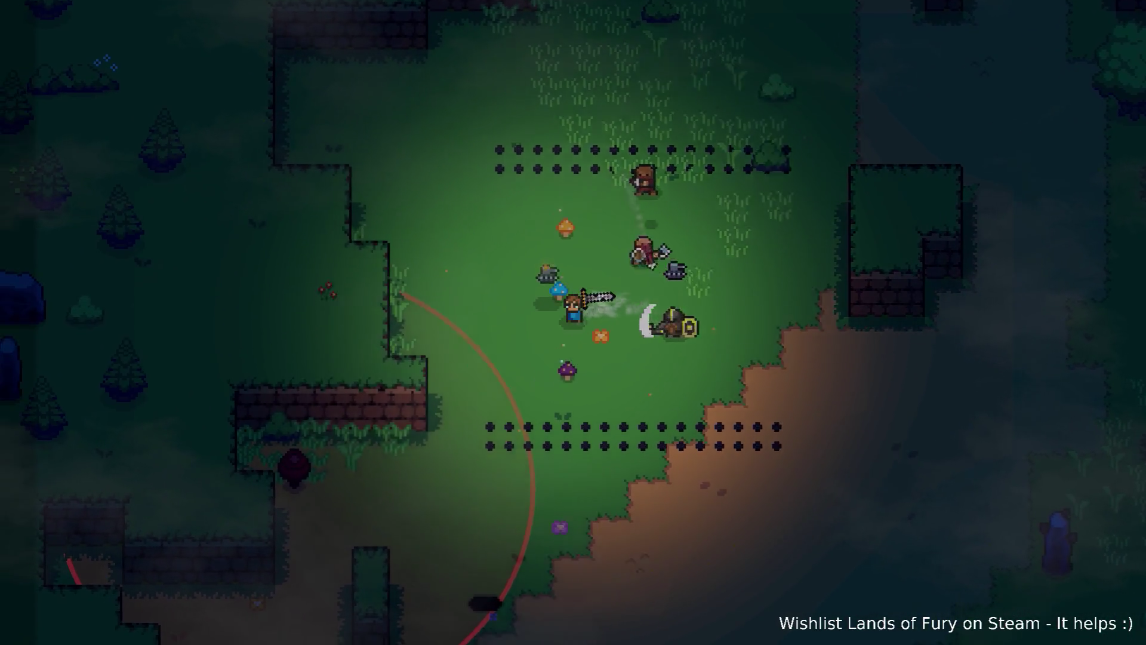
- Defeat the remaining enemies in the clearing, then head back down
key(s)
key(d)
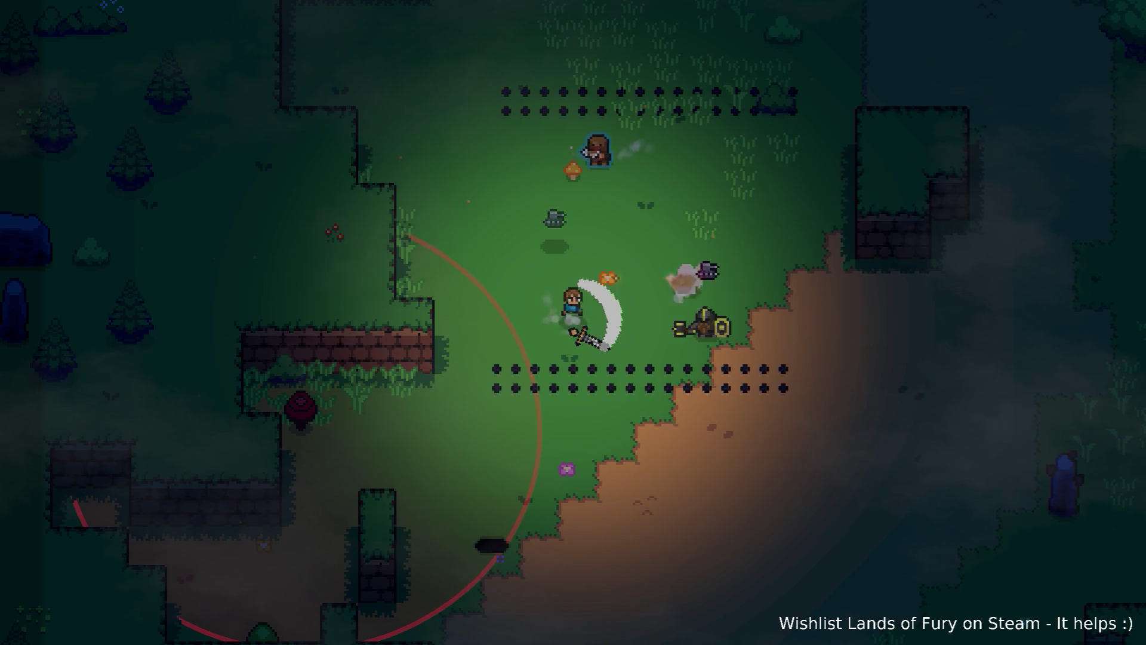
key(a)
key(w)
key(d)
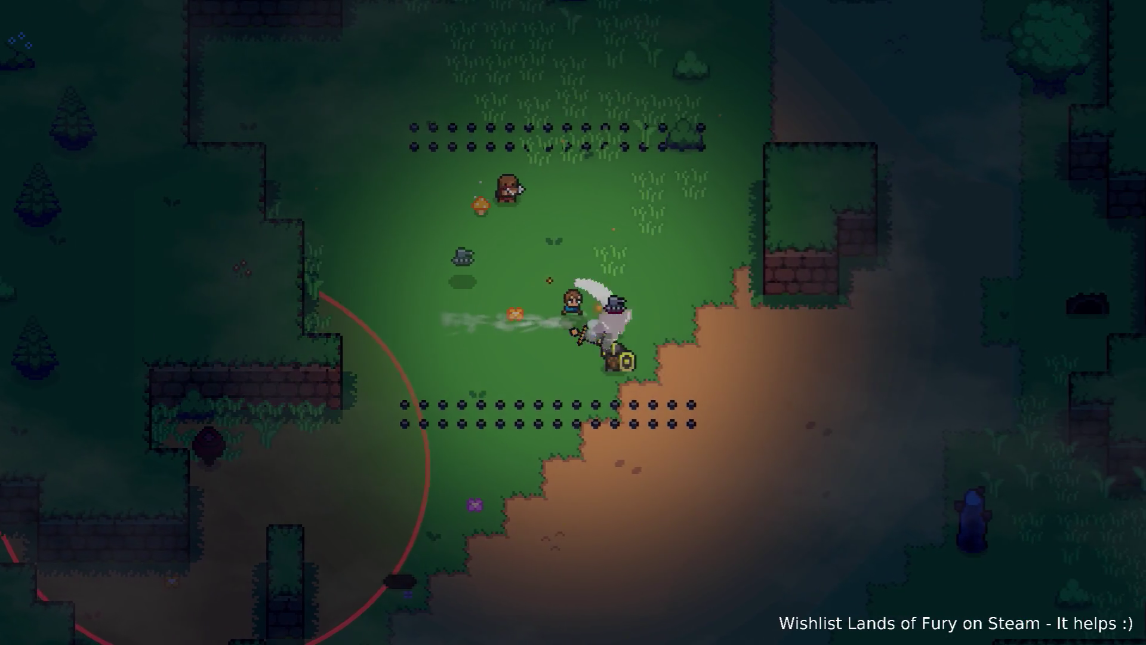
key(w)
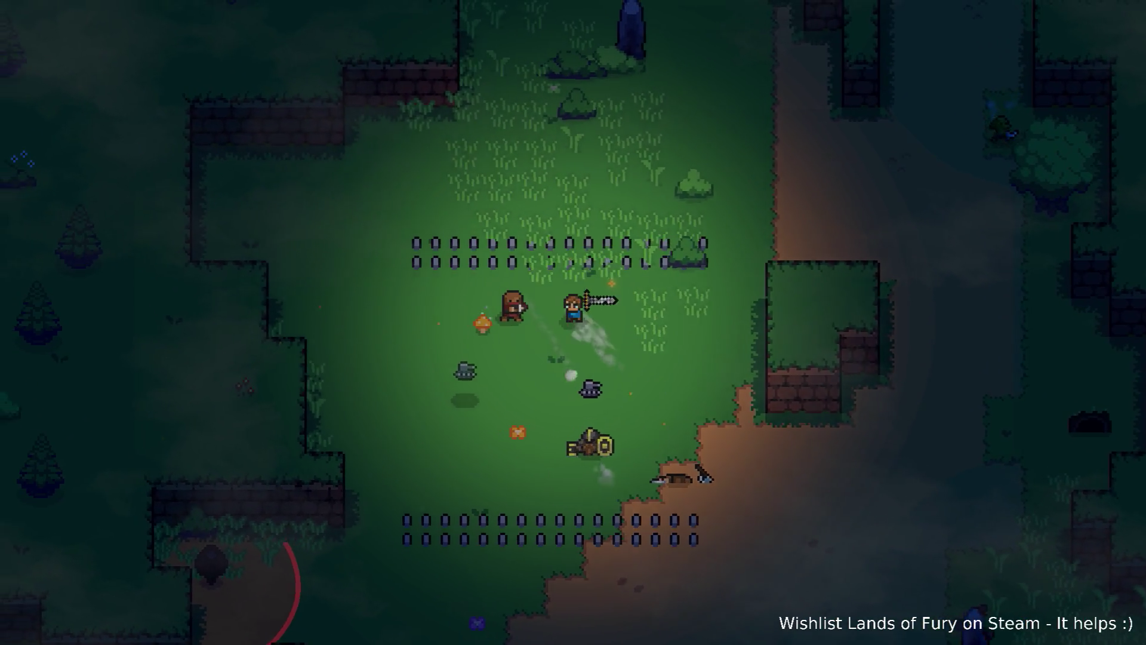
key(d)
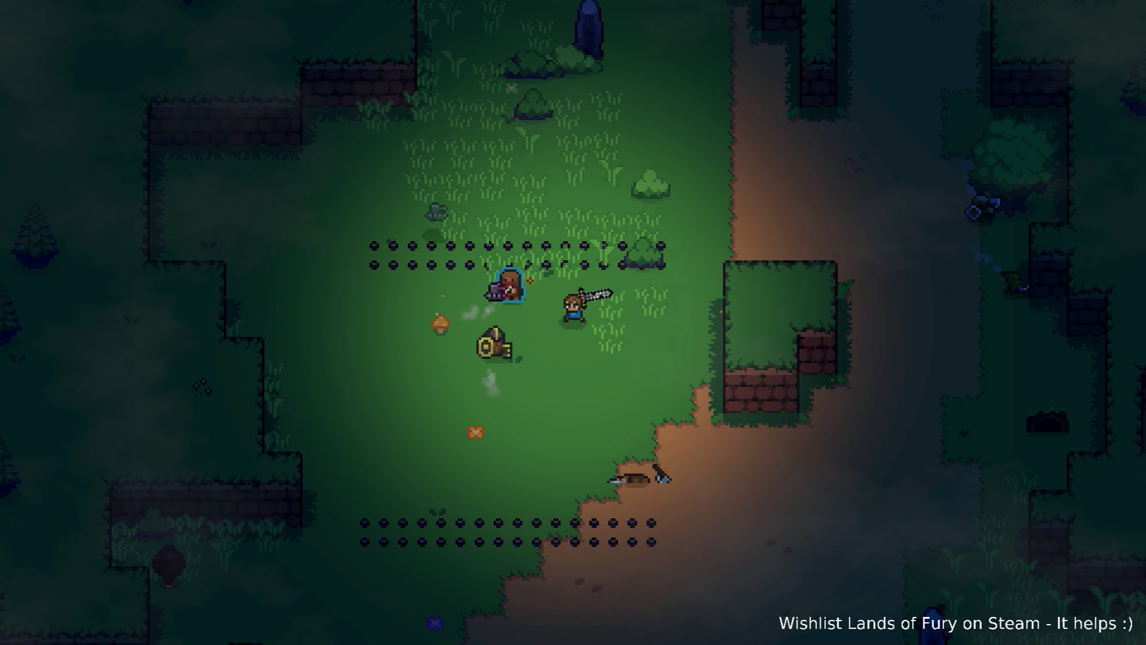
key(d)
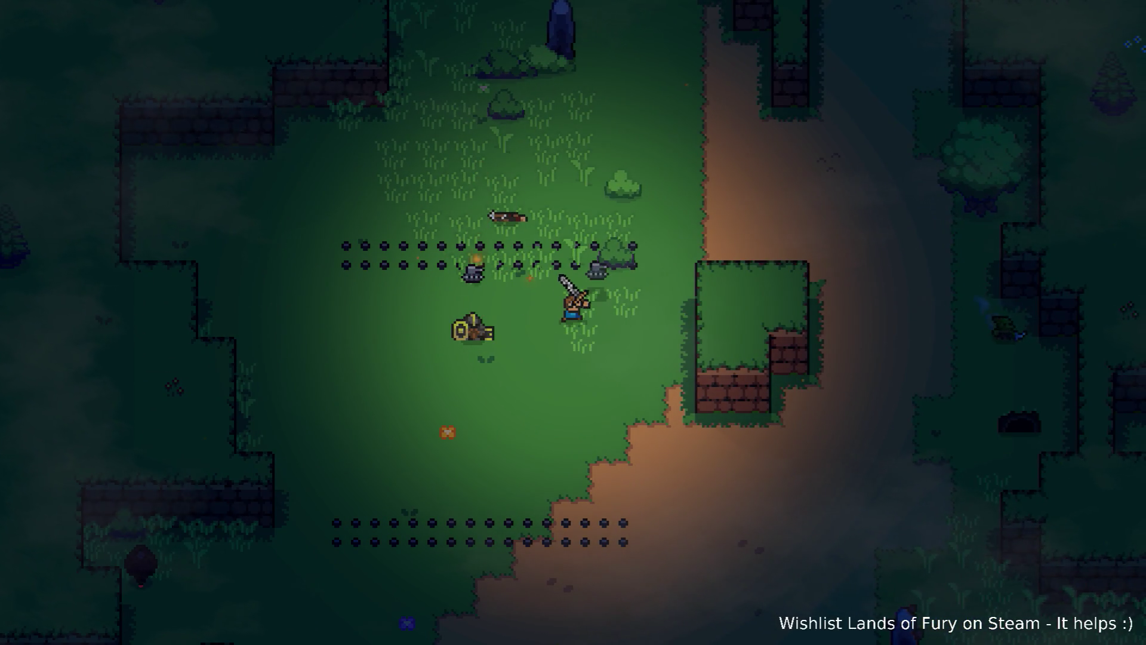
key(s)
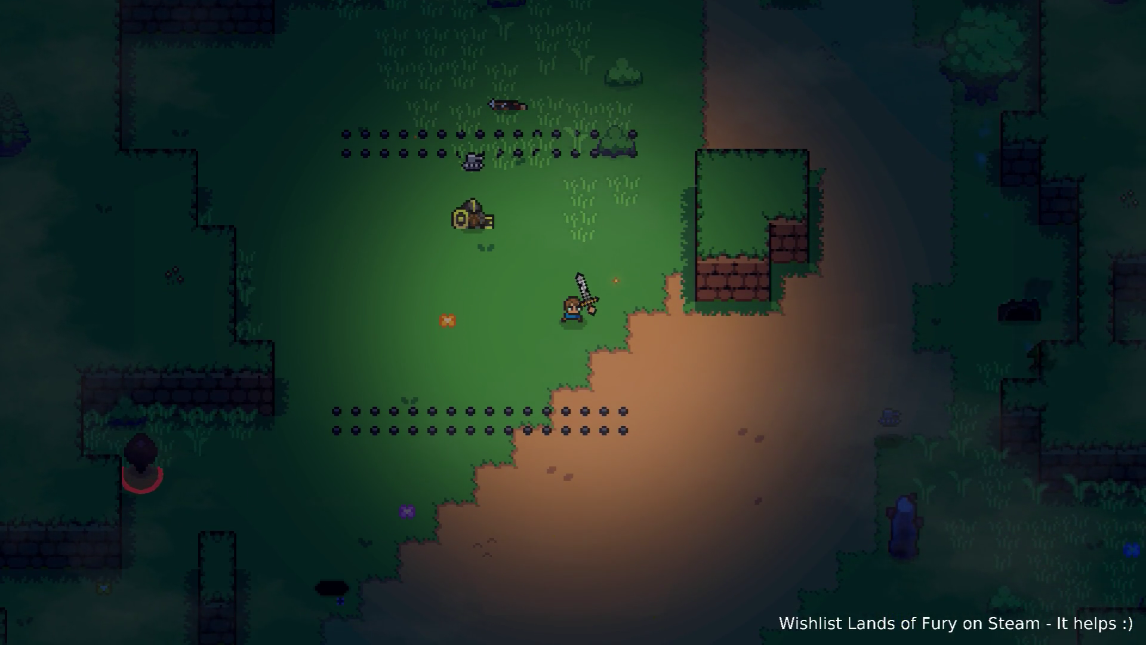
- Swing near the stone, walk down-left toward the crates, then turn back up the path
key(d)
key(s)
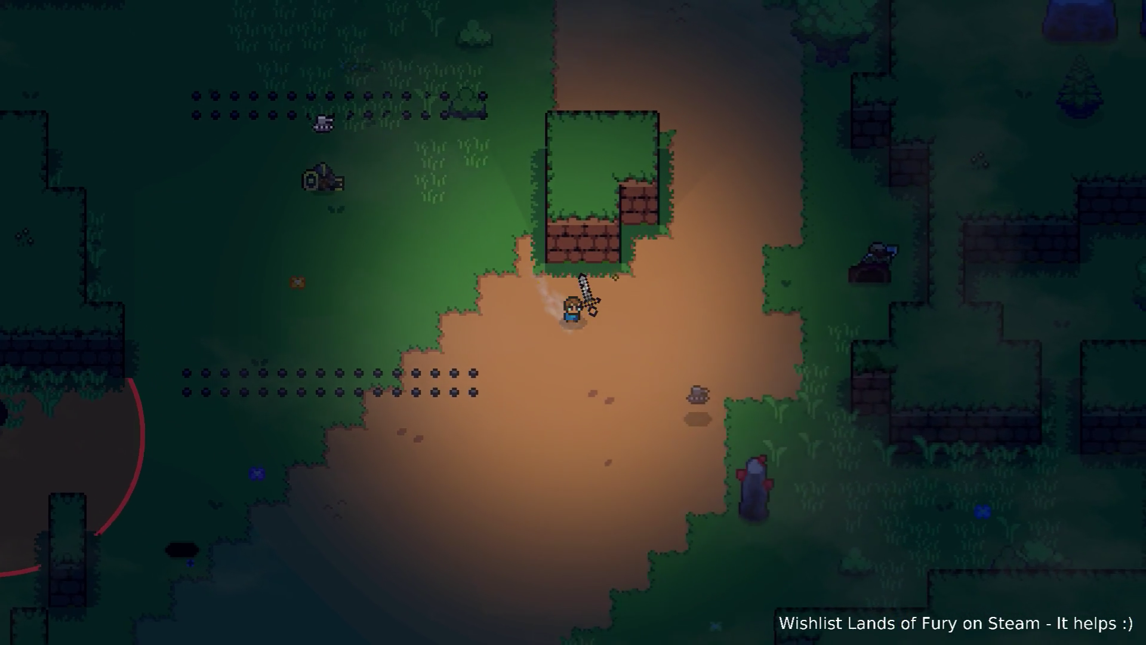
key(d)
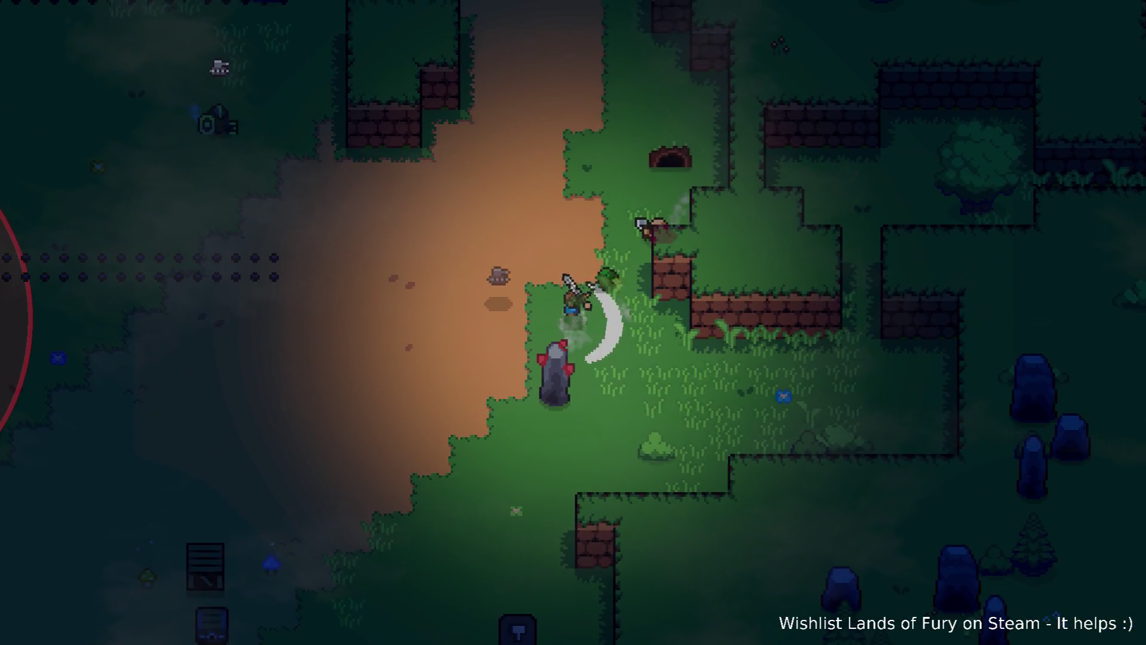
key(a)
key(s)
key(a)
key(s)
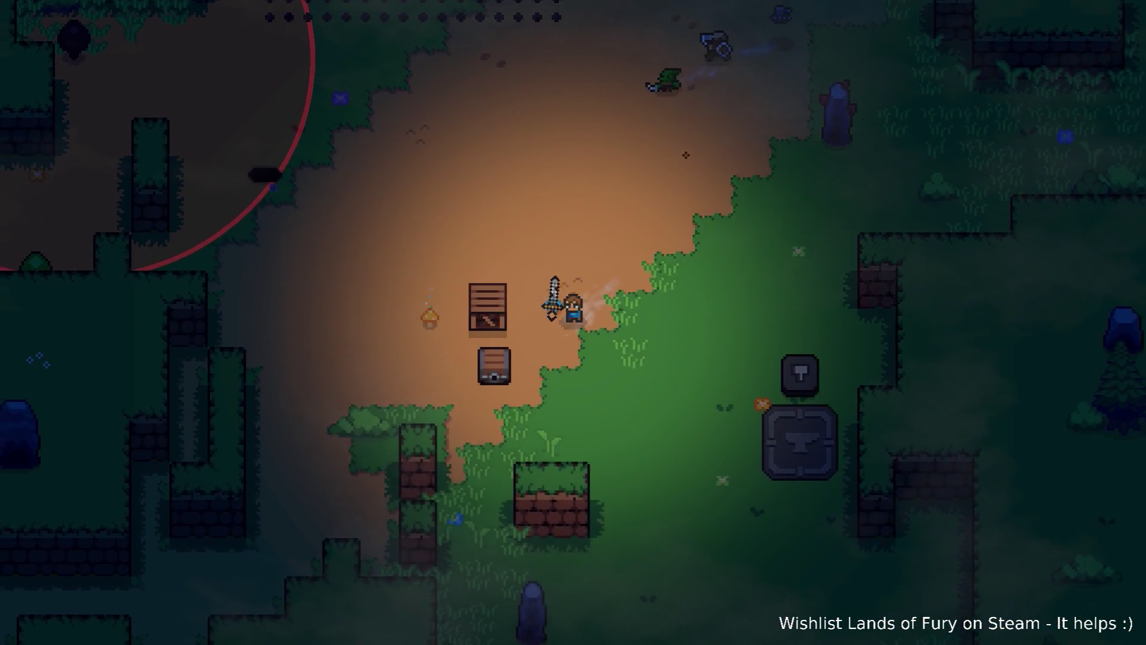
key(w)
key(d)
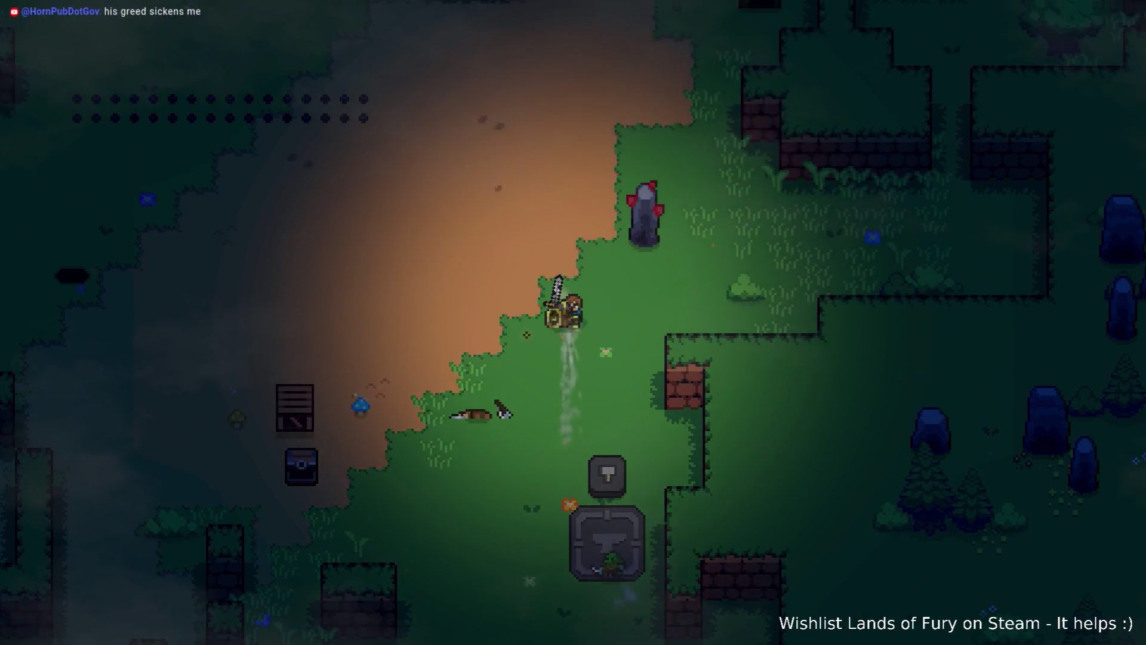
- Walk up the narrow path and finish off the enemy beside the pillar
key(w)
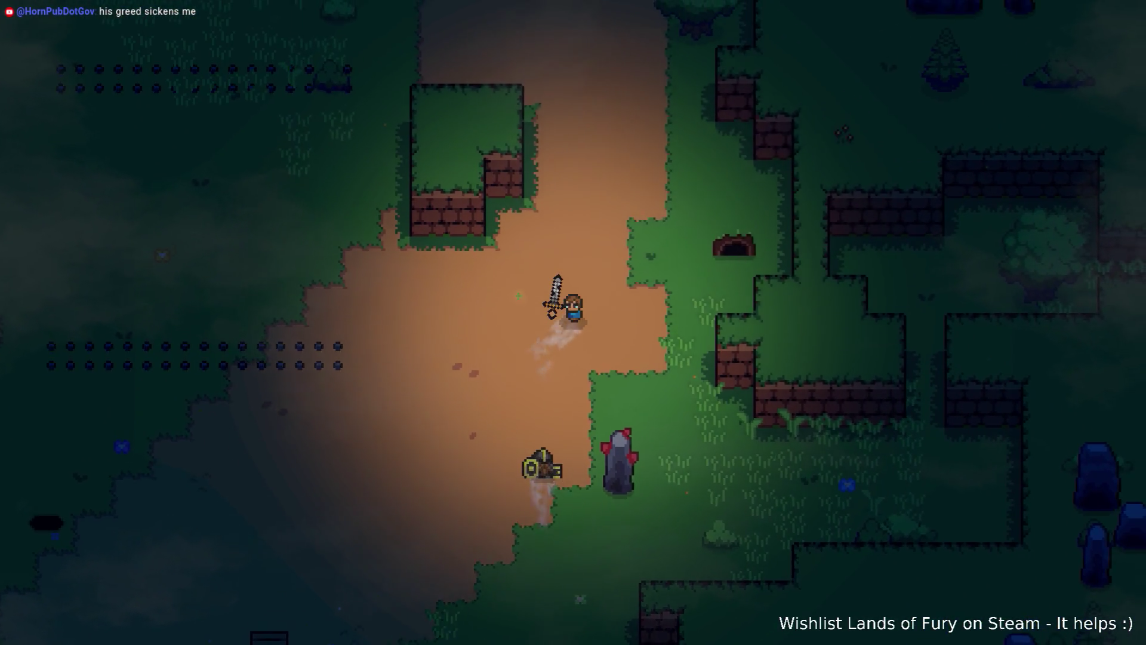
key(w)
key(w)
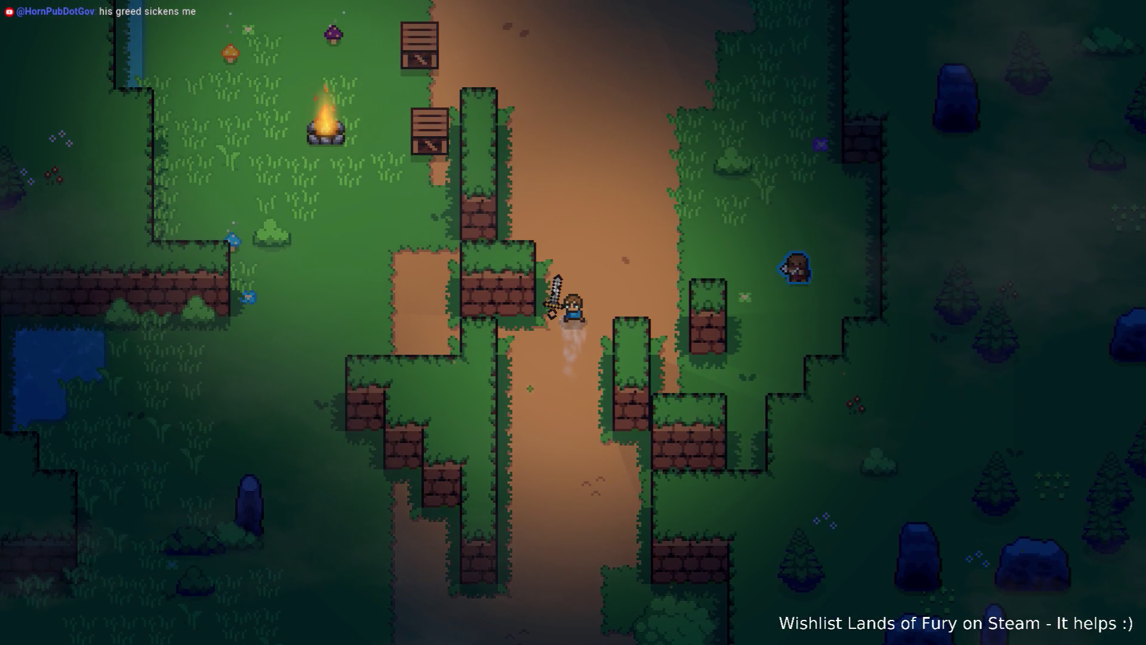
key(s)
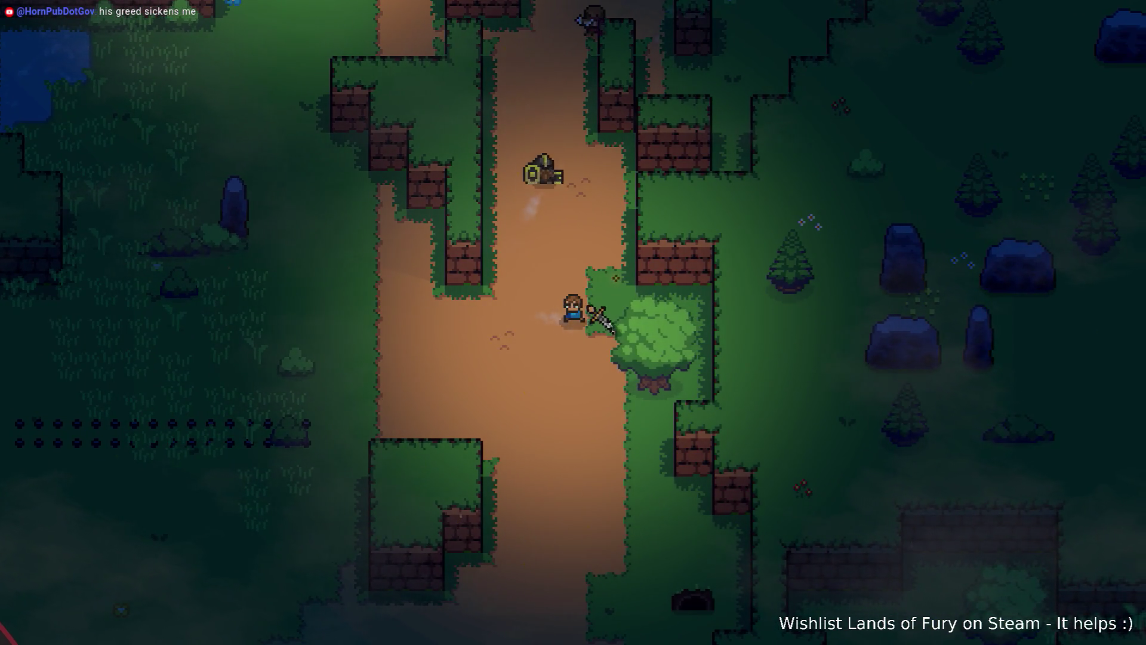
key(w)
key(d)
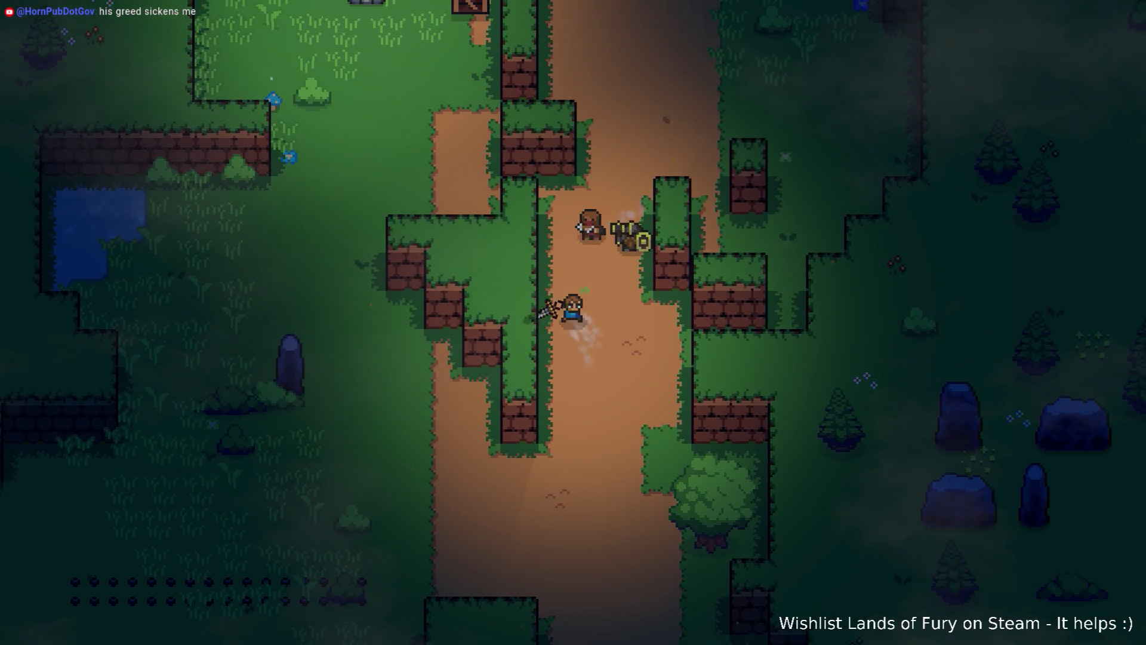
key(d)
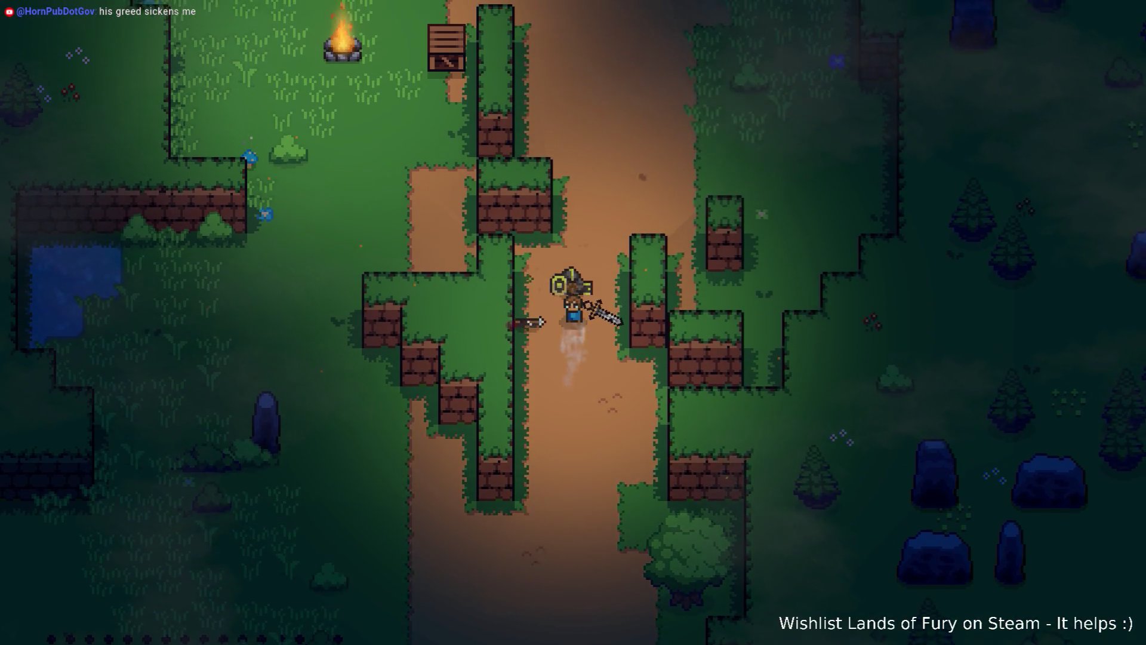
key(w)
key(a)
key(w+a)
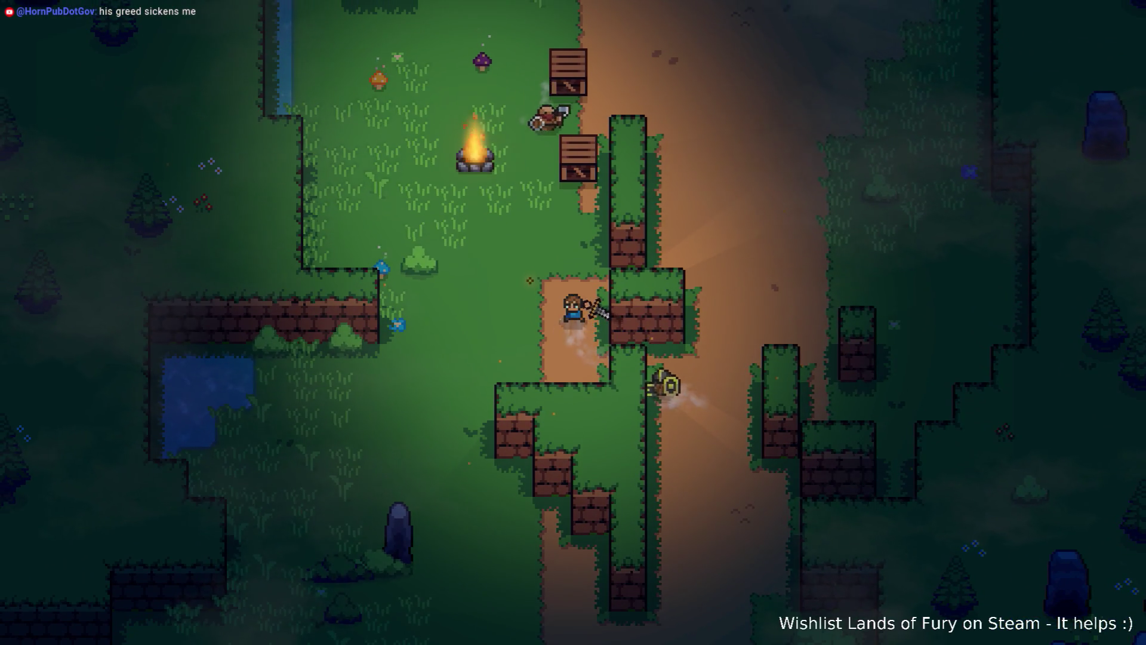
key(d+s)
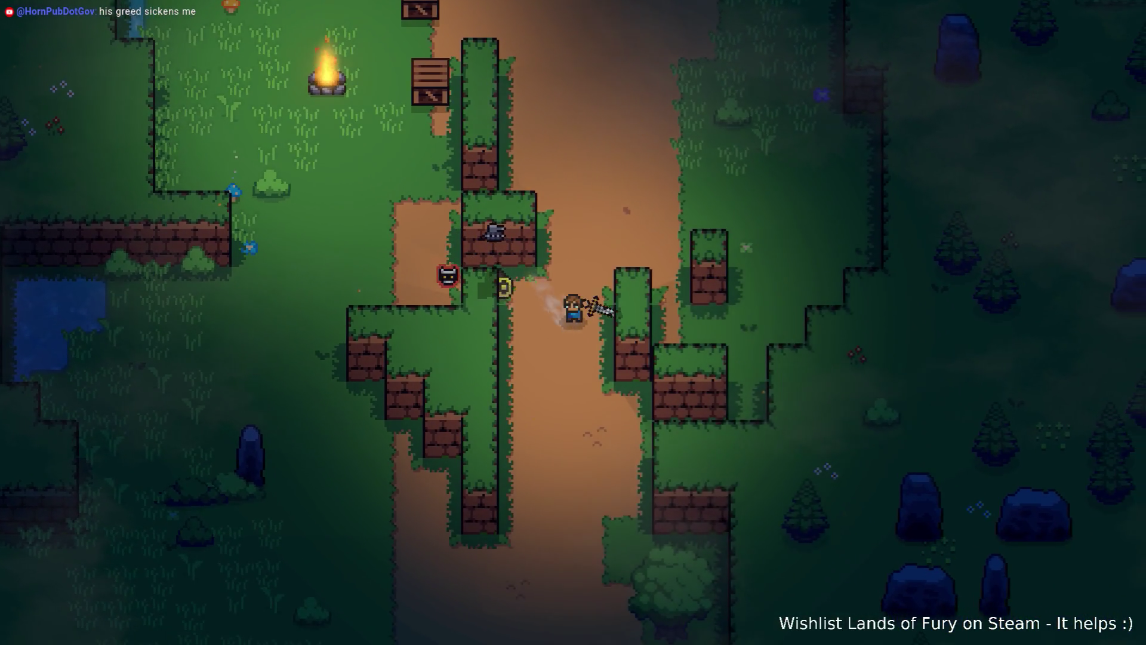
key(w)
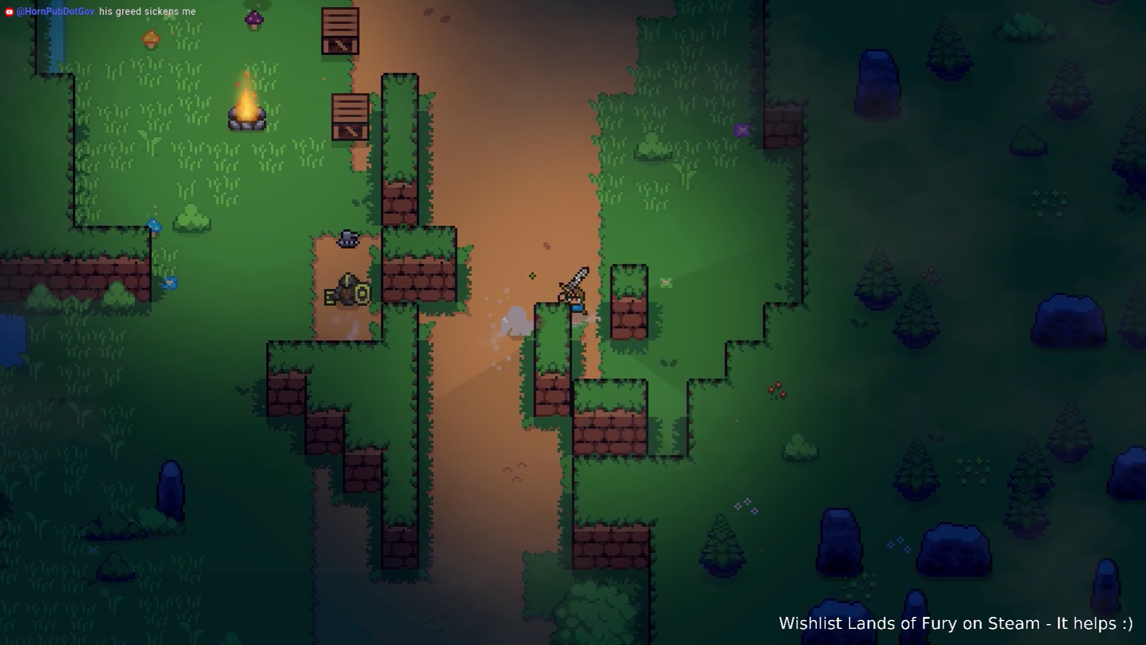
- Pick up the dropped sword, break the crate by the campfire, and dismiss the Burning Stick panel
key(w)
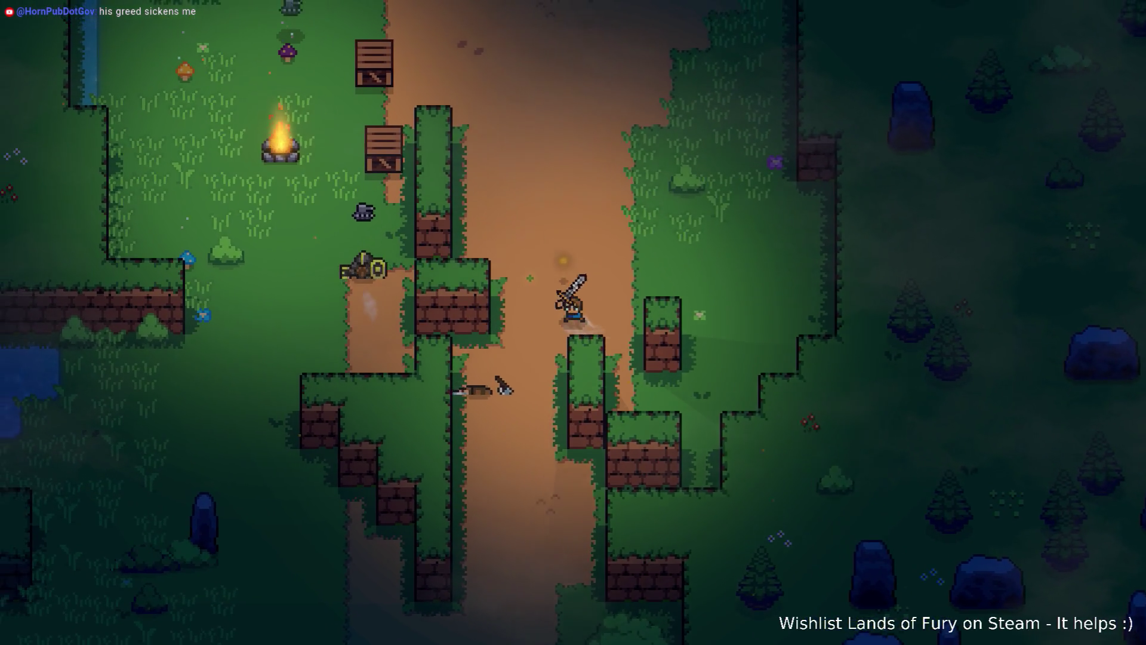
key(a)
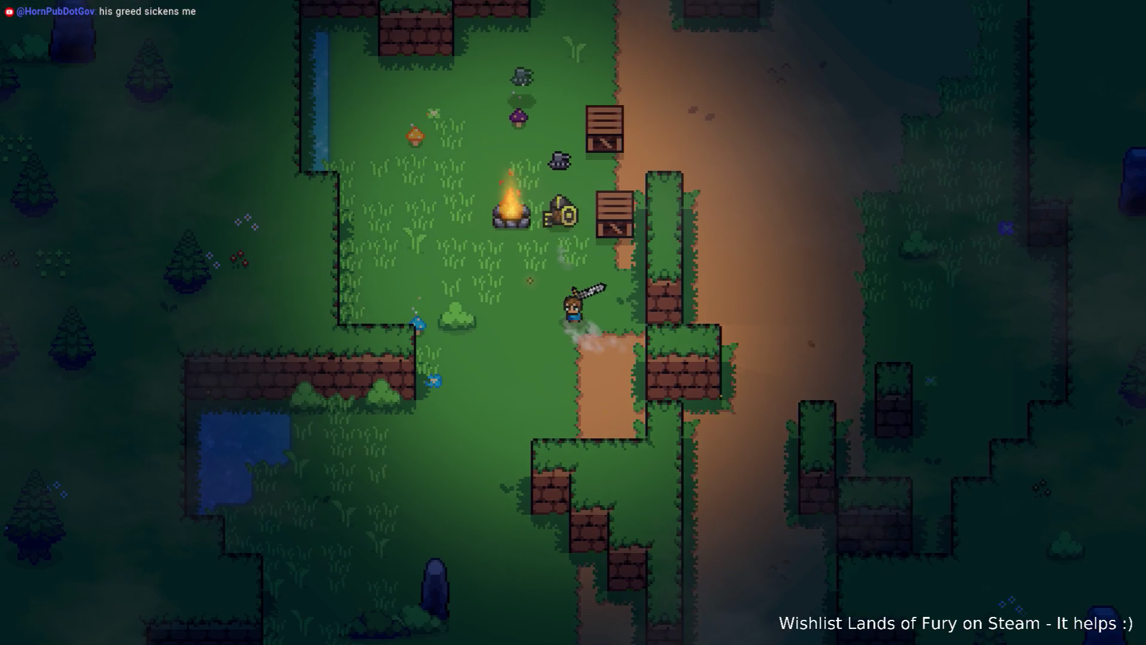
key(w)
key(w)
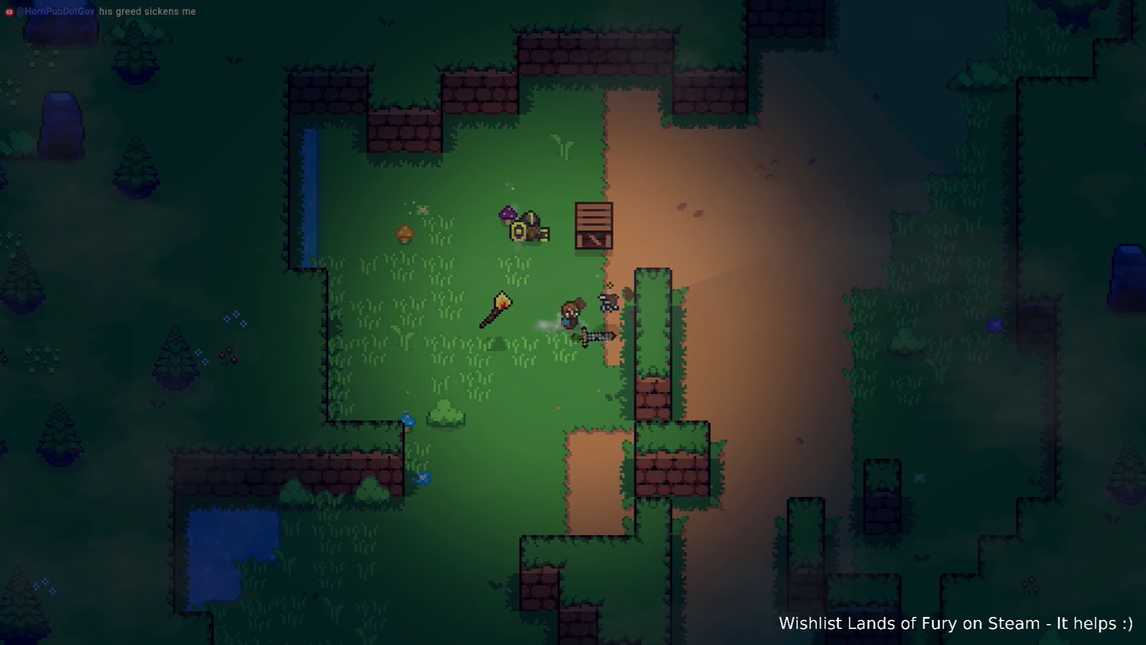
key(d)
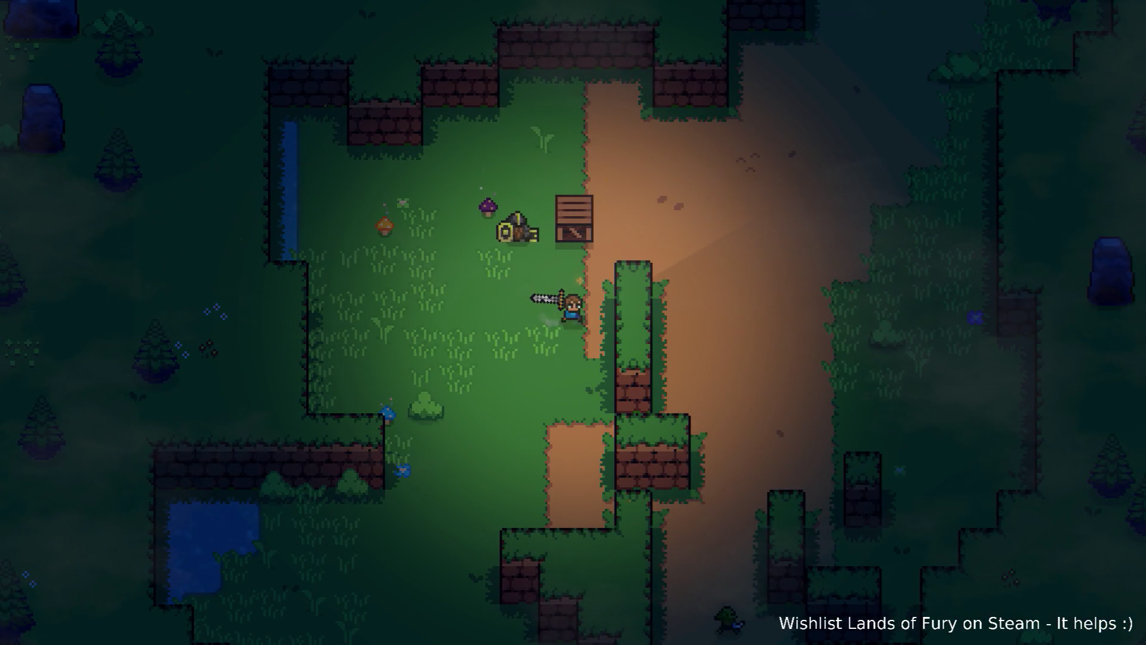
key(w)
key(space)
- Grab the Wooden Stick, walk into the purple portal, then quit from Game over to the main menu
key(w)
key(d)
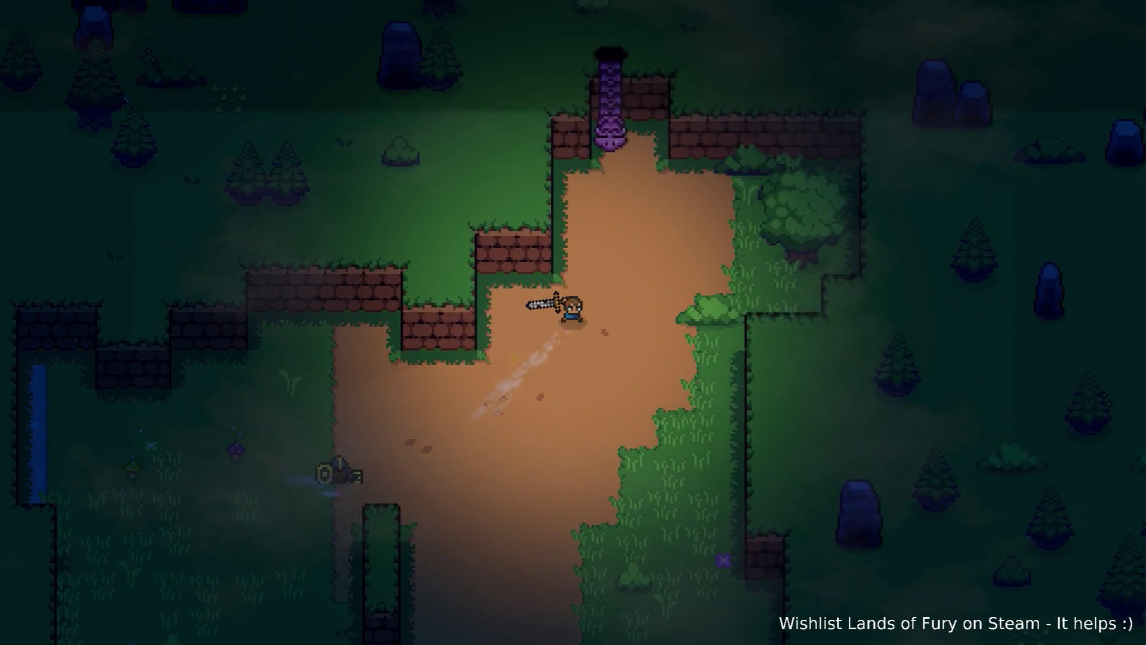
key(w)
key(d)
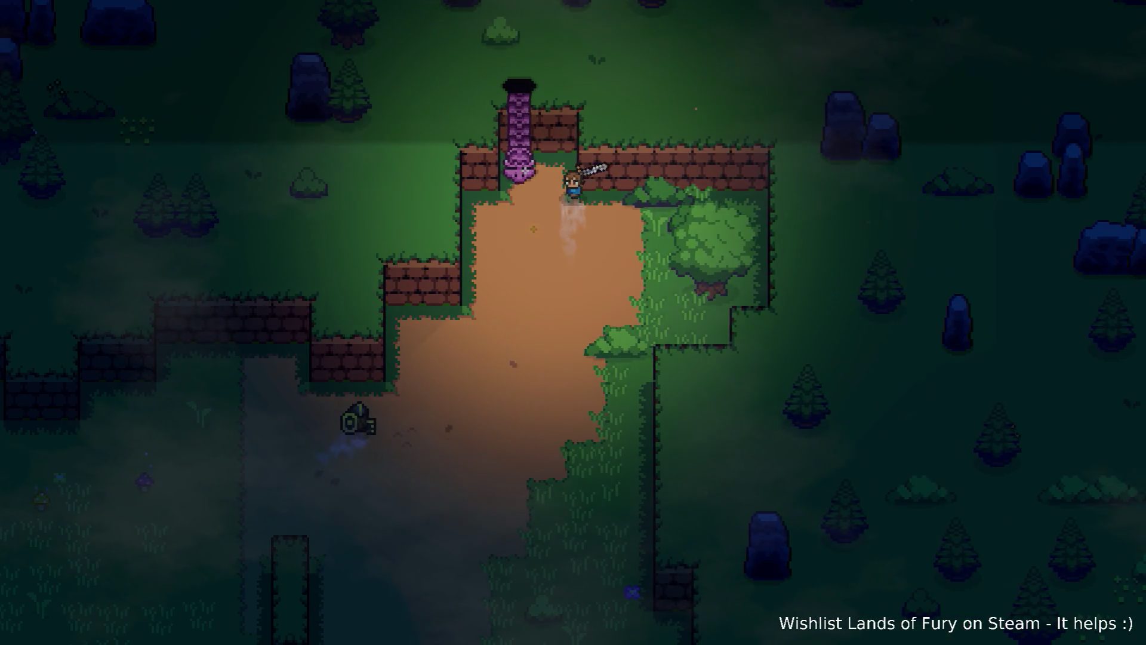
key(a)
key(w)
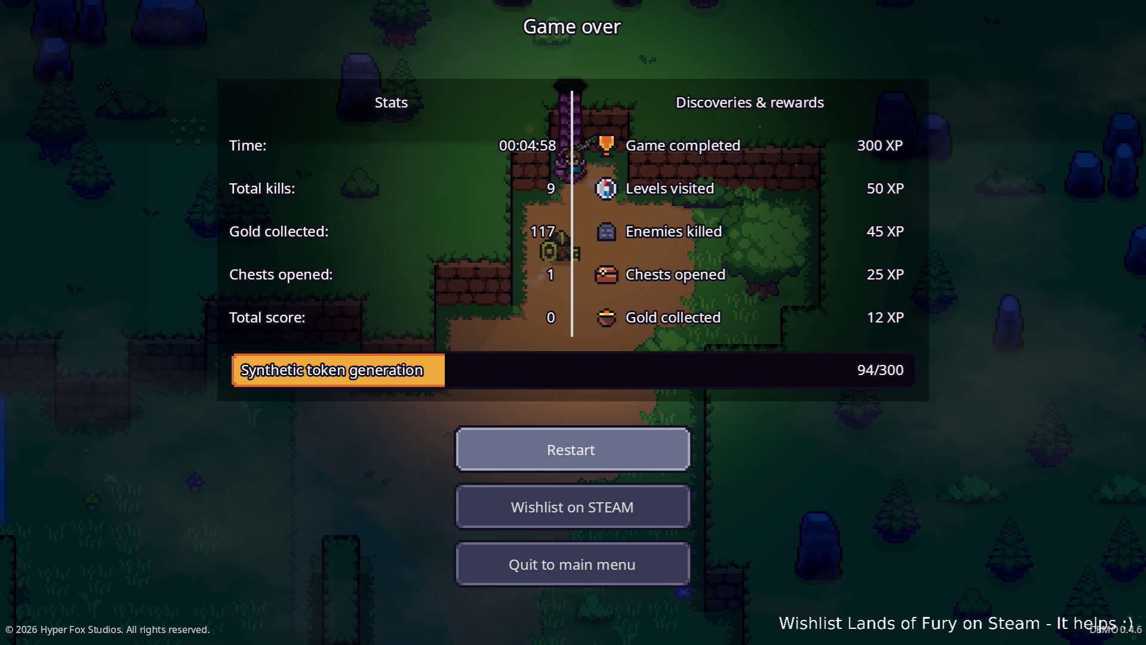
key(Down)
key(Down)
key(Return)
- Quit the game back to the editor and briefly check the Project Settings
key(Down)
key(Down)
key(Down)
key(Return)
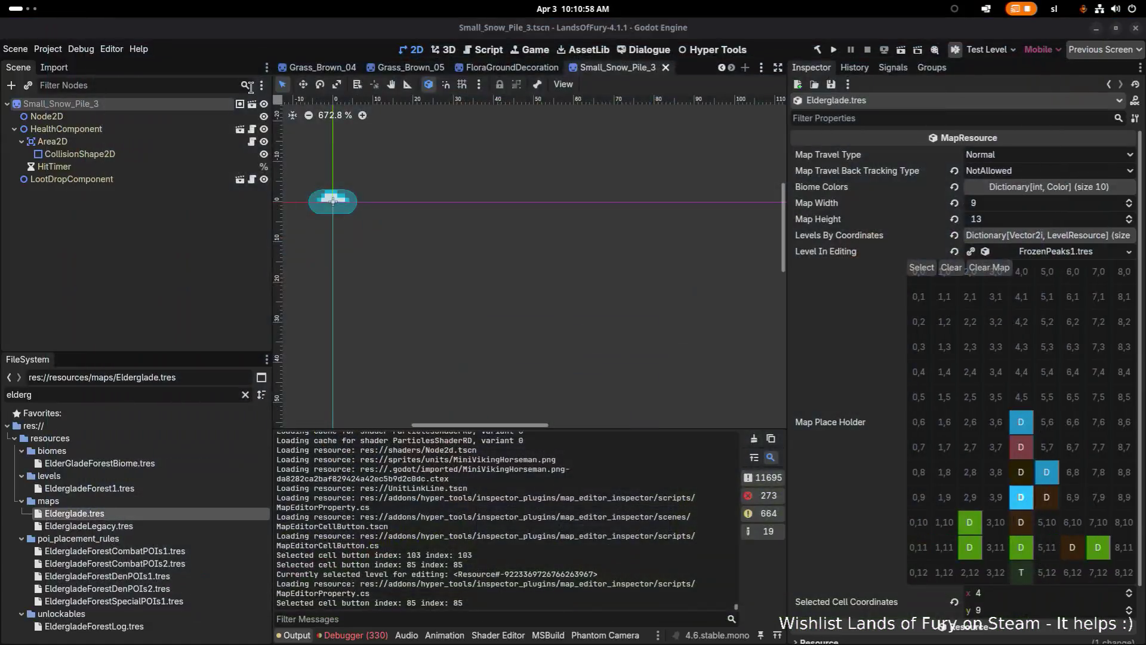
click(48, 49)
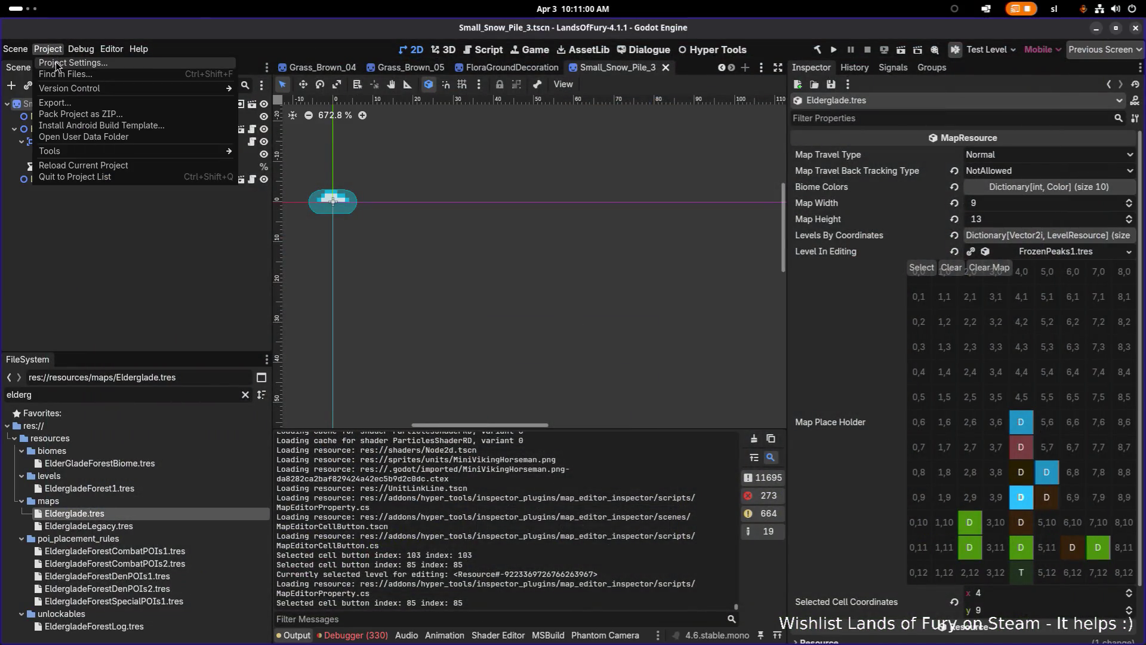
click(57, 62)
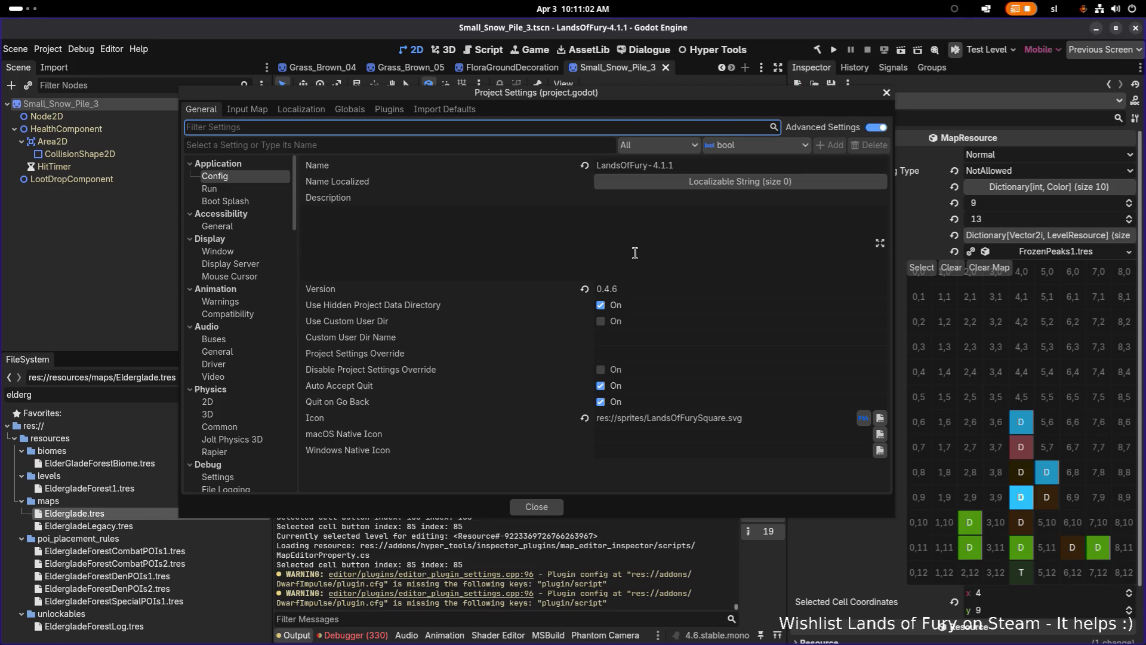
key(Escape)
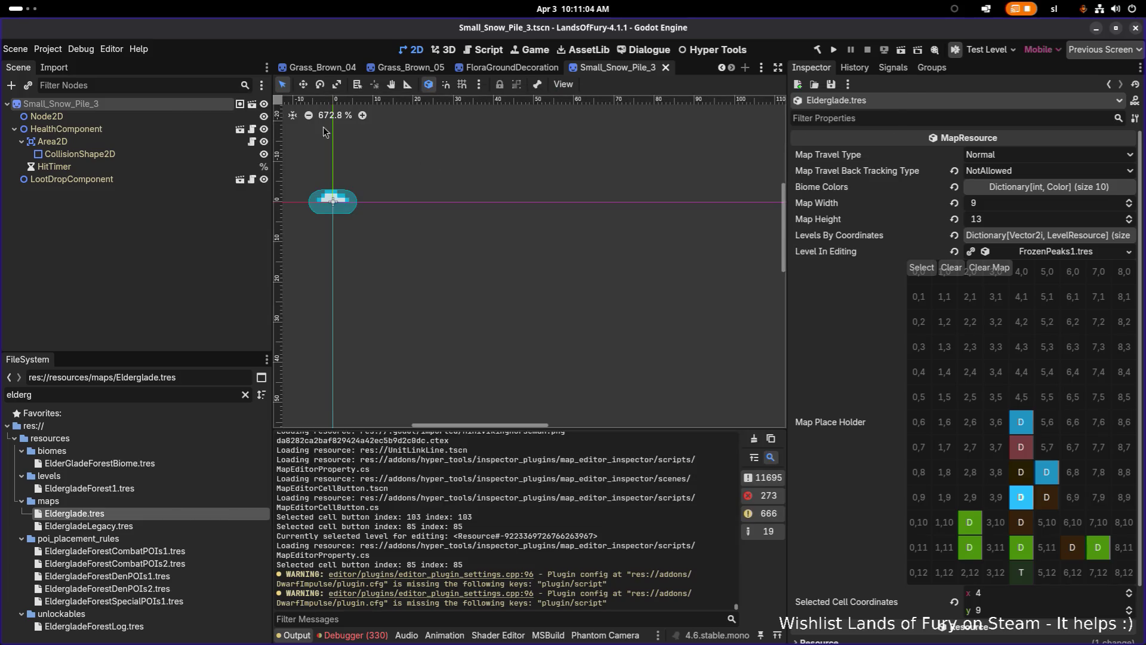
- In Export, duplicate the Linux Demo preset and rename the copy to 'Linux'
click(48, 49)
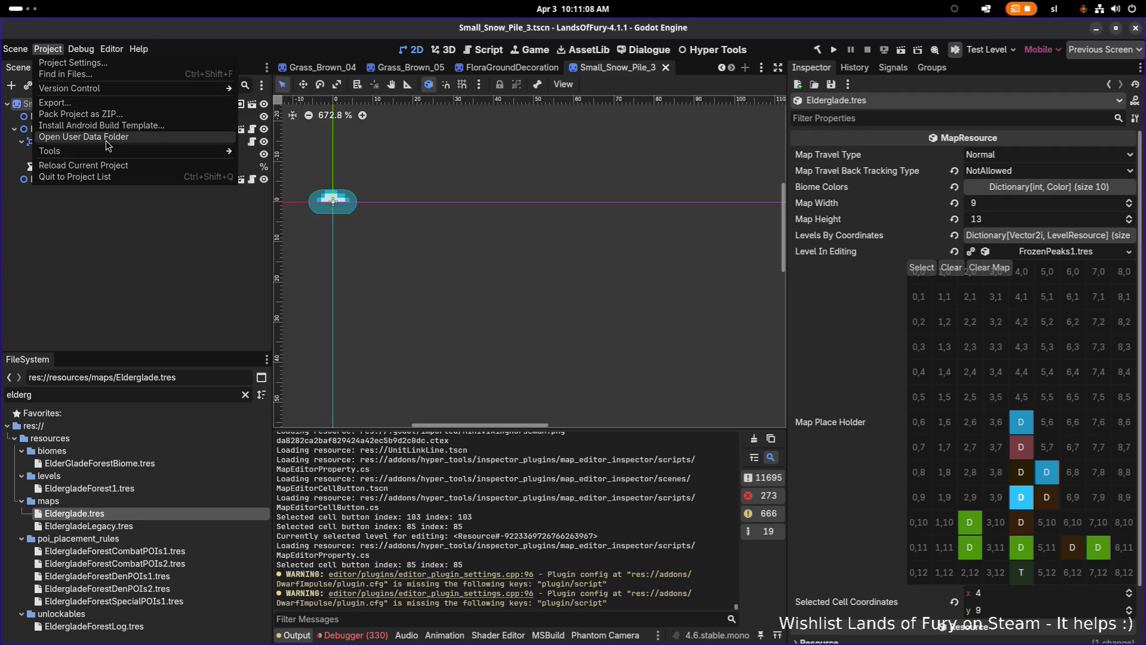
click(85, 103)
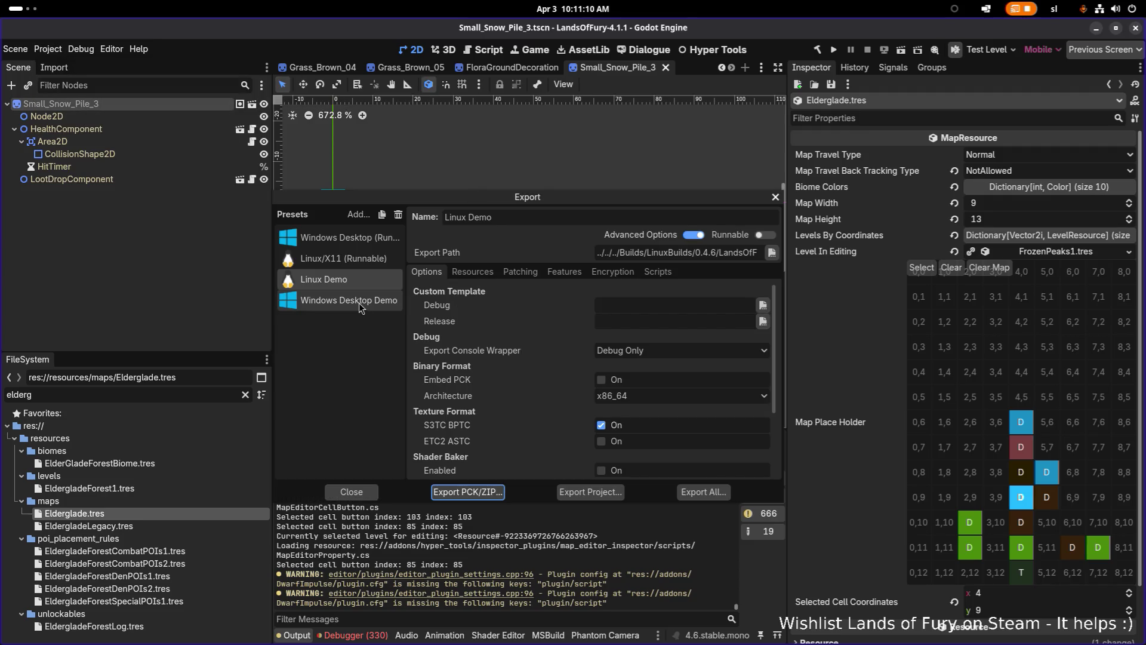
click(361, 282)
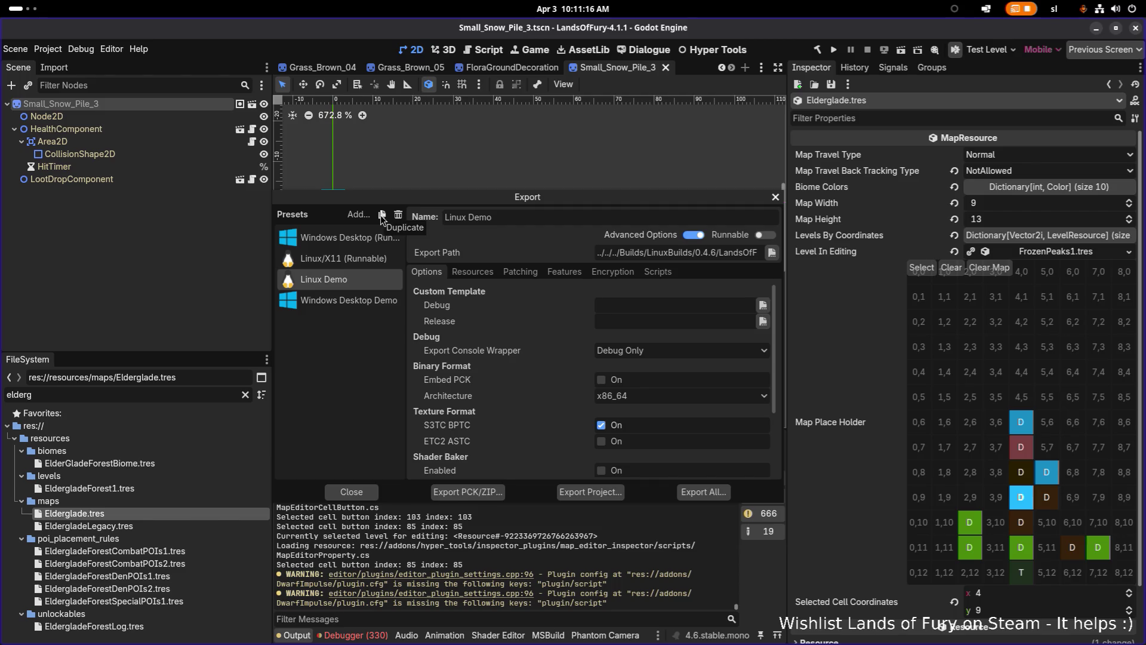
click(381, 215)
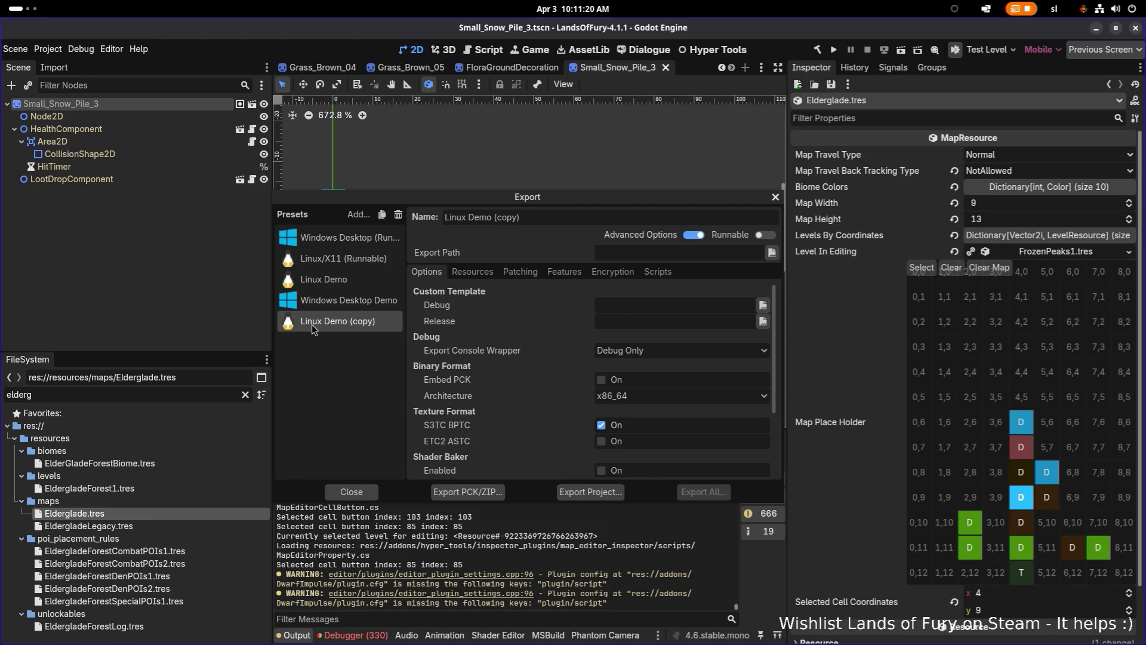
click(603, 219)
key(ctrl+shift+Left)
key(ctrl+shift+Left)
key(ctrl+shift+Left)
key(BackSpace)
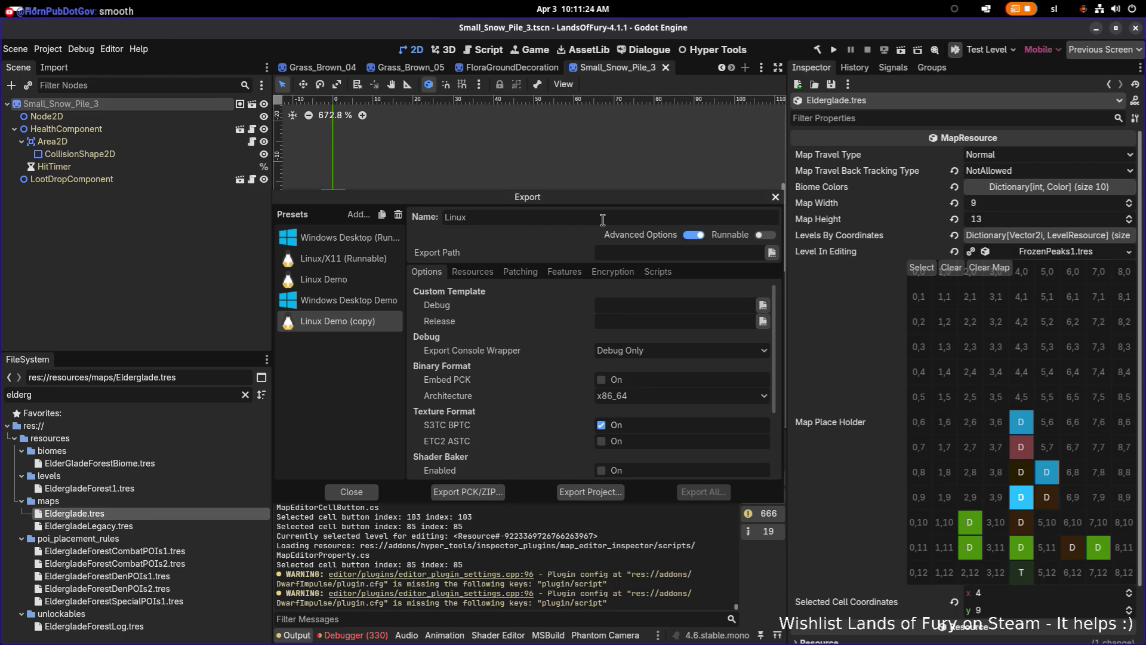
key(Return)
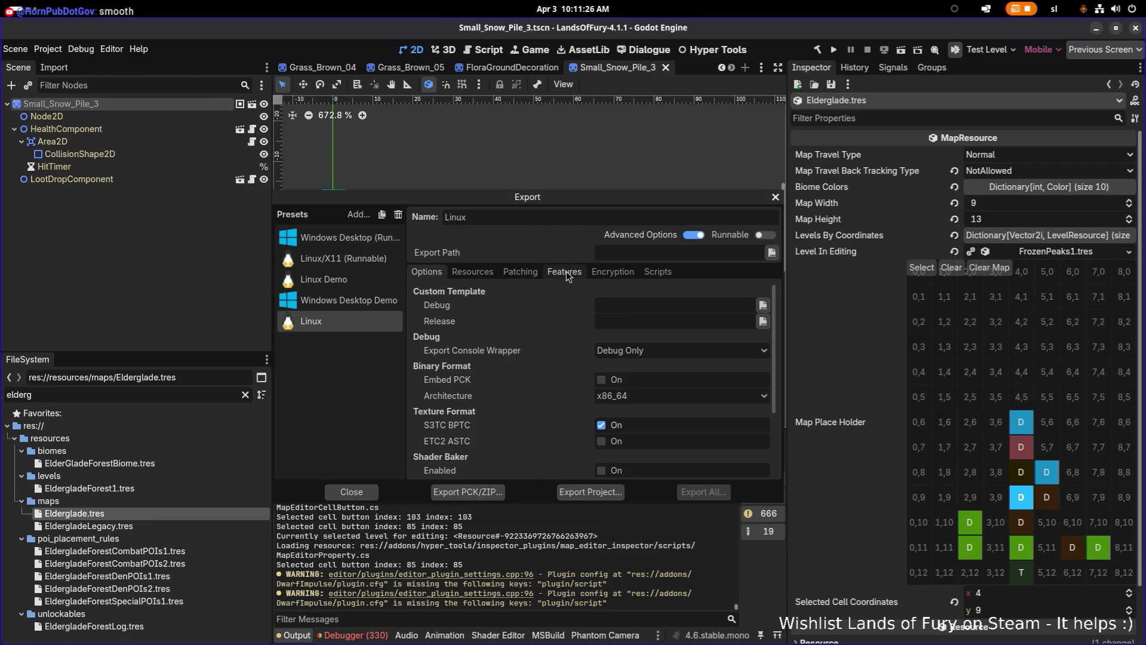
- Delete the 'demo' custom feature tag from the Linux preset, then start the project export
click(564, 271)
double_click(432, 307)
key(BackSpace)
click(349, 300)
click(343, 323)
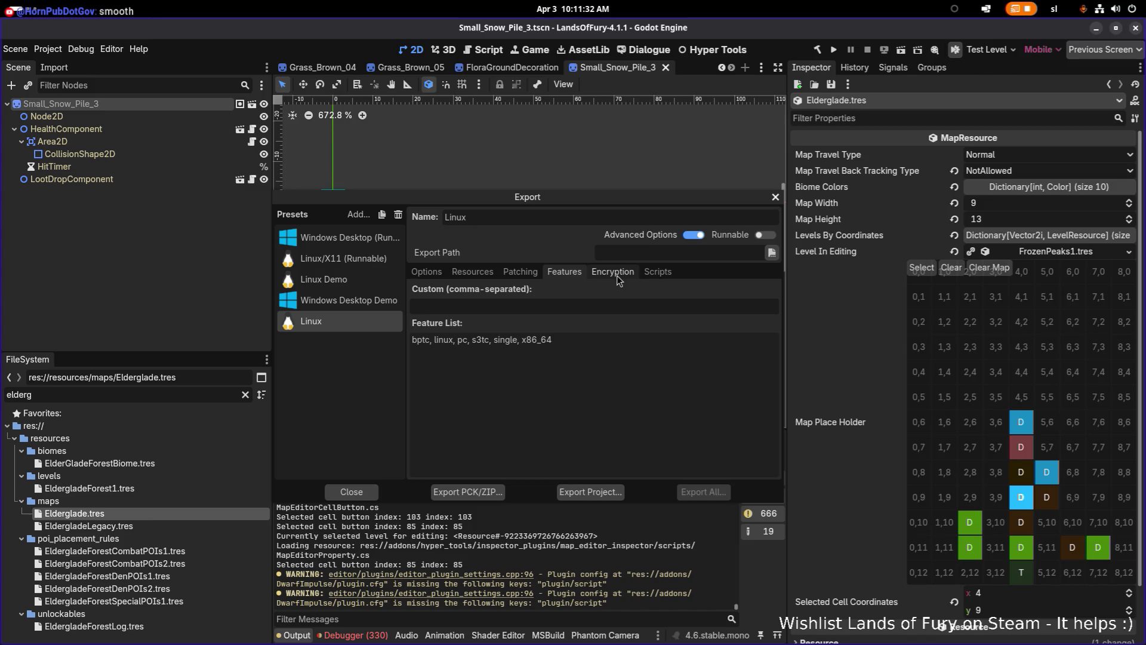
click(519, 271)
click(564, 272)
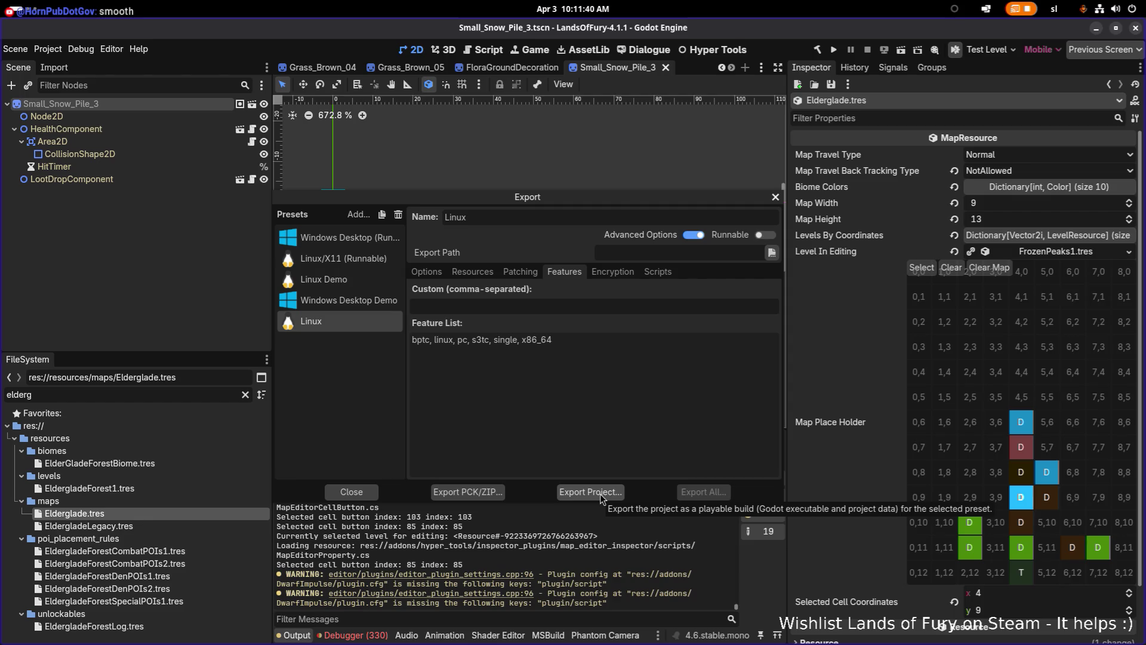
click(599, 492)
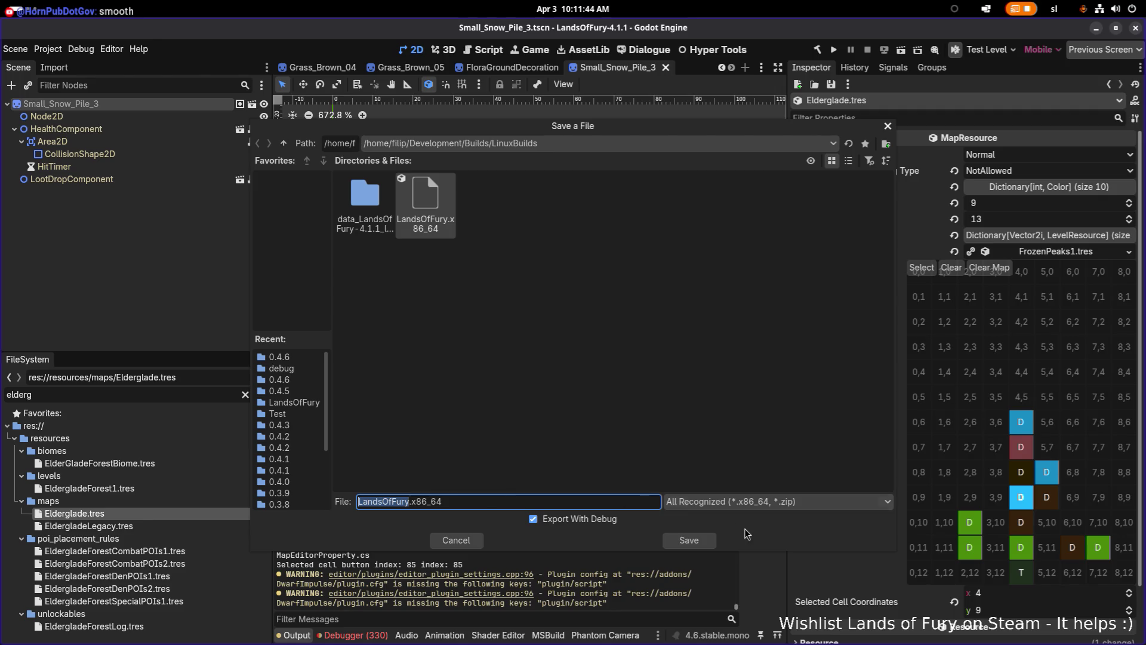
- Save the build as LandsOfFury.x86_64 in LinuxBuilds, overwriting the previous build
click(698, 543)
click(656, 364)
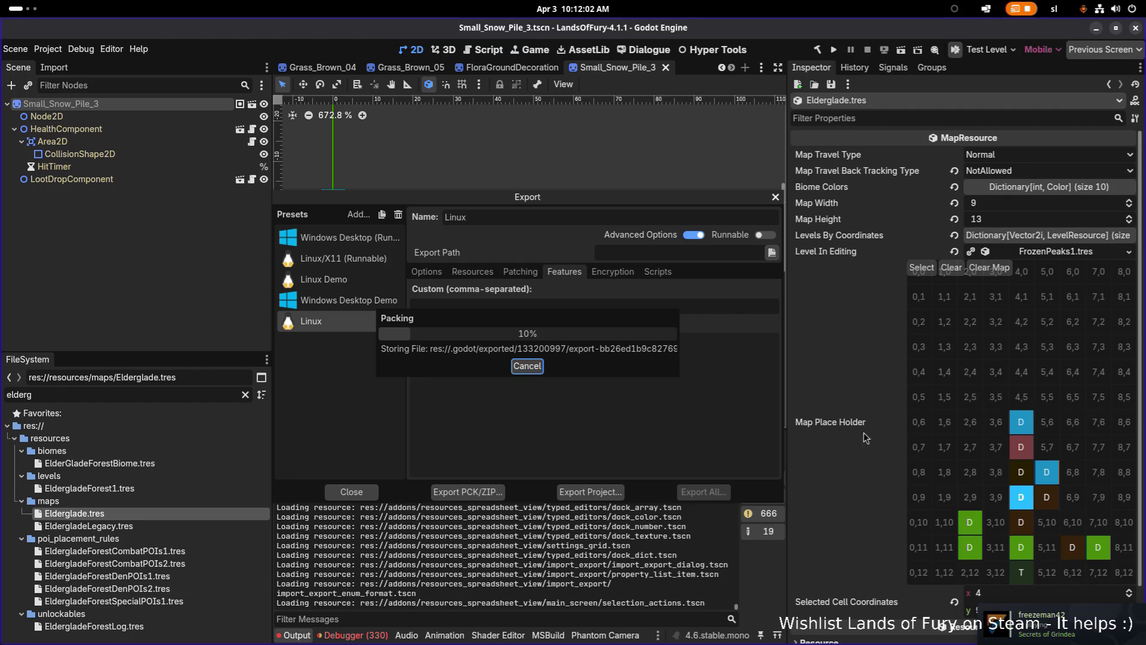
key(alt+Tab)
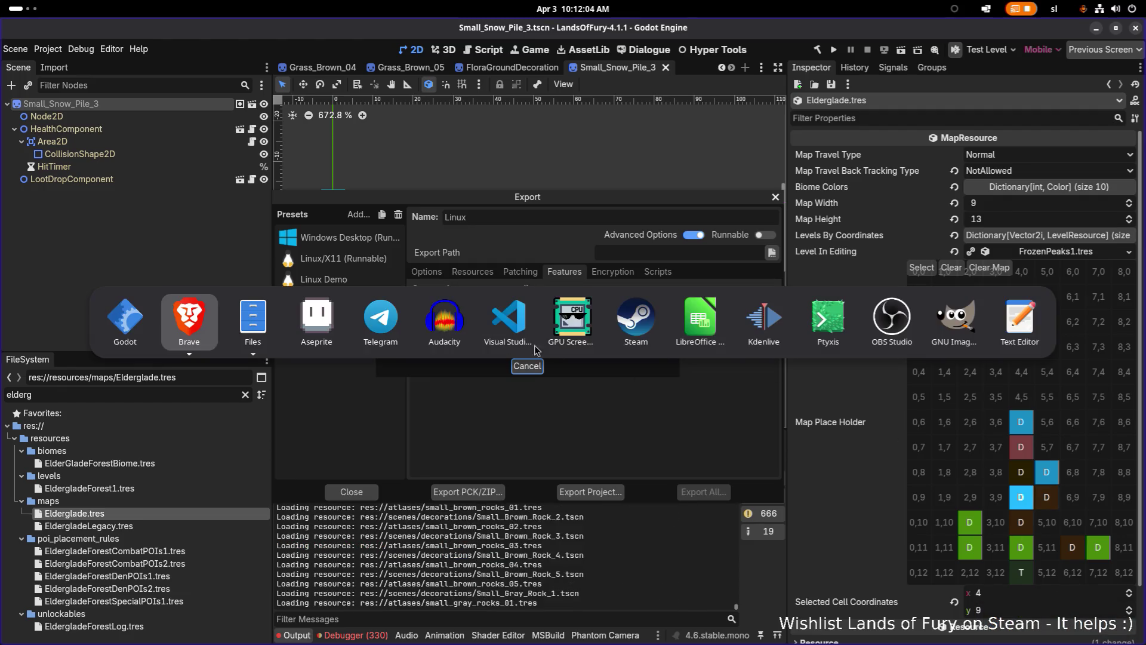
- In Steam, choose Change Account from the account menu on the Lands of Fury Demo page
click(633, 326)
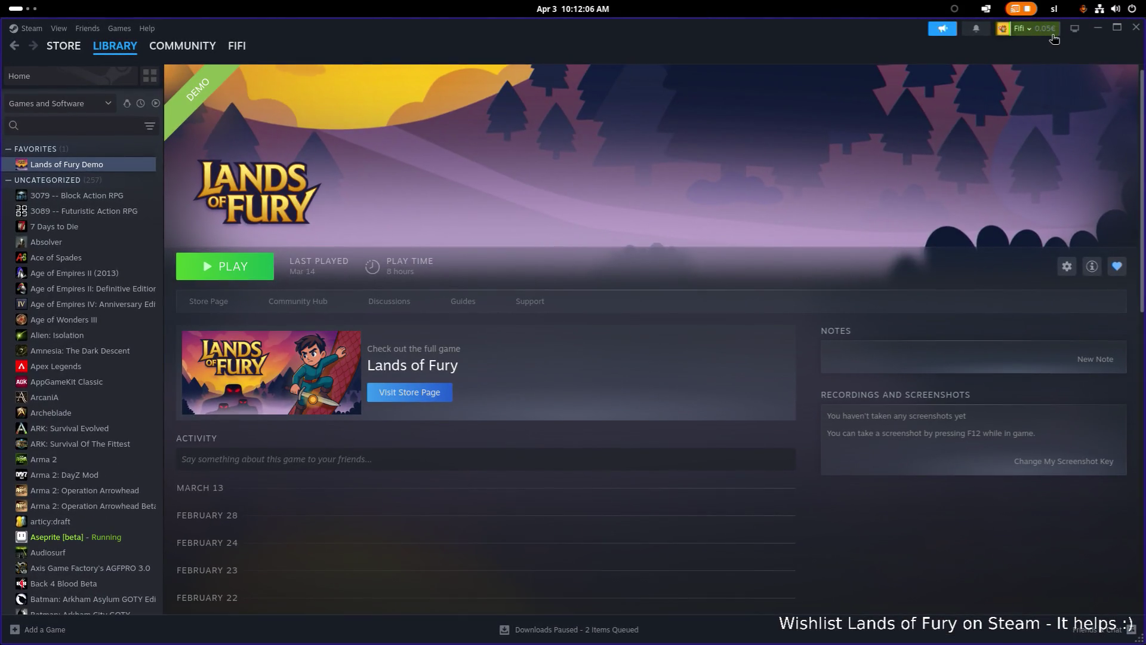
click(1051, 31)
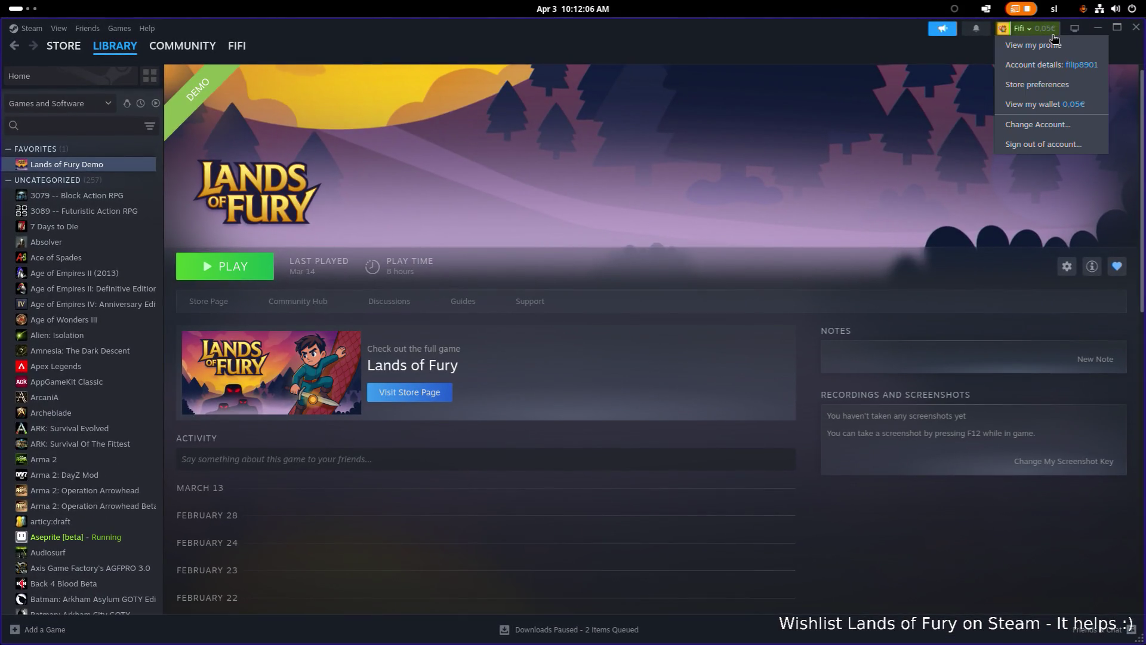
click(795, 38)
scroll(1143, 495, up, 1)
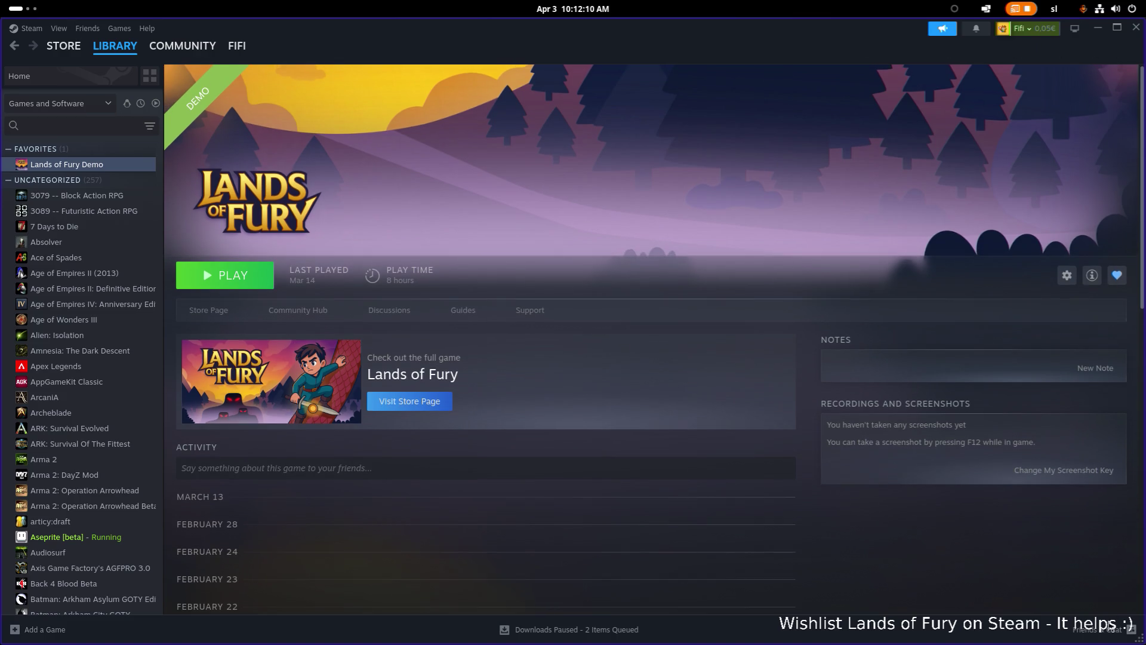
click(1045, 31)
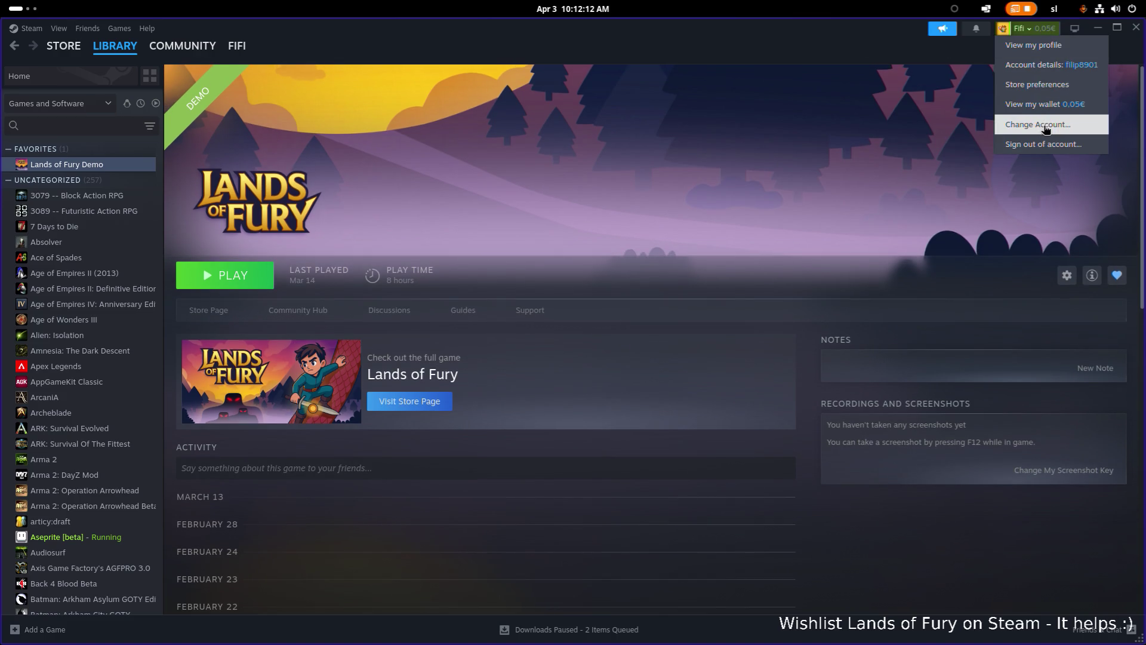
click(1135, 27)
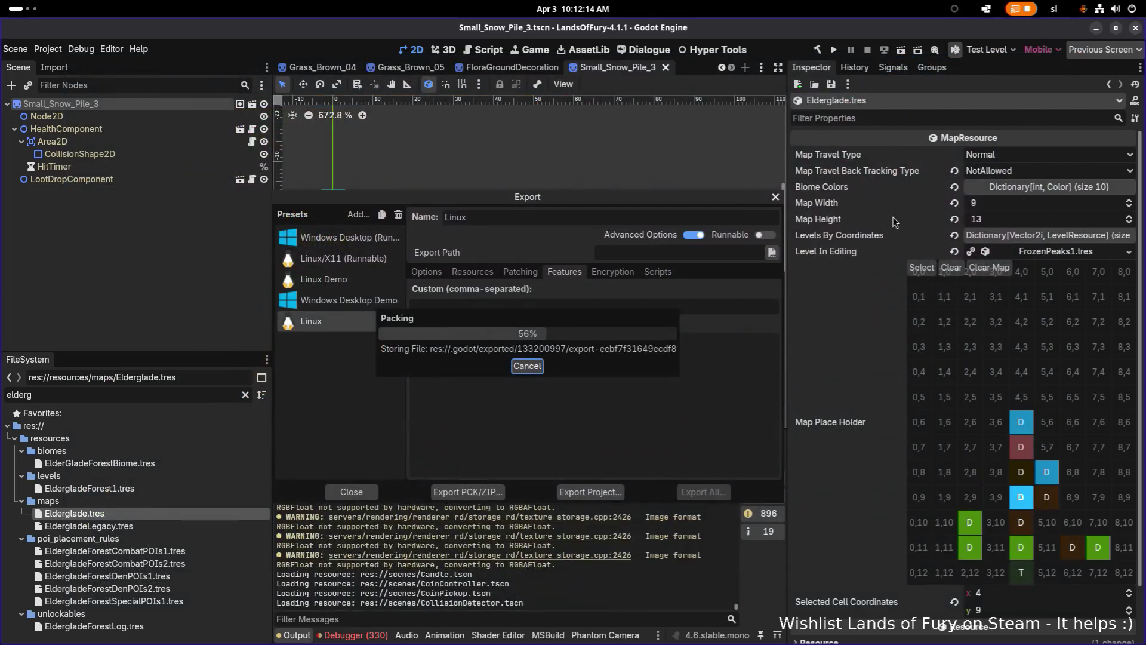
- Bring Files forward on the LinuxBuilds/0.4.6 folder holding the new 167.9 MB LandsOfFury.pck
key(alt+Tab)
key(Tab)
key(Tab)
key(Tab)
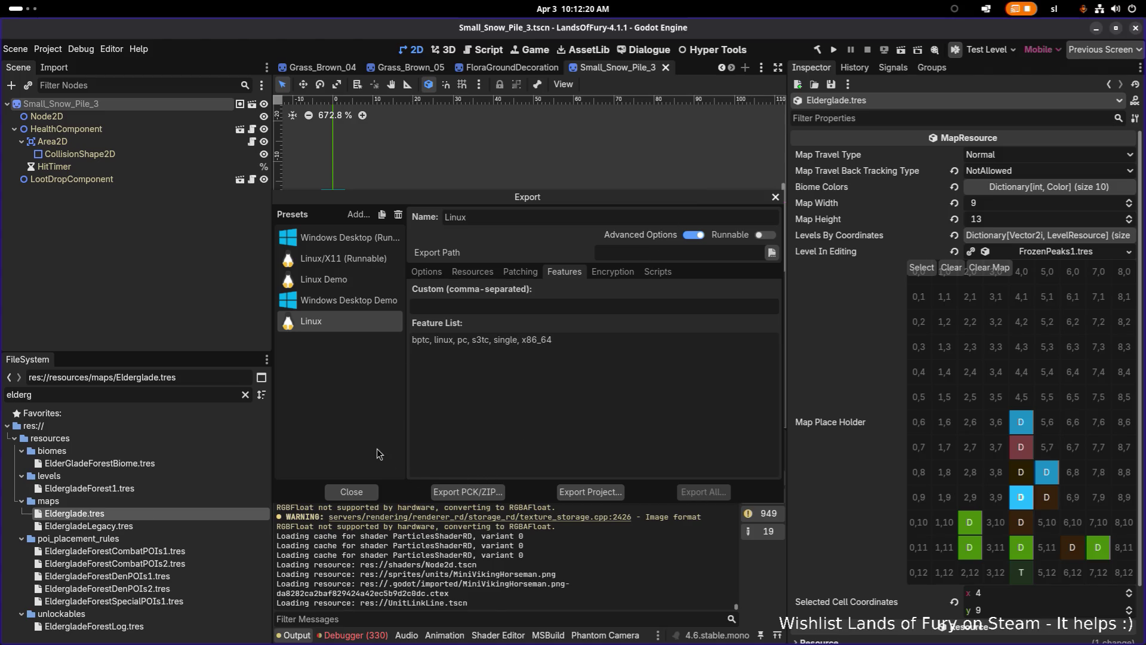
key(alt+Tab)
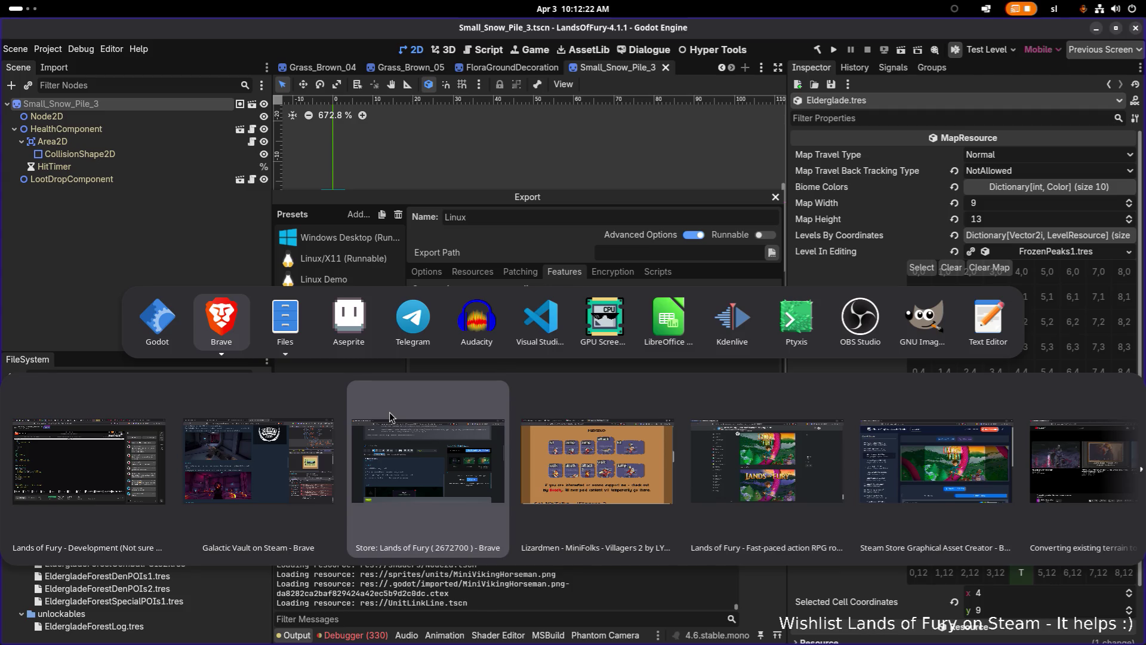
click(286, 334)
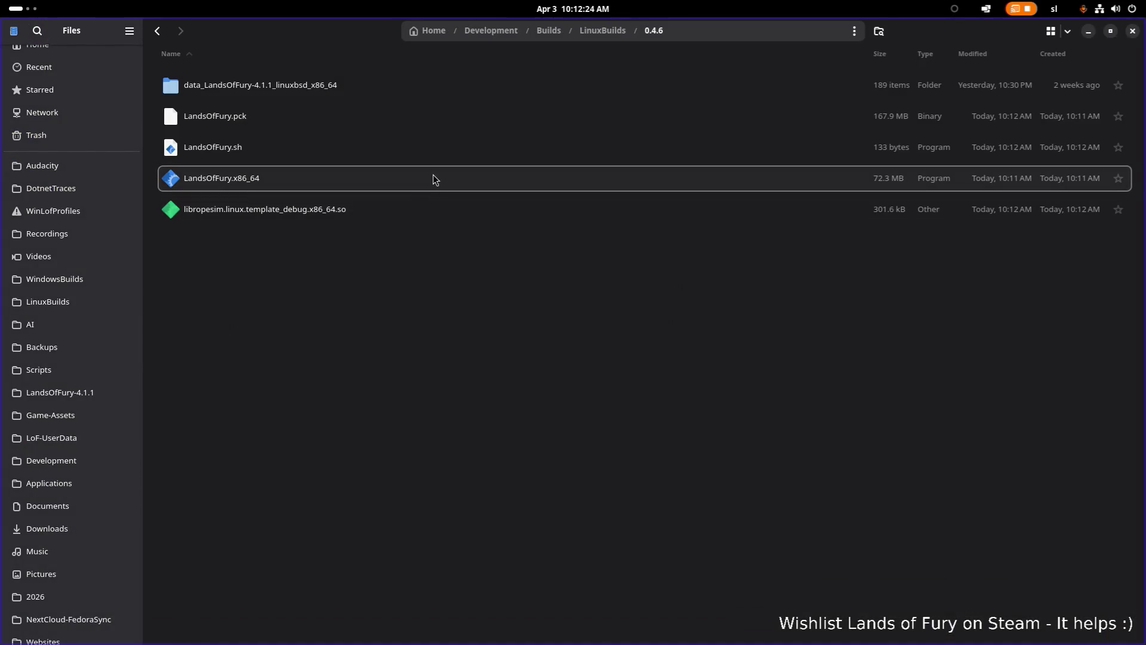
- Run LandsOfFury.x86_64 from the 0.4.6 build folder
click(428, 178)
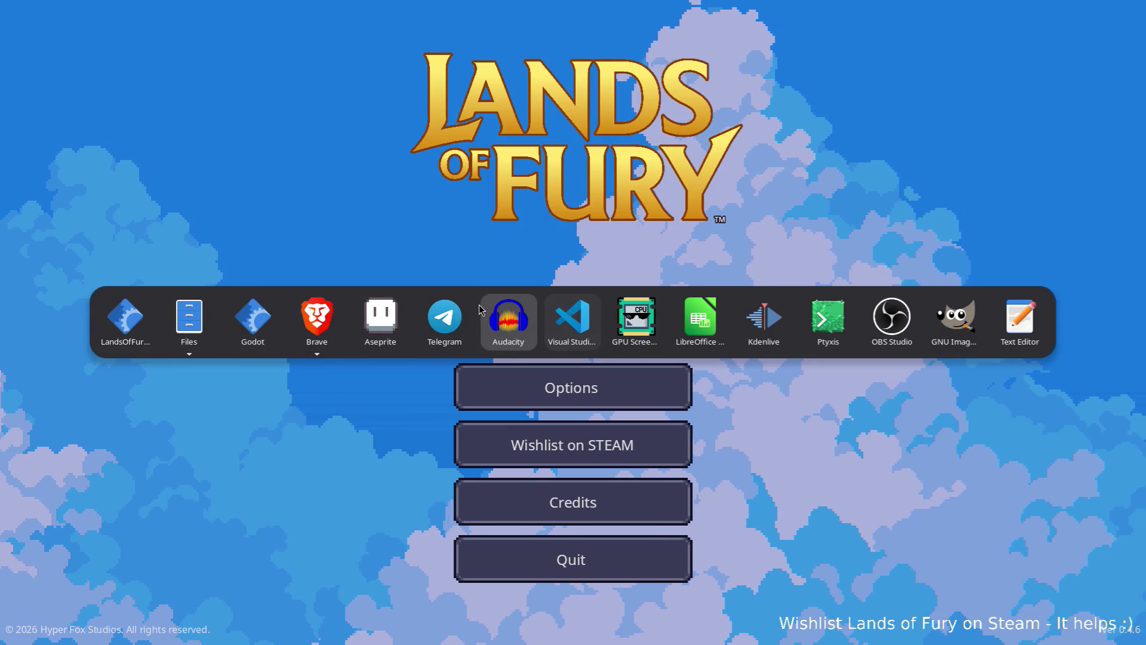
- Start a game from the title menu on the first save profile
key(Escape)
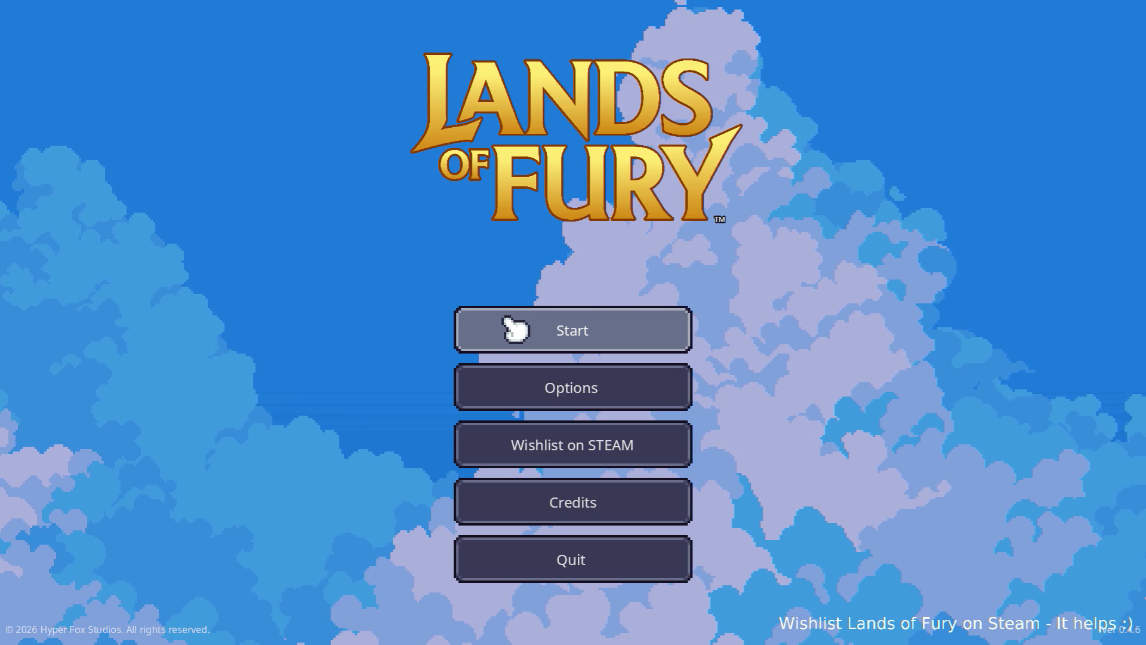
click(512, 326)
click(532, 338)
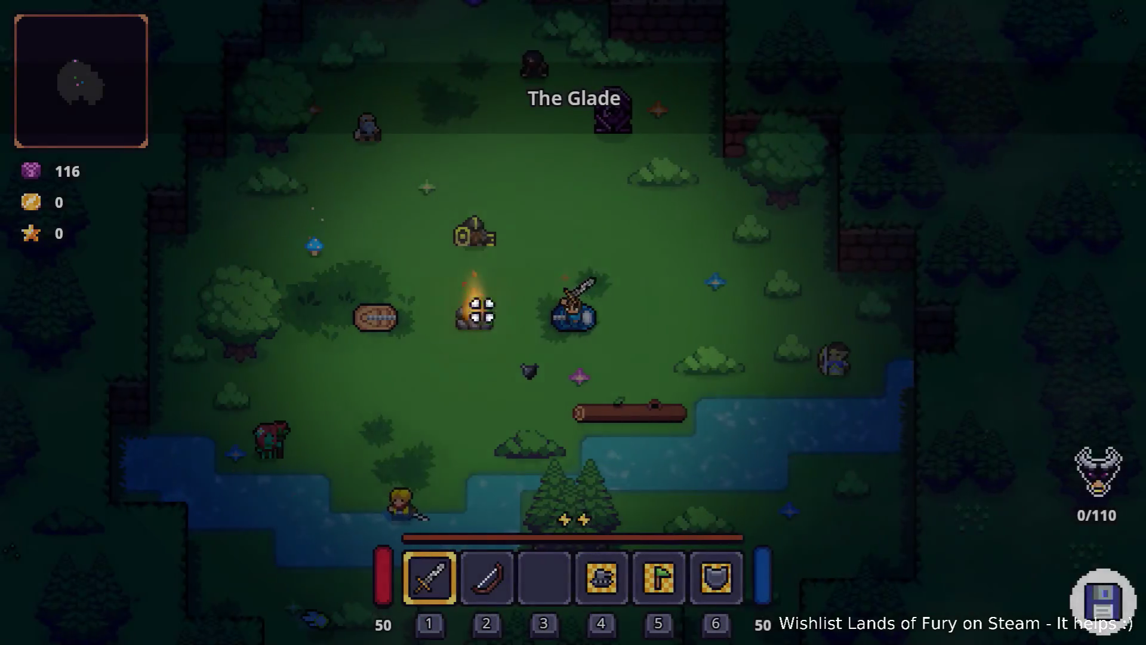
key(Tab)
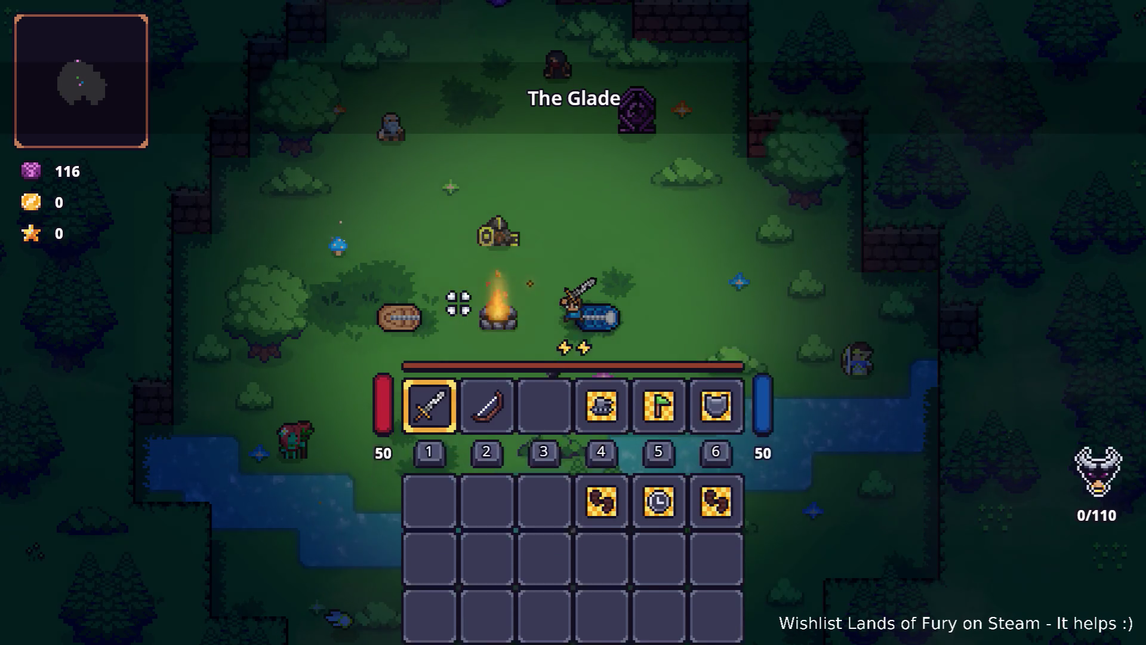
key(Escape)
key(Escape)
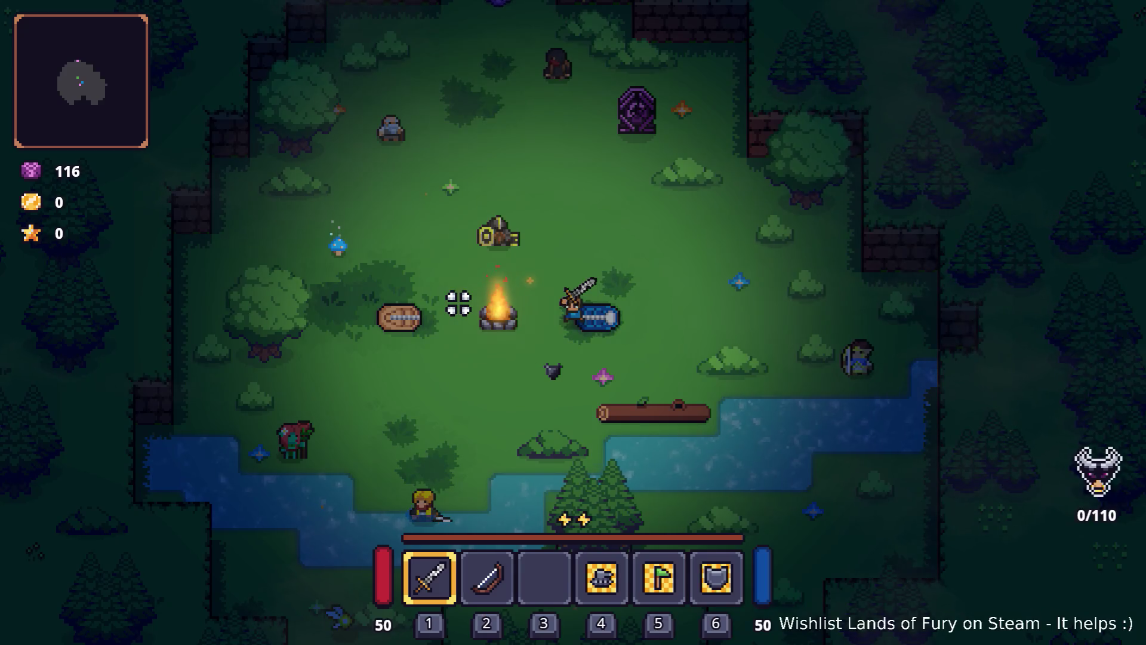
- Walk to The Glade's purple pillar and press E to travel to Elderglade Forest
key(w)
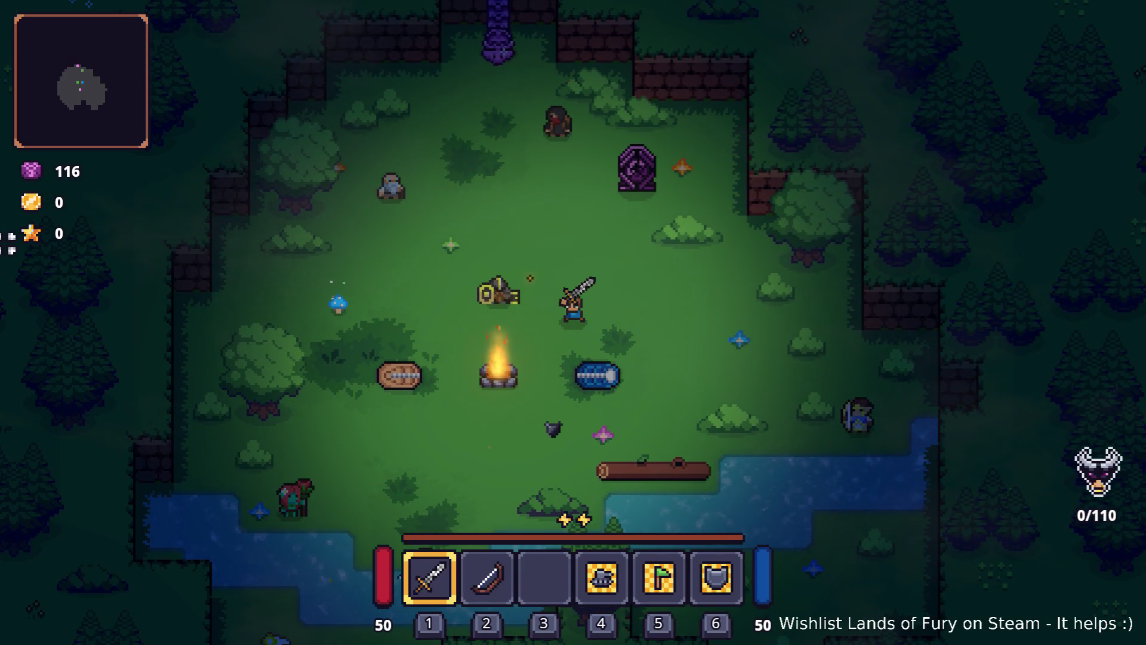
key(space)
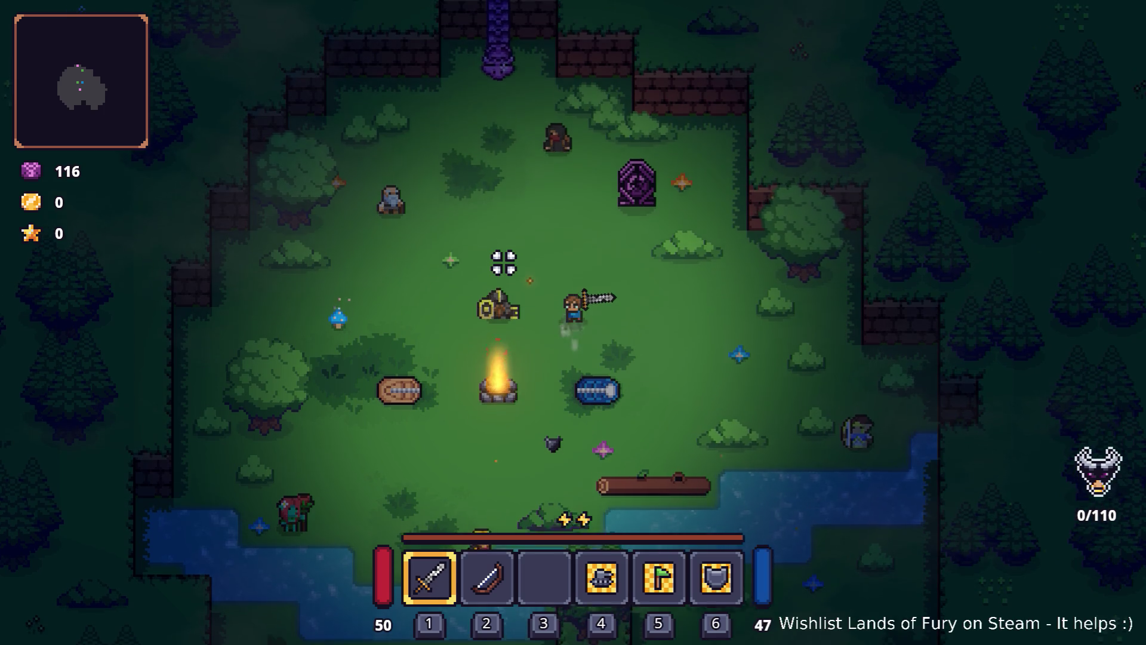
key(w)
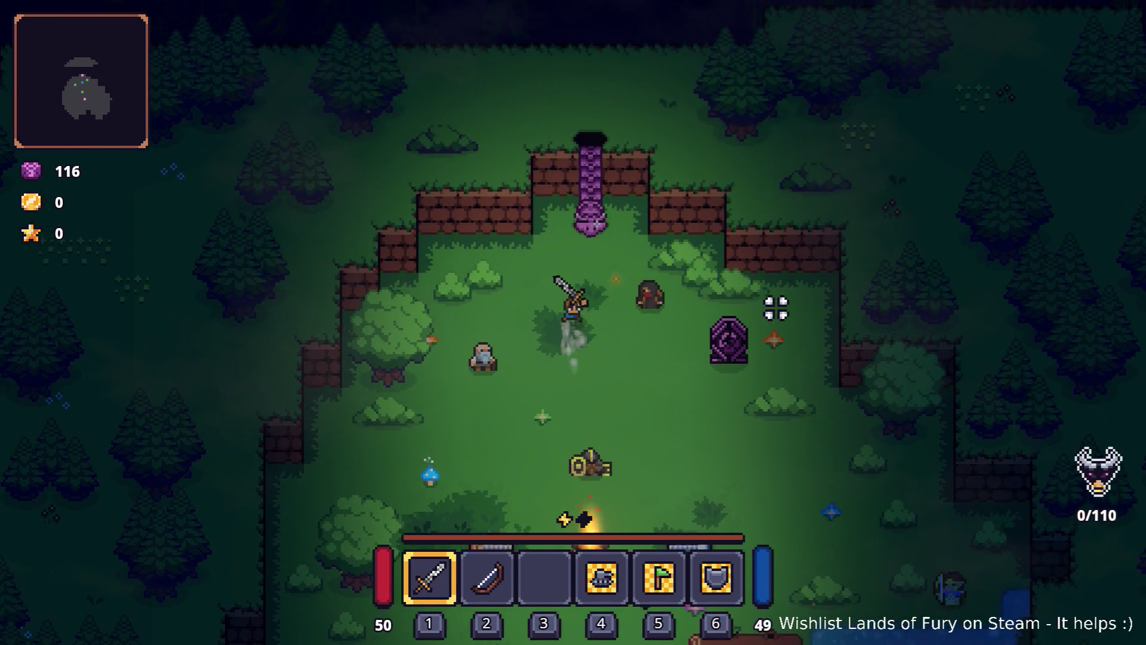
key(e)
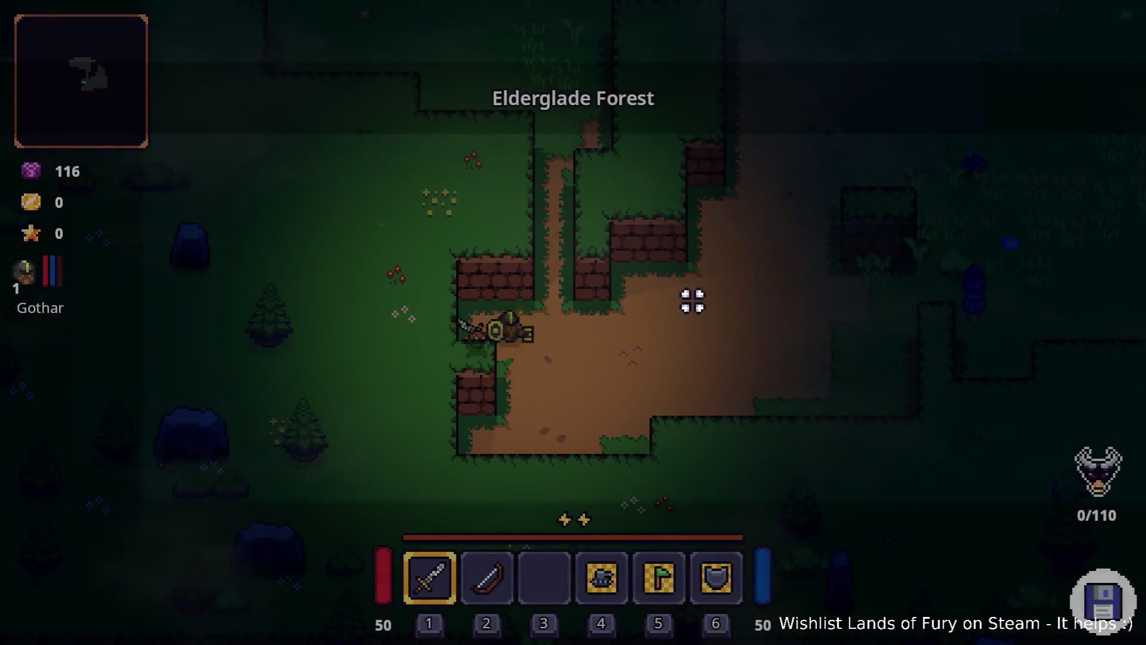
- In the developer console, run Player.ToggleCompanionGodMode() to make the companion invulnerable
key(grave)
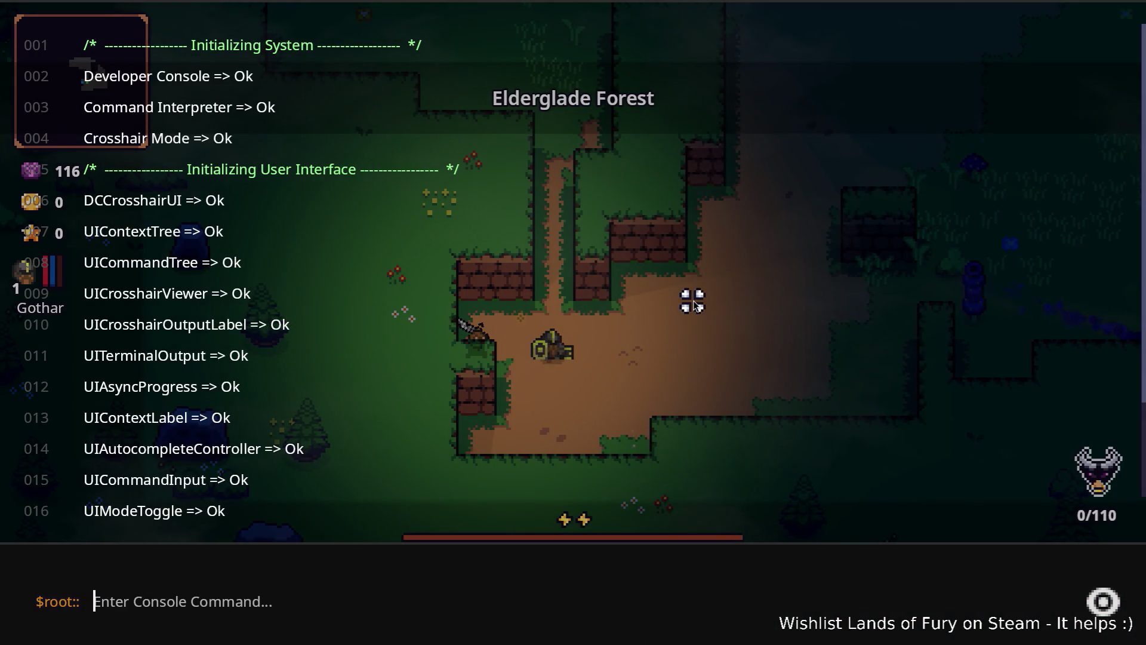
text(Pla)
key(ctrl+a)
text(to)
key(BackSpace)
key(BackSpace)
text(palyer)
key(ctrl+a)
text(Player.To)
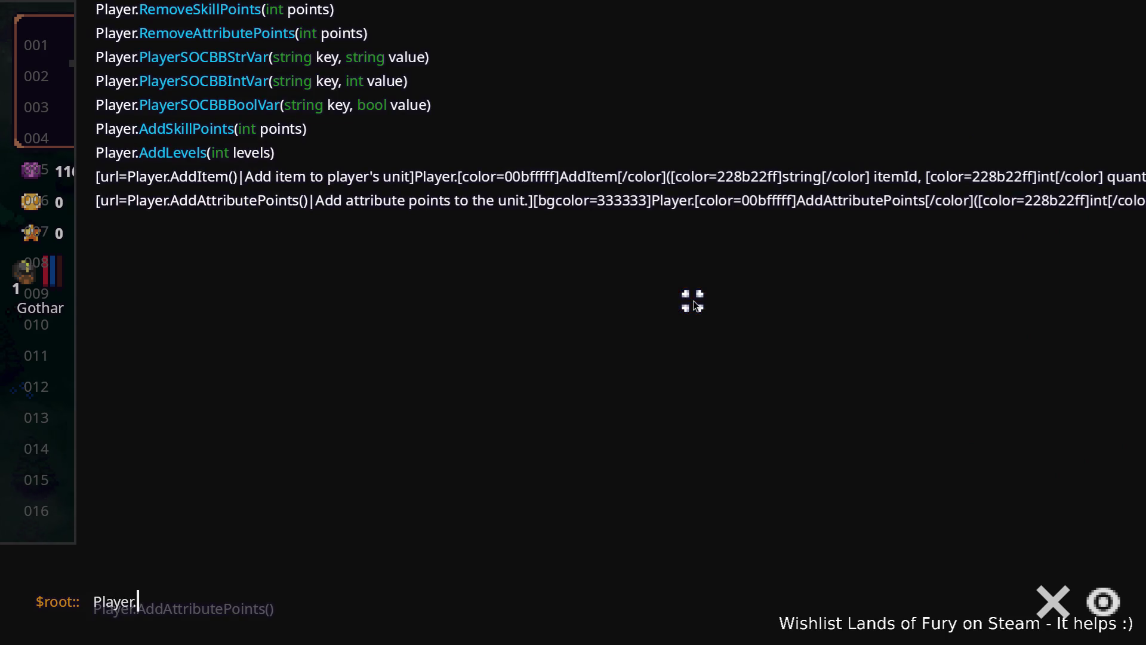
key(Return)
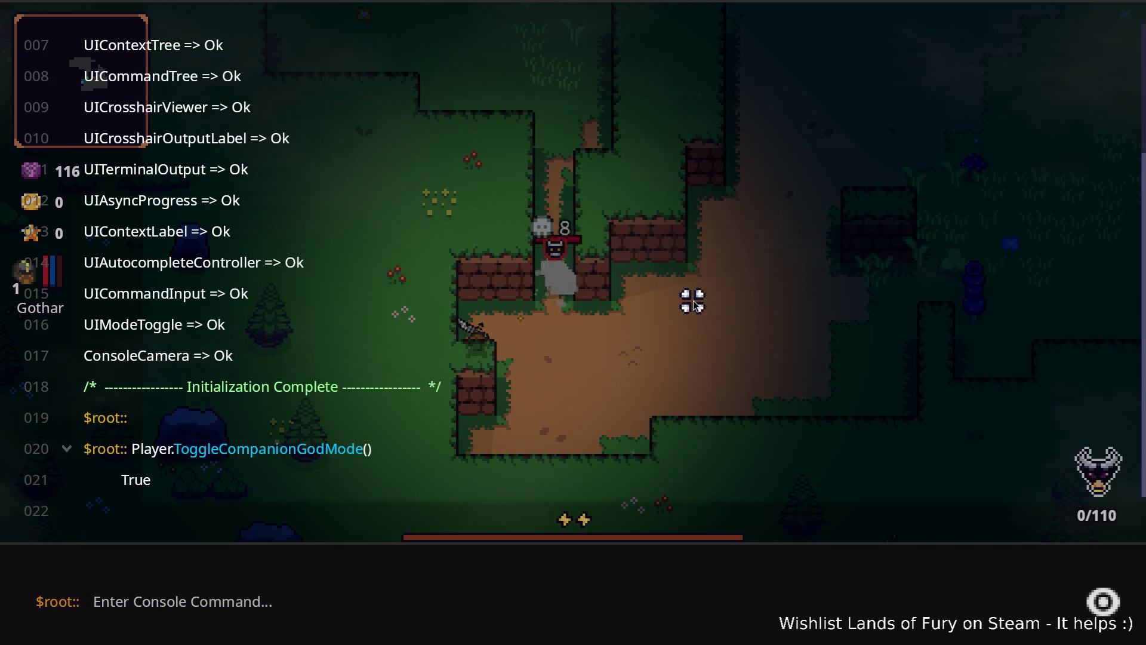
- Run Player.ToggleGodMode() for the player, then close the console
key(Up)
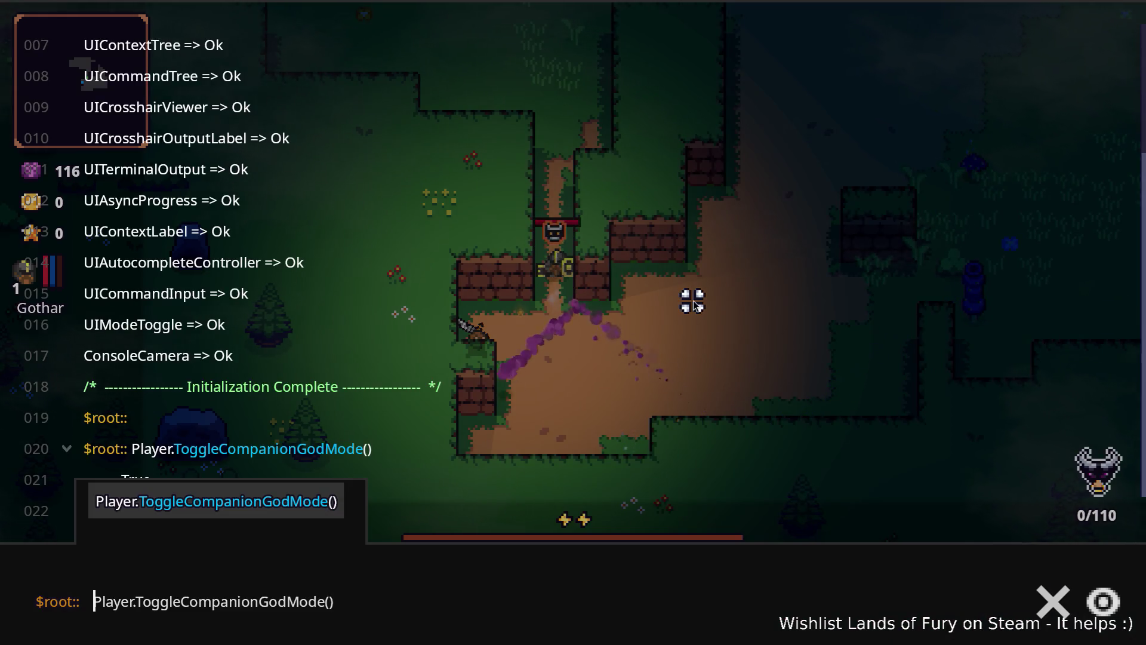
key(shift+End)
text(To)
key(Return)
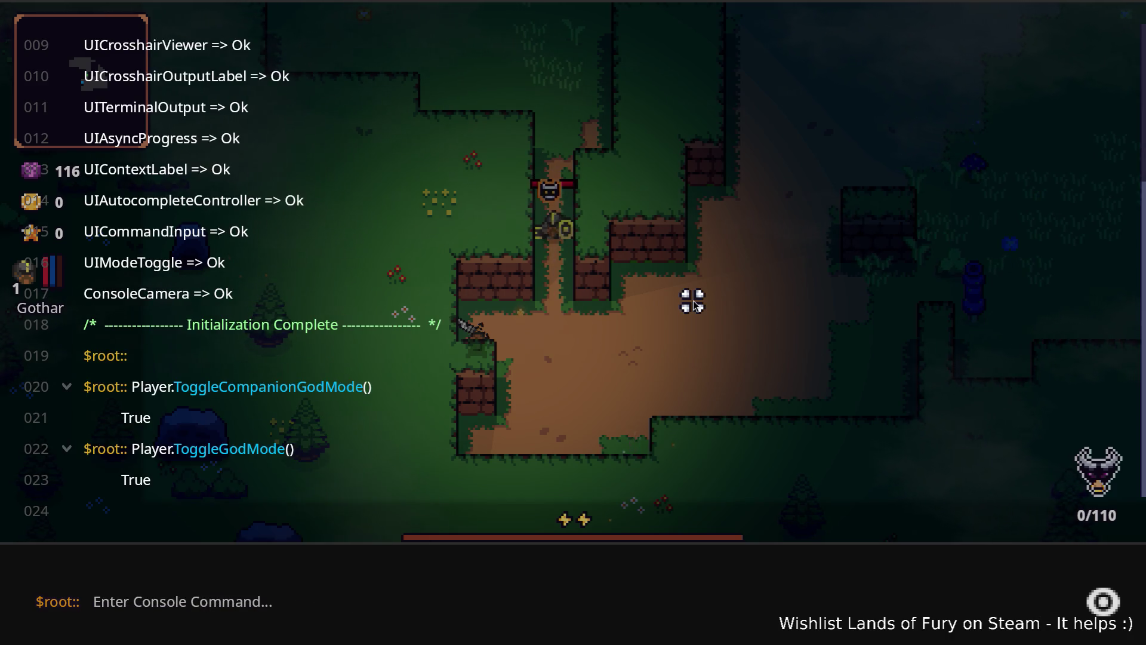
key(grave)
- Walk up, dash toward the wolf and kill it with the sword
key(d)
key(w)
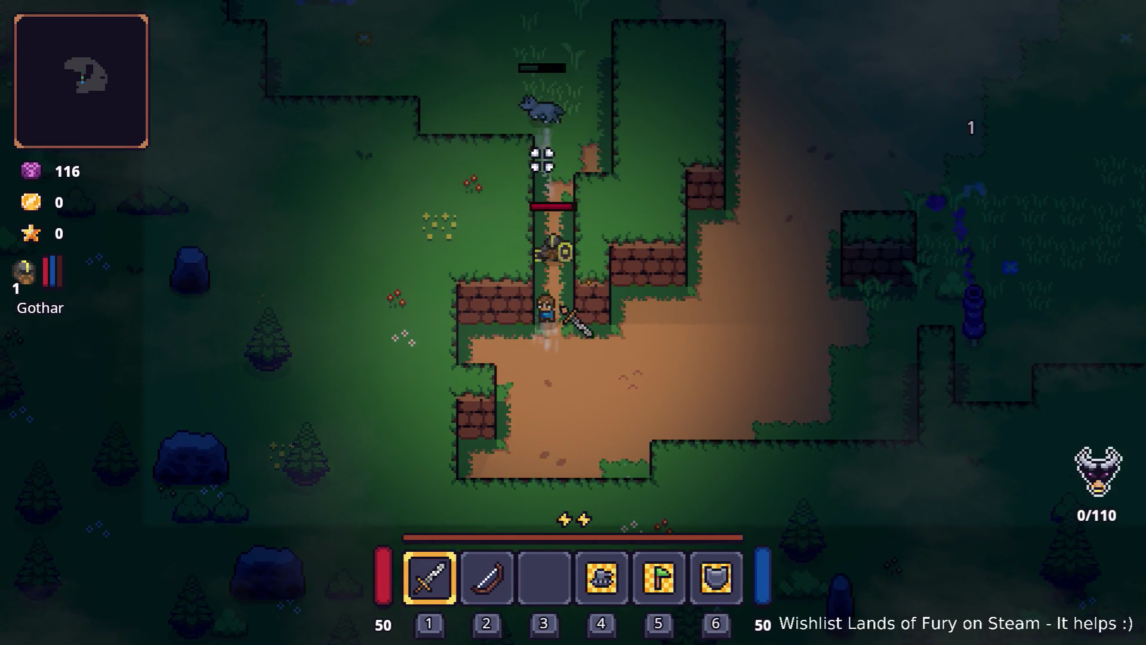
key(space)
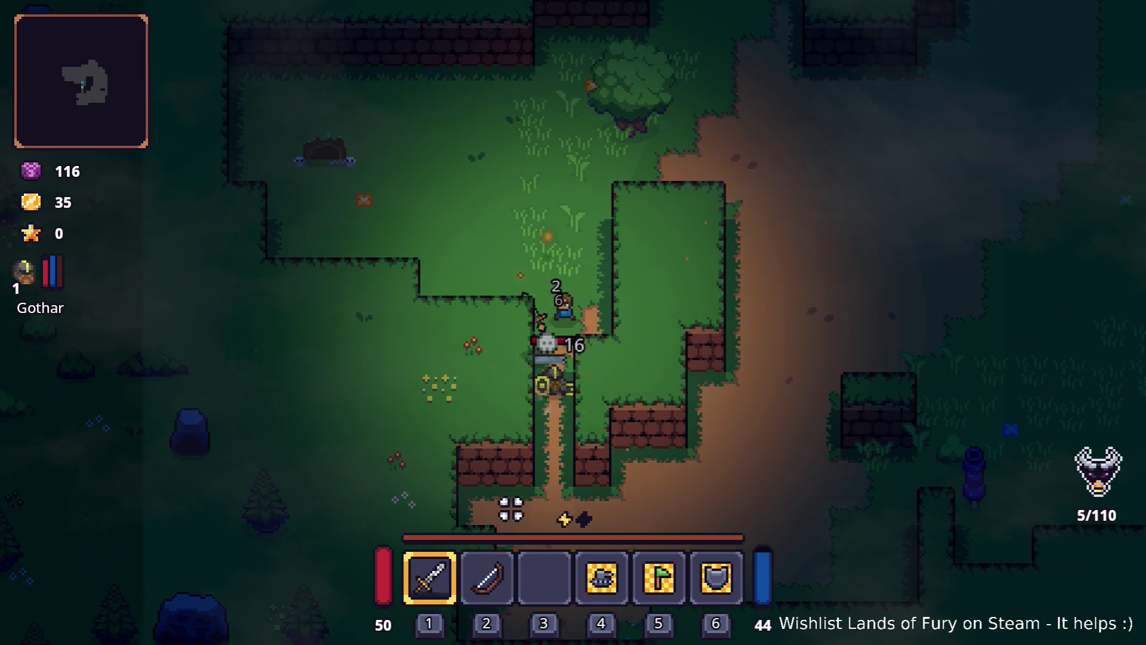
click(513, 406)
- Fight the purple enemies in the dirt clearing, then reopen the developer console
key(s)
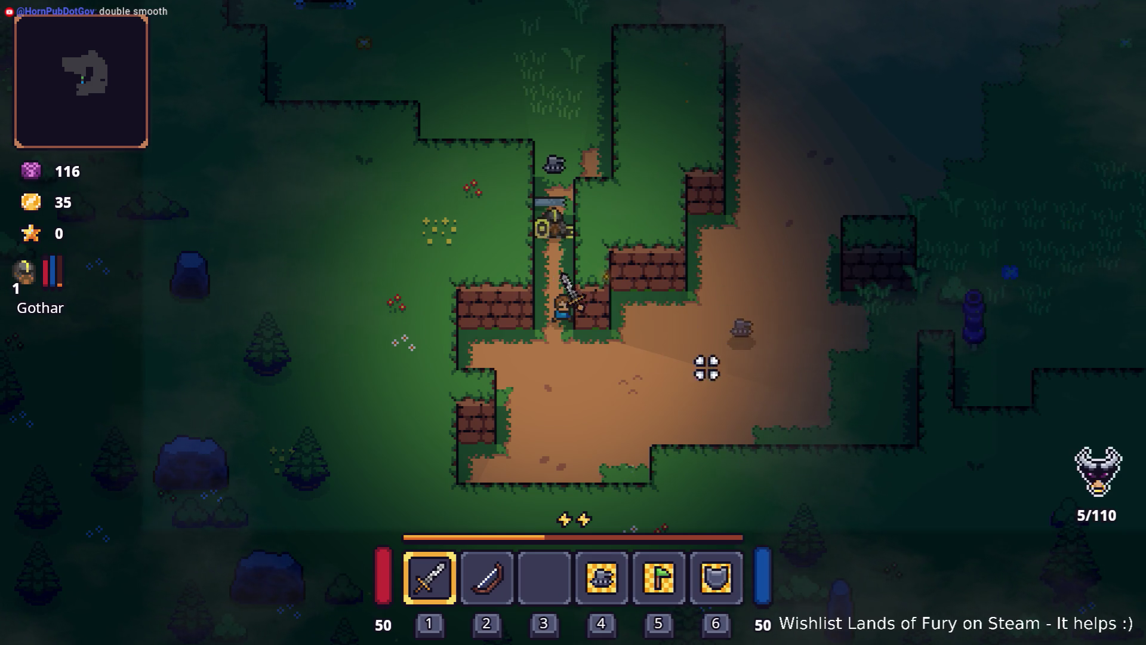
key(s)
key(d)
key(d)
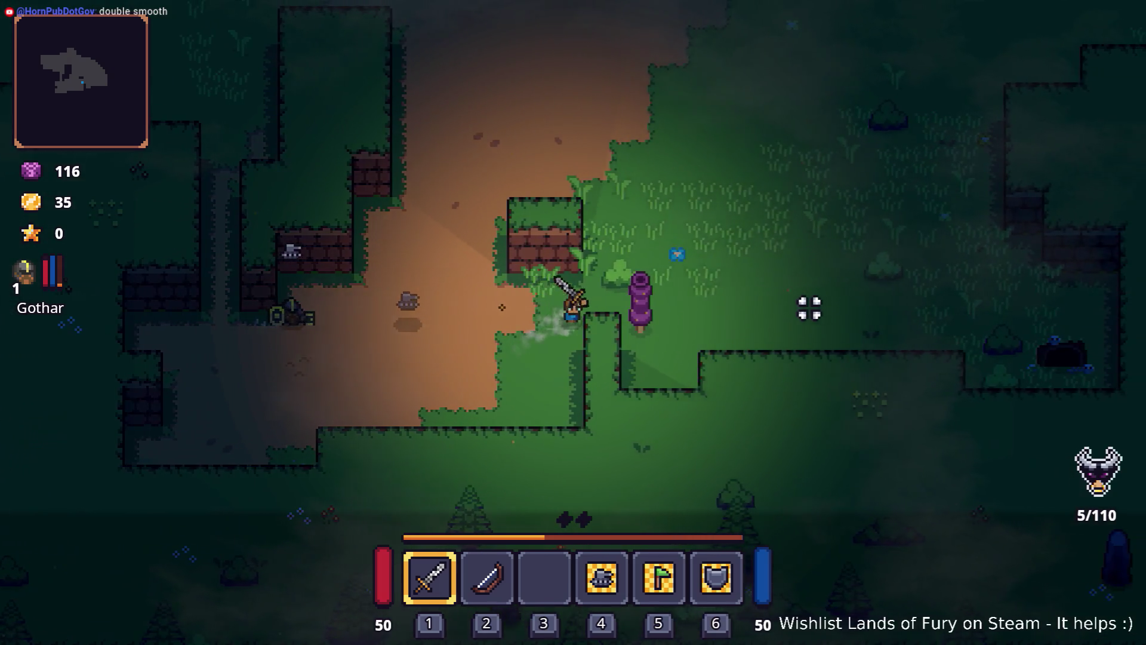
click(777, 302)
click(757, 305)
click(746, 310)
key(a)
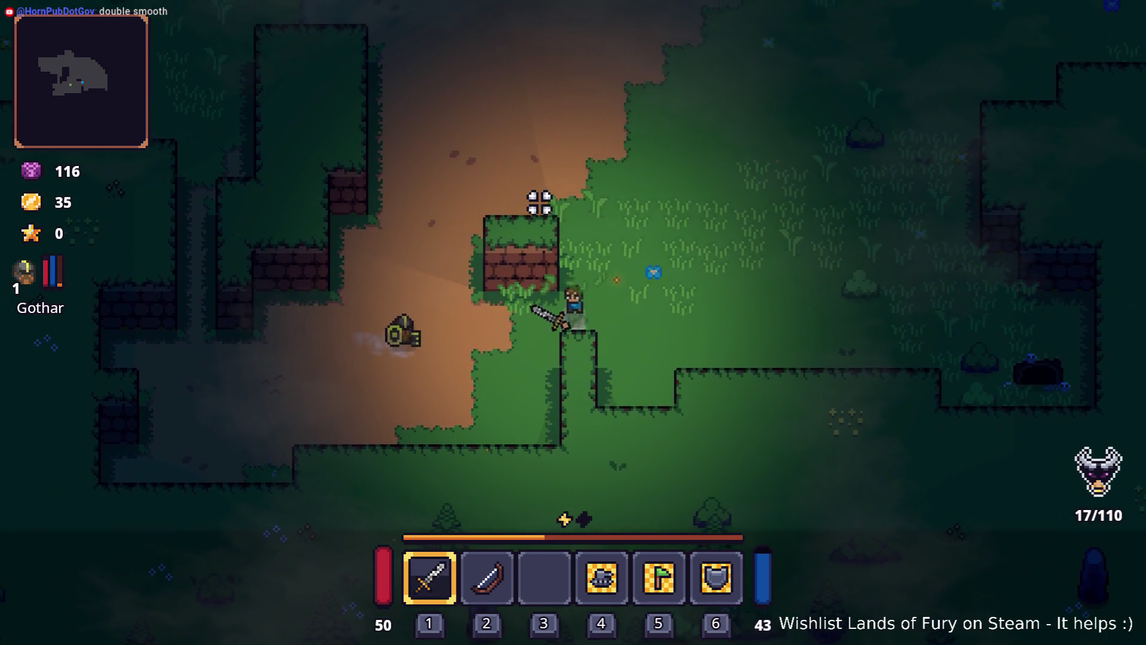
click(522, 221)
key(a)
click(665, 338)
key(space)
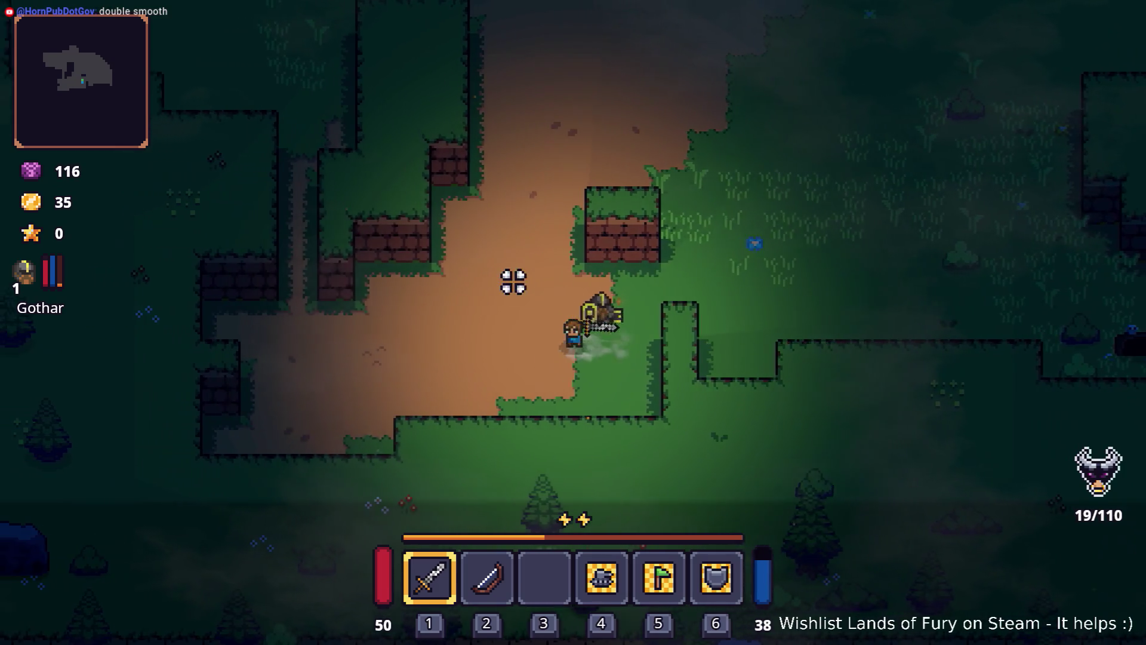
key(grave)
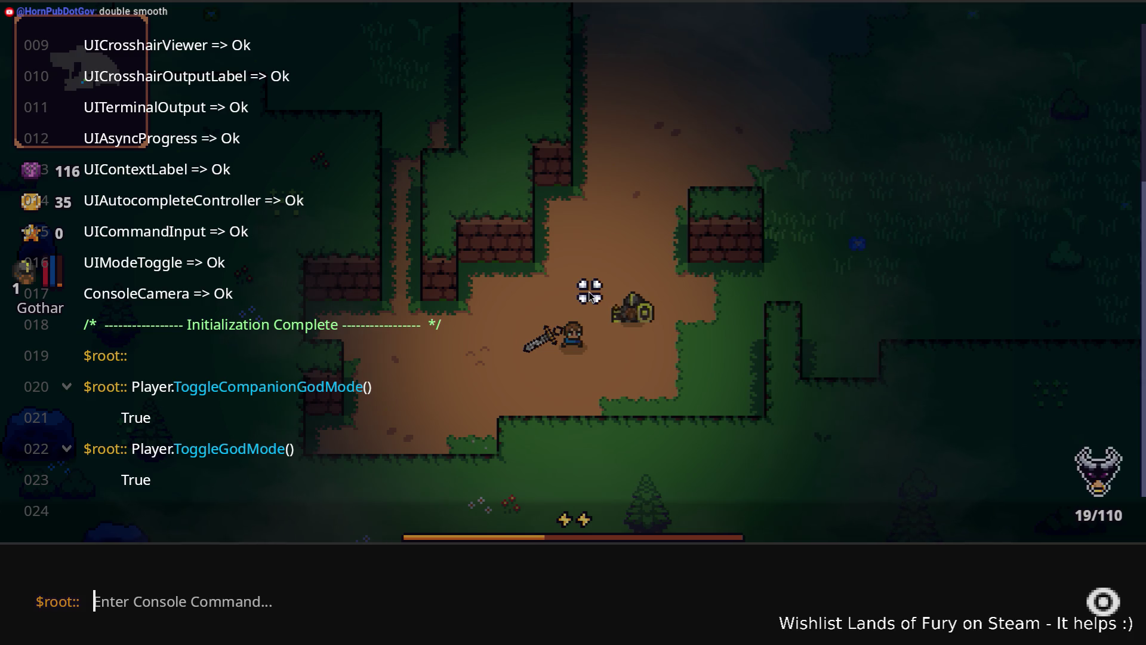
- Run Player.AddItem in the console to give the player a longbow
text(p)
key(BackSpace)
key(BackSpace)
key(BackSpace)
text(Player)
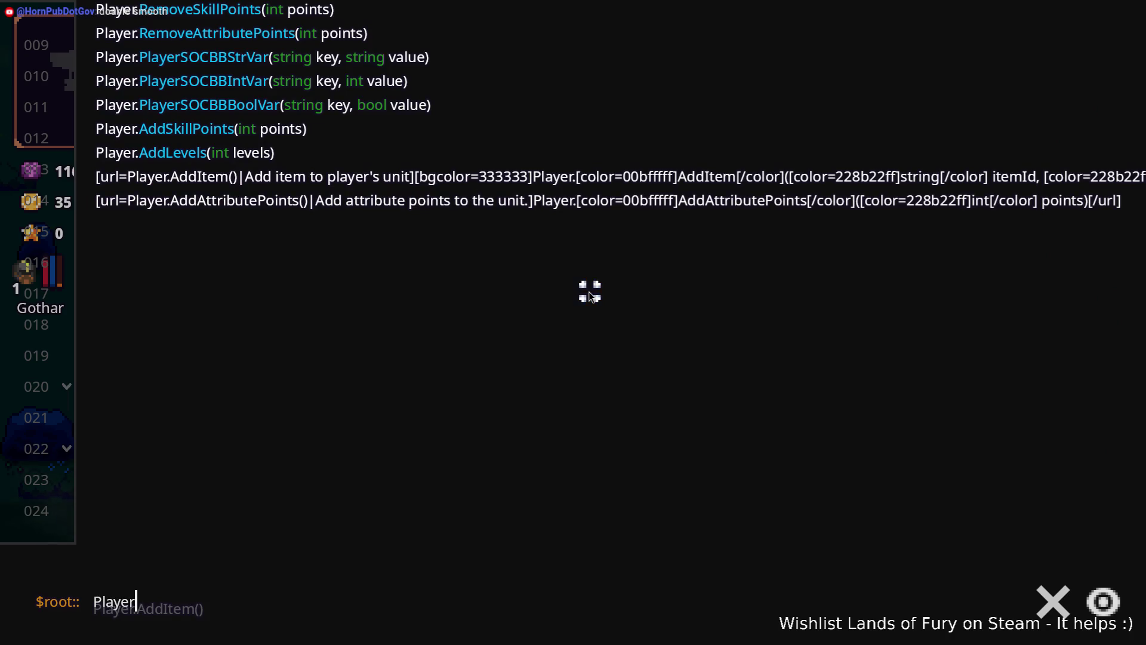
text(.AddIte)
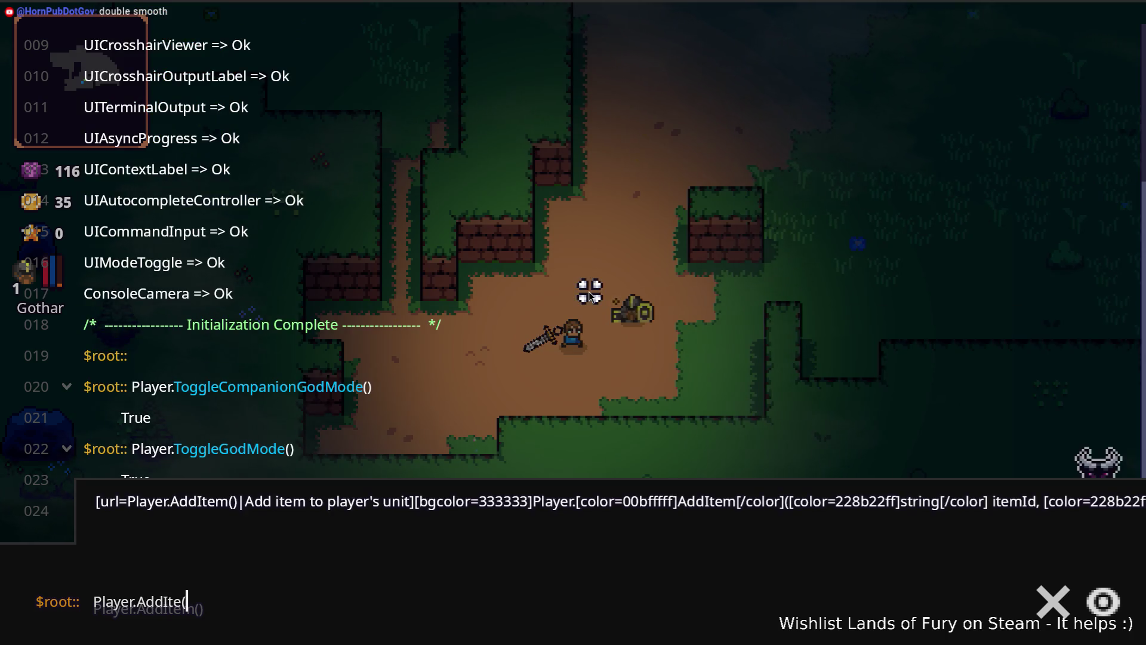
text(m(longbo)
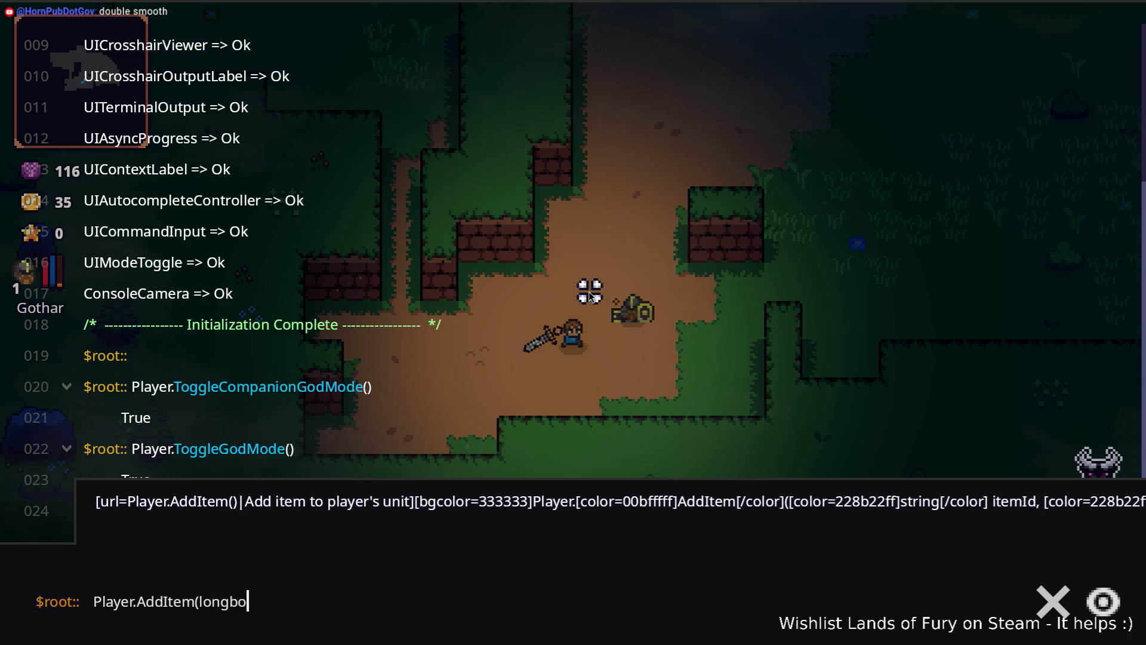
key(Return)
- Reuse the recalled command to add a starfall_rune to the player
key(grave)
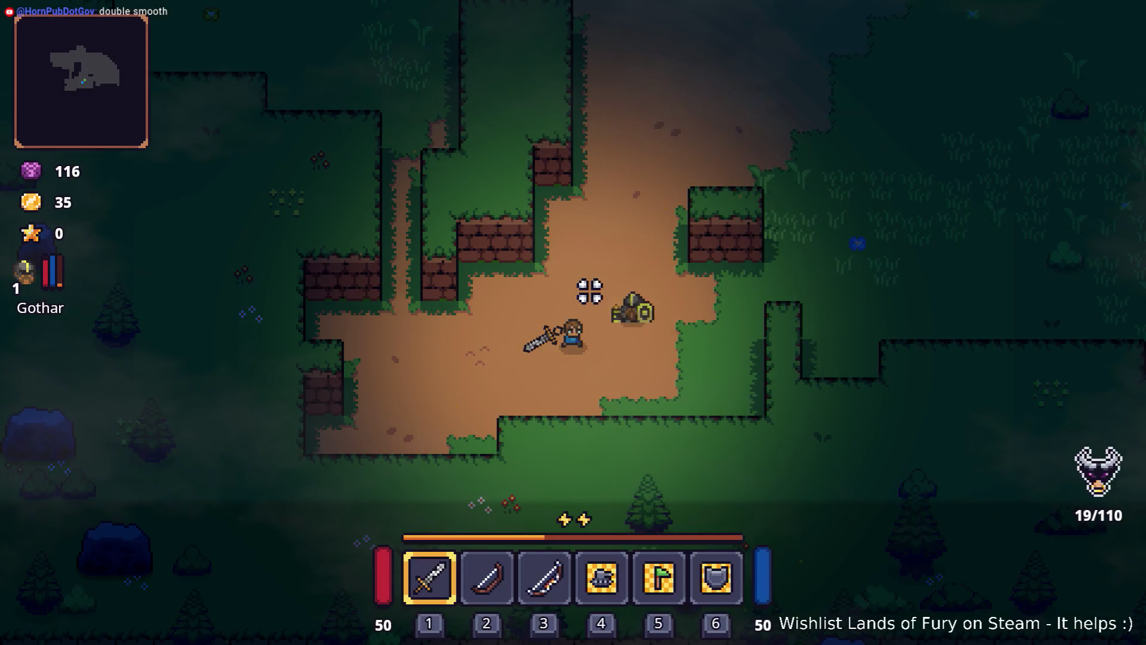
key(grave)
key(Up)
key(Left)
key(Left)
key(ctrl+shift+Left)
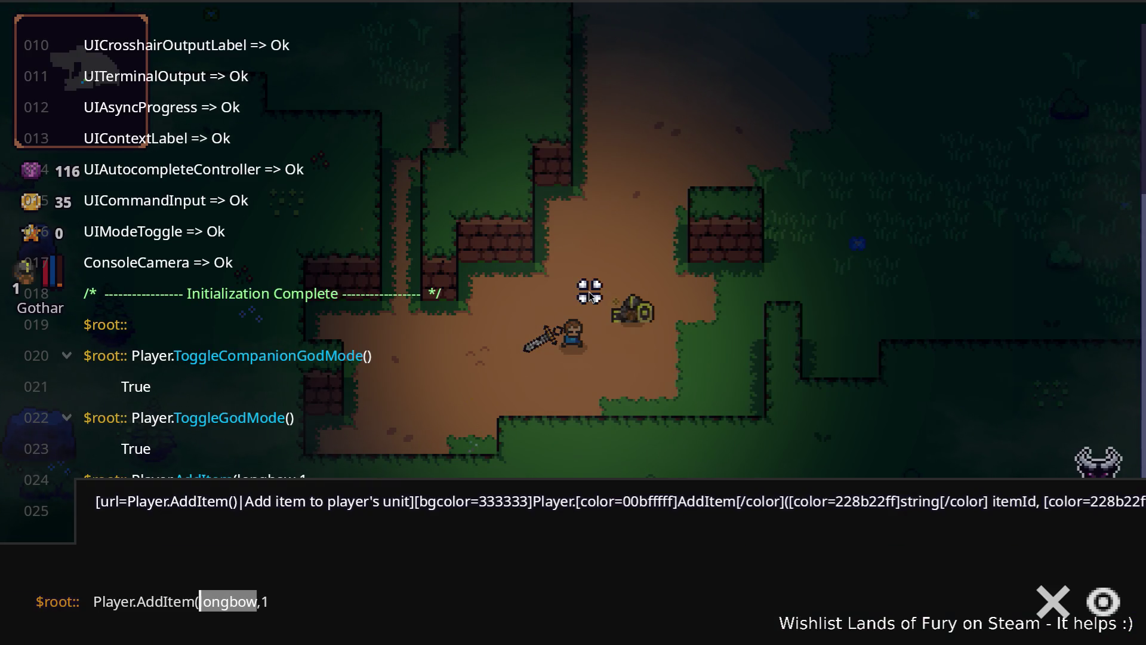
text(starfall_ru)
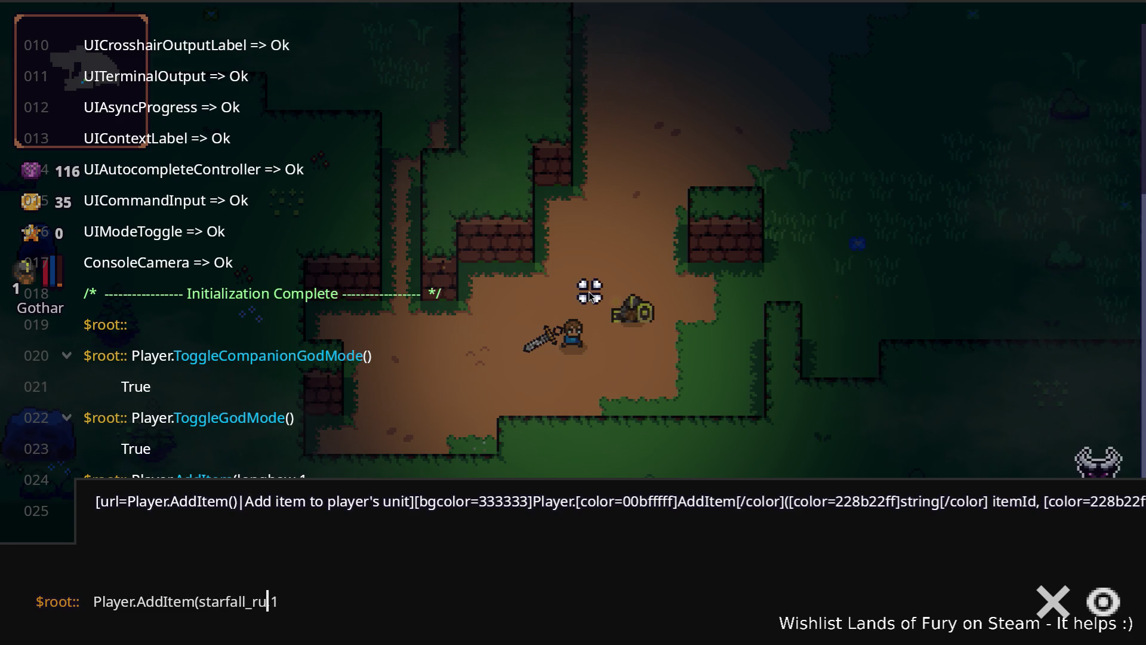
key(Return)
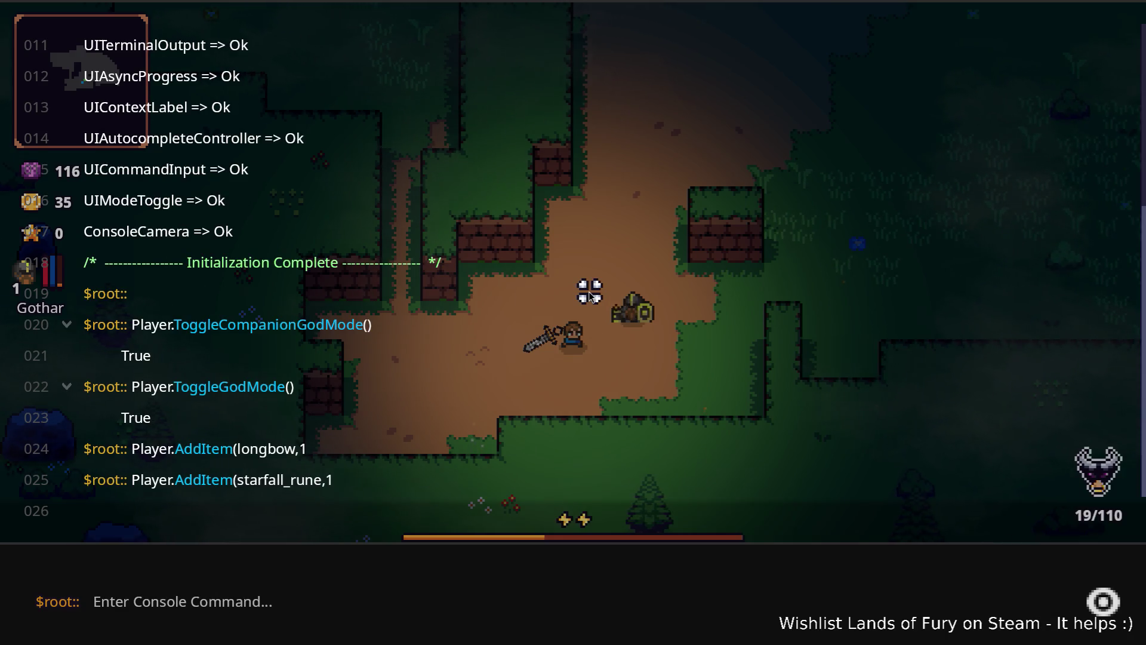
- Recall the command and start replacing starfall_rune with berserker_blast_rune
key(Up)
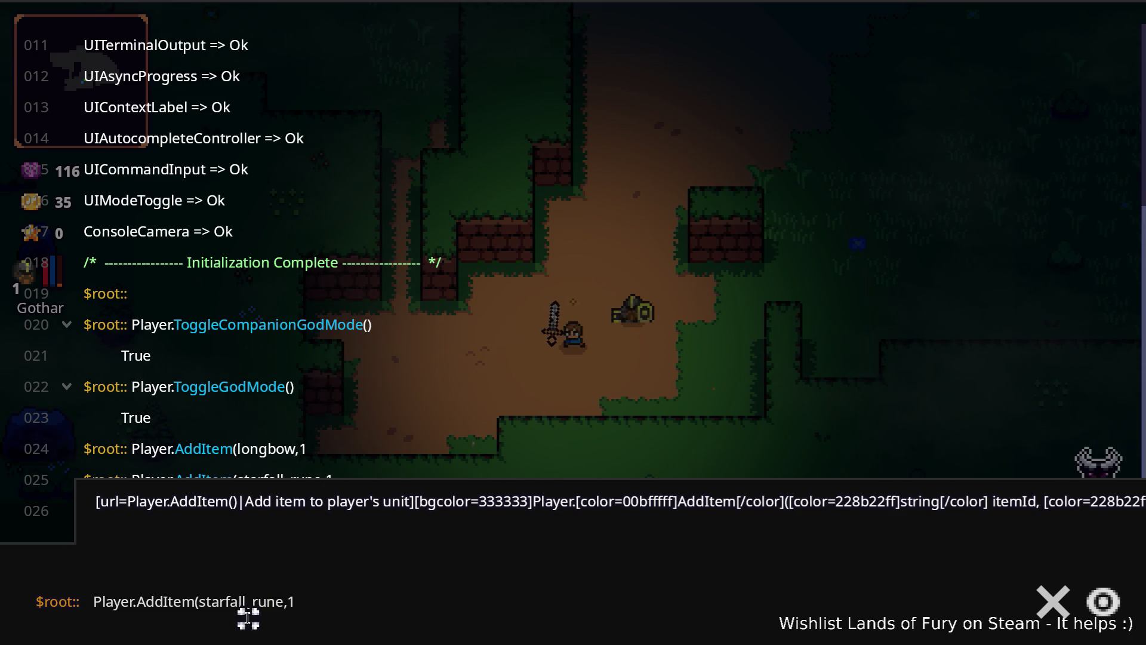
double_click(246, 602)
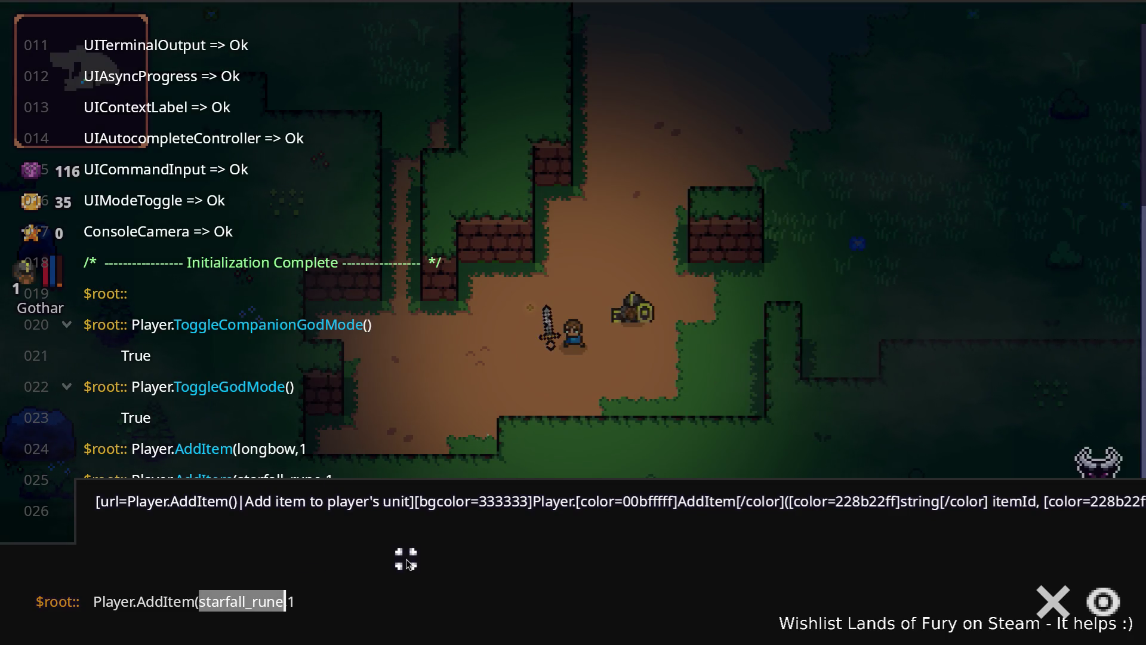
text(berserke)
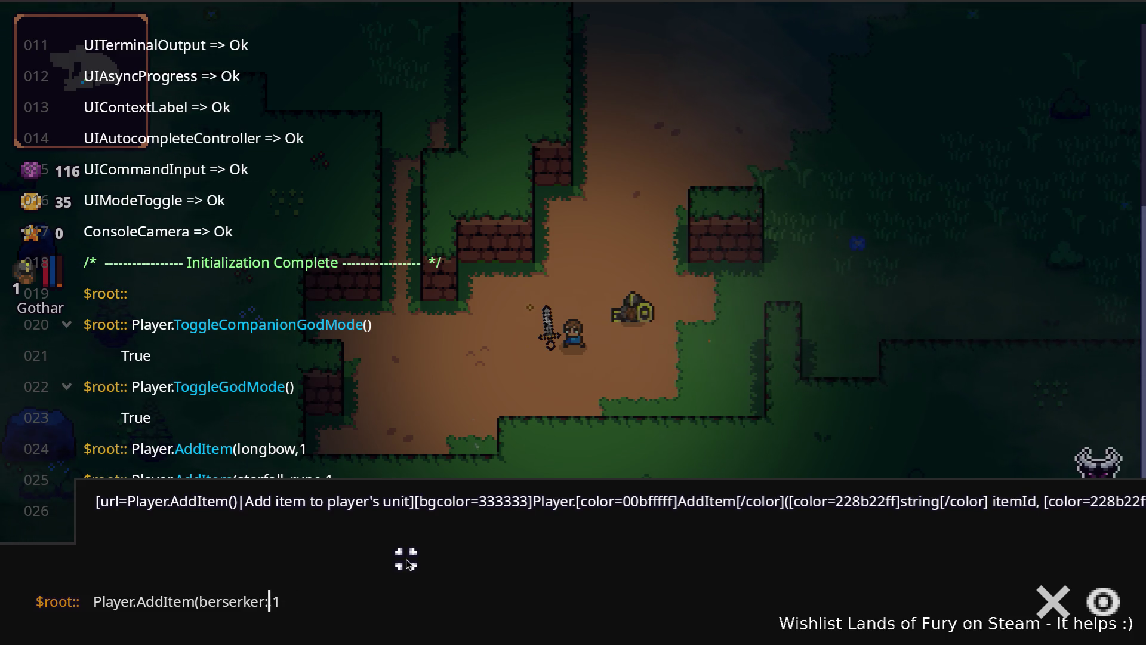
- Run the berserker_blast_rune command, then correct it to berserk_blast_rune and rerun
text(rune)
key(Return)
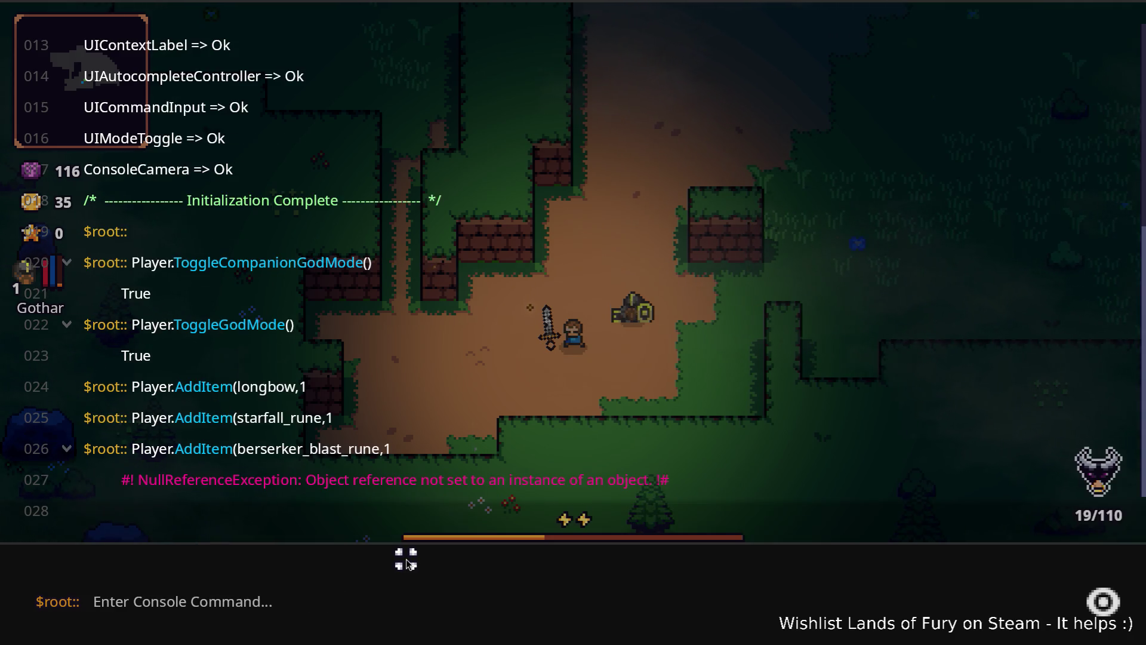
key(Up)
click(253, 601)
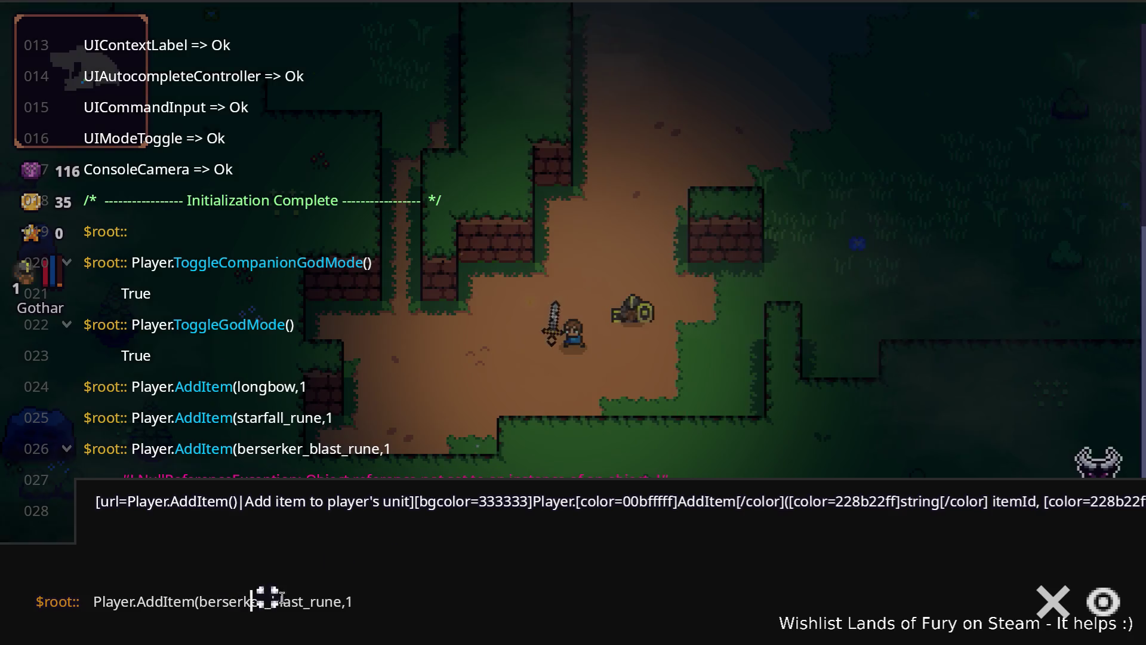
key(BackSpace)
key(BackSpace)
key(Return)
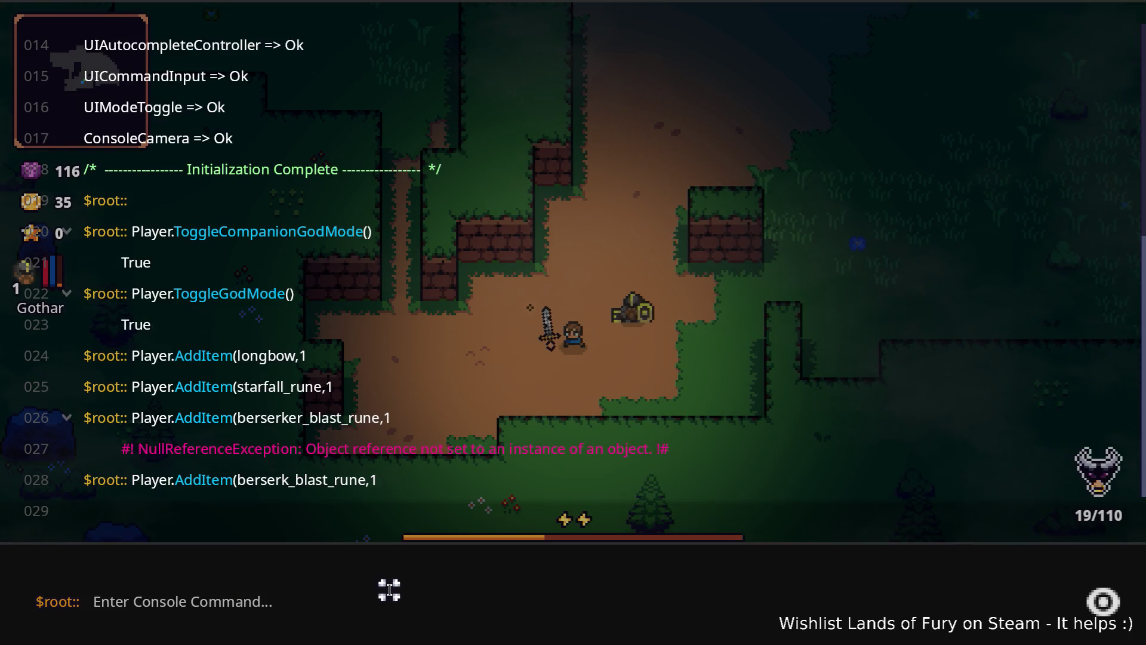
- Swap the item name for an ice breath rune and run the command
key(Up)
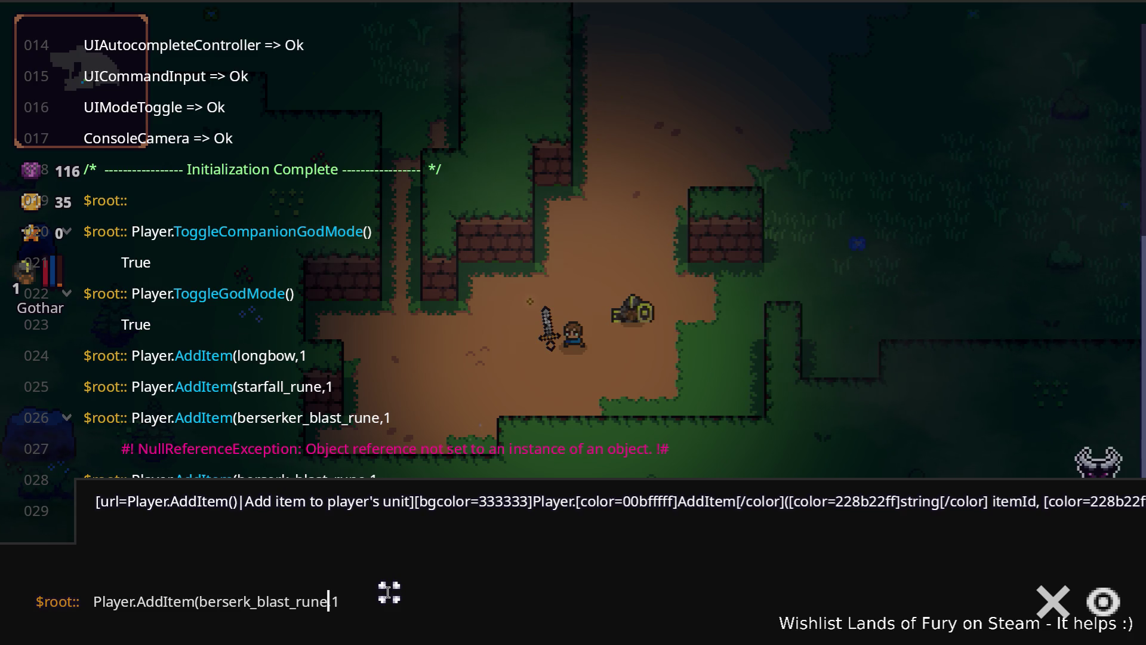
key(Left)
key(ctrl+shift+Left)
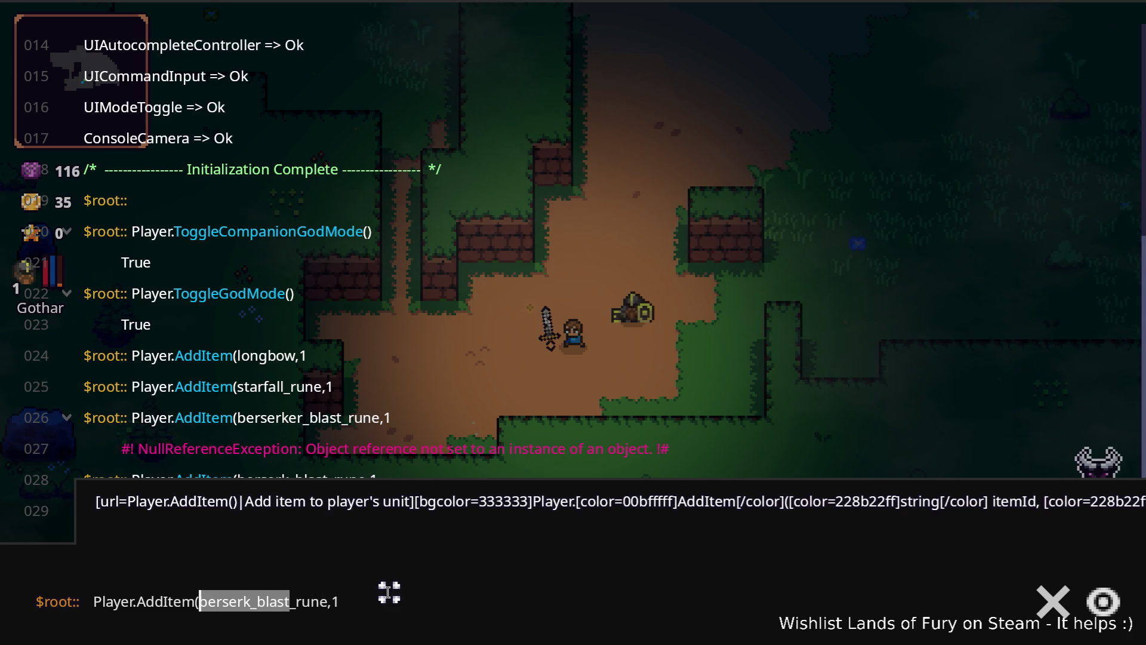
text(id)
text(breath_run)
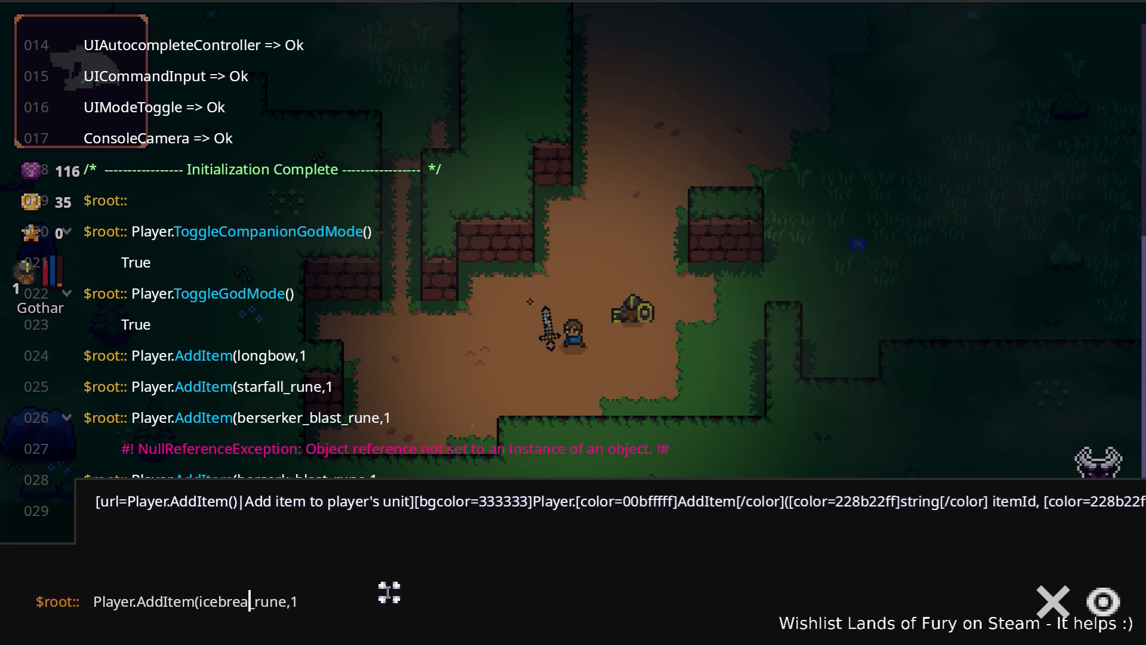
text(e)
key(Return)
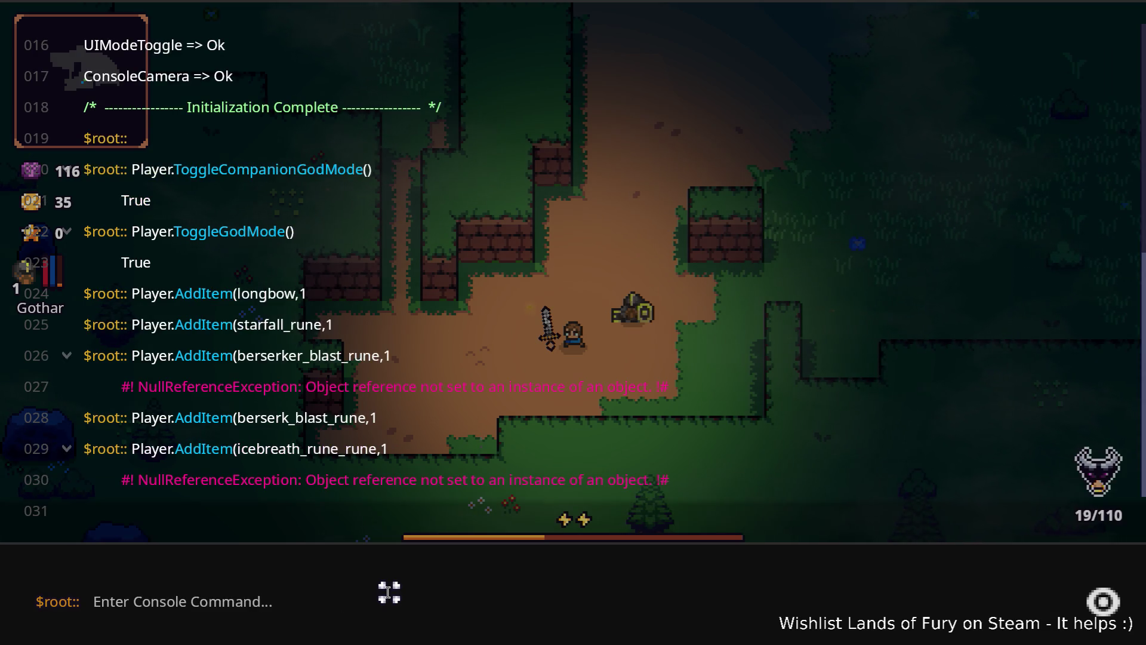
- Fix the misspelled name to ice_breath_rune and run it successfully
key(Up)
click(219, 601)
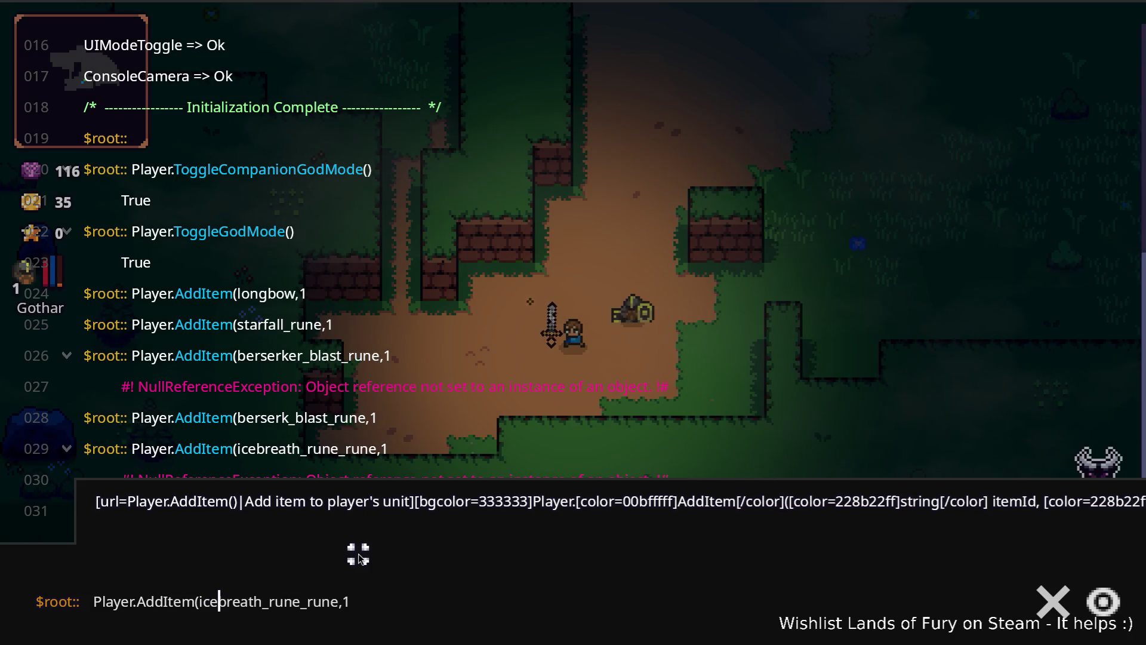
text(_)
key(Return)
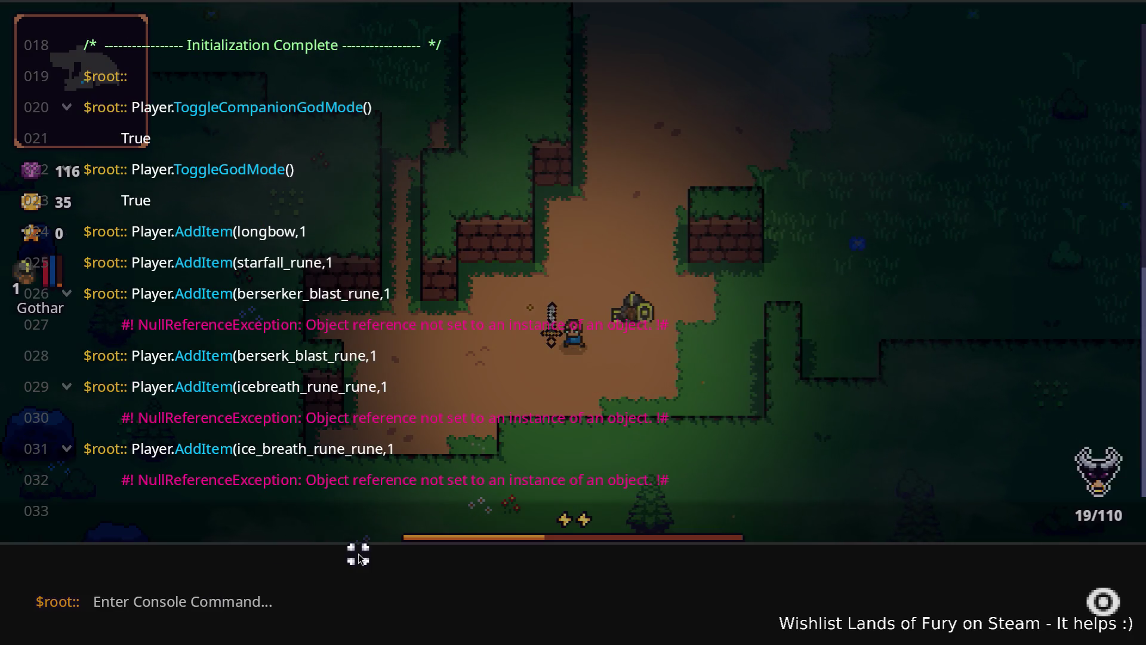
key(Up)
click(221, 601)
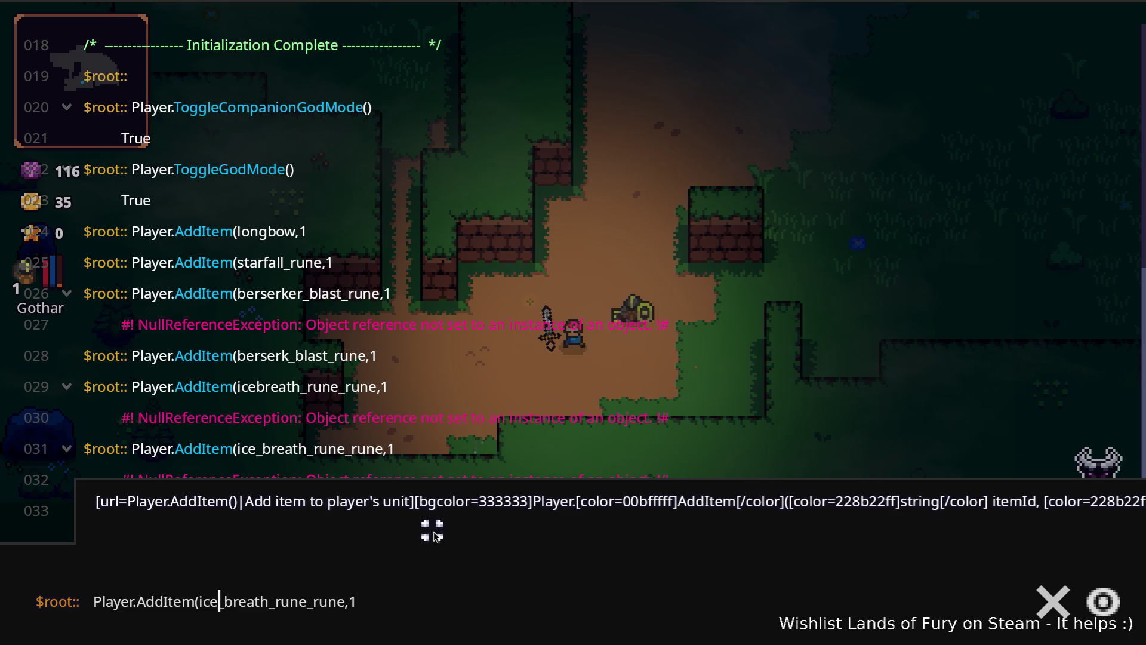
key(Right)
key(Right)
key(Right)
key(BackSpace)
key(BackSpace)
key(BackSpace)
key(Return)
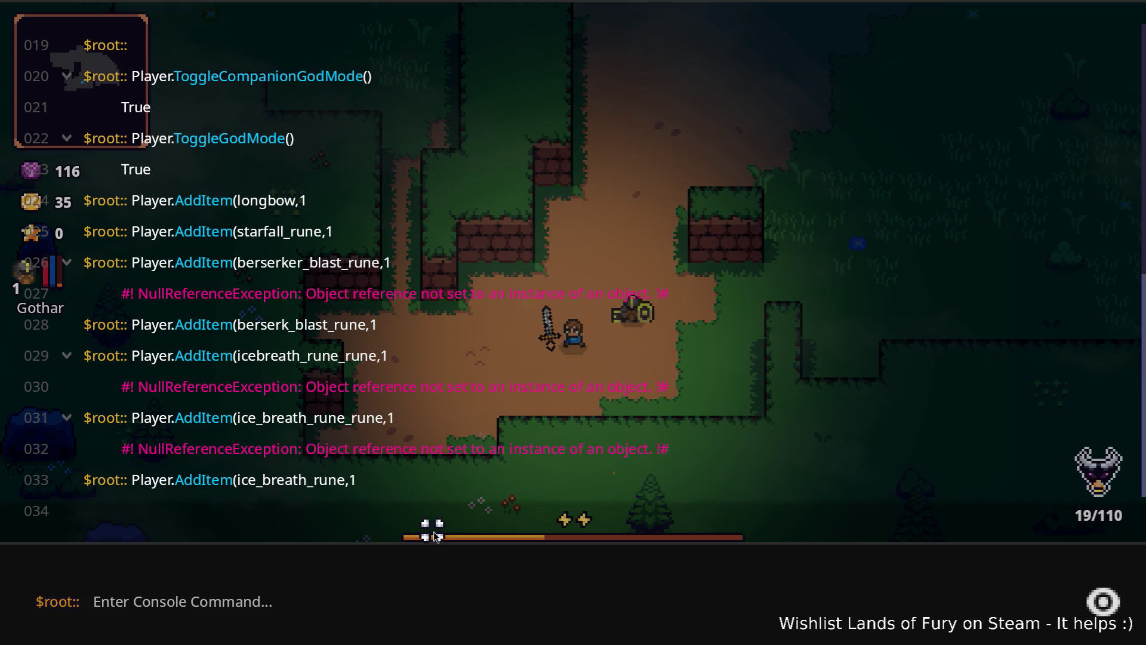
- Add a fireball_rune by editing the recalled command
key(Up)
click(219, 601)
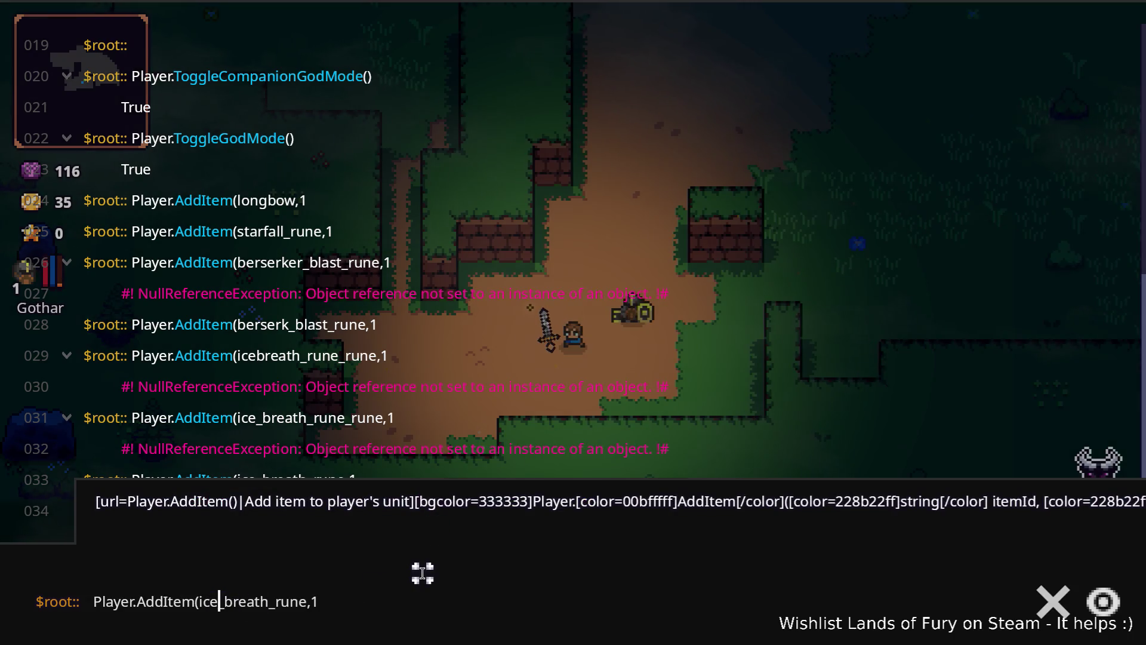
key(ctrl+shift+Left)
key(BackSpace)
text(fireball)
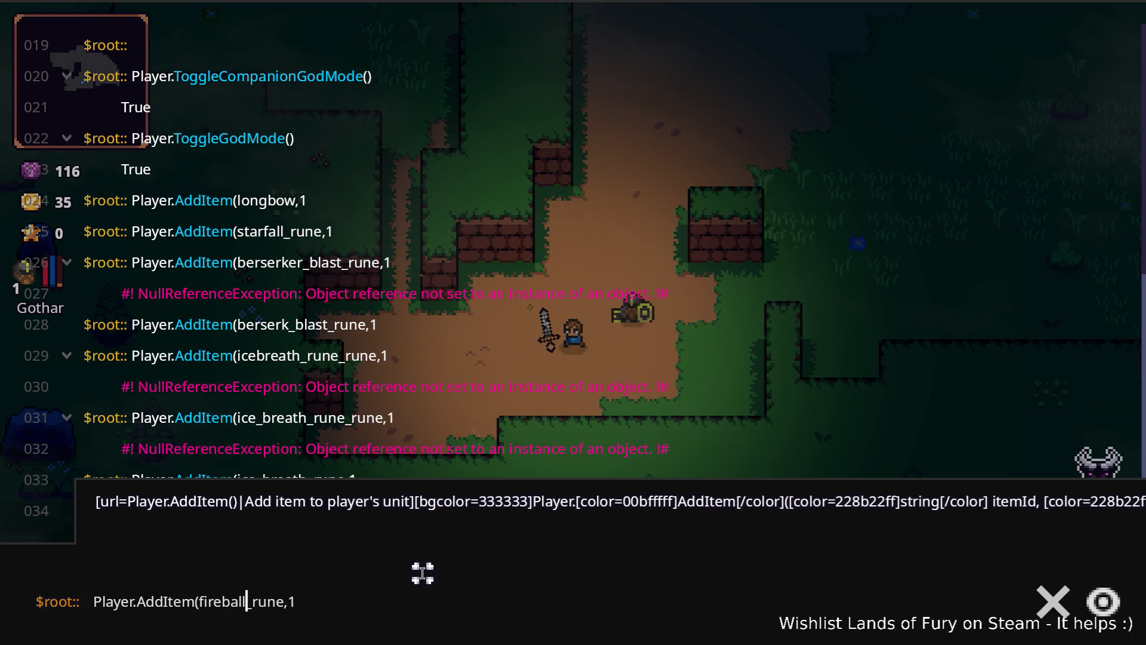
key(Return)
- Add a shrapnel_shot_rune the same way
key(Up)
key(Left)
key(Left)
key(Left)
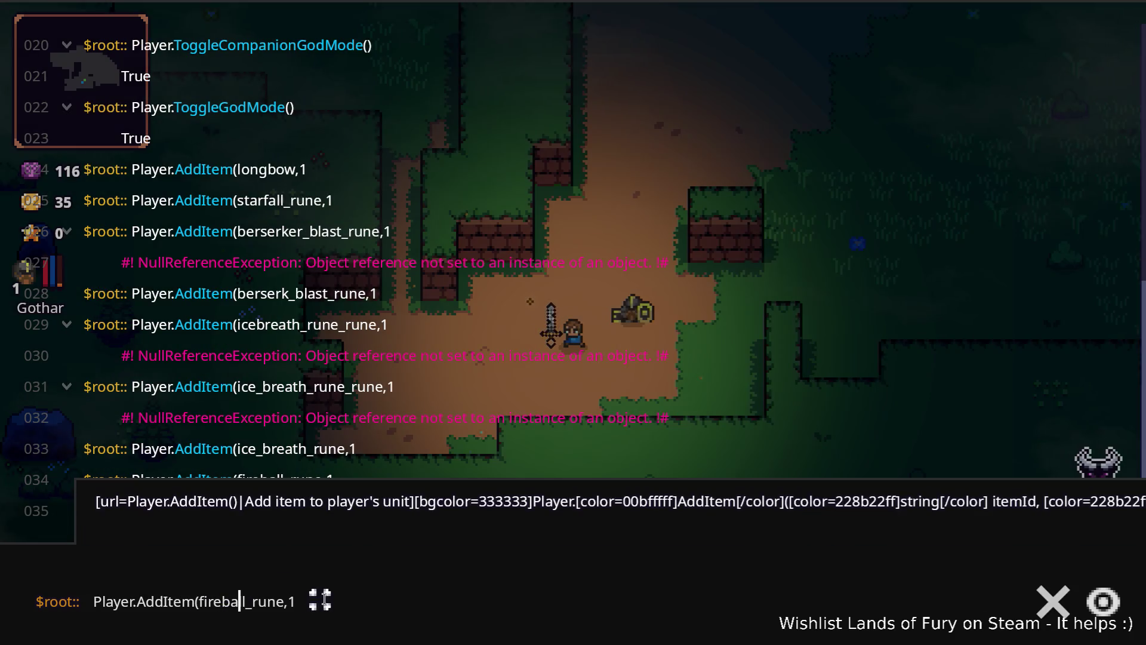
key(ctrl+shift+Left)
key(BackSpace)
text(shrapnel)
text(_shot)
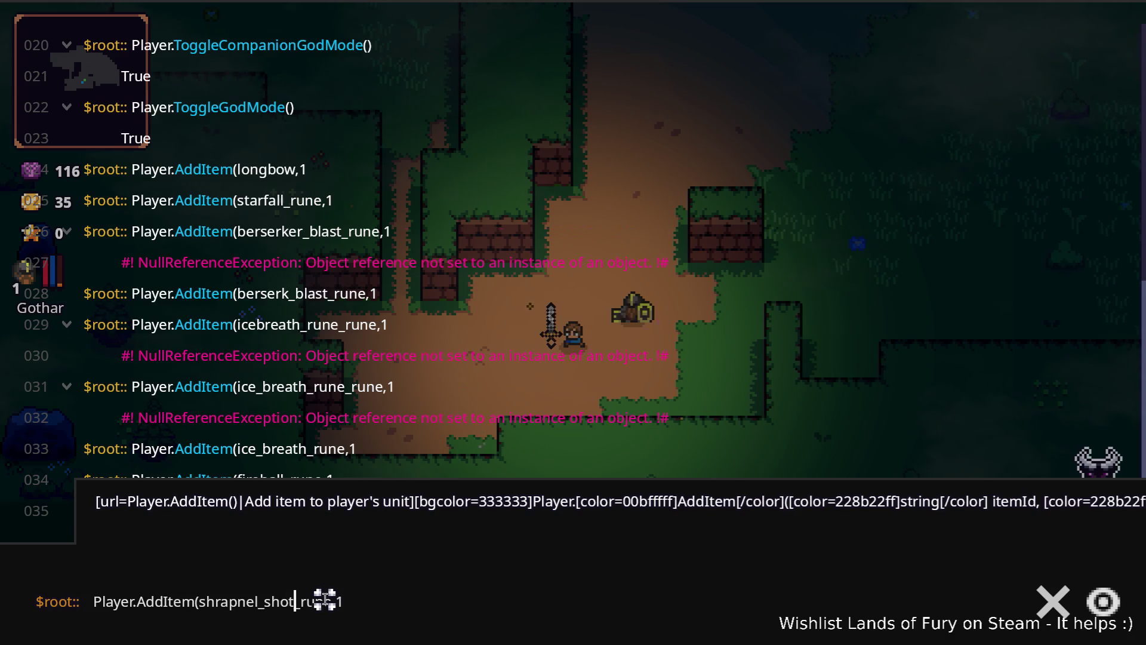
key(Return)
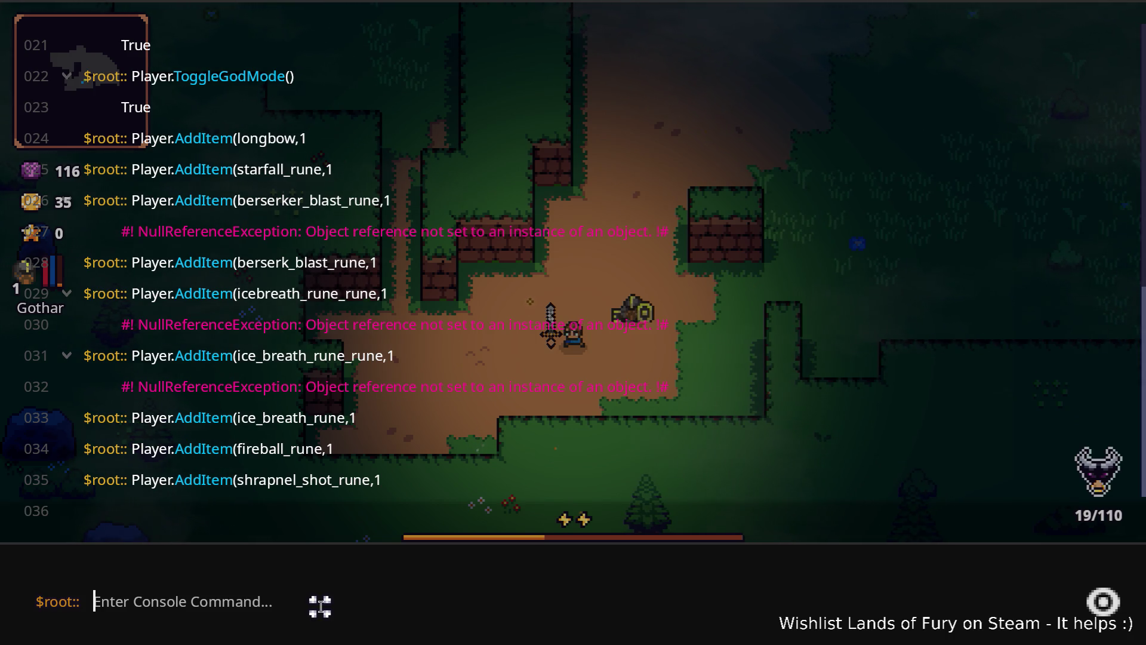
- Edit the recalled command to add an elven_bow to the player
key(Up)
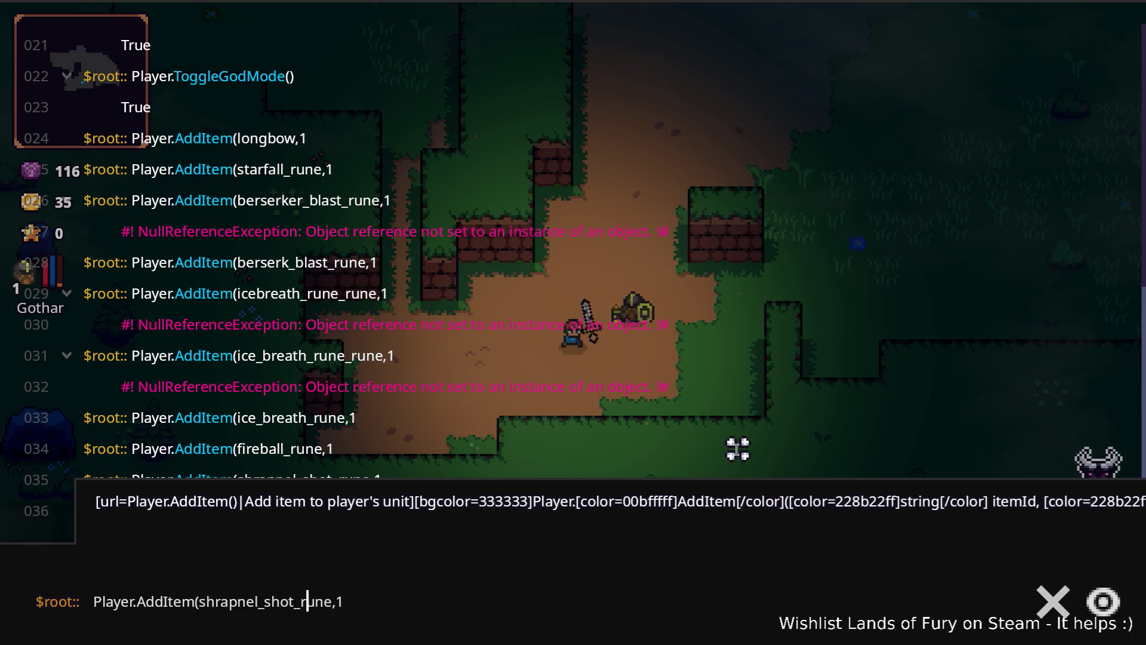
key(ctrl+shift+Left)
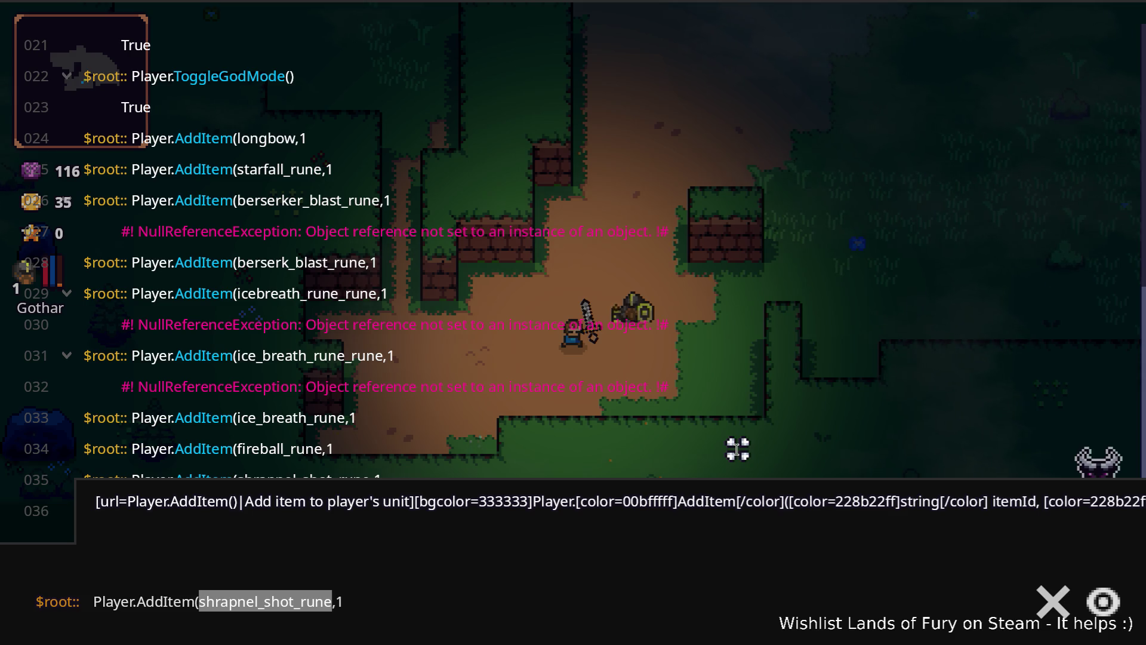
key(Right)
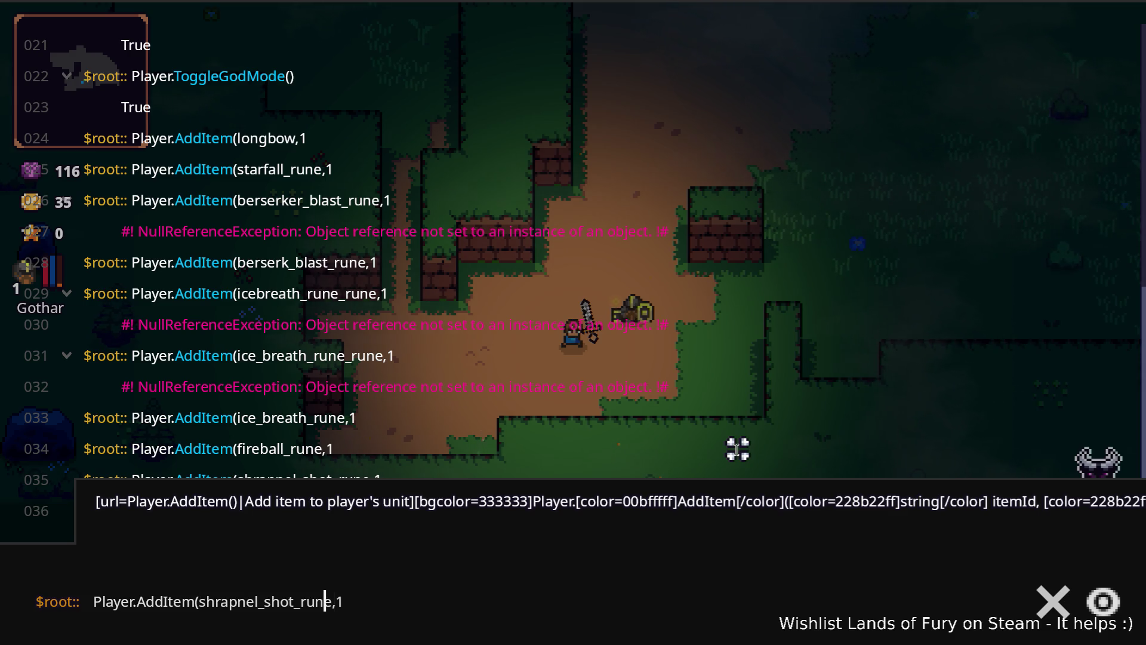
key(ctrl+shift+Left)
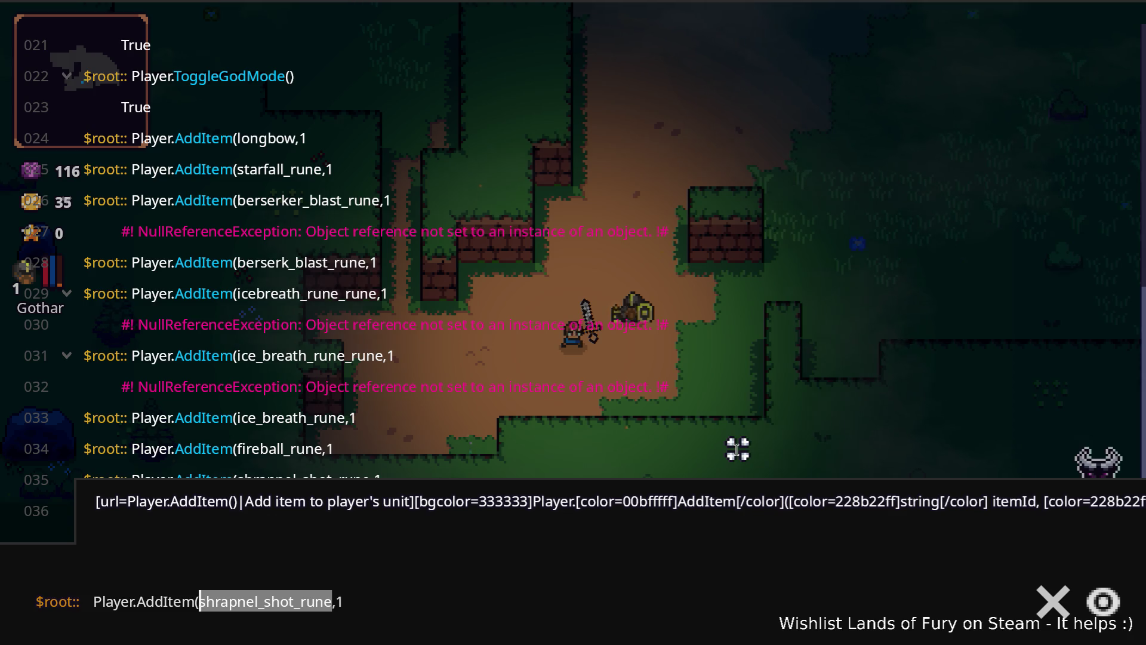
text(en_bo)
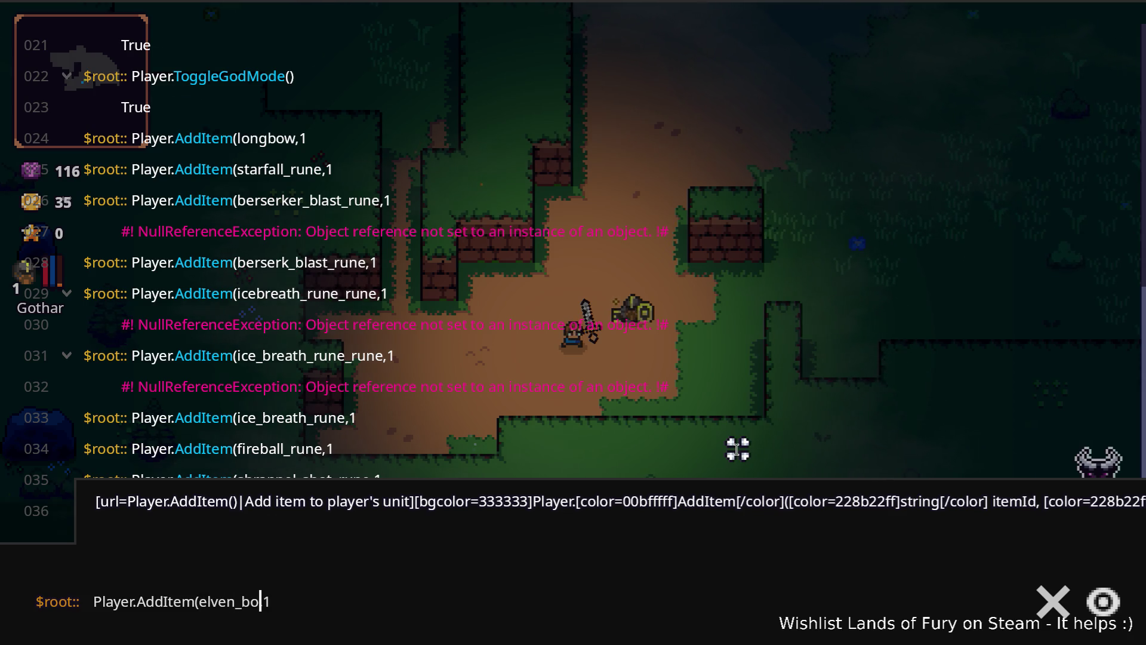
text(w)
key(Return)
- Add a void_mask the same way, then close the console
key(Up)
key(Left)
key(Left)
key(Left)
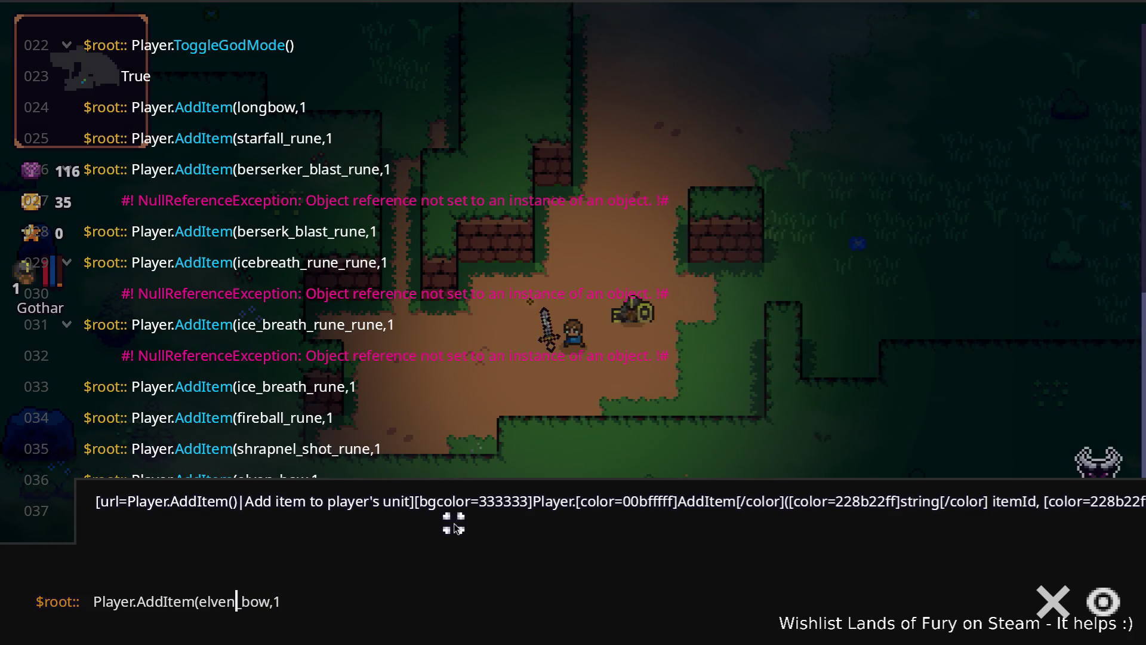
key(ctrl+shift+Left)
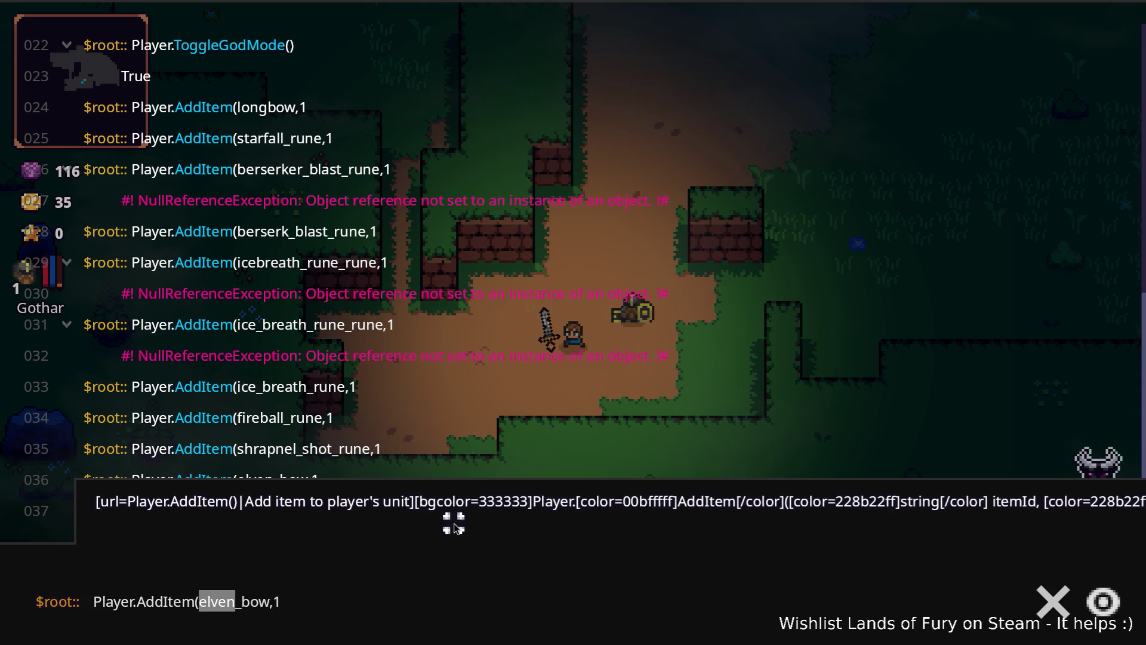
key(ctrl+shift+Right)
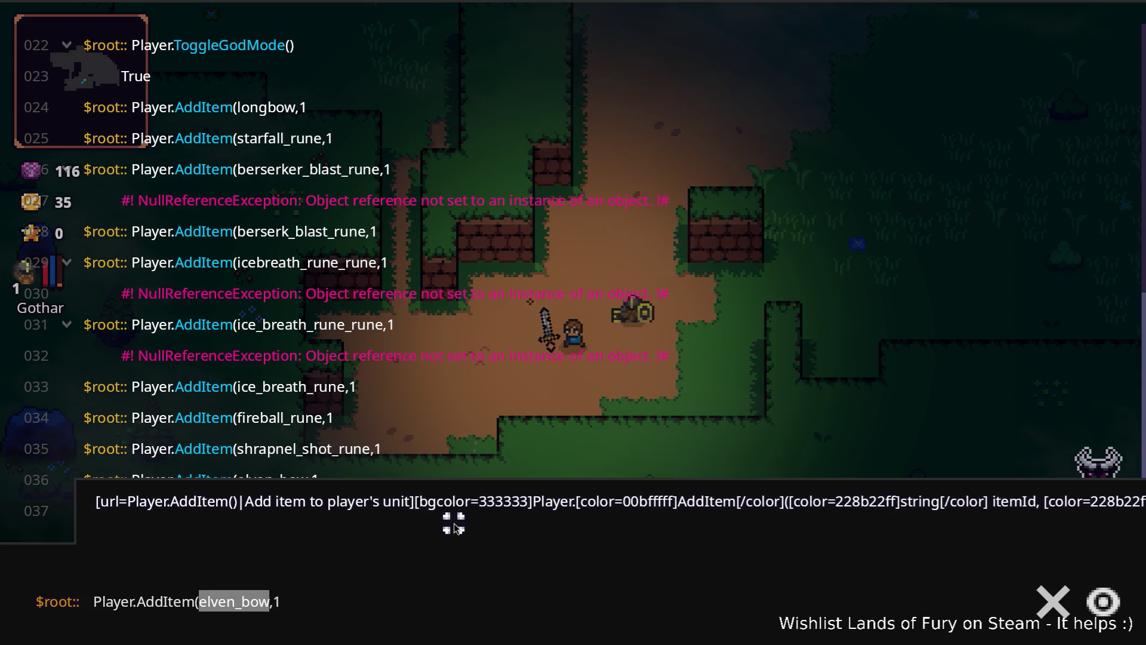
text(void)
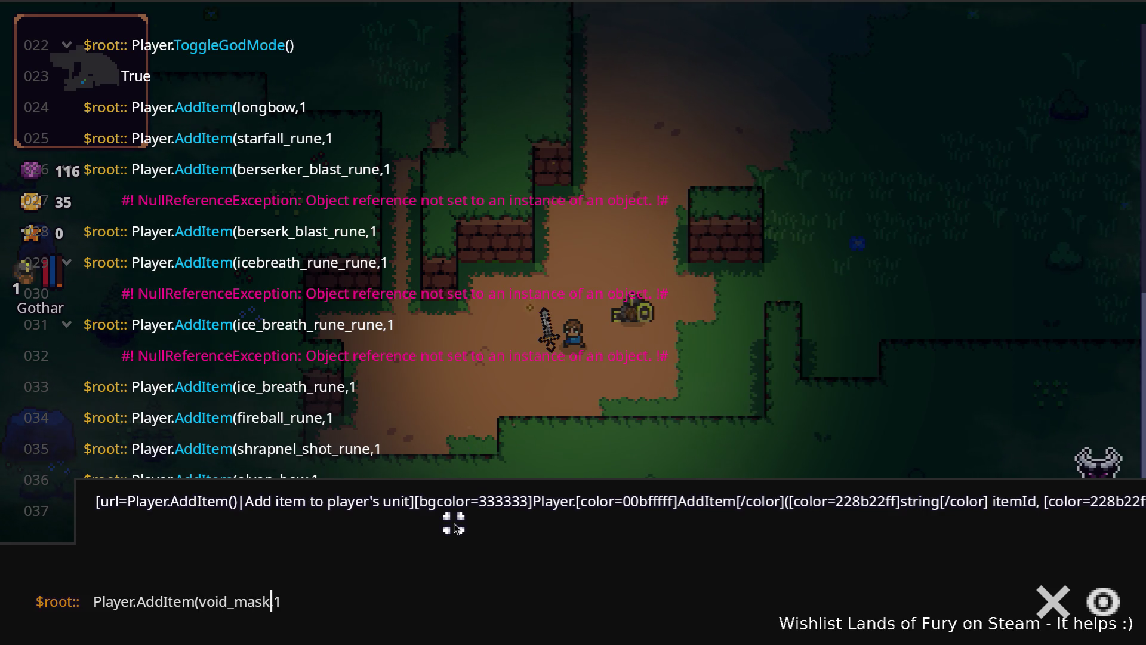
key(Return)
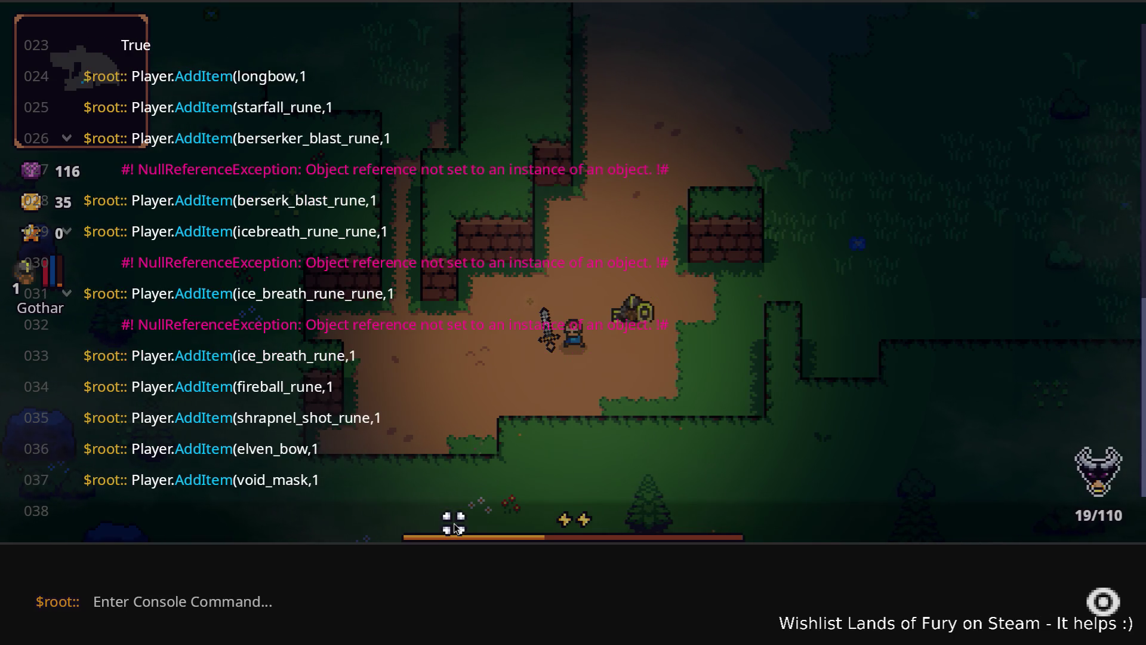
key(Escape)
- In the inventory, equip the Void Mask as the helmet and pick up the Elven Bow
key(i)
drag(604, 548, 775, 435)
mouse_move(553, 553)
mouse_down()
mouse_move(503, 440)
mouse_move(529, 568)
mouse_up()
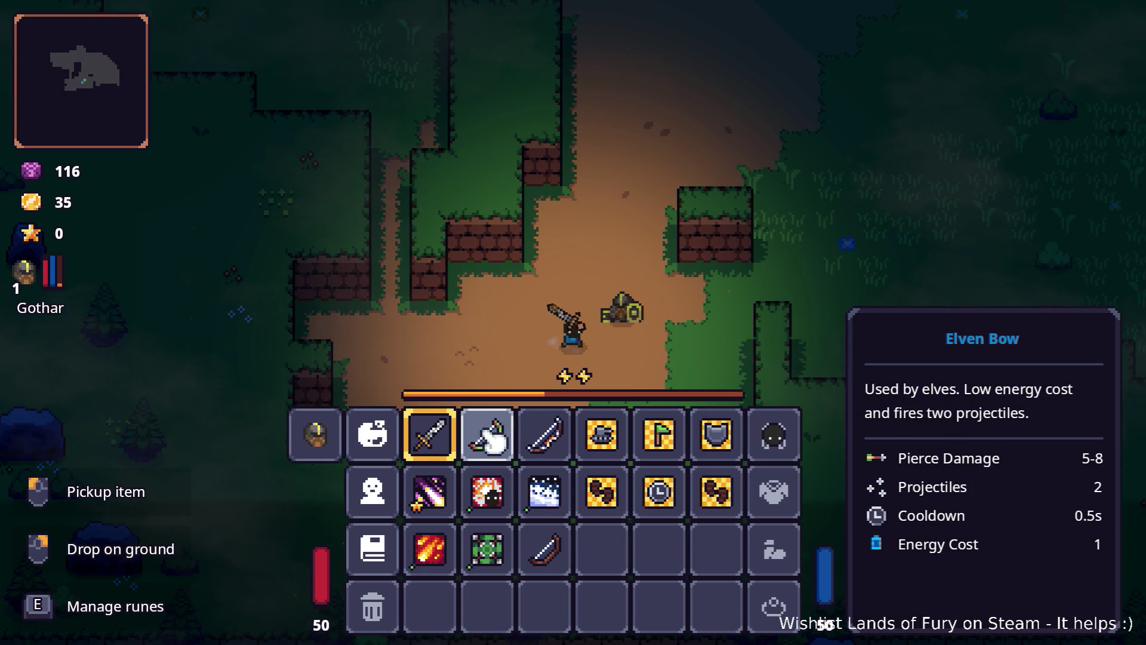
- Socket Shrapnel Shot and Starfall runes into the longbow's two slots and confirm
key(e)
click(508, 332)
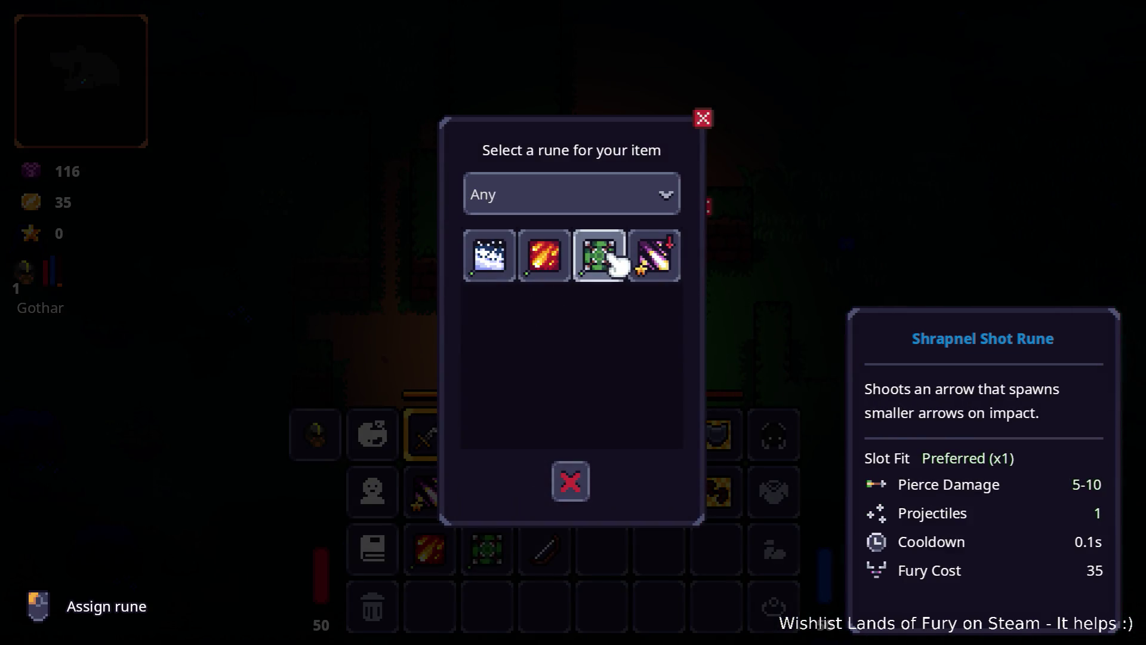
click(601, 258)
click(566, 338)
click(633, 280)
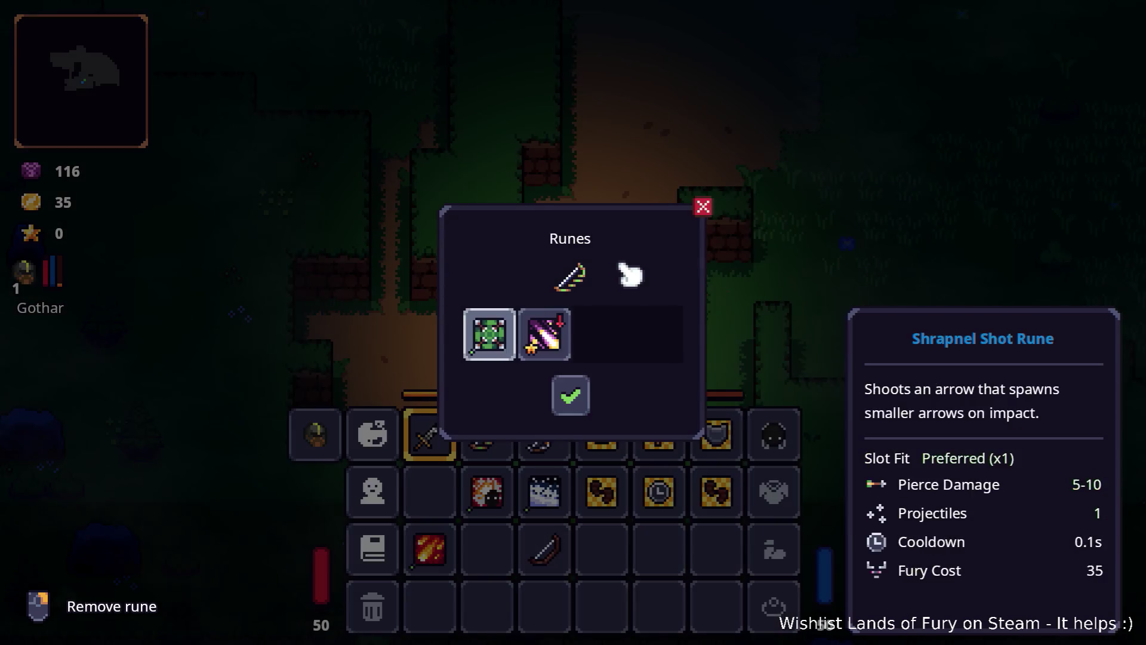
click(574, 401)
- Put the Fireball Rune on the Rusty Sword and confirm
key(e)
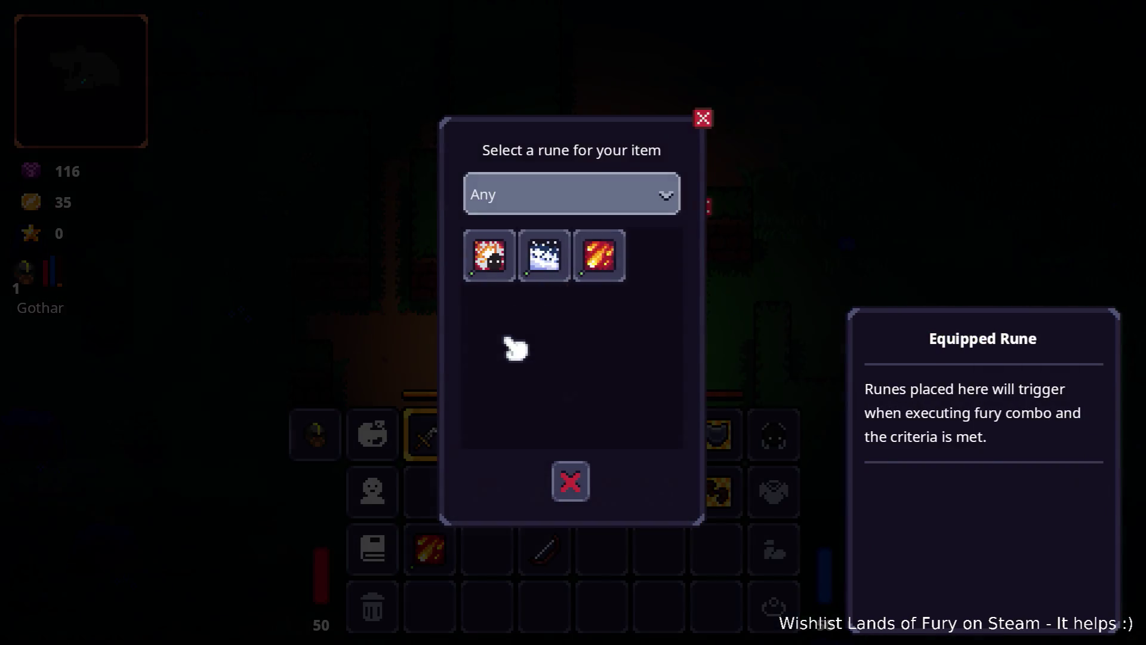
click(602, 256)
click(570, 394)
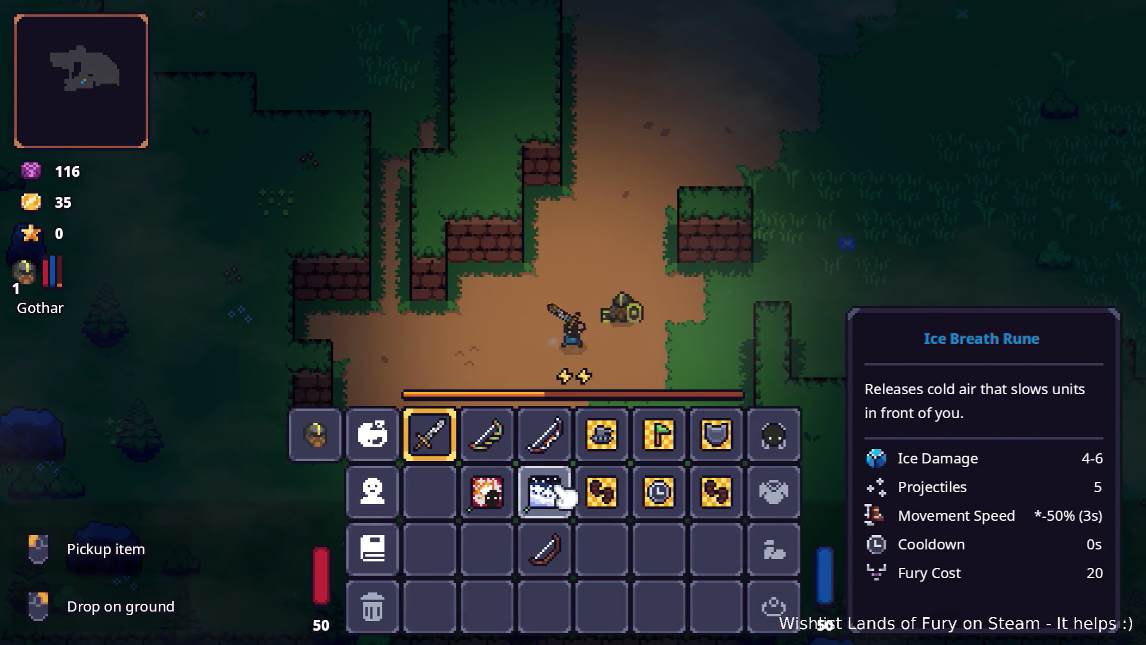
- Socket the Ice Breath Rune into the other bow, then close and reopen the inventory
key(e)
click(507, 331)
click(496, 256)
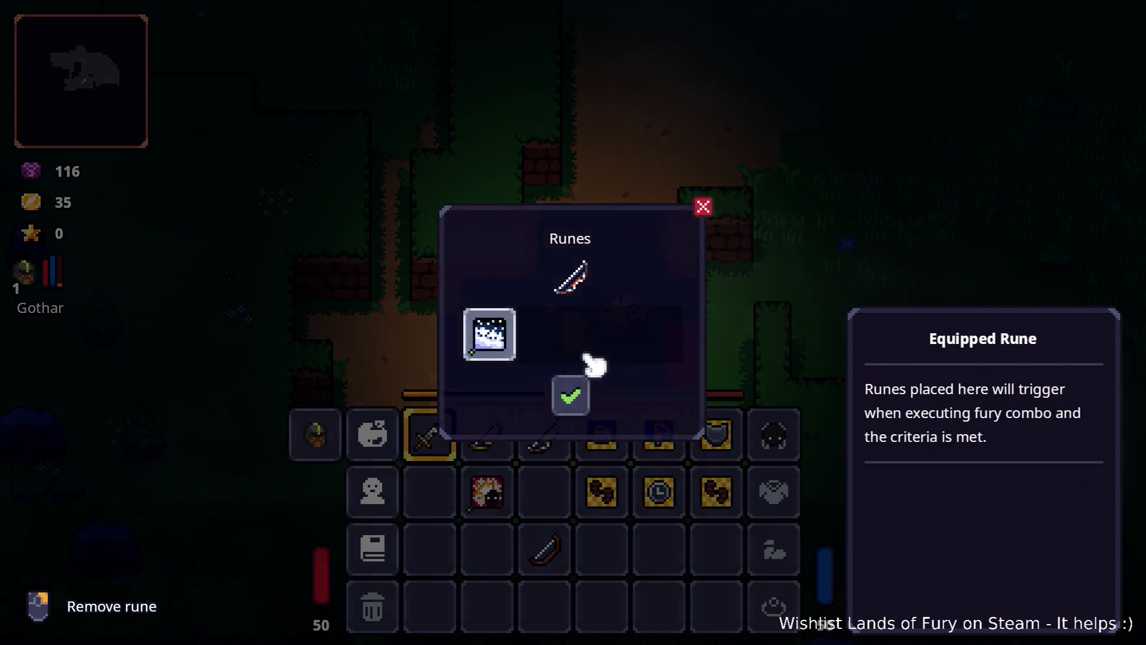
click(582, 382)
key(Tab)
key(w)
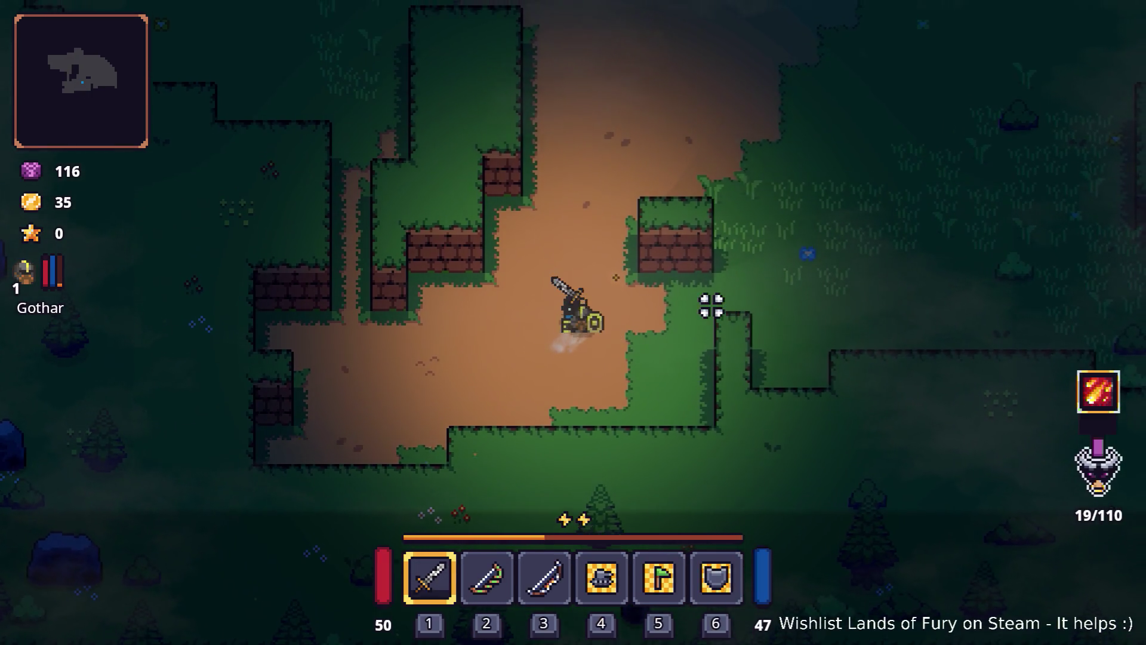
key(Tab)
key(Tab)
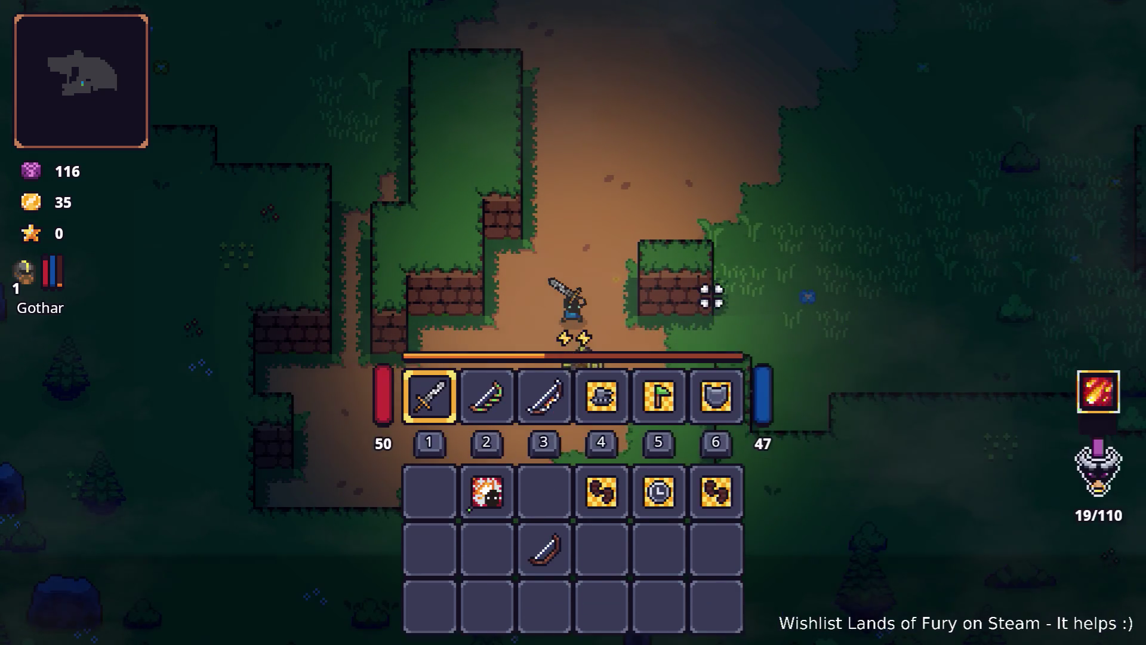
- Equip the Ice Breath bow and shoot the nearby enemies while retreating
key(w)
key(w)
key(d)
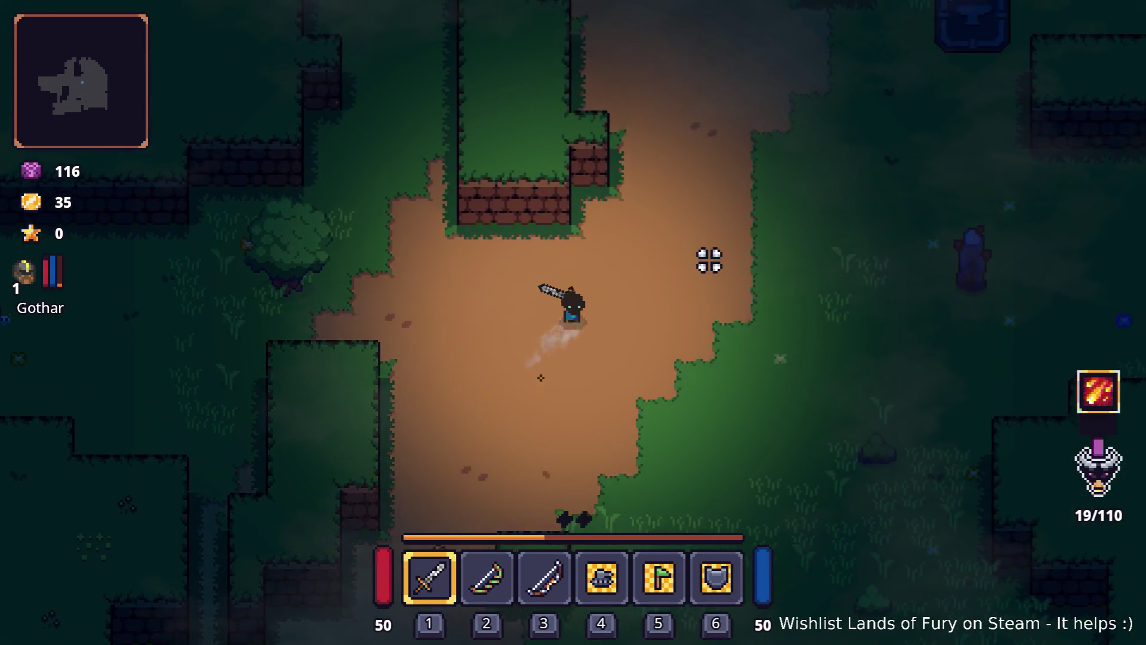
key(3)
click(769, 172)
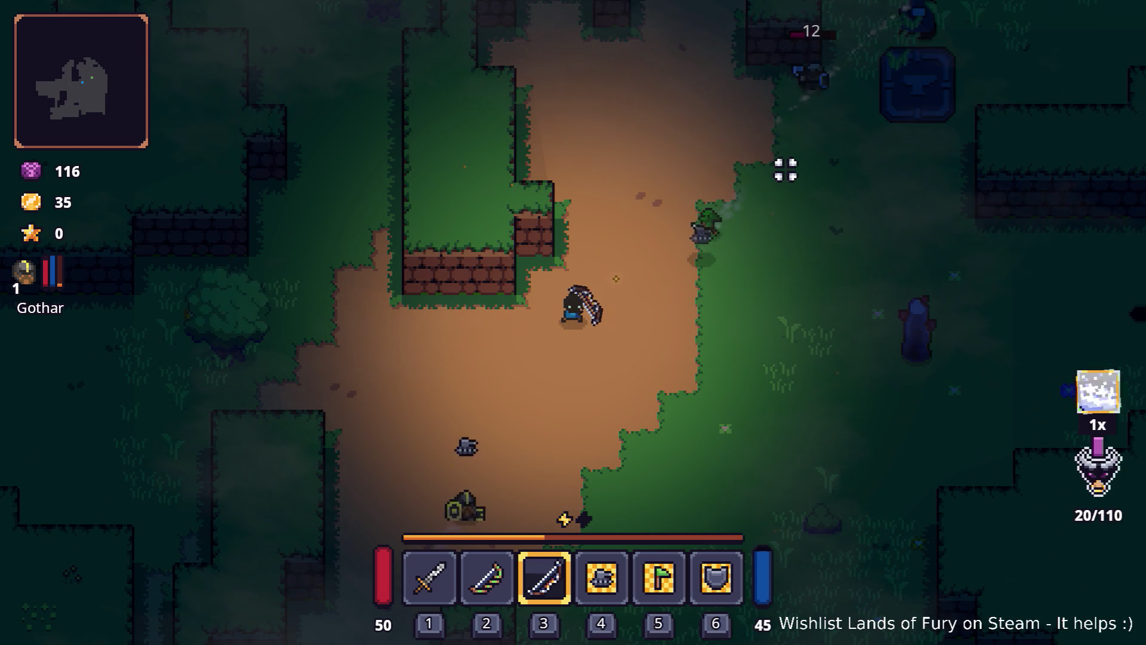
key(s)
key(d)
key(s)
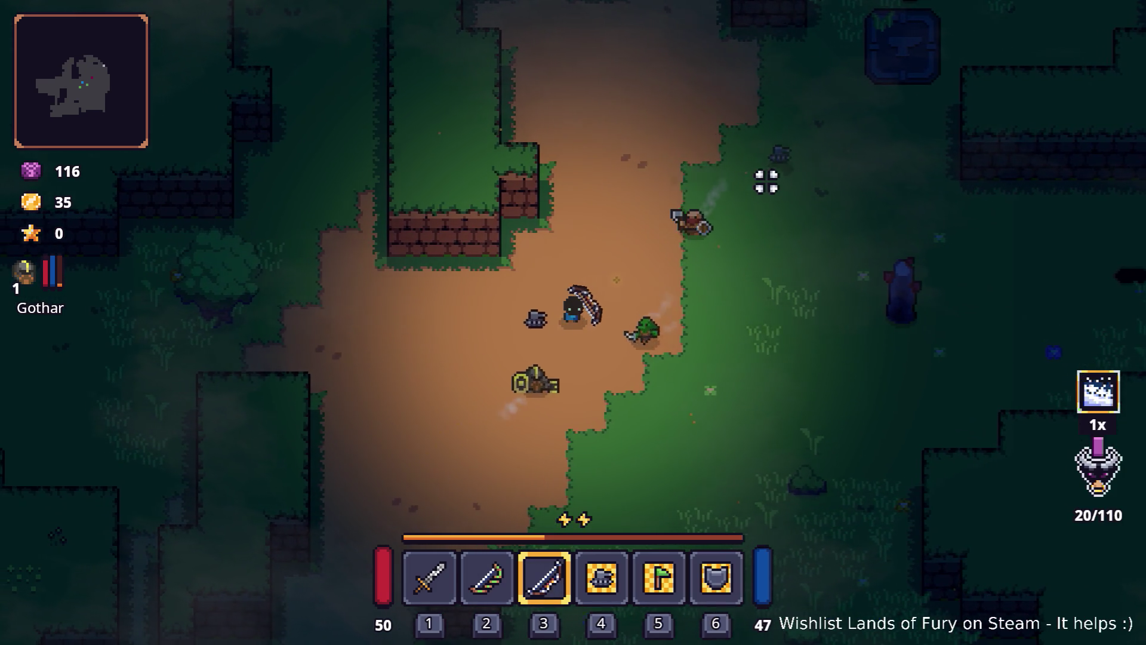
key(a)
click(775, 278)
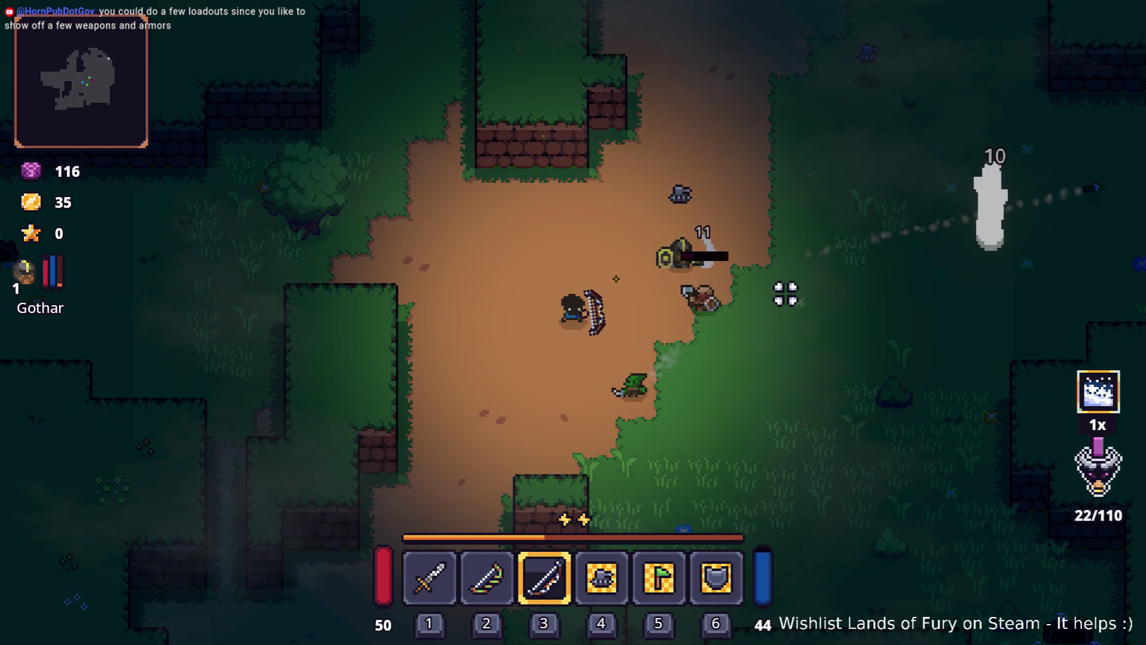
key(s)
key(a)
click(606, 473)
- Move down-left into the new area, kill the enemy there, then shoot the axe enemy
key(s)
key(d)
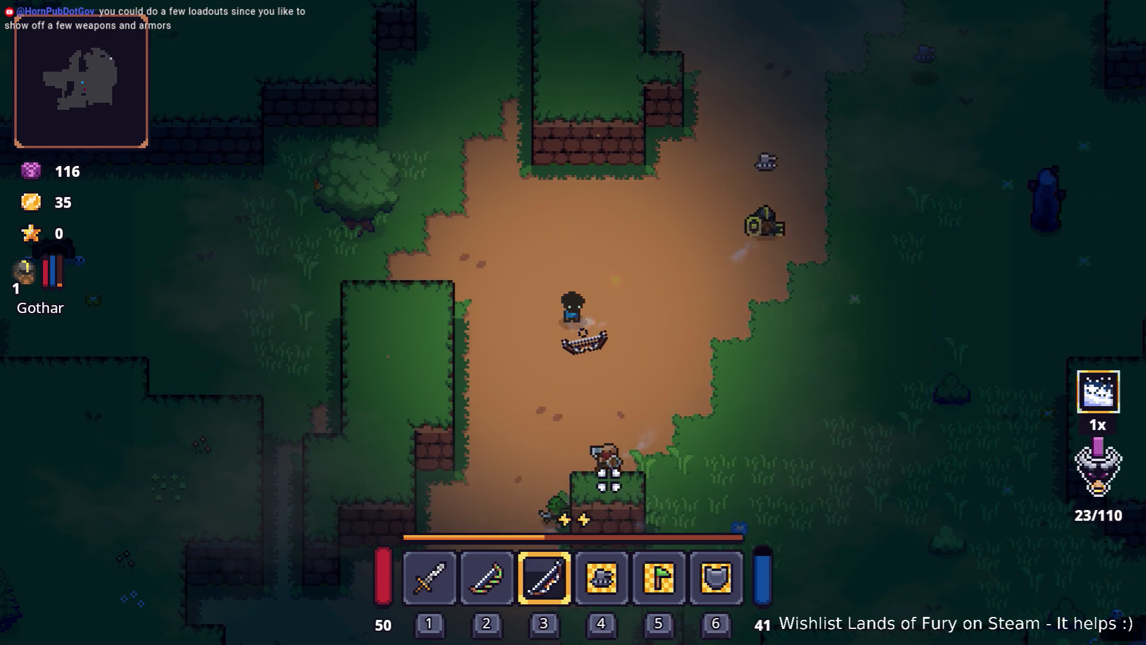
key(s)
key(a)
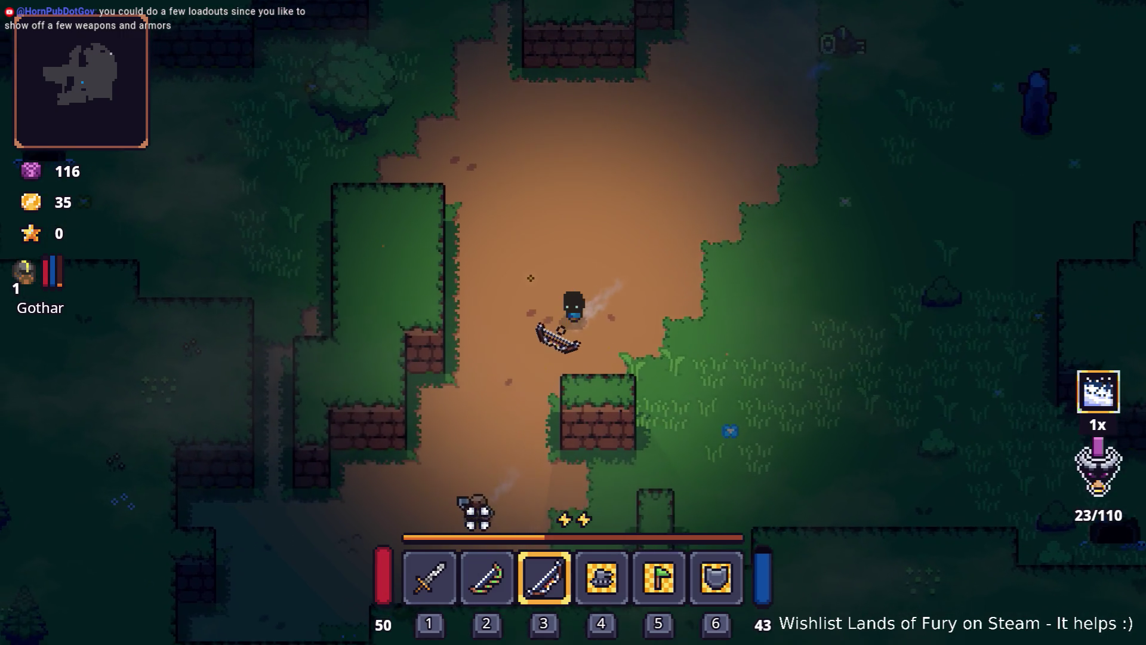
key(a)
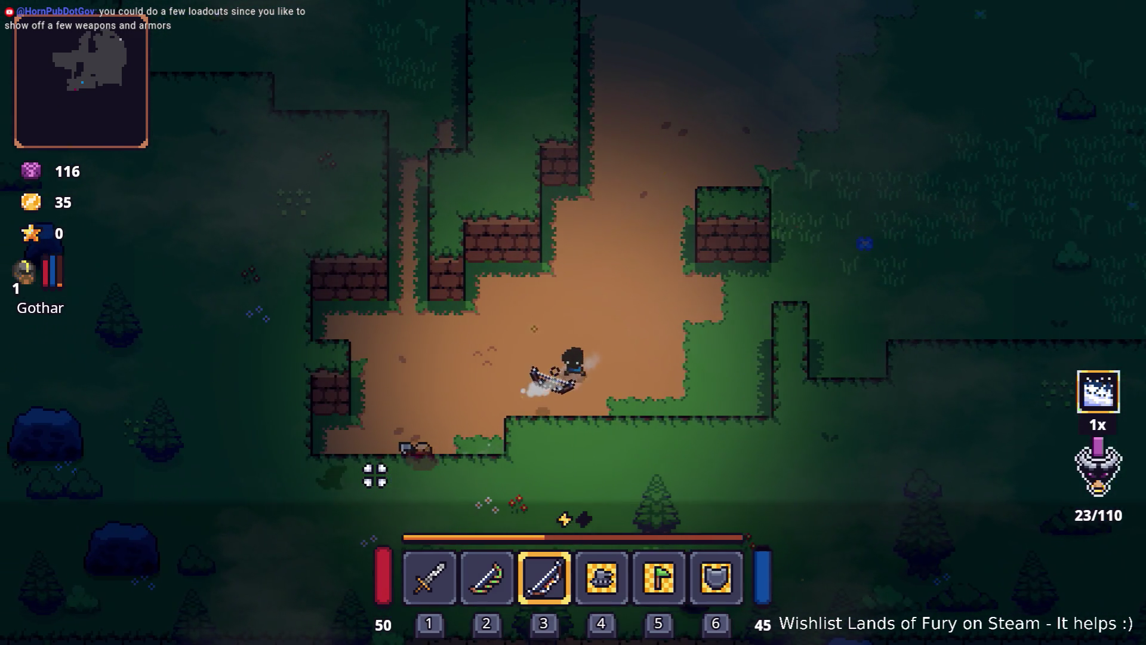
click(366, 460)
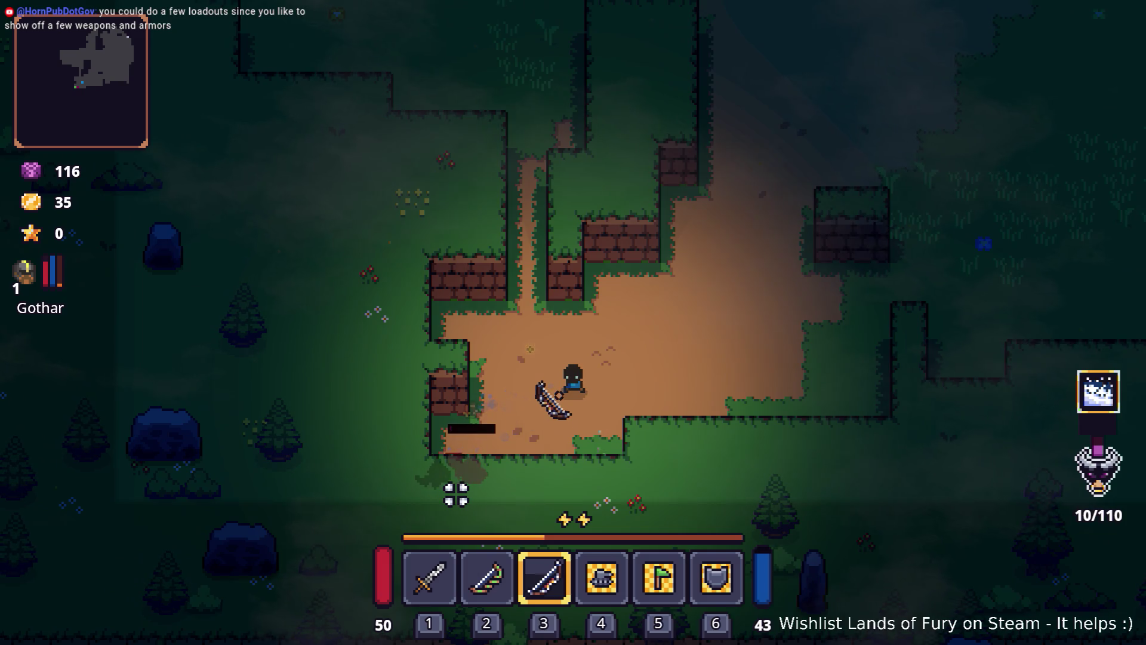
key(d)
click(731, 322)
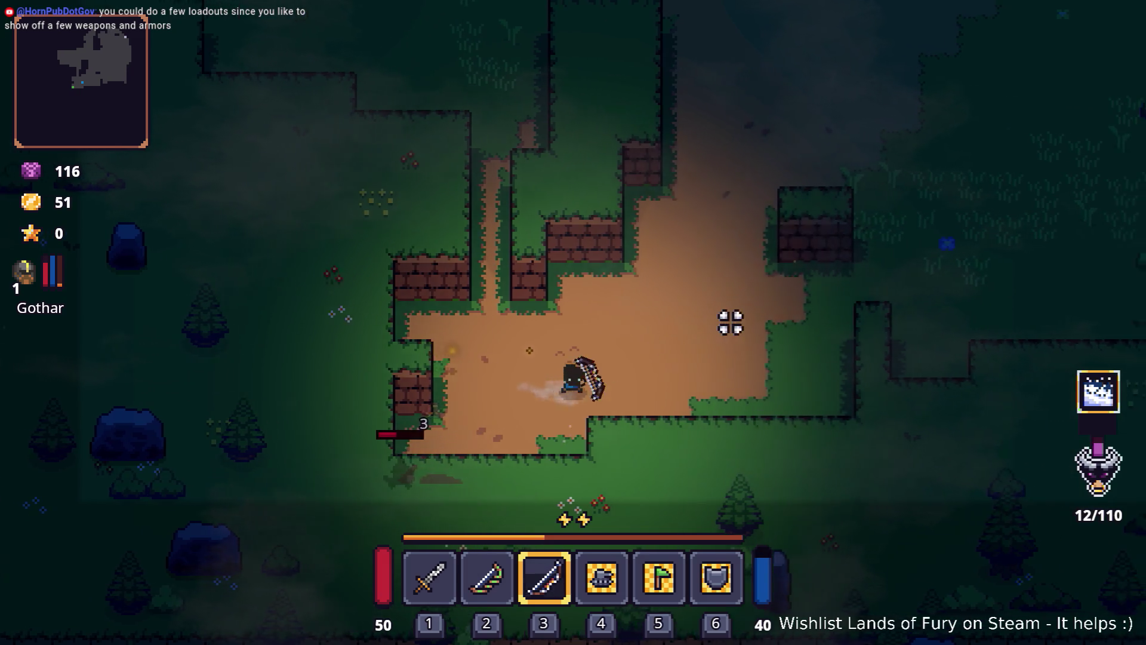
key(w)
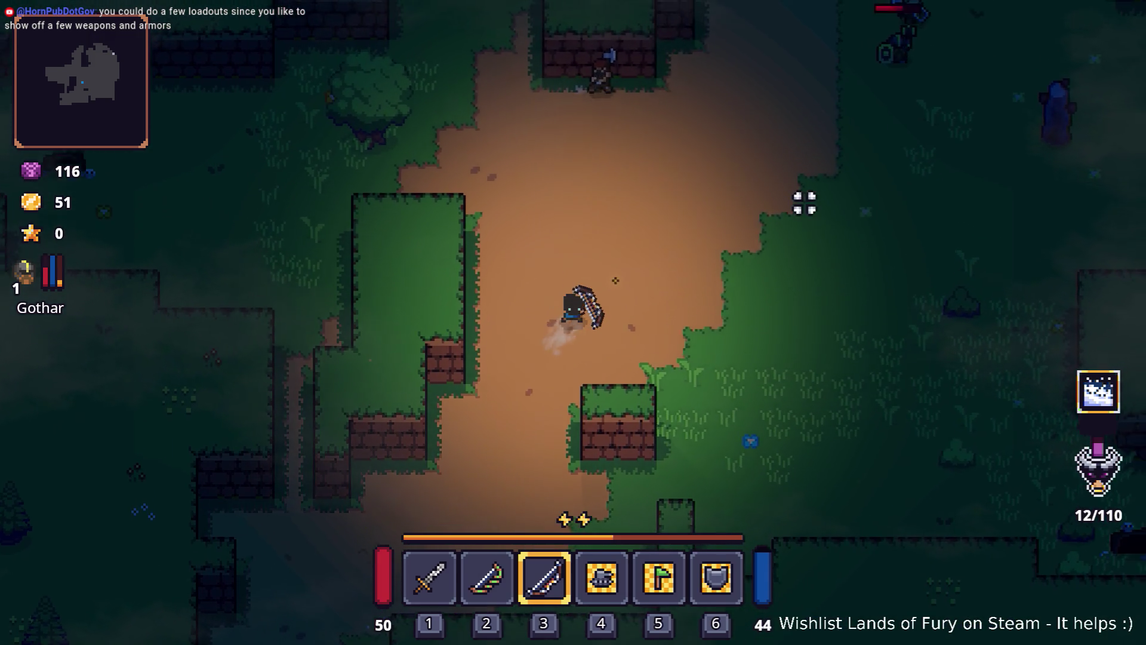
key(space)
key(d)
click(471, 230)
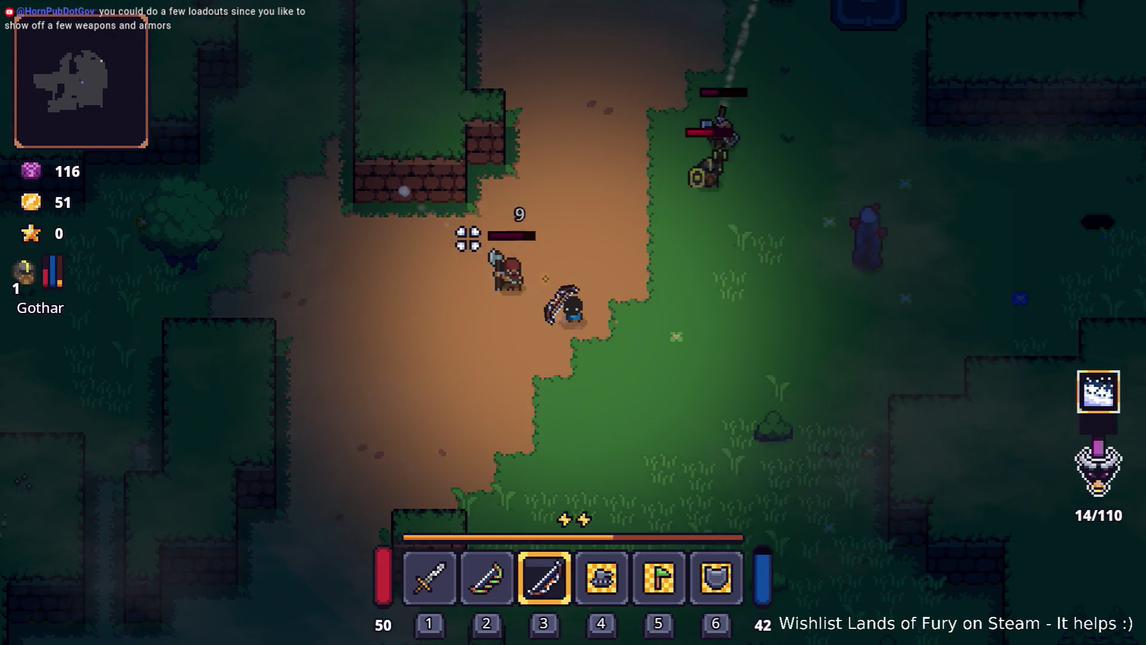
- Switch to the rune-fitted longbow and shoot down the shield and brown enemies
key(d)
key(2)
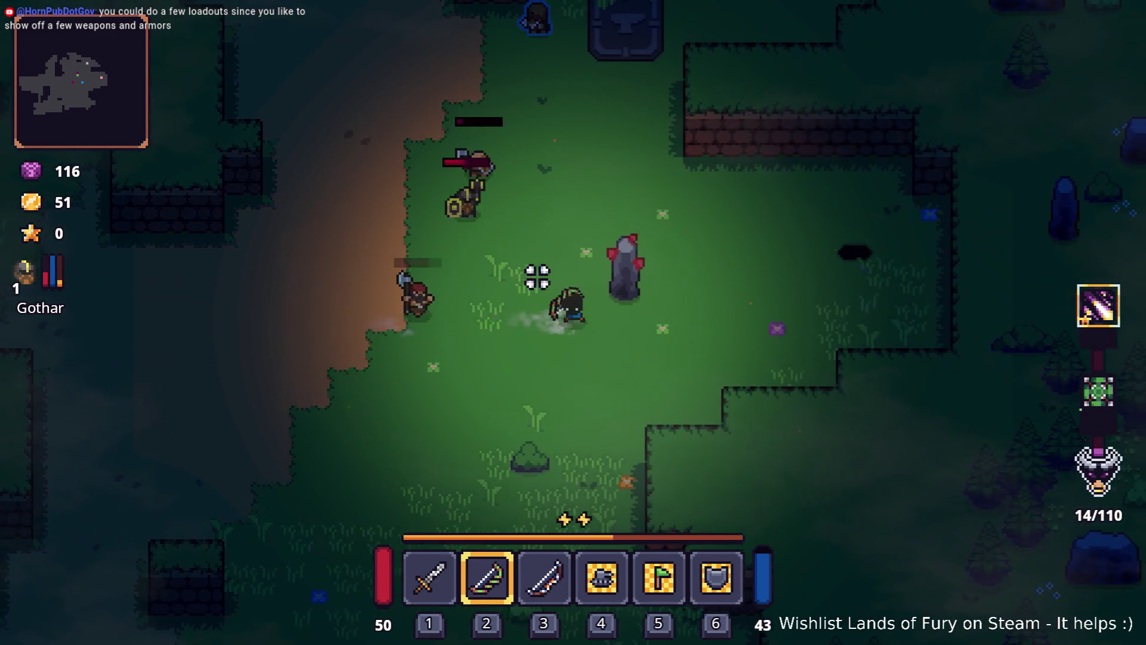
key(a)
click(461, 258)
click(459, 272)
key(w)
click(583, 153)
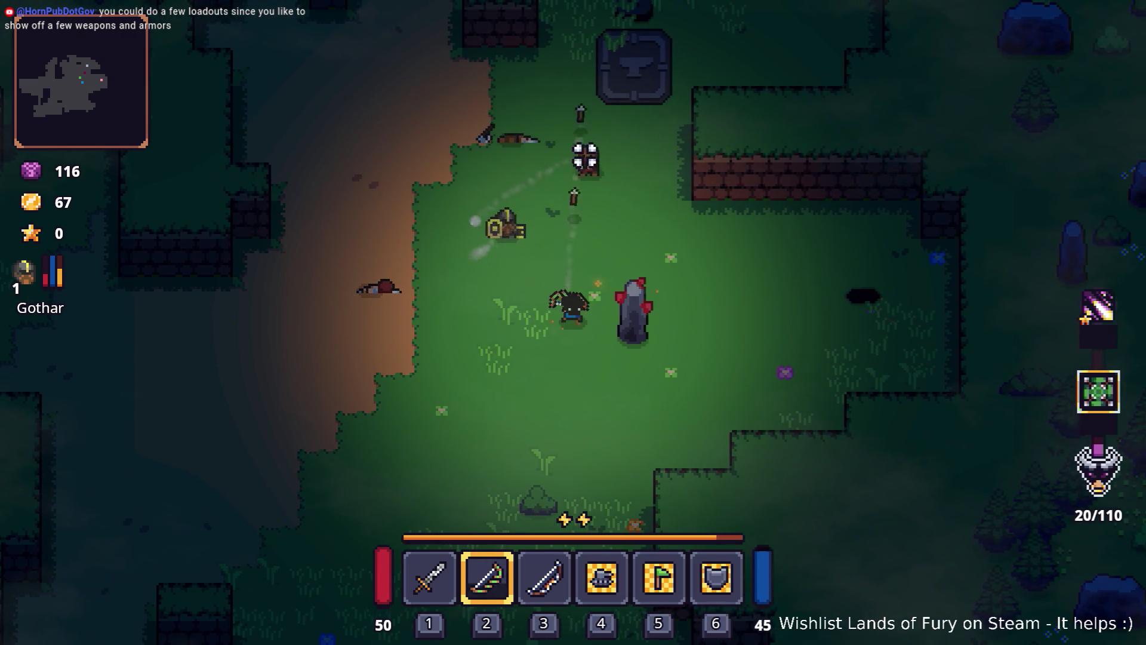
click(602, 174)
key(w)
click(600, 177)
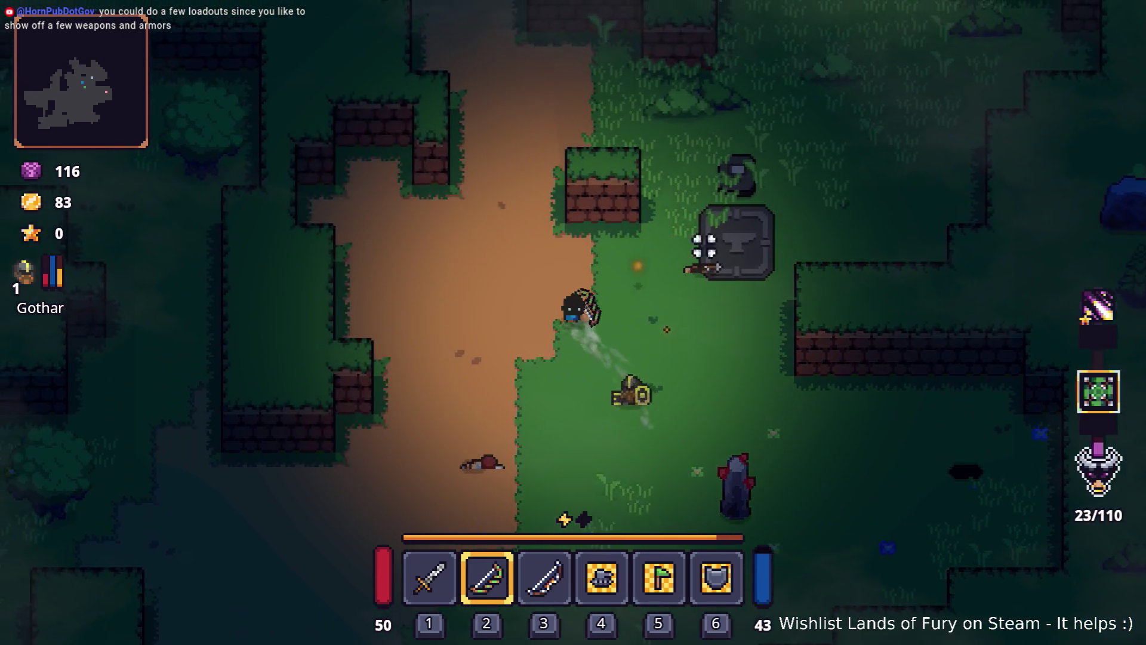
- Walk up past the campfire to the brick wall, shooting enemies along the way
key(w)
key(d)
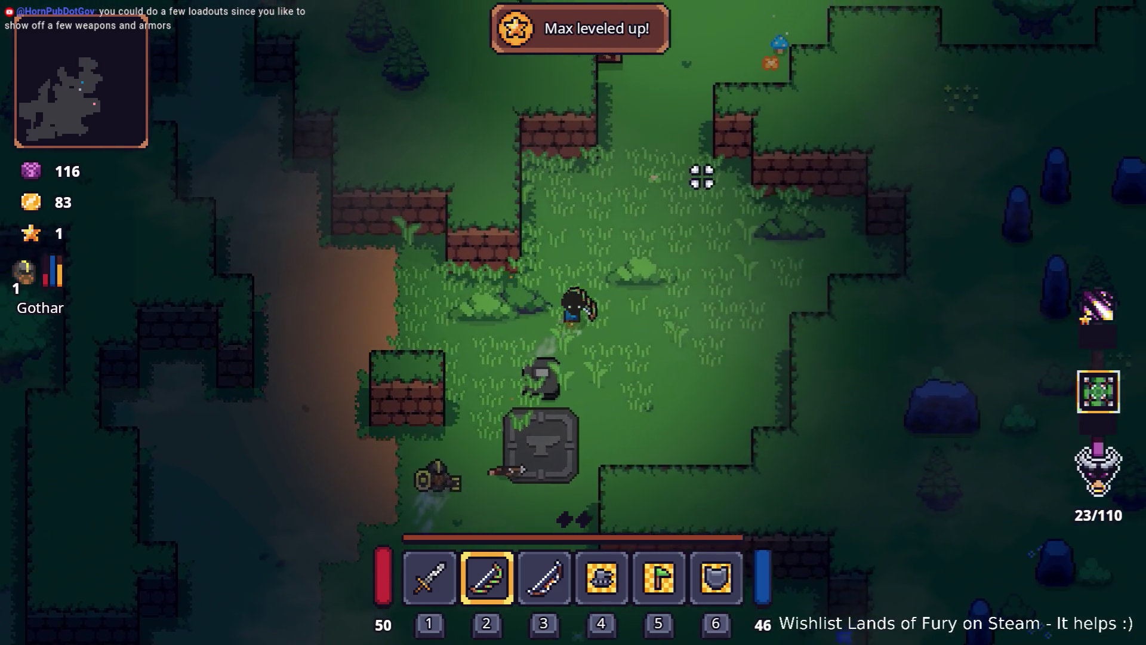
key(w)
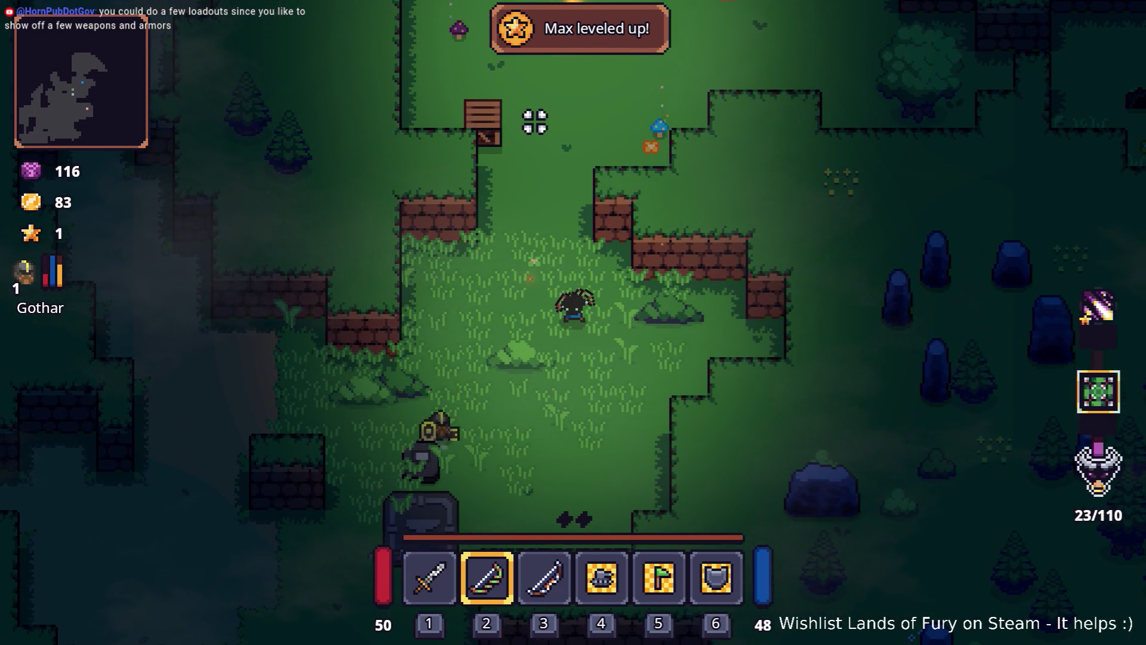
click(492, 323)
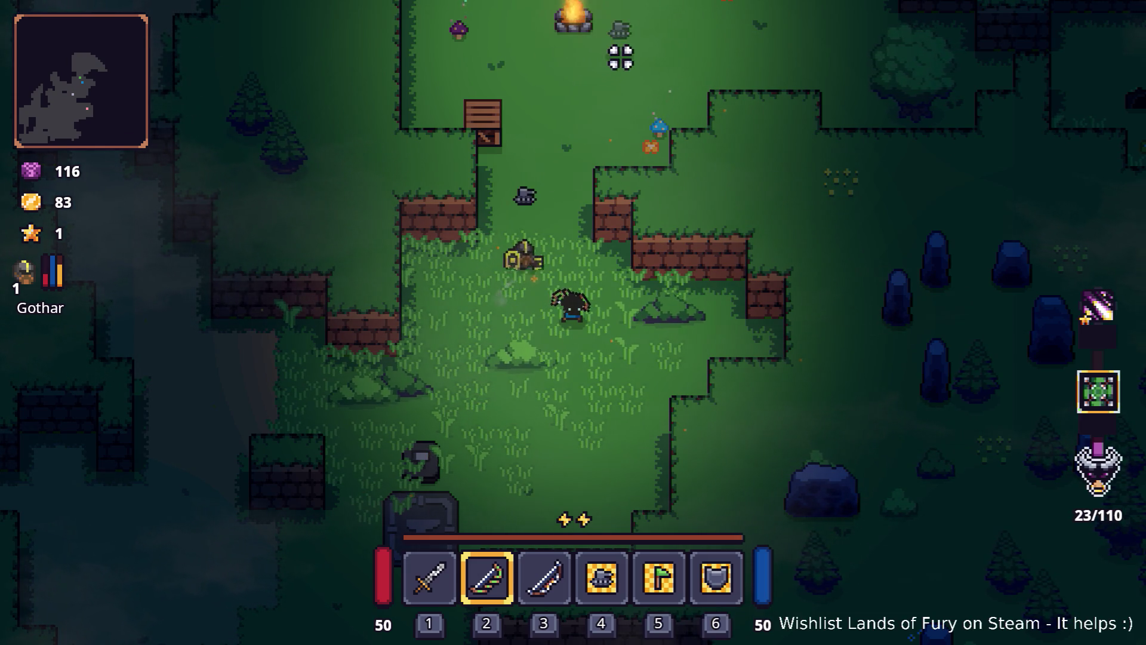
key(w)
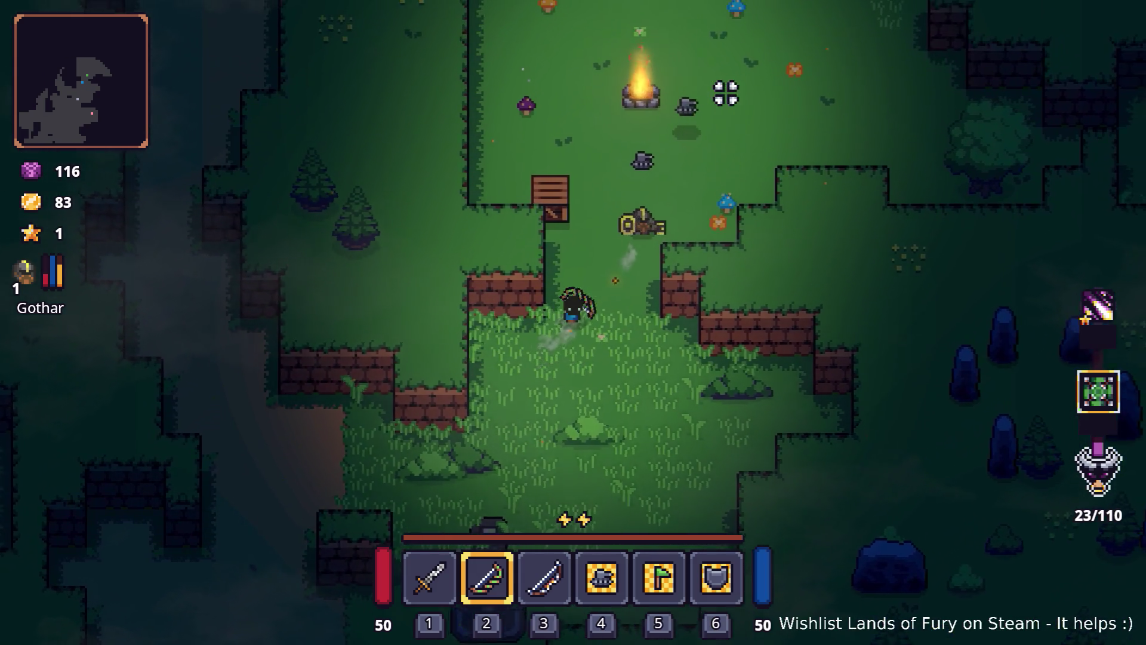
key(w)
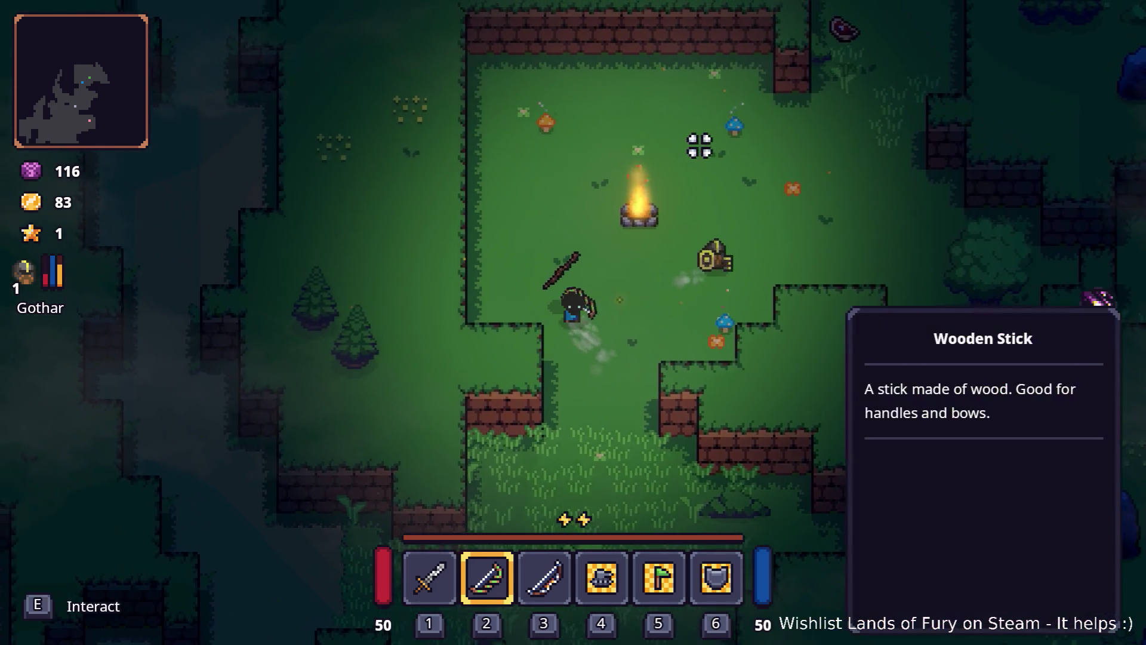
key(d)
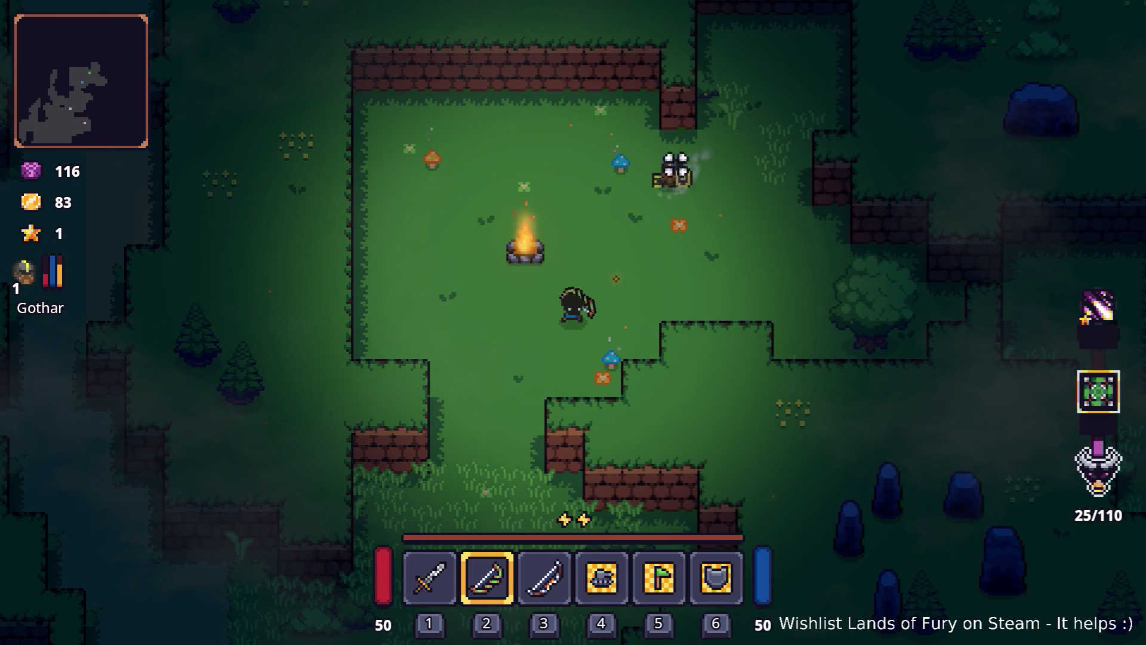
click(484, 234)
key(d)
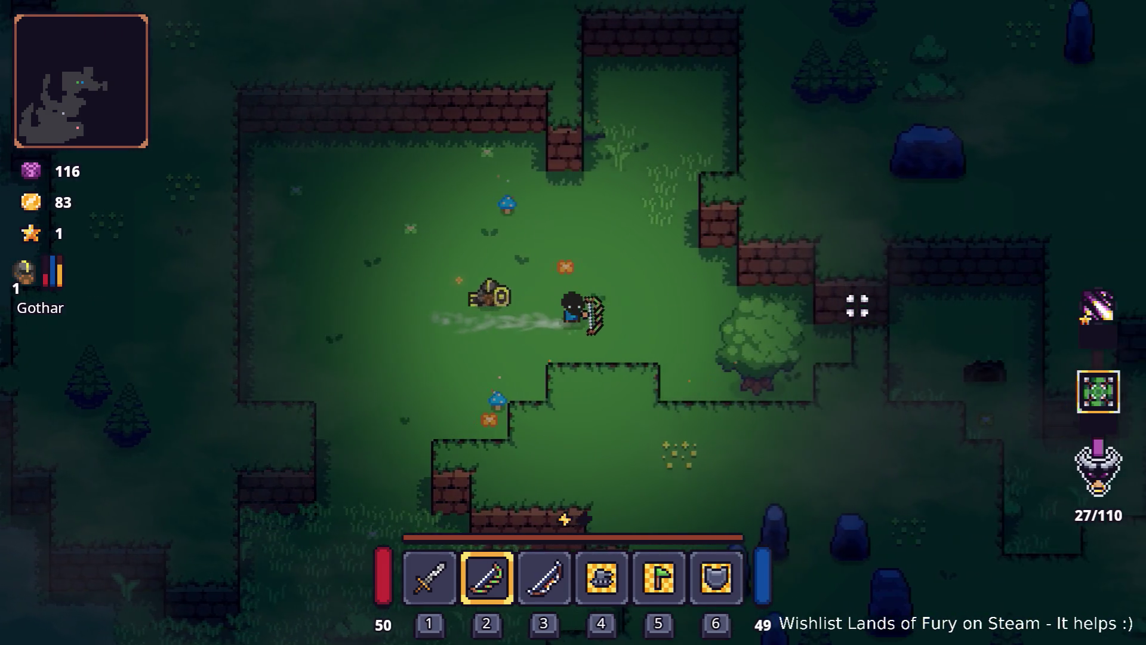
key(d)
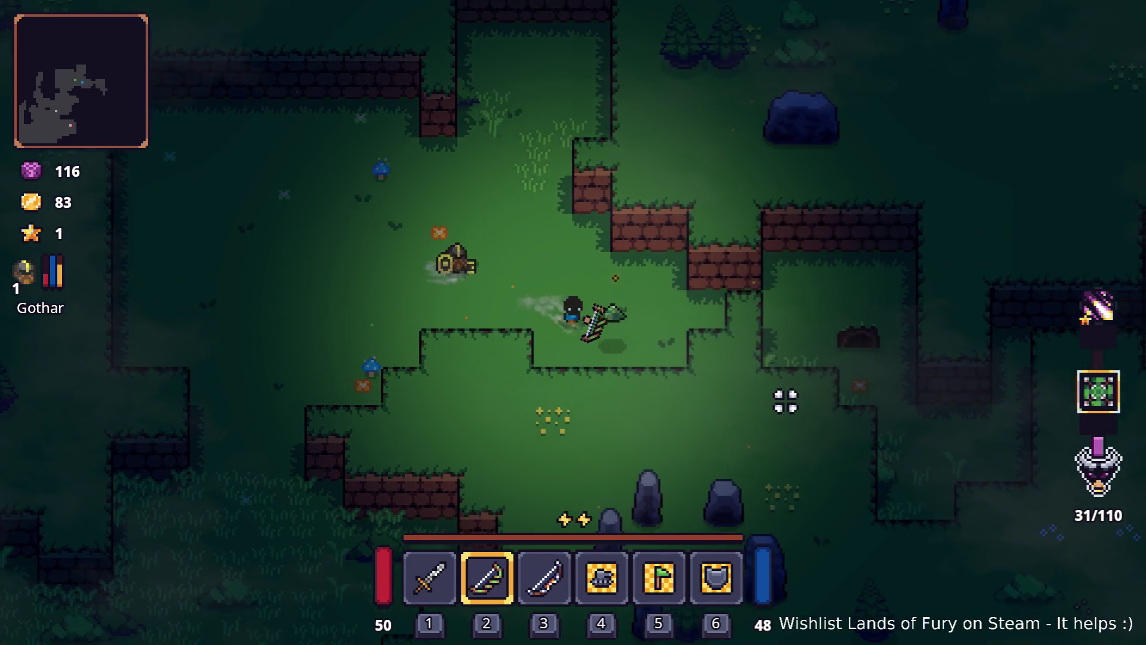
key(d)
key(w)
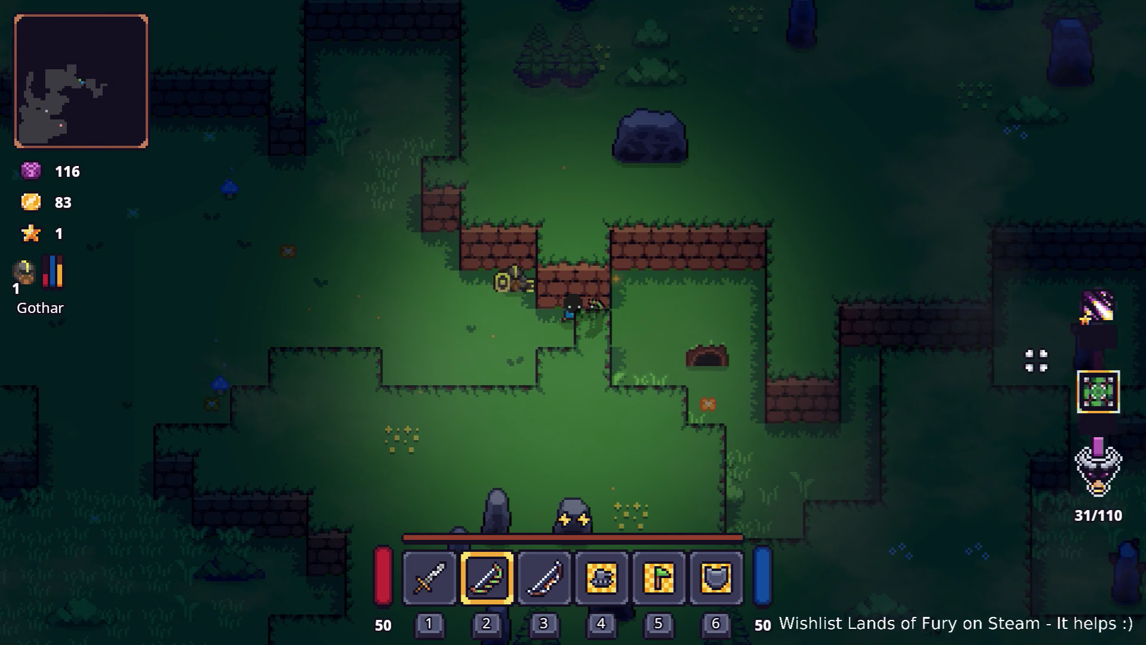
- Switch from the bow to the sword and attack the enemy in the walled nook
key(a)
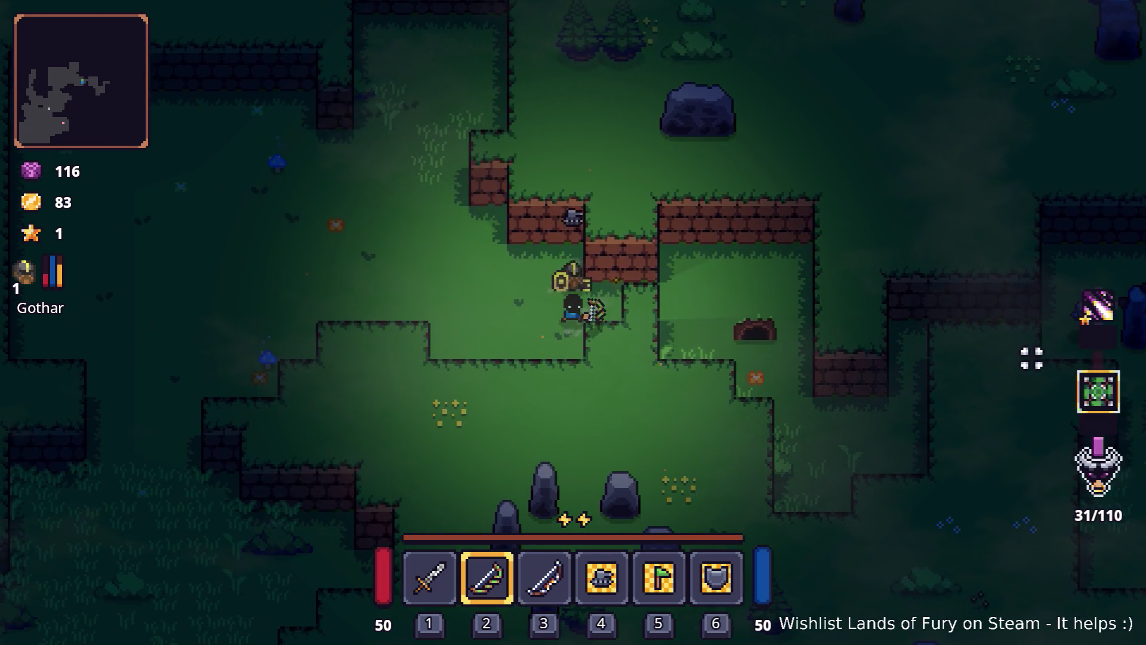
key(1)
key(d)
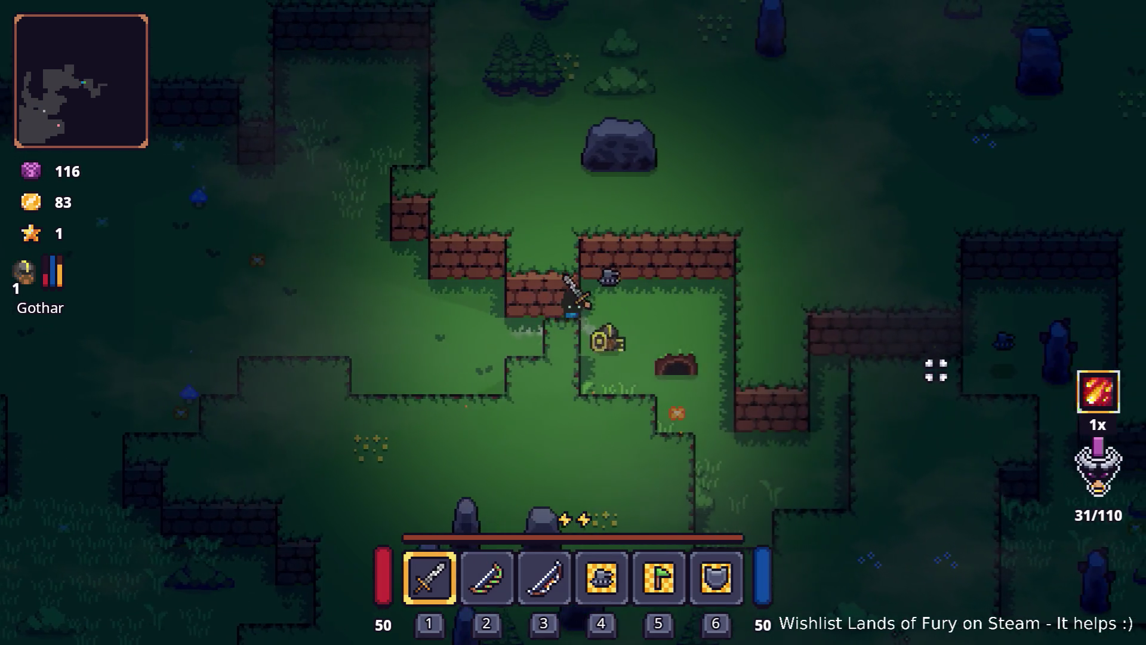
click(609, 434)
click(602, 436)
click(621, 437)
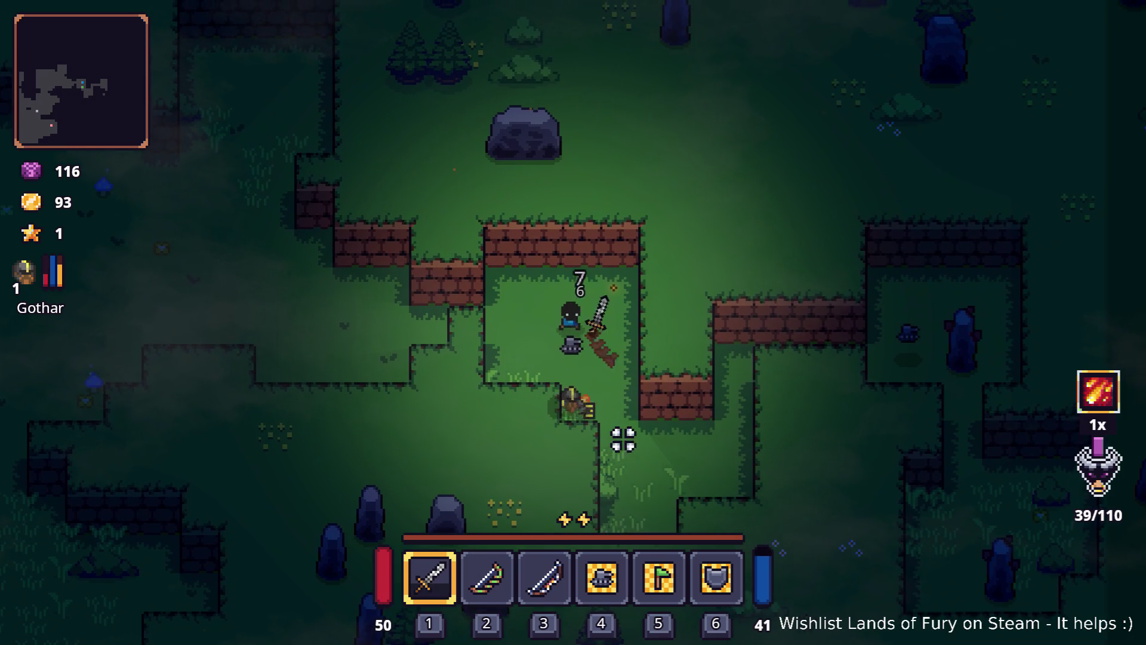
- Go past the brick wall, dash into the pillar room and strike the pillar twice
key(s)
key(d)
key(d)
key(w)
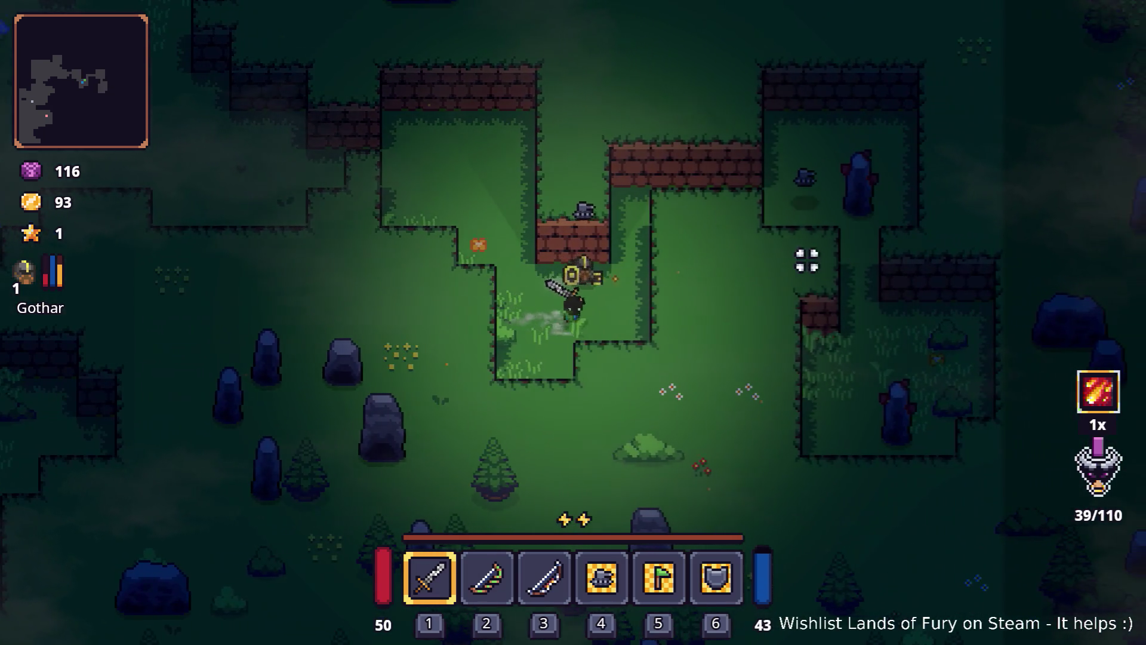
key(w)
key(d)
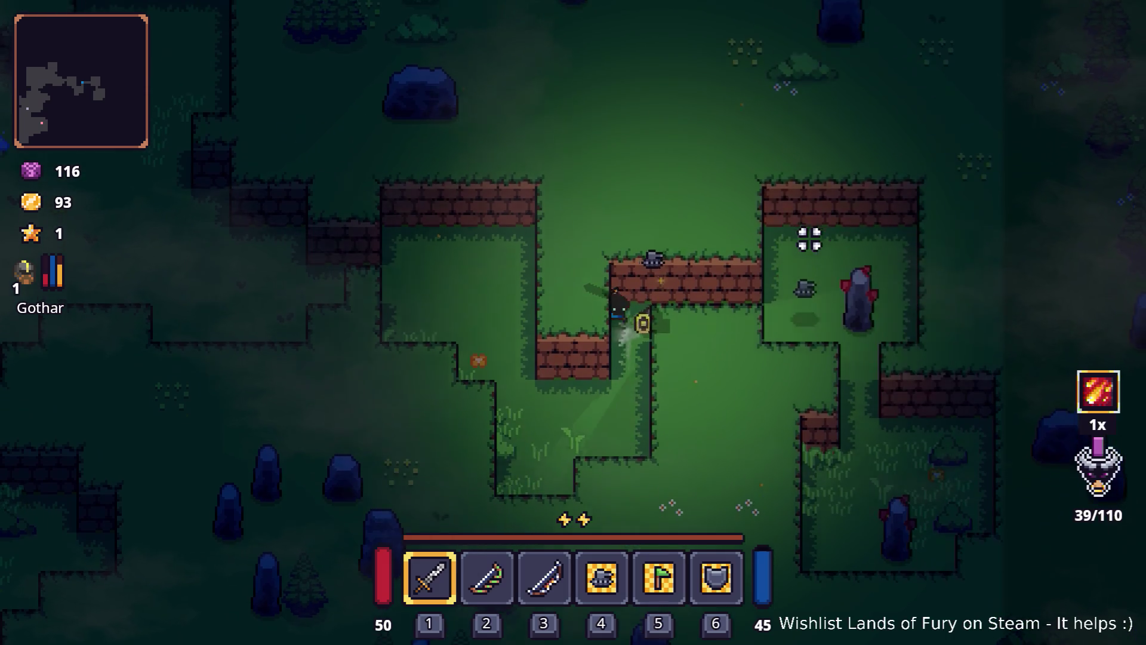
key(space)
click(919, 296)
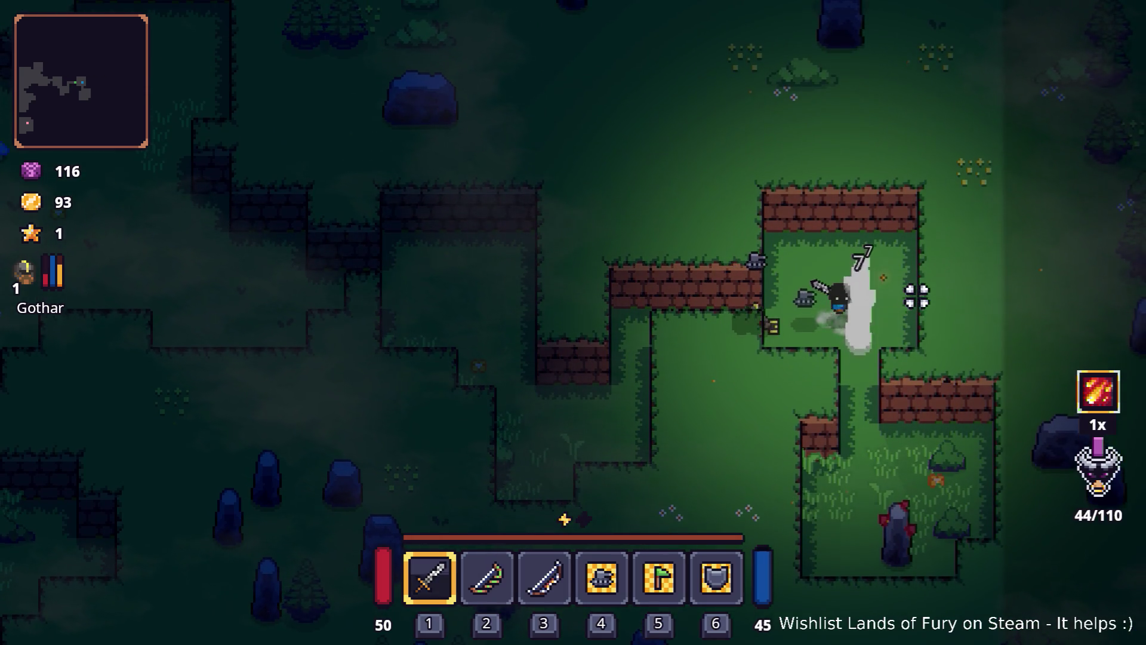
click(864, 285)
- Fight the enemy in the lower grassy room, then swing at the upper room
key(s)
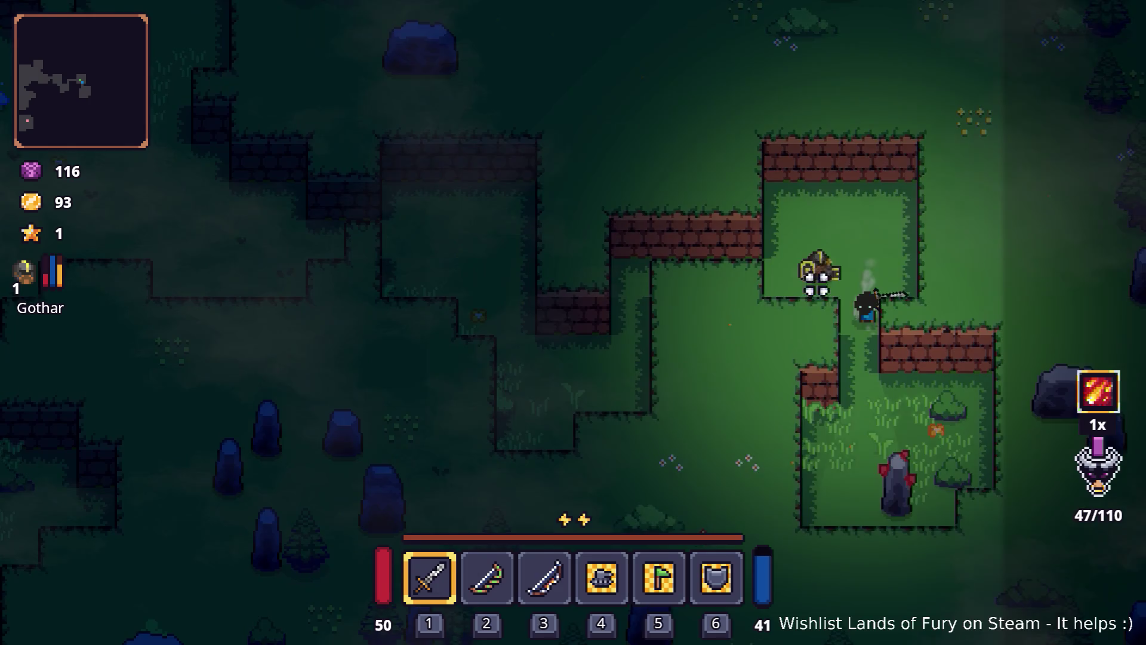
click(852, 371)
click(854, 370)
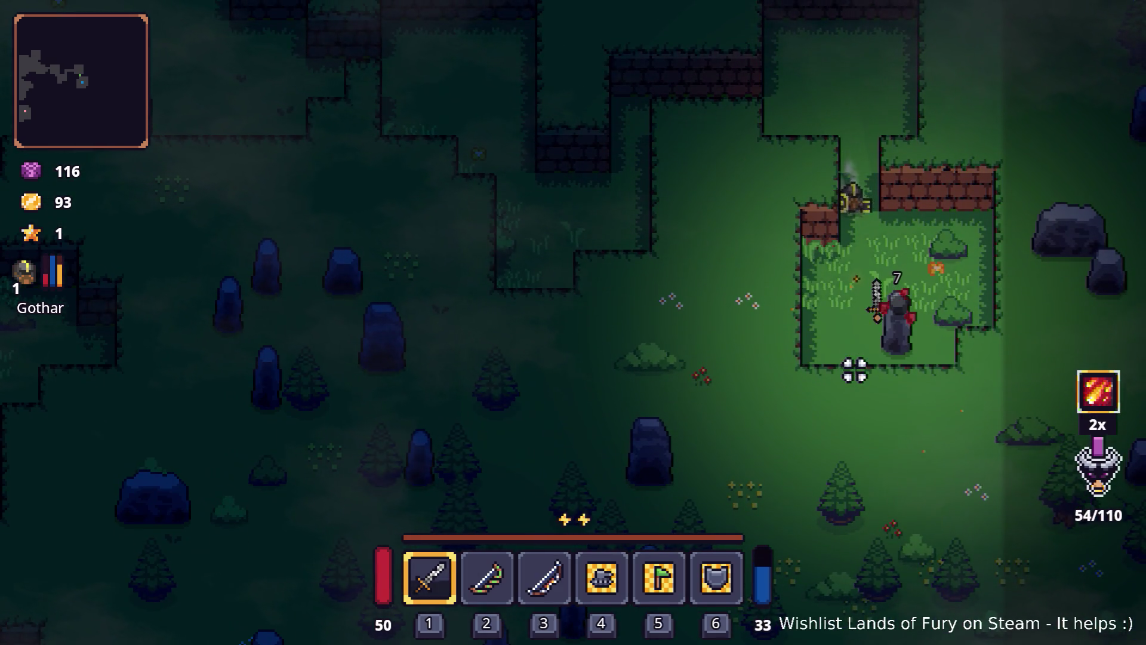
key(w)
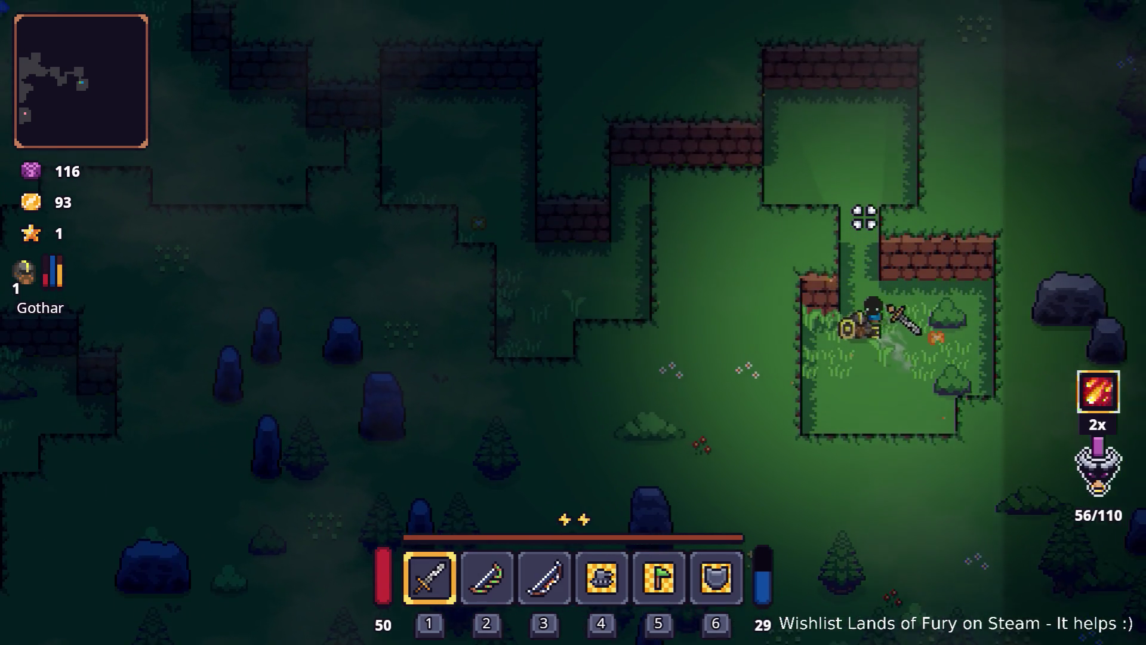
key(a)
click(764, 293)
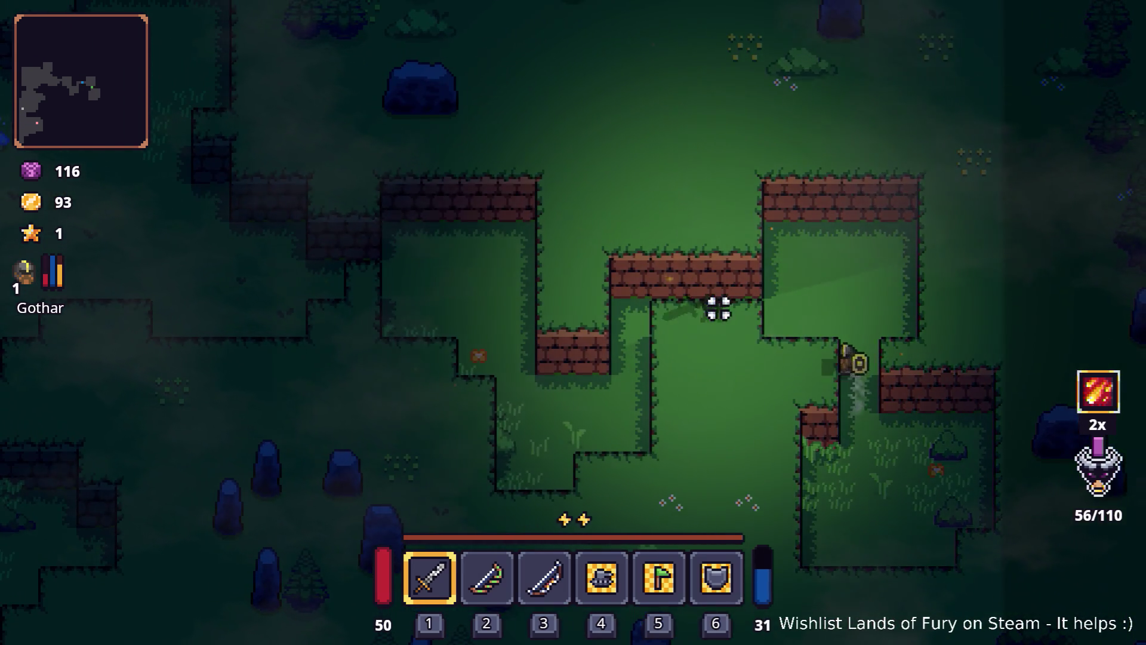
- Walk left and down through the rooms toward the anvil area
key(s)
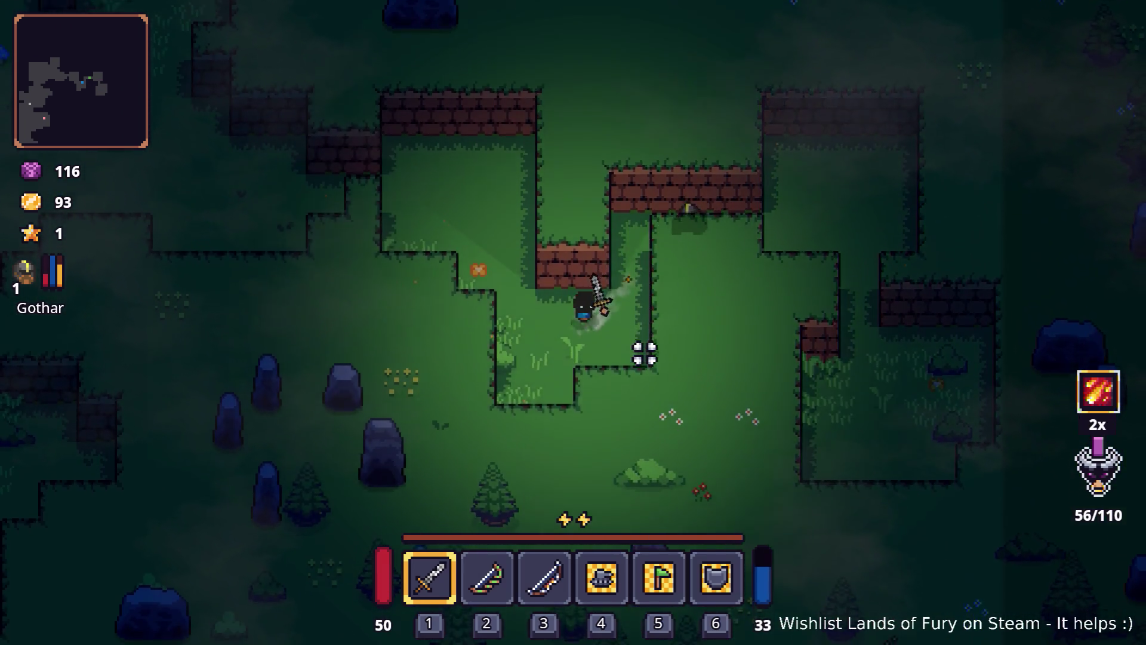
key(a)
key(w)
key(a)
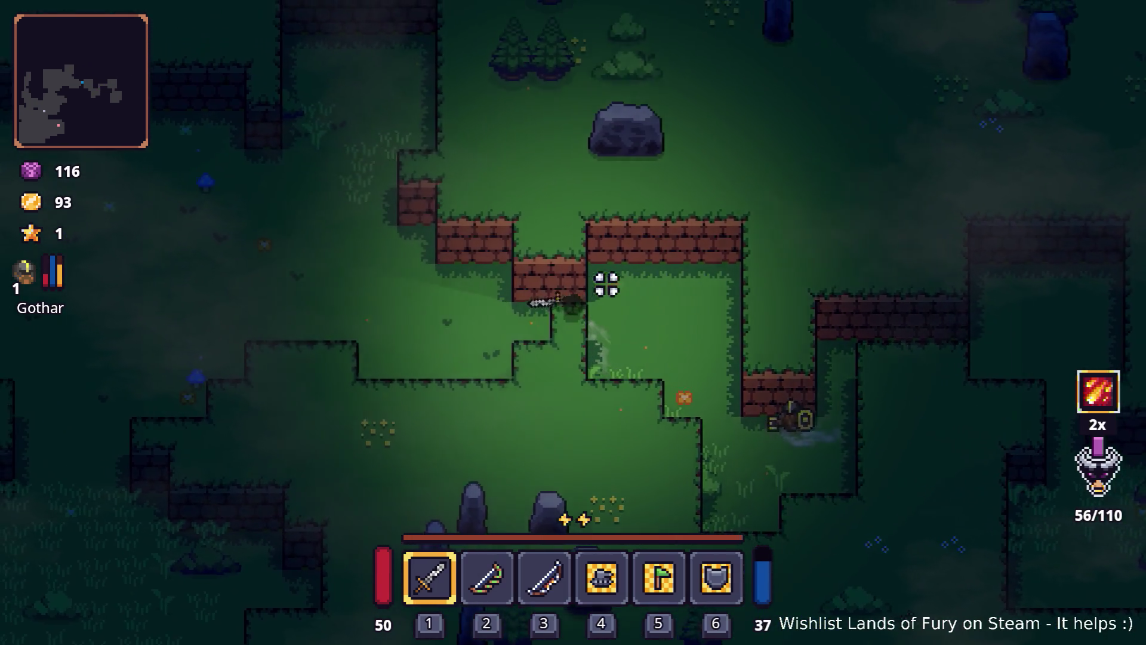
key(a)
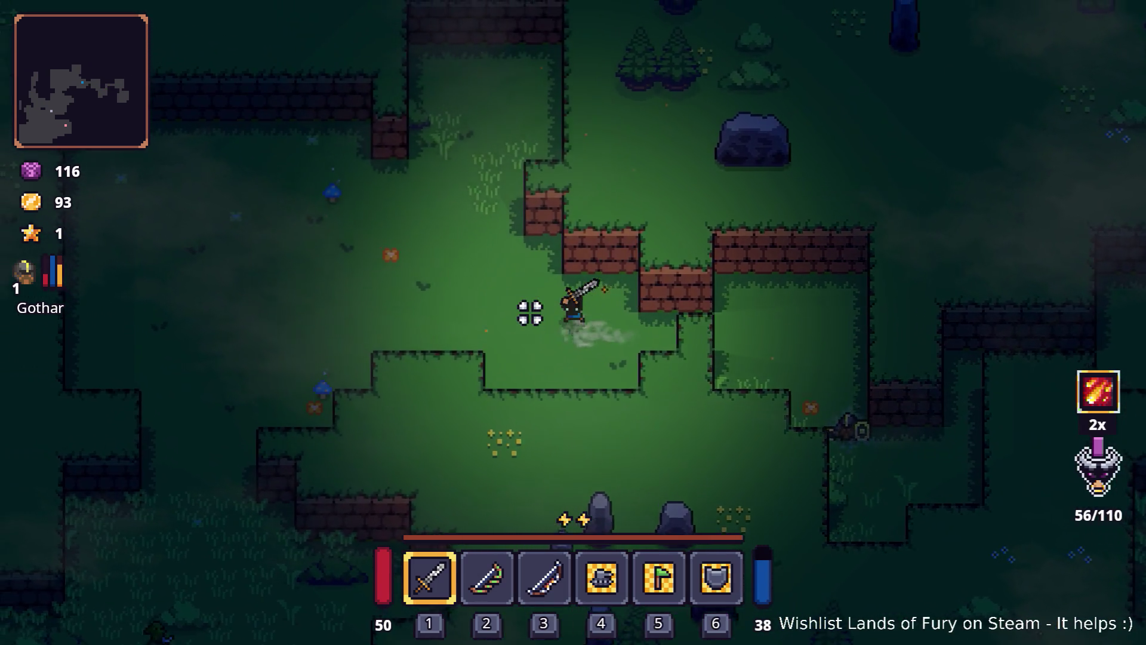
key(w)
key(a)
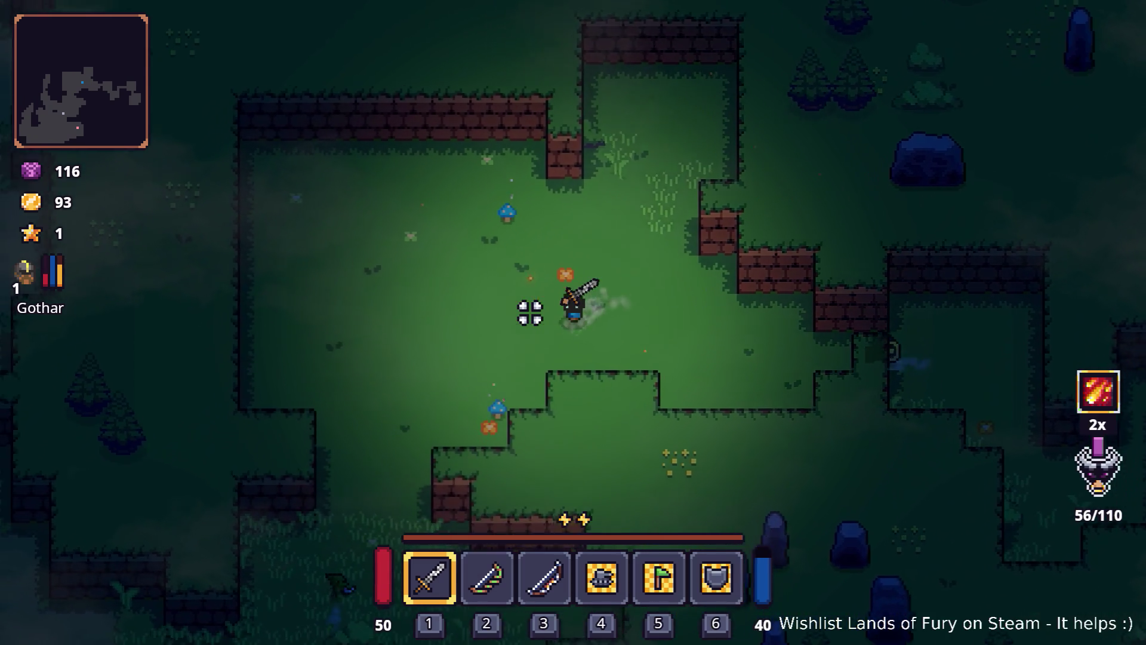
key(s)
key(a)
key(s)
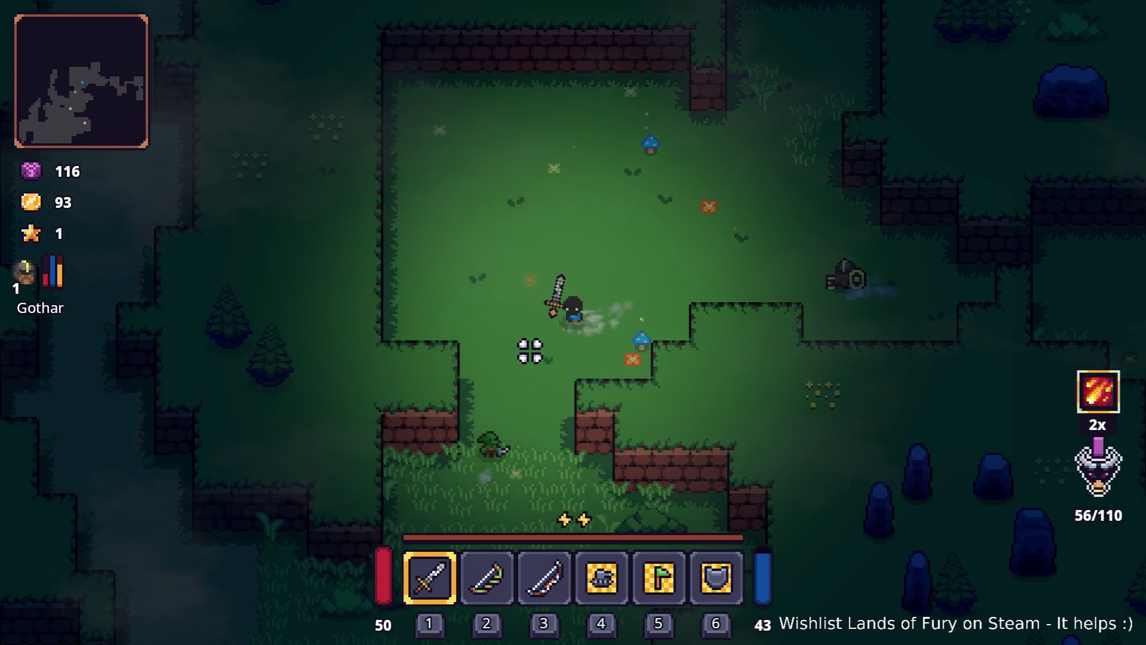
key(s)
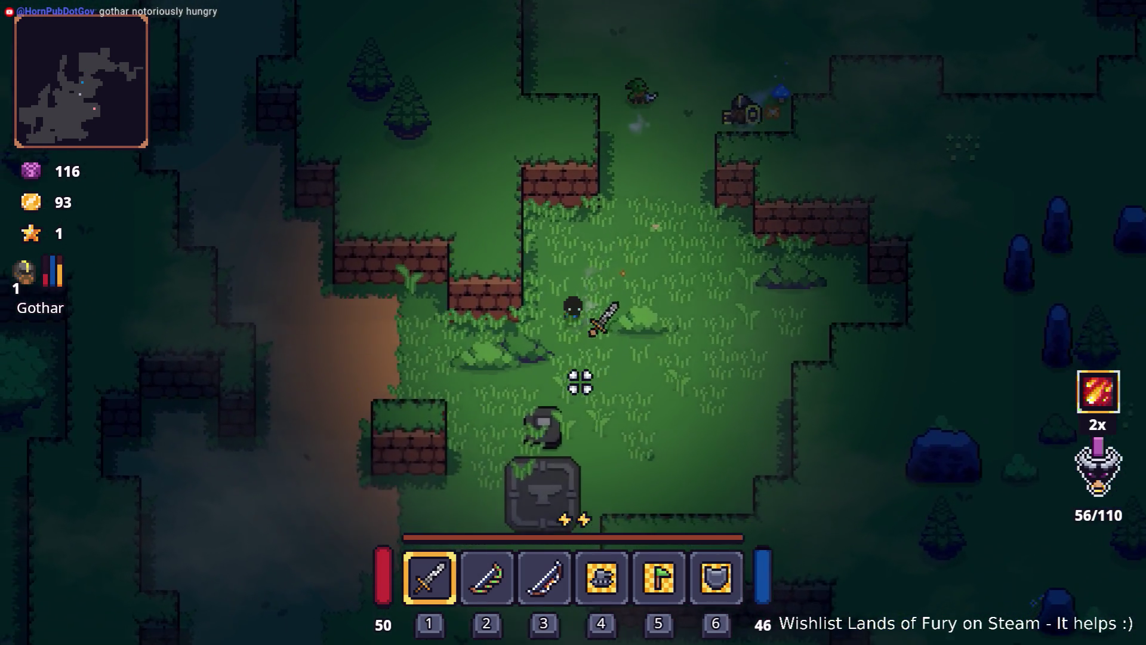
key(s)
key(a)
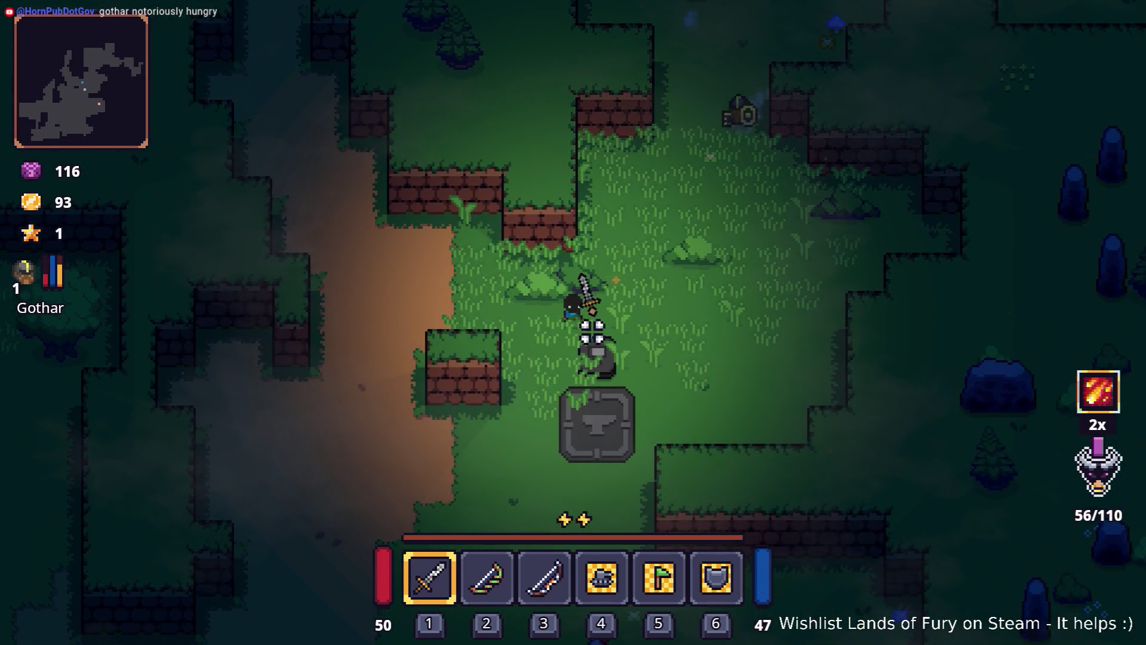
- Walk up the dirt path and bring up the developer console
key(w)
key(a)
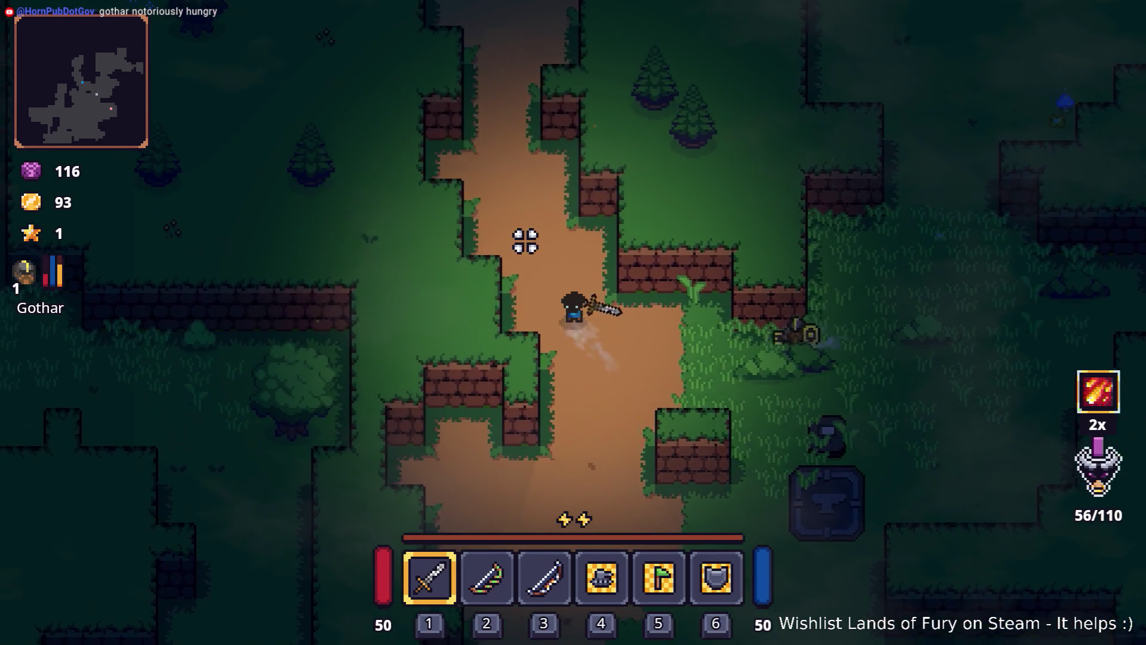
key(w)
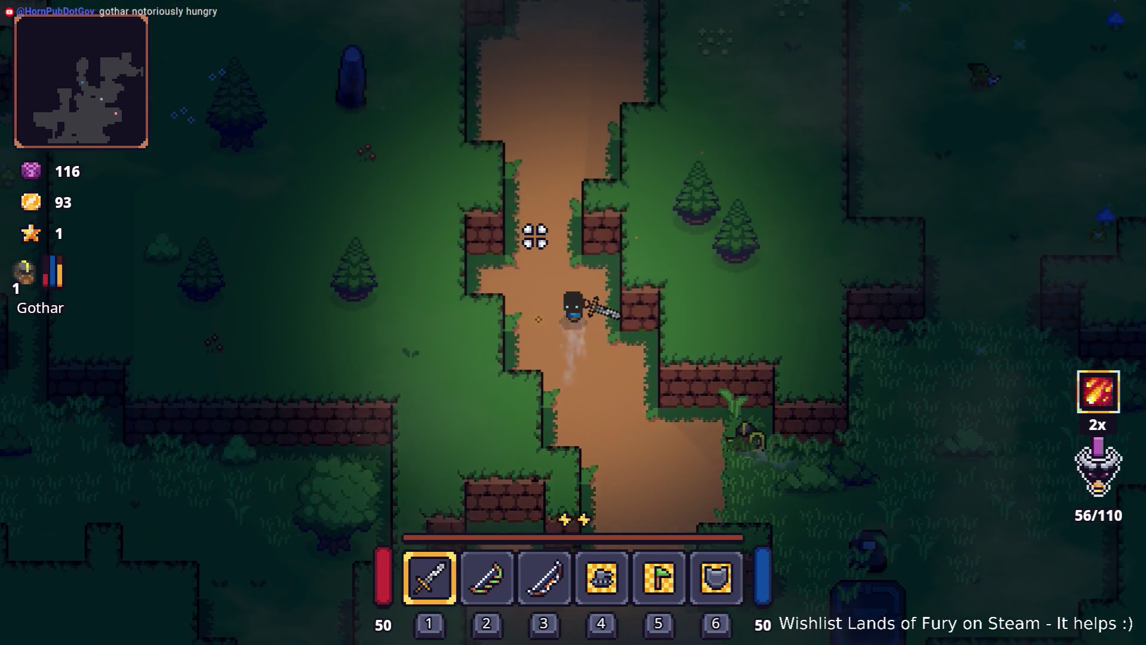
key(a)
key(w)
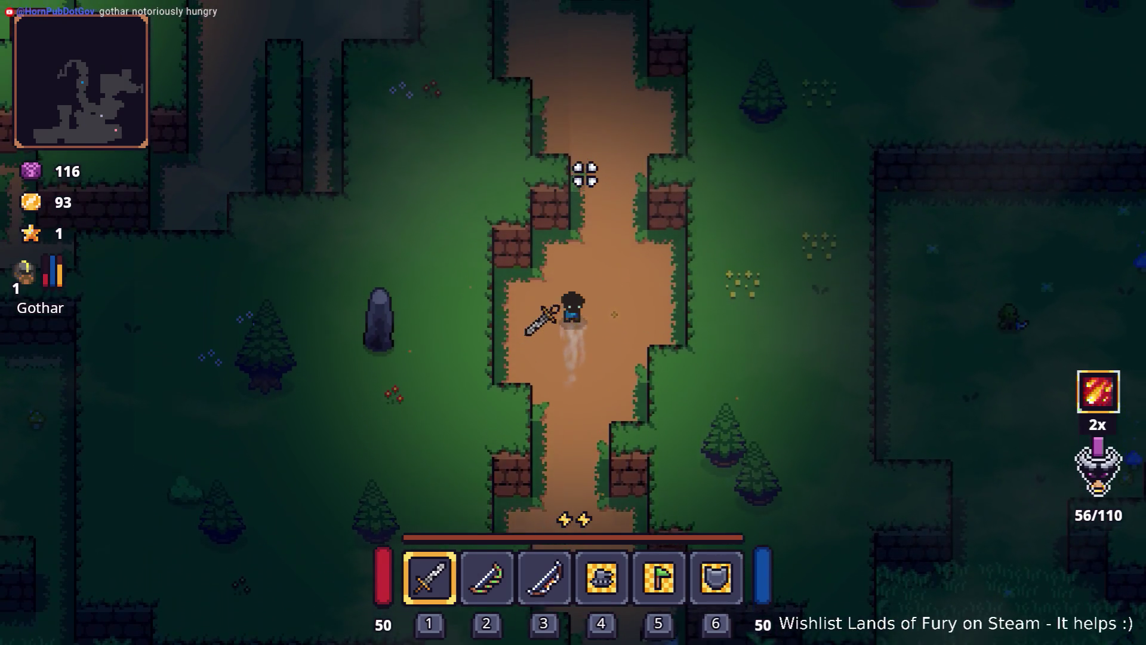
key(w)
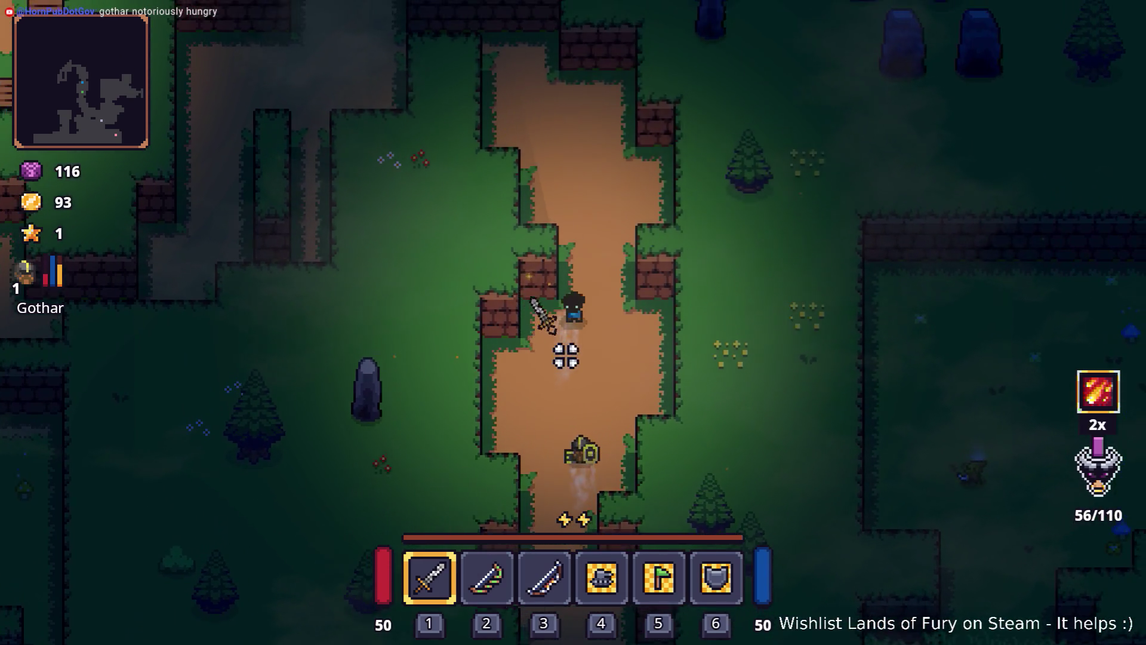
key(w)
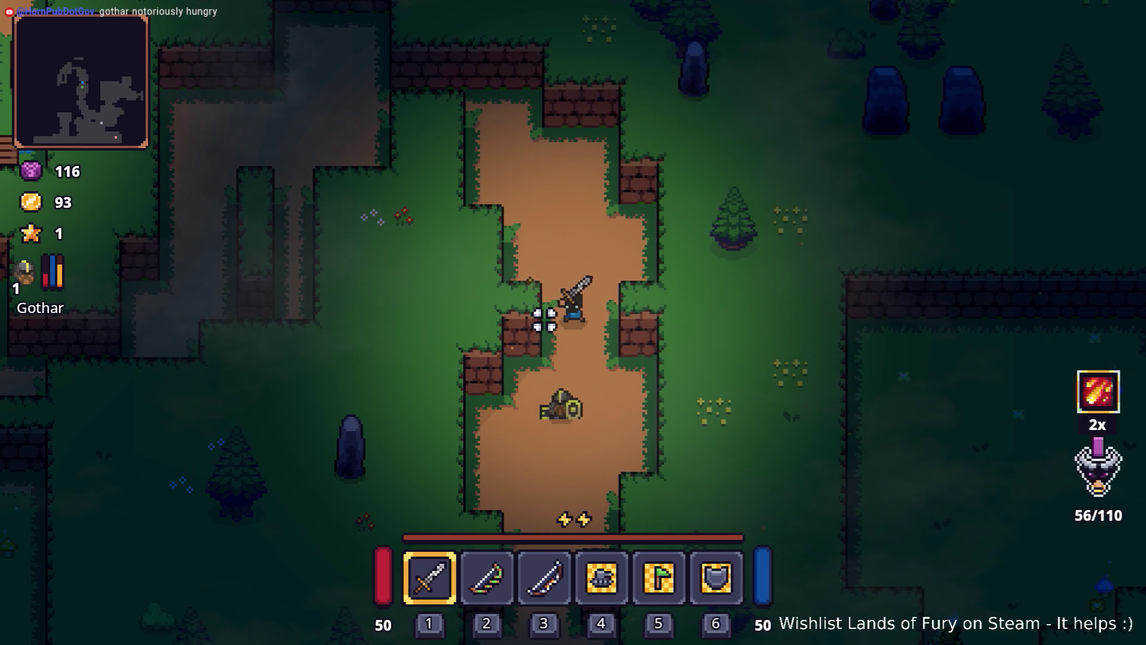
key(grave)
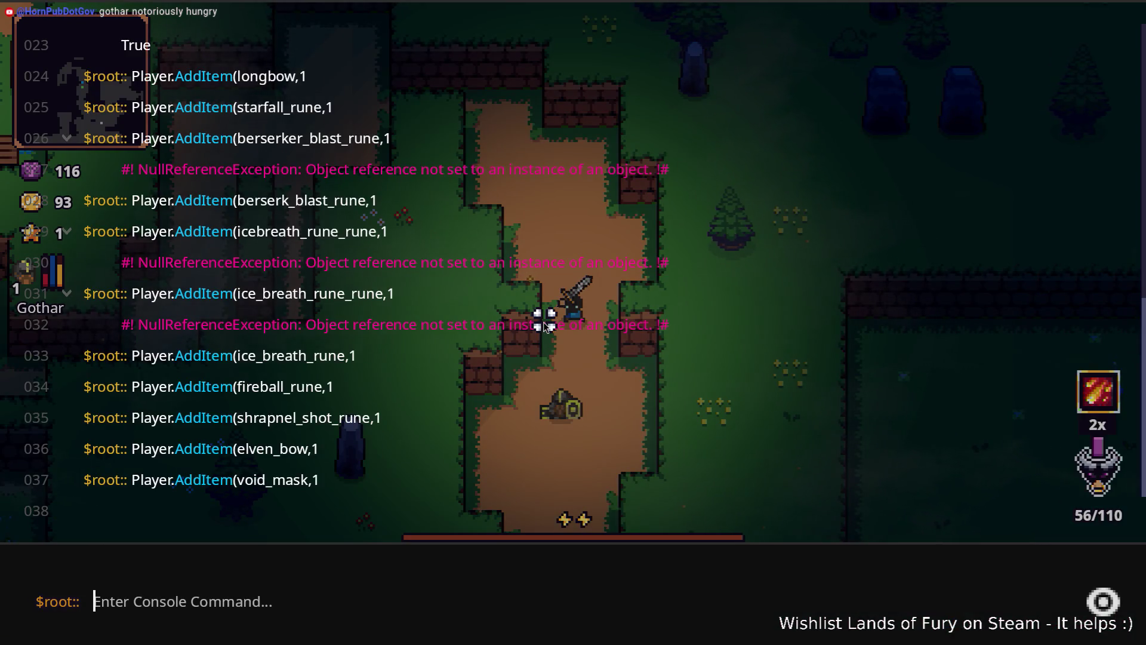
- Run Companion.CompanionAddLevels with argument 10 in the console, then close it
text(Playe)
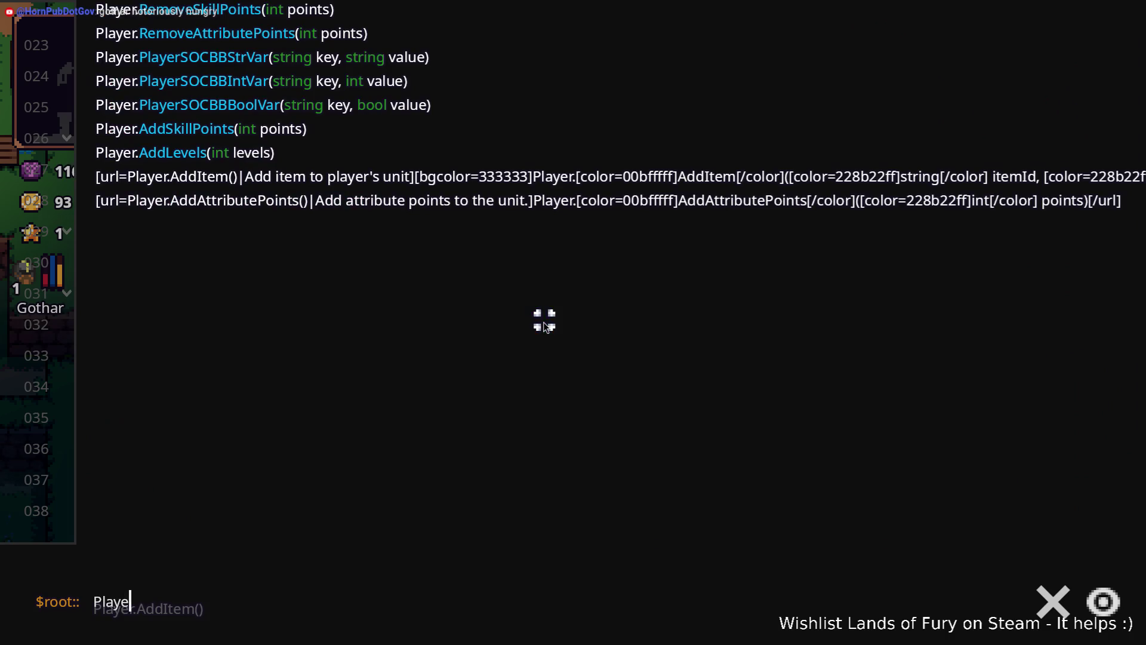
text(r)
text(level)
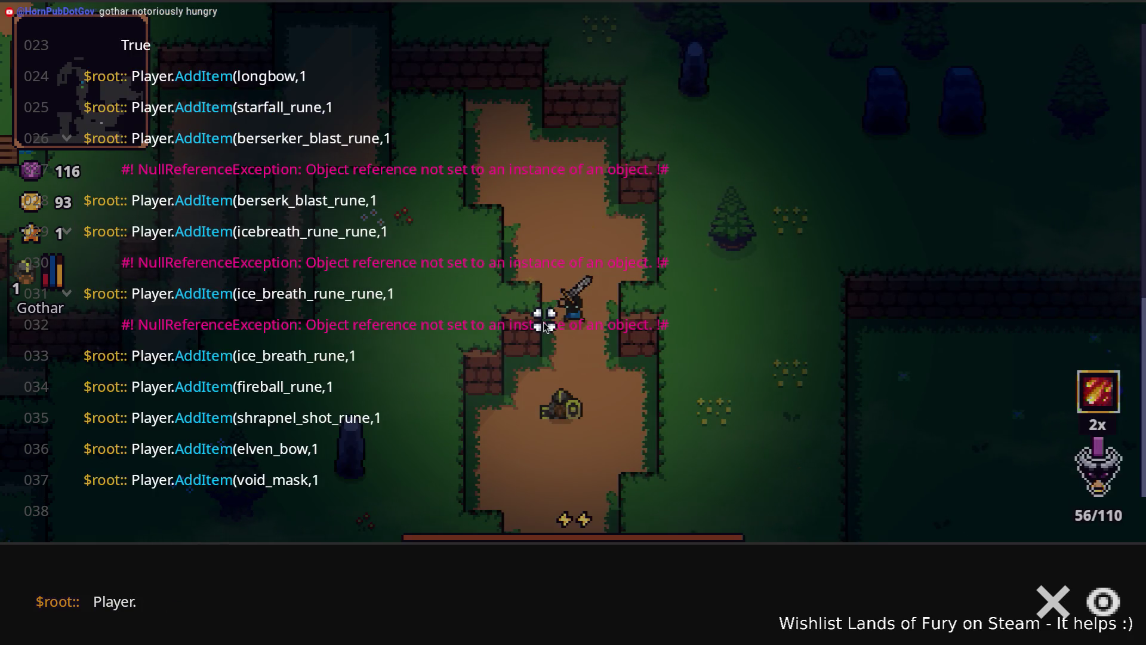
text(Ad)
key(ctrl+a)
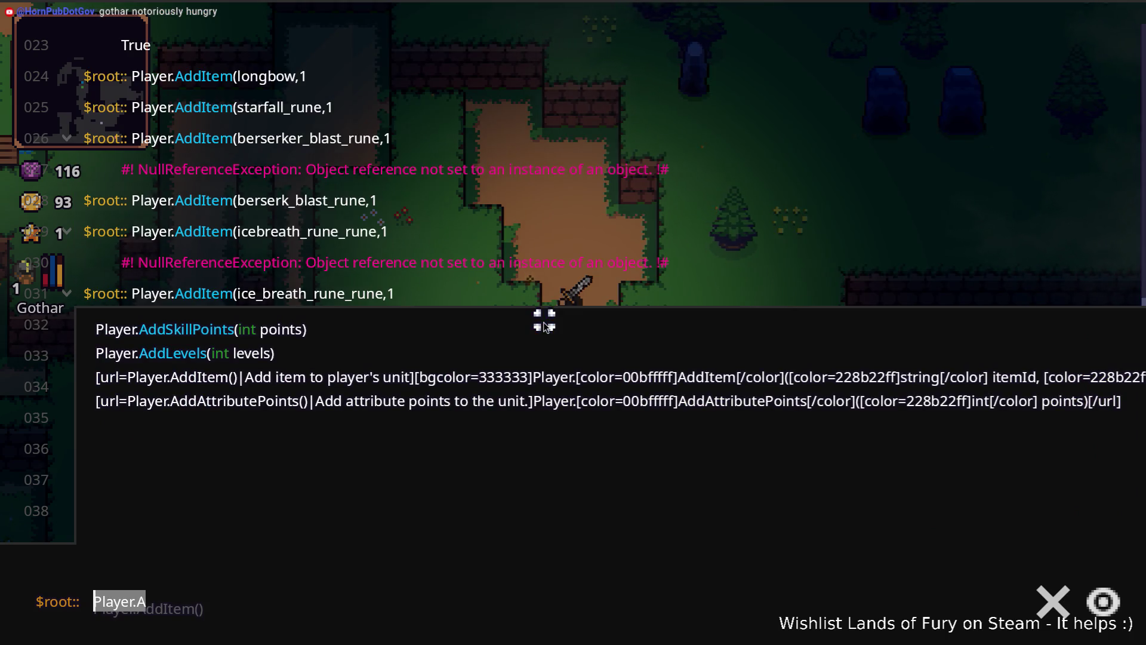
text(COP)
key(BackSpace)
text(mp)
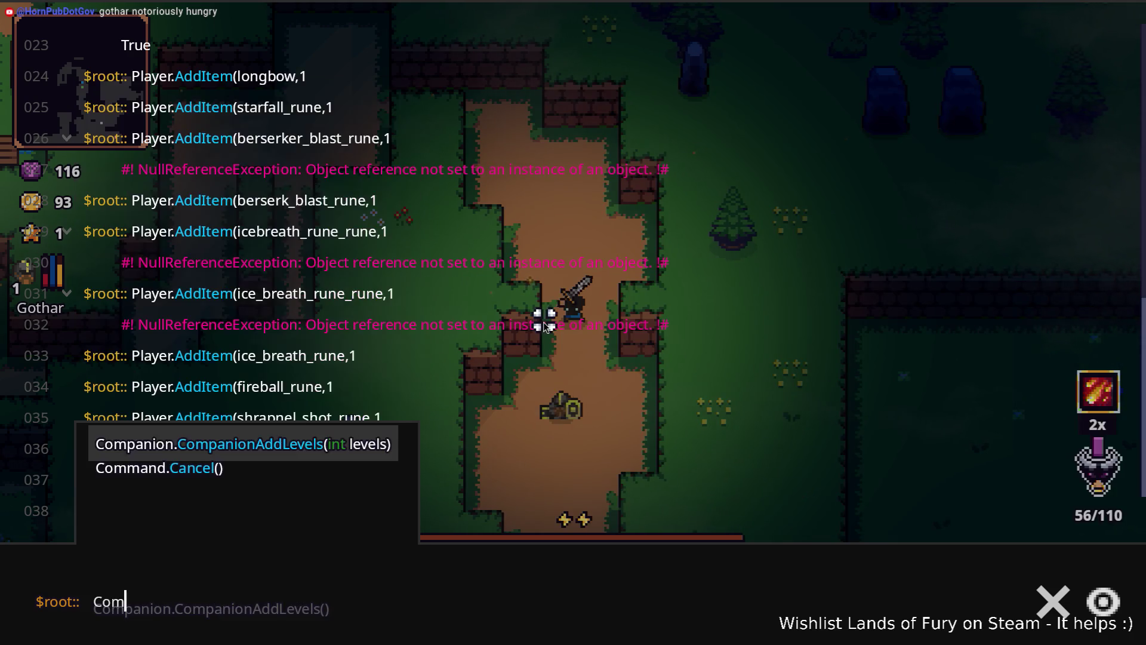
key(Tab)
text(10)
key(Return)
key(grave)
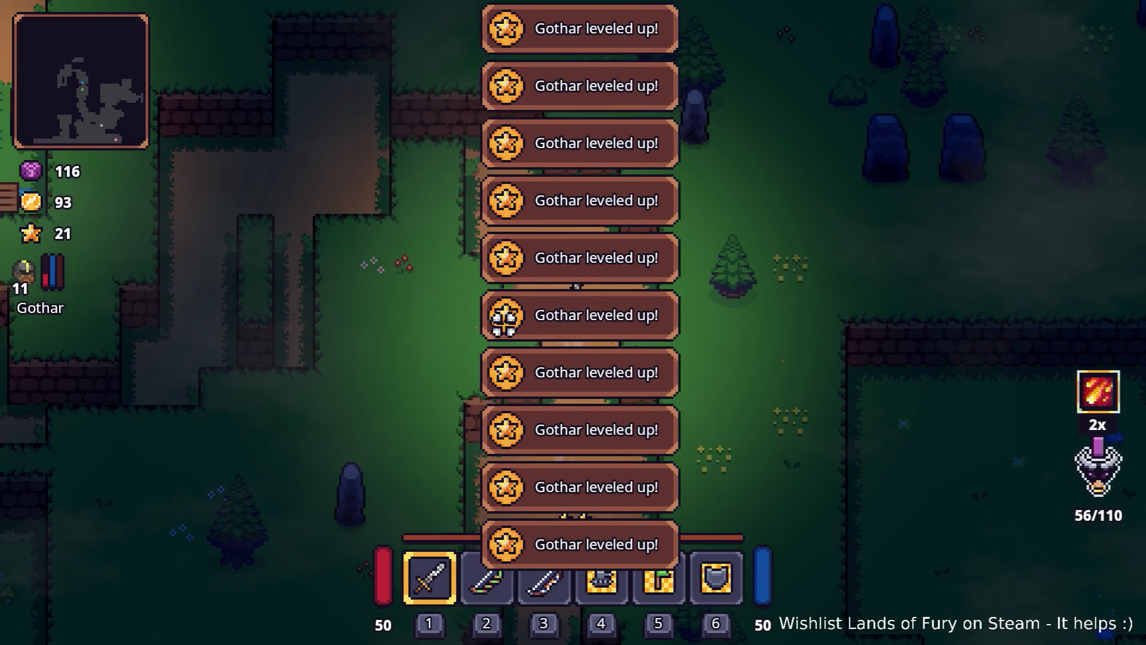
- Open Gothar's sheet and spend points on Shield Blast, Molten Forge, Taunt, Runic Bulwark and Hammer Slam
key(i)
click(315, 430)
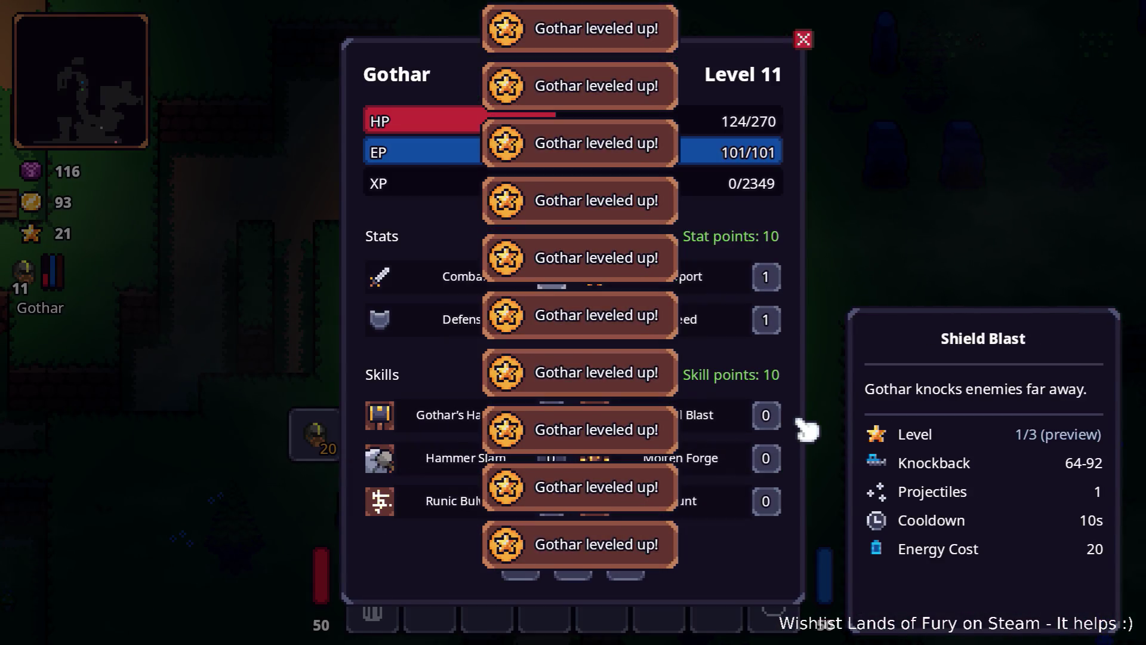
click(766, 415)
click(766, 457)
click(766, 501)
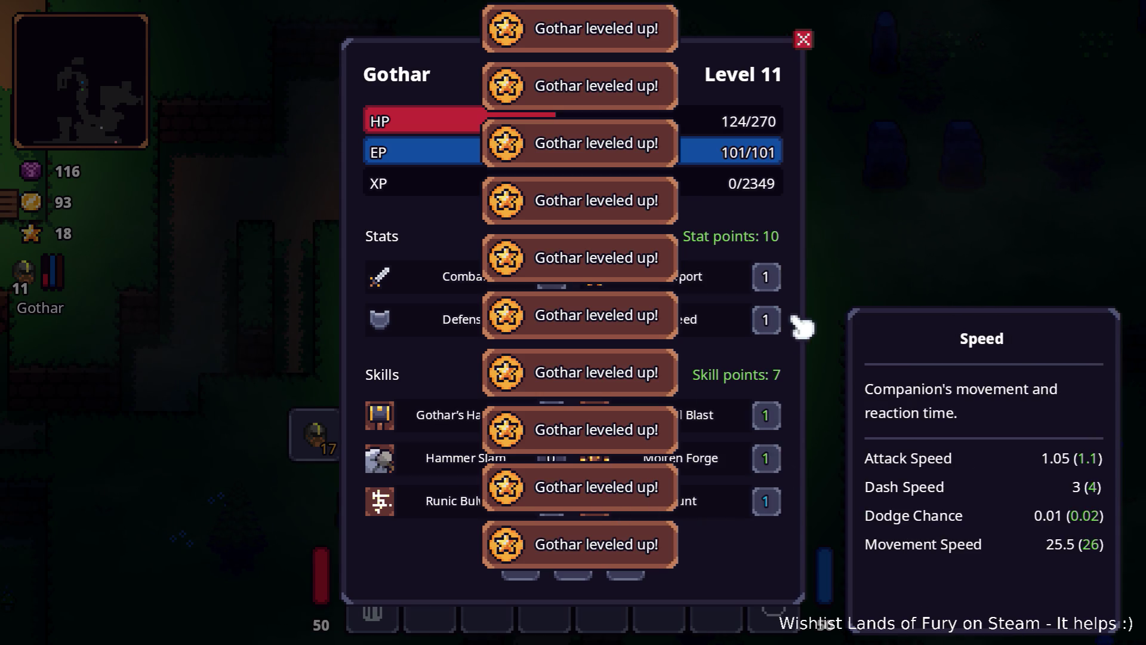
click(447, 507)
click(551, 460)
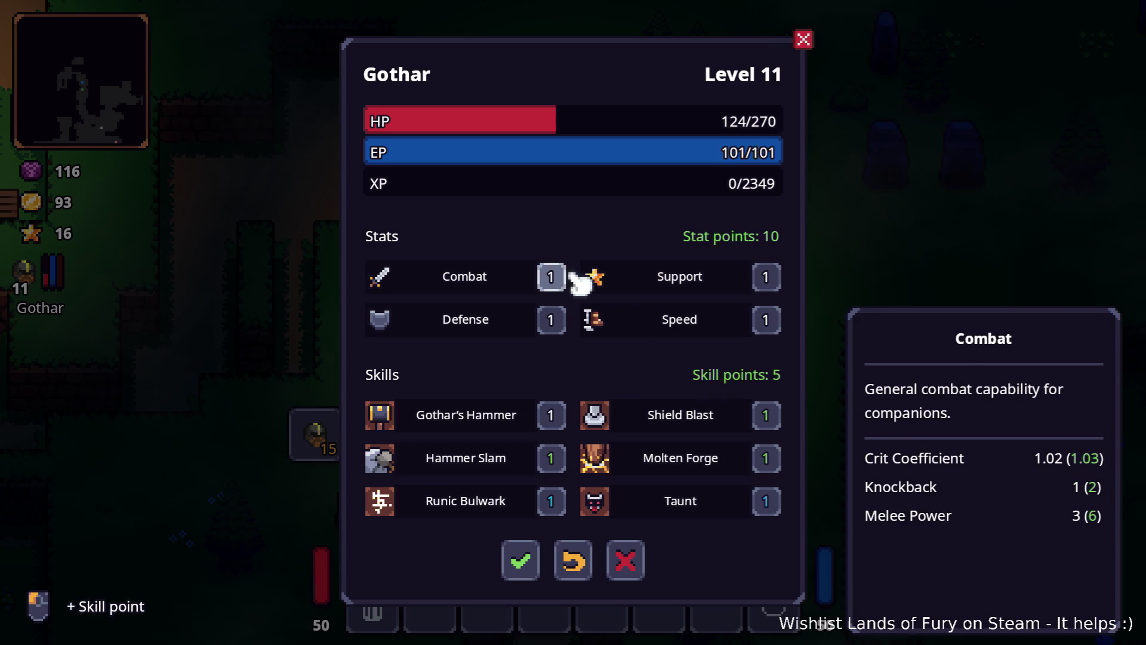
- Put all of Gothar's stat points into Speed, ending at Speed 11
click(770, 320)
click(770, 319)
right_click(770, 320)
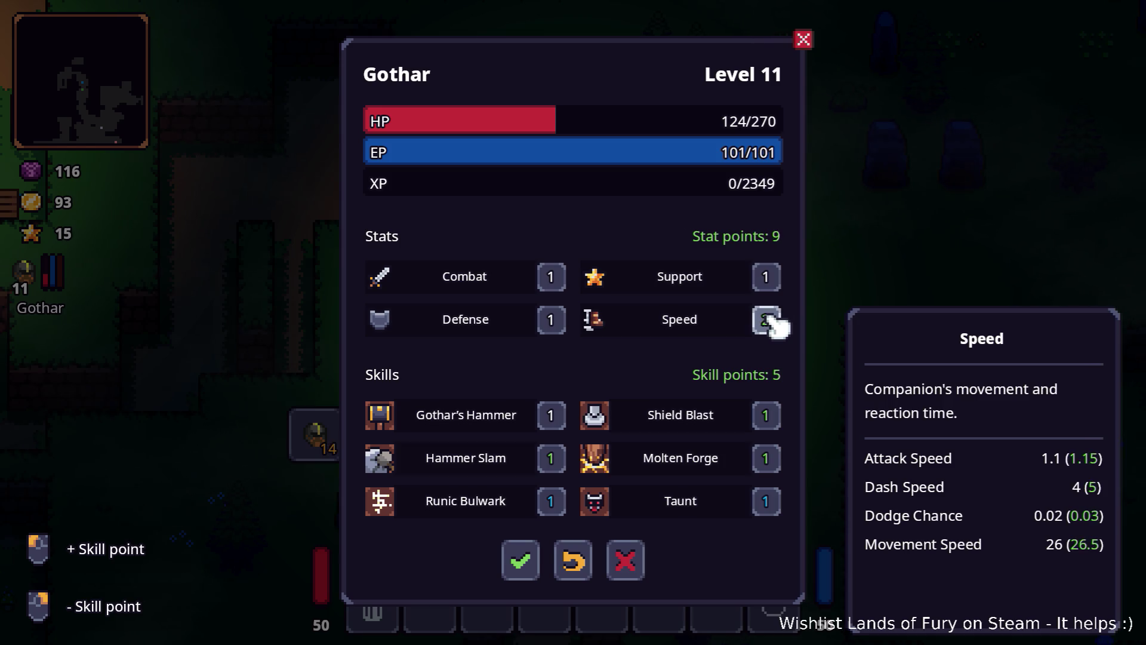
right_click(769, 320)
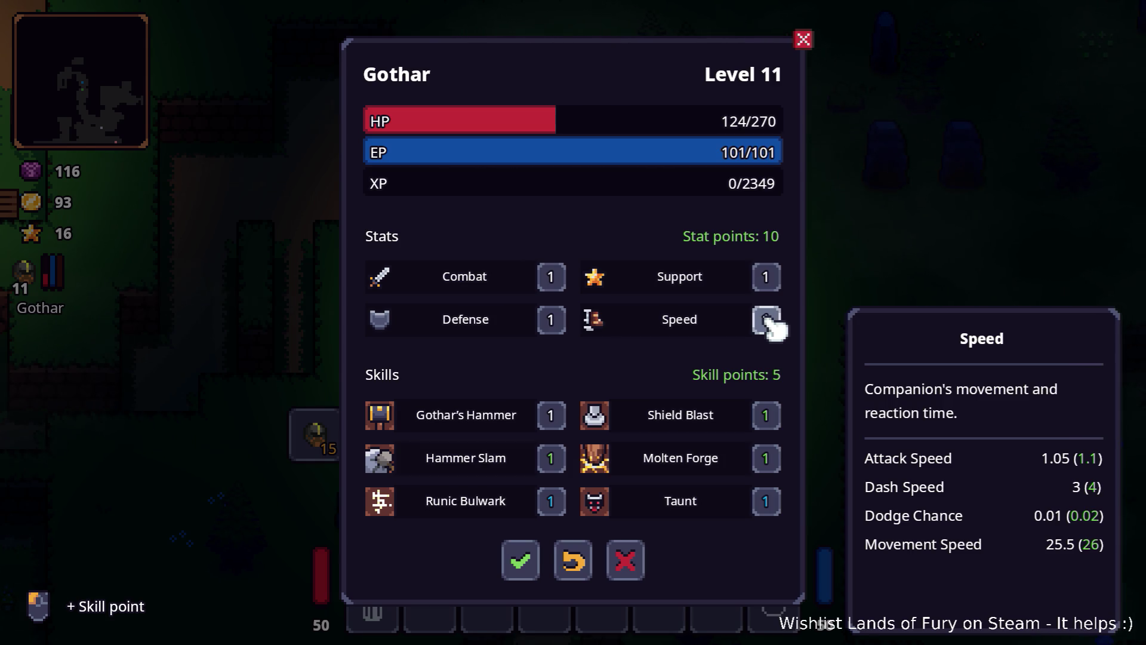
click(768, 327)
click(768, 327)
click(768, 327)
click(768, 327)
click(768, 327)
click(769, 327)
click(768, 327)
click(770, 328)
right_click(769, 329)
right_click(770, 328)
click(770, 328)
click(770, 328)
click(769, 328)
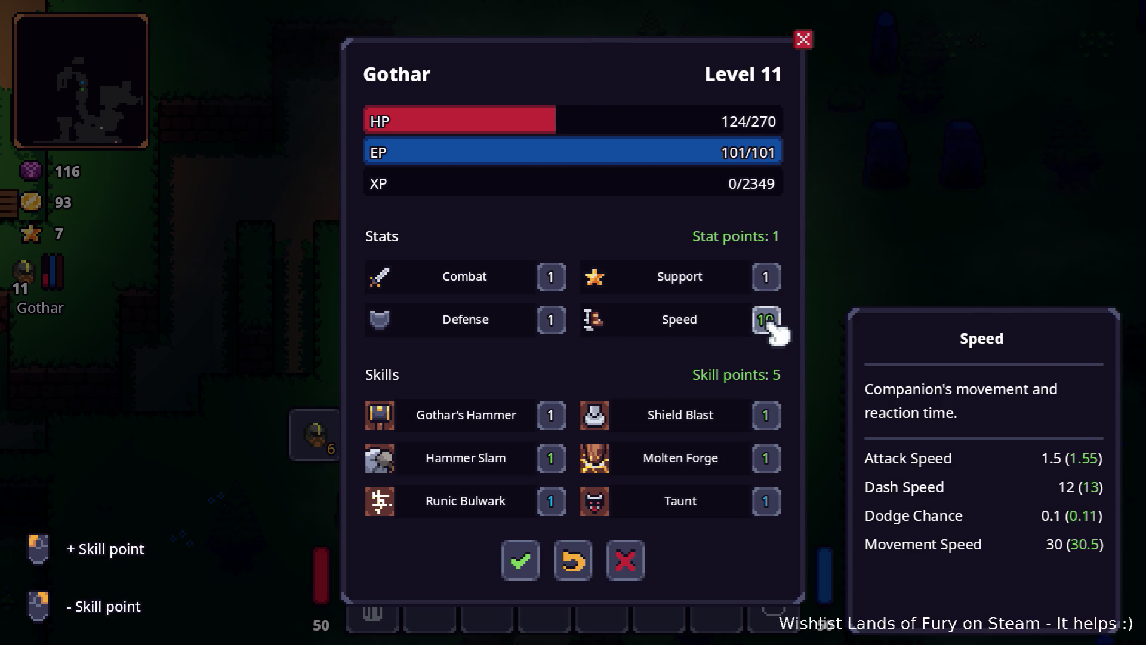
click(770, 328)
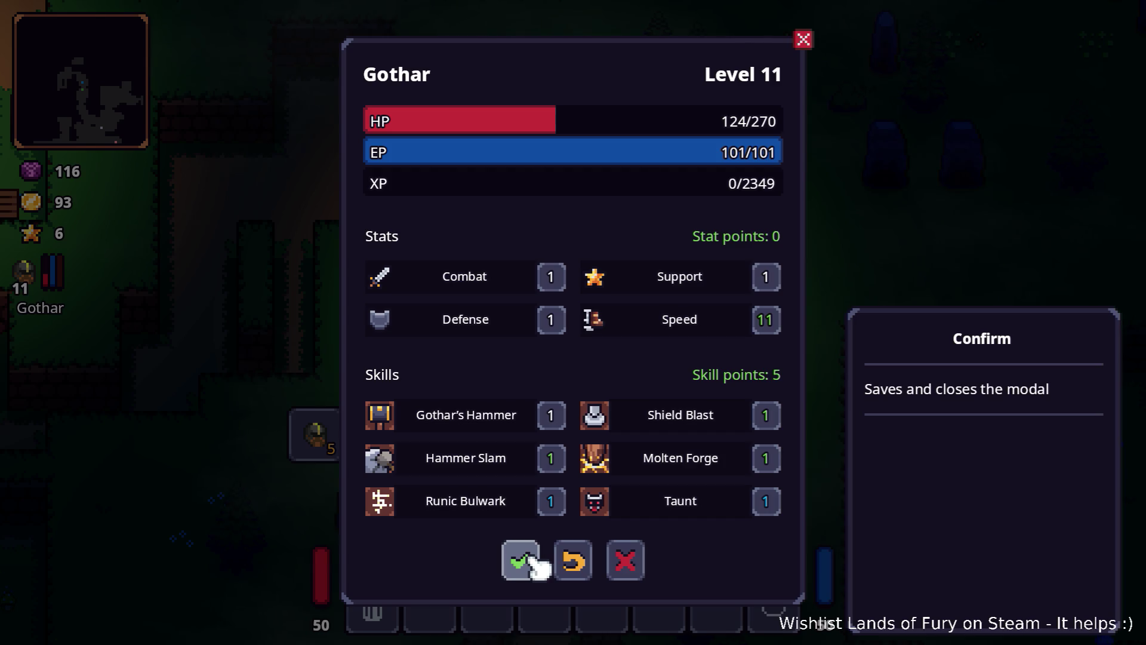
right_click(765, 328)
right_click(766, 328)
right_click(765, 328)
right_click(765, 329)
right_click(766, 328)
right_click(766, 329)
right_click(766, 329)
right_click(765, 328)
right_click(766, 329)
click(765, 328)
click(766, 328)
click(766, 328)
click(766, 329)
click(766, 329)
click(766, 329)
click(766, 329)
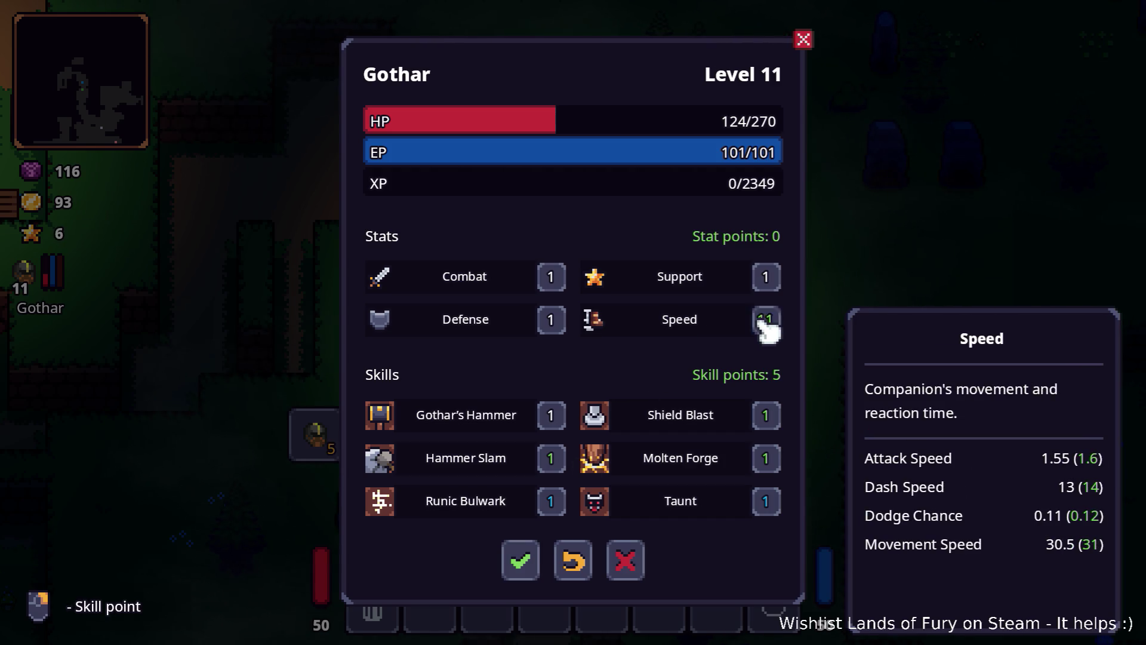
- Raise Gothar's Hammer, Hammer Slam, Molten Forge and Shield Blast to level 2 and confirm
click(560, 424)
click(558, 461)
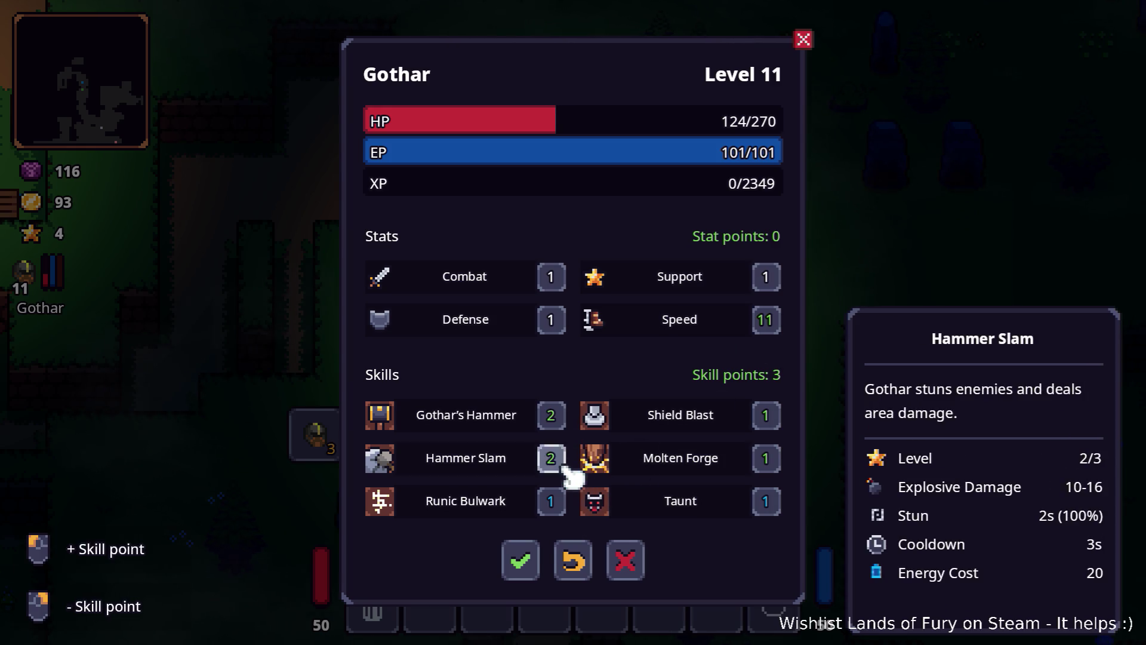
click(766, 458)
click(766, 415)
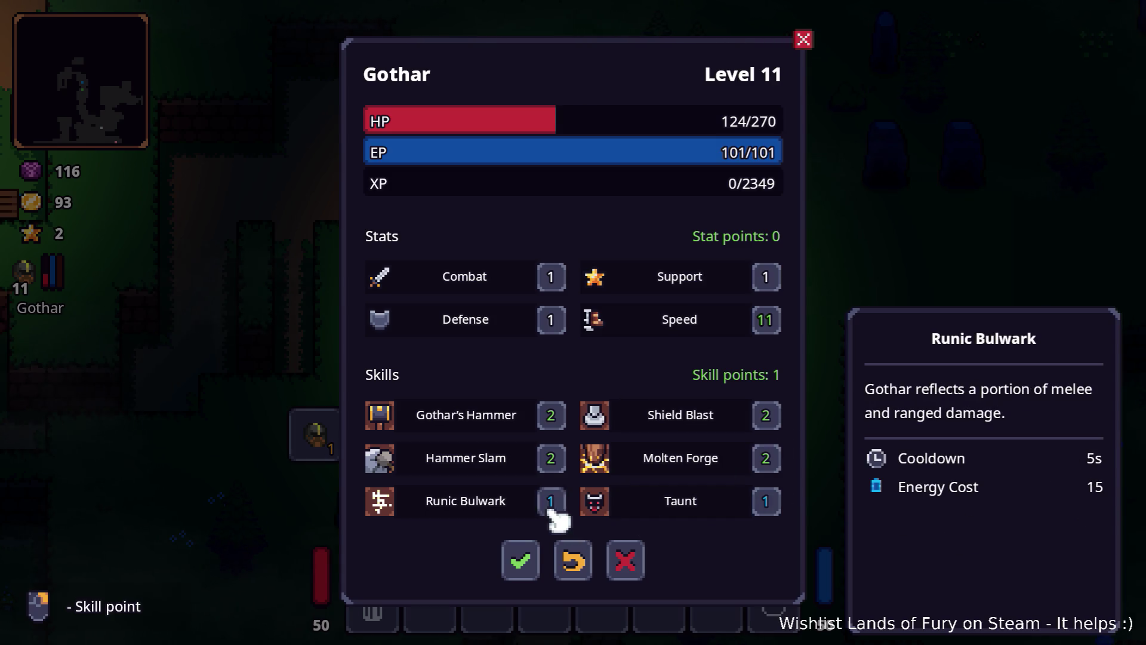
click(527, 562)
- Walk left toward the campfire and switch to the bow
key(i)
key(w)
key(a)
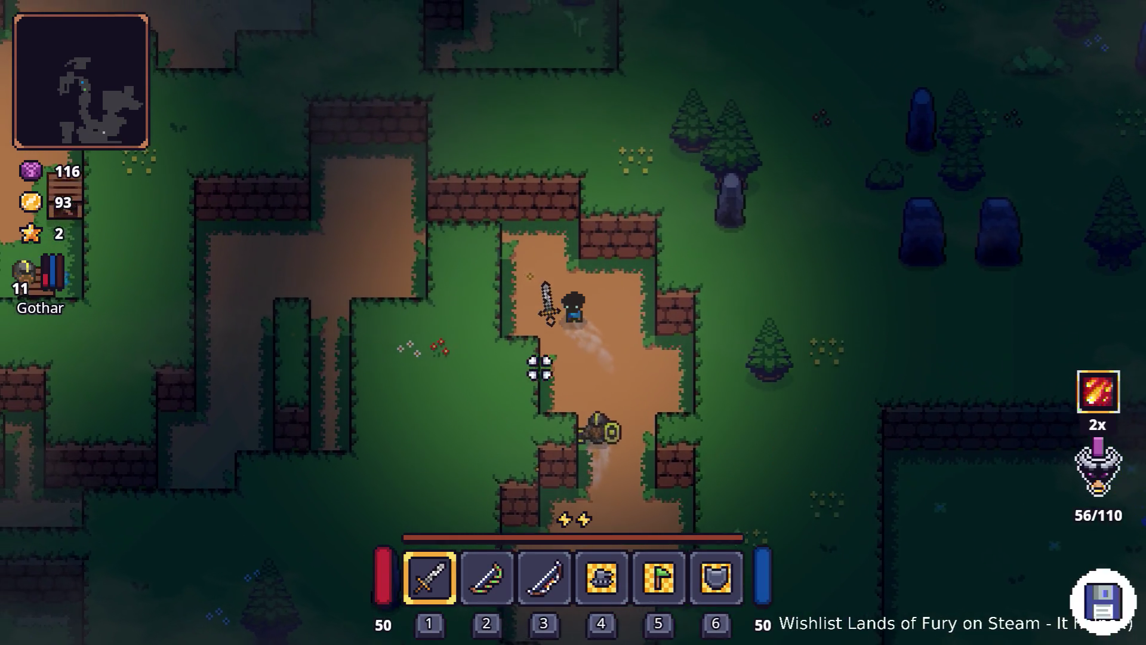
key(a)
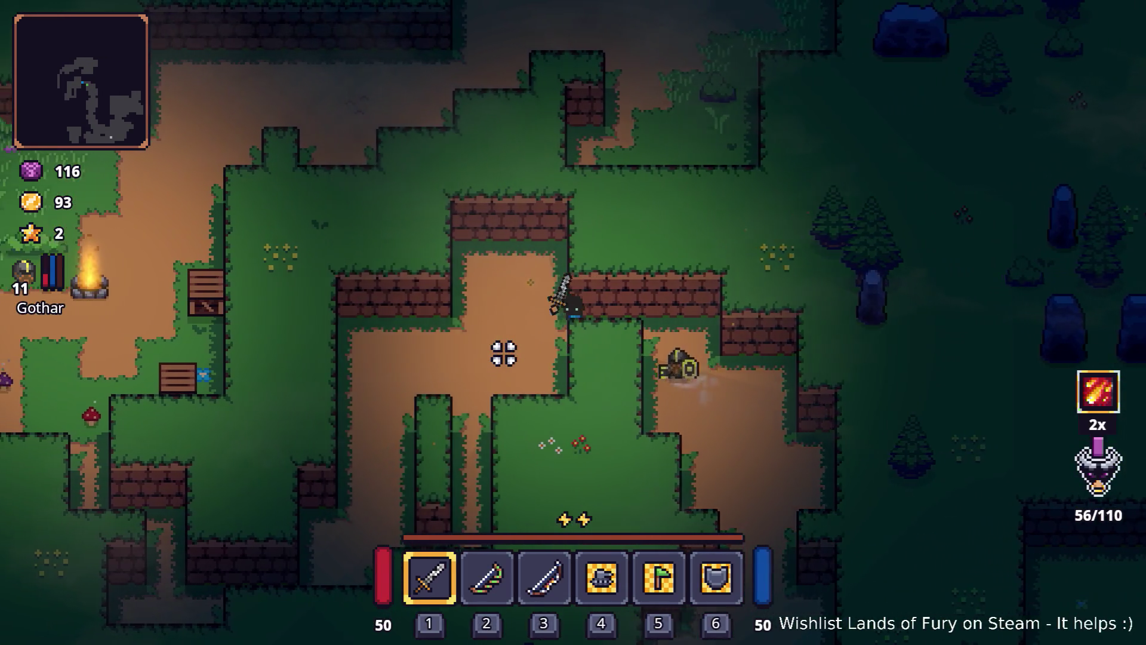
key(a)
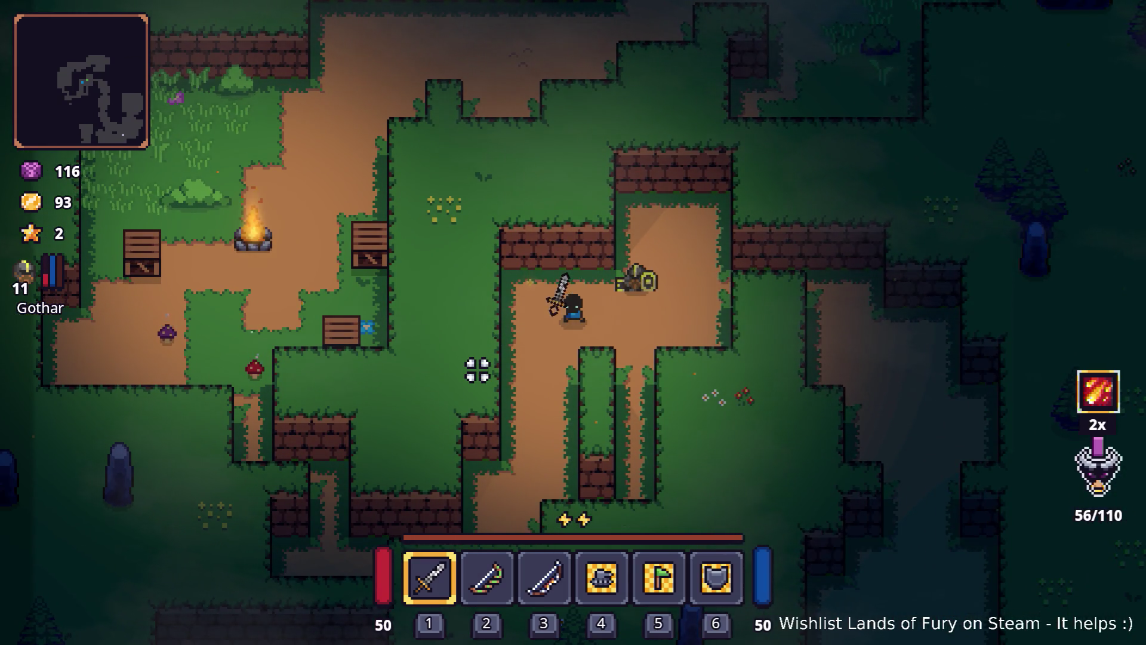
key(2)
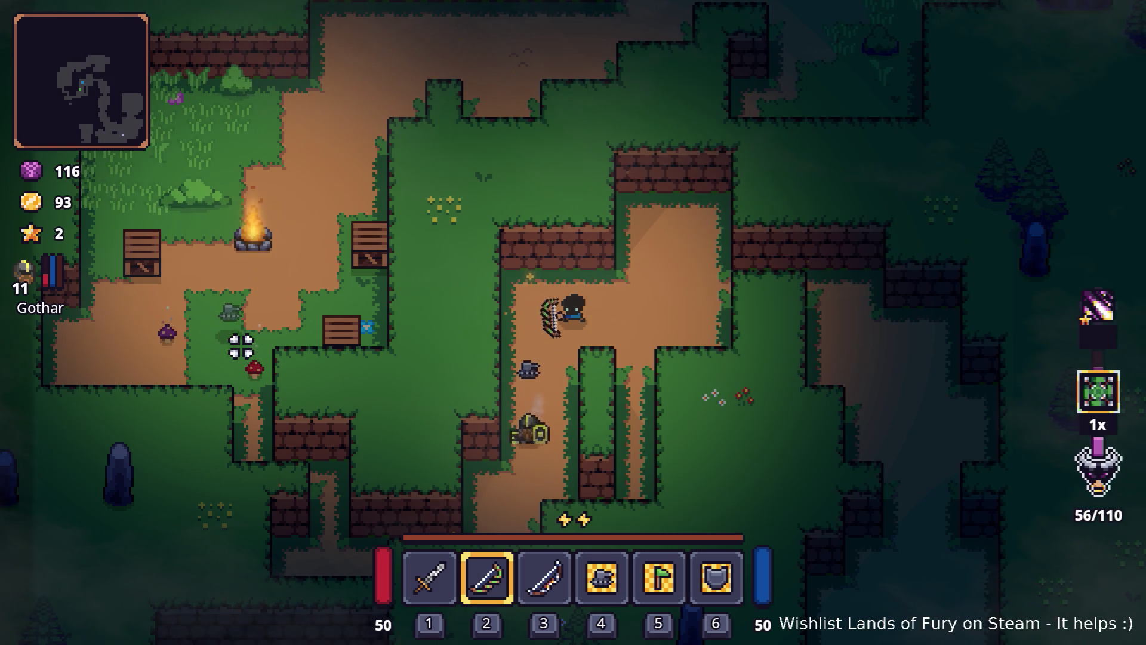
- Follow the dirt path down and back up, shooting at the campfire enemies
key(s)
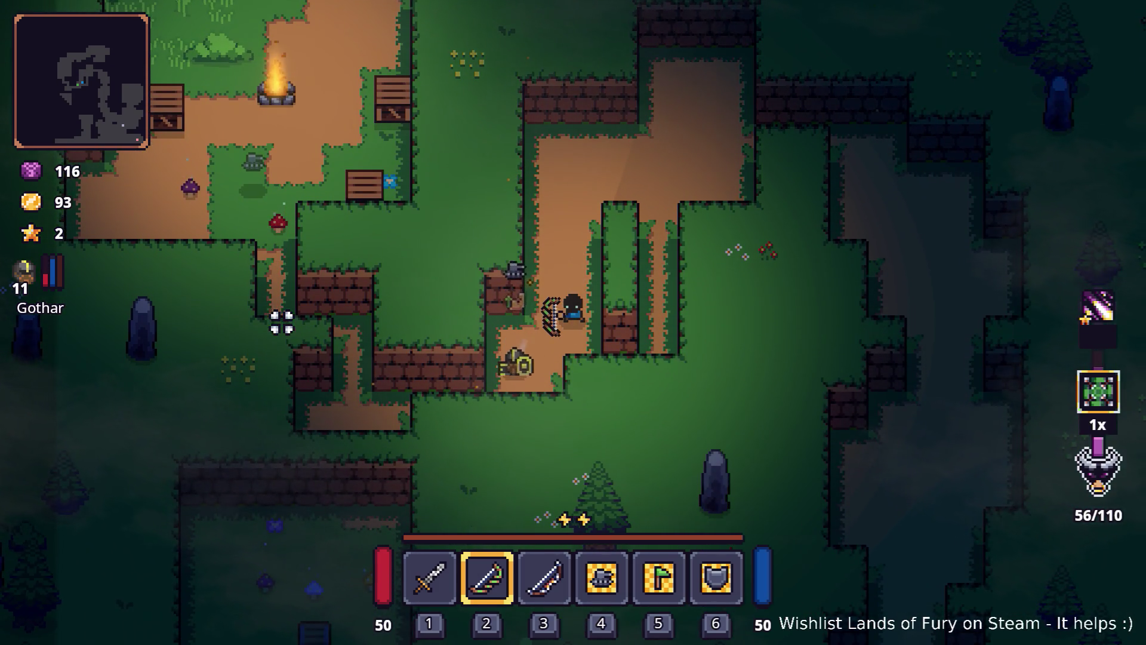
key(a)
key(s)
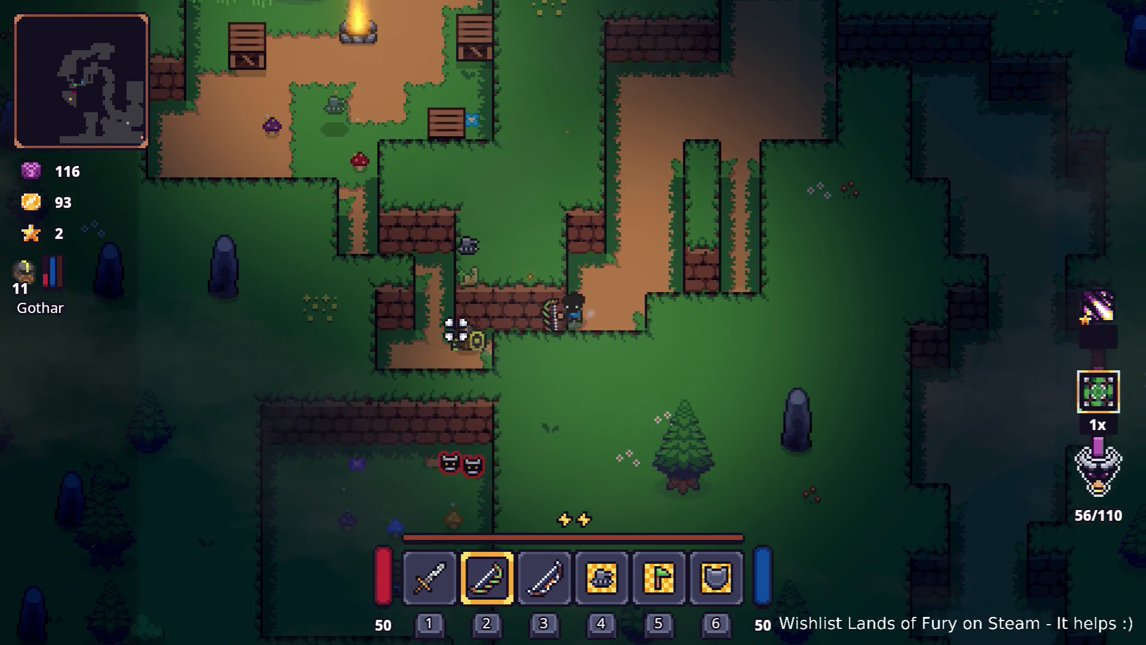
key(a)
key(a)
key(w)
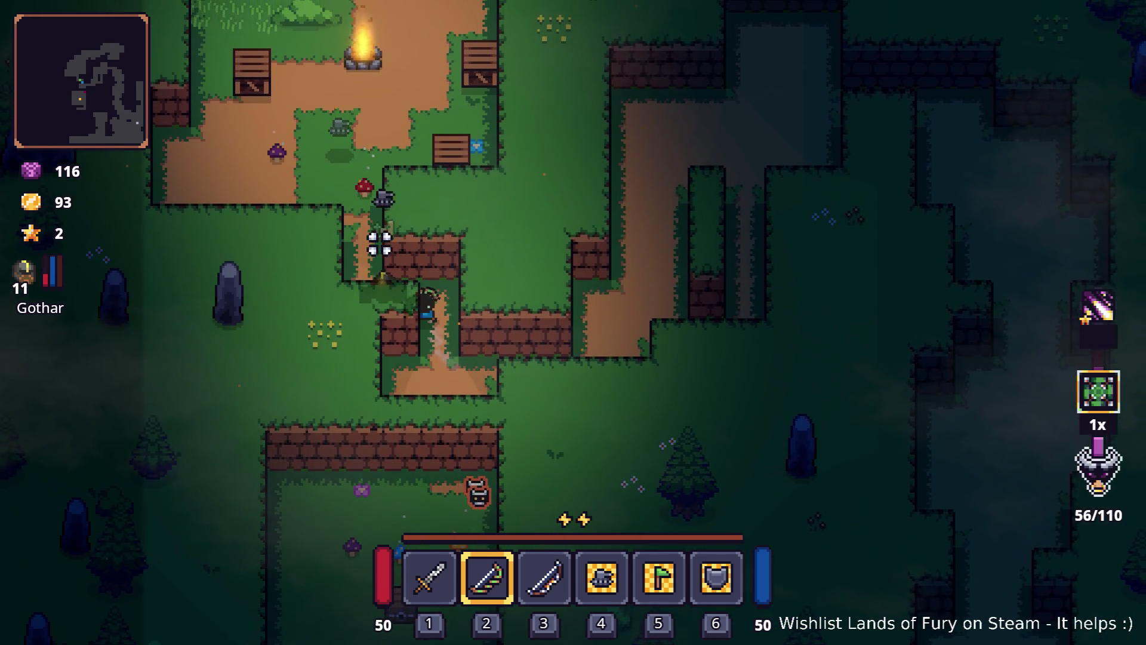
key(w)
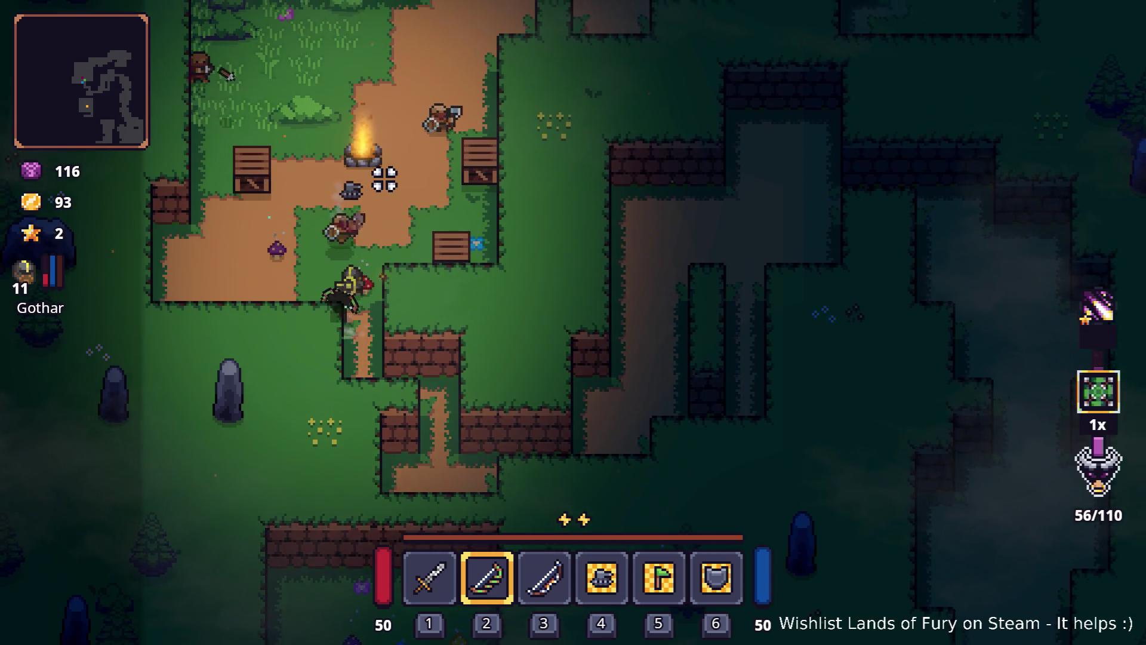
click(441, 352)
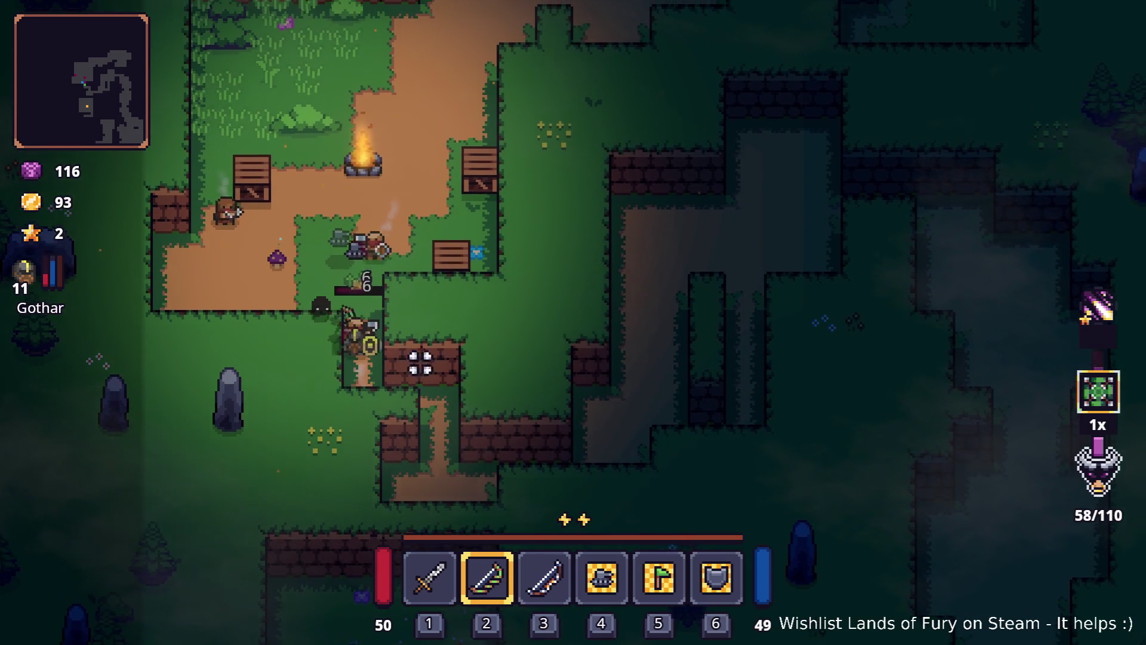
- Keep moving around the campfire while shooting arrows at the gathered enemies
key(w)
key(d)
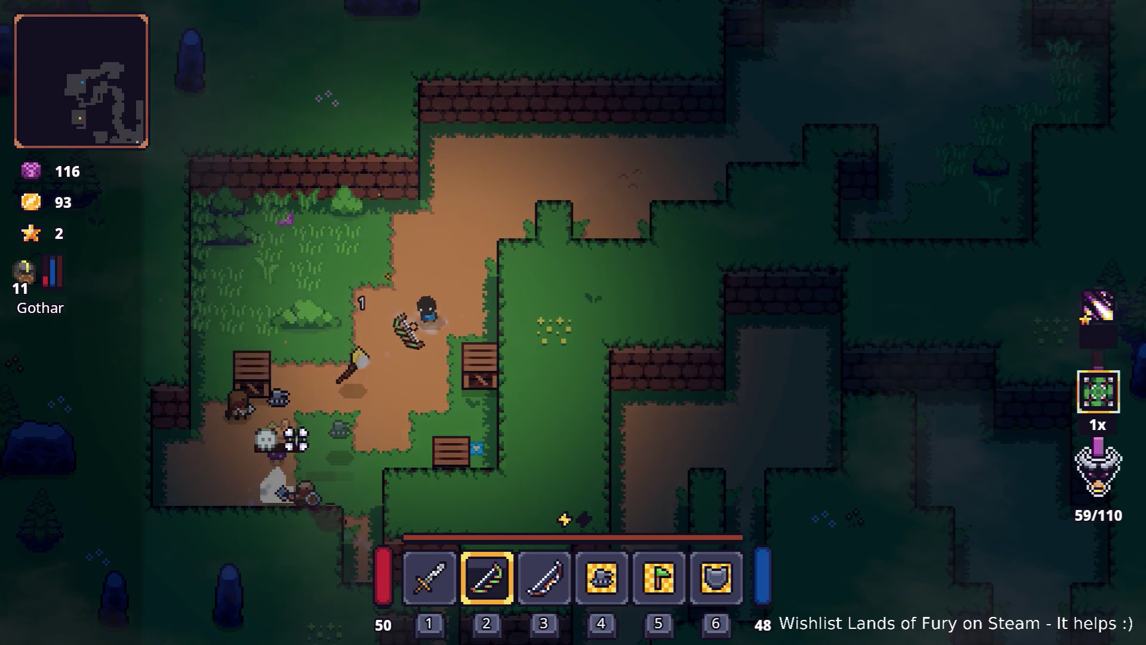
key(a)
key(s)
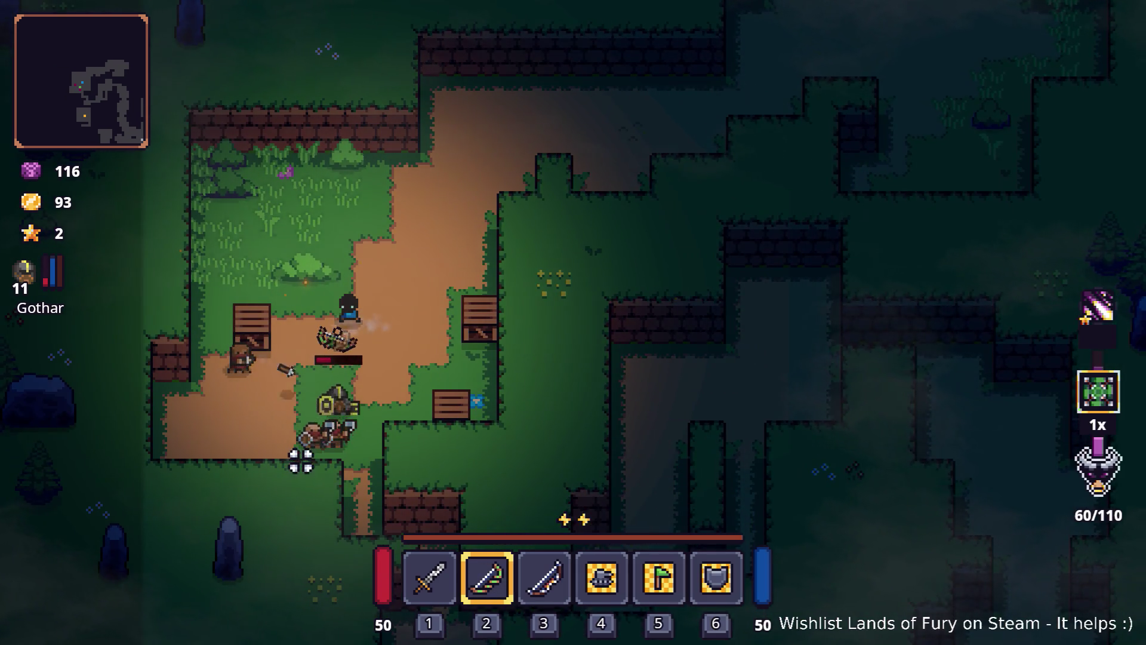
key(d)
click(486, 317)
click(432, 424)
click(455, 366)
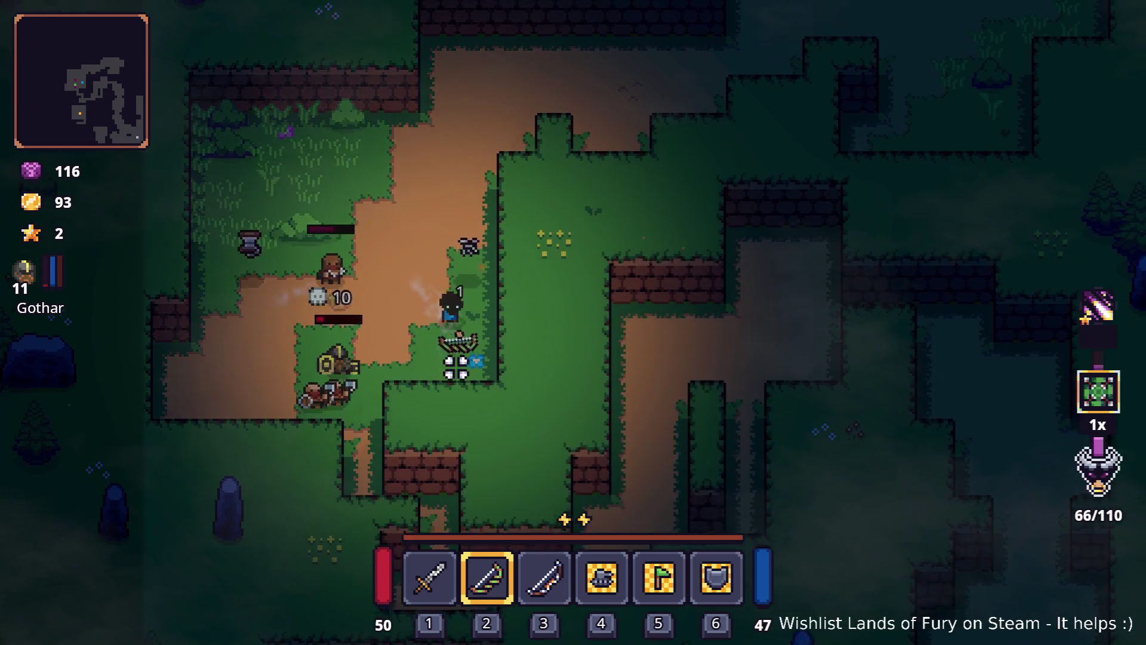
- Walk up and right along the path and bring up the developer console
key(w)
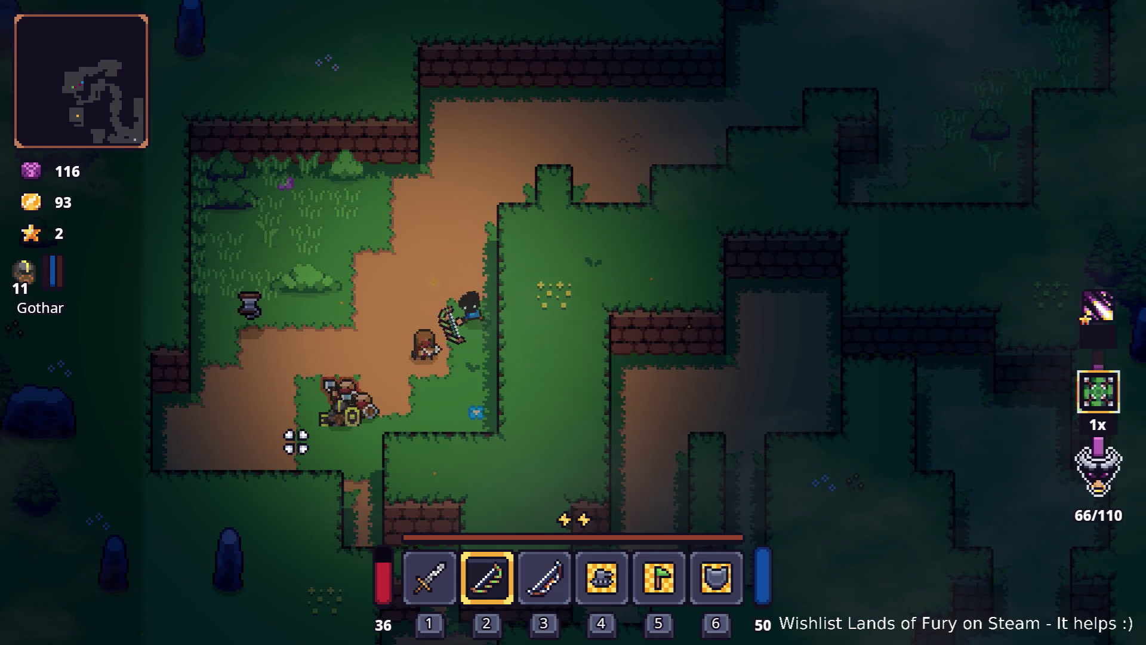
key(w)
key(w)
key(d)
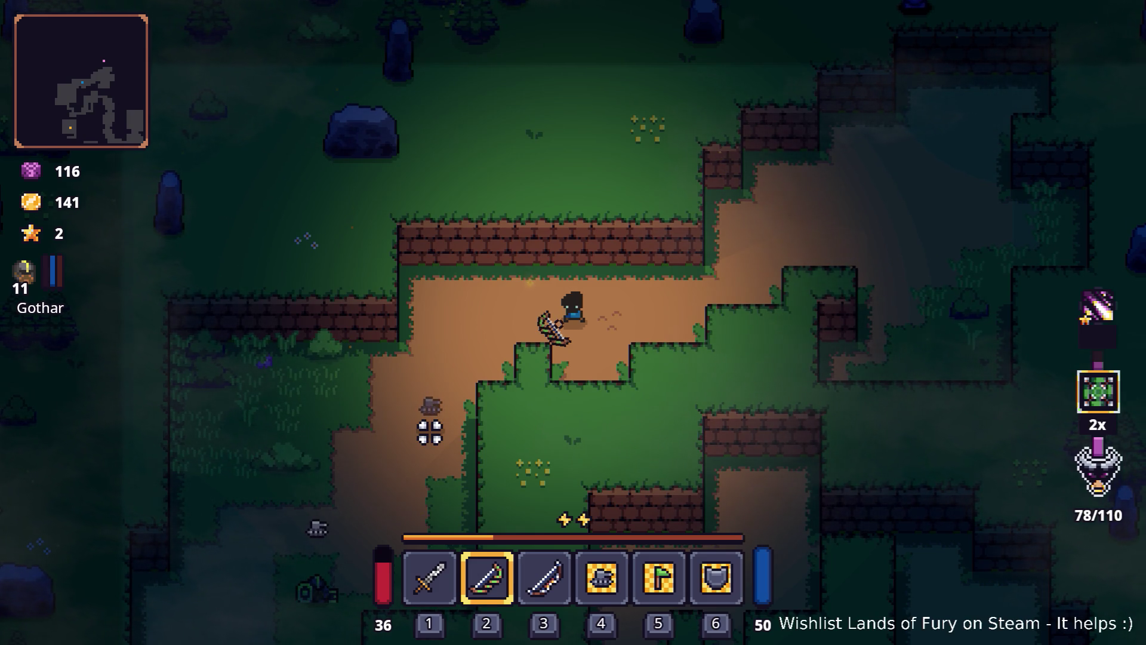
key(d)
key(w)
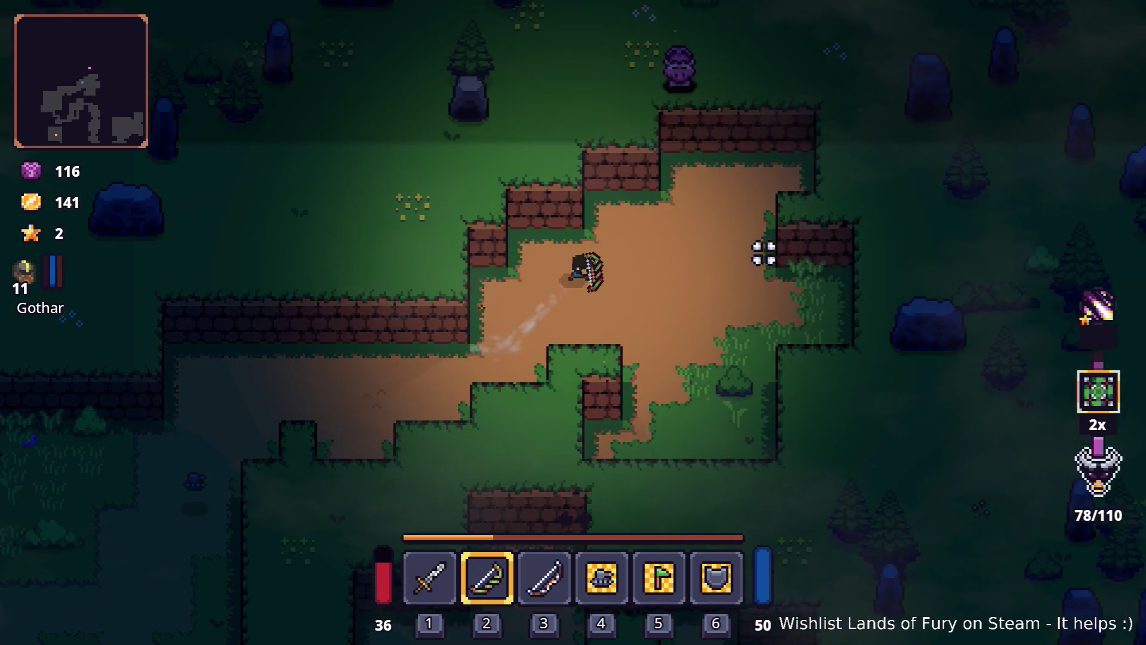
key(grave)
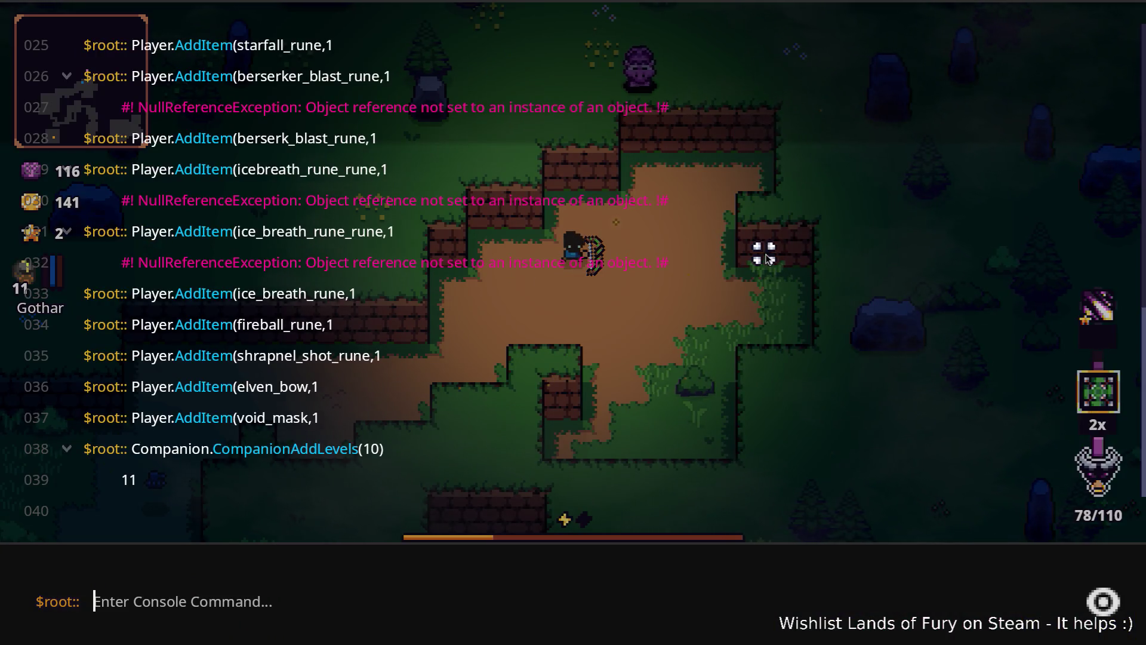
- Run Level.EnableAllLevelChangers() in the console, then walk into the portal to load the next level
text(Level)
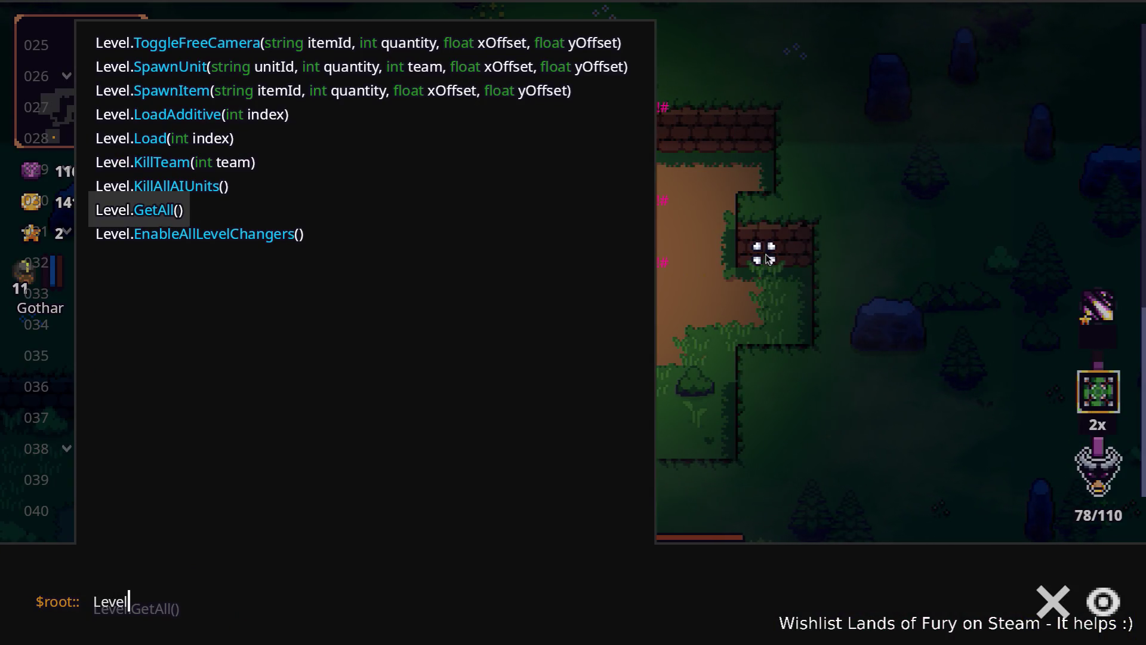
key(Down)
key(Return)
key(grave)
key(w)
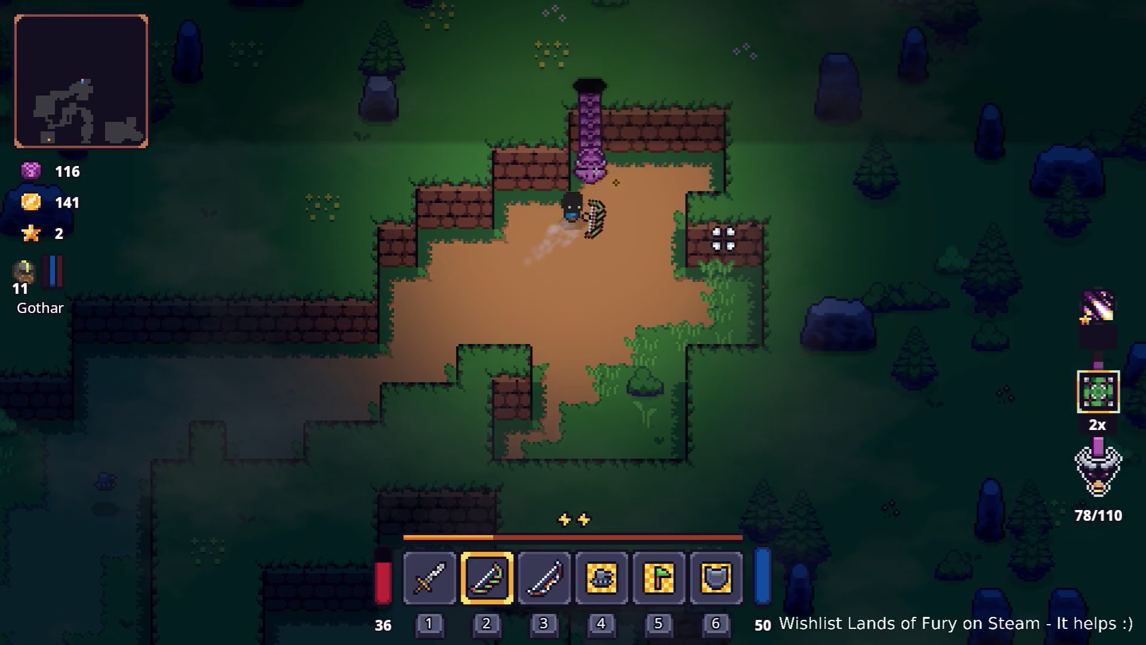
key(e)
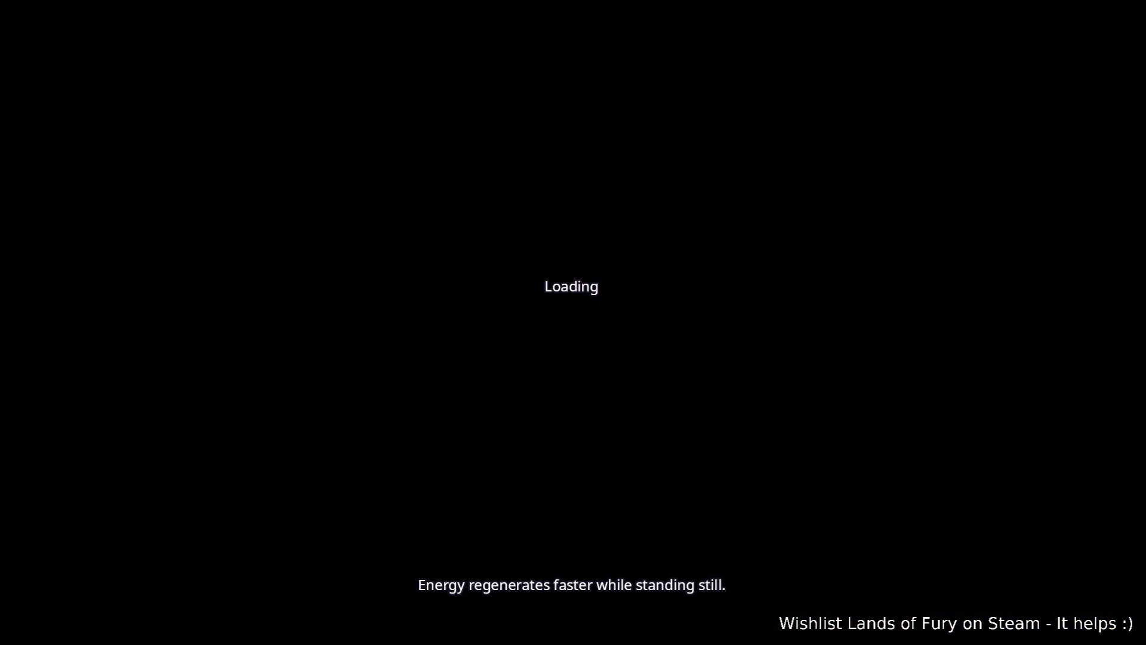
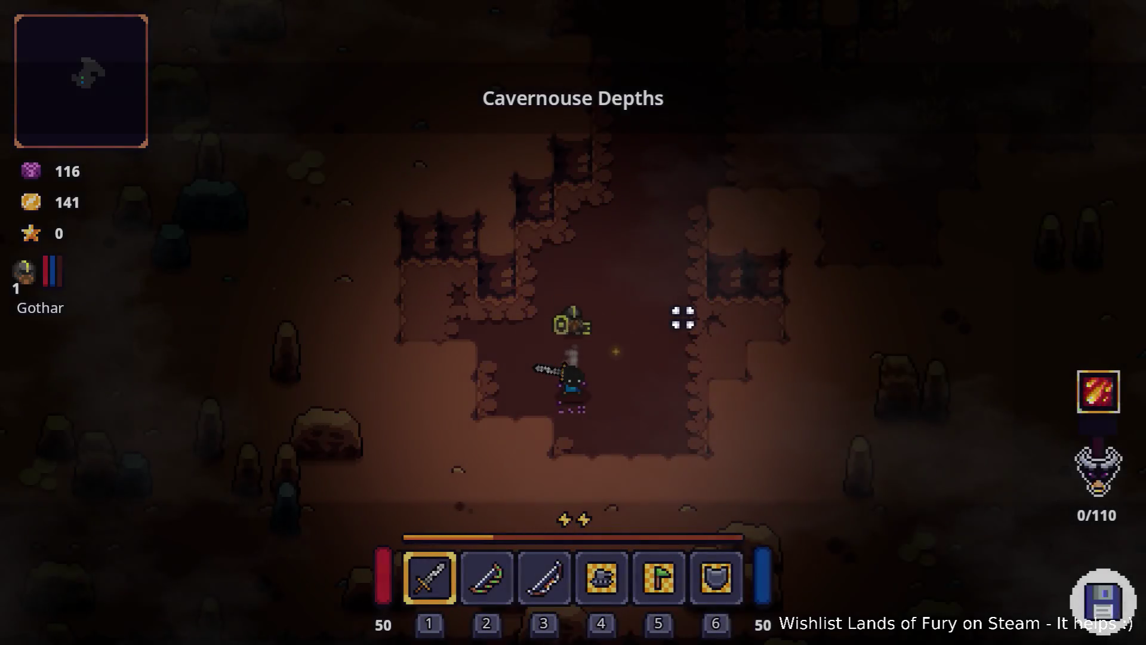
- Turn on the hero's god mode by running Player.ToggleGodMode() in the debug console
key(grave)
key(BackSpace)
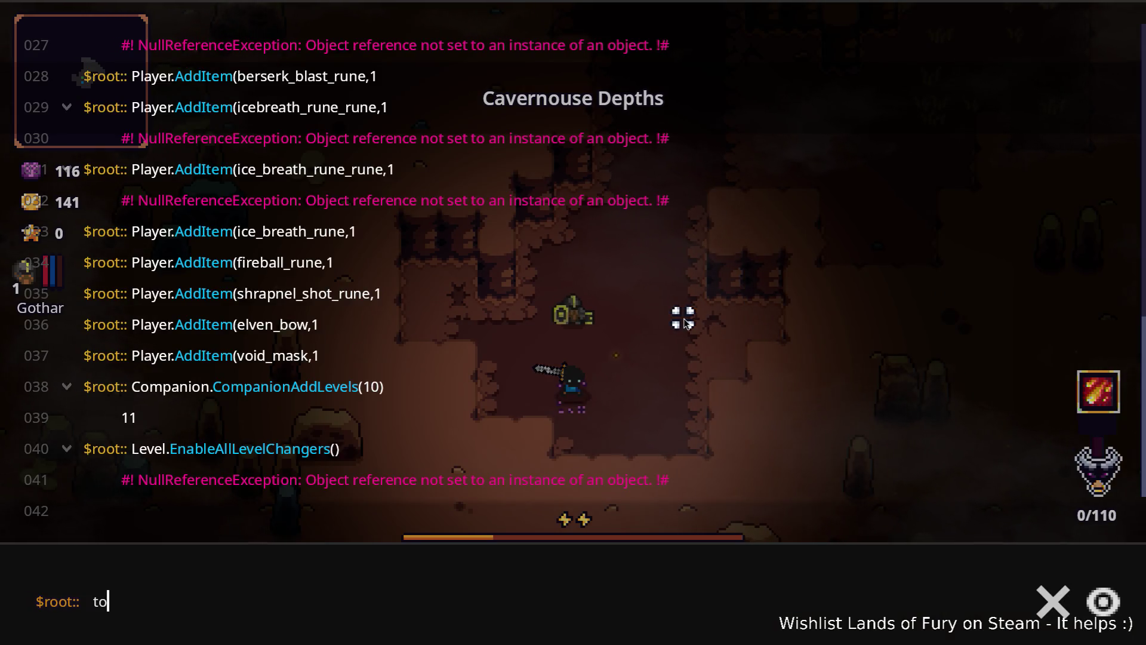
text(Play)
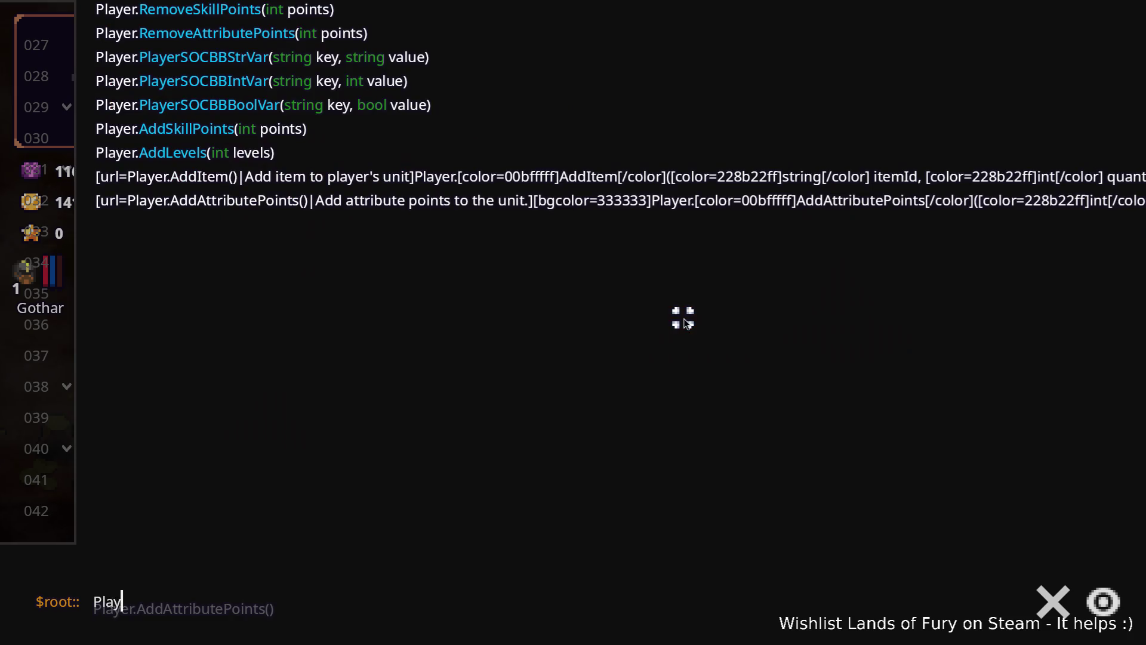
text(er.To)
key(Up)
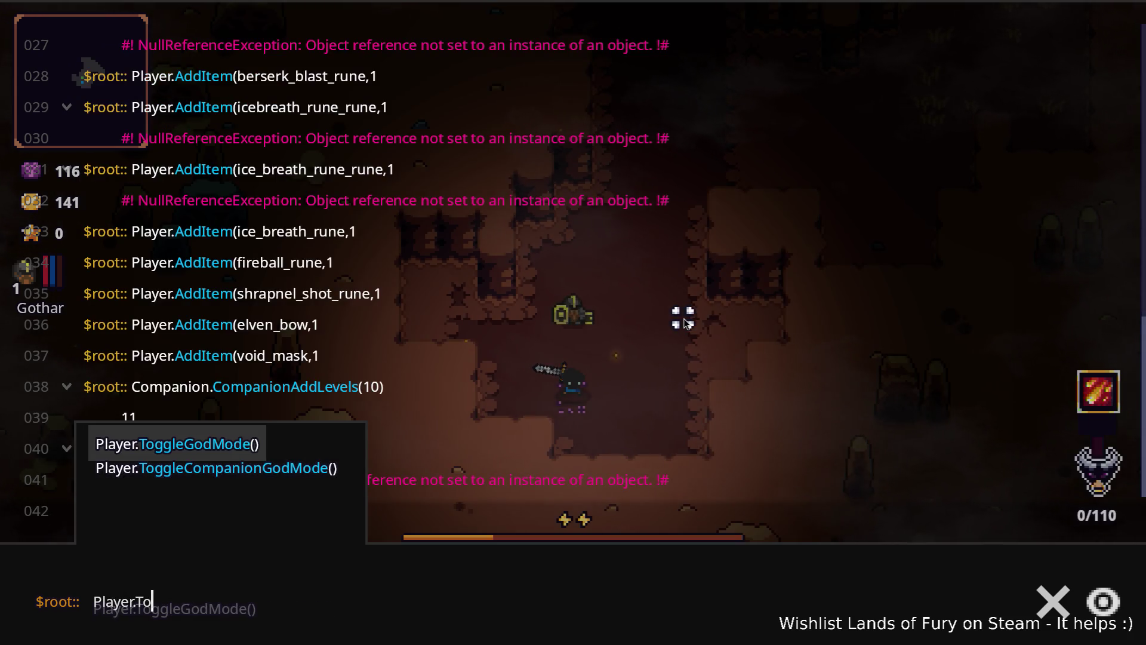
key(Return)
key(Up)
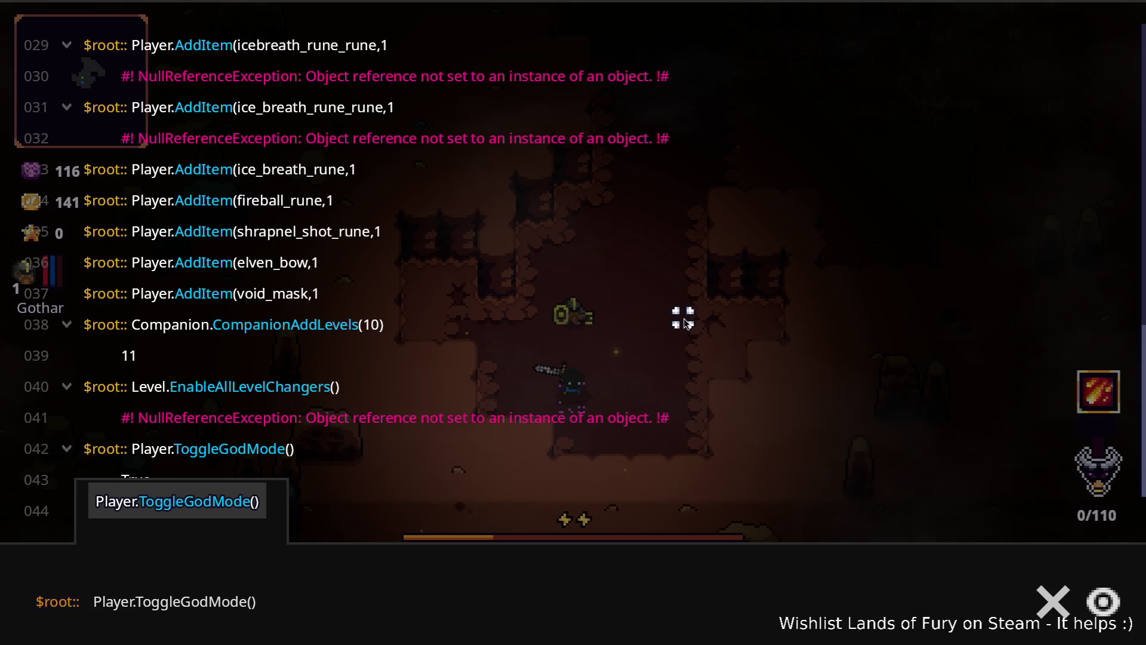
- Run Player.ToggleCompanionGodMode() for companion god mode, then close the console
click(134, 601)
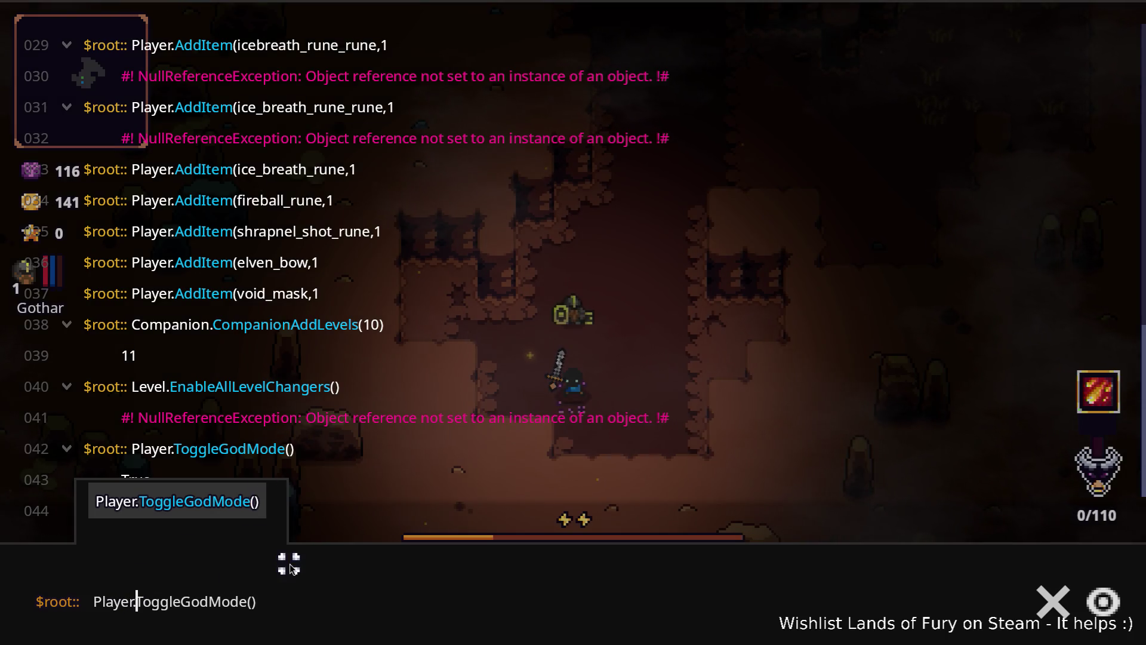
key(shift+End)
text(To)
key(Down)
key(Escape)
- Run up the corridor with the bows and shoot the raptor and a nearby enemy
key(3)
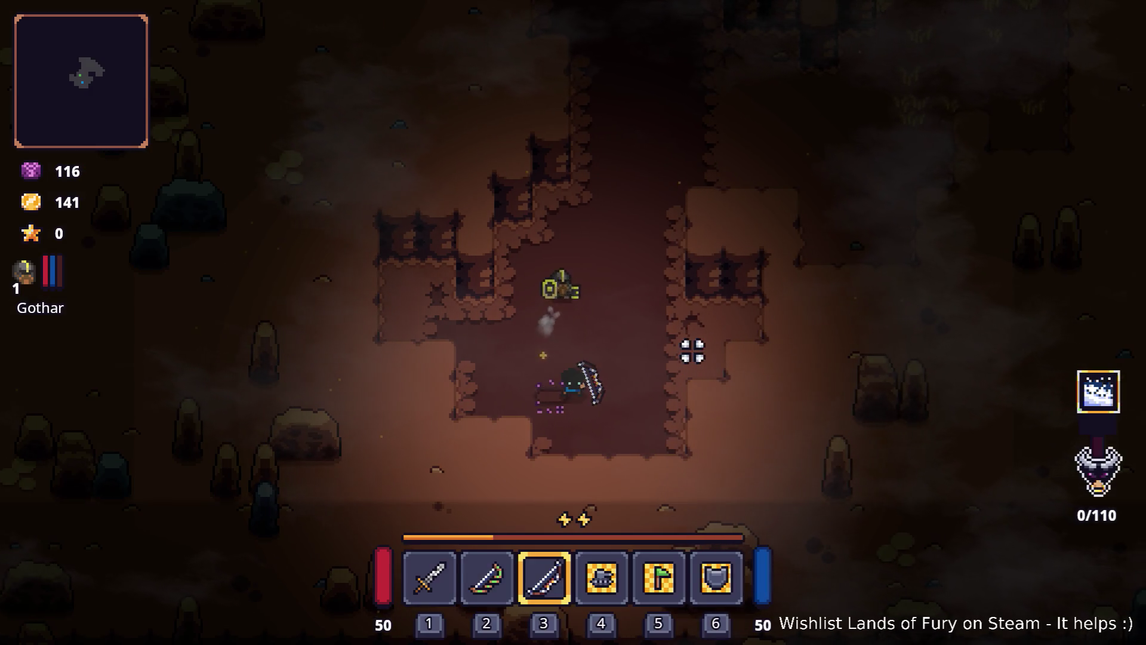
key(w)
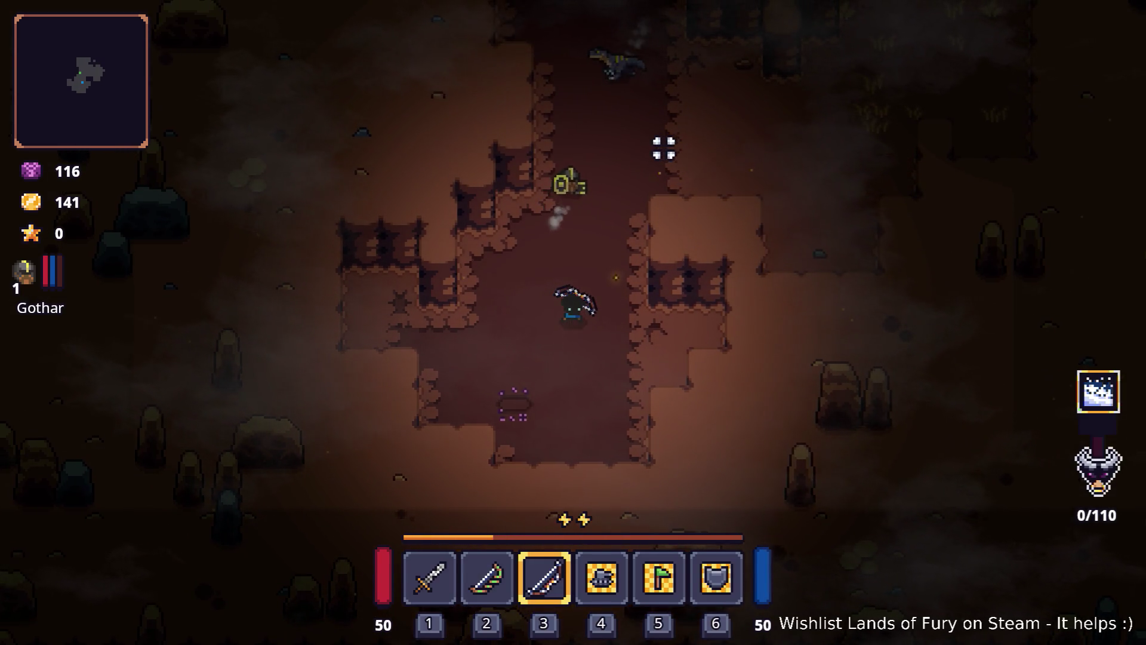
key(w)
click(483, 198)
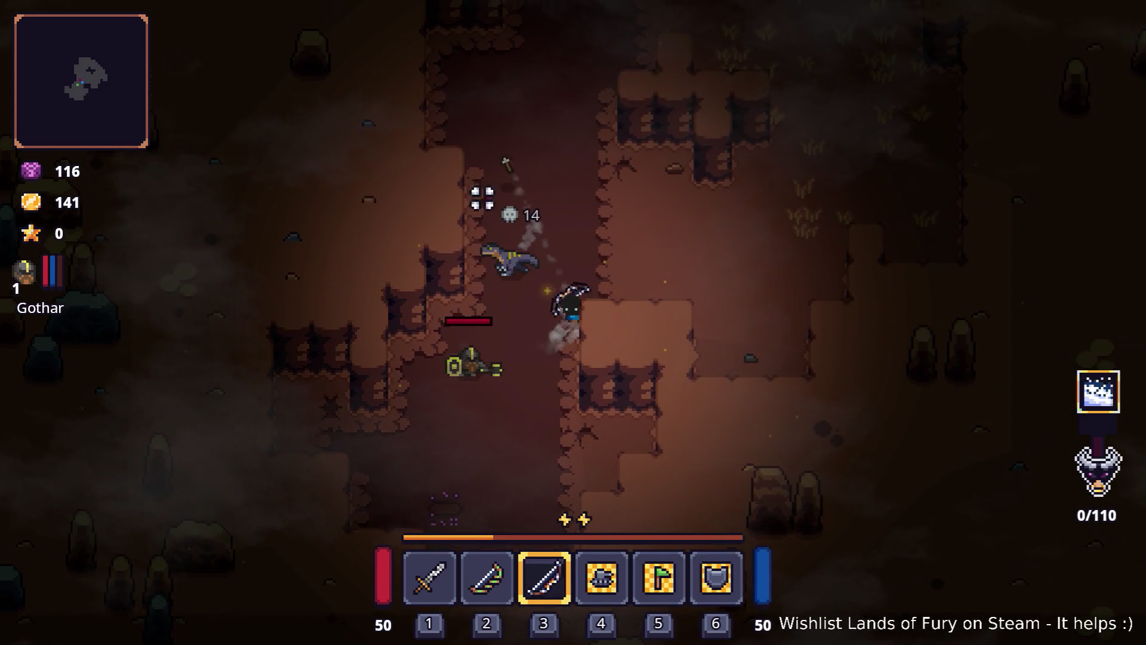
click(389, 358)
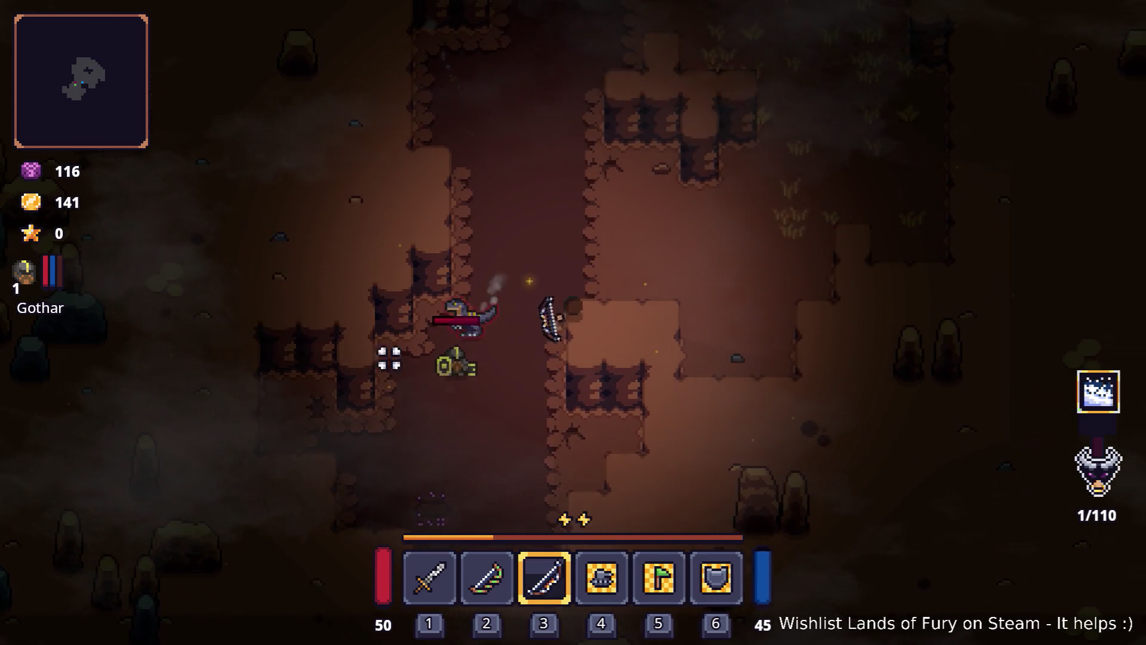
key(2)
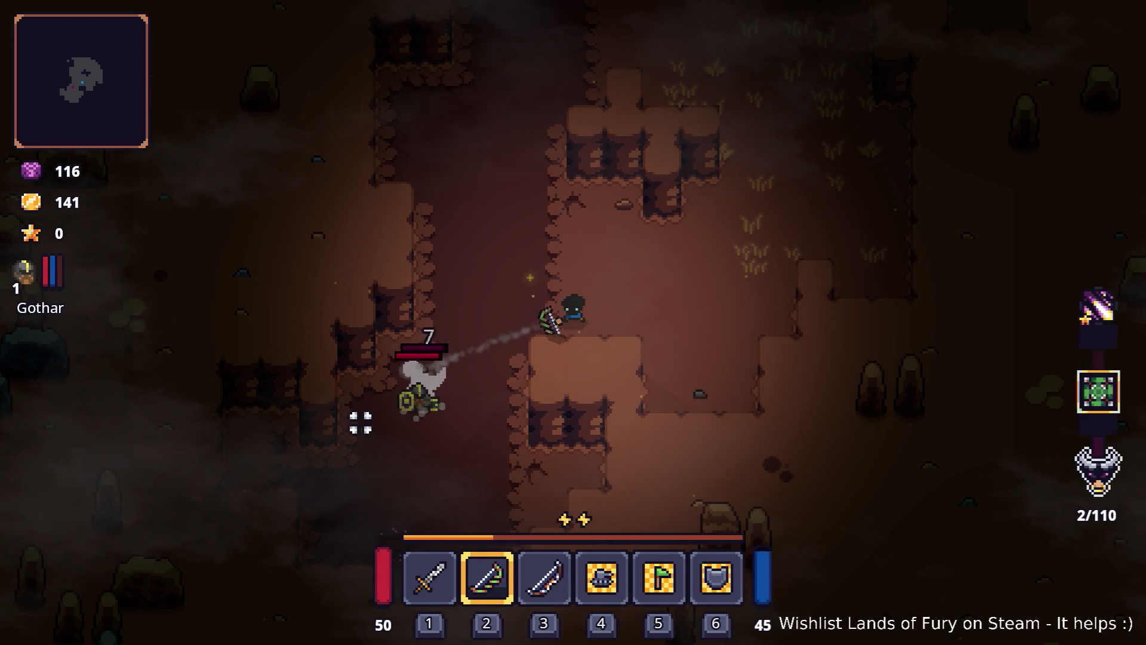
click(361, 423)
key(d)
key(w)
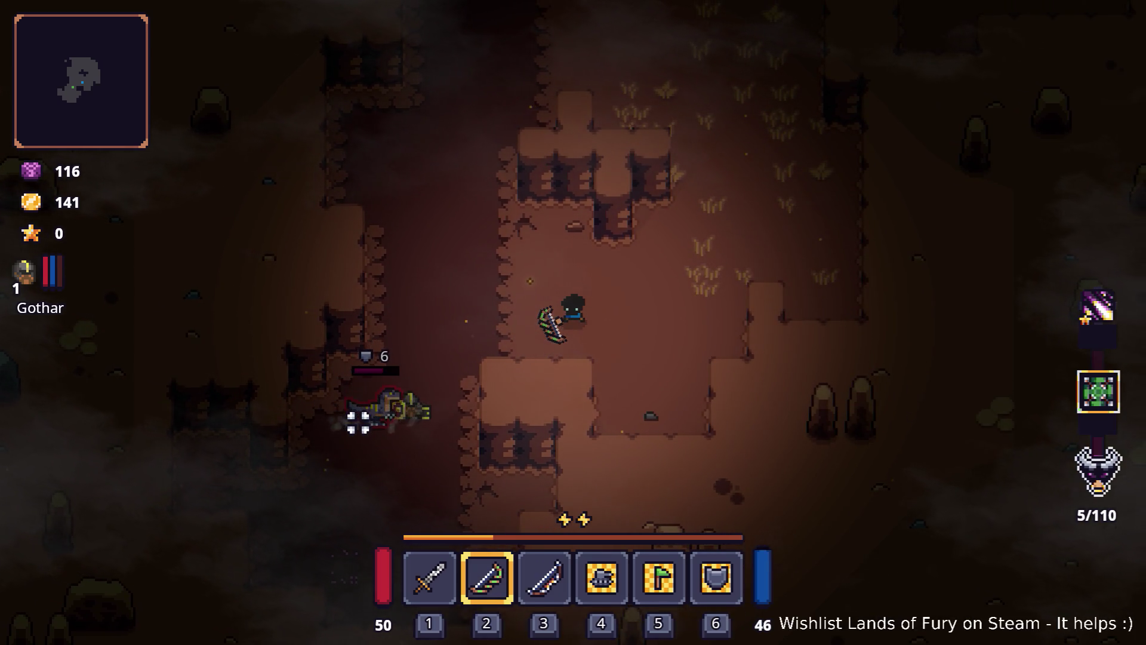
- Run Companion.CompanionAddLevels(6) in the console to raise Gothar from level 1 to 7
key(grave)
key(Up)
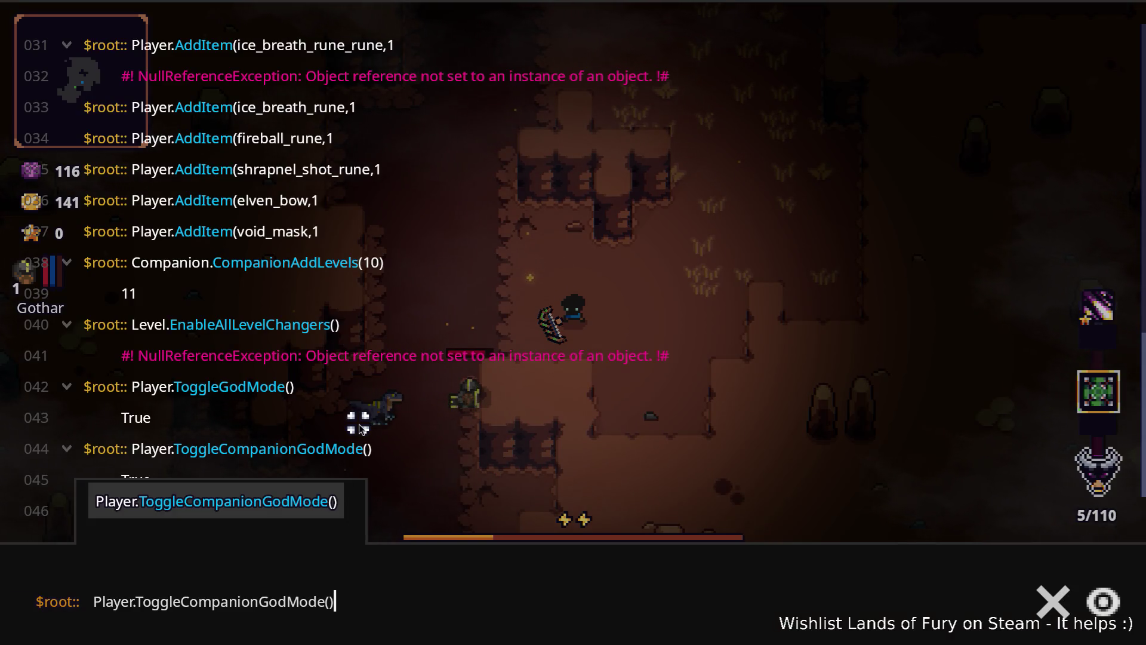
key(Down)
text(Pla)
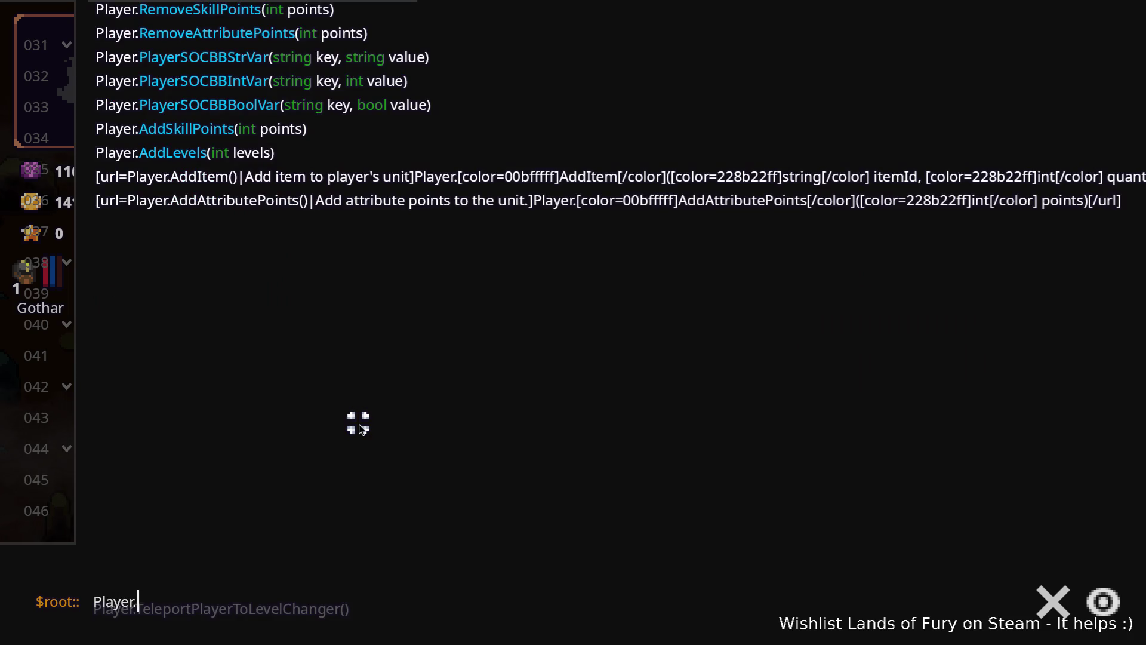
text(Ad)
text(Com)
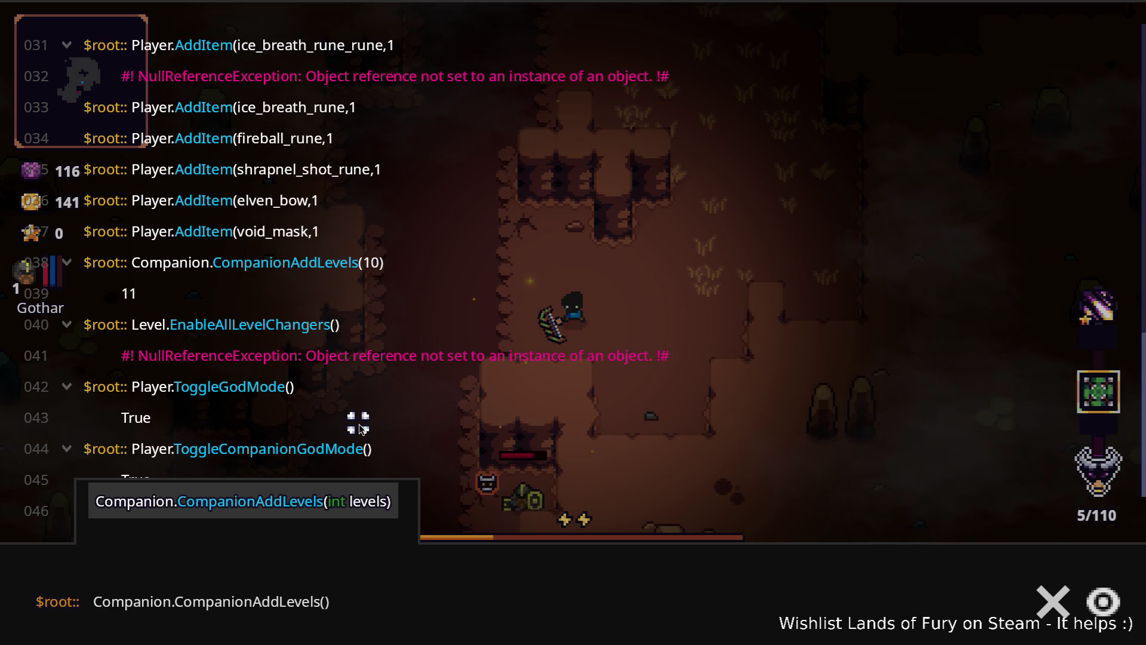
text(6)
key(Return)
key(grave)
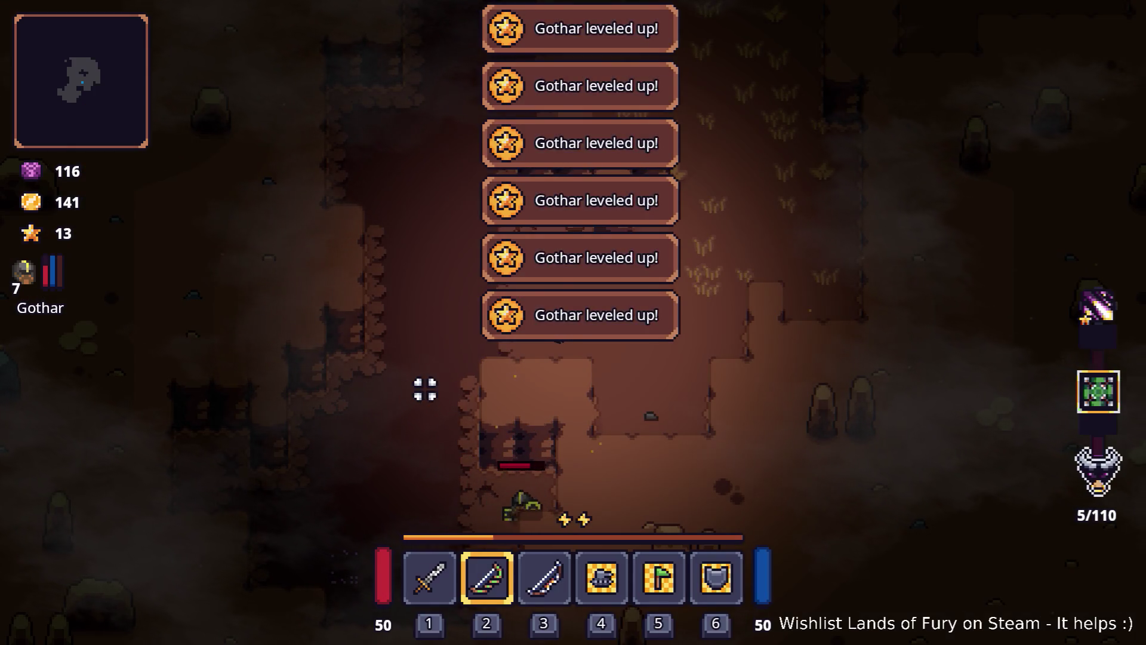
- Switch weapons, reposition with the companion, and shoot the enemies to the right with the bow
key(1)
key(i)
key(i)
key(a)
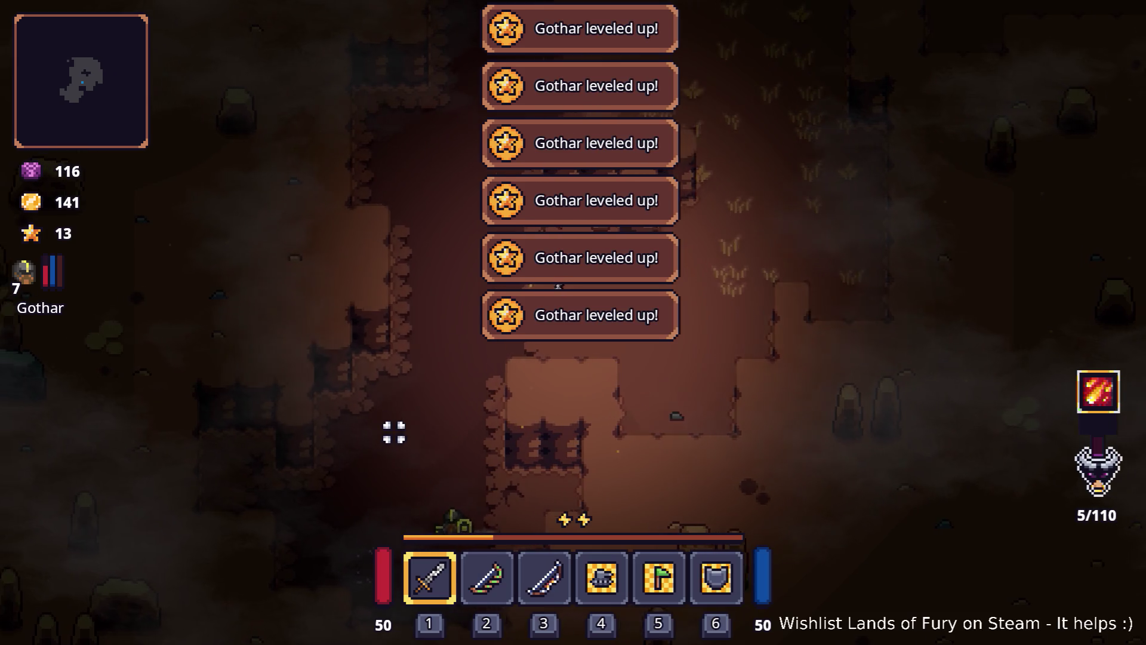
key(s)
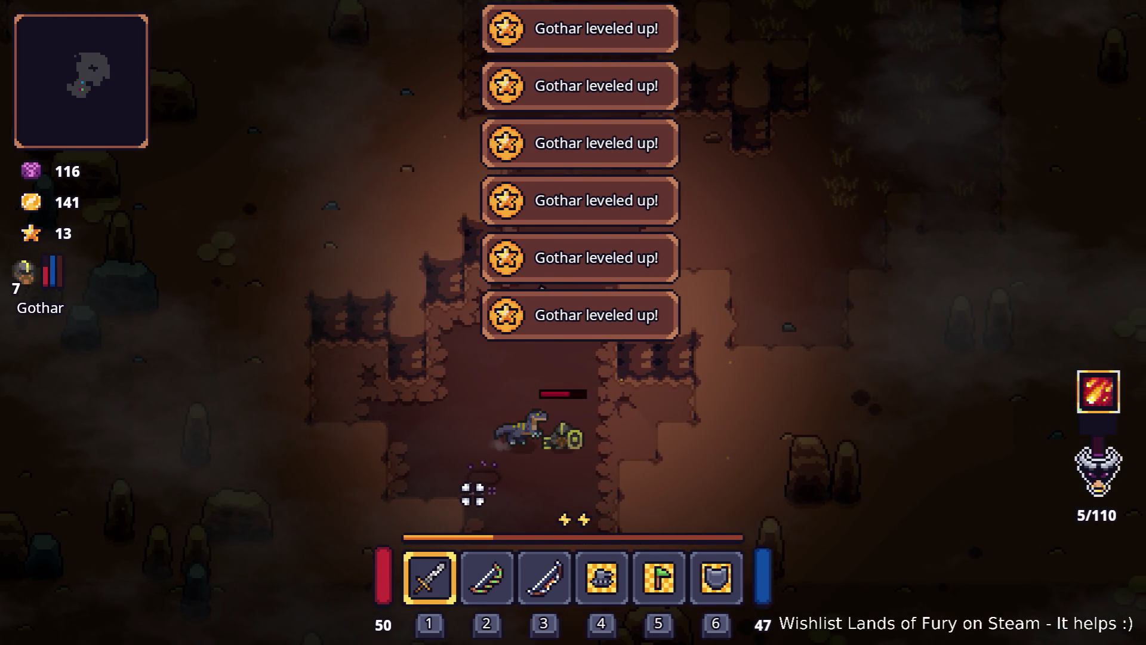
key(w)
key(2)
click(746, 435)
click(762, 411)
click(733, 427)
click(746, 426)
- Walk up-right and then right across the cave, firing arrows upward at enemies
key(w)
key(d)
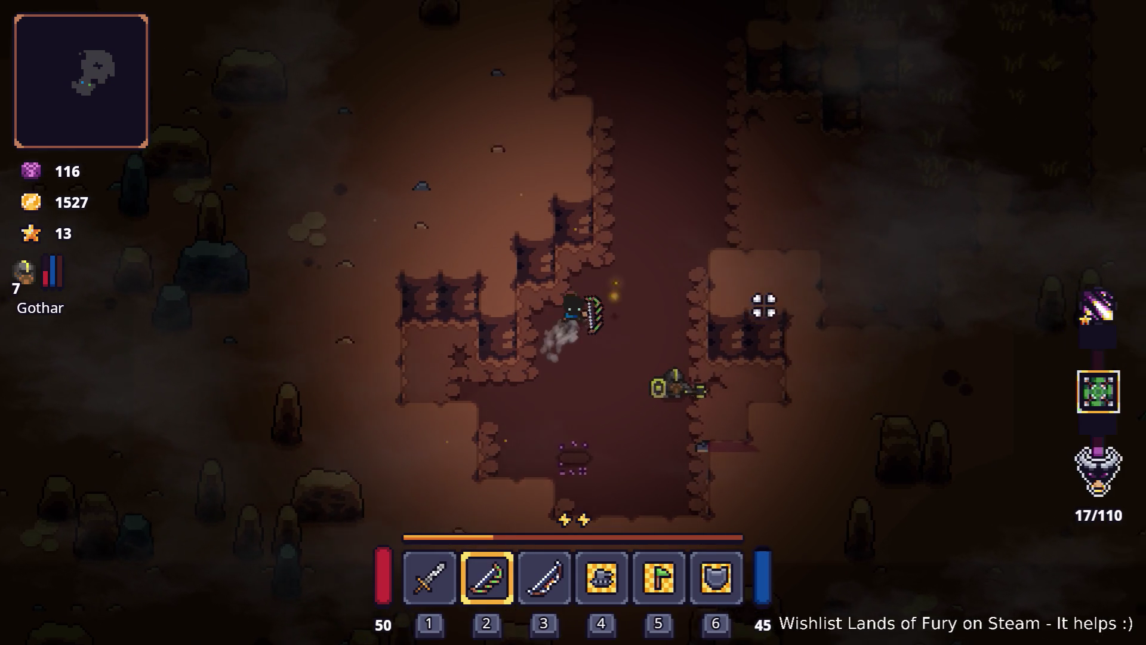
key(w)
key(d)
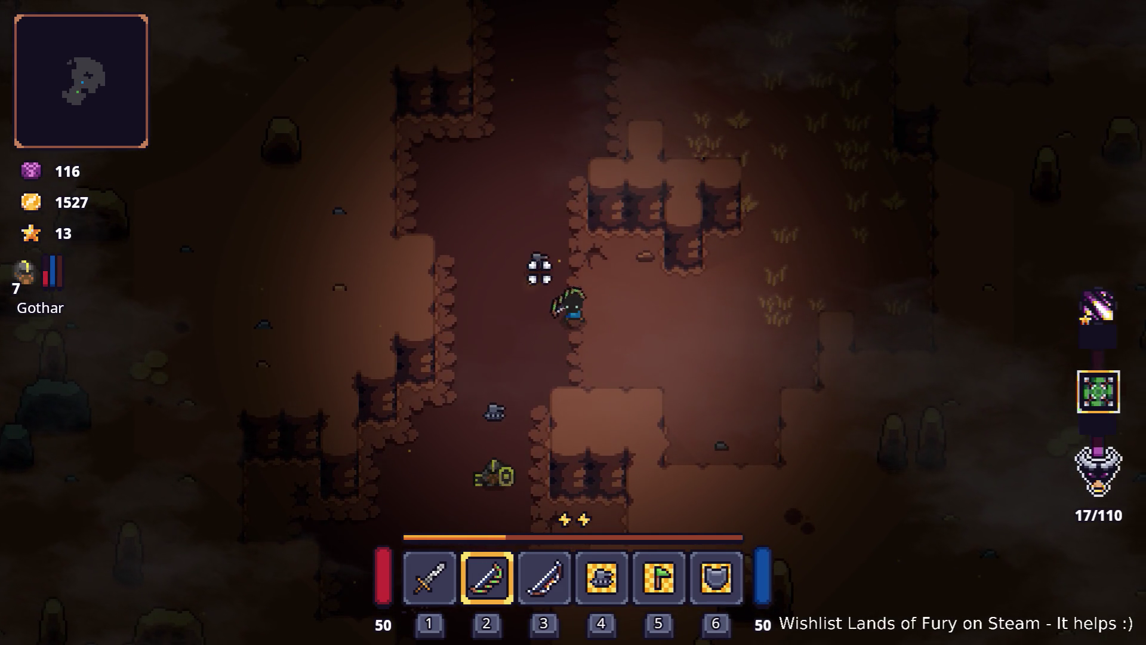
key(w)
key(d)
key(d)
key(s)
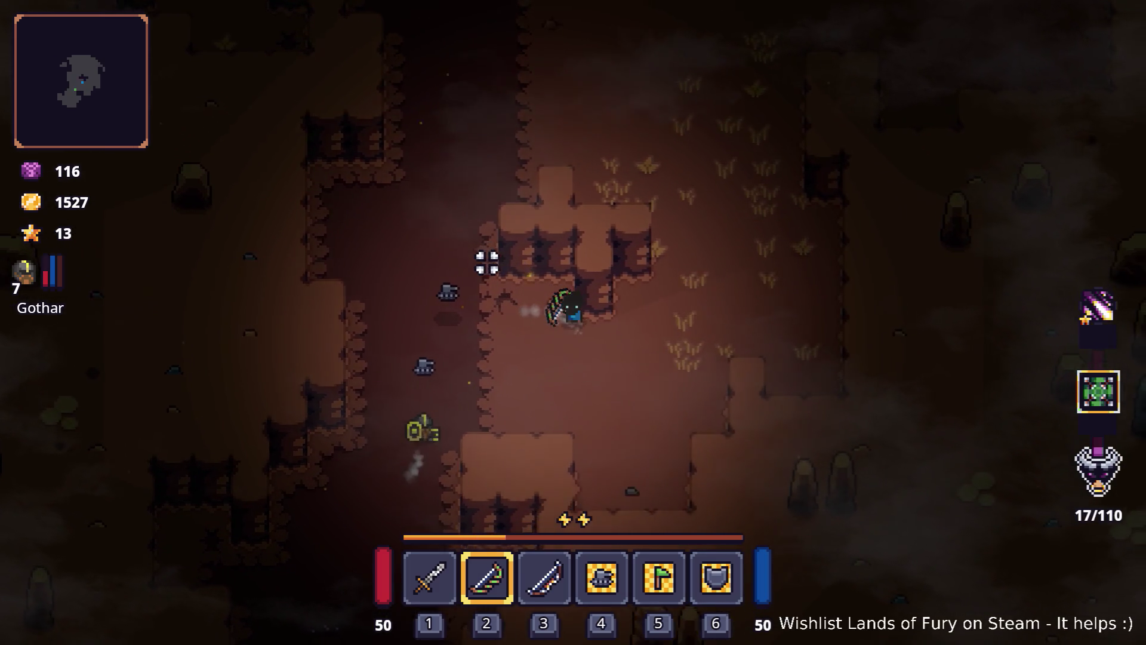
key(d)
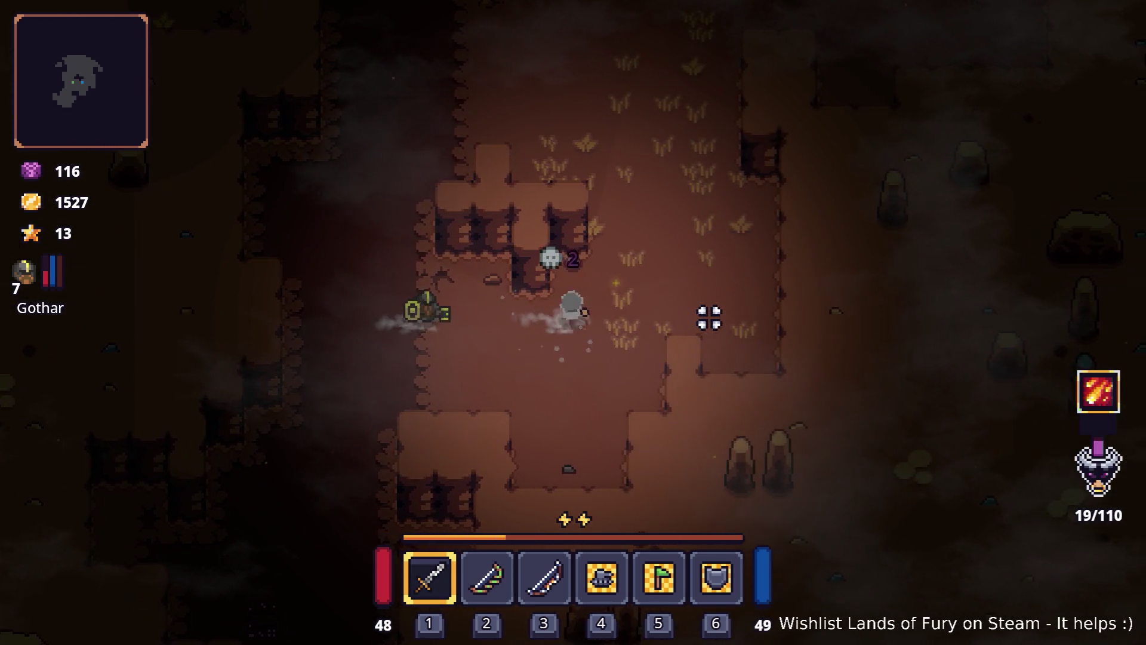
key(d)
click(577, 105)
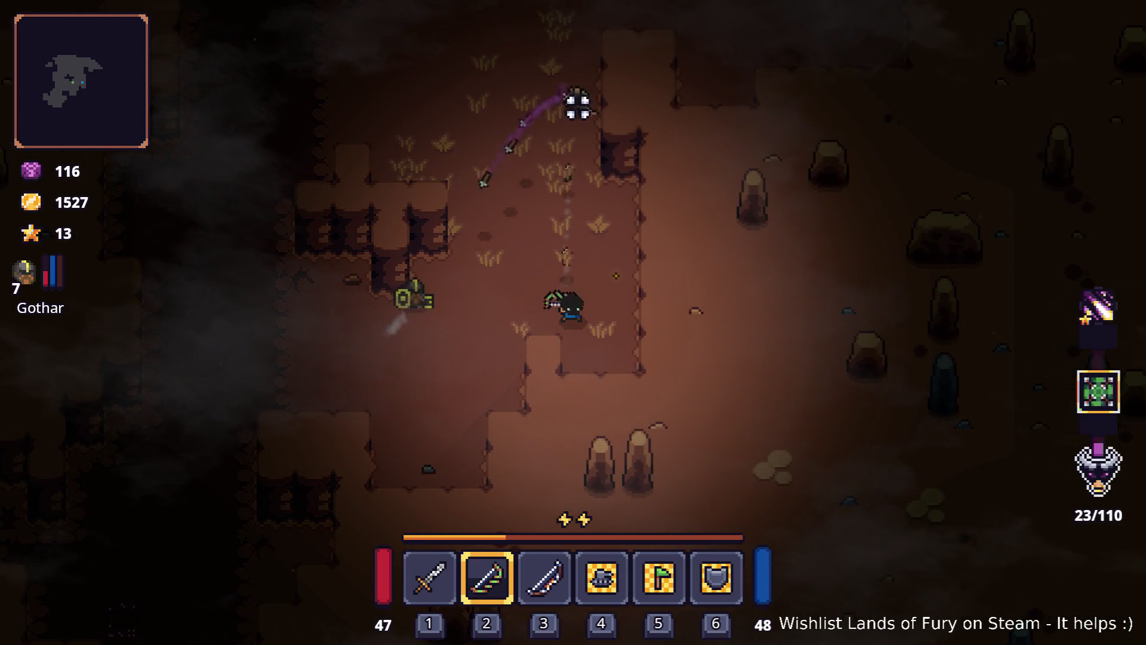
- Move up-left shooting the approaching enemy, finish it off, and dash back right
key(w)
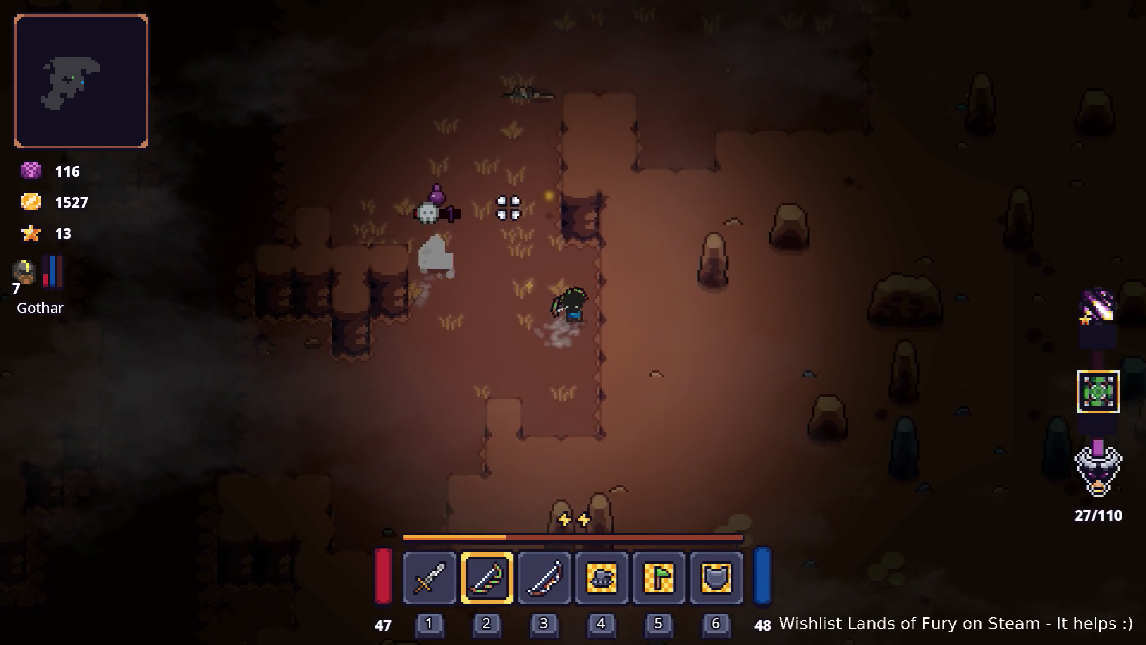
key(a)
key(w)
click(671, 195)
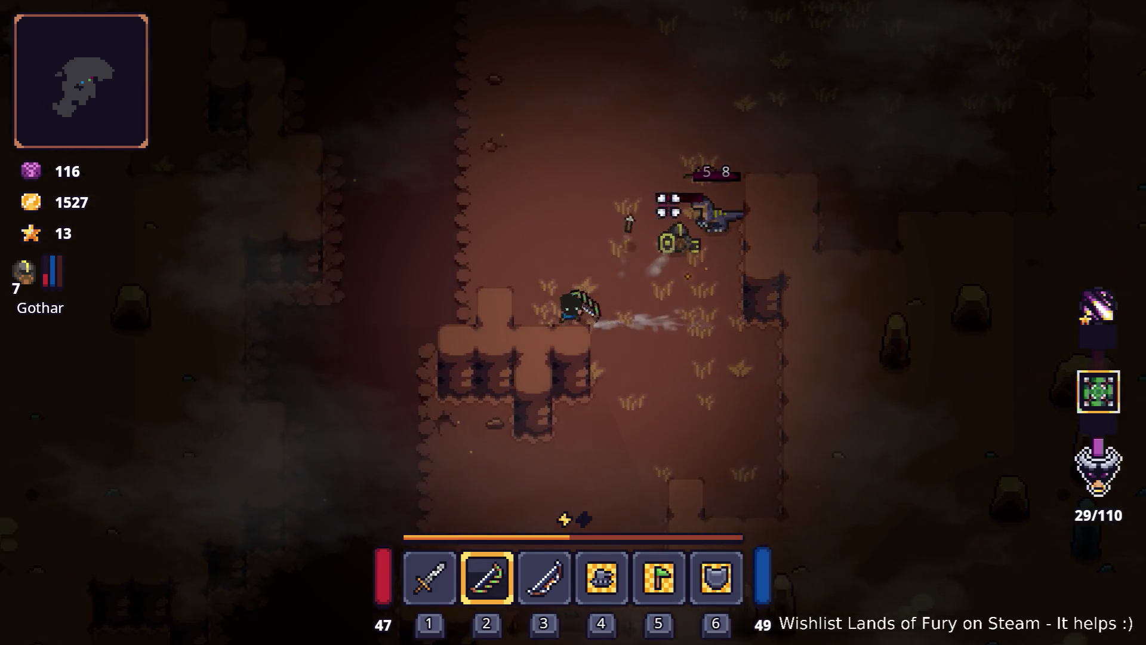
key(a)
key(w)
click(774, 248)
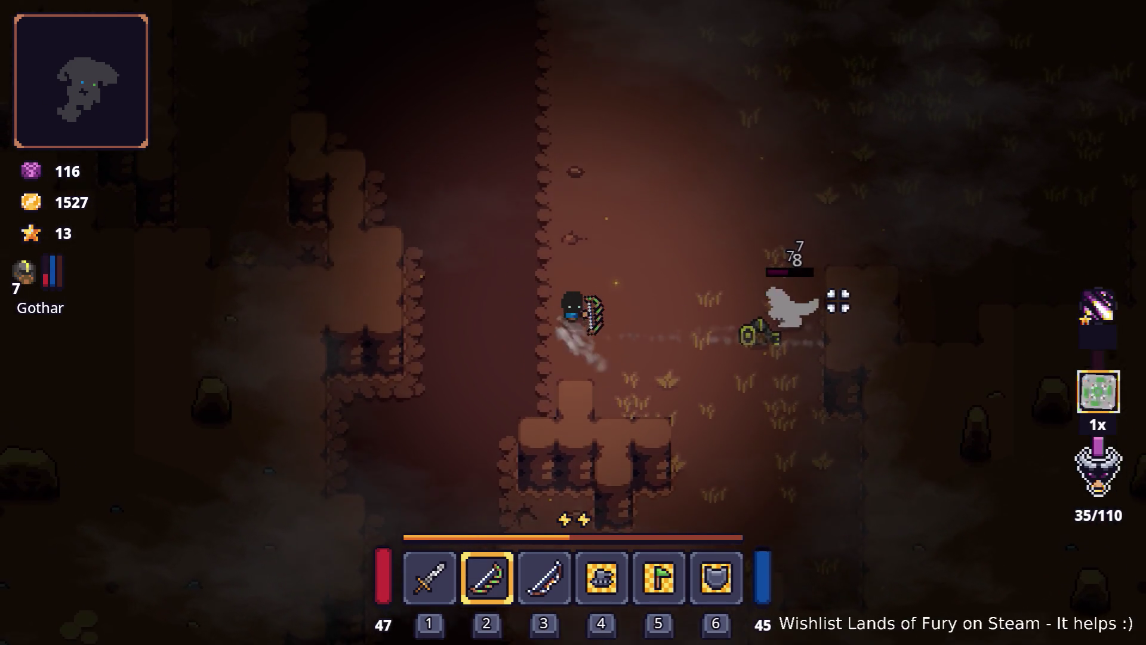
key(a)
click(847, 337)
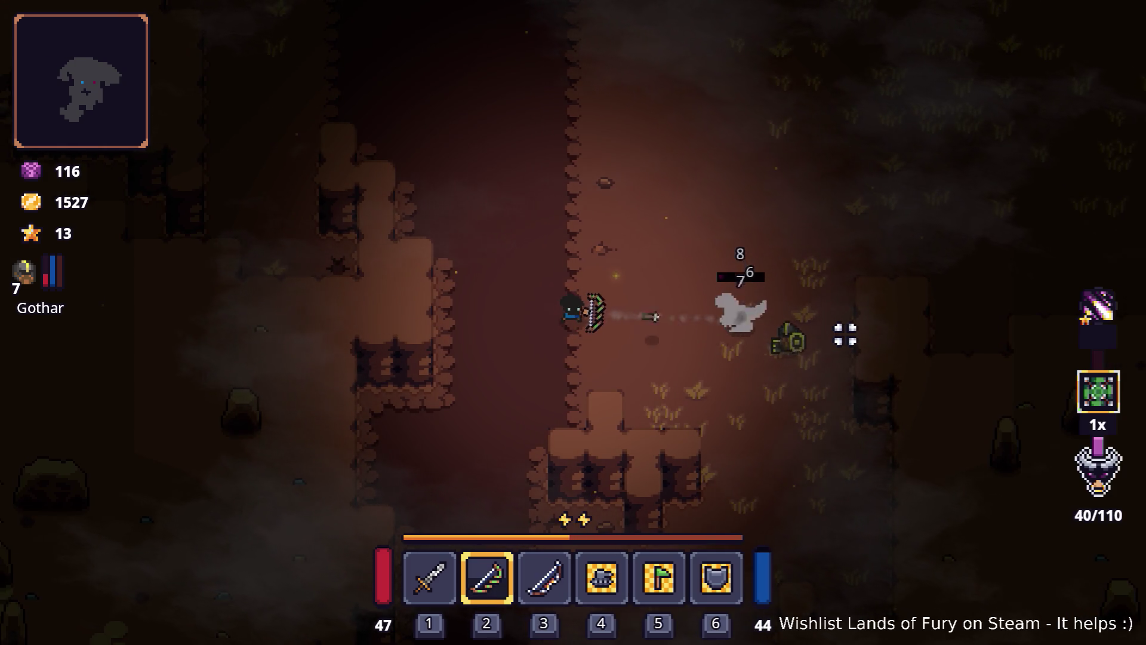
key(d)
click(845, 334)
key(space)
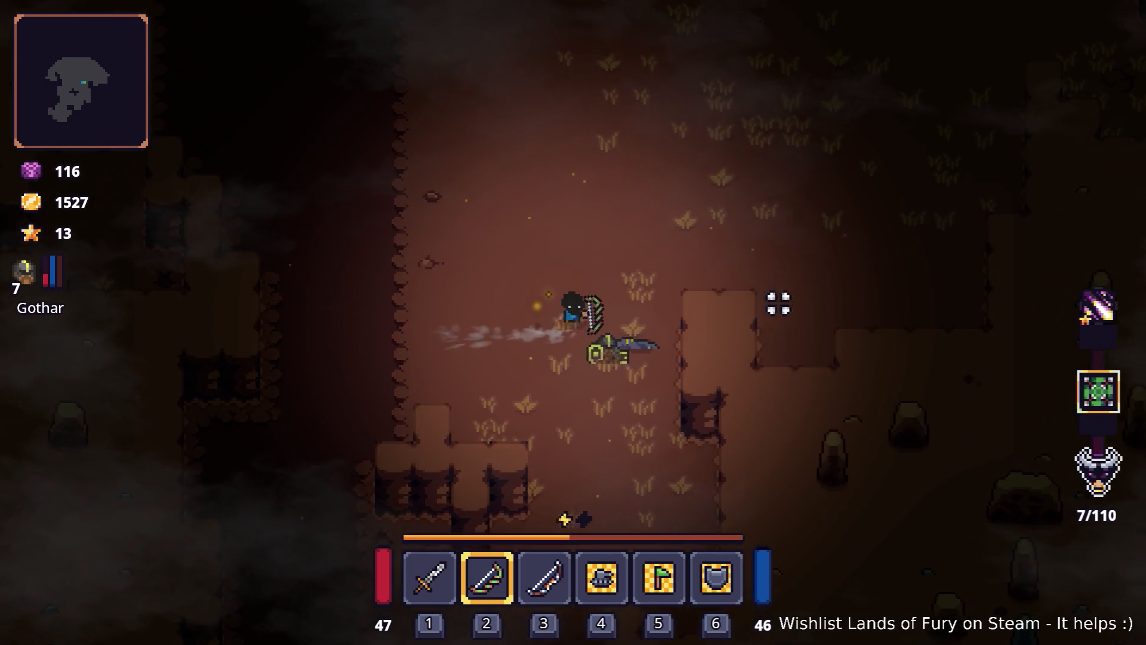
key(d)
- Walk up and shoot the upper-right enemies, then turn to fire at enemies on the left
key(w)
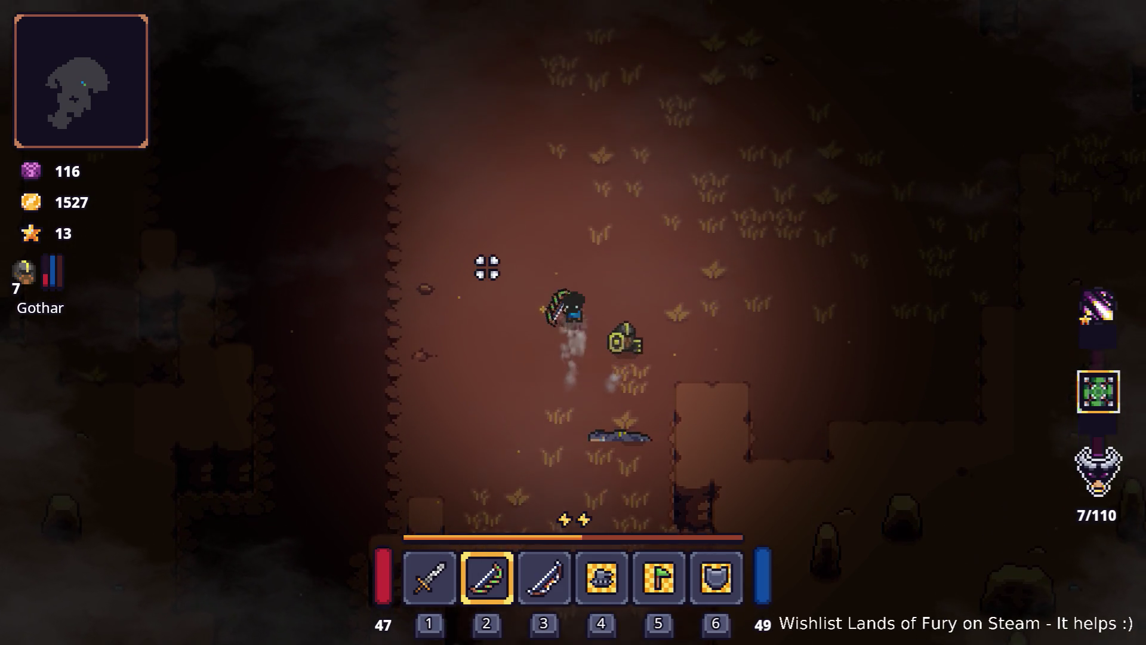
key(w)
click(839, 120)
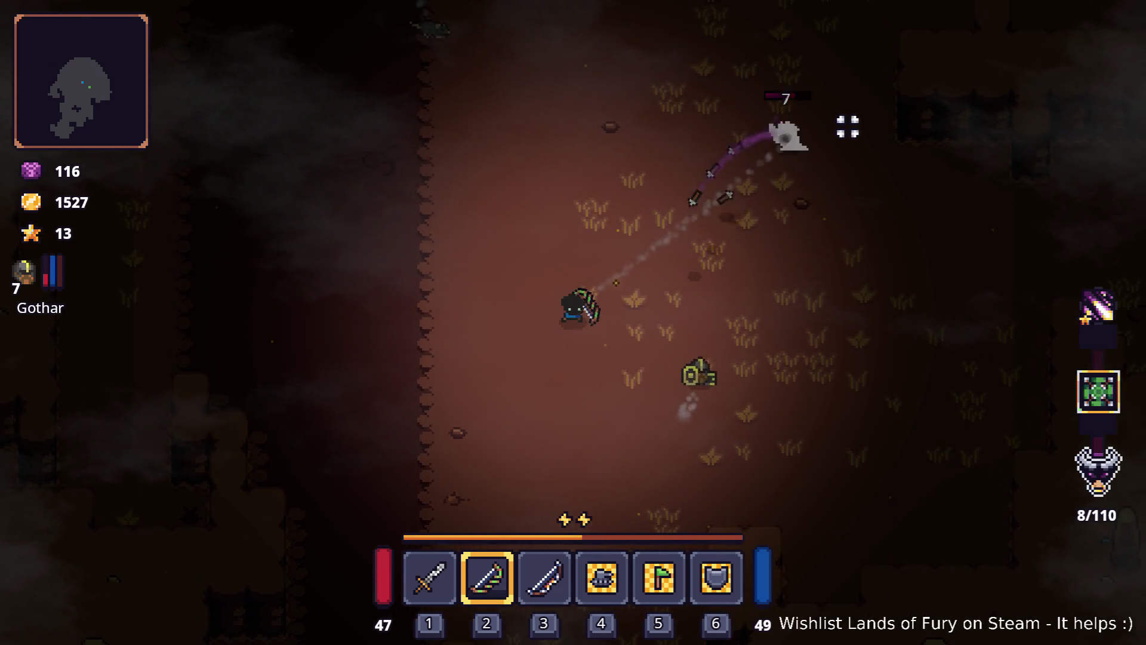
key(d)
click(845, 124)
click(381, 169)
click(384, 167)
- Keep moving up while firing repeated arrows at enemies on the left side
key(w)
key(d)
click(376, 171)
click(320, 294)
click(336, 248)
key(w)
click(336, 248)
click(642, 238)
click(354, 262)
key(w)
click(358, 261)
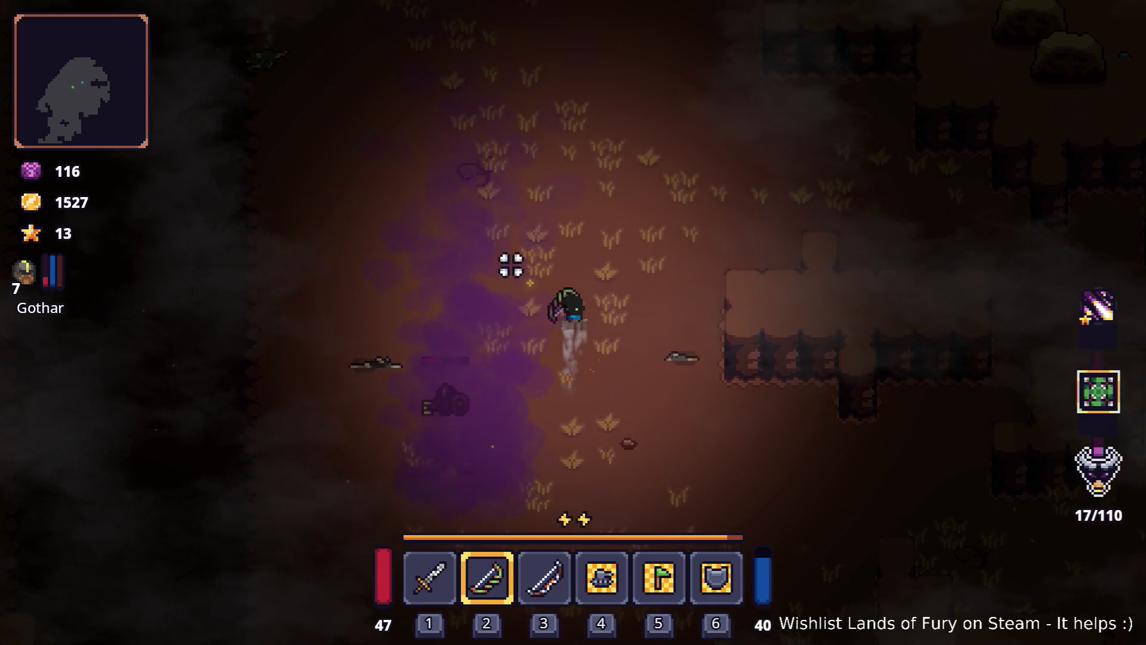
- Retreat down-left firing volleys at the approaching raptors until the tally reaches 21/110, then open the console
key(a)
key(s)
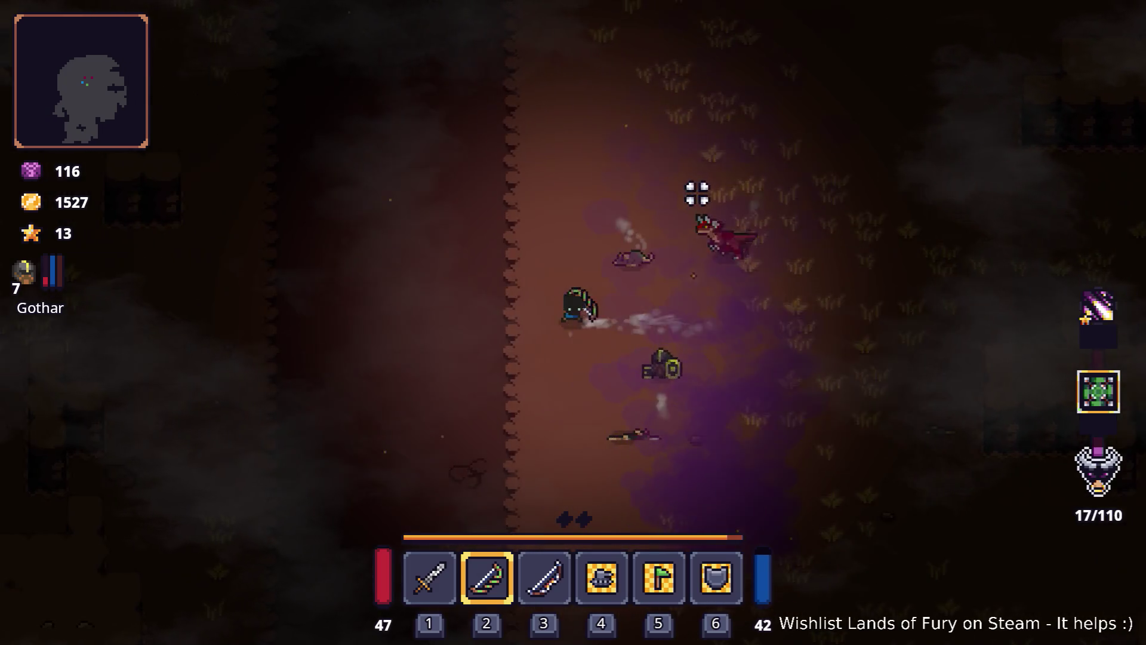
key(a)
key(s)
click(833, 235)
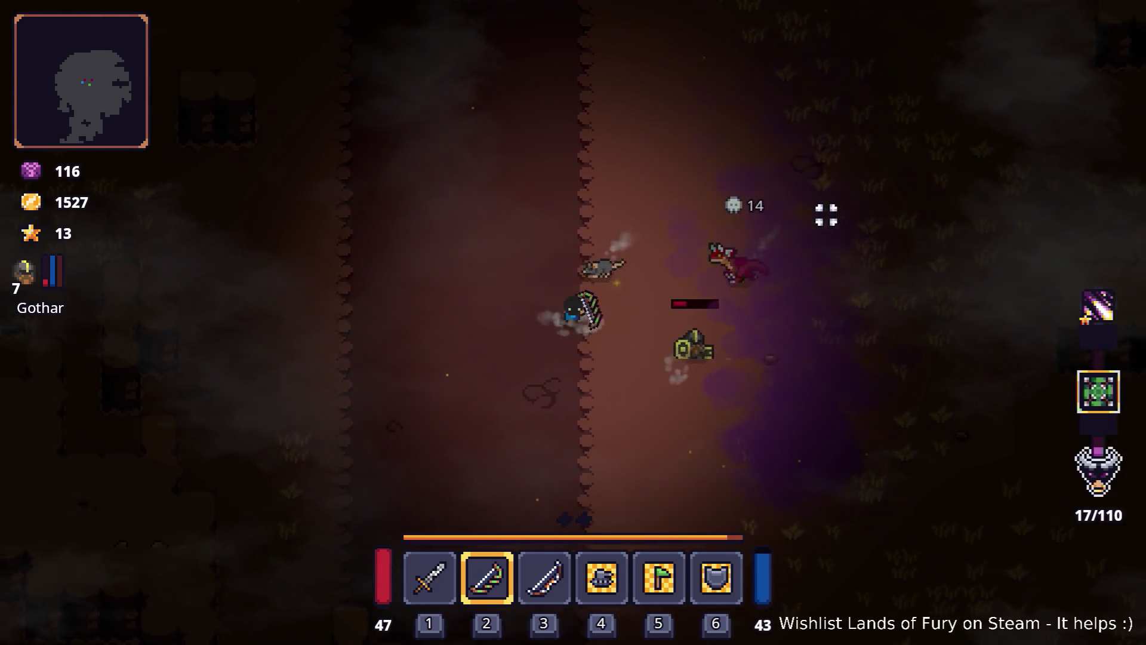
click(861, 281)
key(s)
click(814, 258)
click(844, 256)
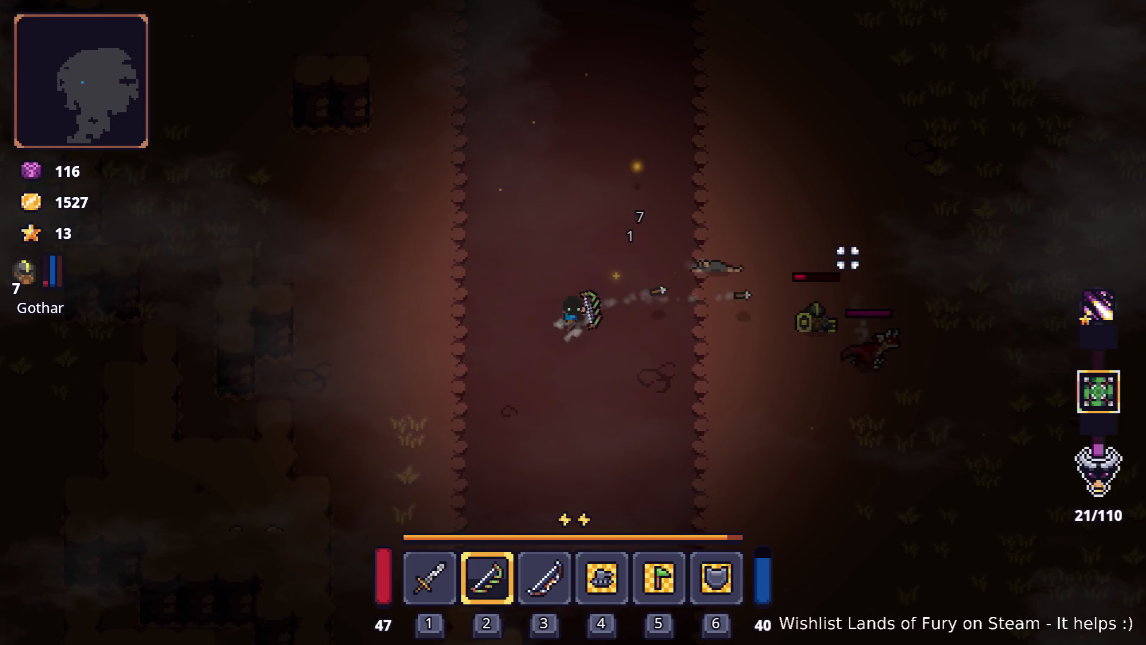
click(848, 257)
key(grave)
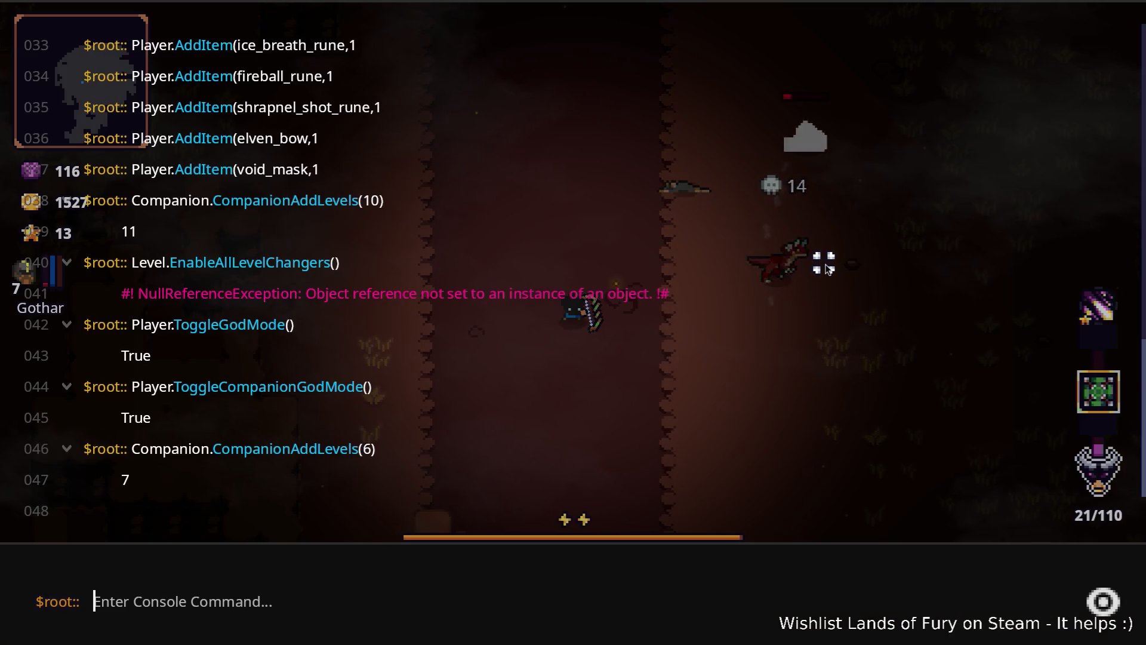
- Run the console command that hides the player HUD and return to the game
text(Hide)
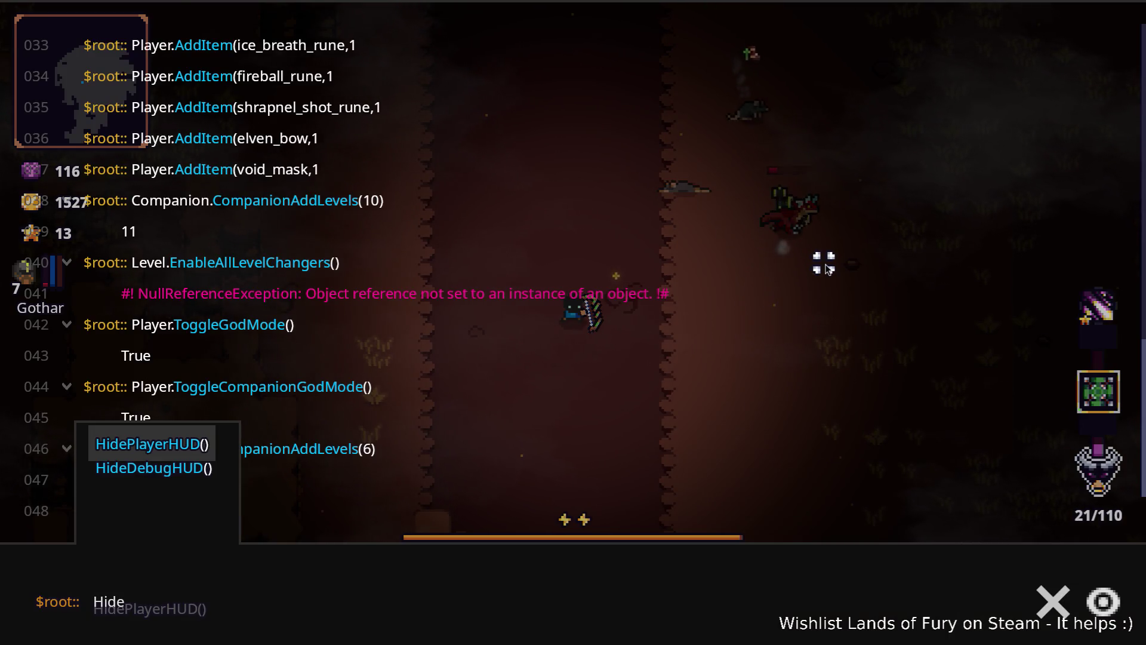
key(Tab)
key(Return)
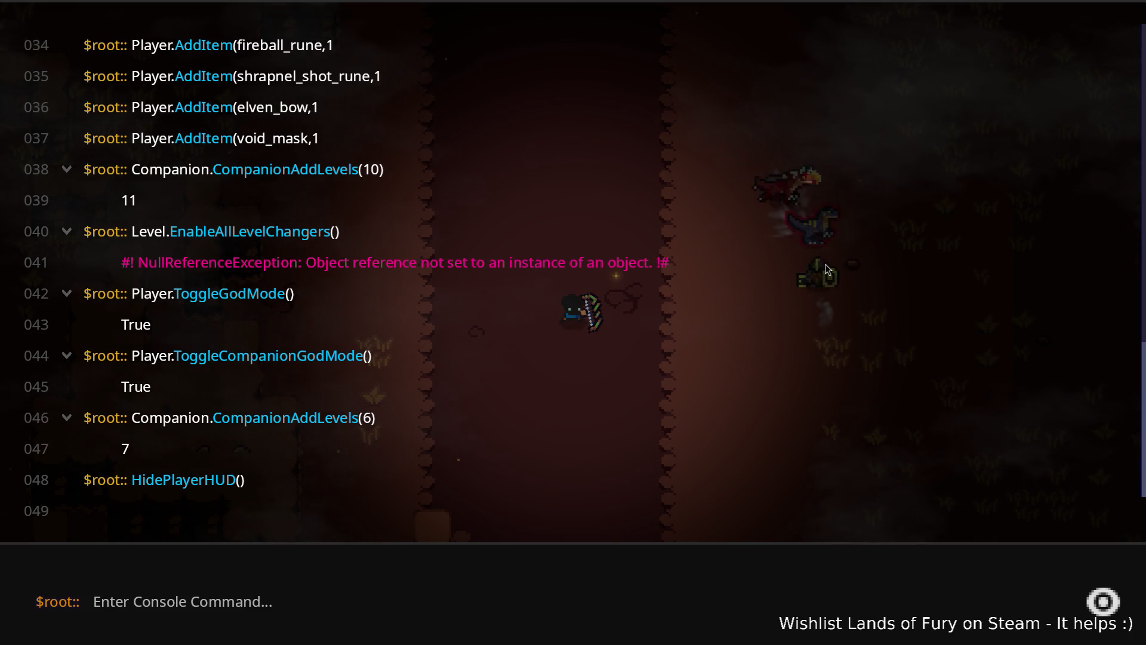
key(grave)
- Move up the corridor, dodge the dinosaurs, and slash at the chasing red raptor
key(w)
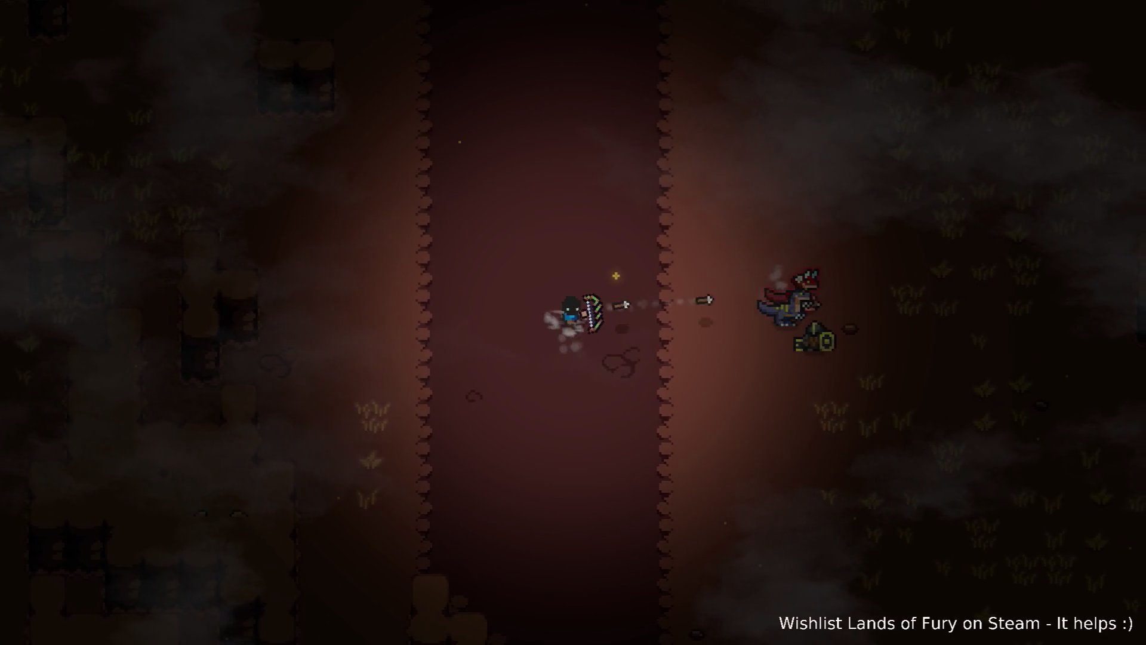
key(d)
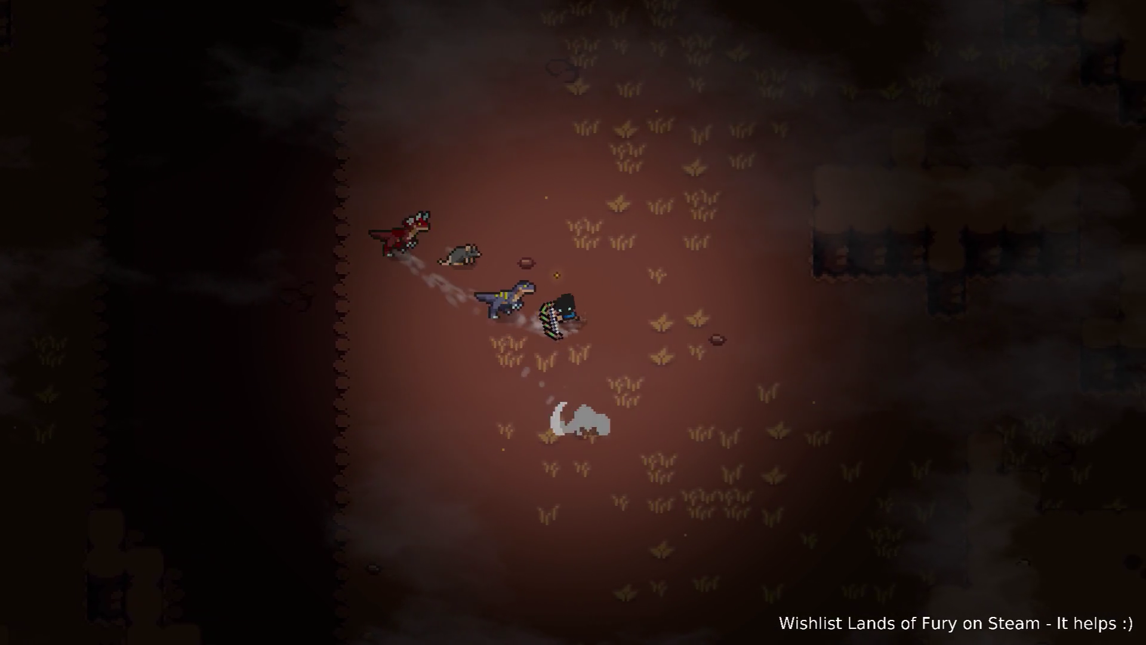
key(d)
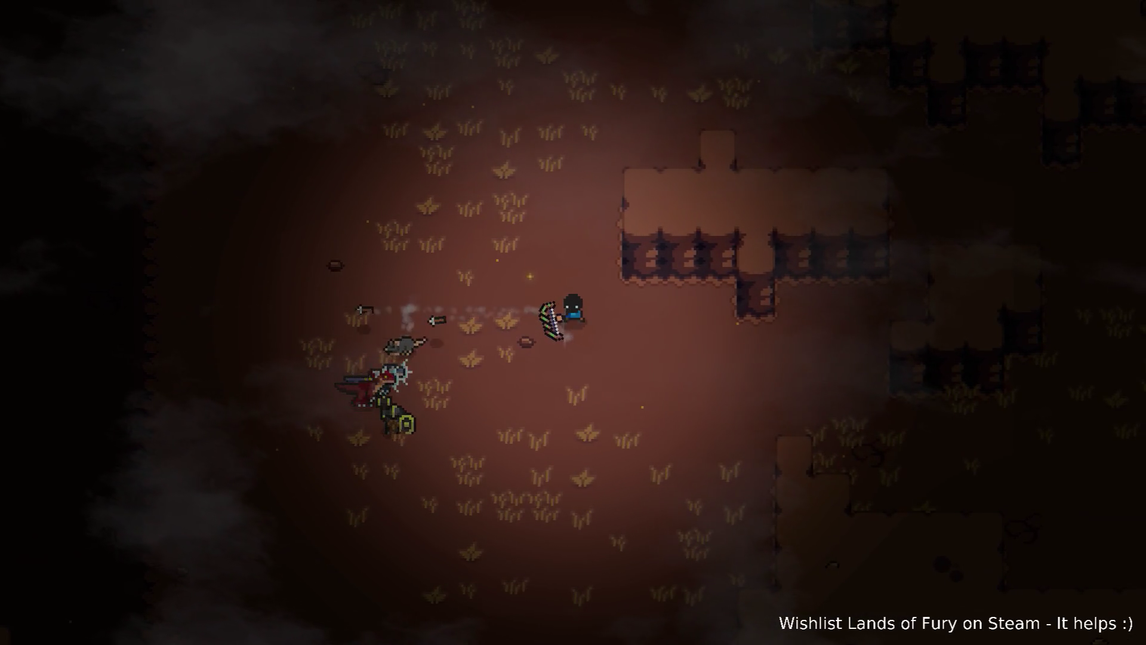
key(a)
key(s)
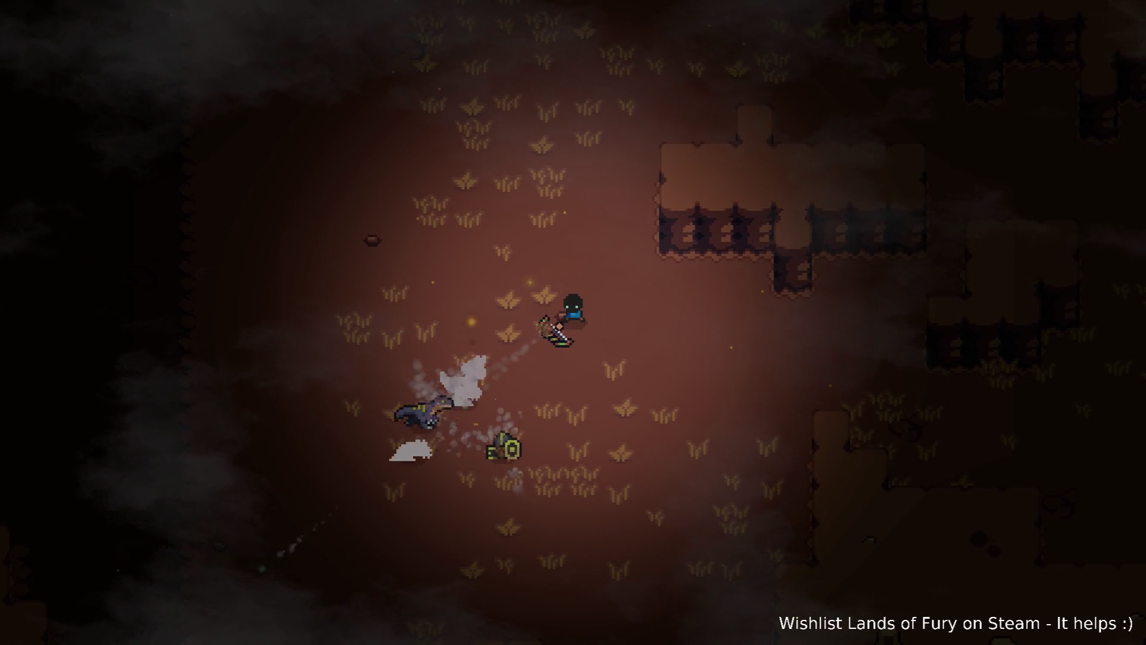
key(a)
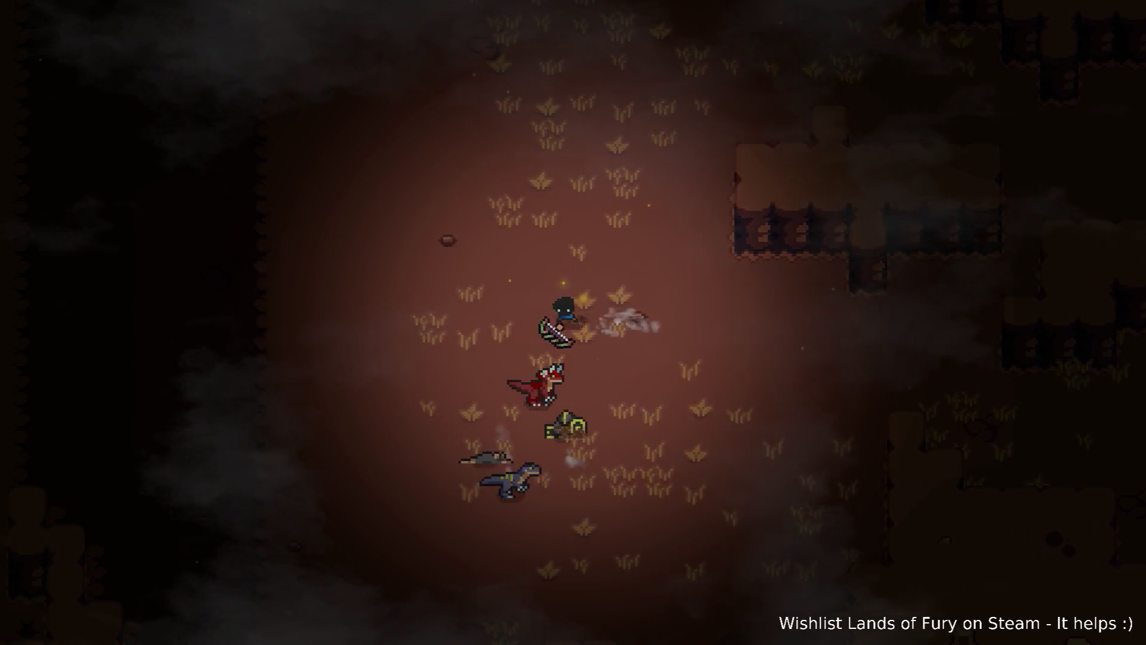
key(d)
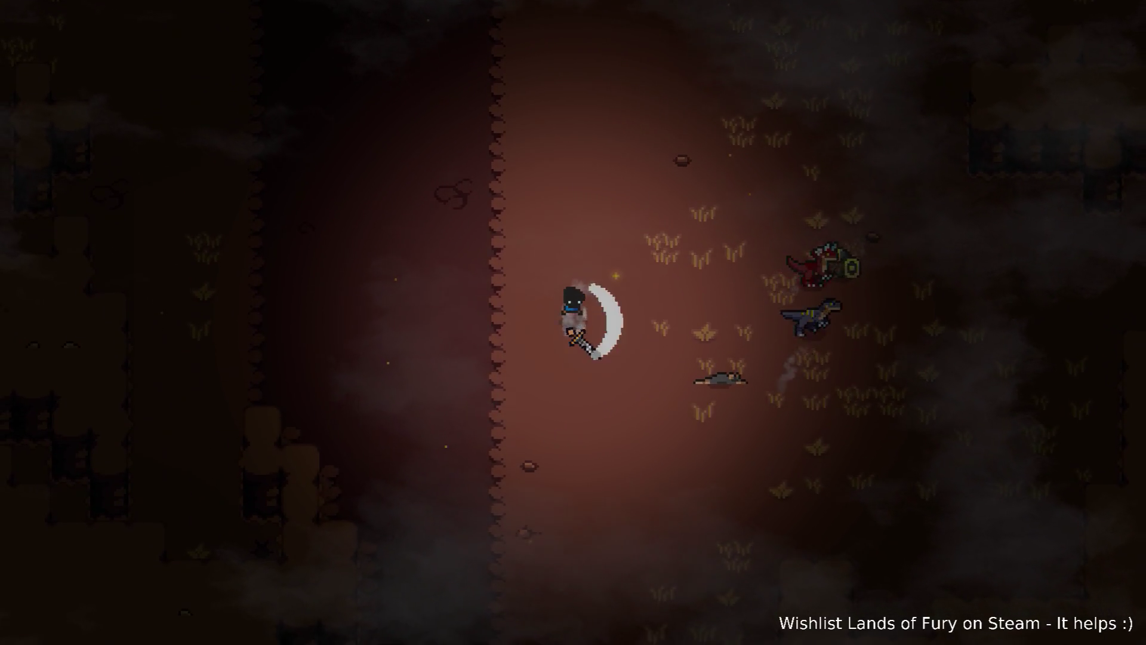
key(s)
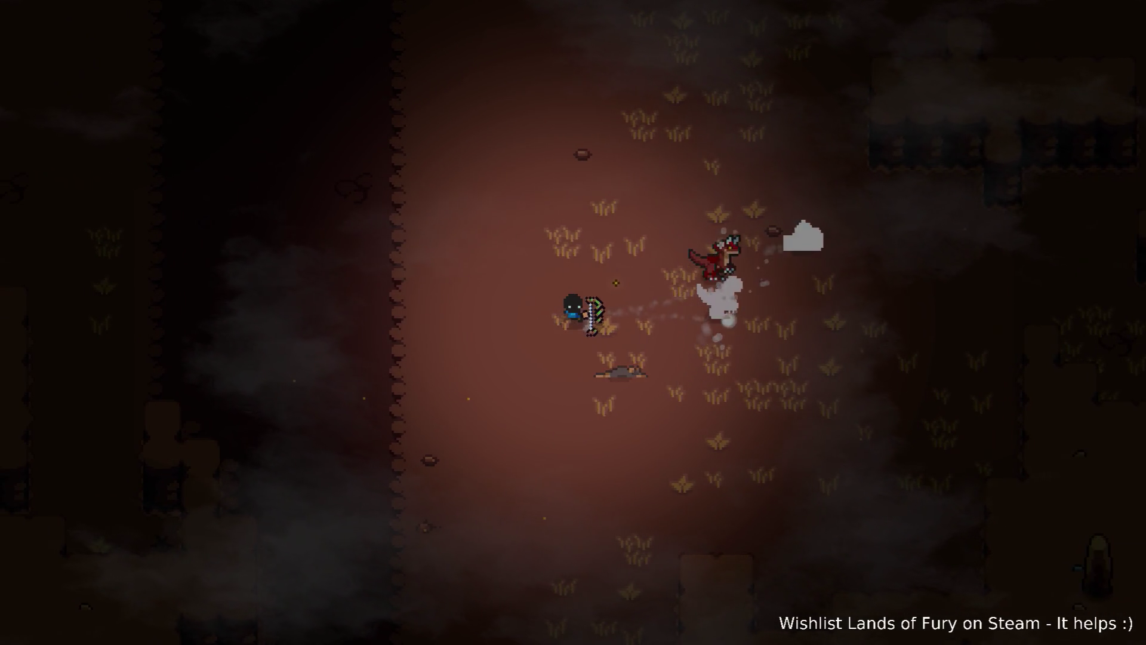
key(a)
- Strafe left and right while shooting arrows to kill the blue raptor
click(616, 275)
key(d)
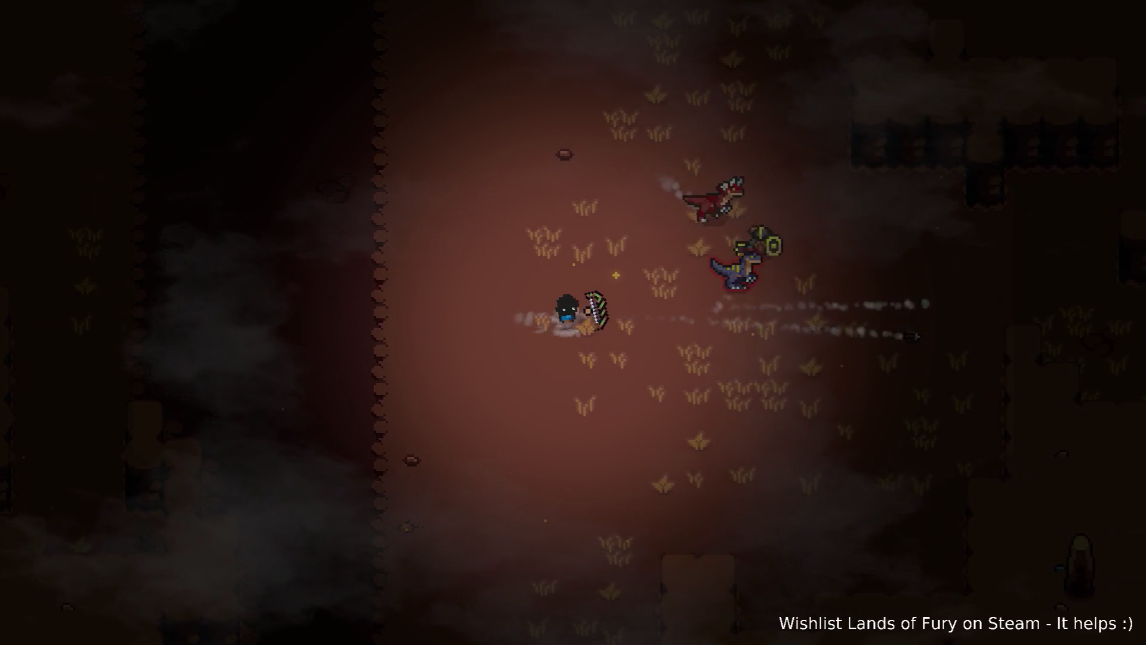
click(616, 277)
key(d)
key(a)
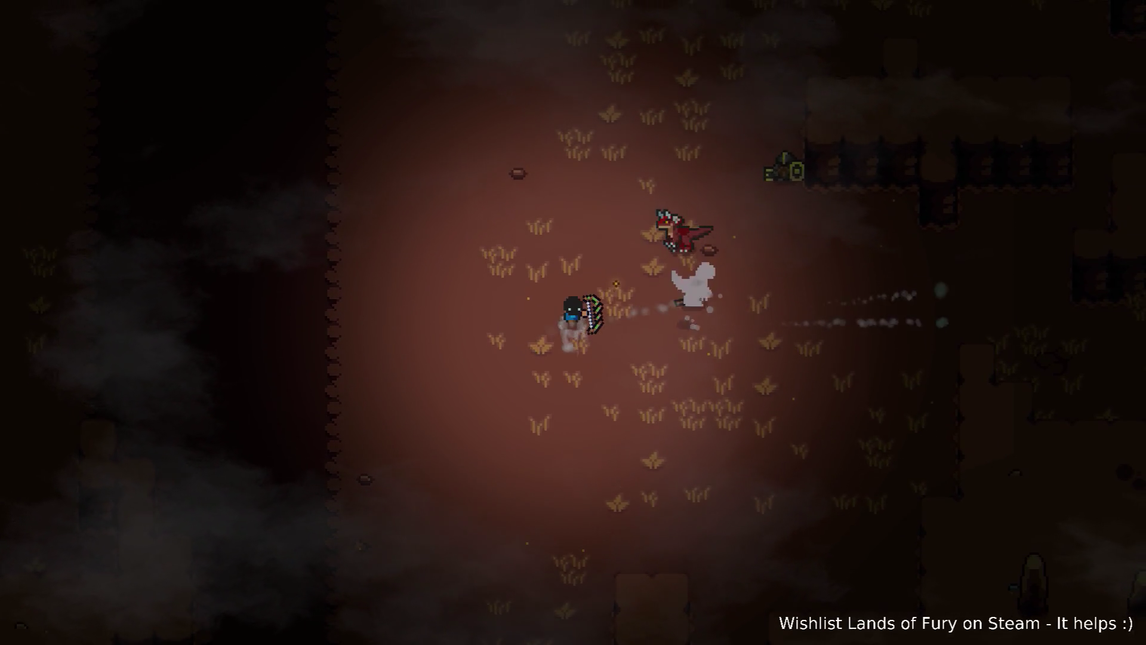
key(w)
click(616, 278)
key(d)
click(616, 275)
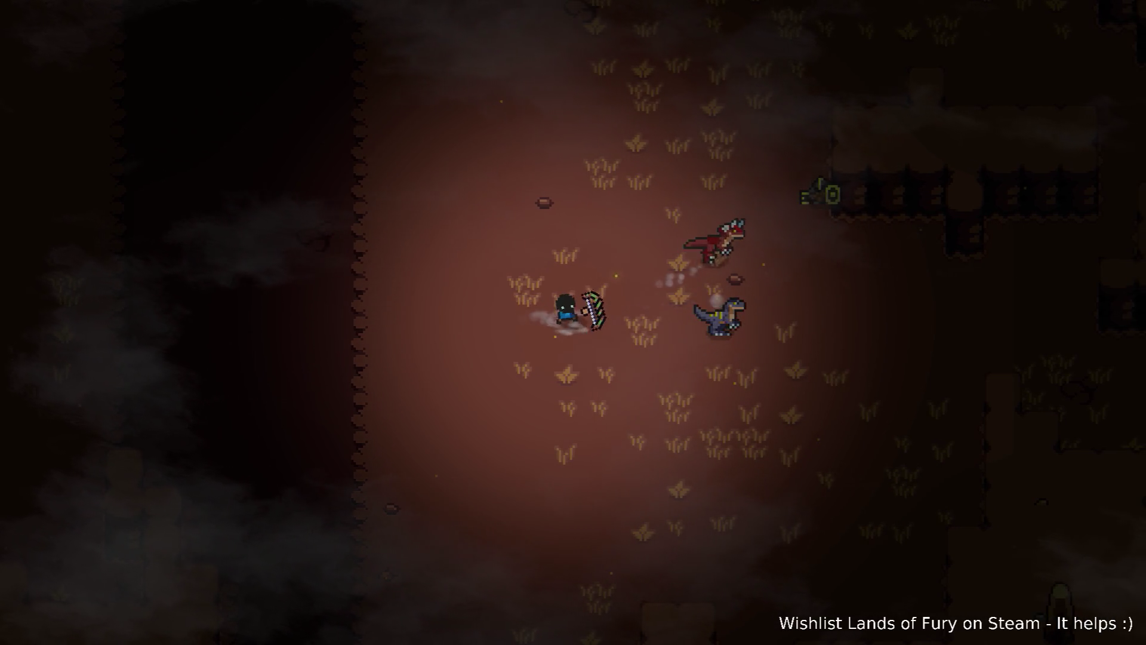
- Retreat from the red raptor and shoot it while dodging around
key(a)
key(w)
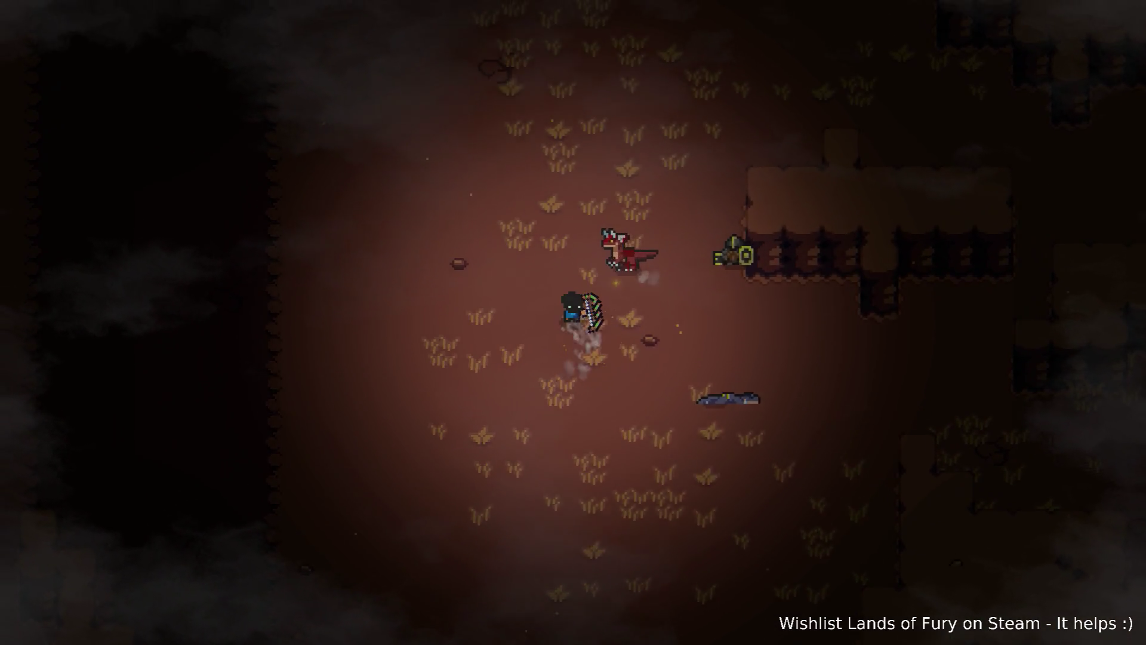
key(d)
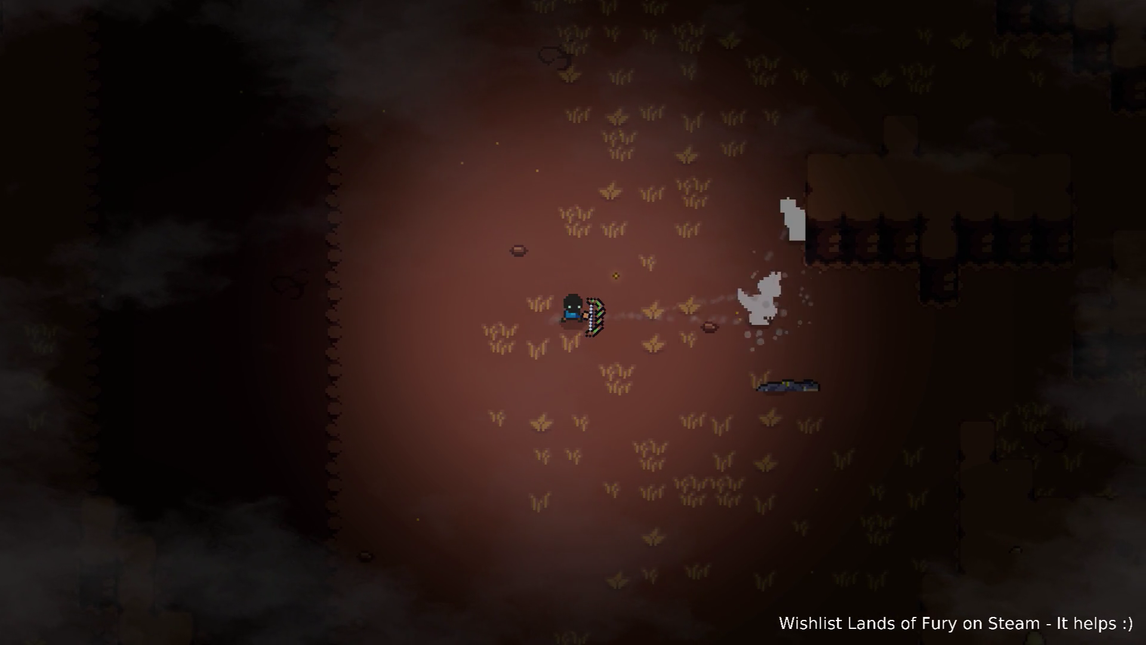
click(616, 275)
key(s)
key(d)
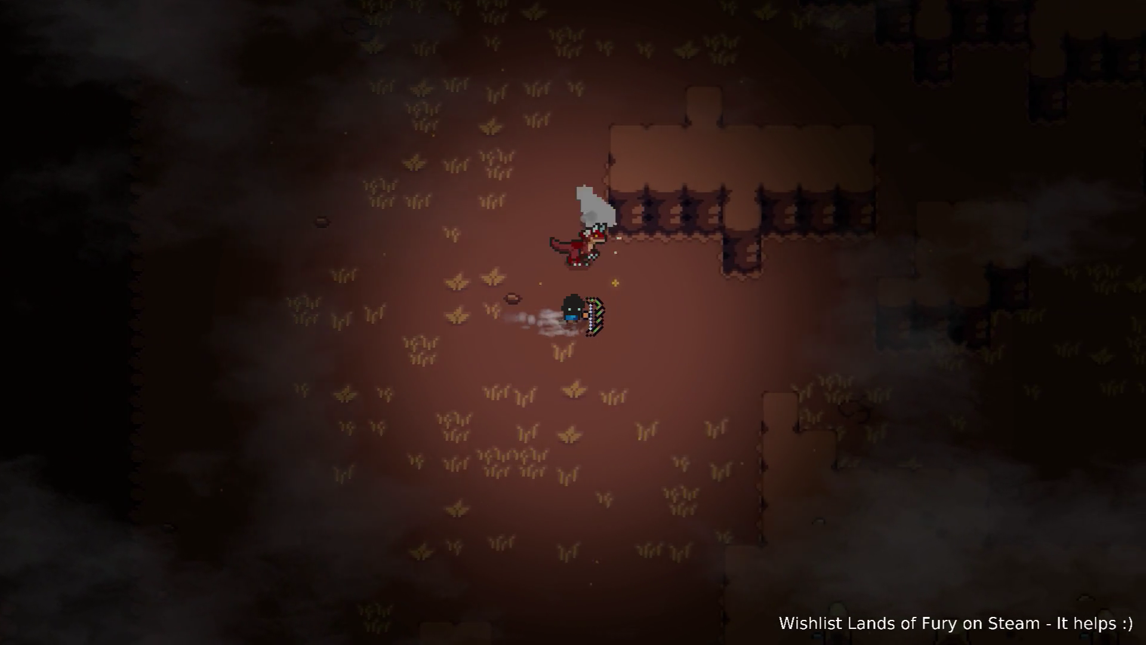
key(s)
key(a)
key(a)
- Run back and forth through the corridor, then slash the red raptor until it dies
key(w)
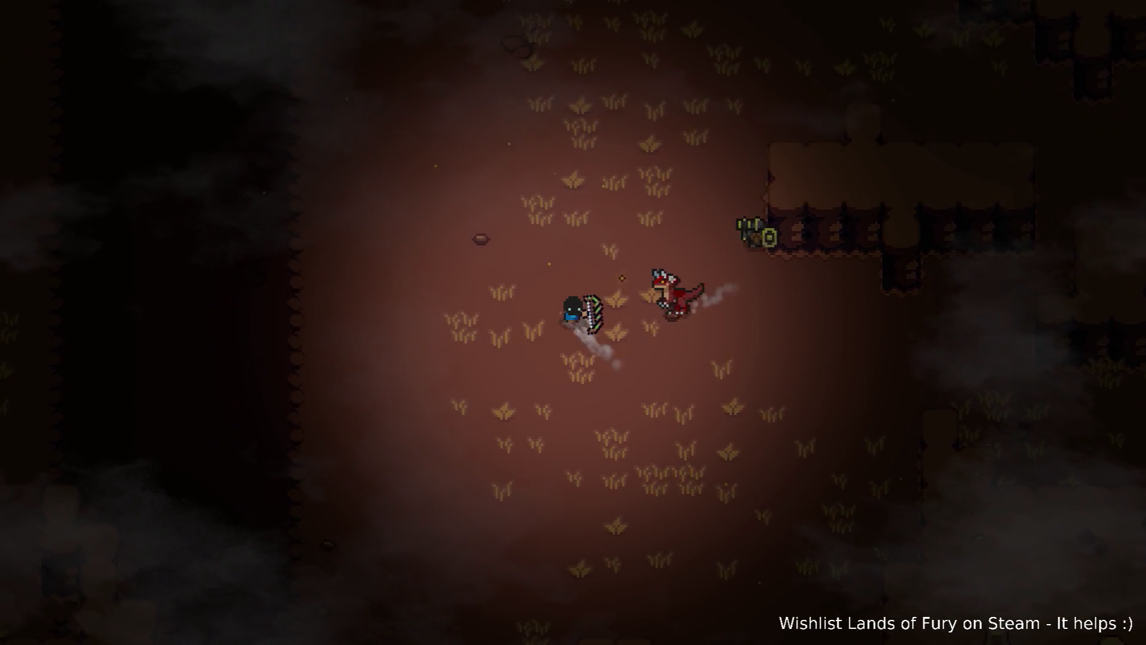
key(w)
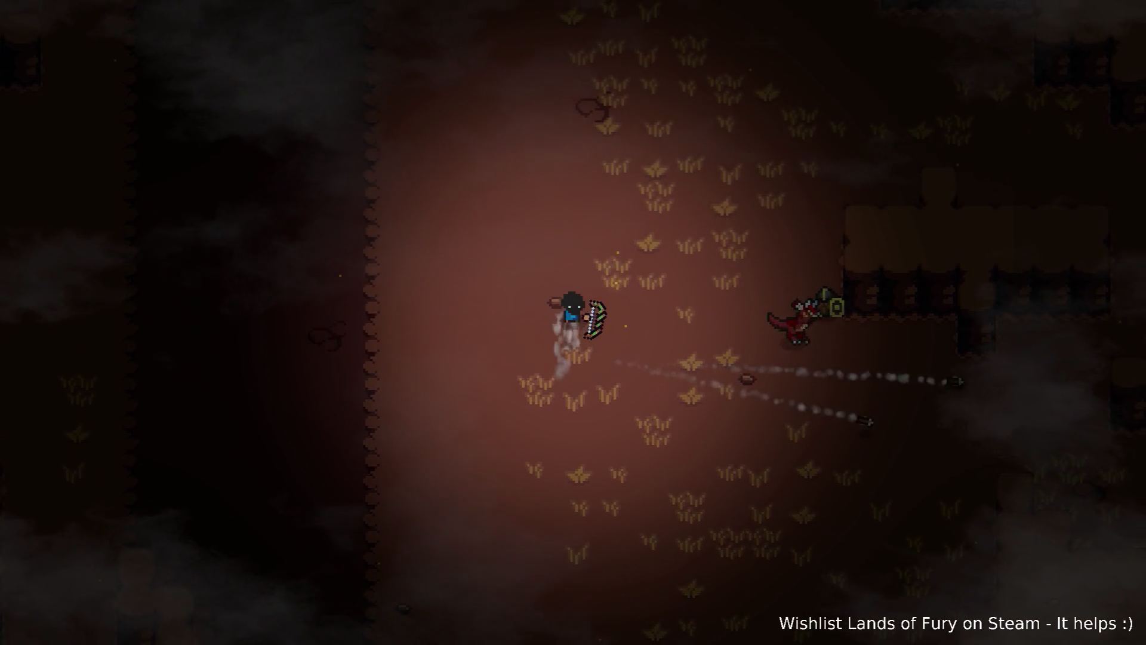
key(d)
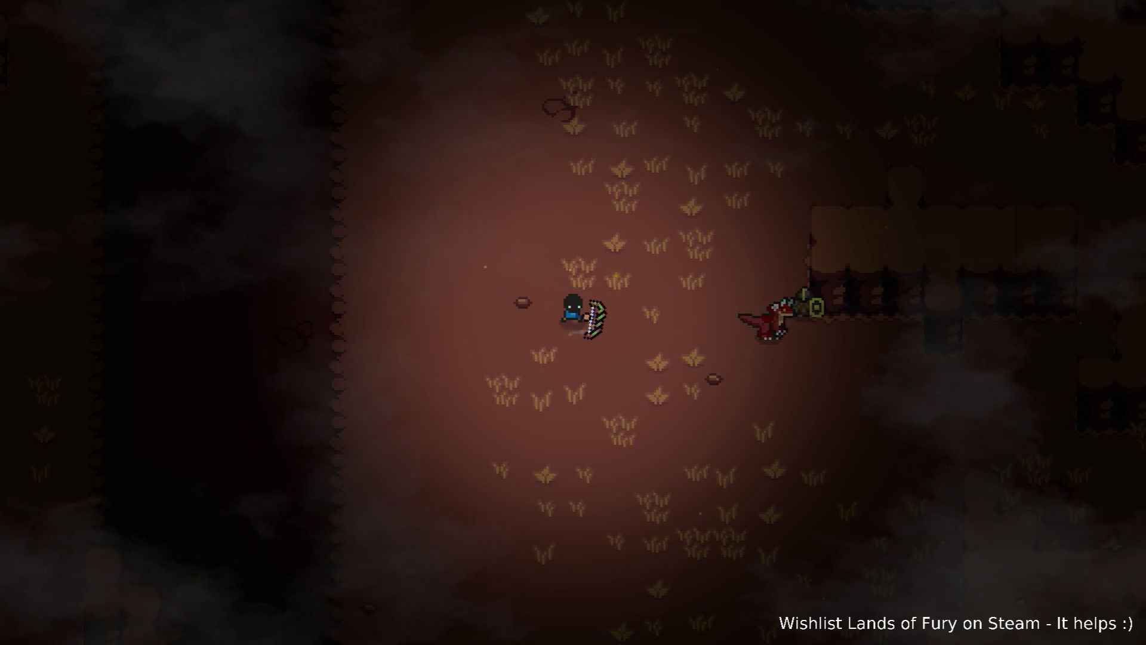
key(d)
key(s)
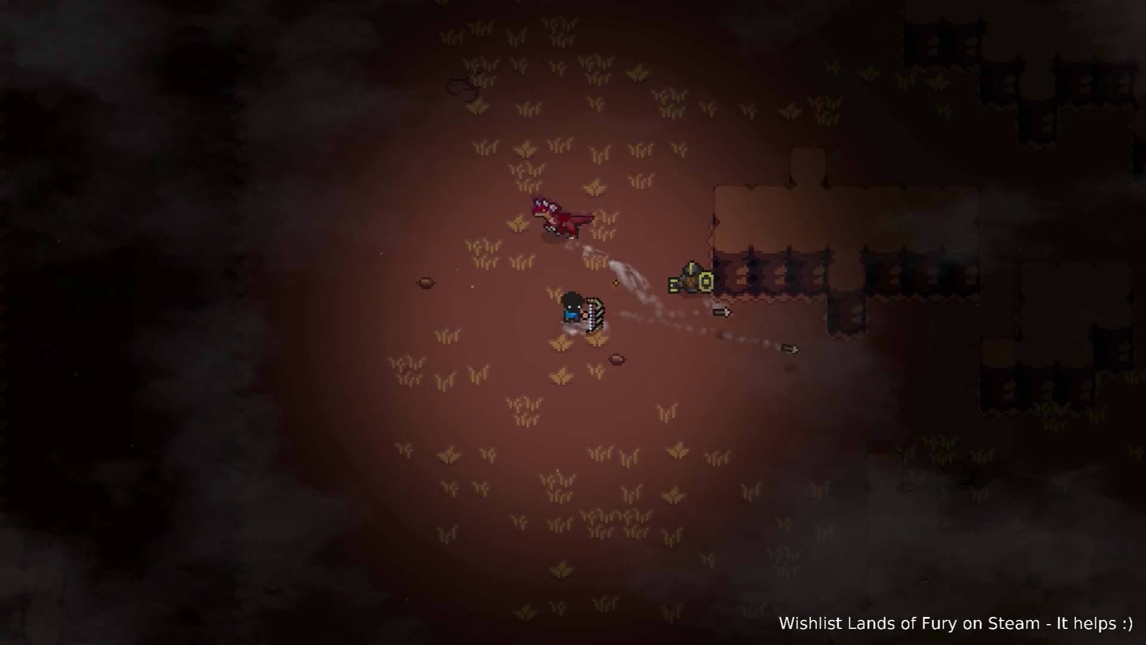
key(a)
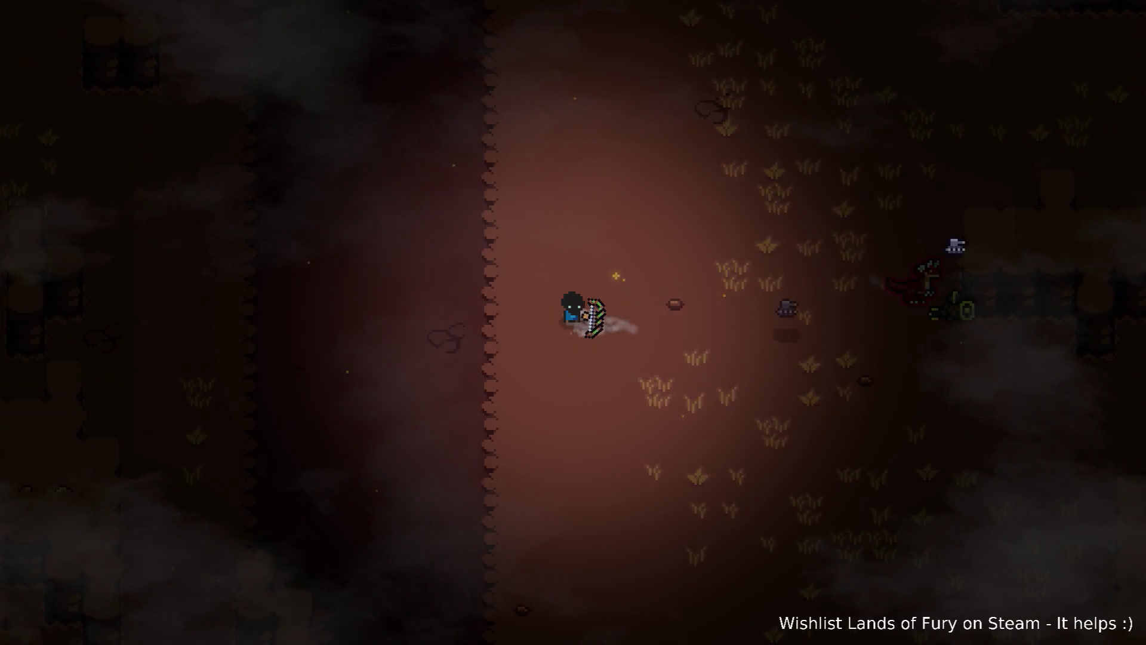
key(a)
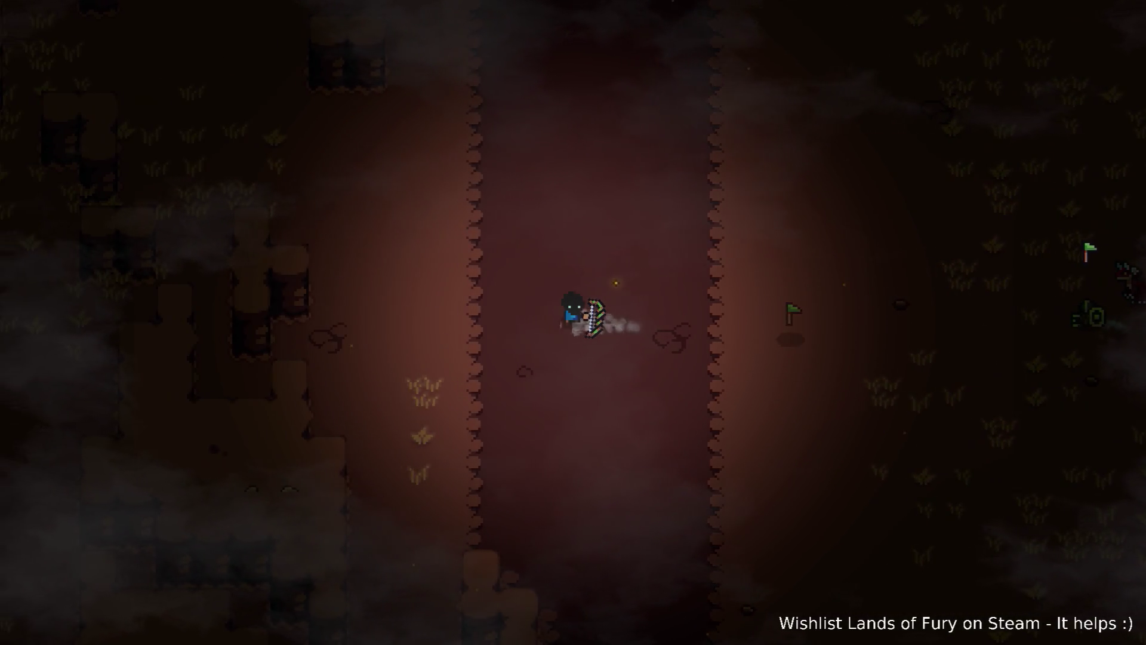
key(d)
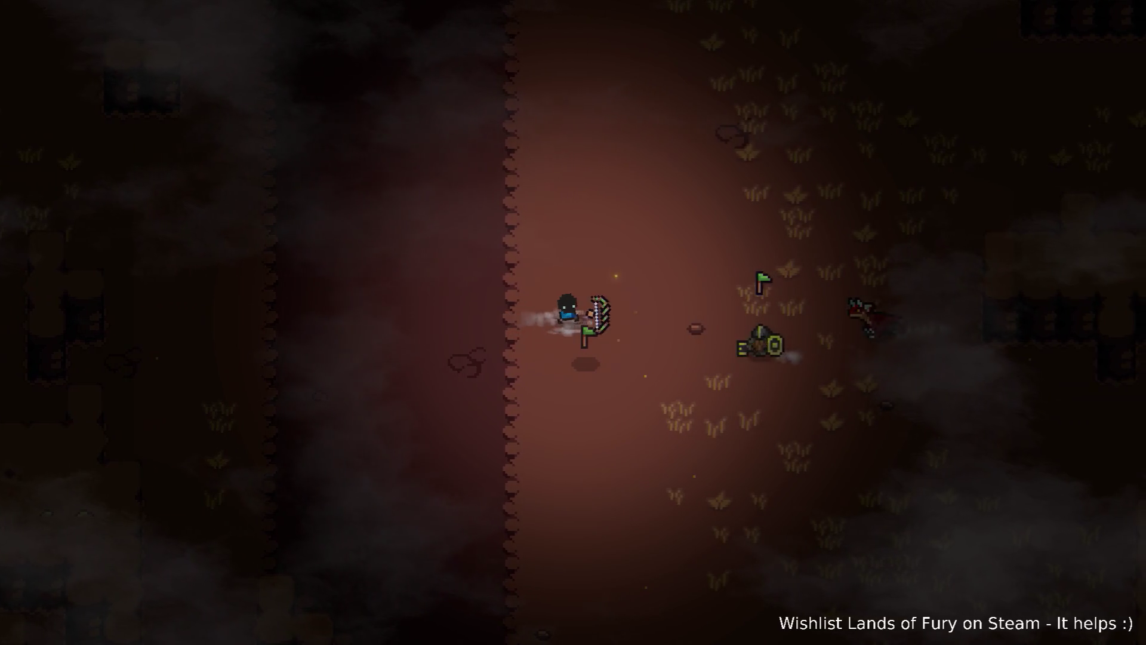
key(a)
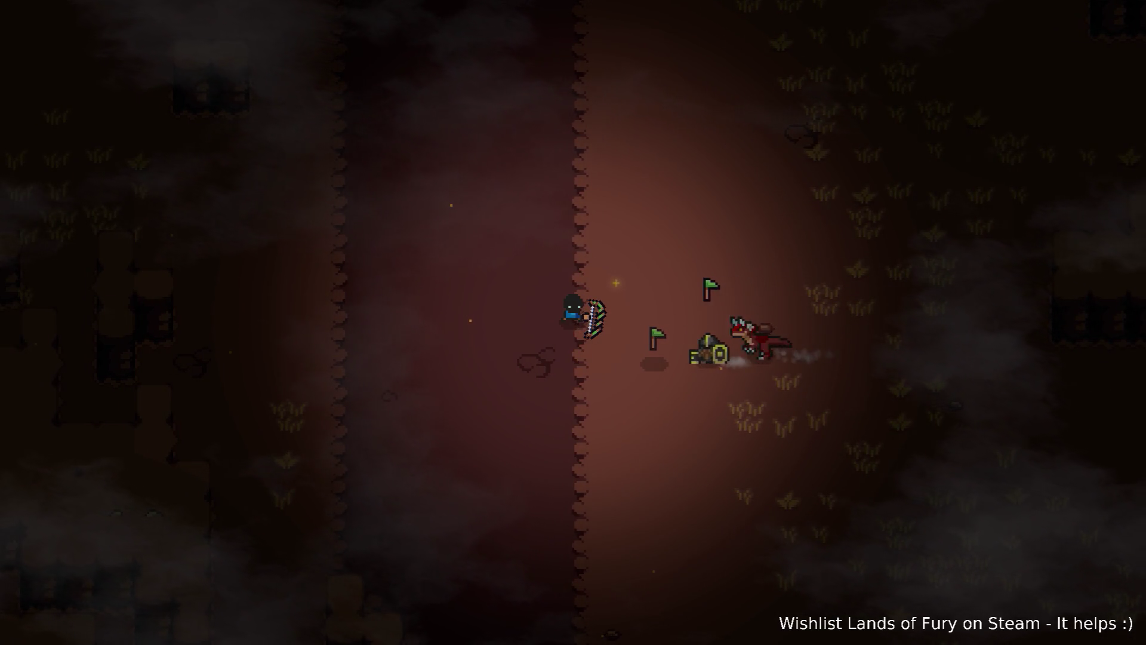
key(d)
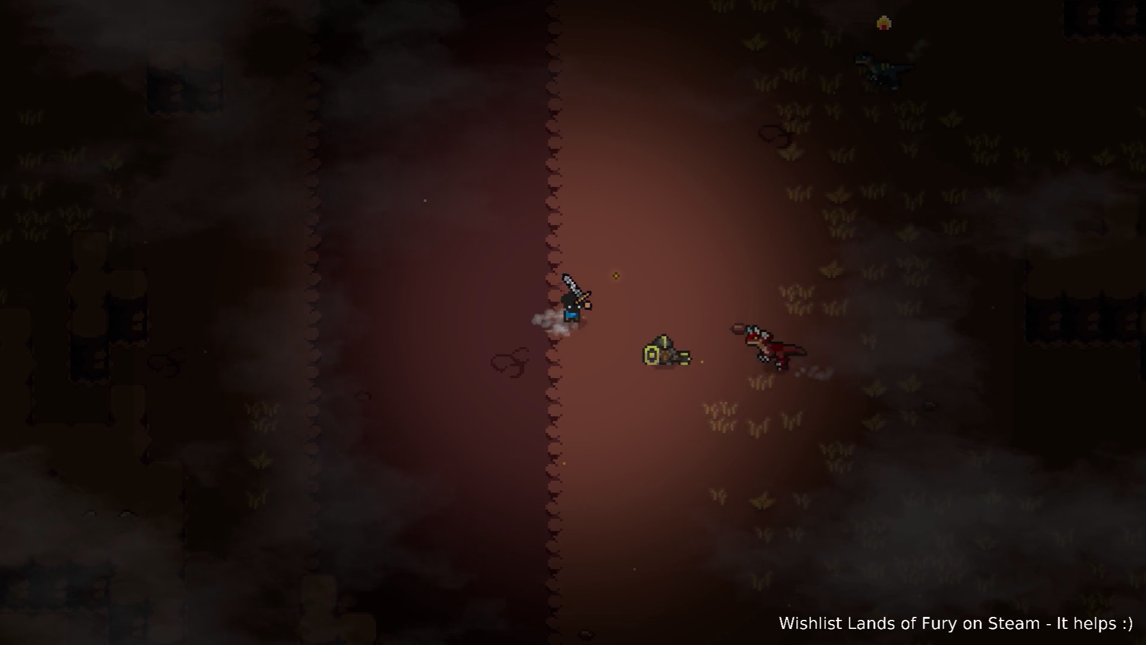
key(w)
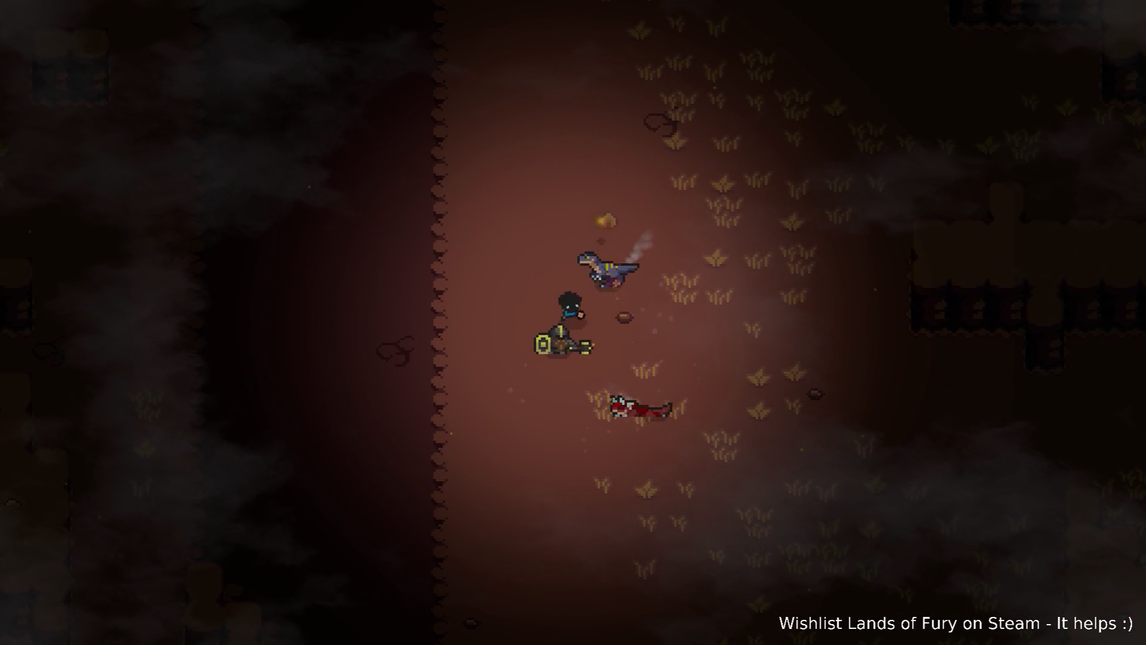
- Sword-fight the purple raptor to death, walk up-left, and bring up the debug console
key(s)
key(d)
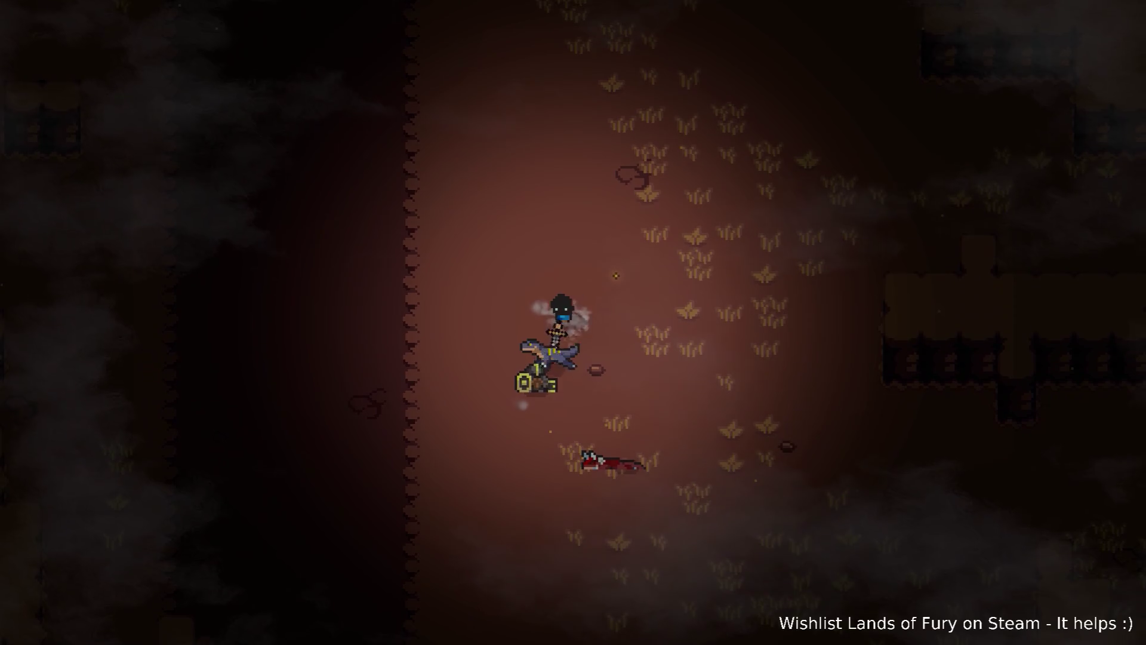
key(s)
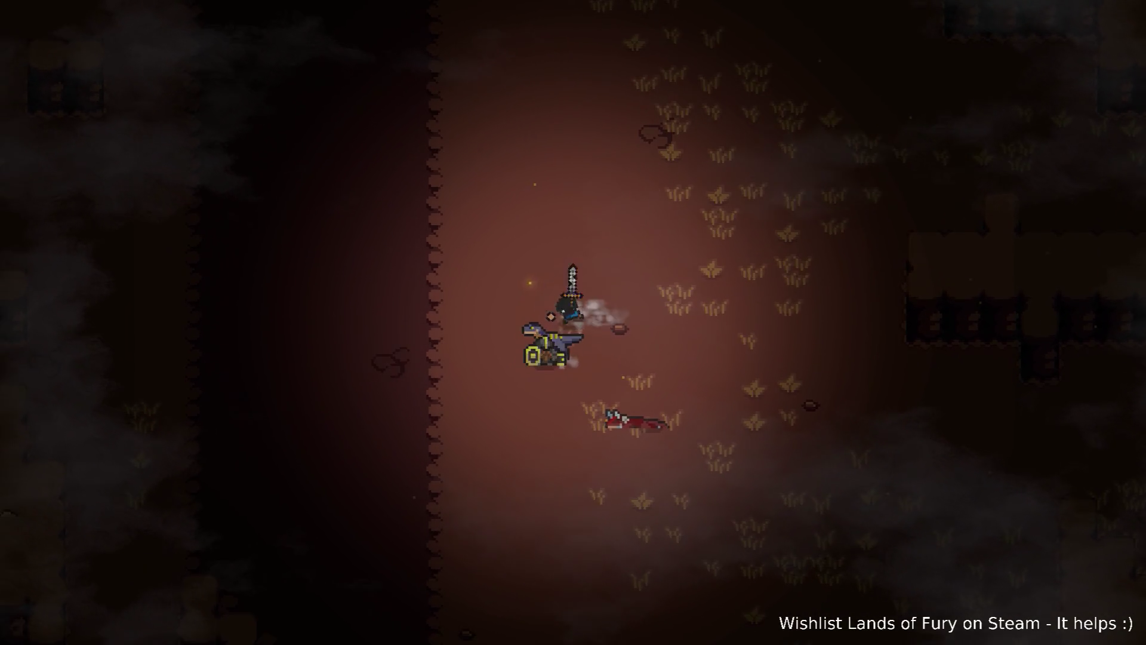
key(w)
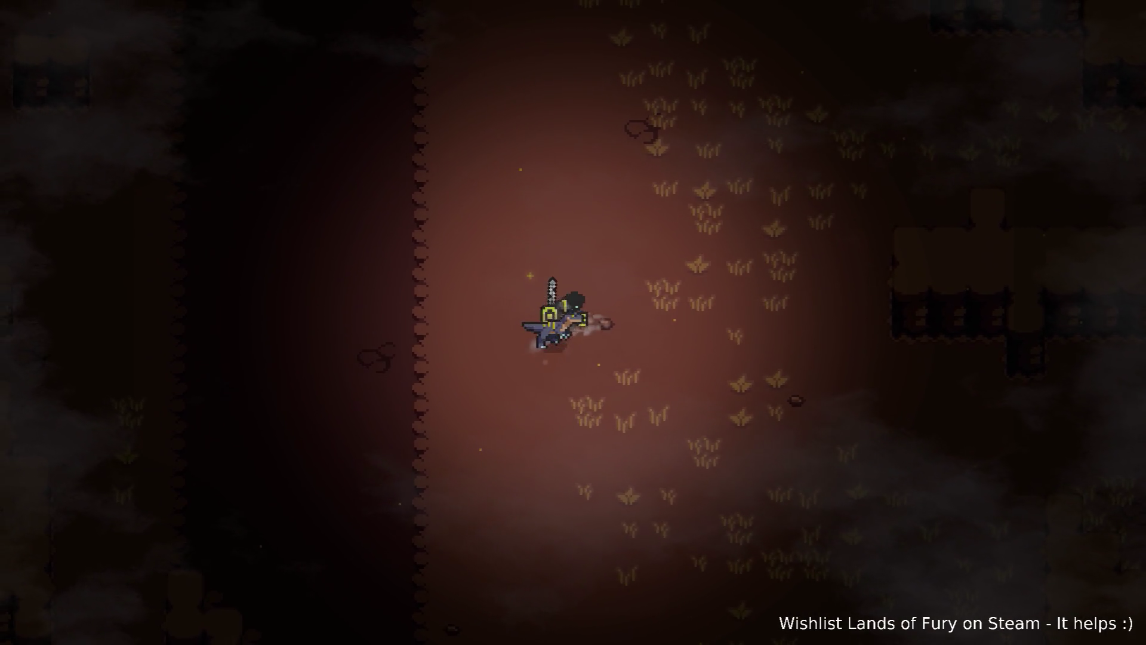
key(w)
key(a)
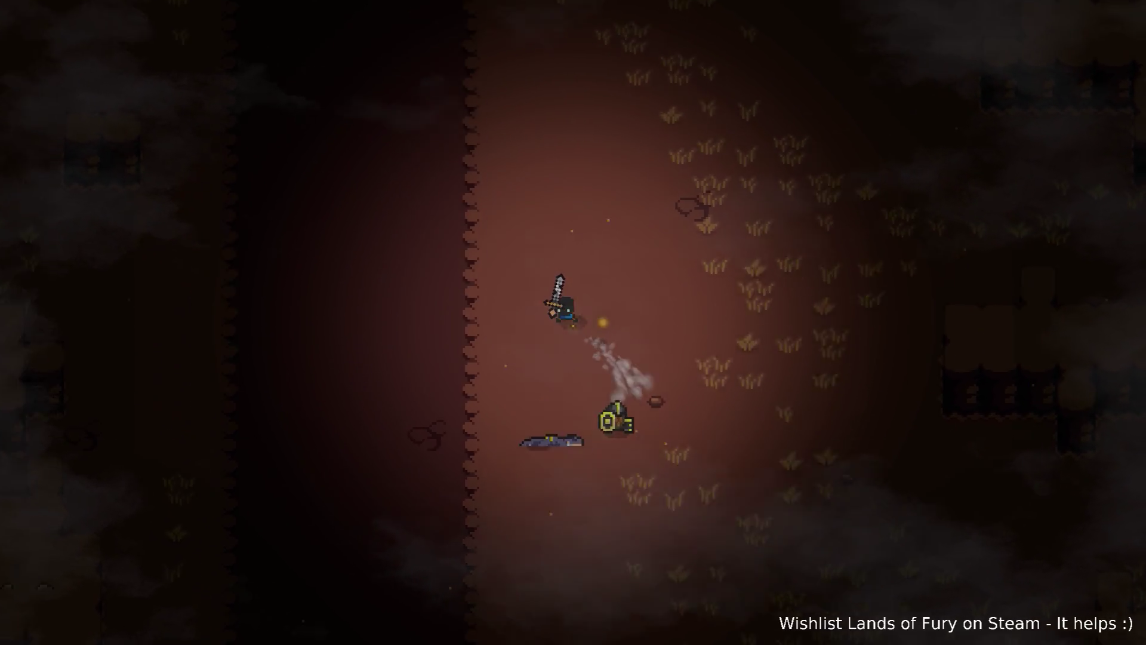
key(grave)
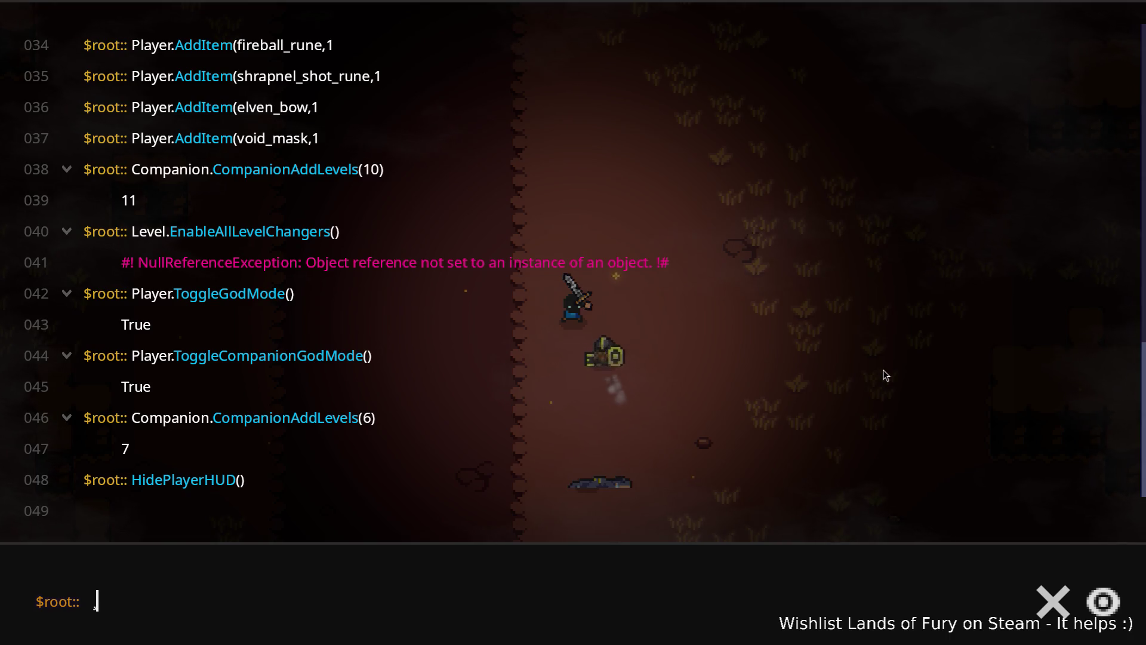
- Give the player antlers by running Player.AddItem(antlers,1) in the debug console
key(grave)
key(grave)
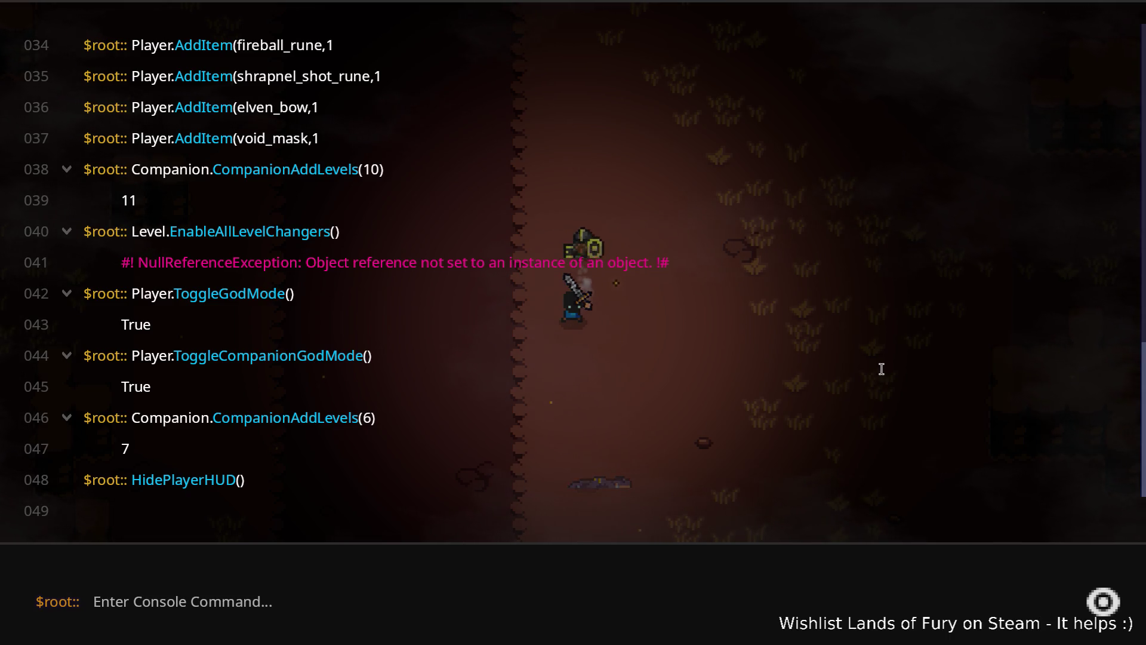
key(Up)
key(ctrl+a)
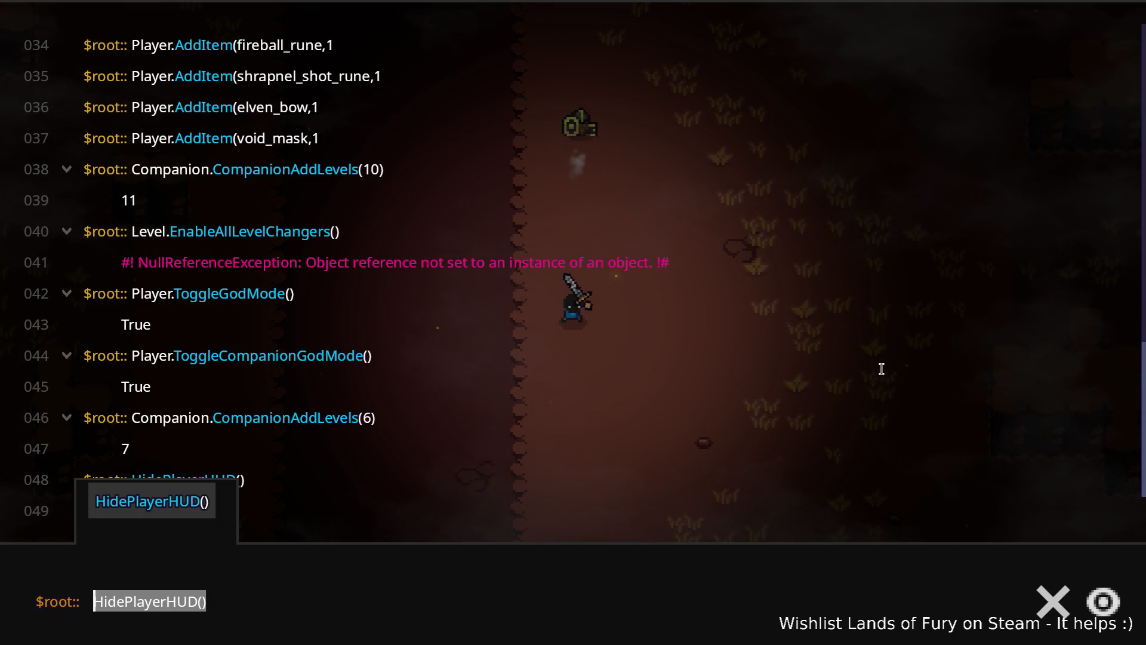
text(Leve)
key(BackSpace)
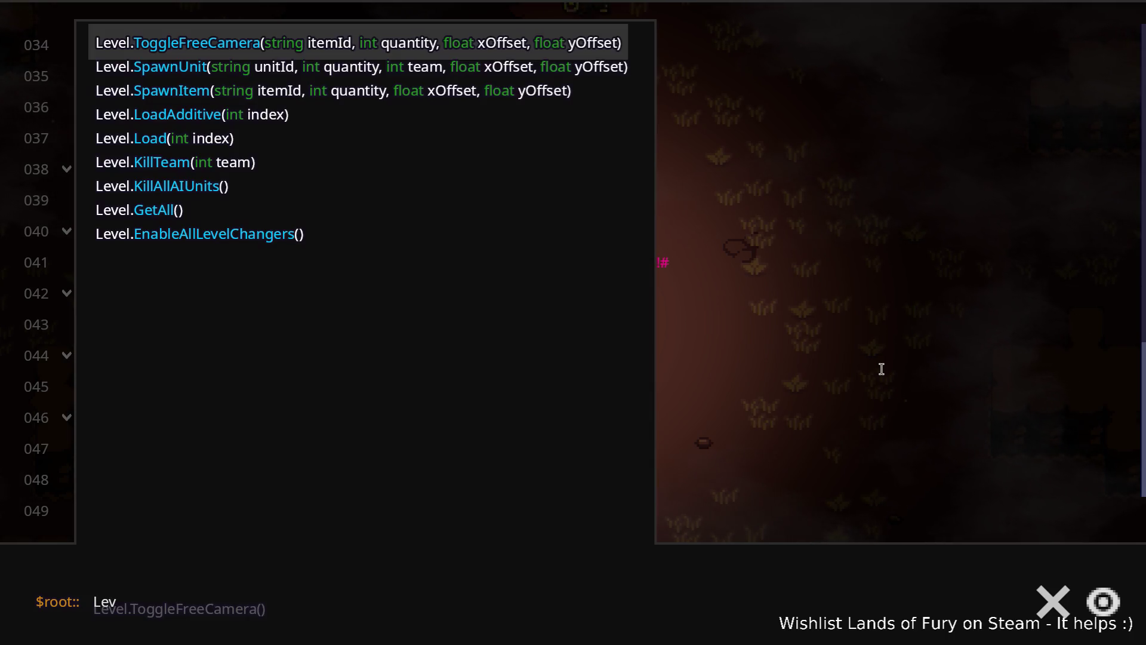
text(Player.AddItem(antlers,1)
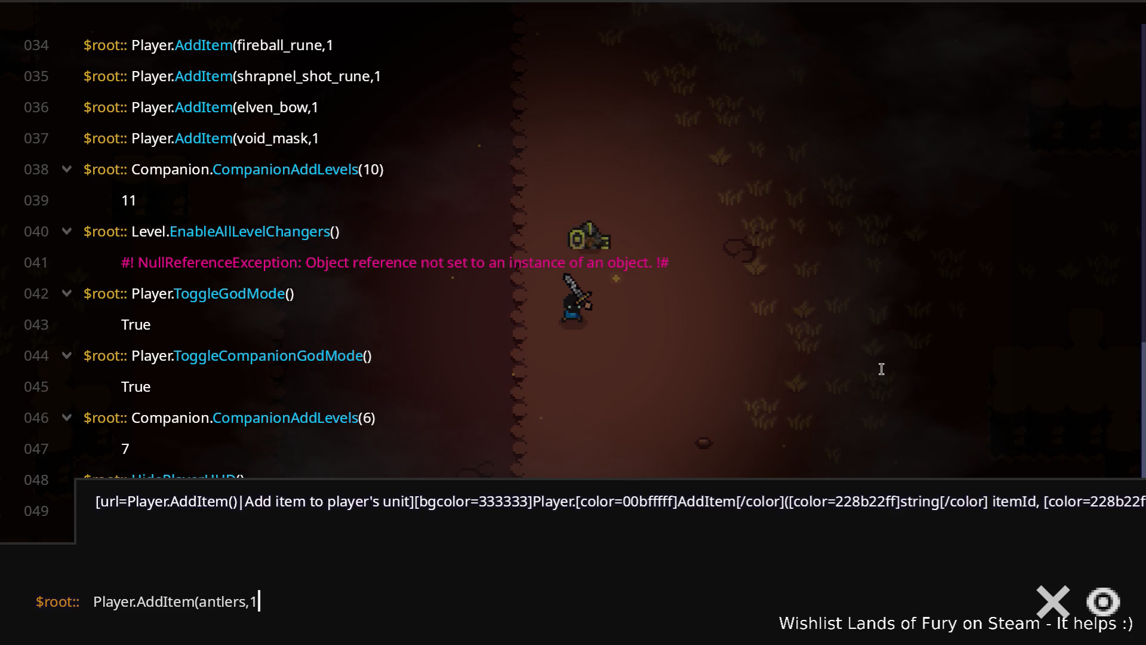
key(Return)
key(grave)
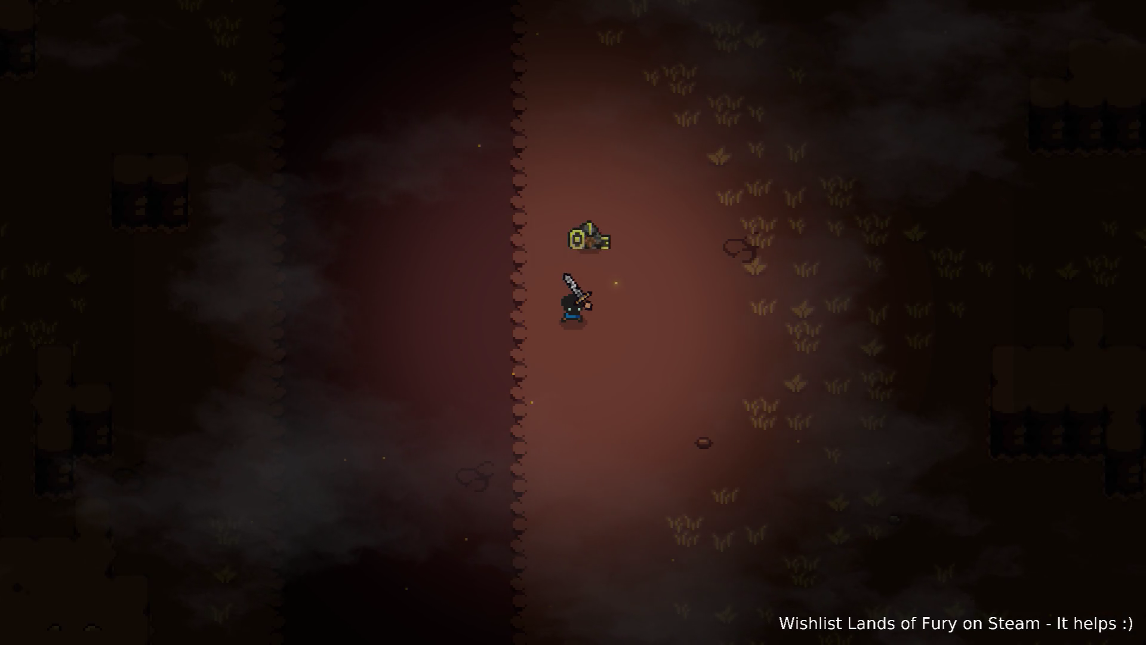
- Restore the player HUD by running ShowPlayerHUD() in the console
key(grave)
text(Shio)
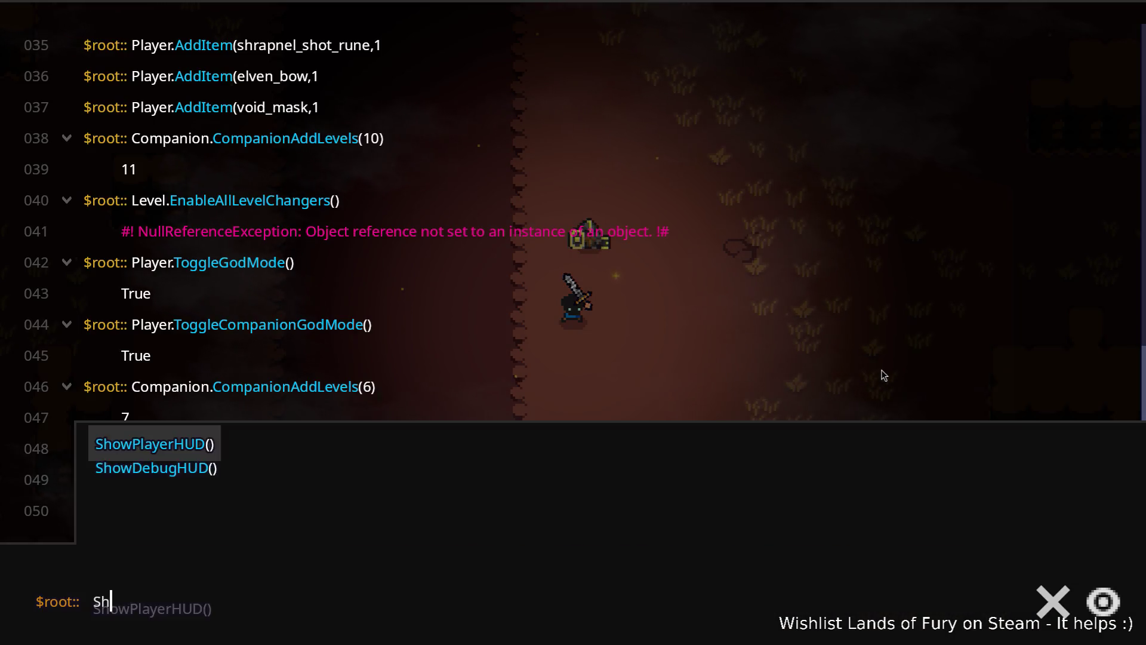
key(Tab)
key(Return)
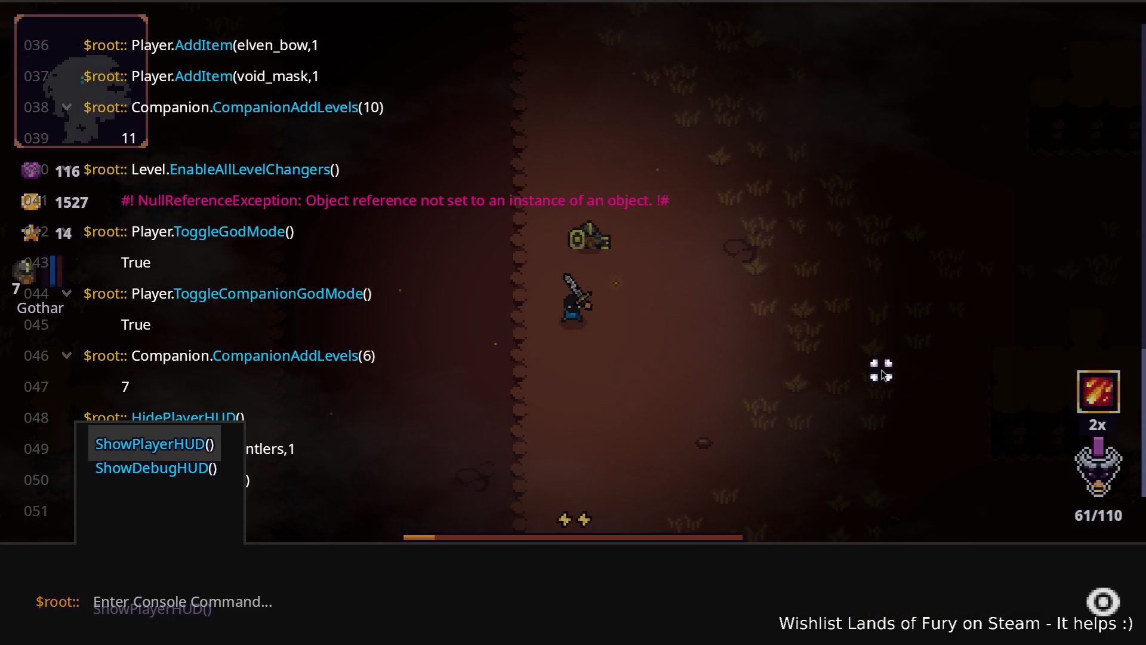
key(grave)
- Equip the antlers in the helmet slot and spend ALMA points on Furious and Second Wind
key(i)
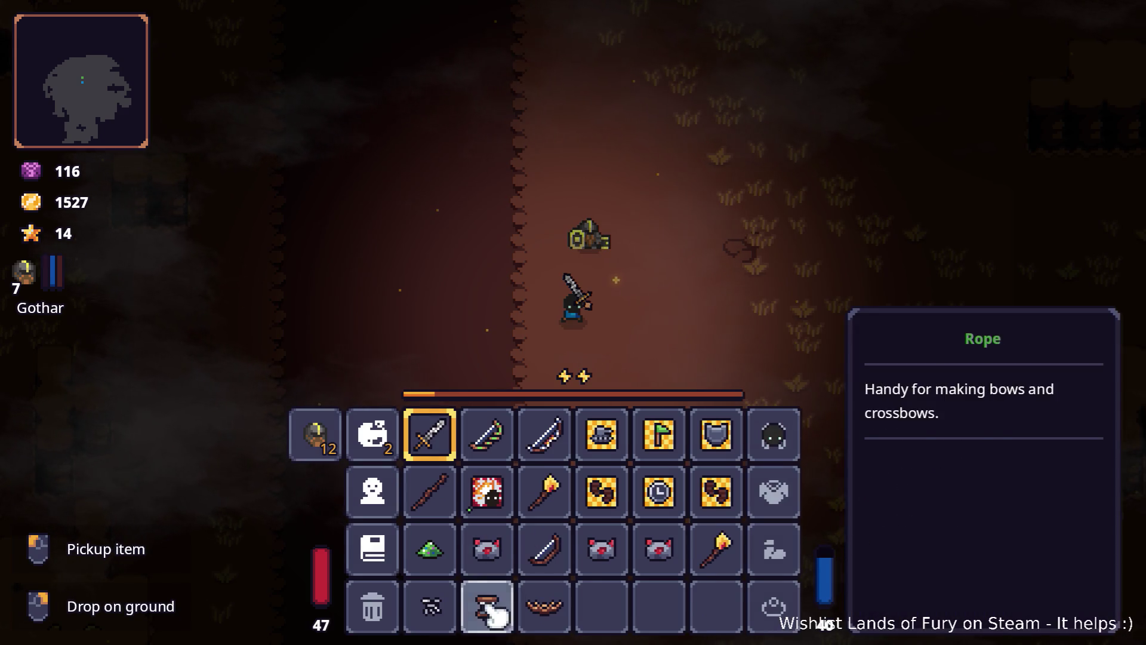
drag(545, 607, 788, 432)
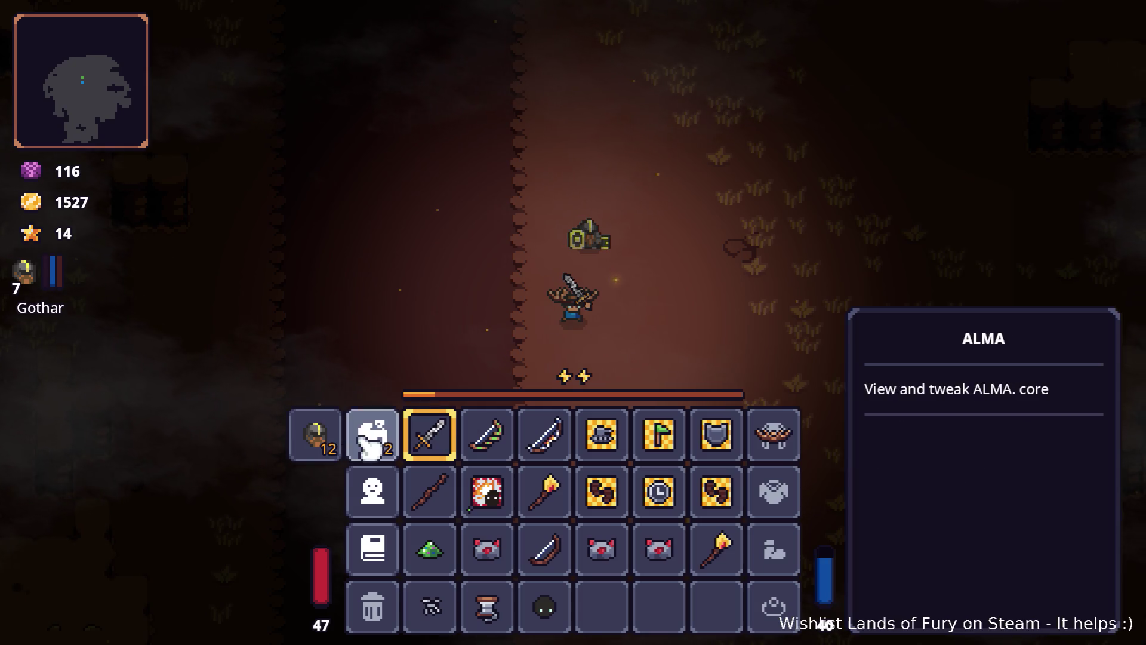
click(361, 445)
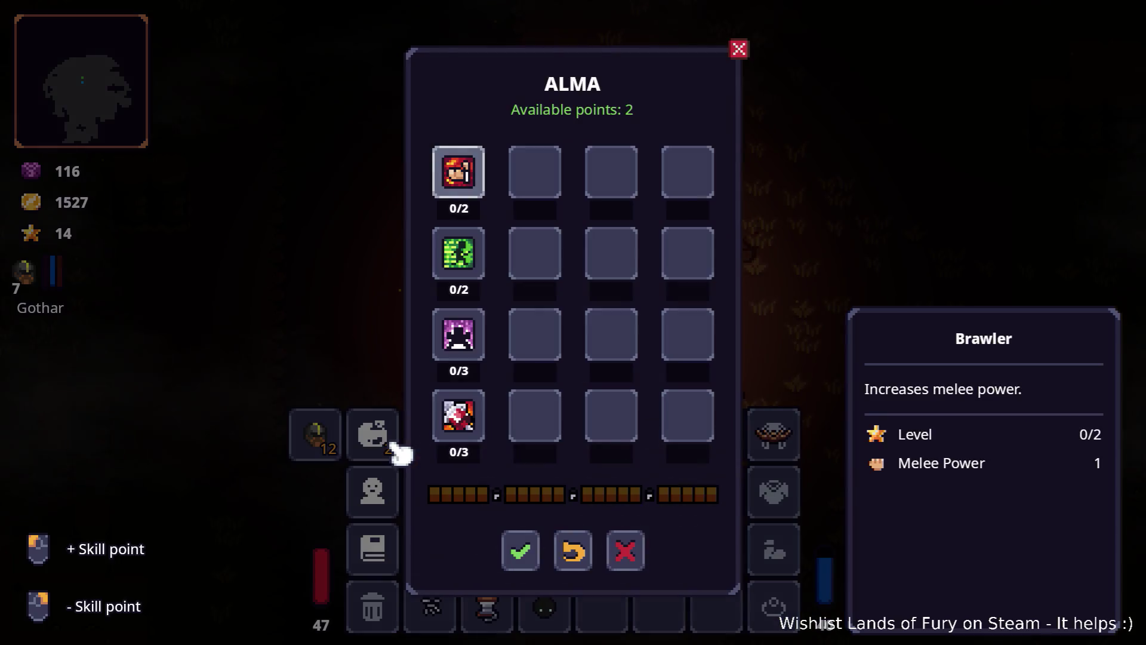
click(485, 334)
click(478, 430)
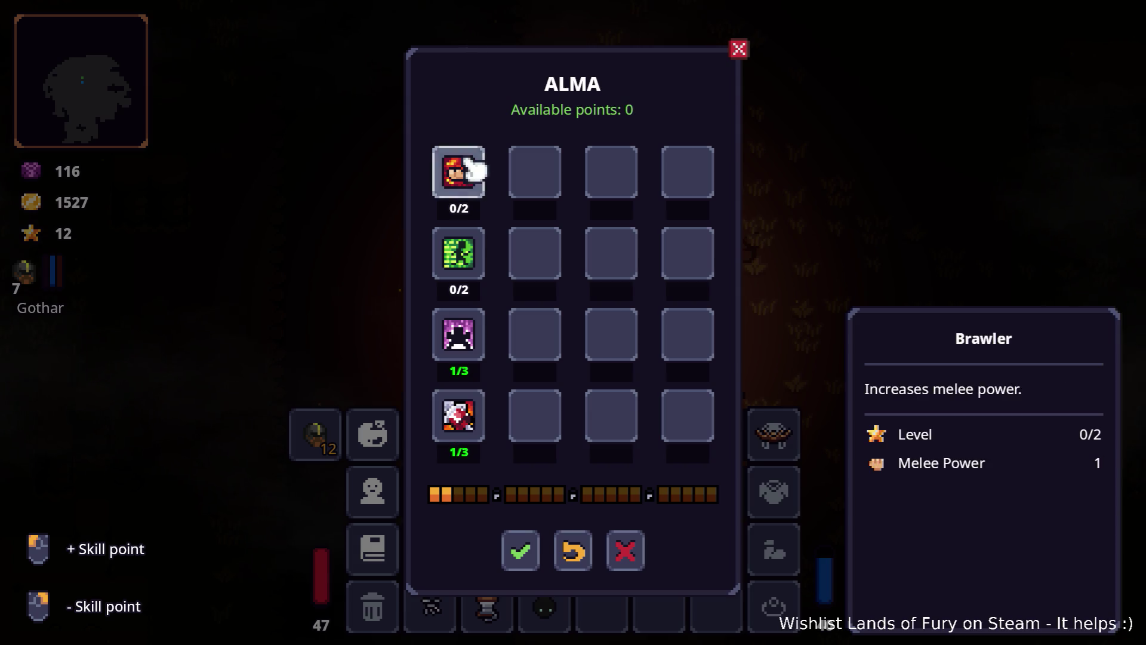
click(520, 550)
- Raise Gothar's Hammer Slam, Molten Forge, Taunt and Runic Bulwark to level 1, then resume play
click(347, 443)
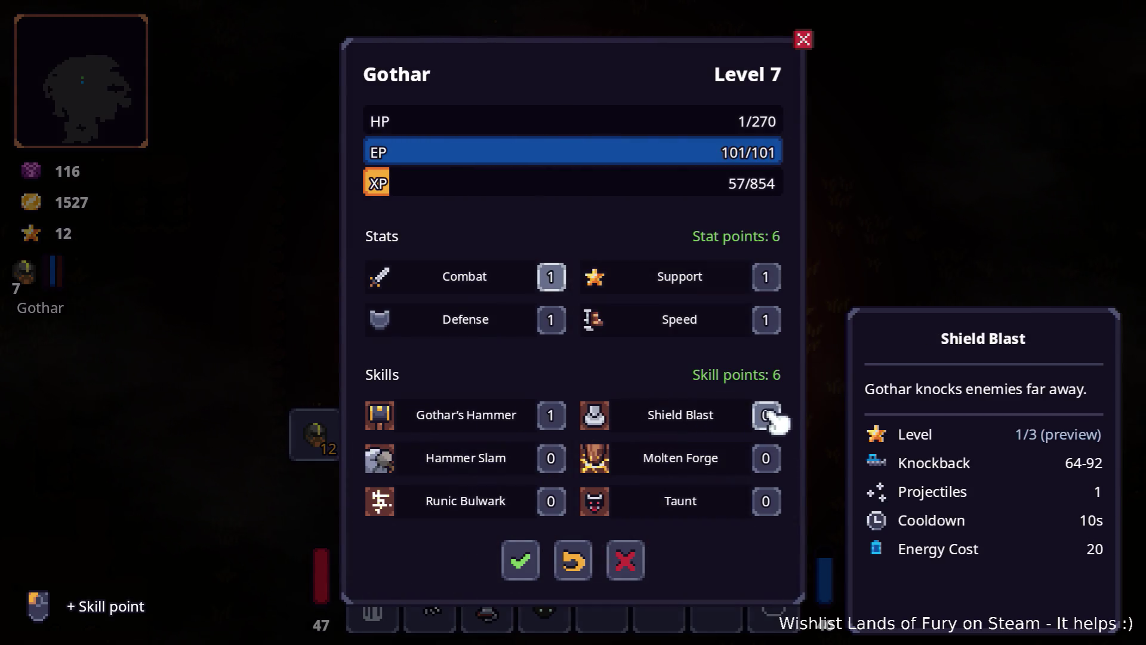
click(555, 461)
click(766, 460)
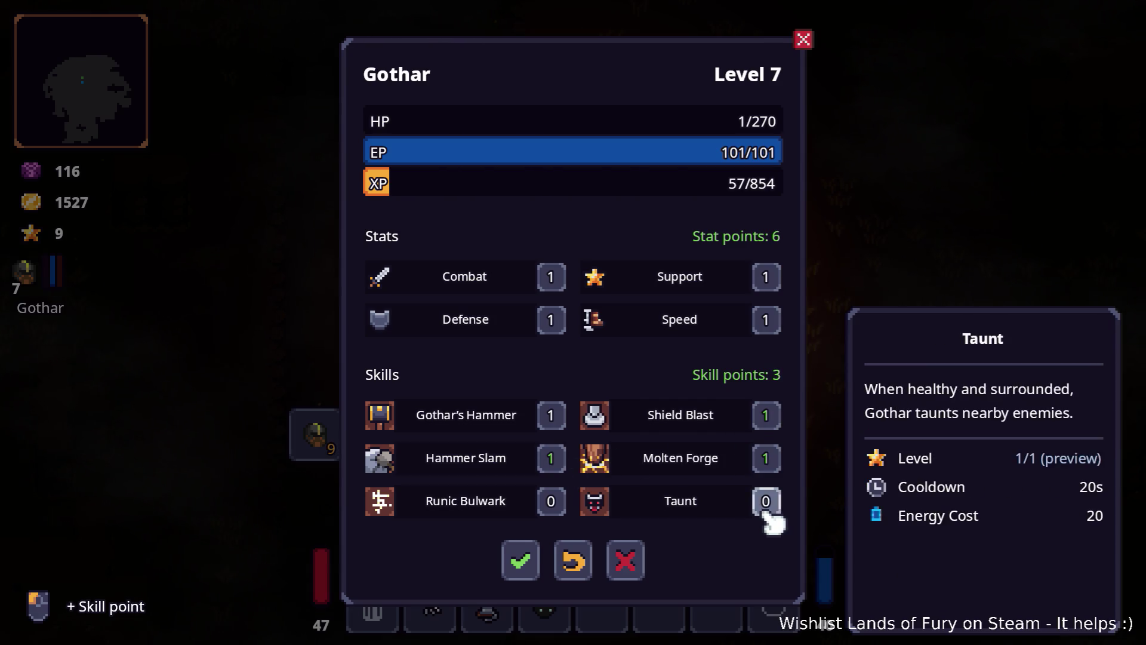
click(766, 502)
click(555, 502)
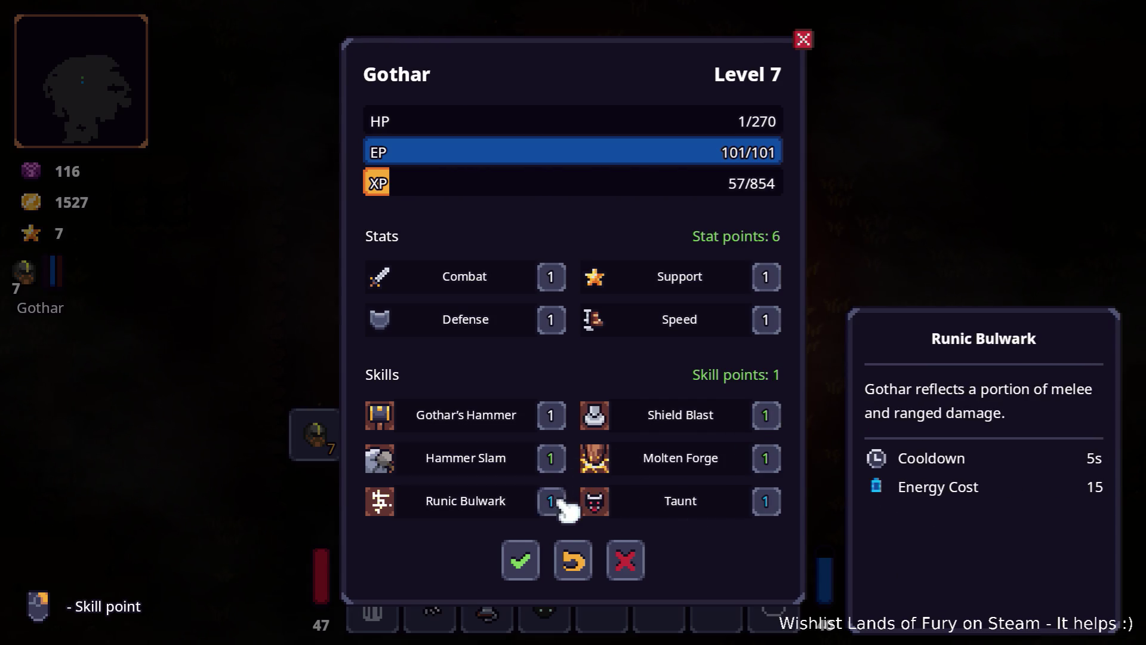
click(522, 561)
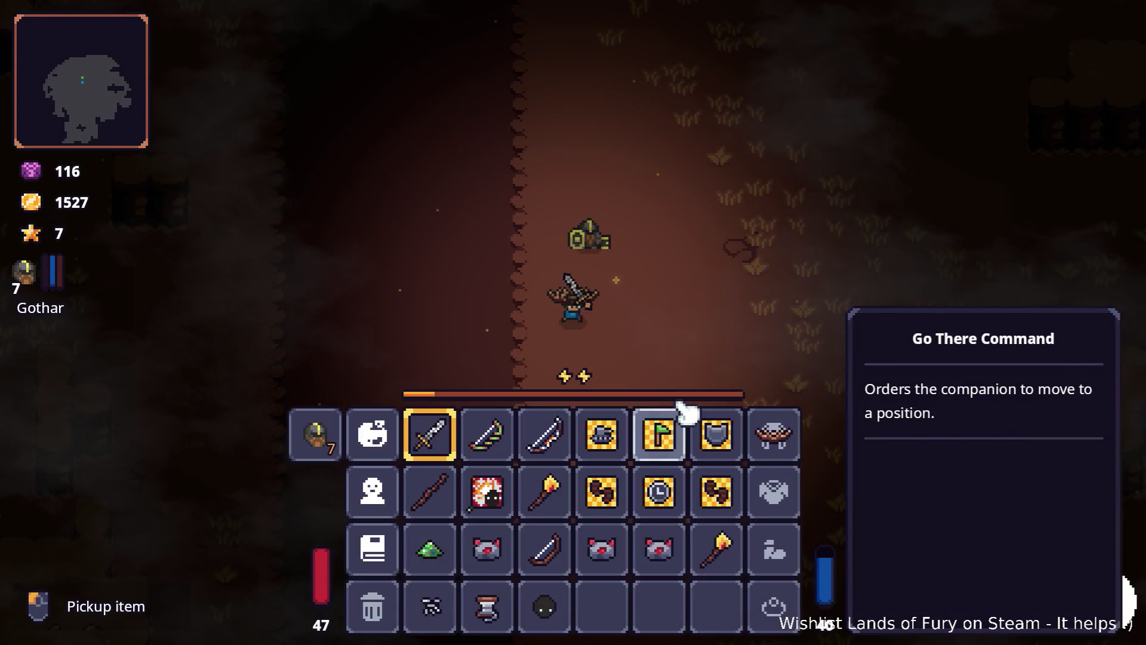
key(Escape)
key(w+d)
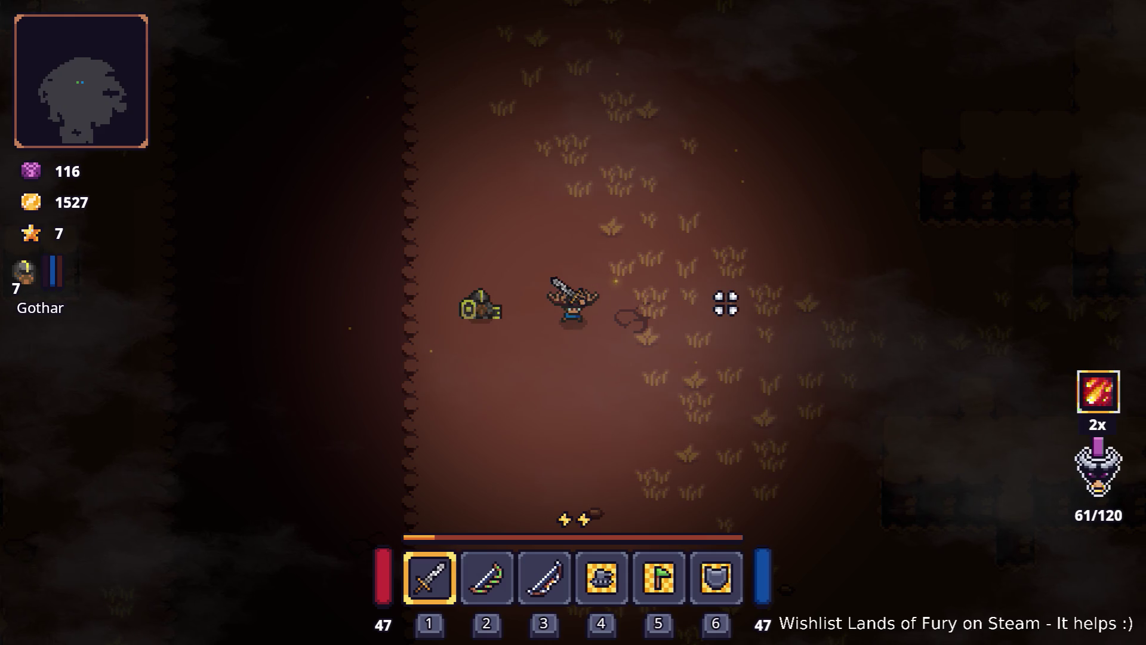
- Add an iron hammer with Player.AddItem(iron_hammer,1) in the console, then view the inventory
key(grave)
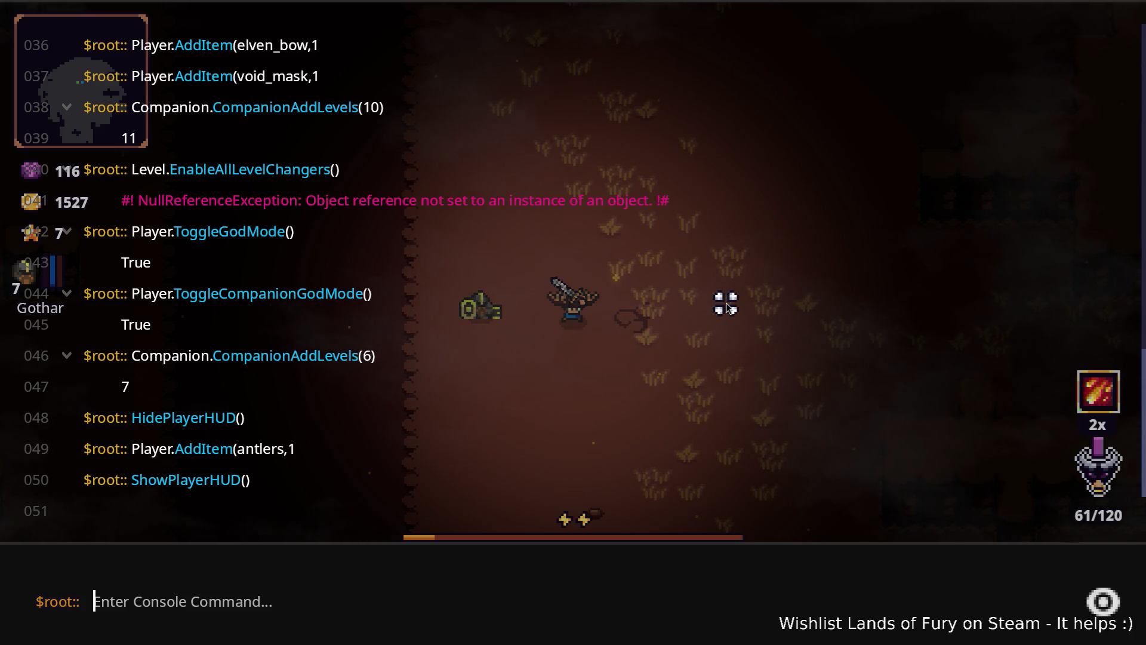
text(Pl)
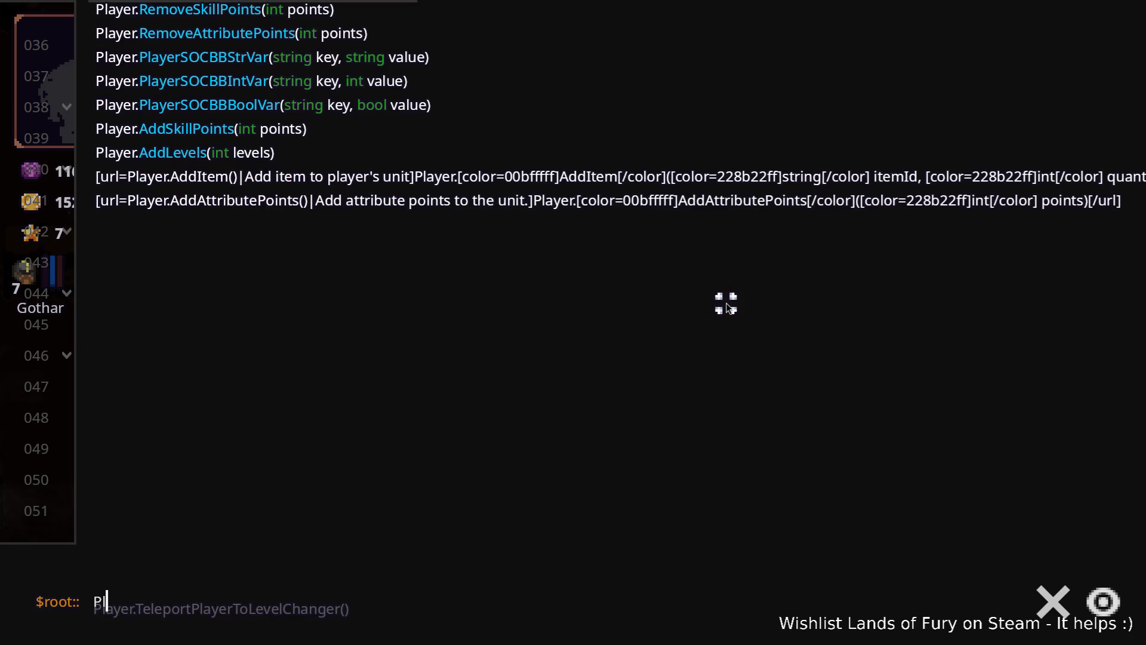
key(Down)
key(Down)
key(Down)
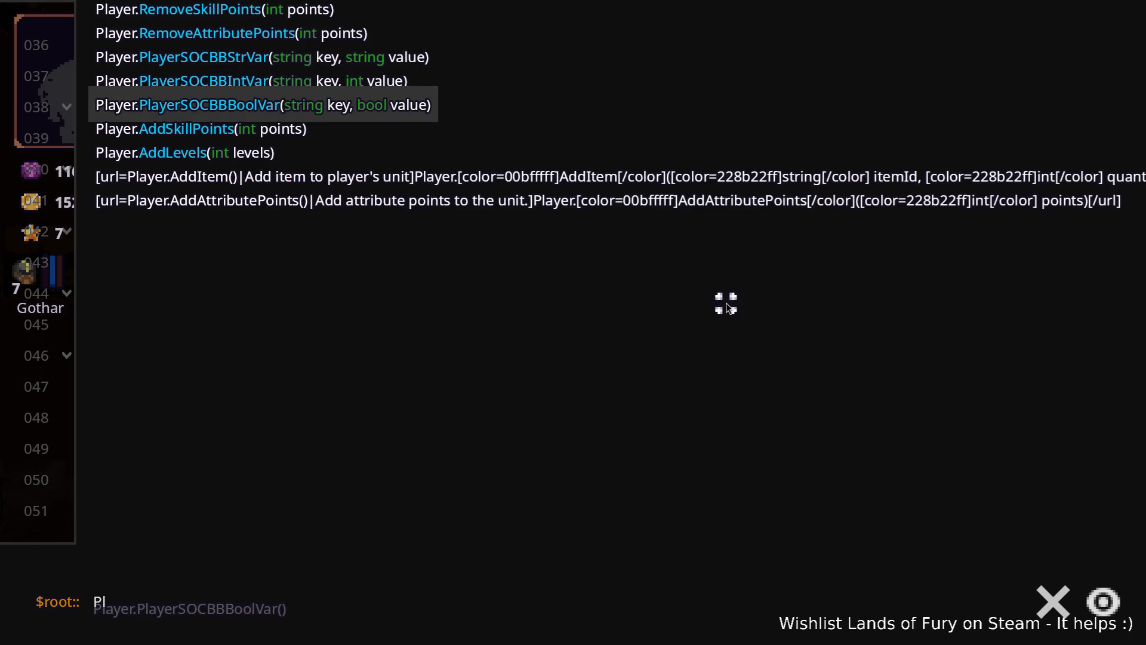
text(ayer.AddItem()
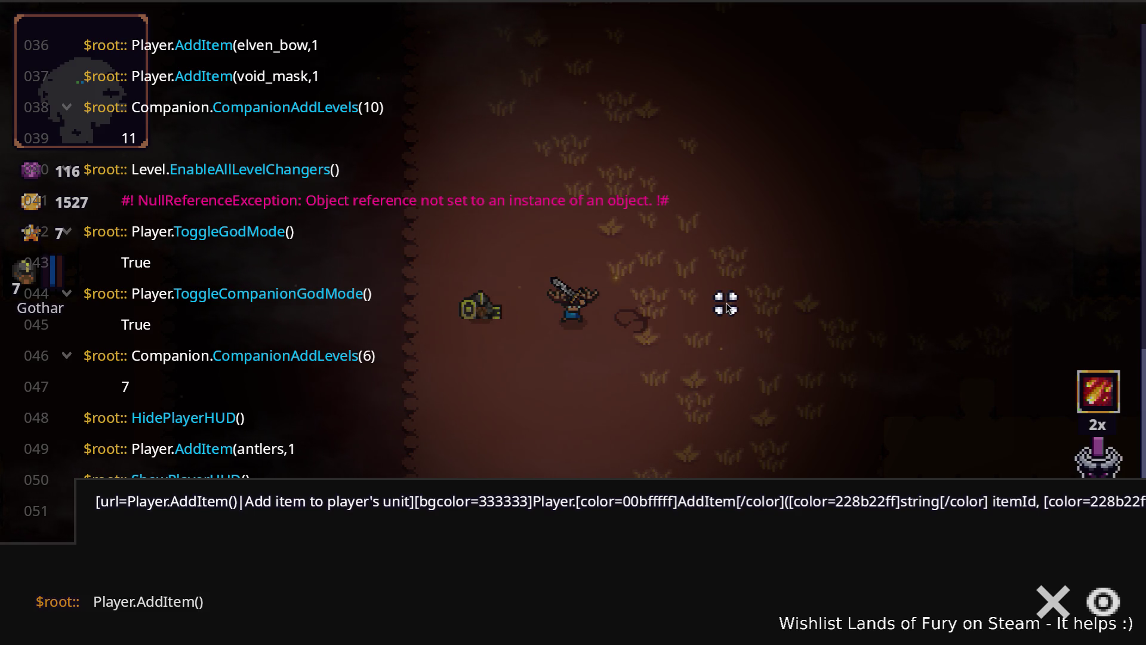
text(mer,)
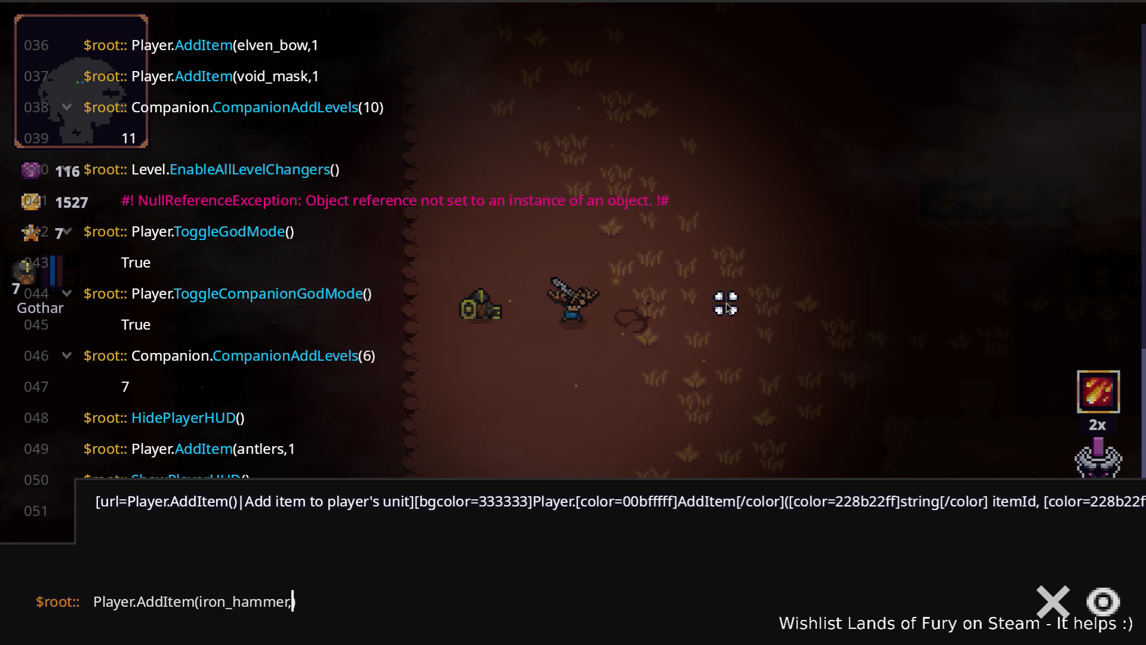
key(Return)
key(grave)
key(i)
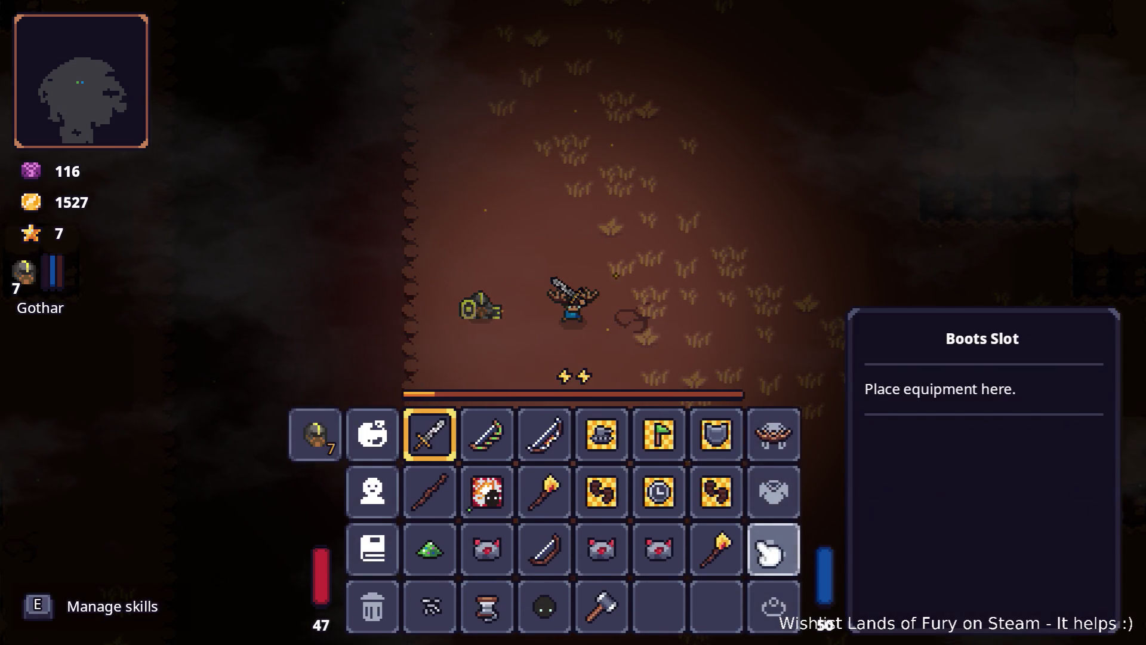
- Remove the Fireball rune from the Rusty Sword and the Shrapnel Shot rune from the Elven Bow
key(e)
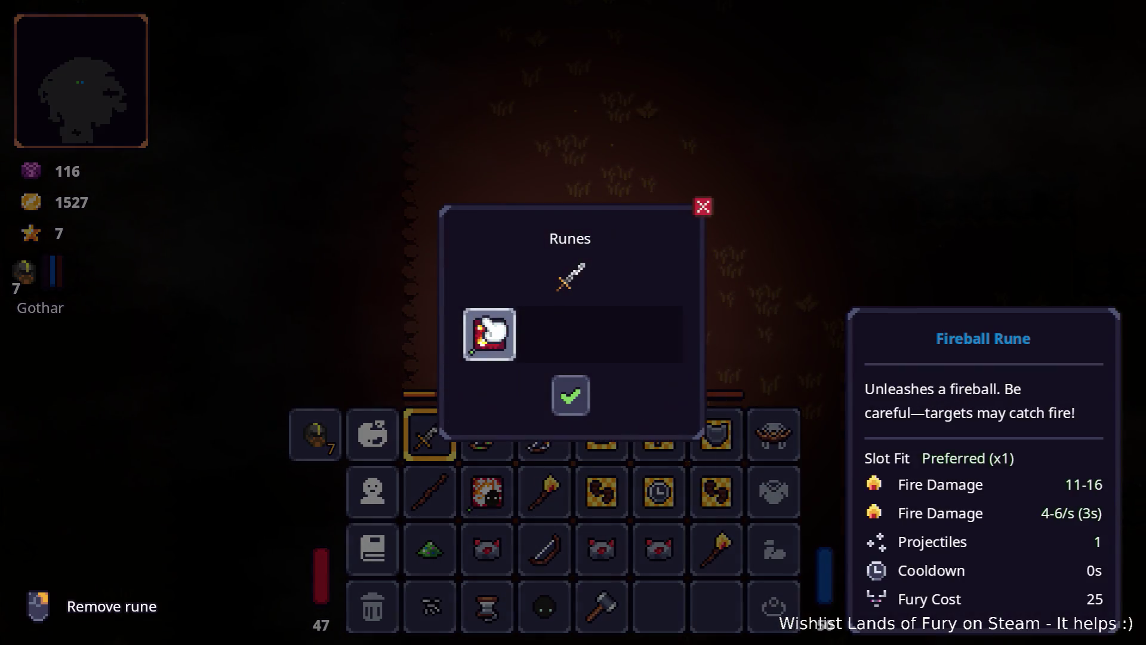
click(488, 333)
key(Escape)
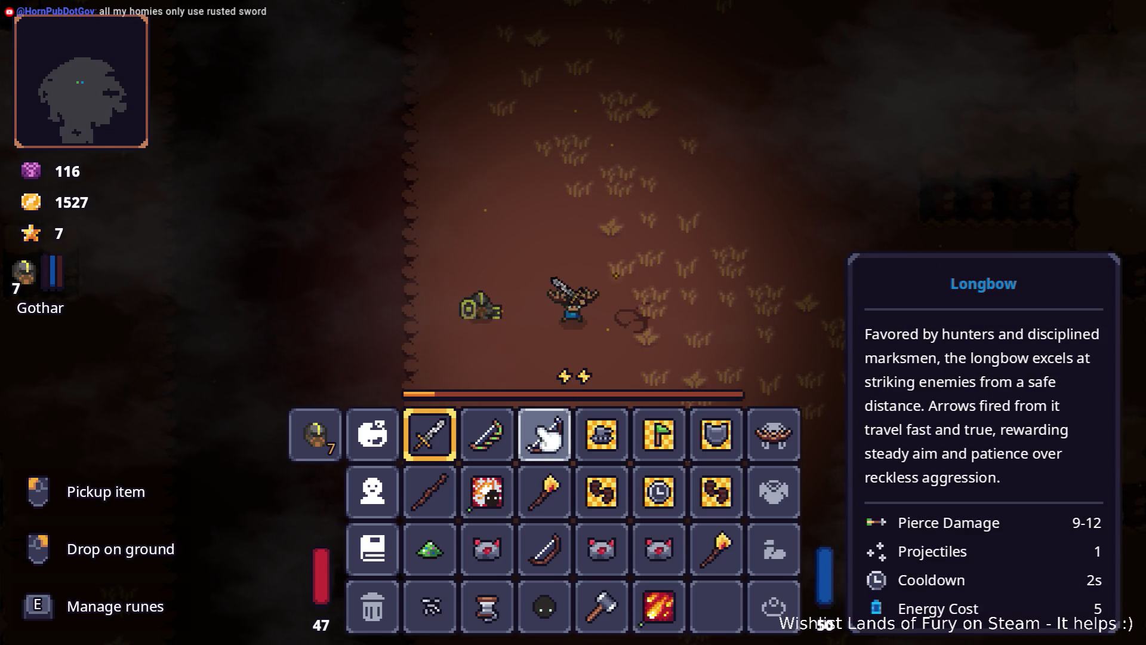
key(e)
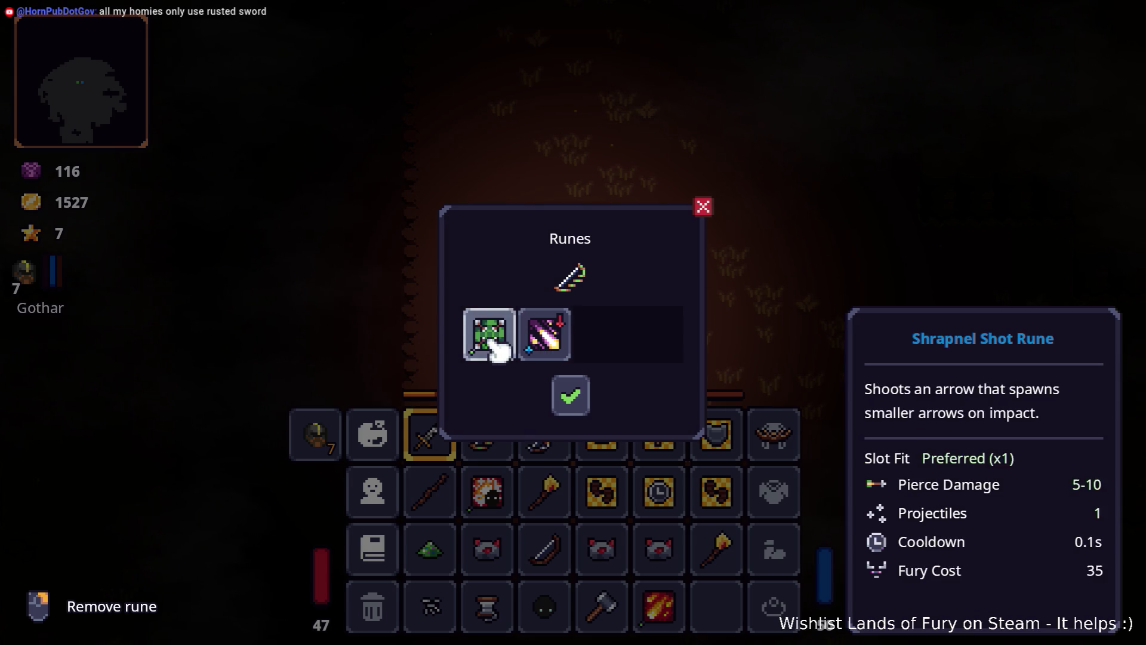
click(494, 343)
key(Escape)
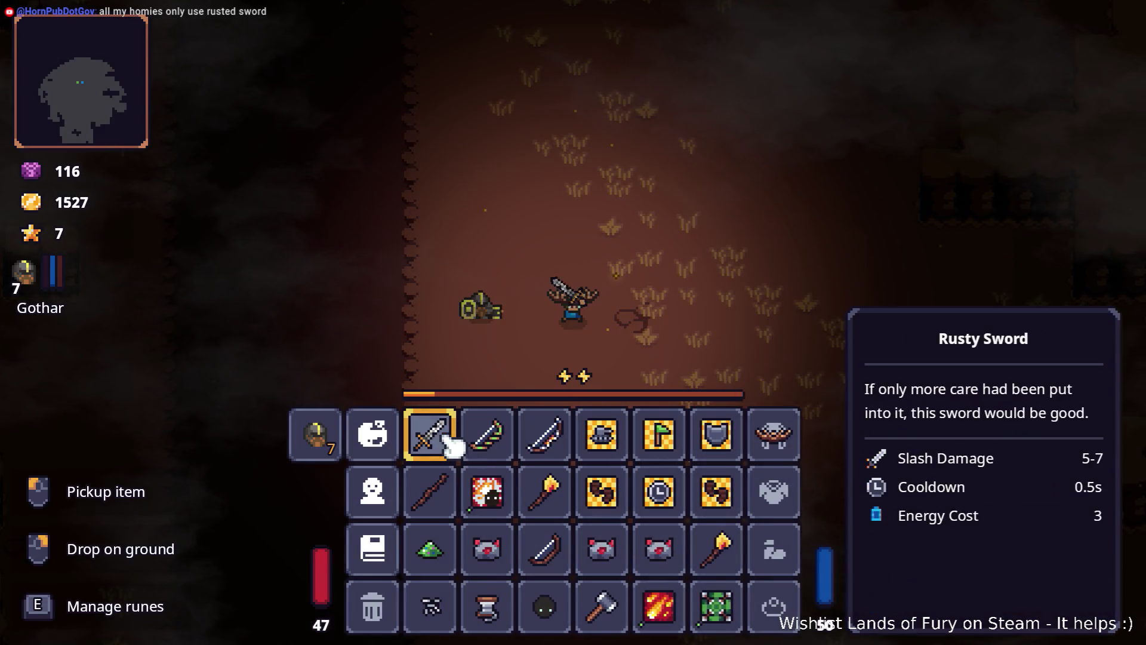
- Swap the Rusty Sword for the Iron Hammer and move the Dyno Ore out of its slot
drag(552, 570, 606, 609)
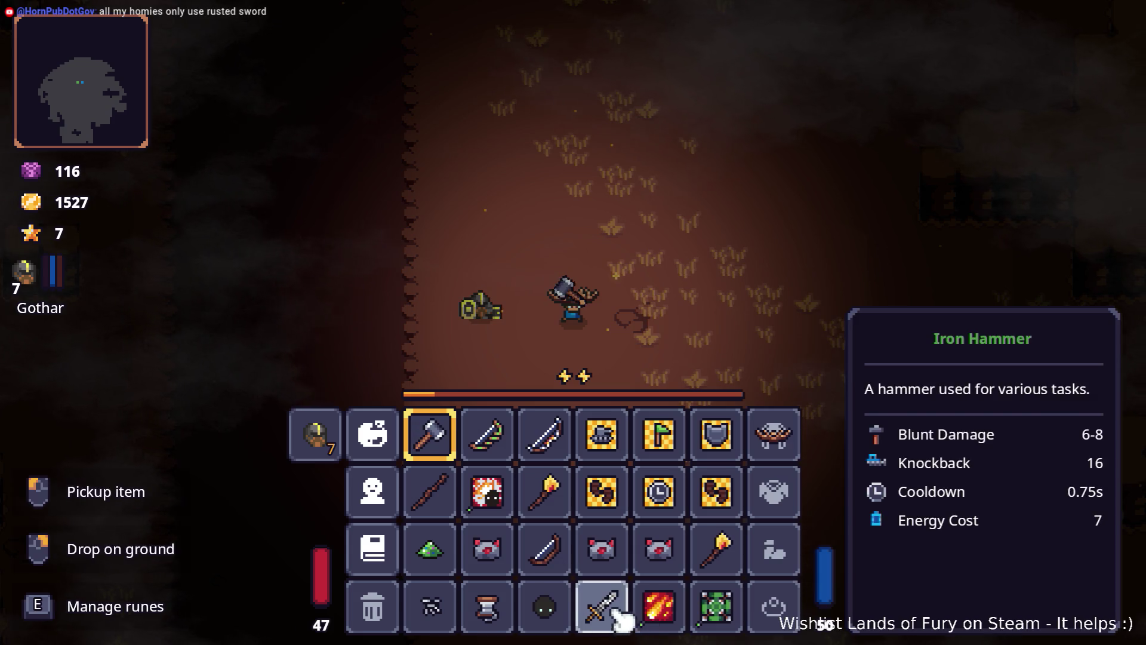
key(e)
click(488, 334)
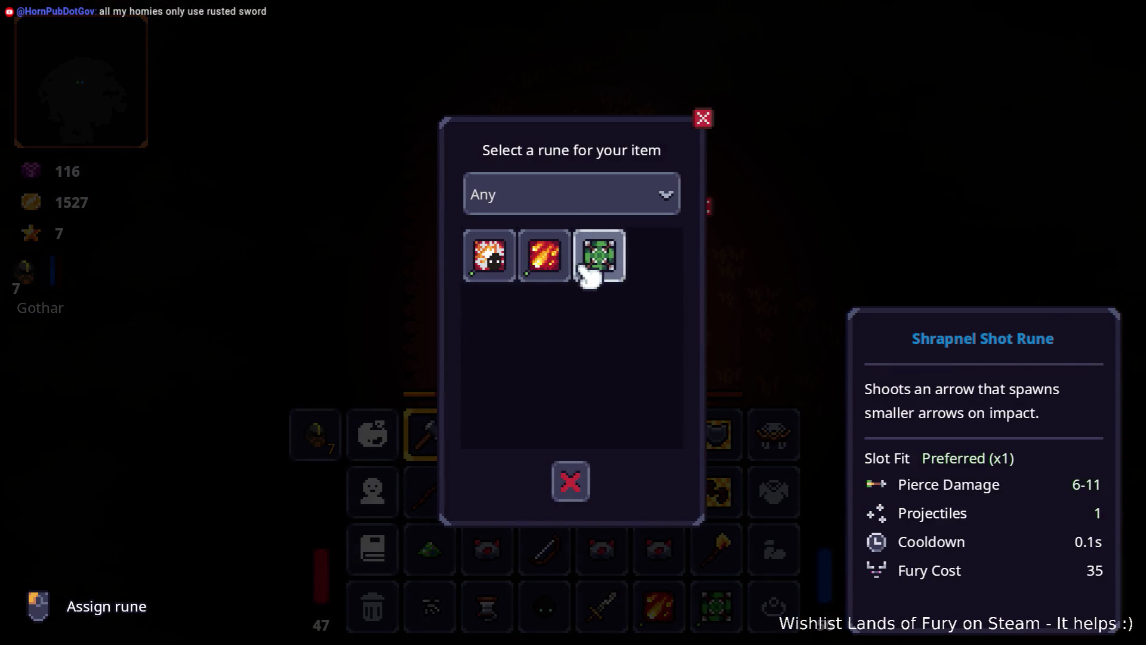
click(571, 478)
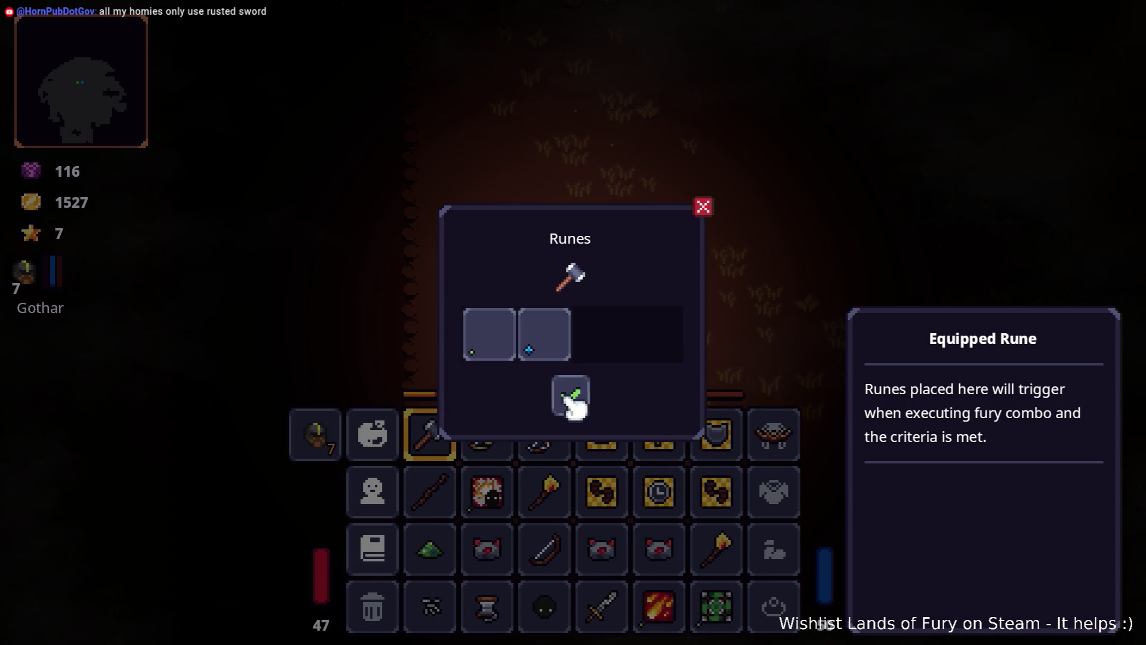
click(570, 398)
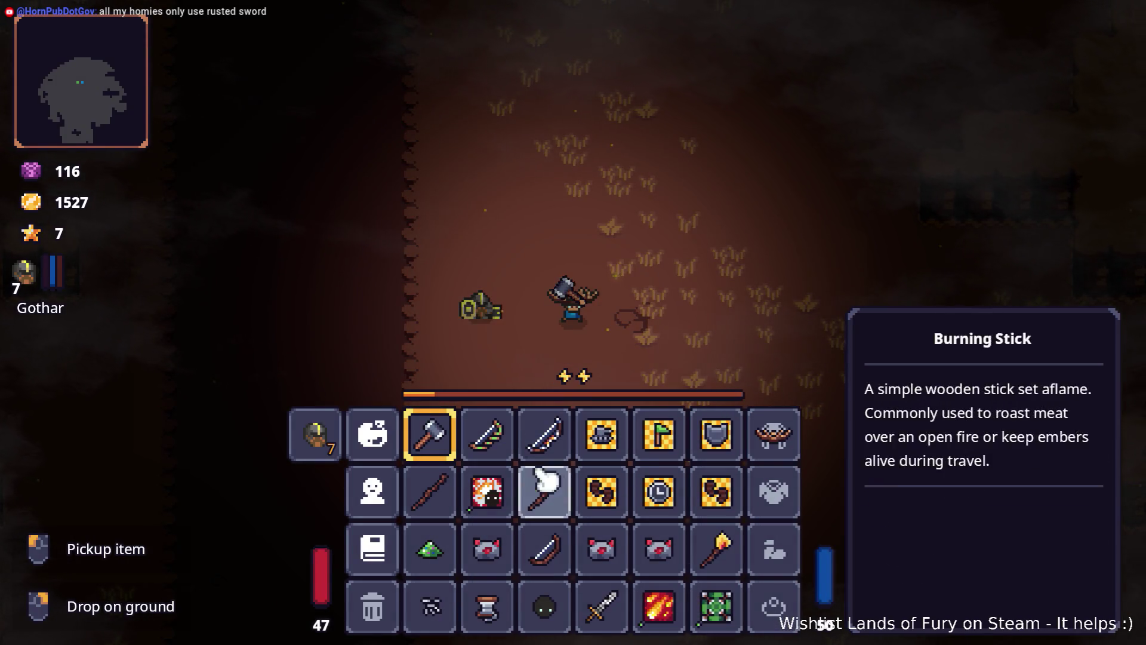
key(e)
click(580, 403)
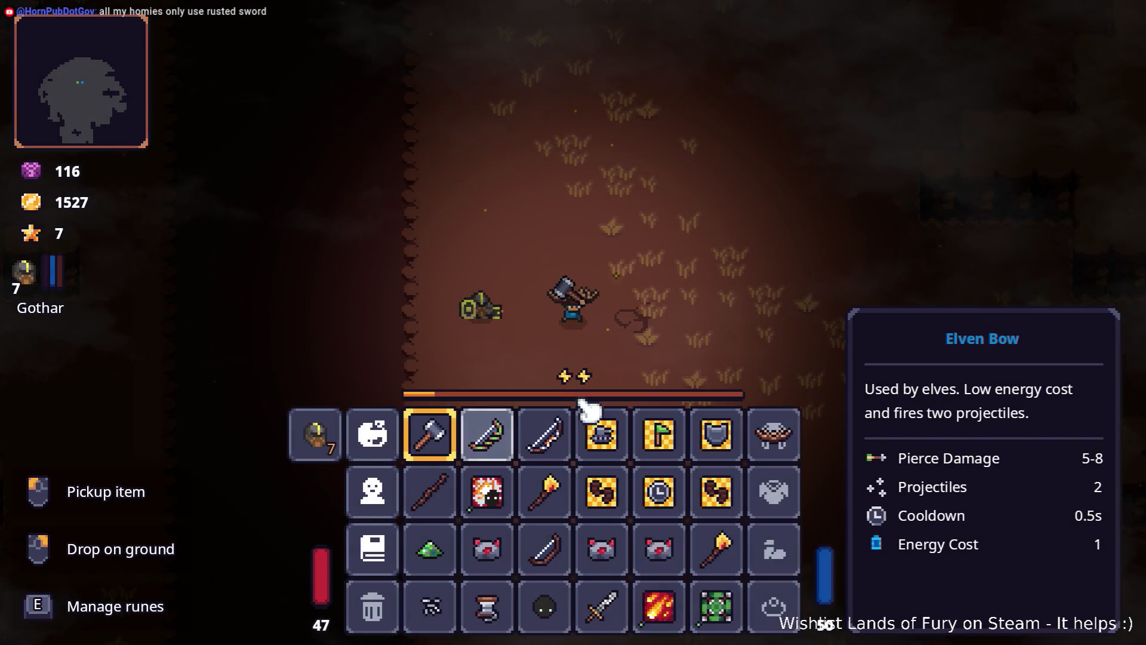
key(Tab)
key(Tab)
drag(614, 547, 665, 552)
key(Tab)
key(Tab)
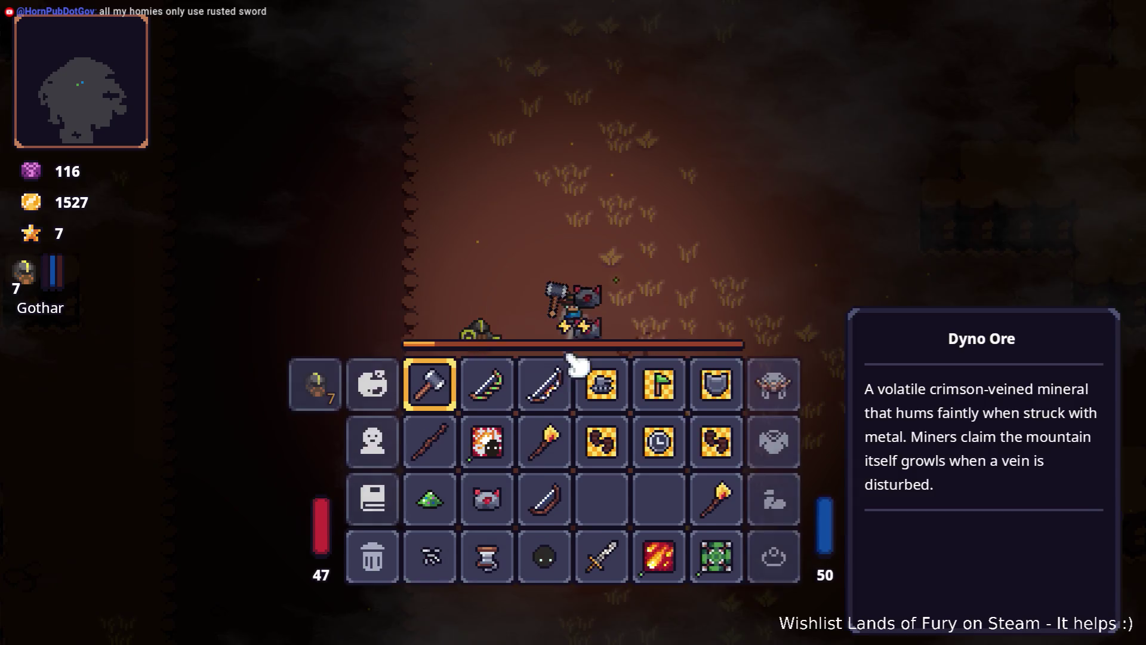
- Socket the Starfall Rune on the Iron Hammer and Shrapnel Shot on the Elven Bow, then close the inventory
right_click(434, 439)
right_click(505, 446)
click(544, 337)
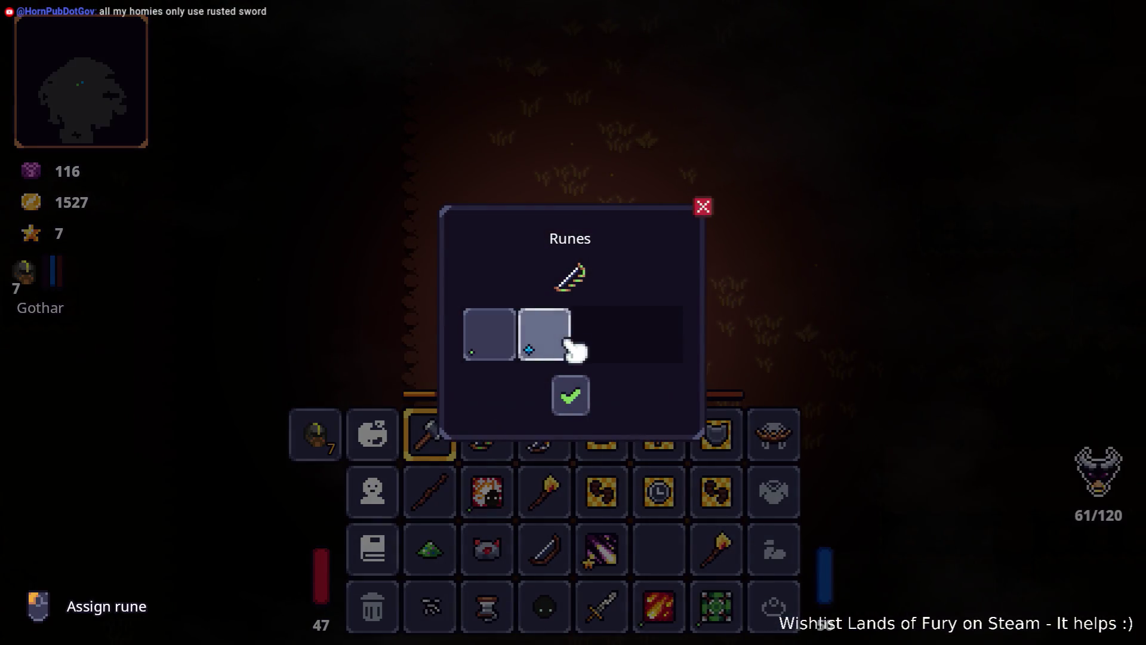
click(570, 395)
right_click(452, 433)
click(502, 352)
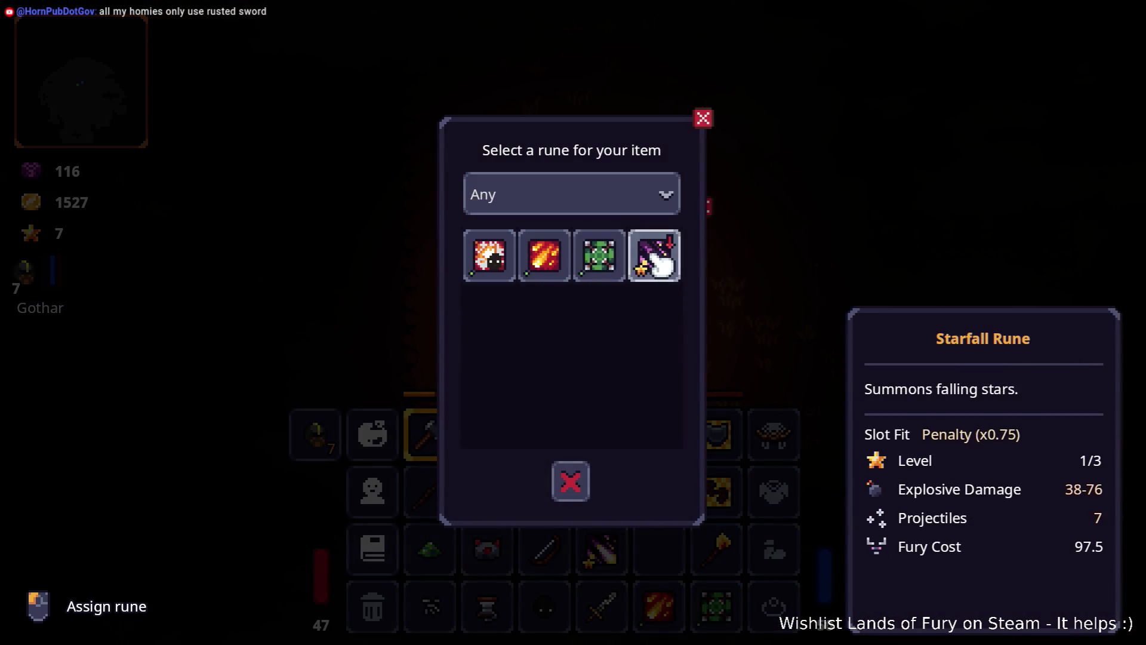
click(655, 248)
click(570, 395)
right_click(511, 448)
click(501, 338)
click(544, 255)
click(569, 395)
key(Escape)
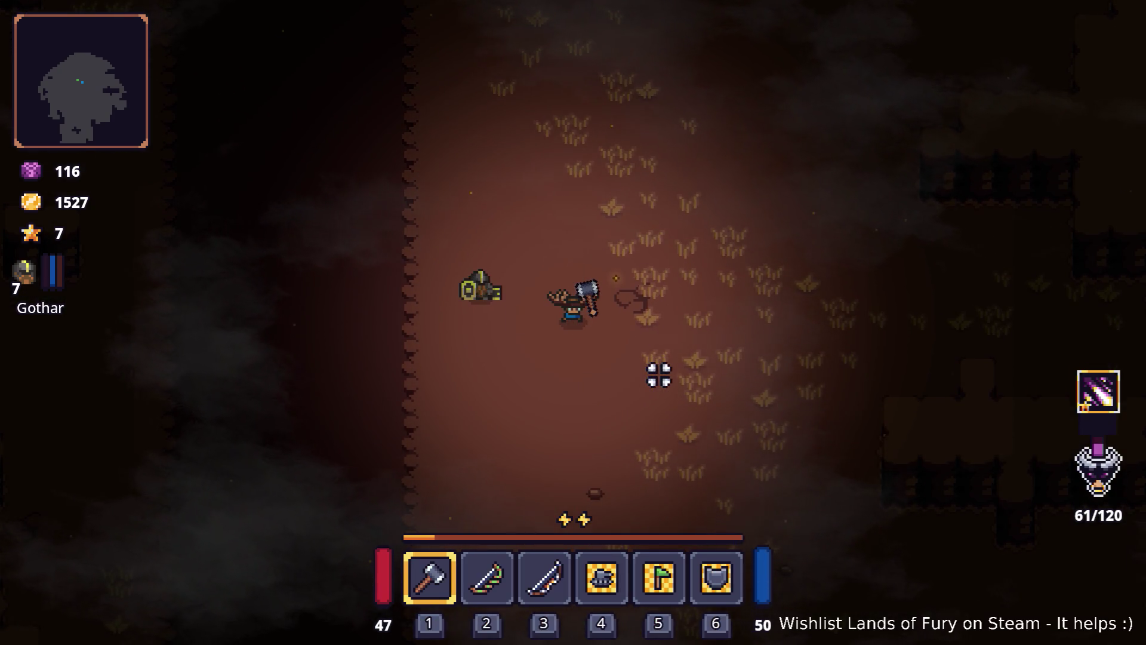
- Walk up-right and start hammering the raptor, stepping aside between swings
key(Tab)
key(Tab)
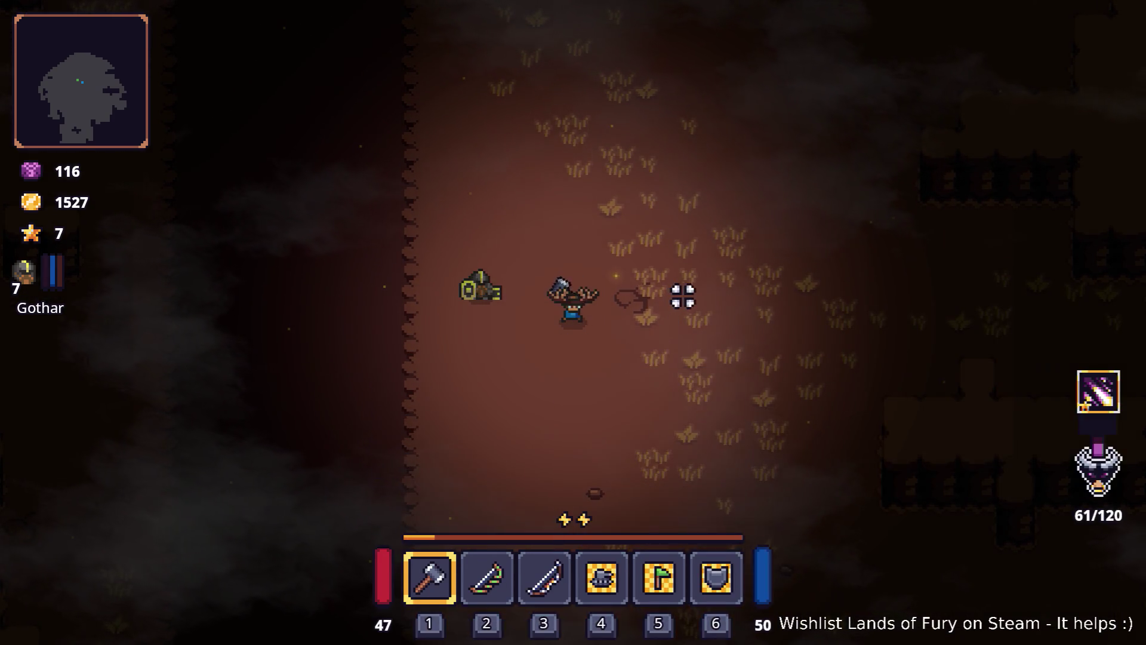
key(w)
key(d)
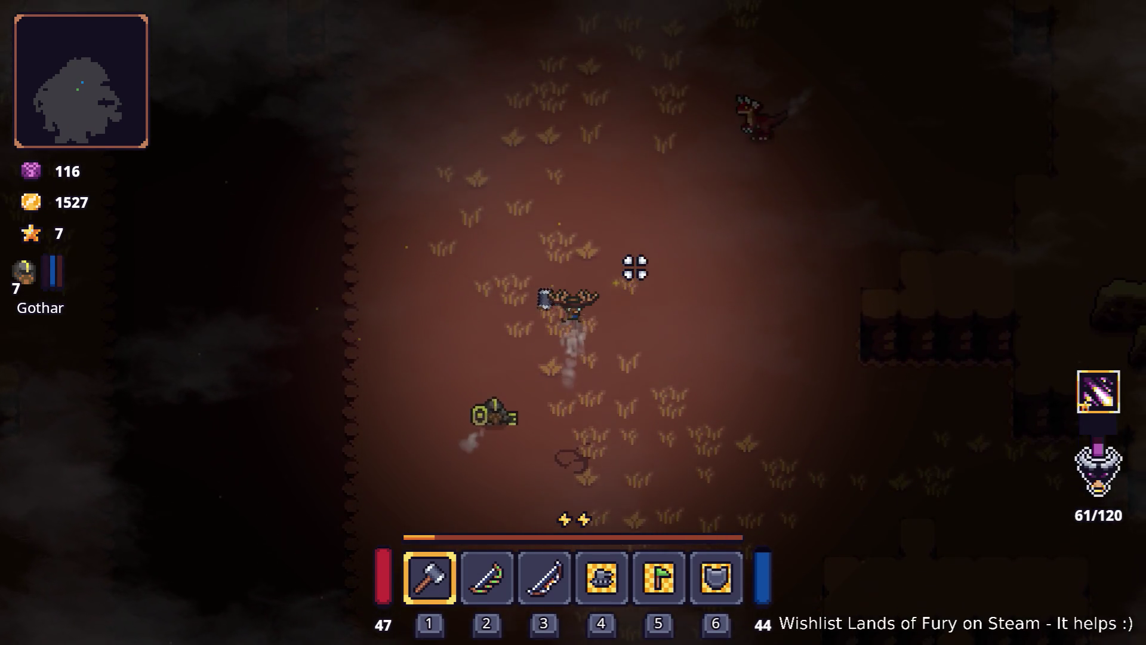
click(724, 256)
click(735, 306)
click(738, 298)
click(716, 274)
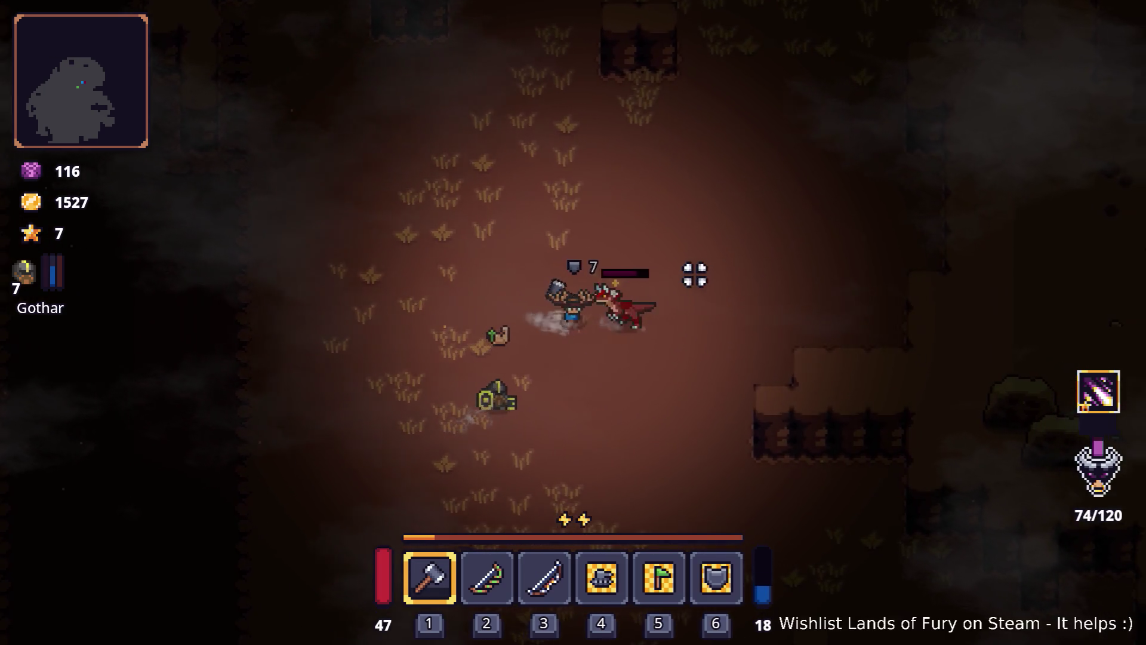
key(s)
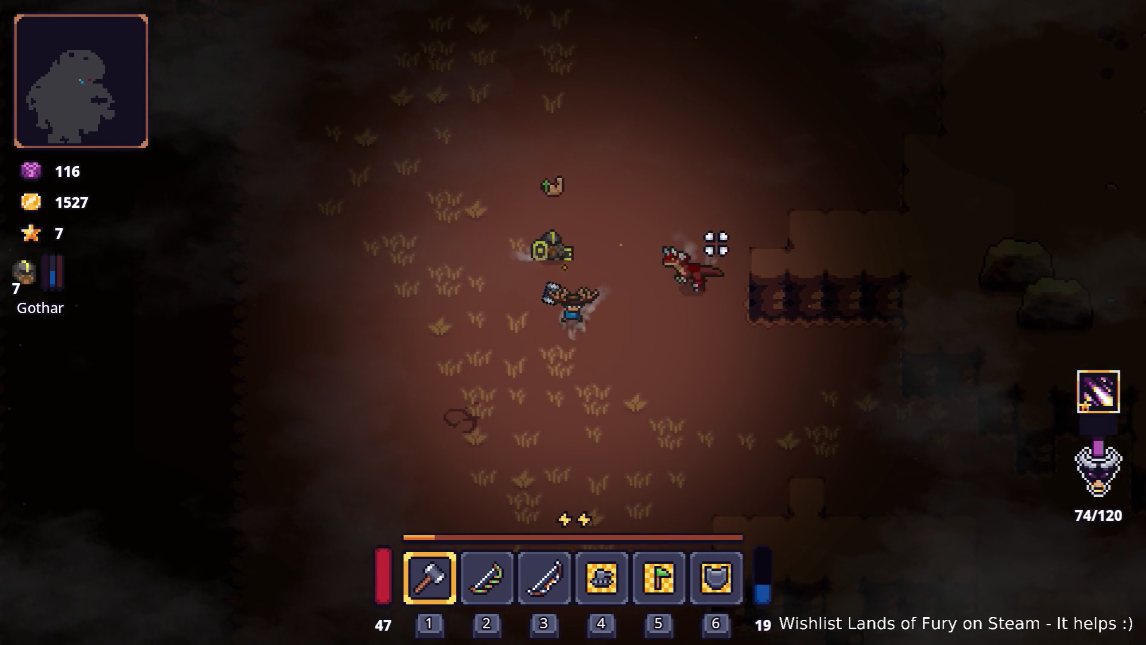
click(713, 284)
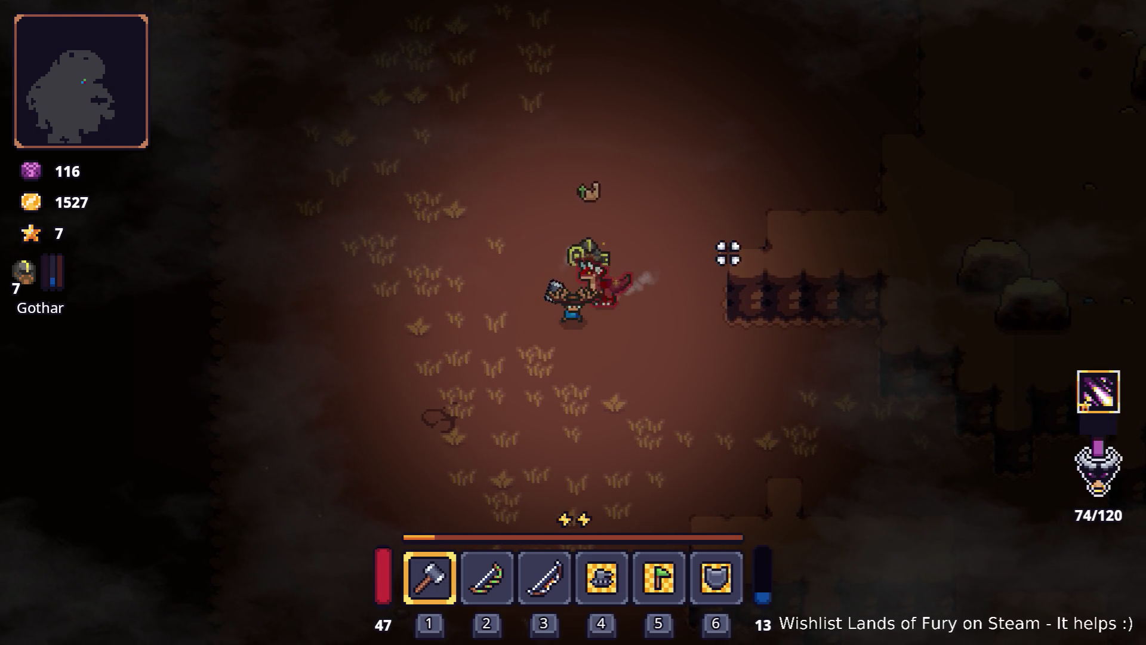
key(w+a)
click(673, 350)
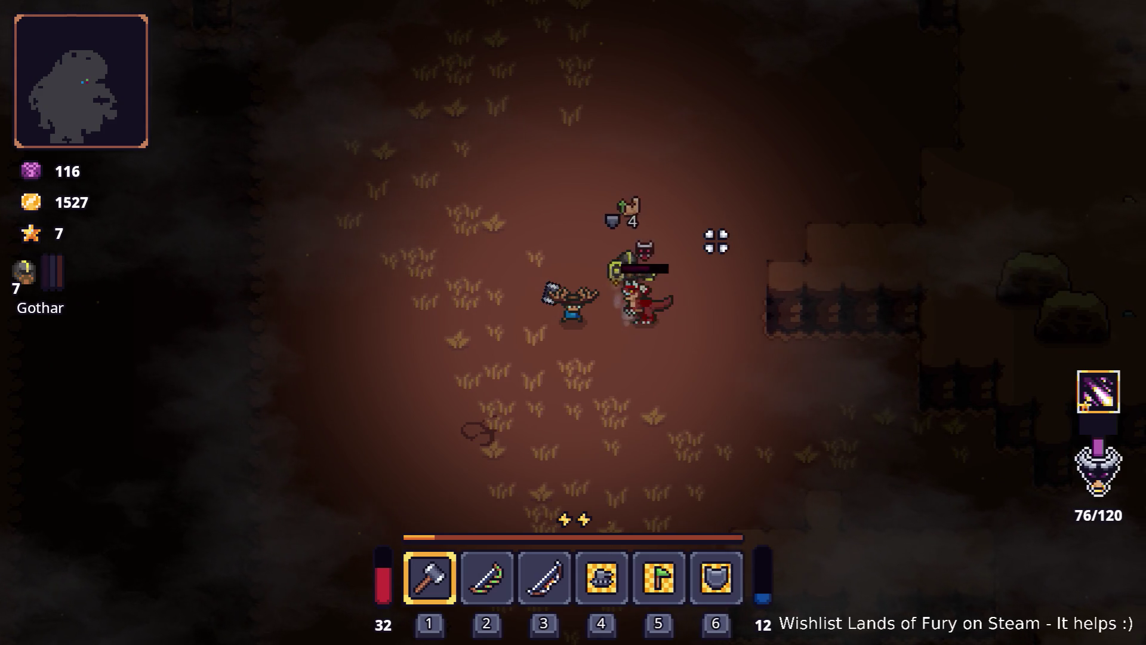
key(d)
key(w+d)
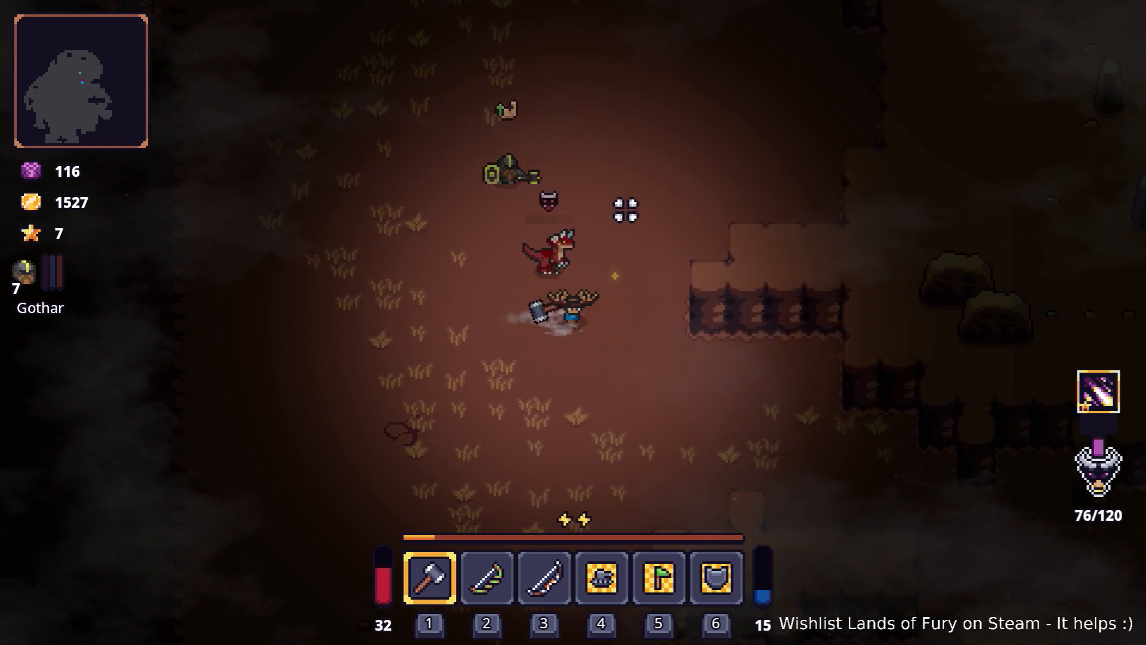
click(422, 225)
- Keep circling and striking the raptor with the iron hammer until it dies
key(w+a)
click(544, 259)
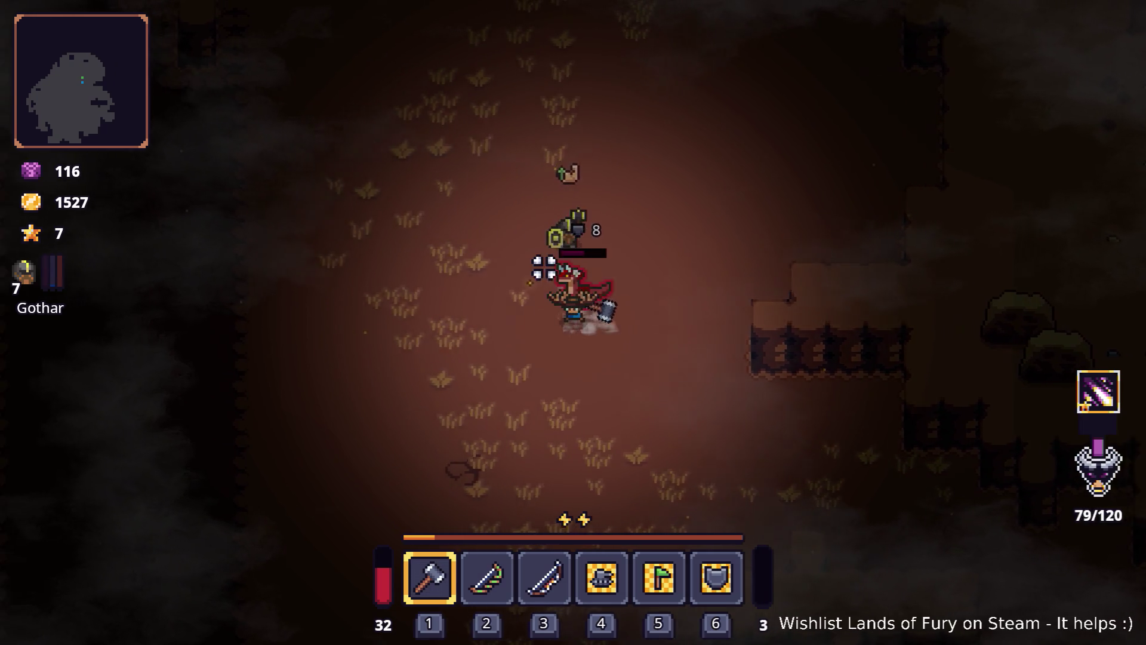
key(d)
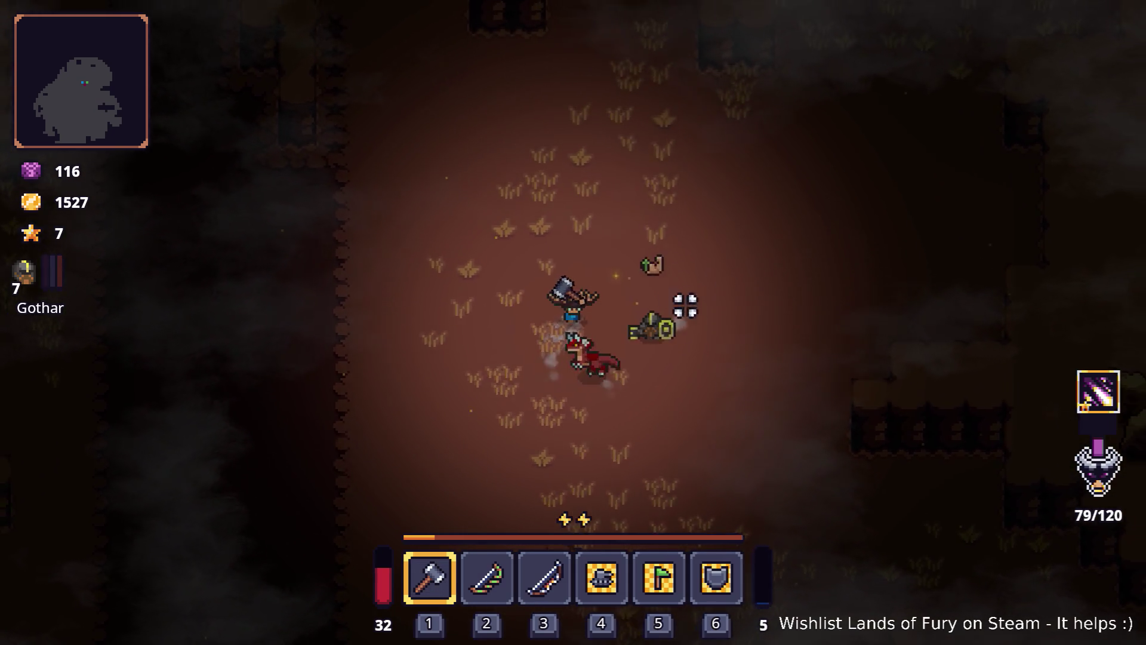
key(s+a)
click(499, 299)
key(a)
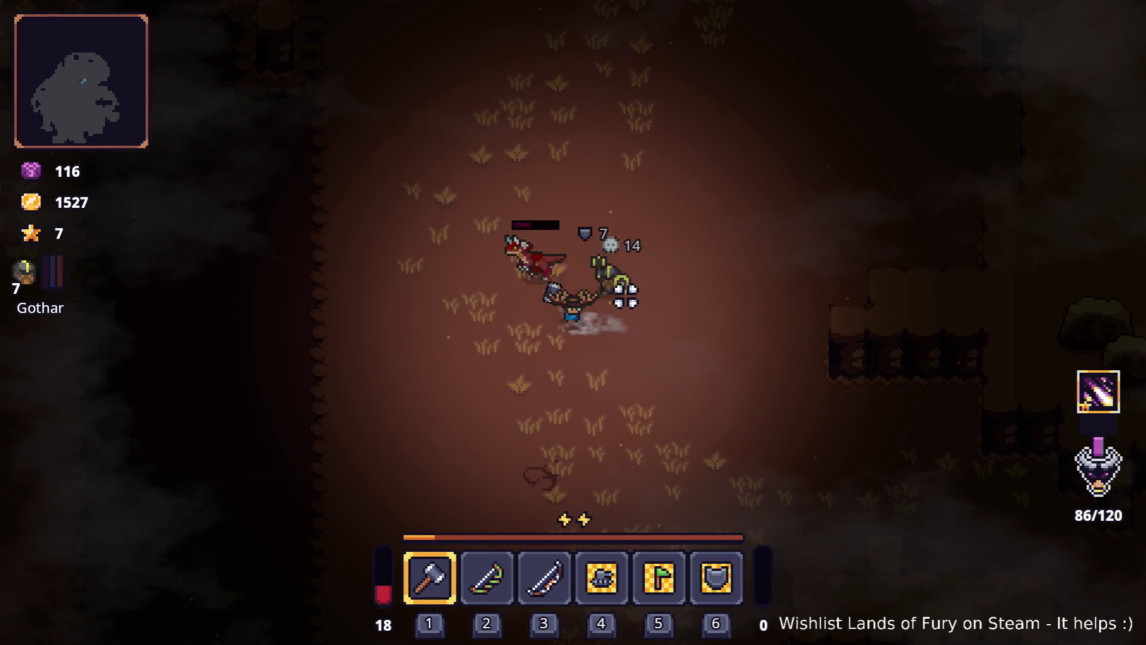
key(s+d)
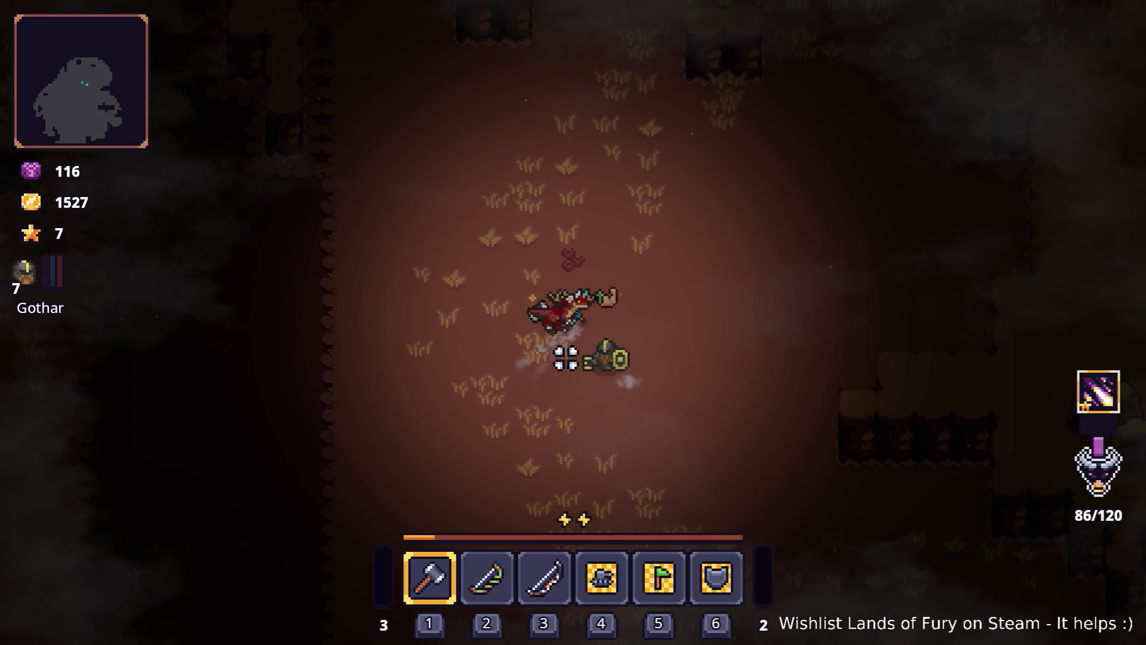
key(a)
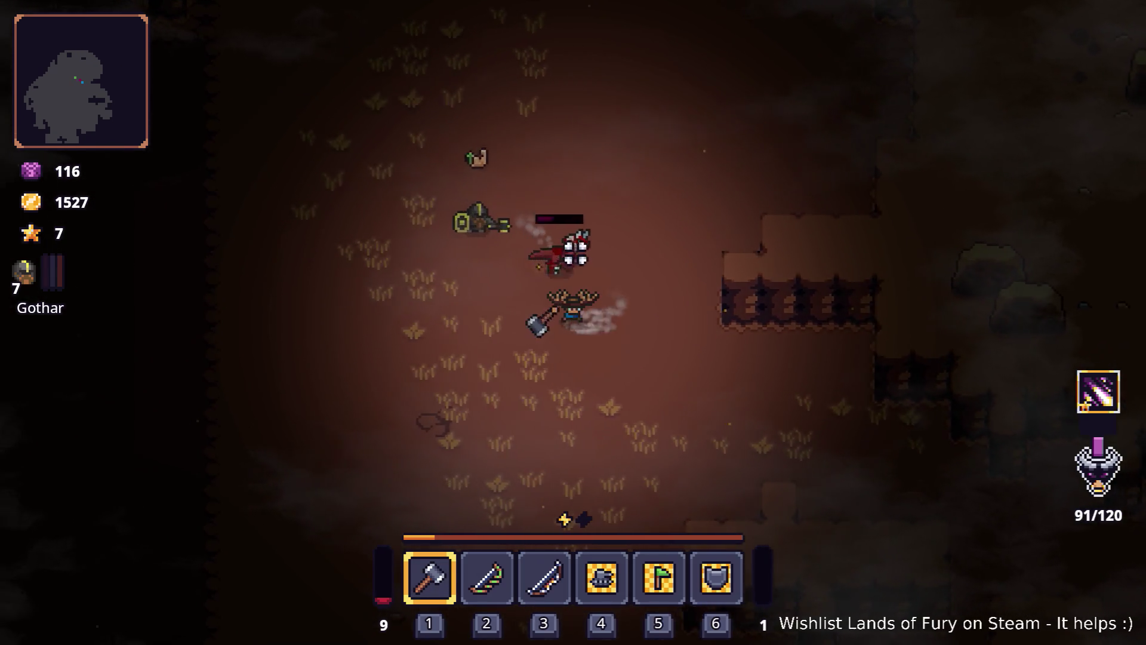
key(d)
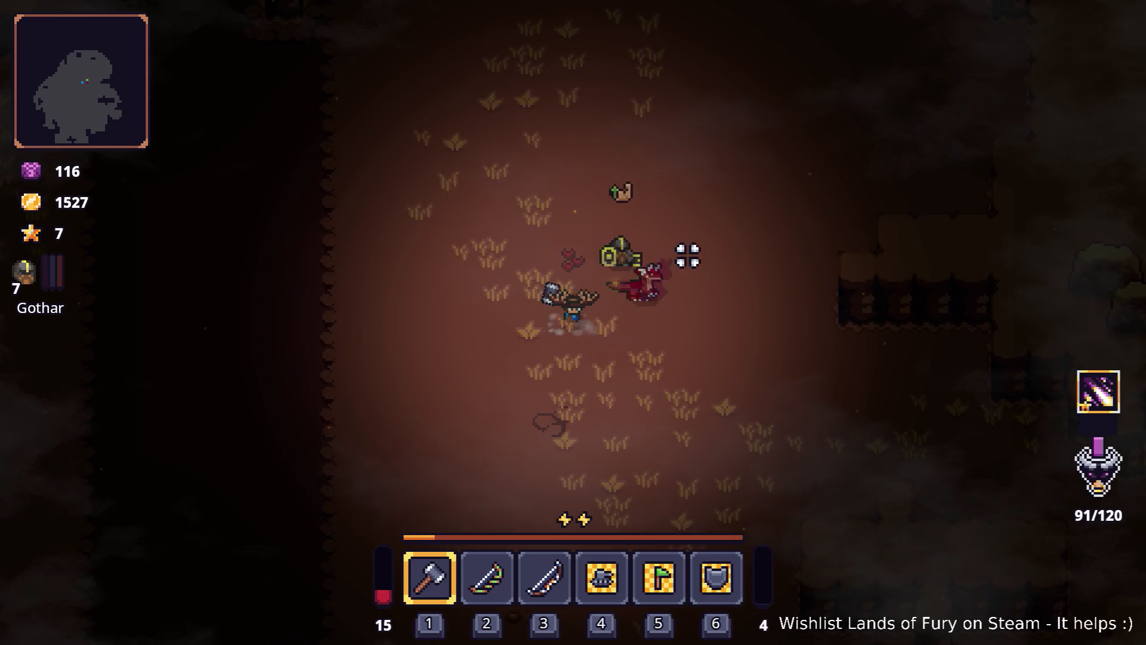
key(d)
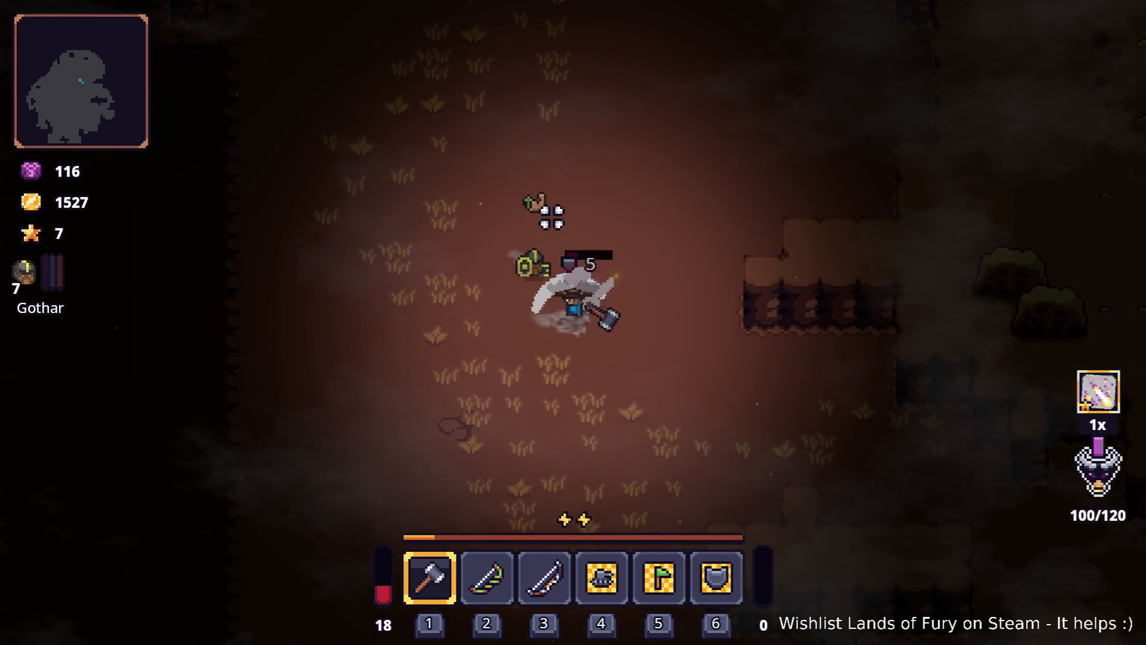
key(w)
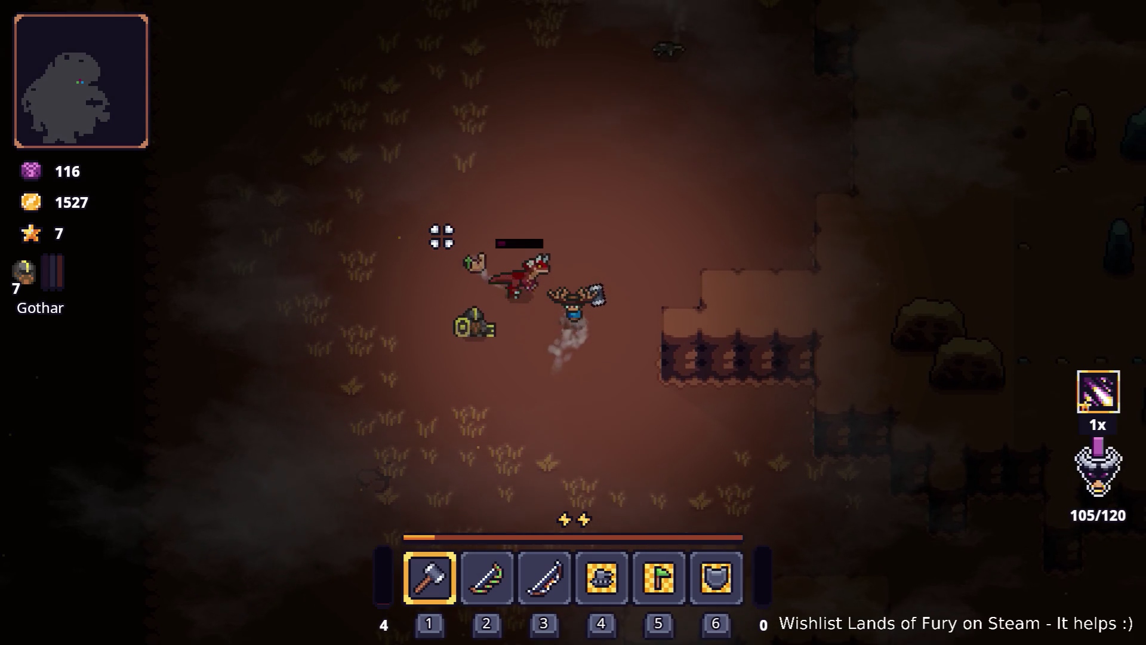
key(a)
click(417, 364)
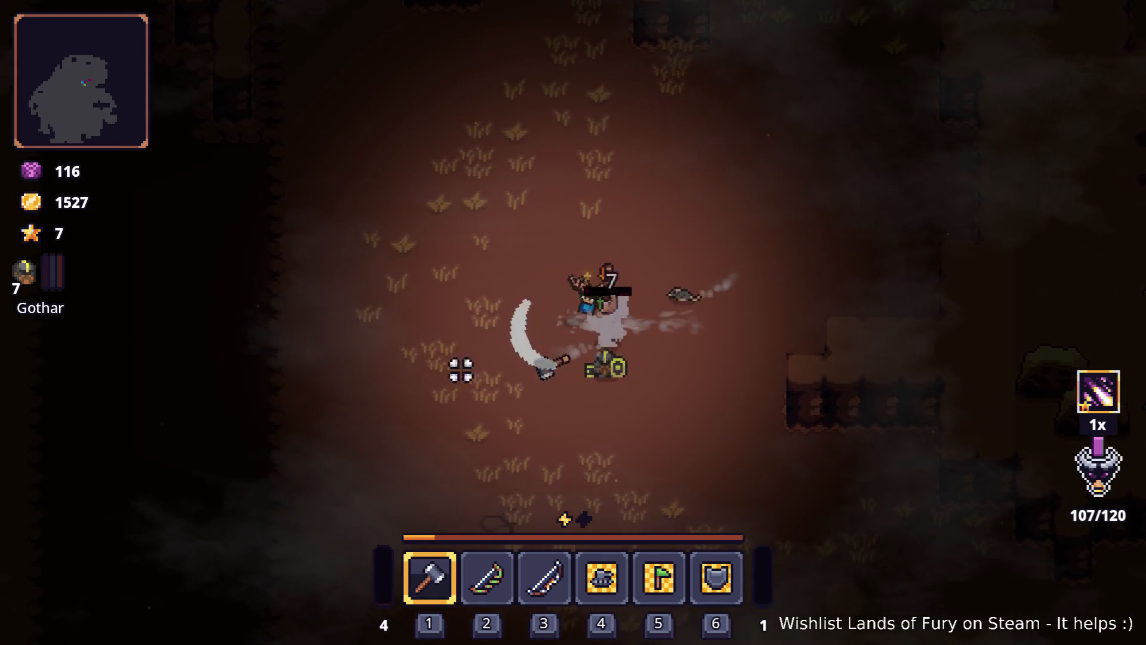
key(s)
key(2)
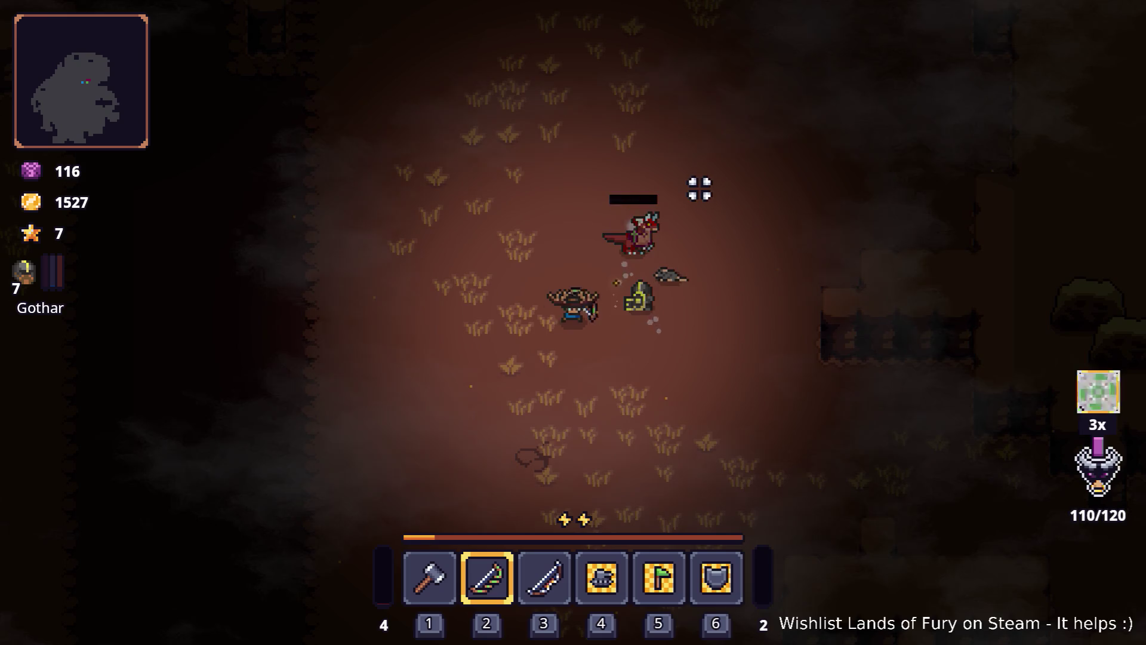
key(d)
key(1)
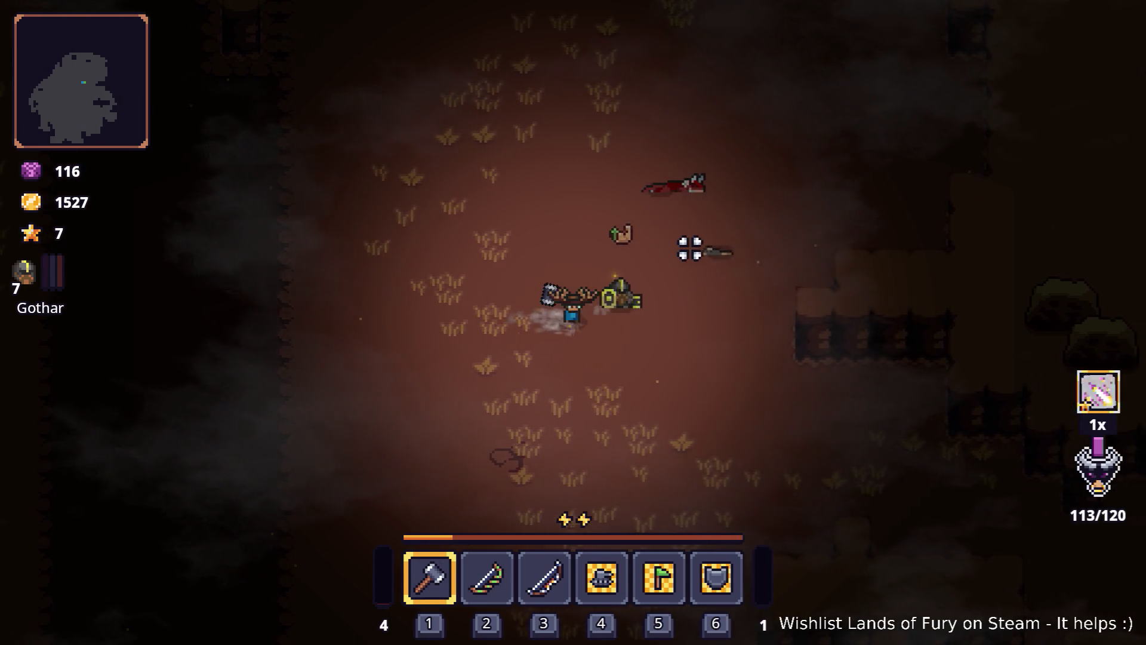
- Check the inventory, walk right along the lava edge, and bring up the developer console
key(i)
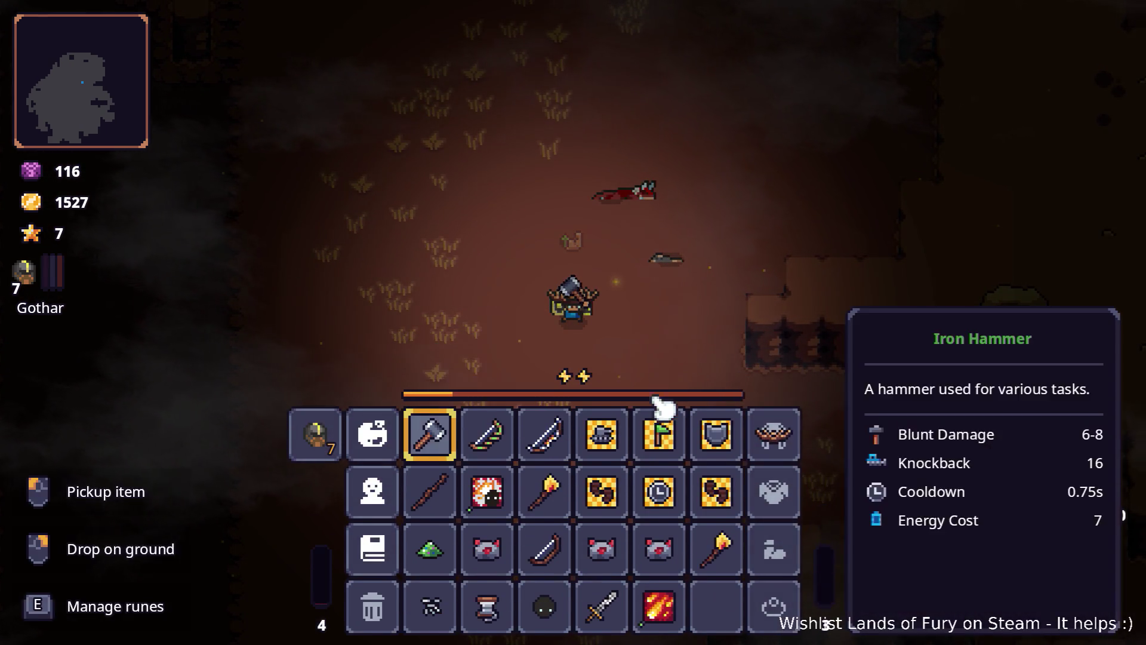
key(i)
key(w)
key(d)
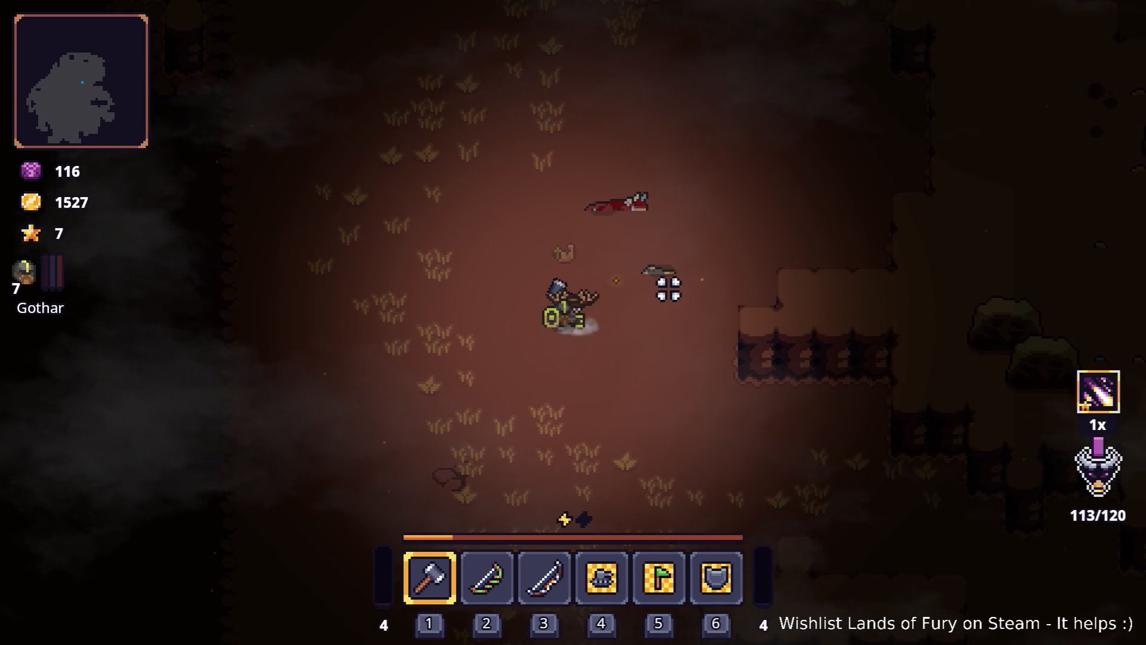
key(a)
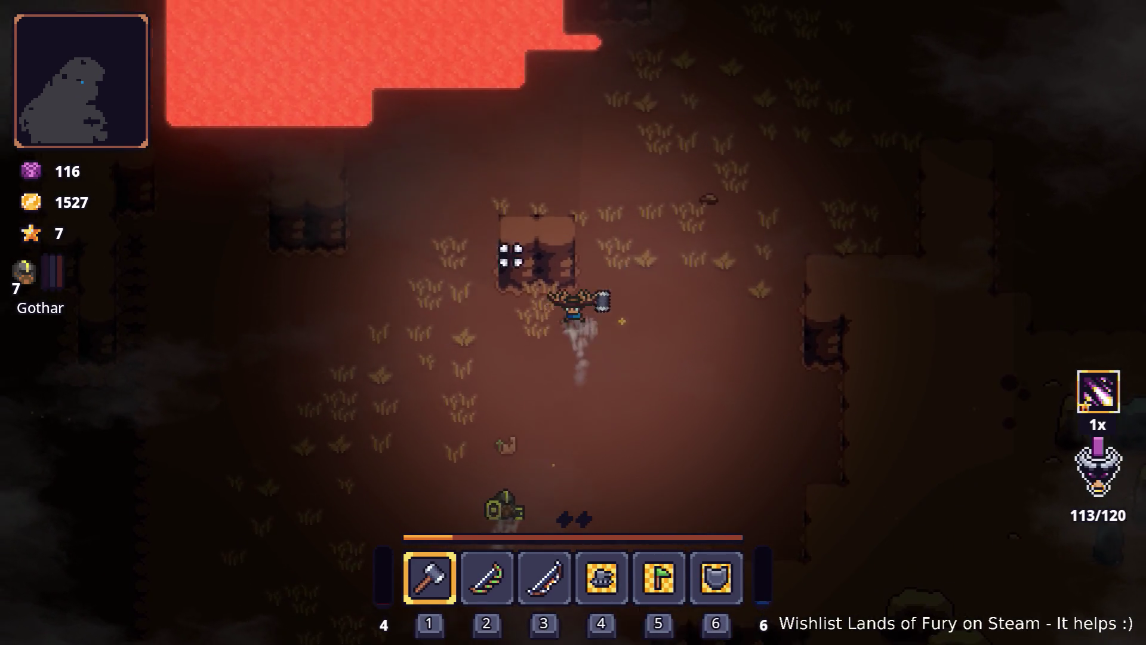
key(d)
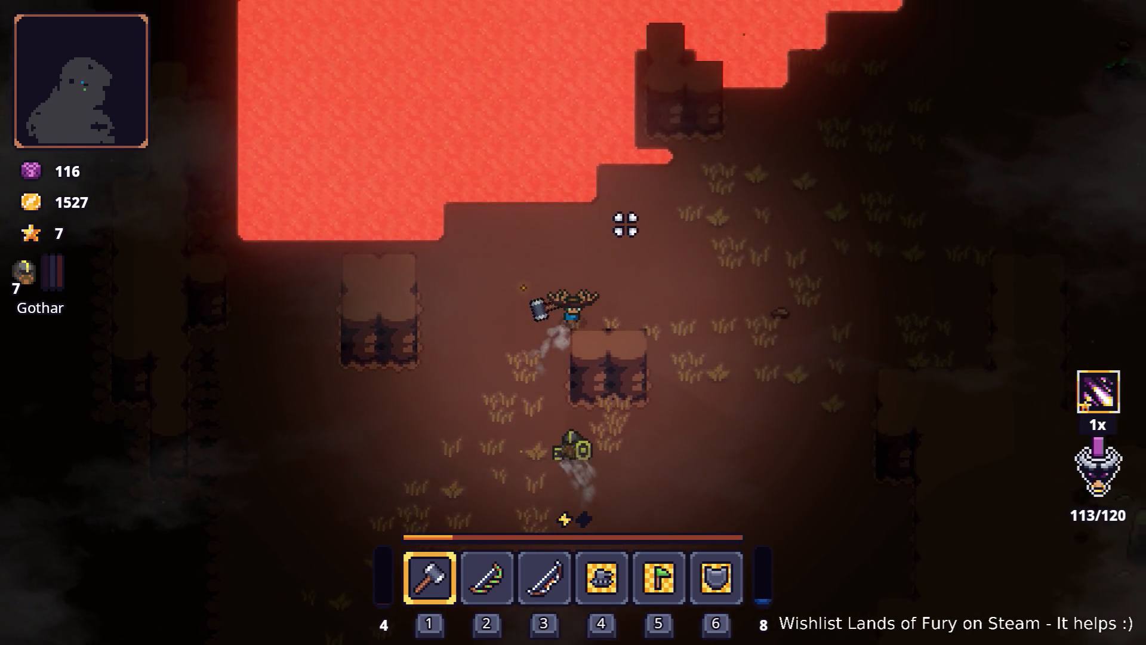
key(d)
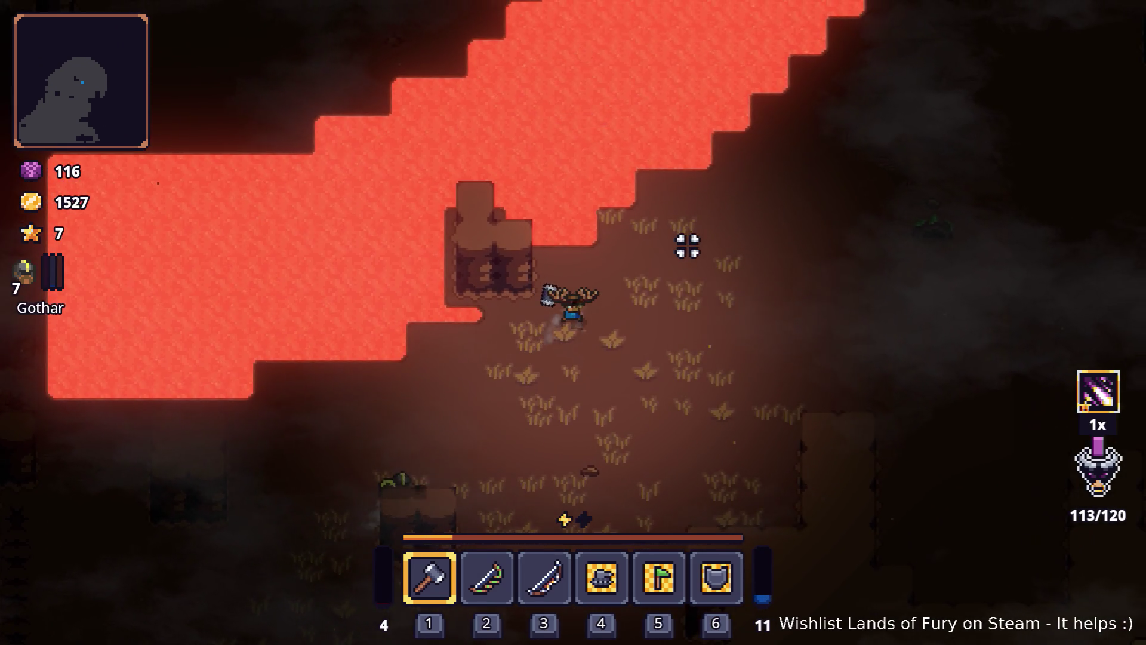
key(d)
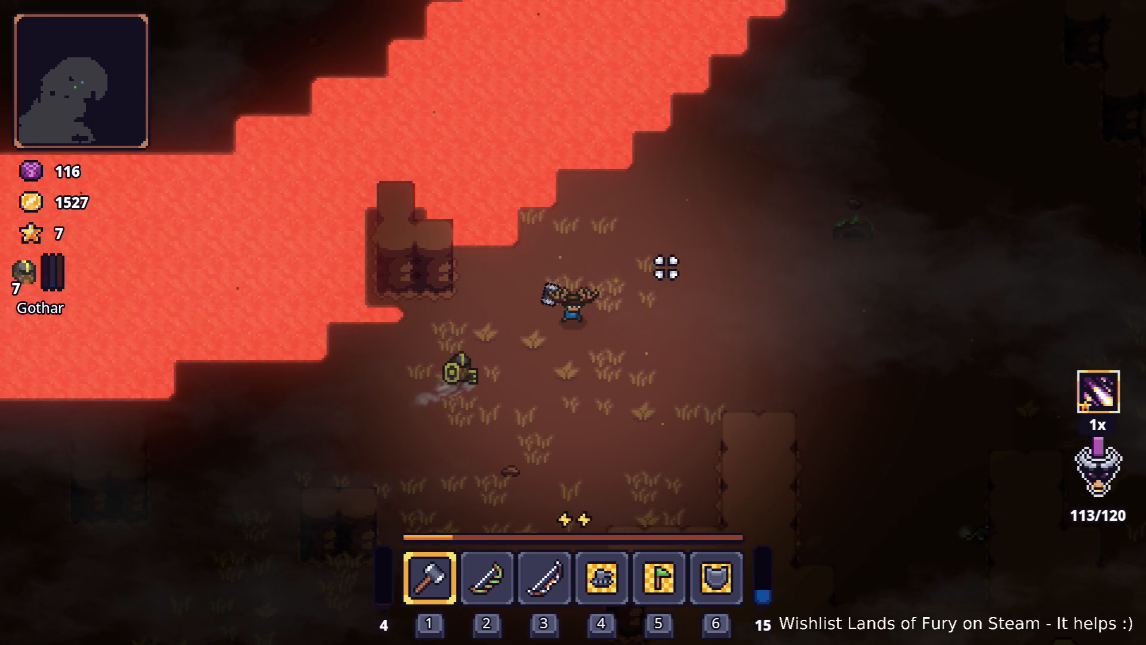
key(grave)
- Run HideDebugHUD in the console to hide the debug overlay
text(de)
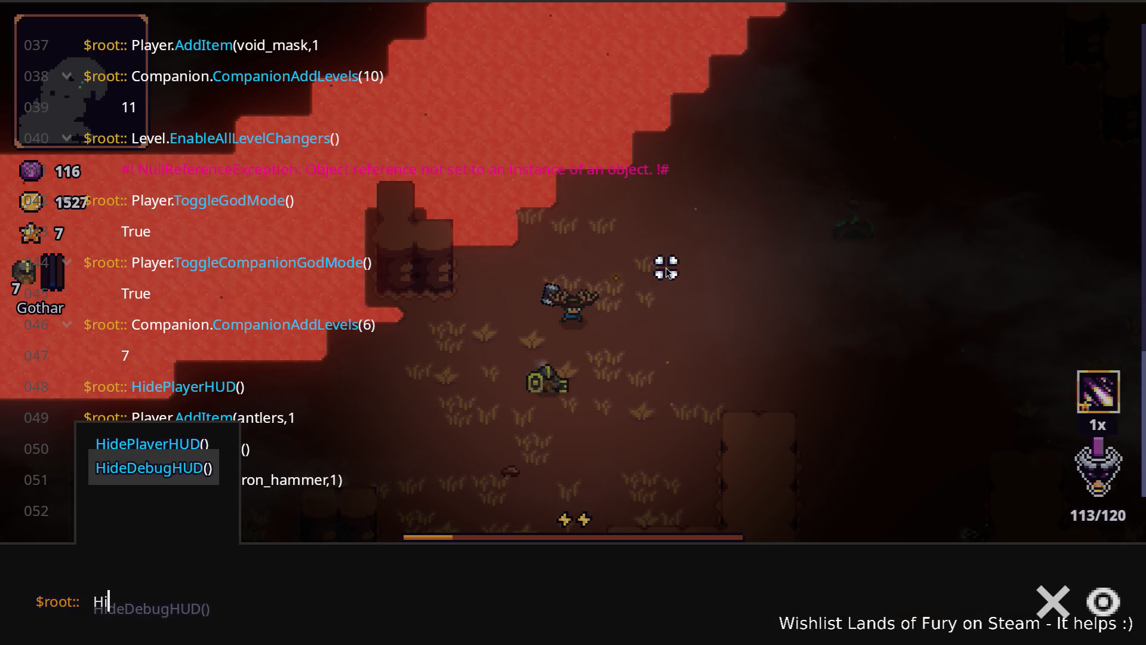
key(Return)
key(grave)
- Walk up through the cave and swing the hammer at the raptors, retreating left when pressed
key(d)
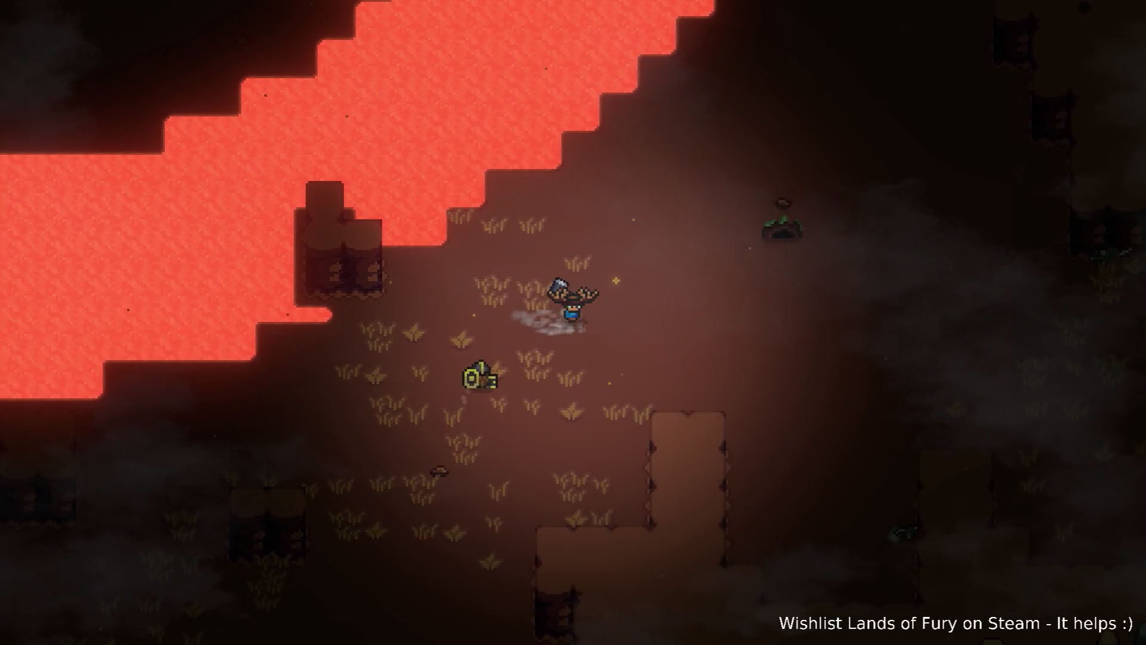
key(w)
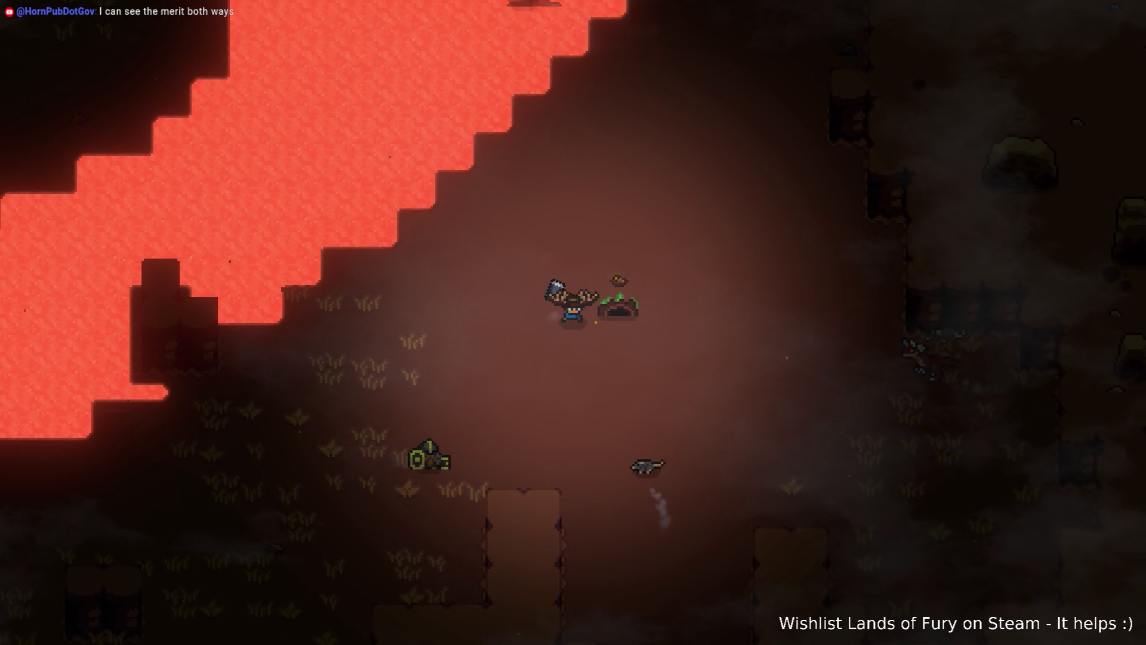
key(w)
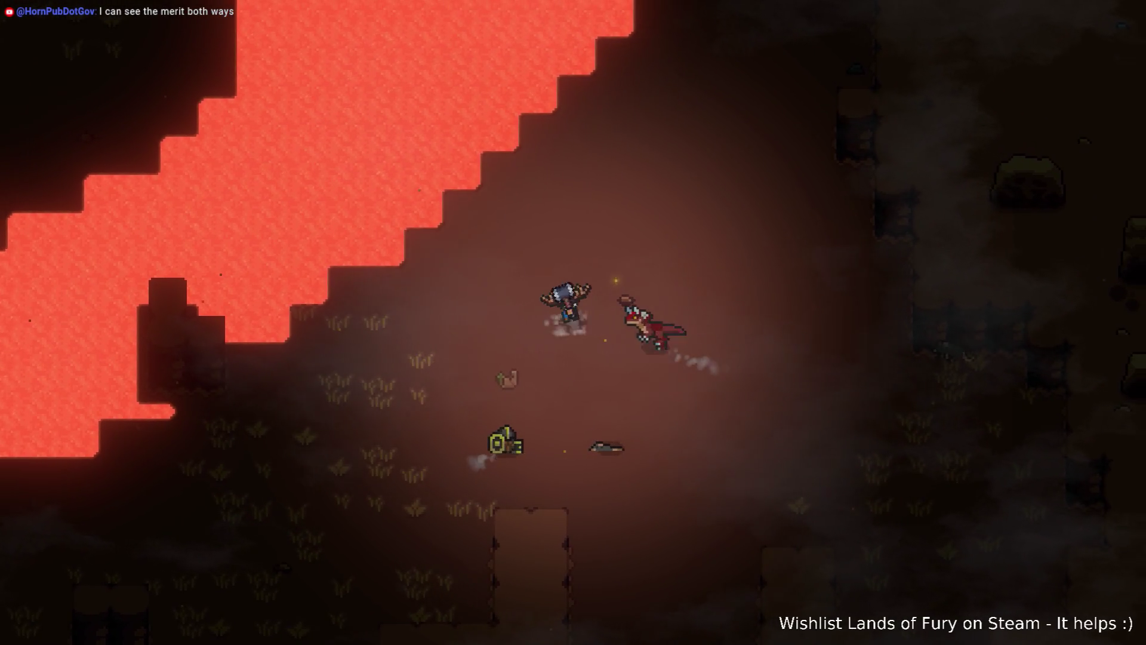
key(d)
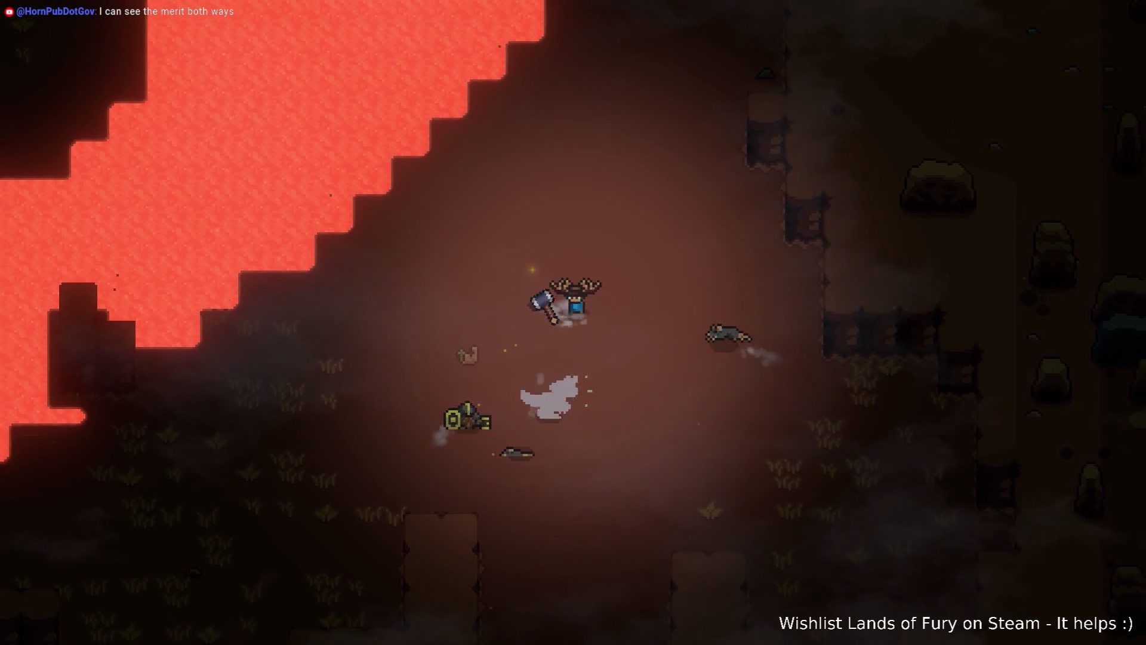
key(s)
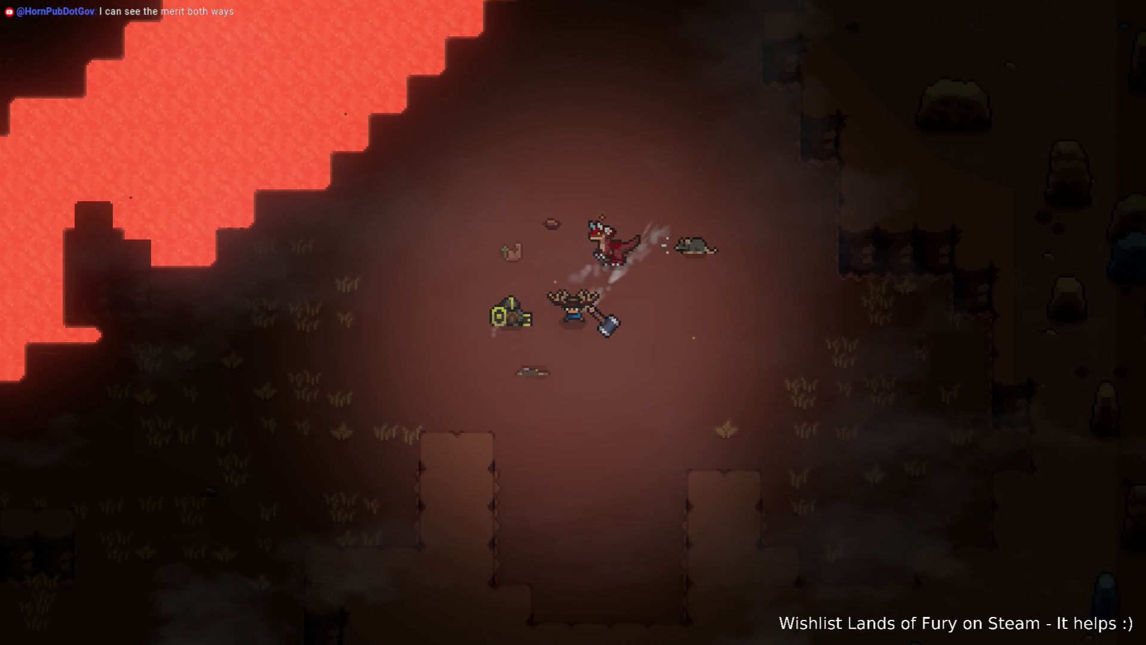
key(d)
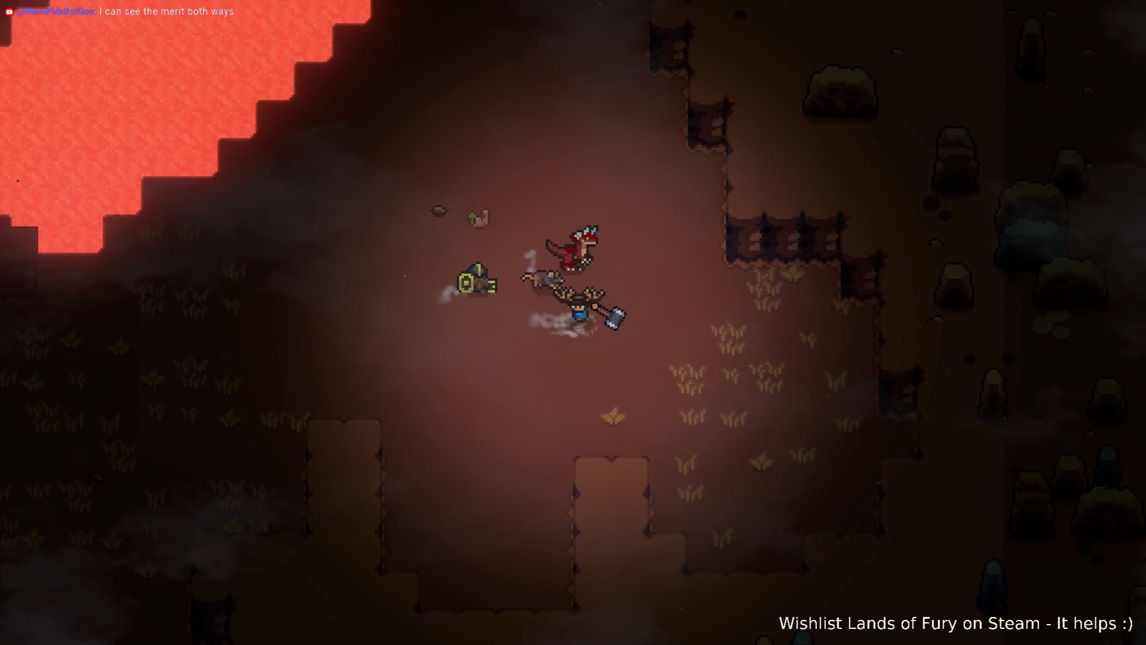
key(a)
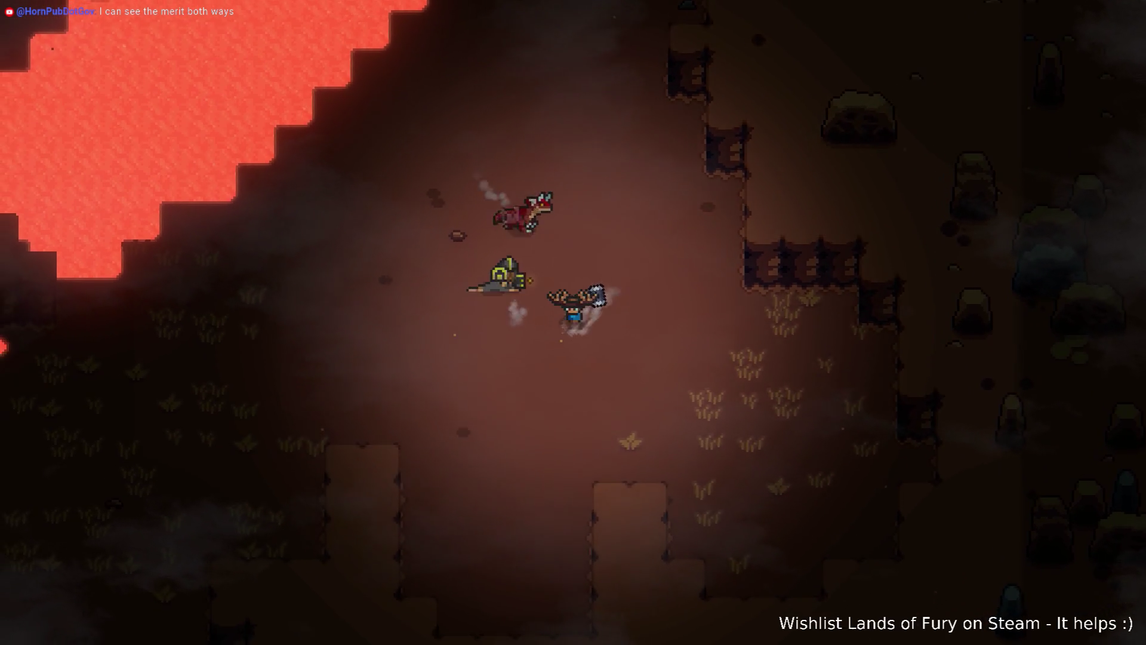
key(a)
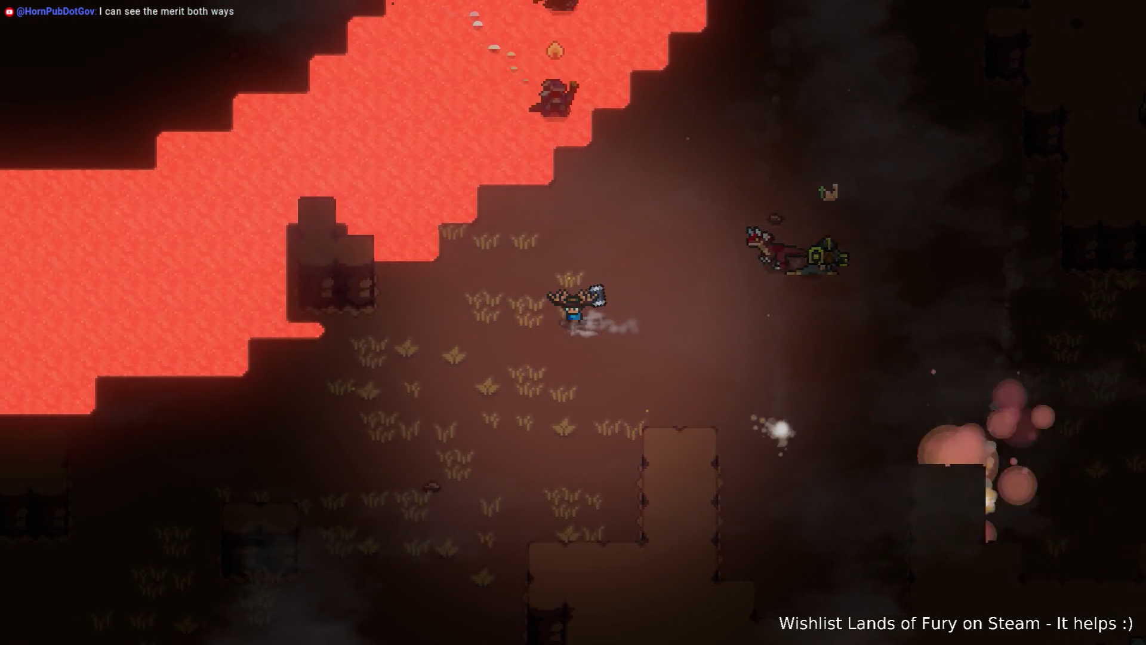
key(d)
key(s)
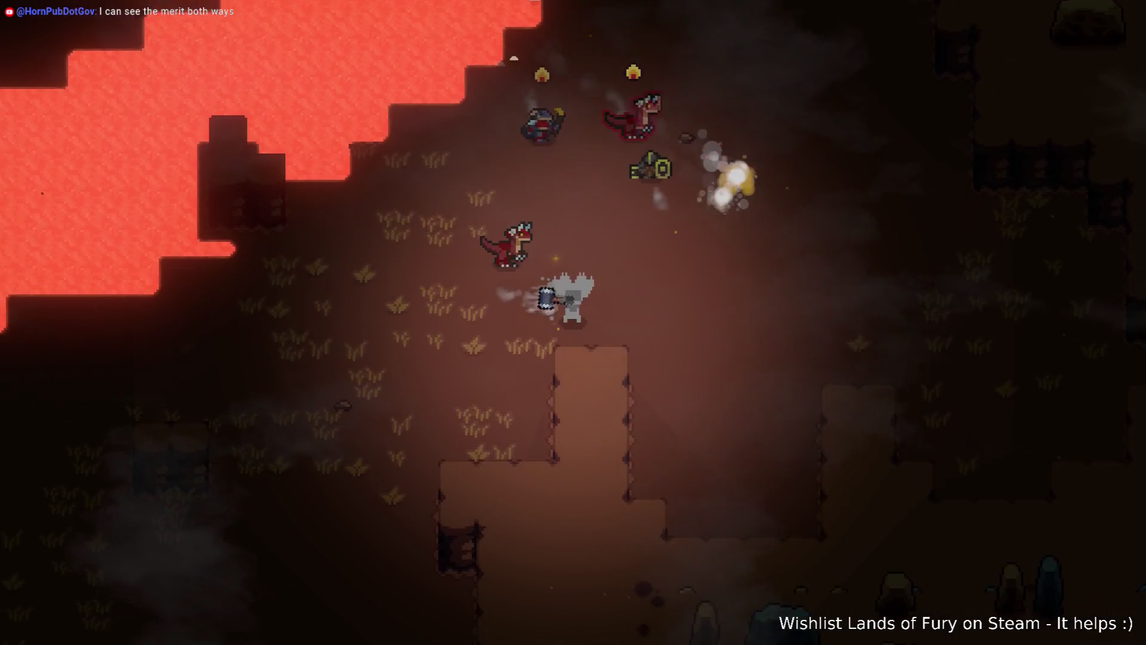
key(w)
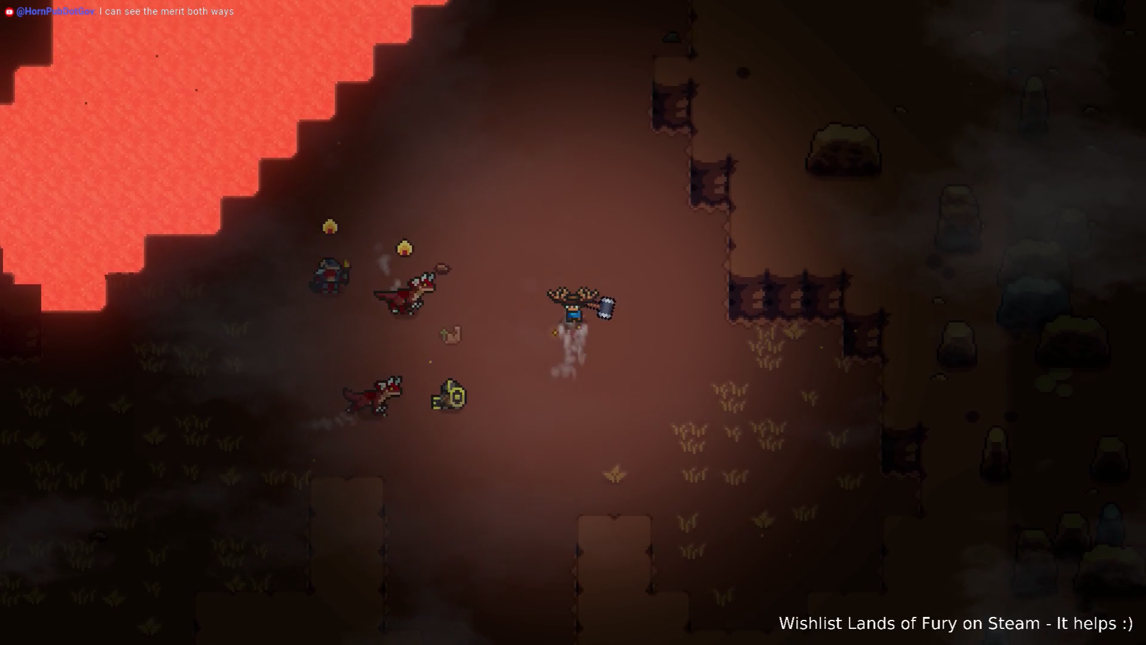
key(a)
key(s)
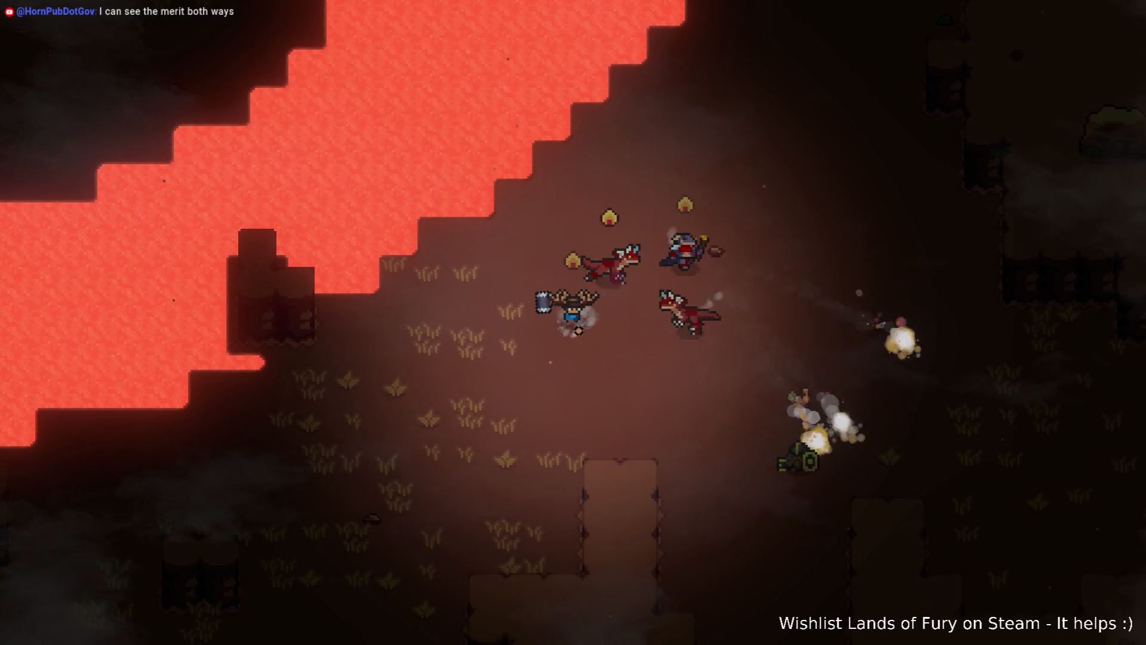
- Dodge around the attacking raptors and keep swinging the hammer until one raptor dies
key(d)
key(s)
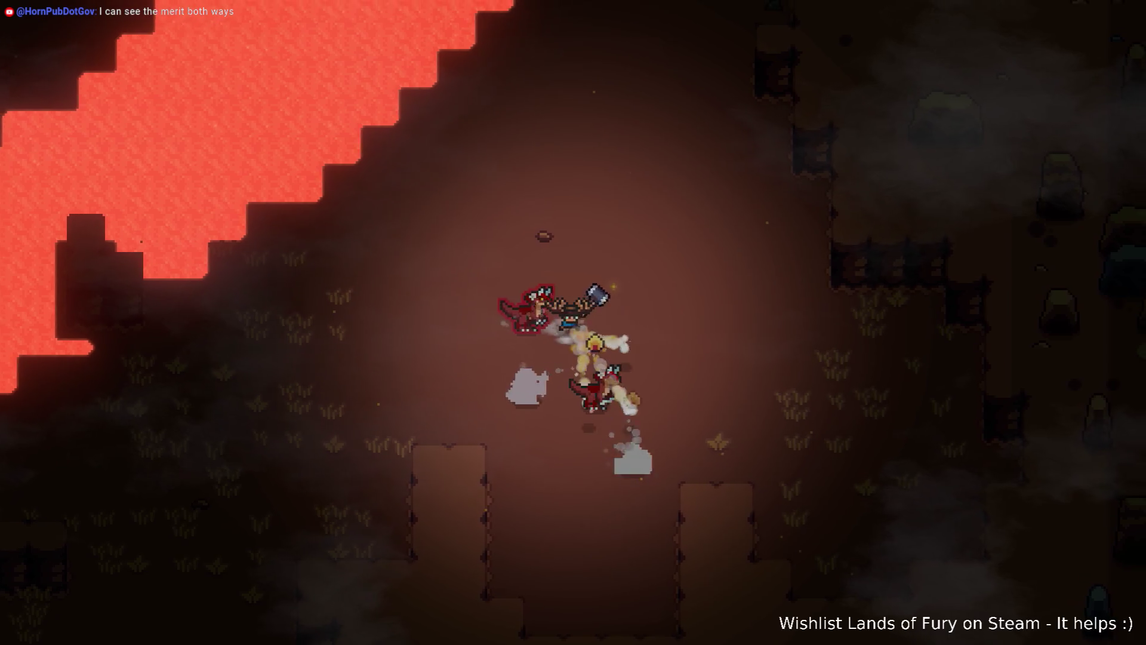
key(d)
key(s)
key(w)
key(a)
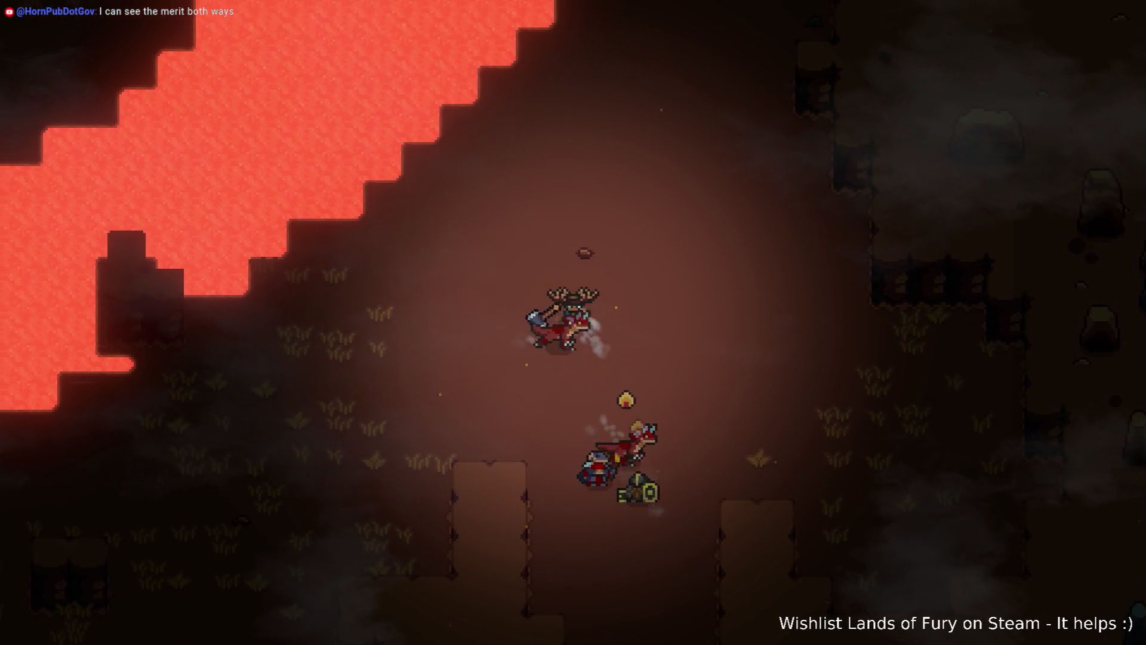
key(d)
key(s)
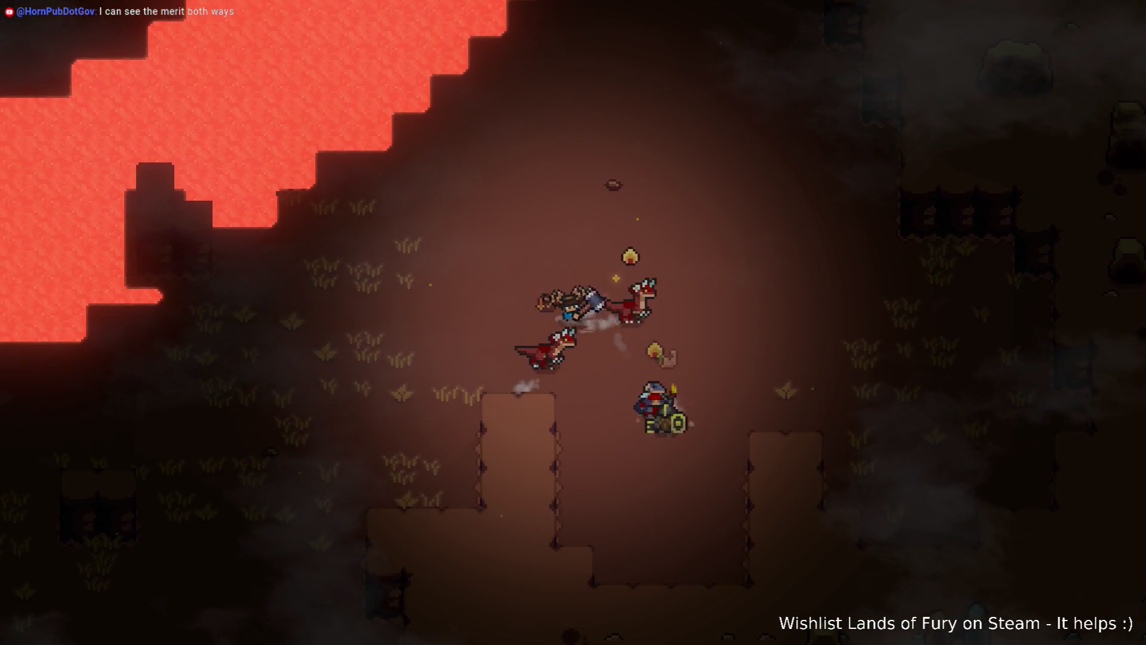
key(d)
key(d)
key(s)
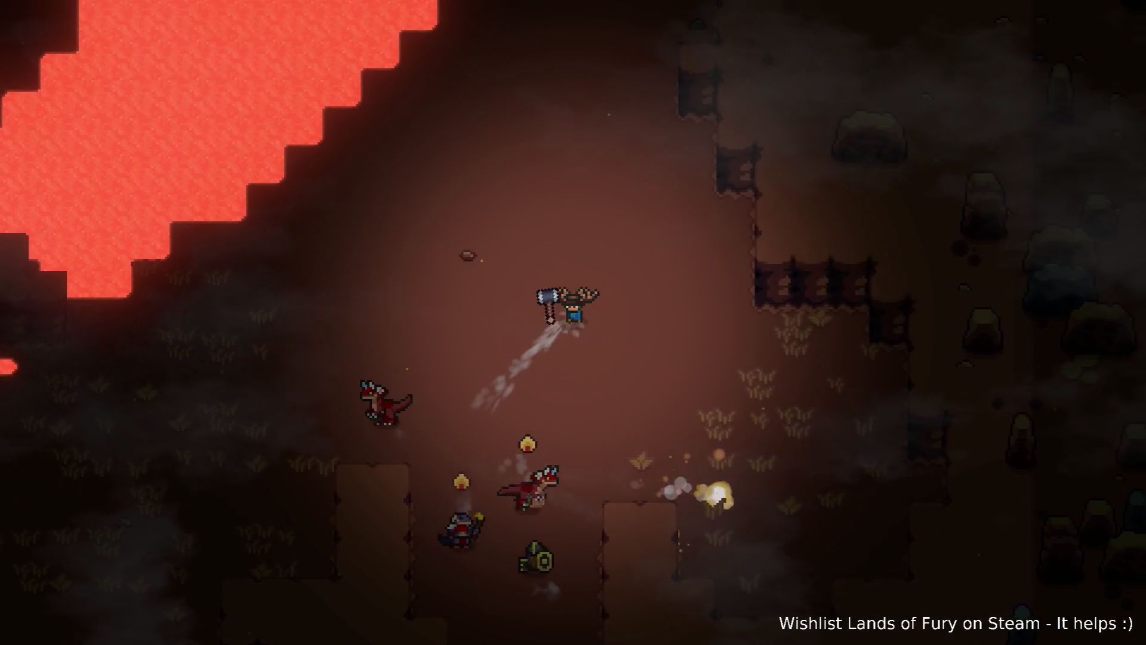
key(a)
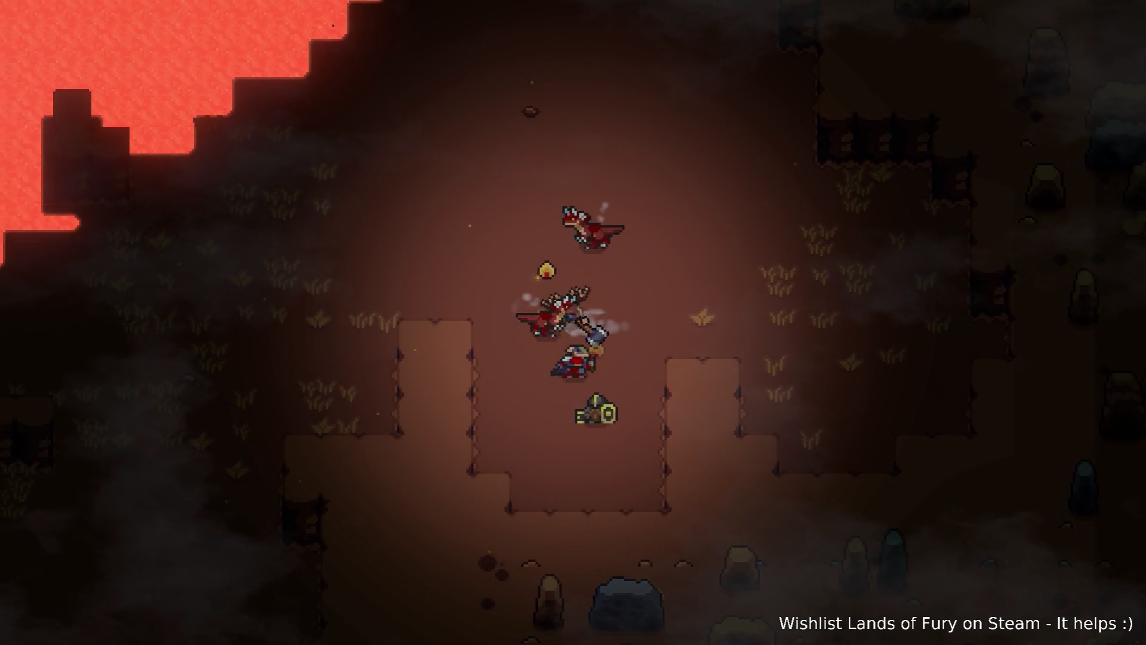
key(a)
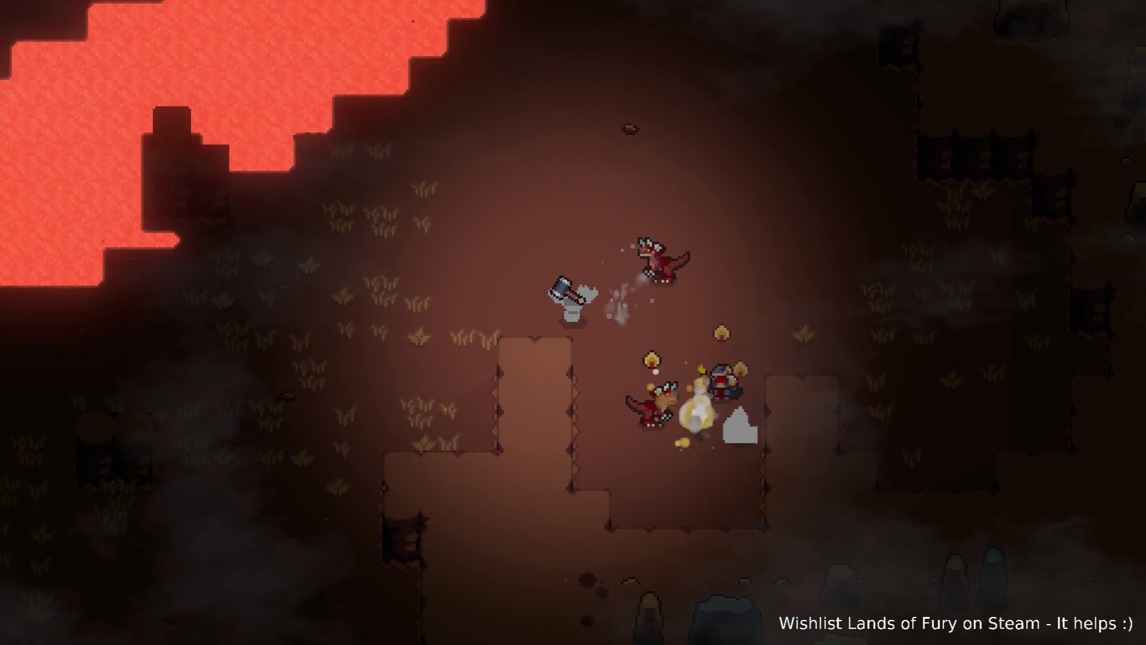
key(d)
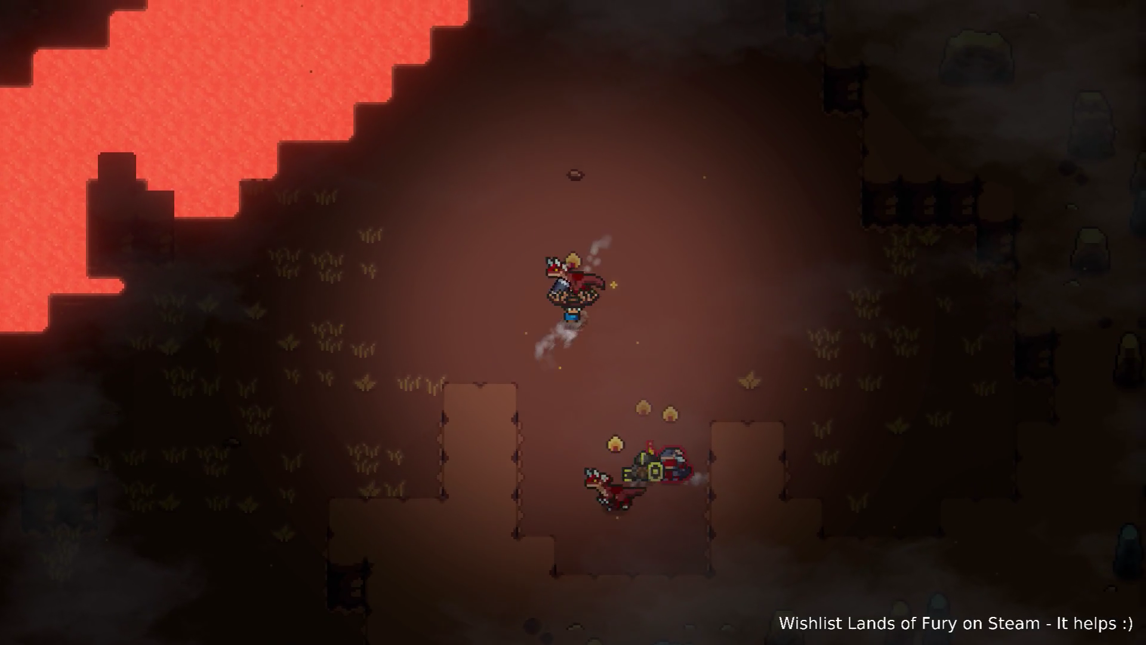
key(s)
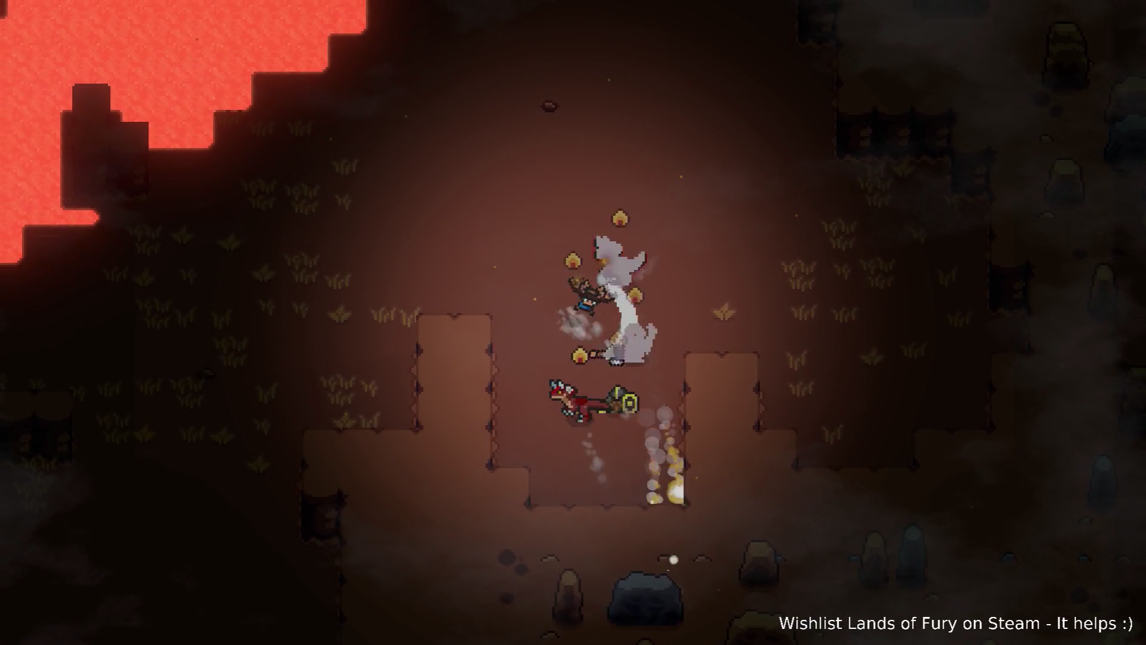
key(w)
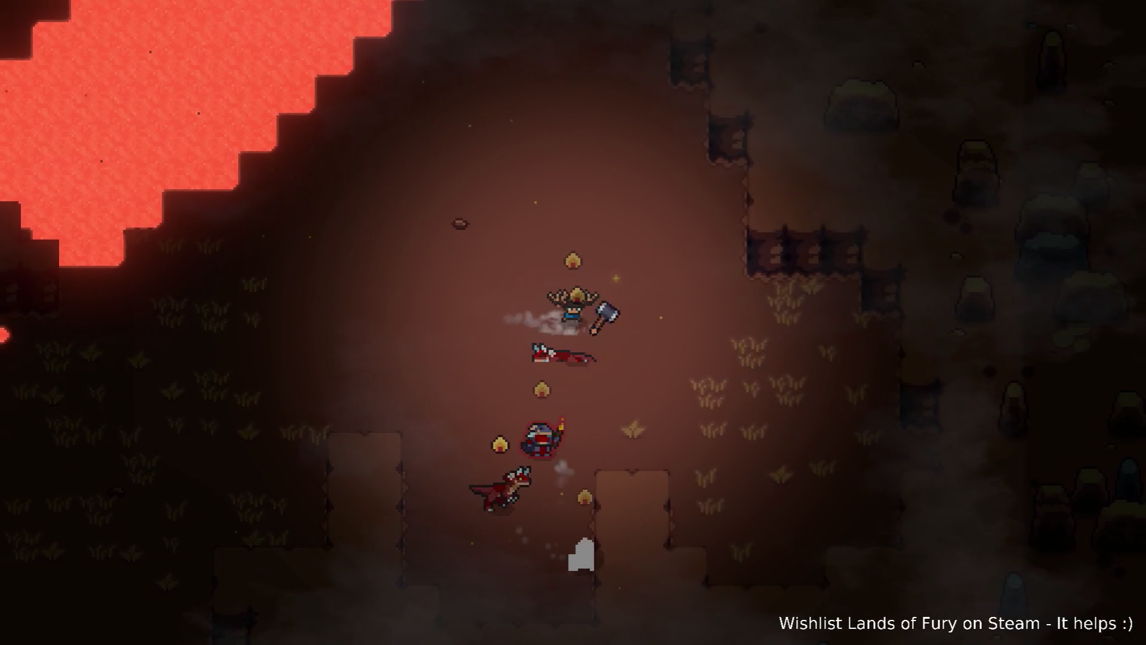
key(s)
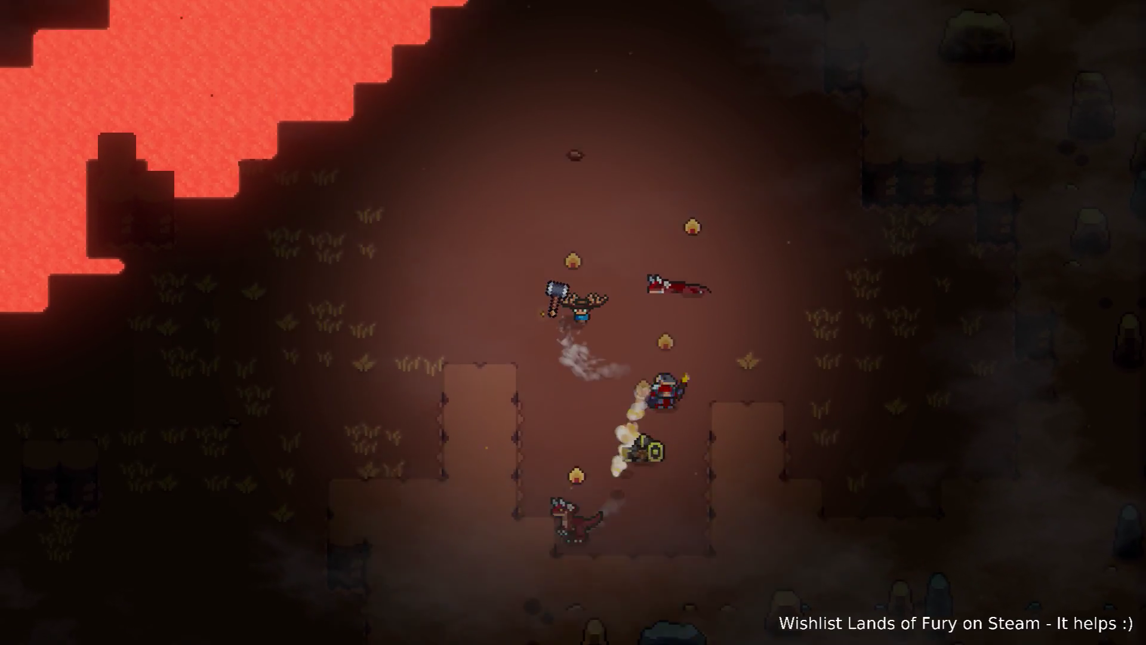
- Leave the fight and walk north across the lava field into the grassy cavern
key(w)
key(w)
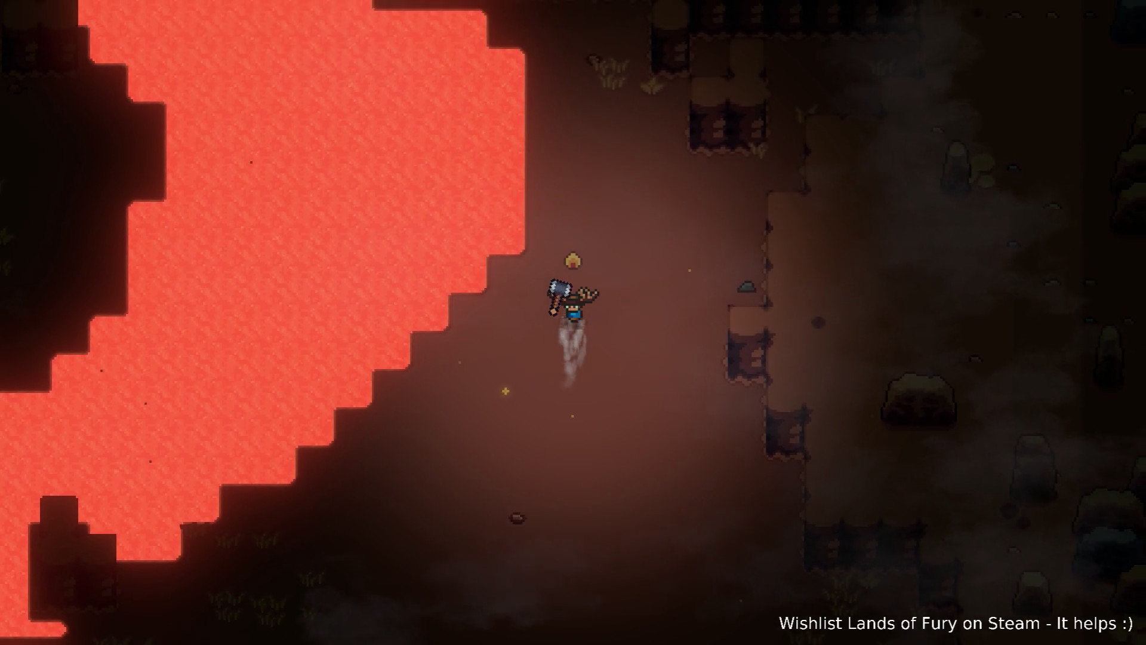
key(d)
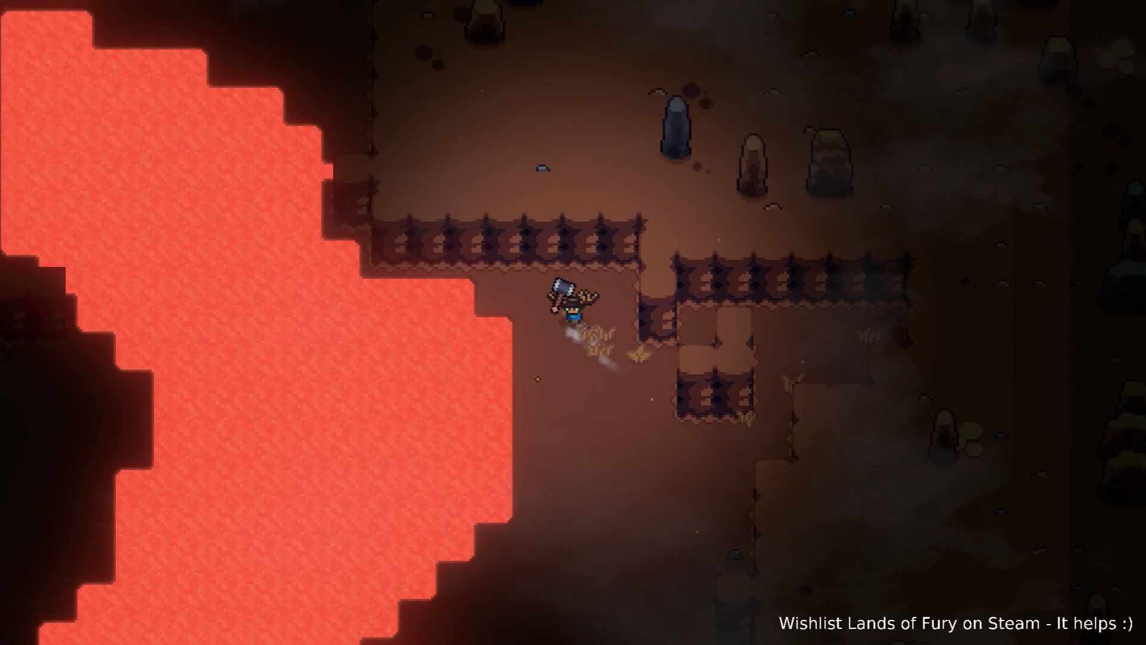
key(a)
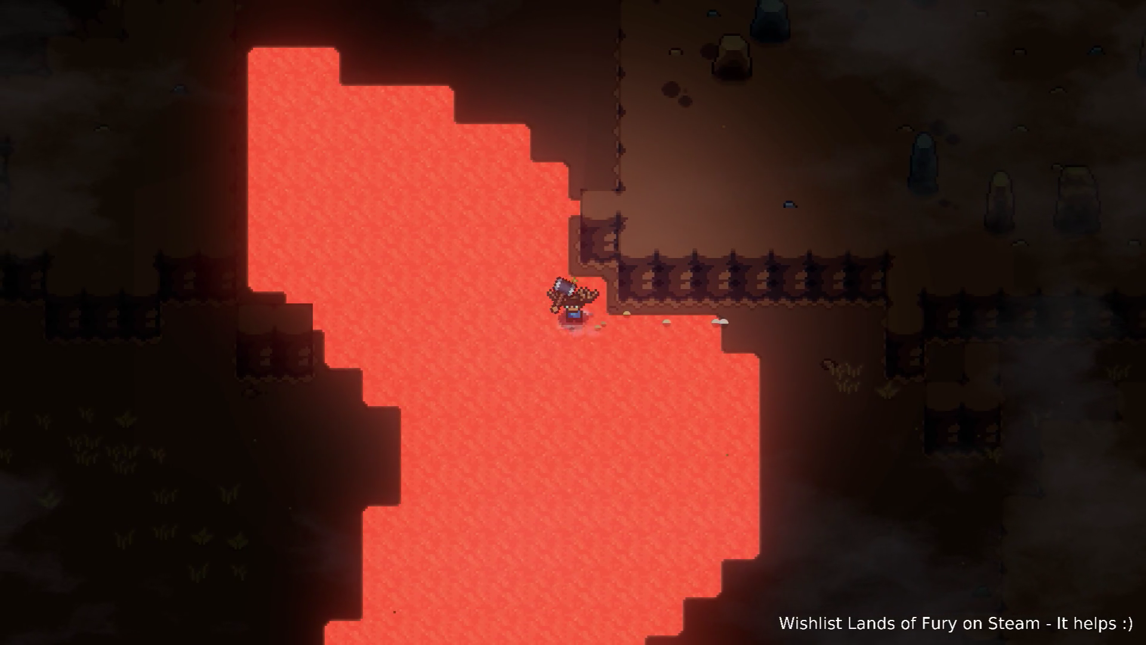
key(a)
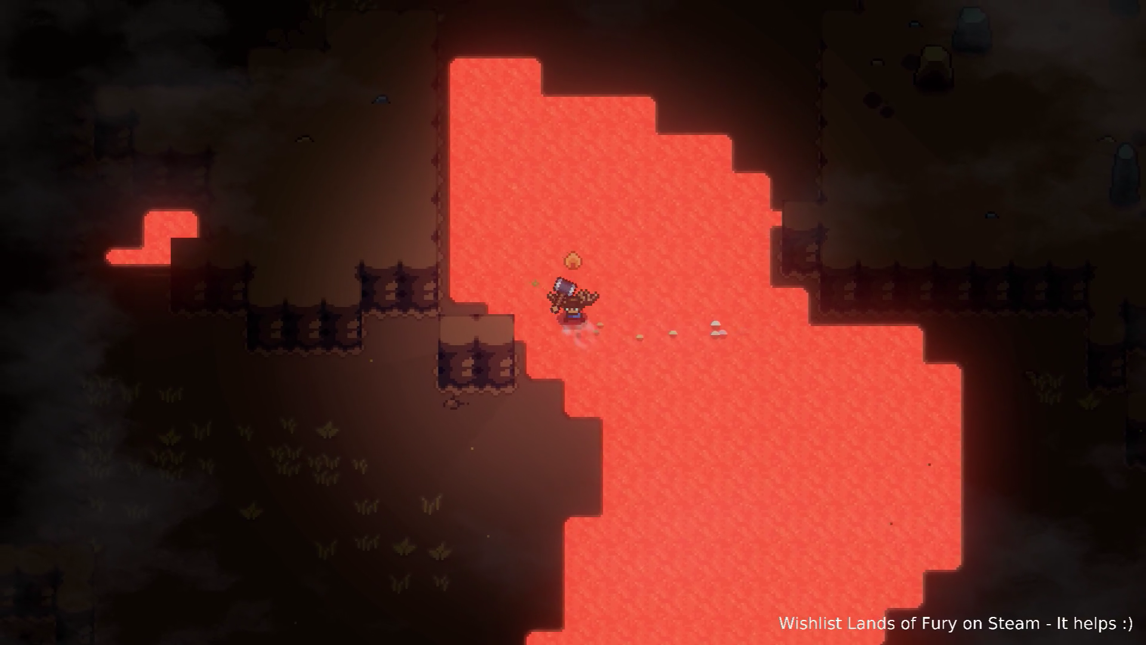
key(w)
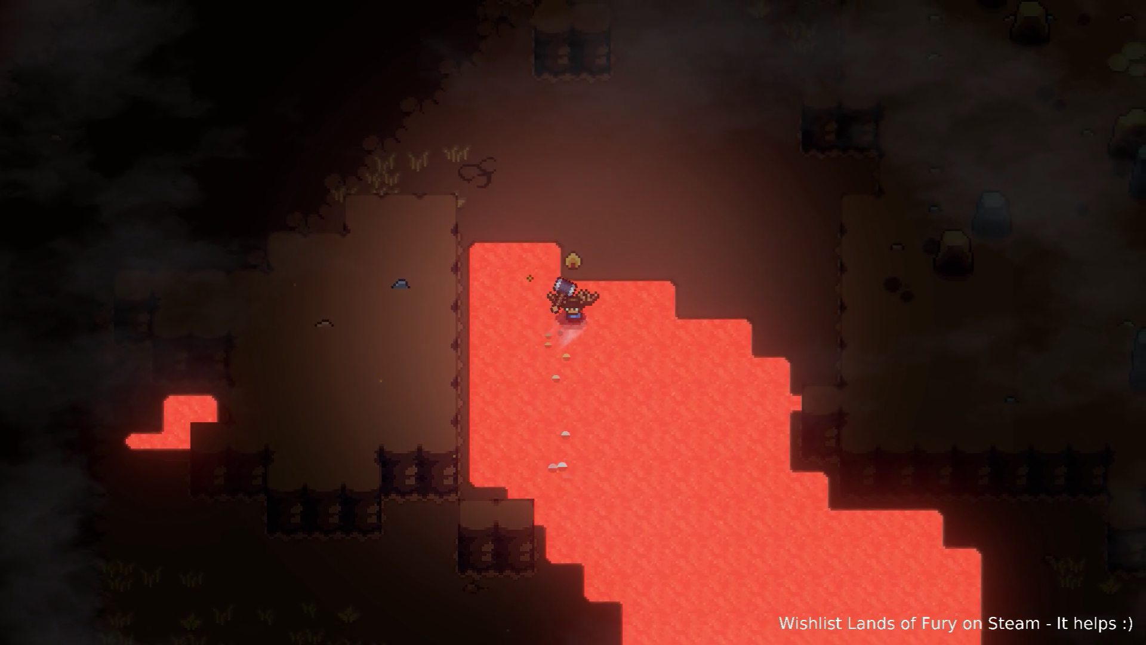
key(w)
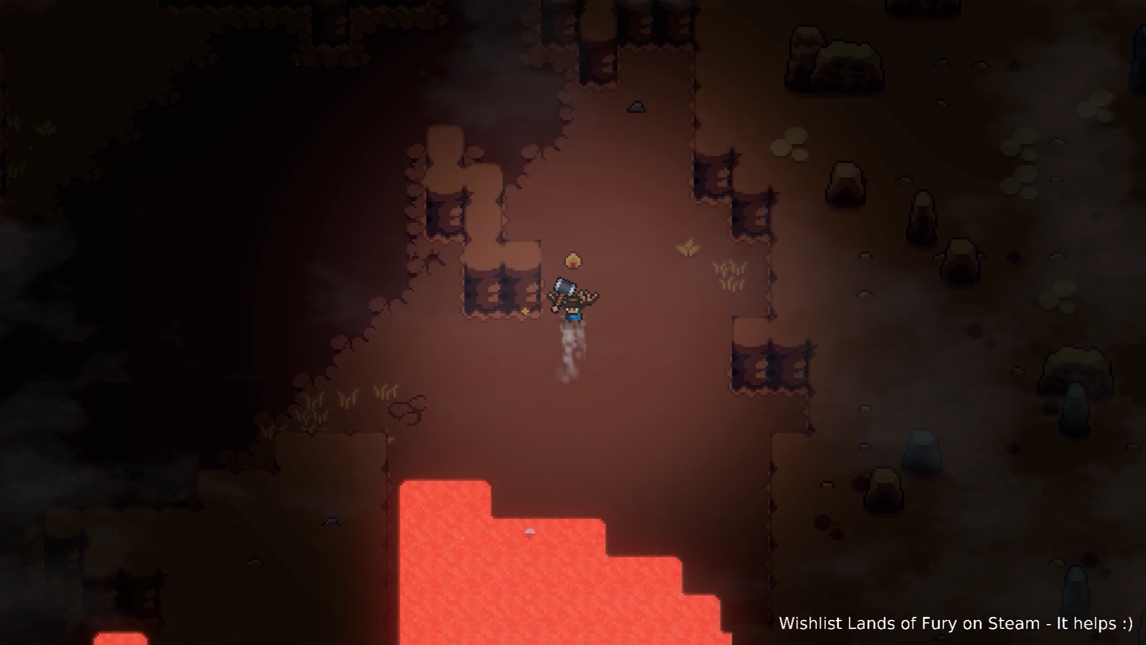
key(w)
key(w)
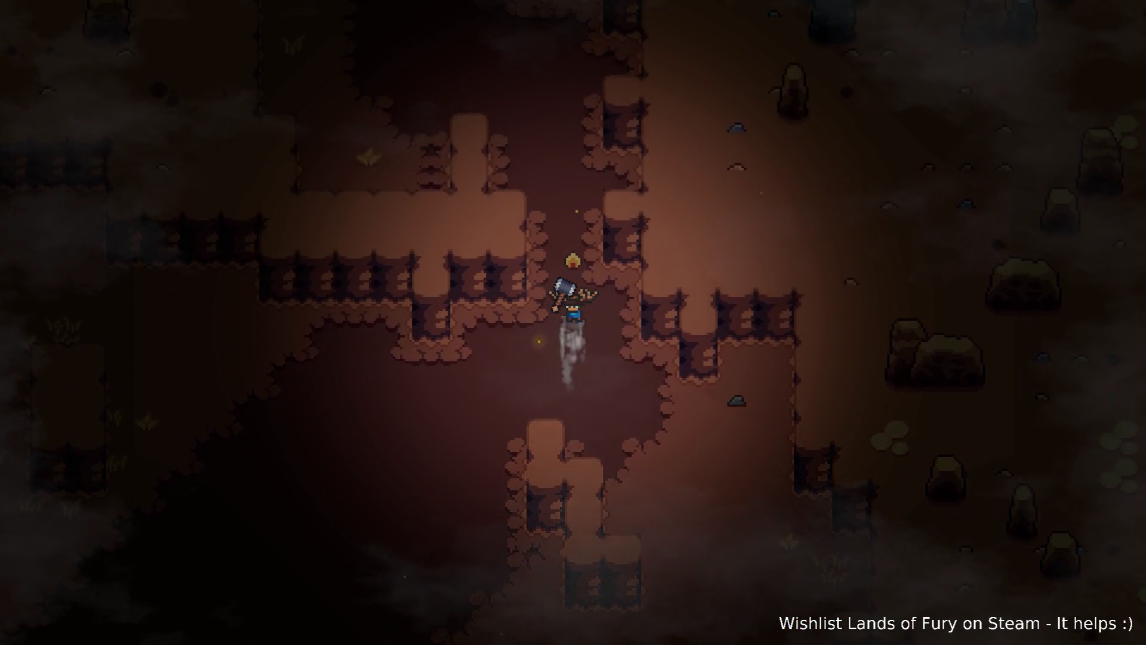
key(w+a)
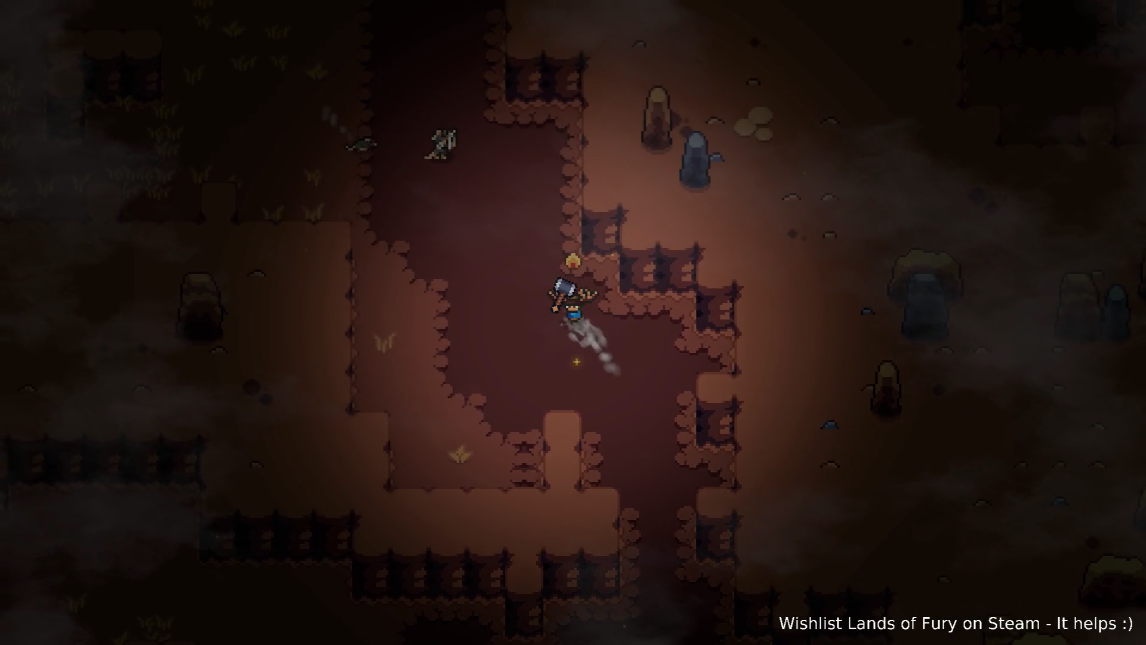
key(w)
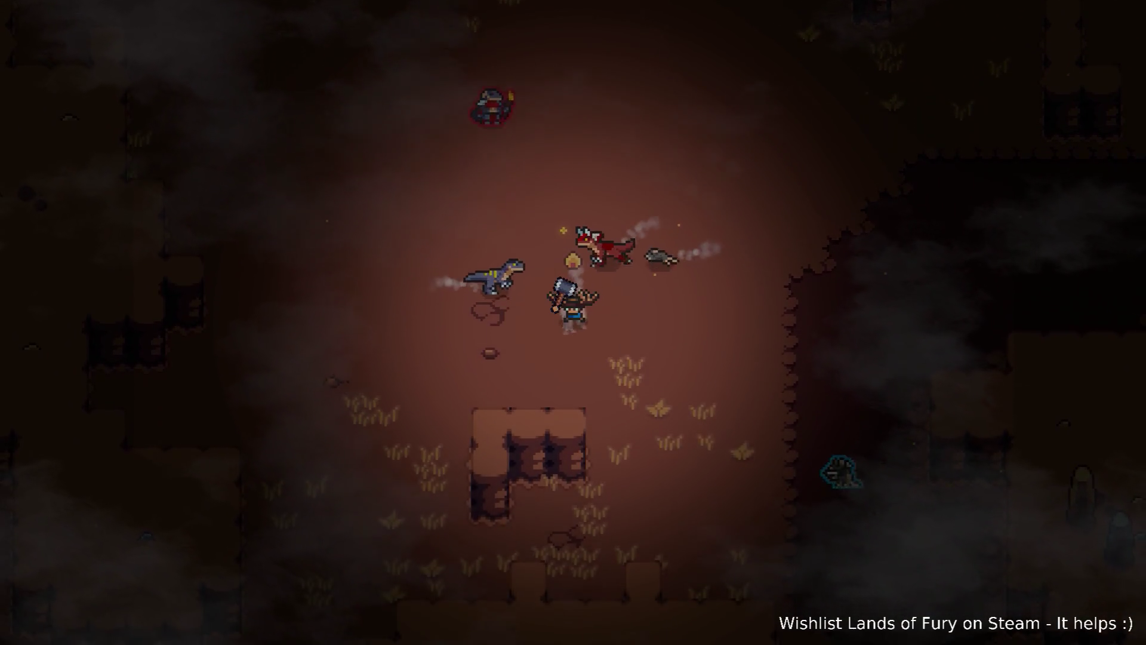
- Charge into the enemy wave beside the raptors, moving around the group with the hammer
key(s)
key(d)
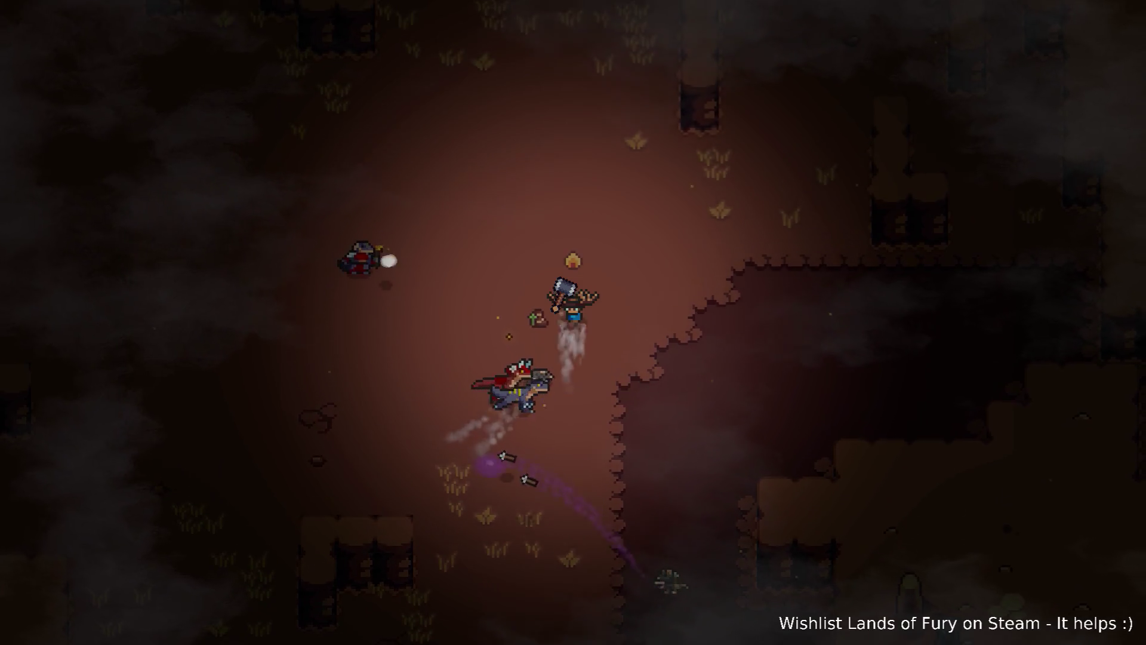
key(w+d)
key(w+a)
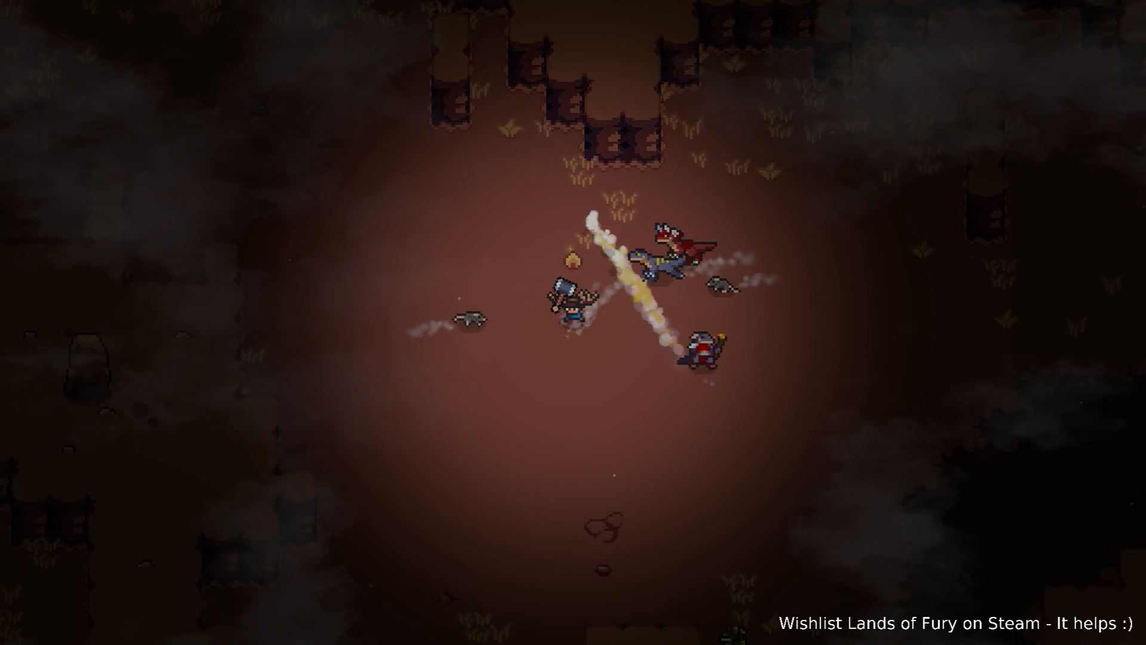
key(s)
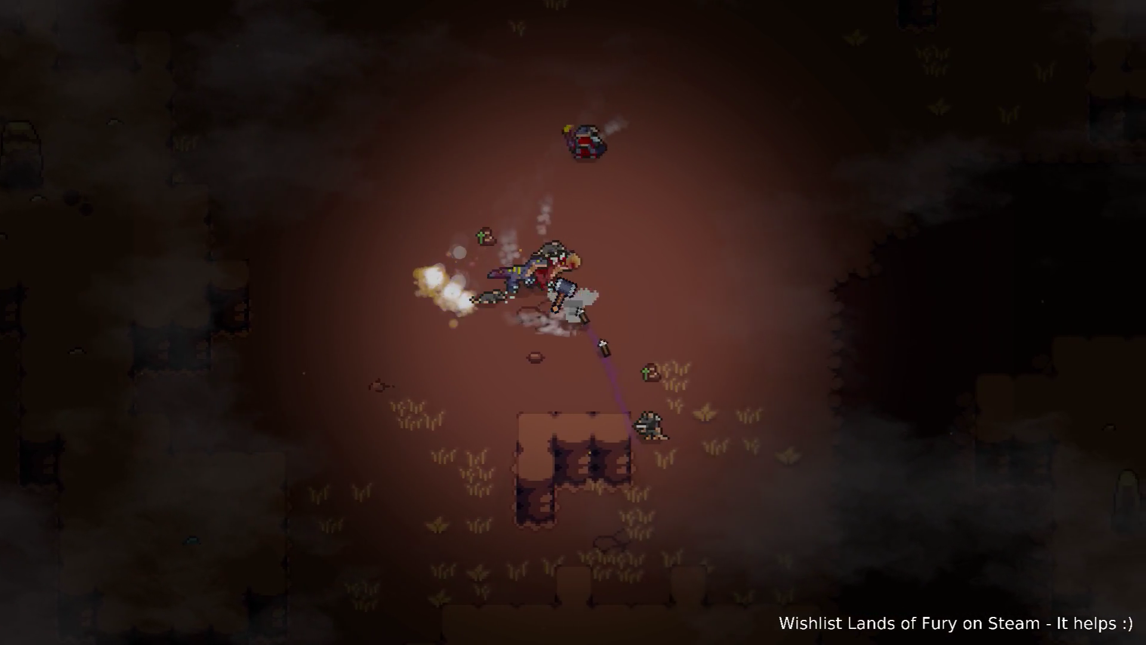
key(d)
key(w)
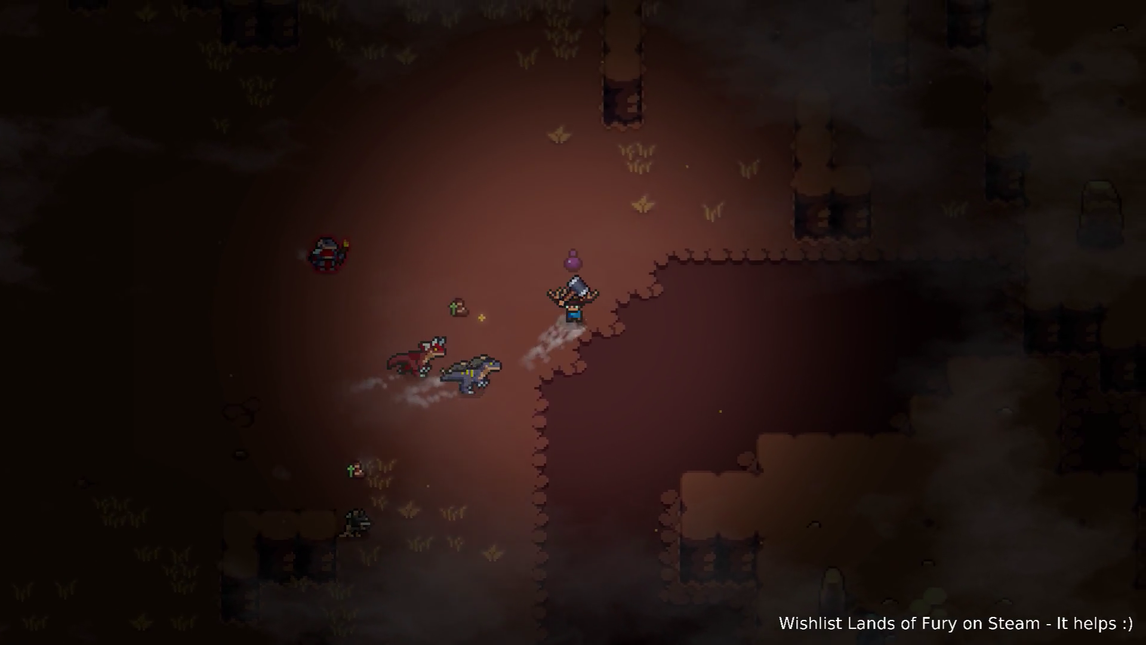
key(w)
key(a)
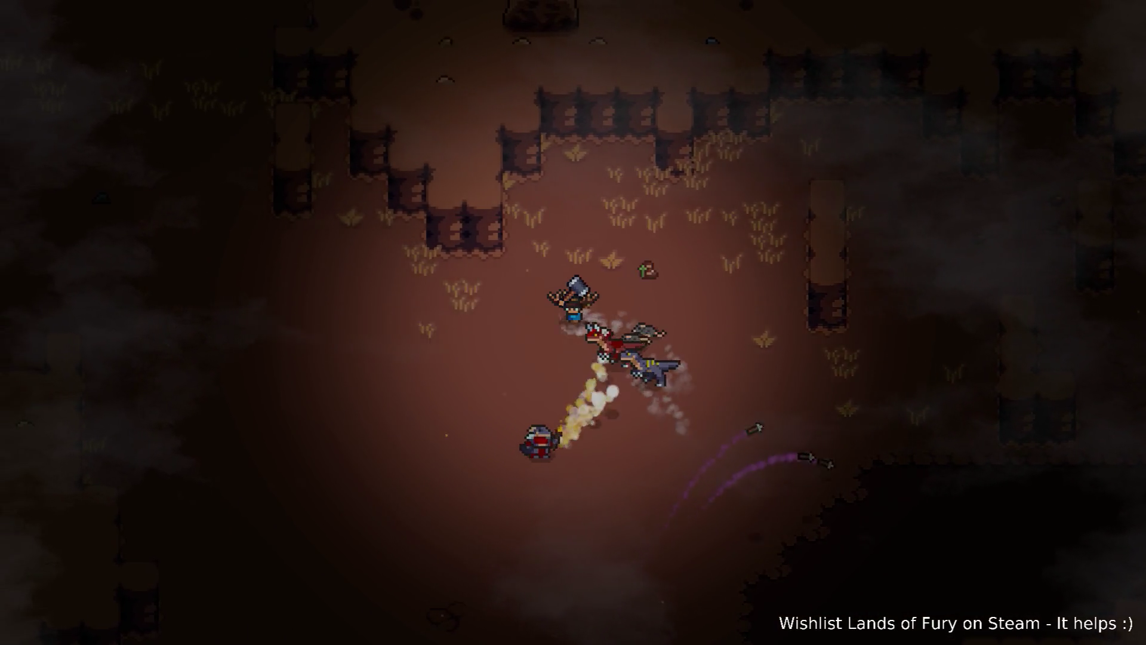
key(a)
key(s)
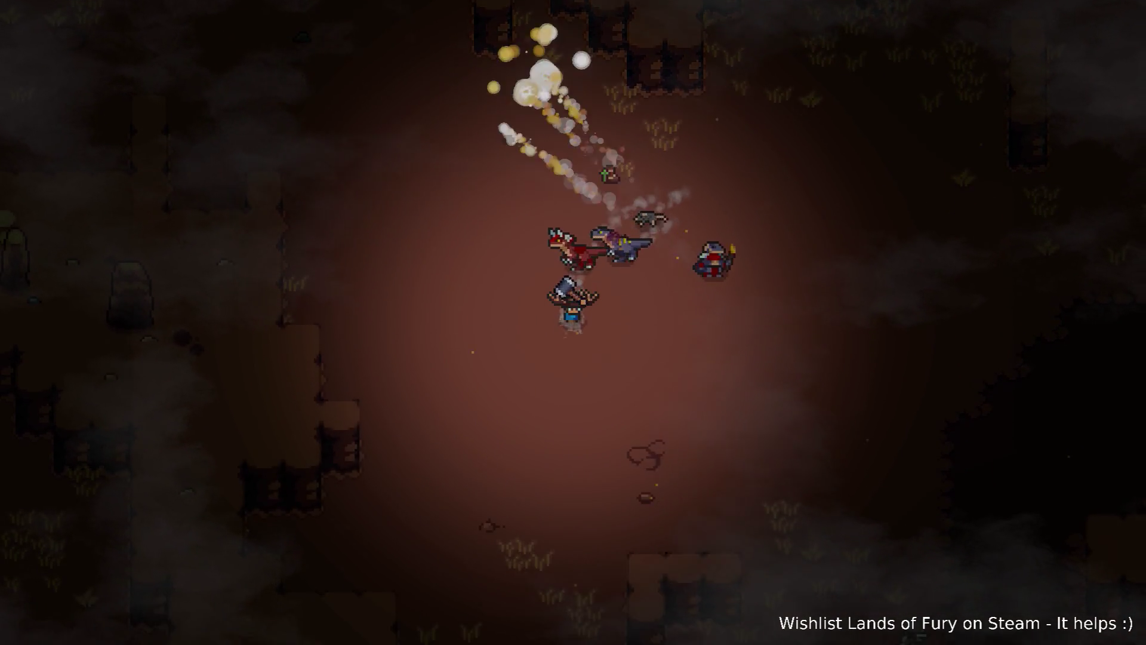
key(d)
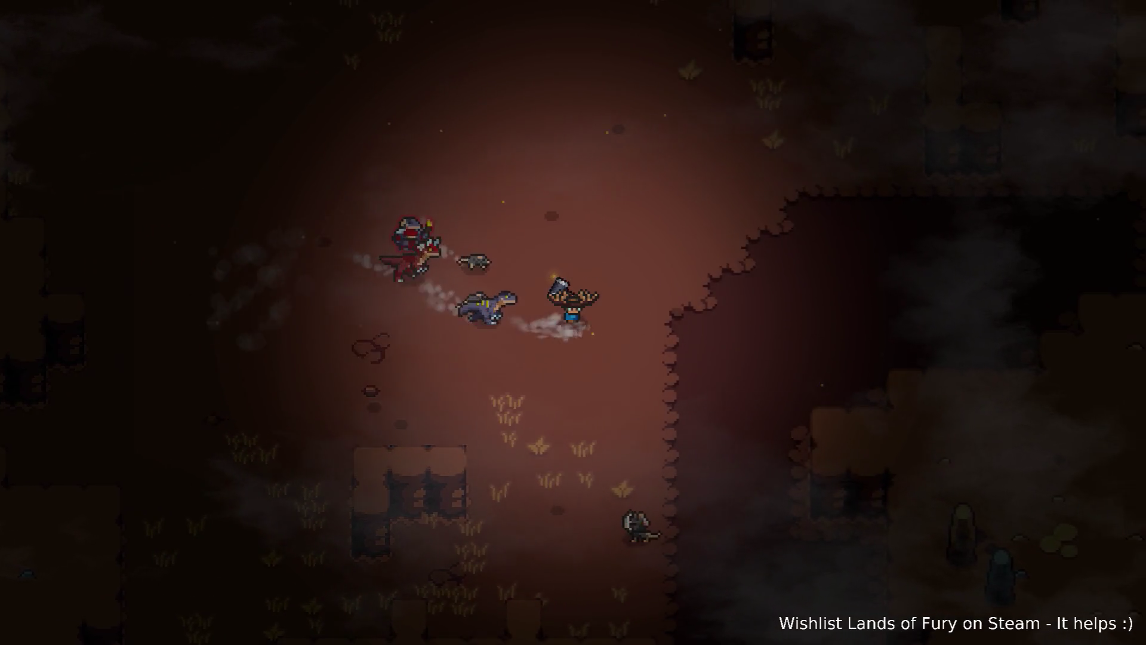
- Dodge along the cliff edge fighting the flamer, then swap to the bow and shoot arrows
key(w)
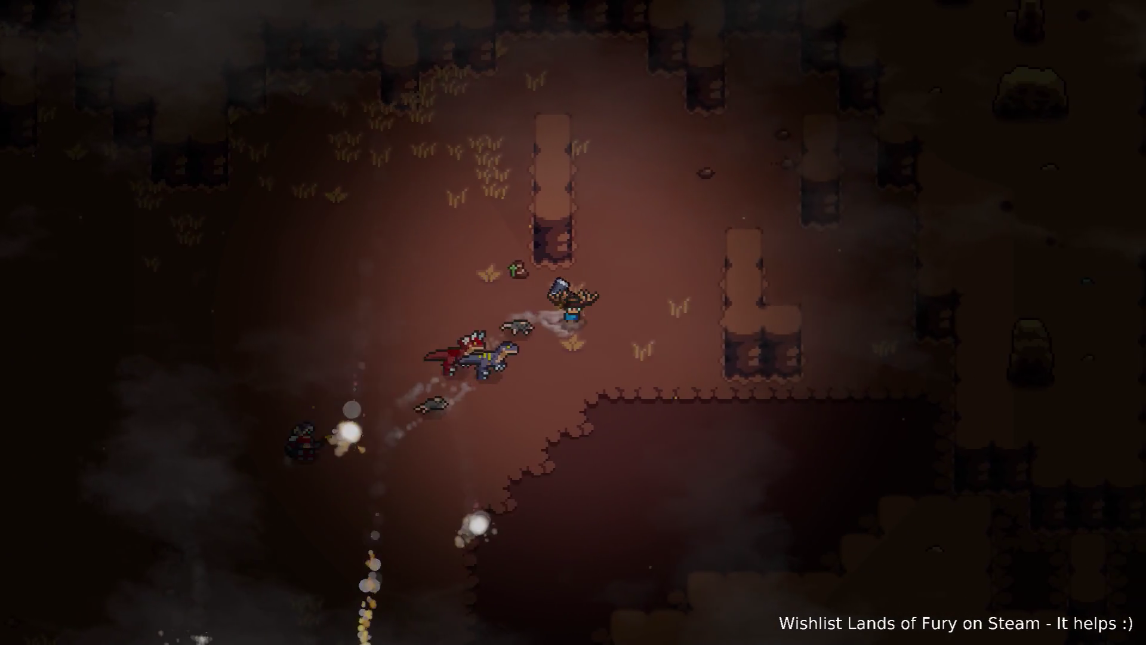
key(s)
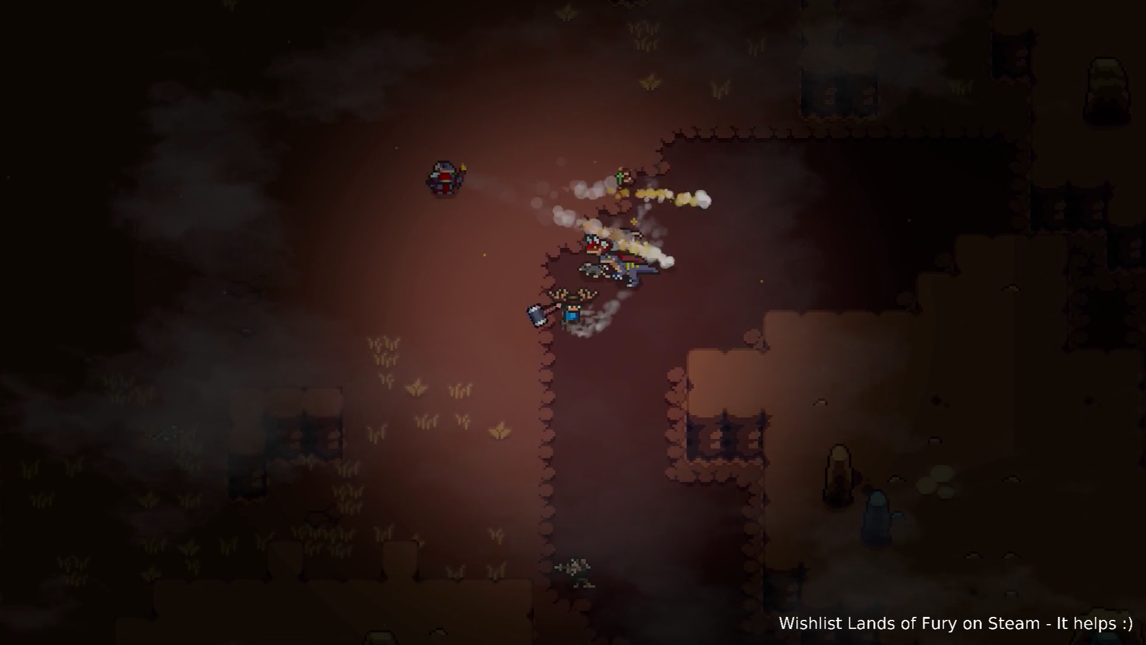
key(a)
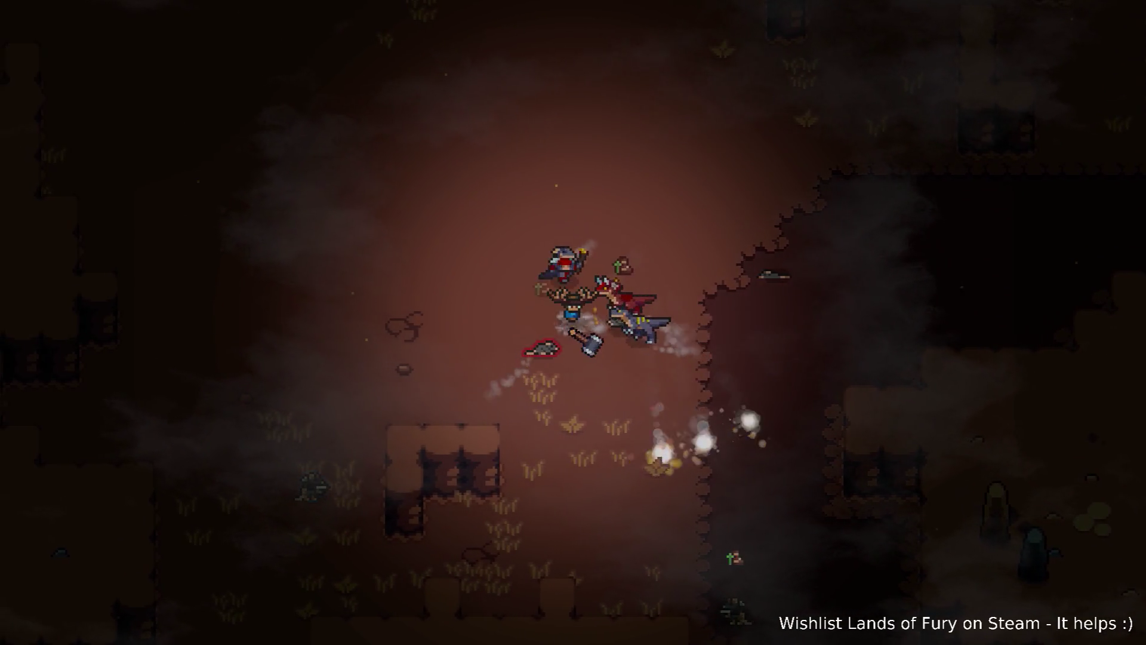
key(a)
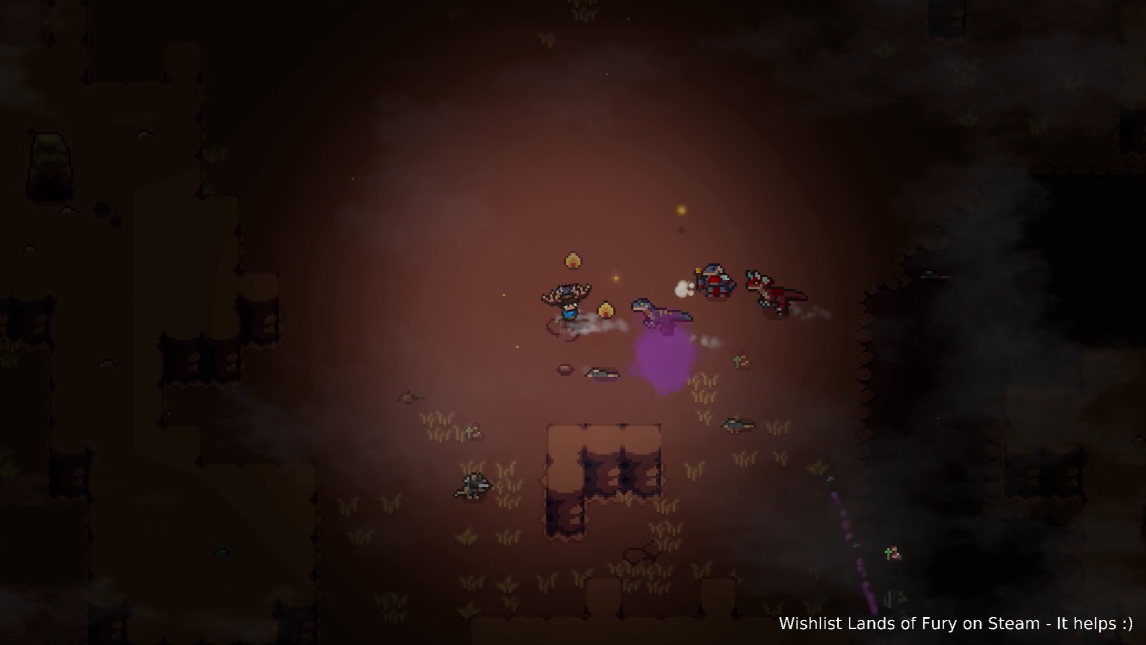
key(a)
key(s)
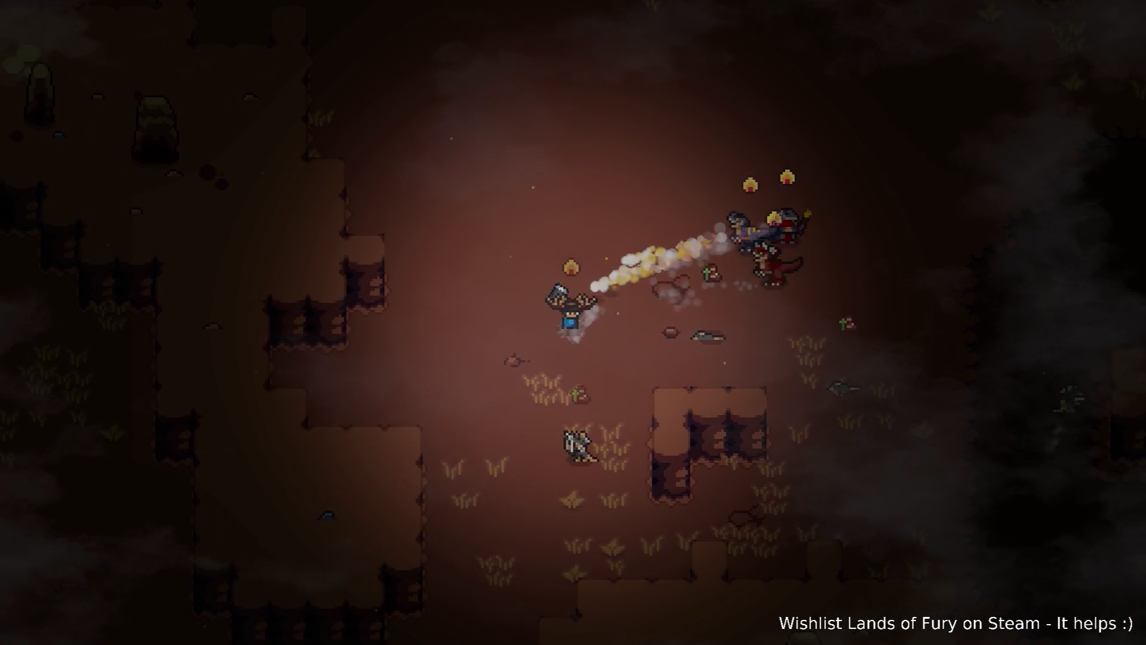
key(s)
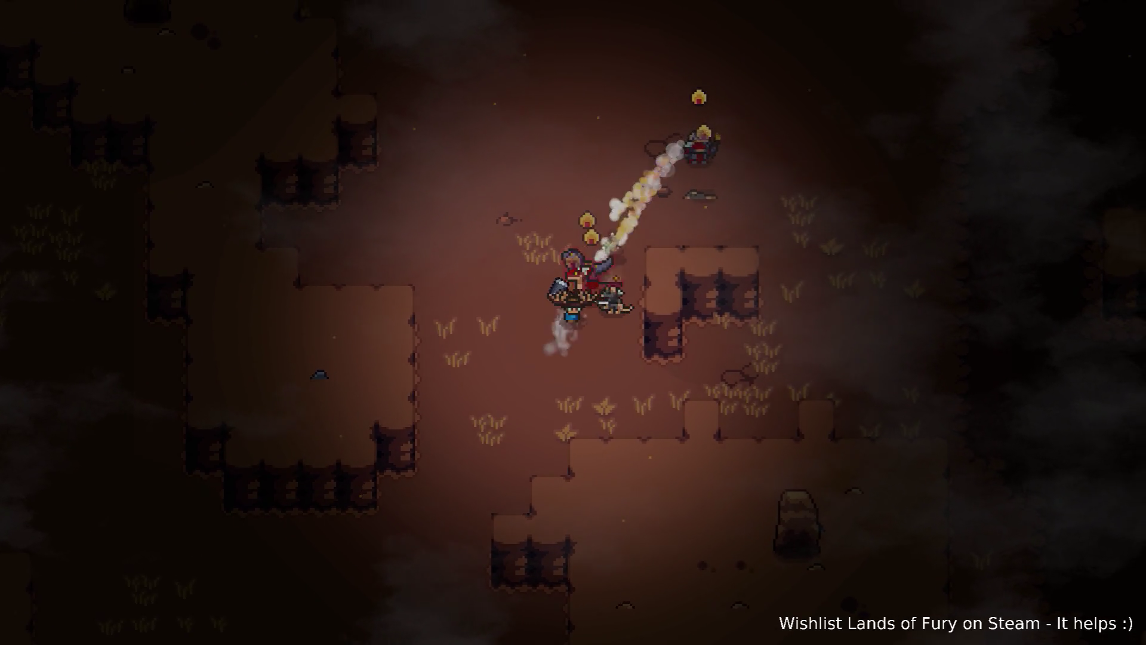
key(a)
key(s)
key(w)
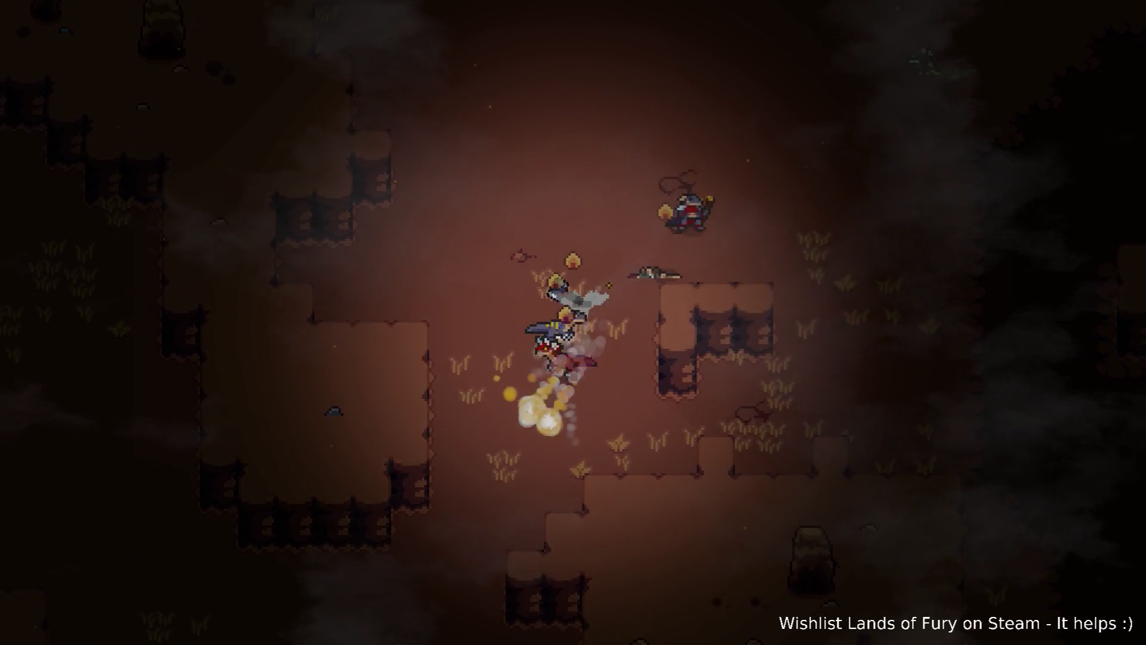
key(w)
key(d)
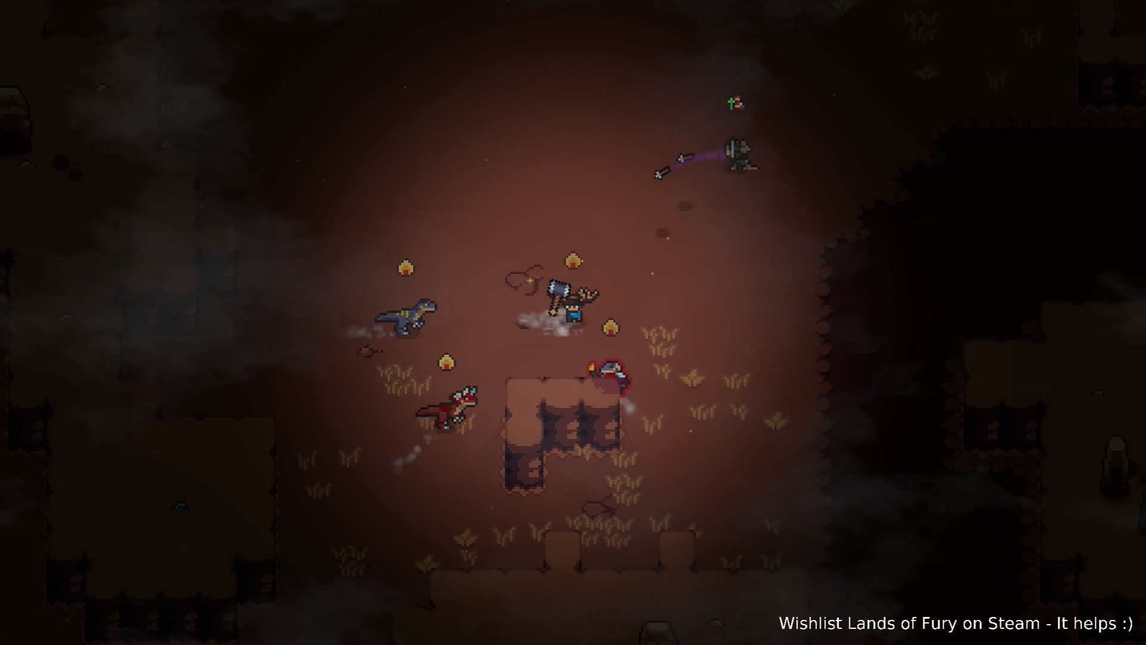
key(d)
key(d)
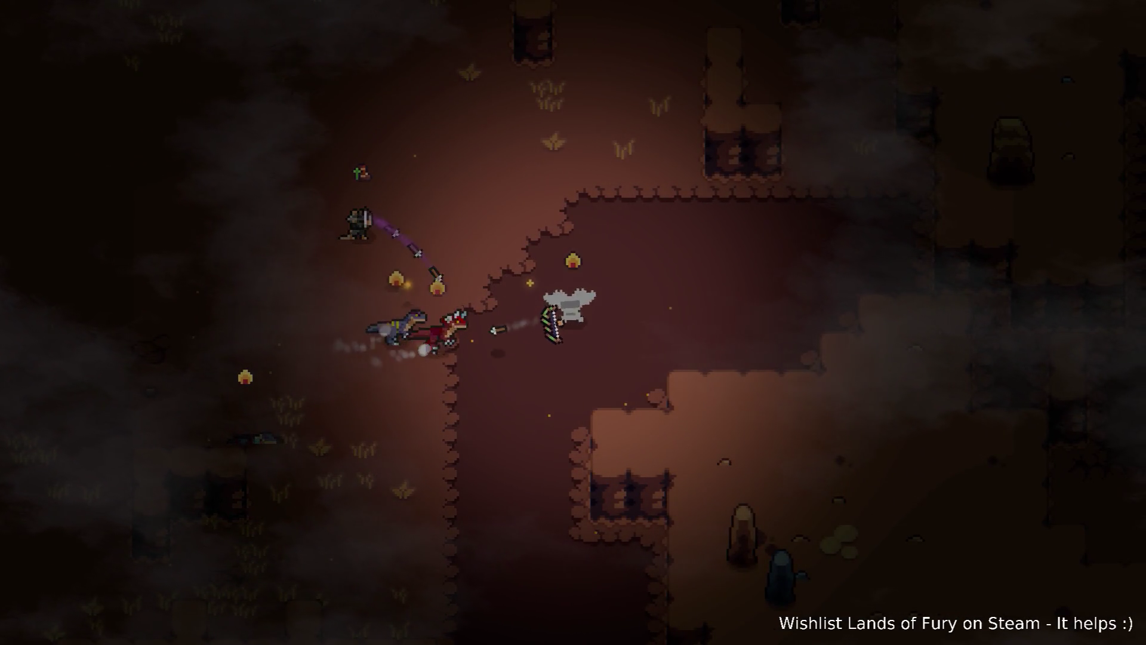
key(d)
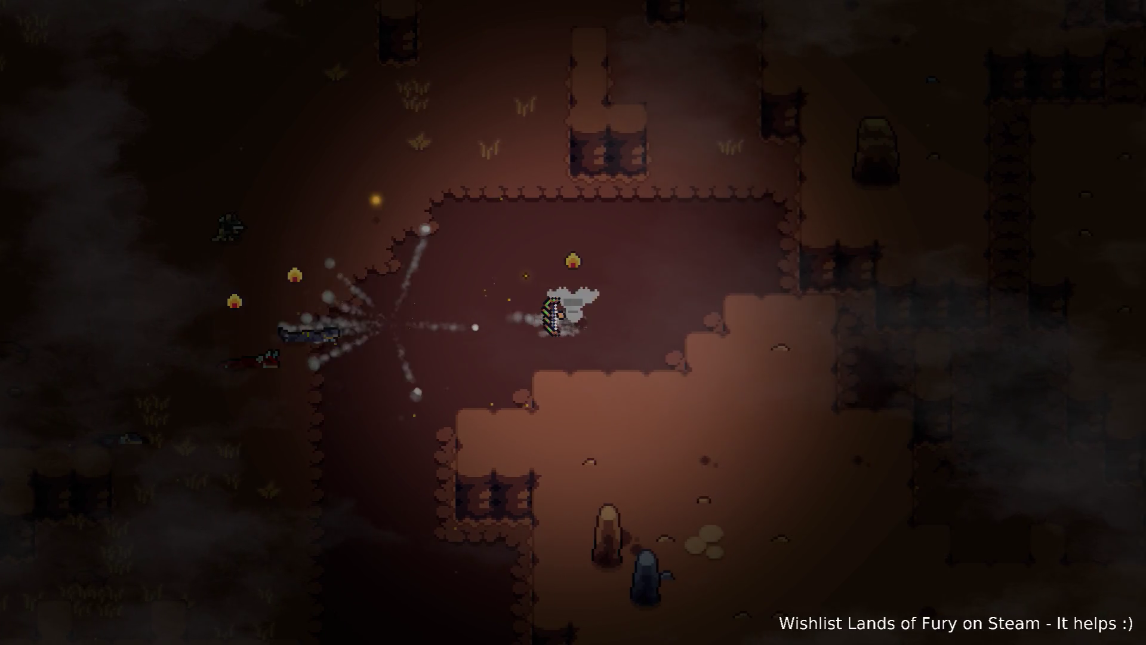
- Hammer the attacking raptor until it falls, moving left through the cave
key(a)
key(w)
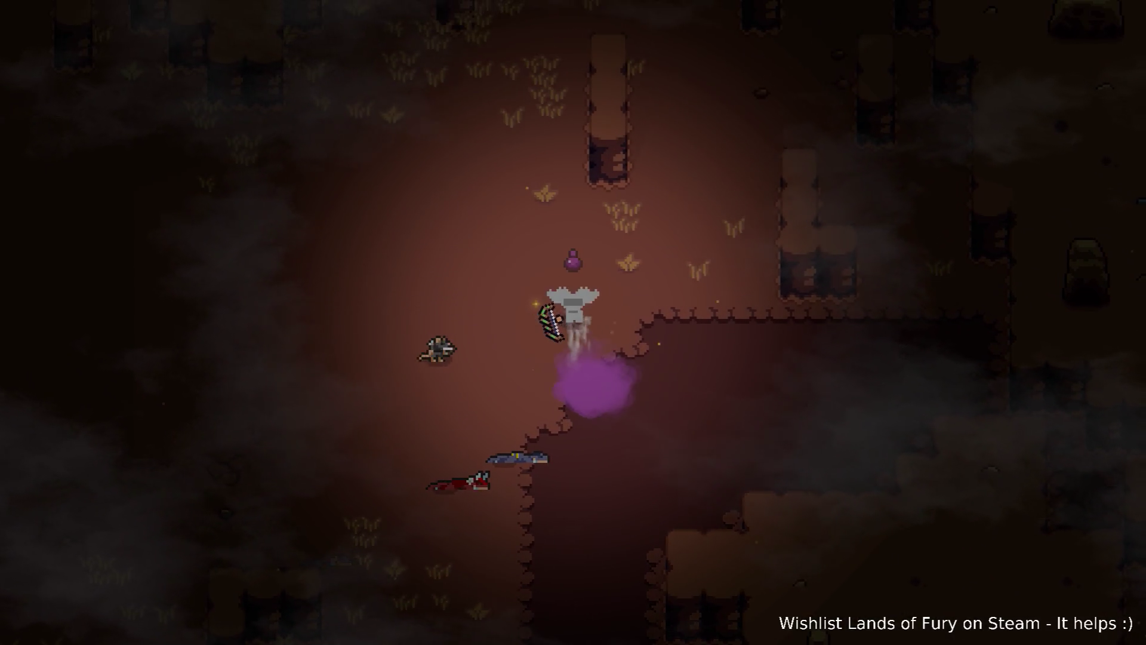
key(a)
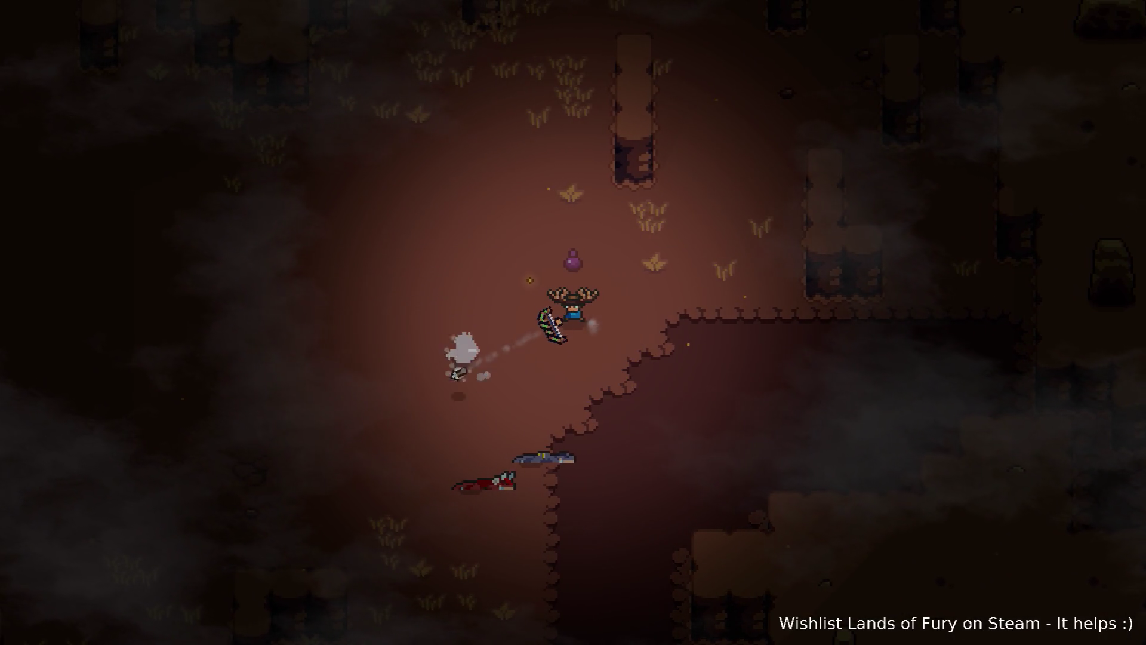
key(a)
key(s)
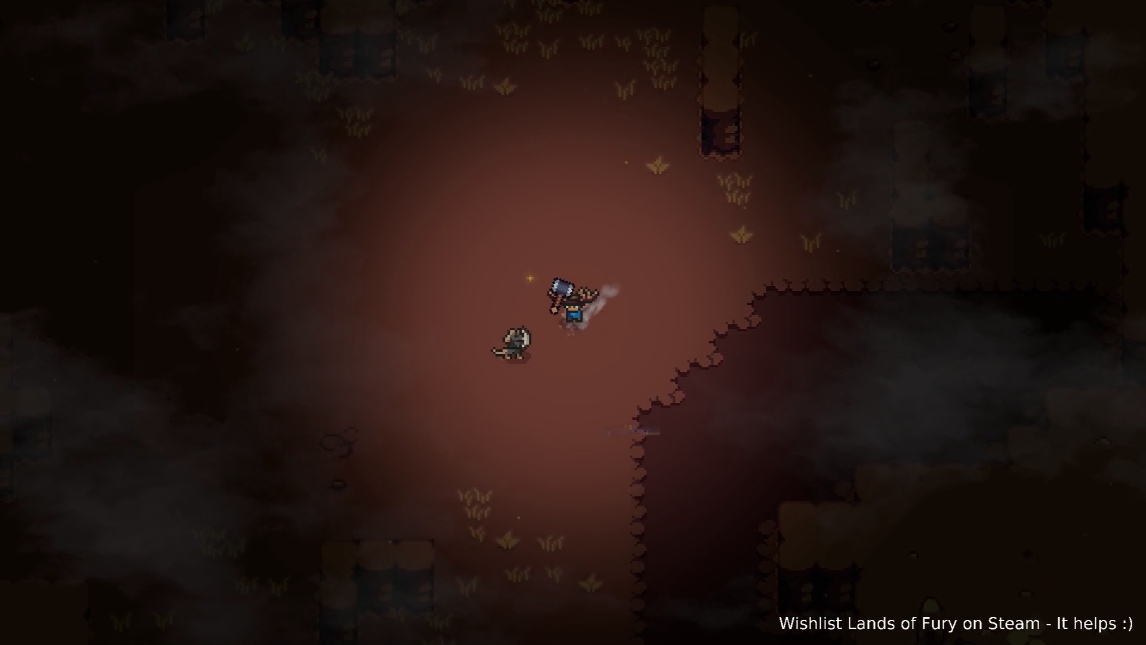
key(a)
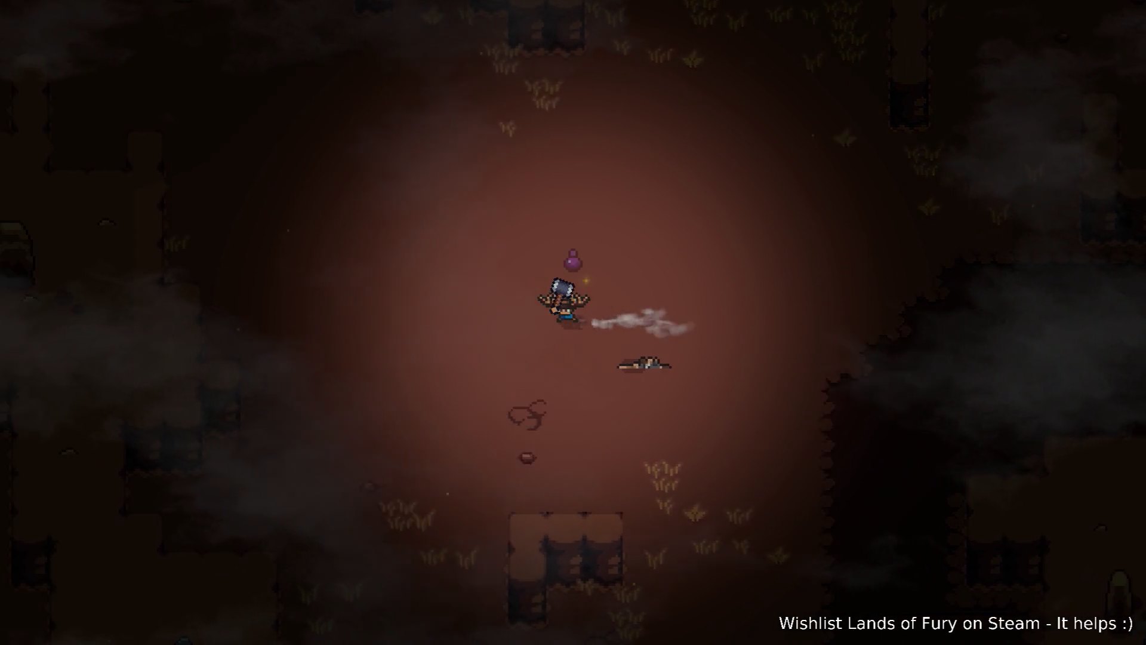
- Walk down-left past the stone platform, then up and right around the knight
key(s)
key(a)
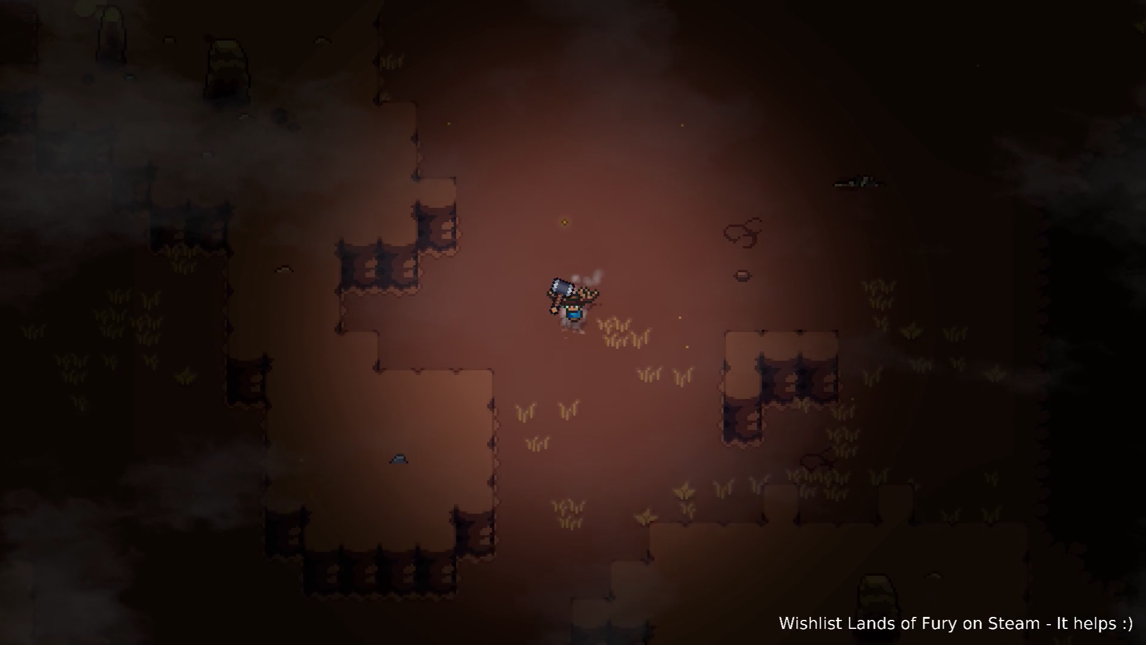
key(s)
key(a)
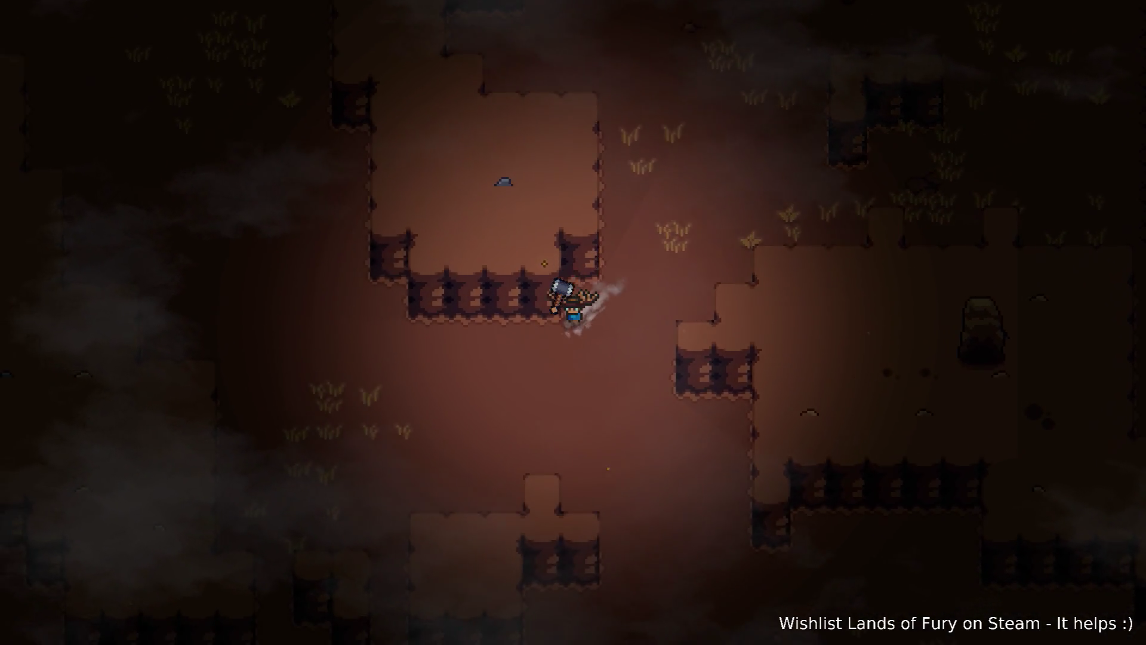
key(a)
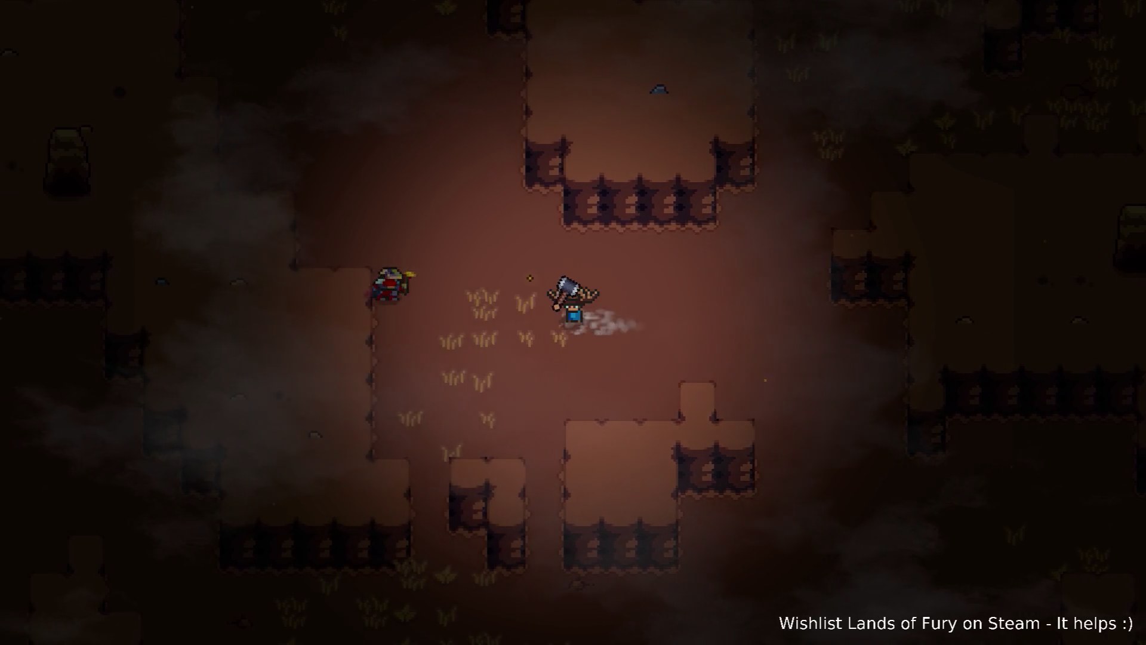
key(a)
key(w)
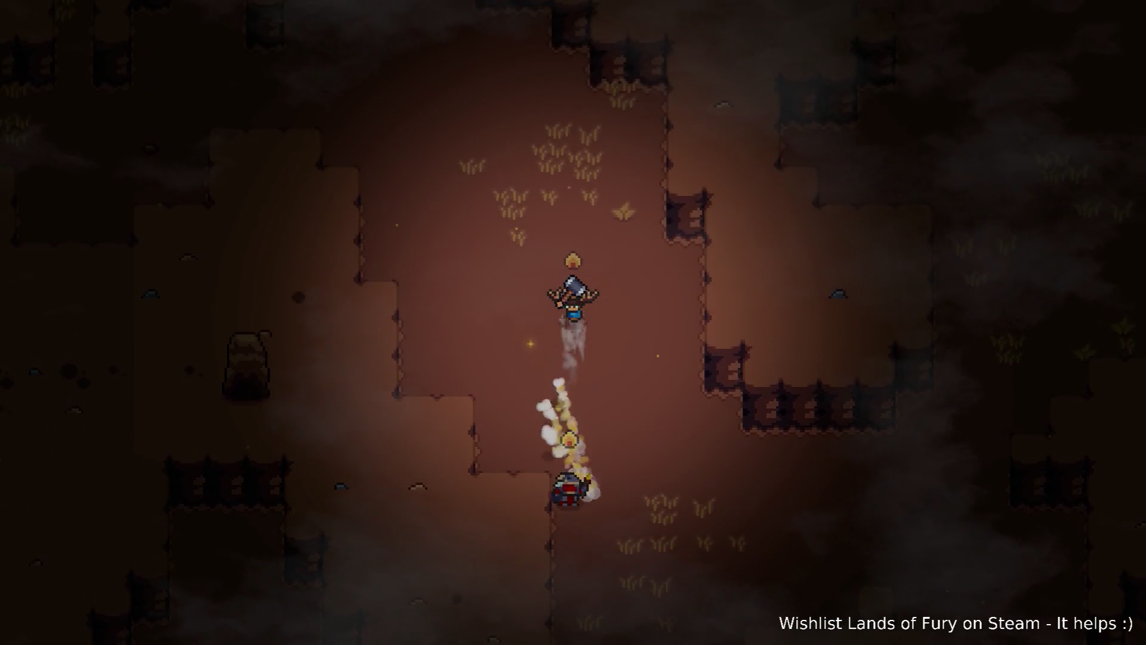
key(w)
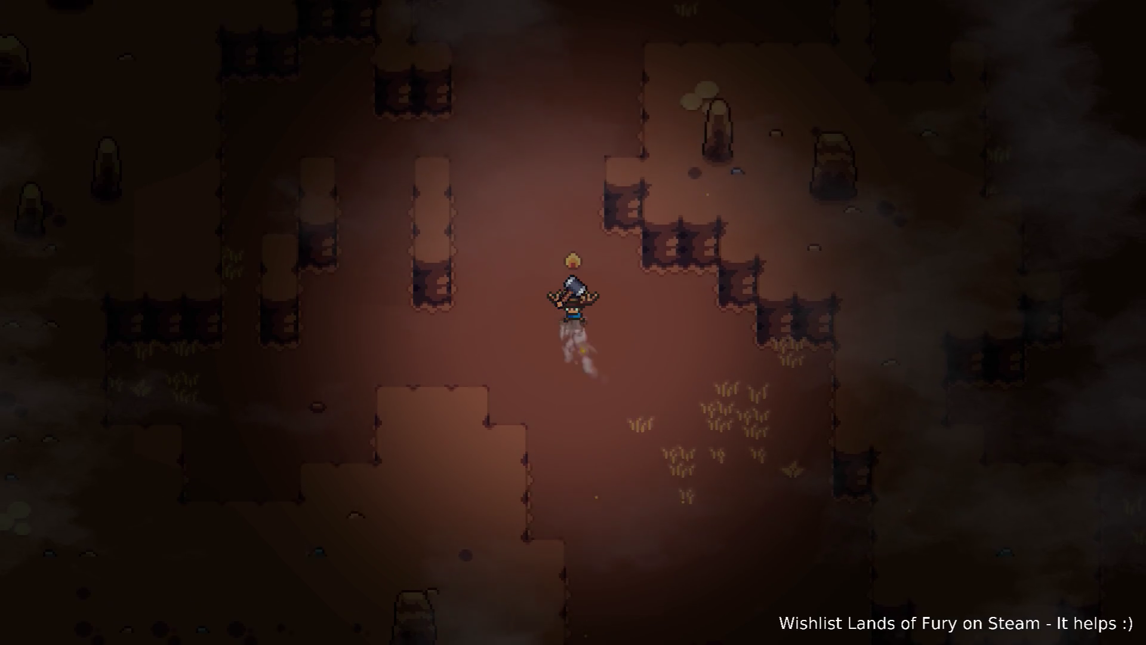
key(w)
key(d)
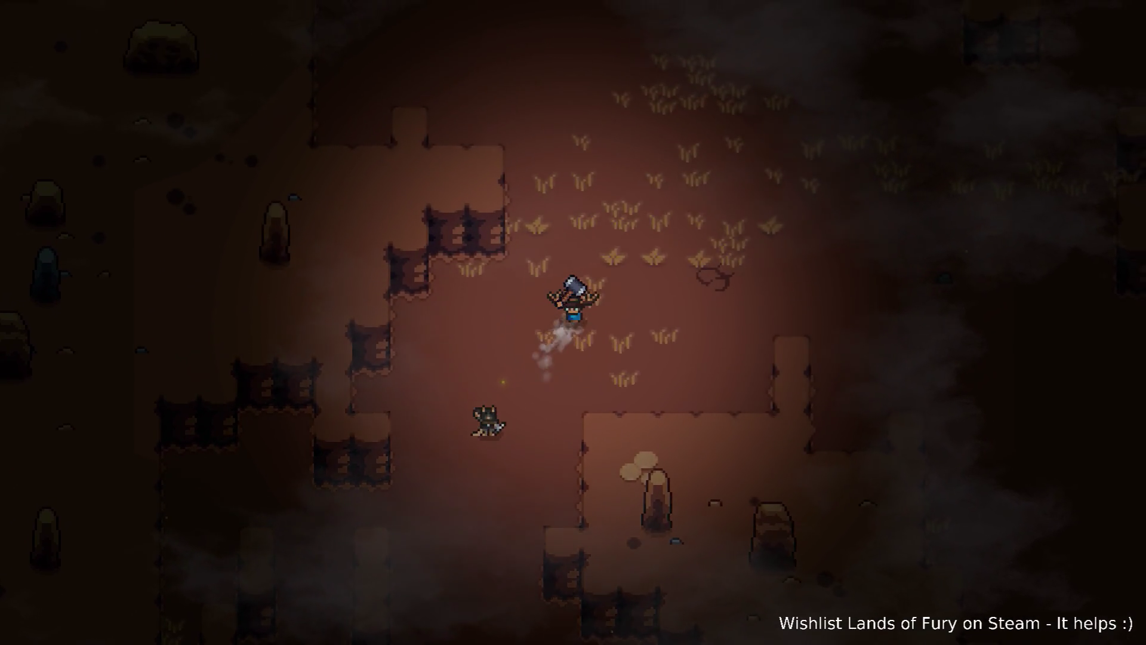
key(w)
key(d)
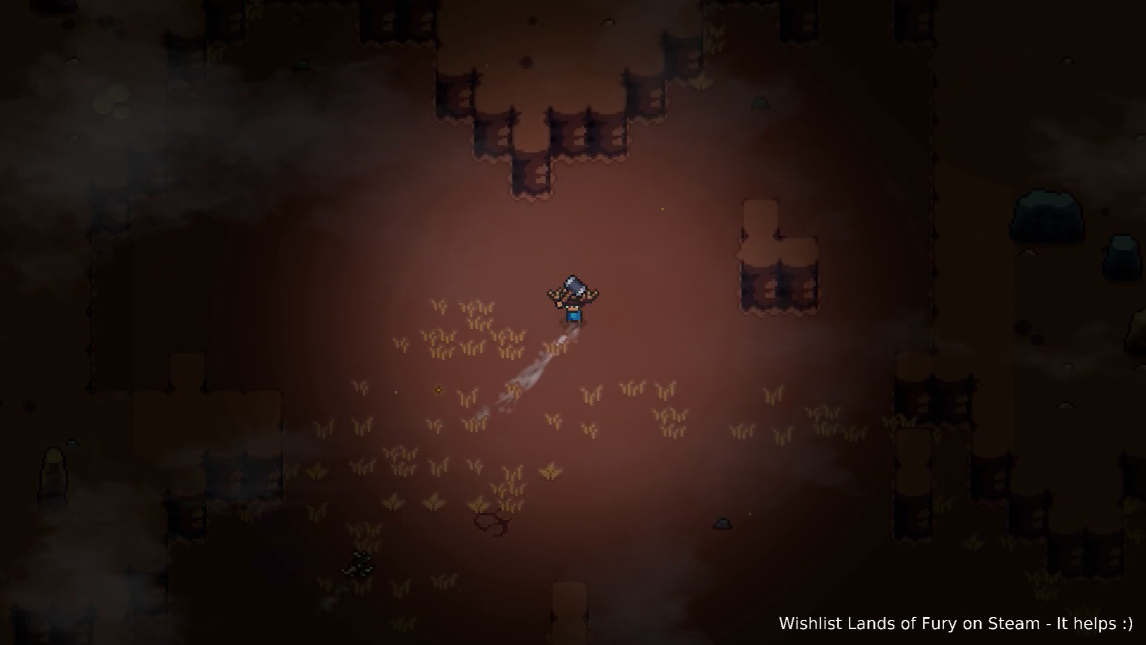
key(w)
key(d)
key(s)
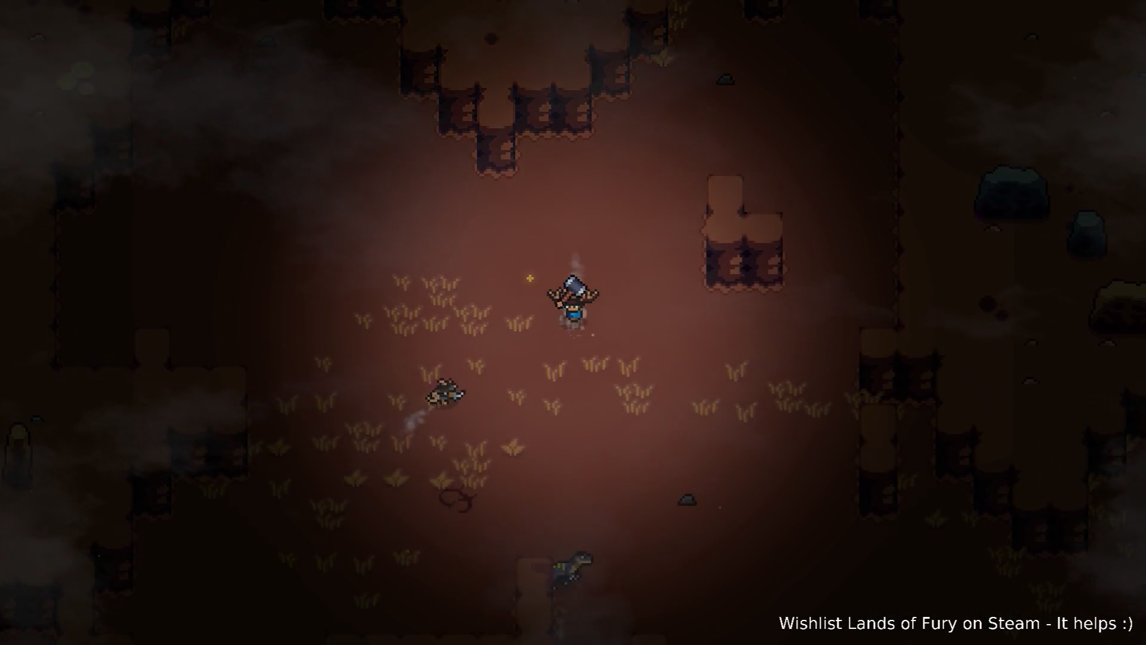
- Lead the raptor companion down the cave passage toward the lava pools
key(s)
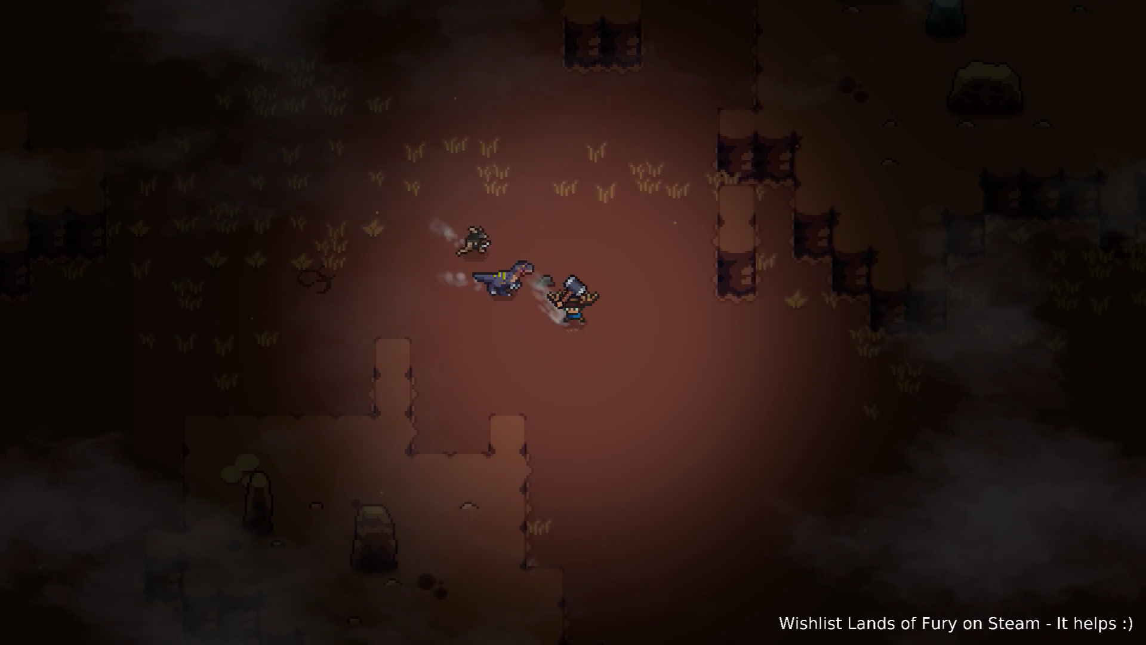
key(s)
key(d)
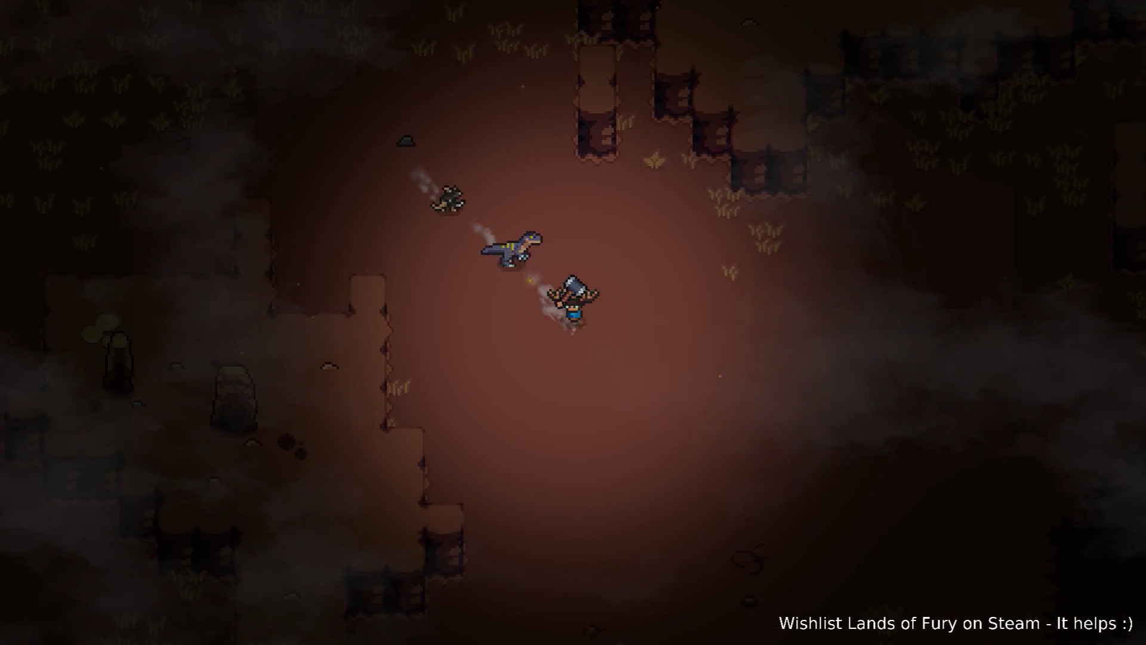
key(s)
key(d)
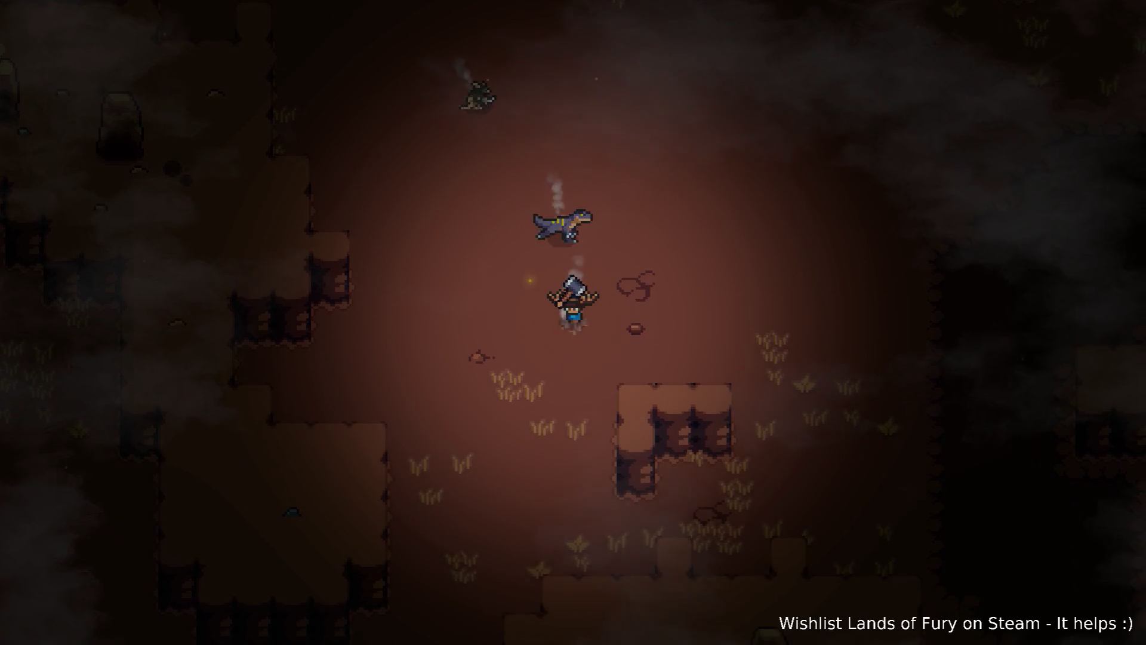
key(s)
key(a)
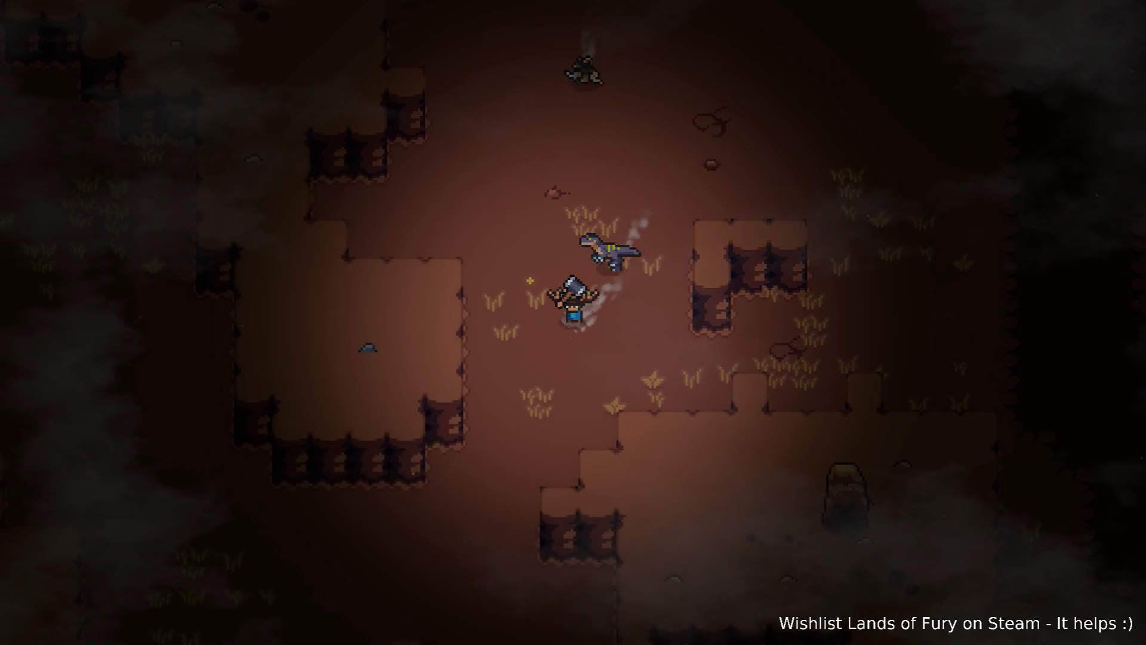
key(s)
key(a)
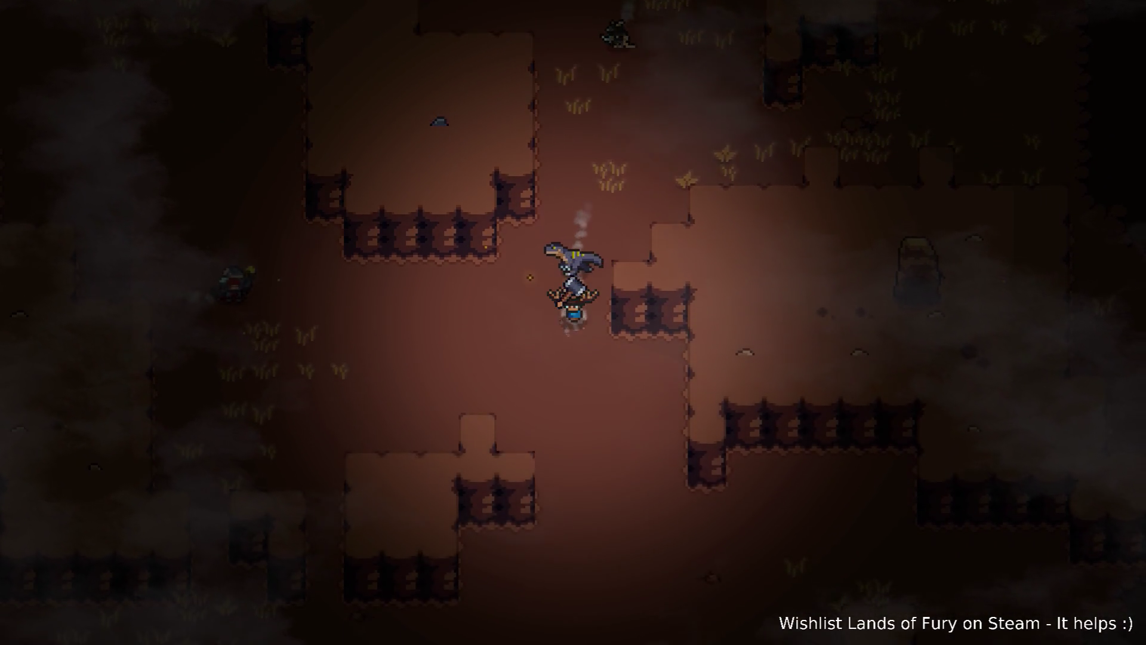
key(s)
key(d)
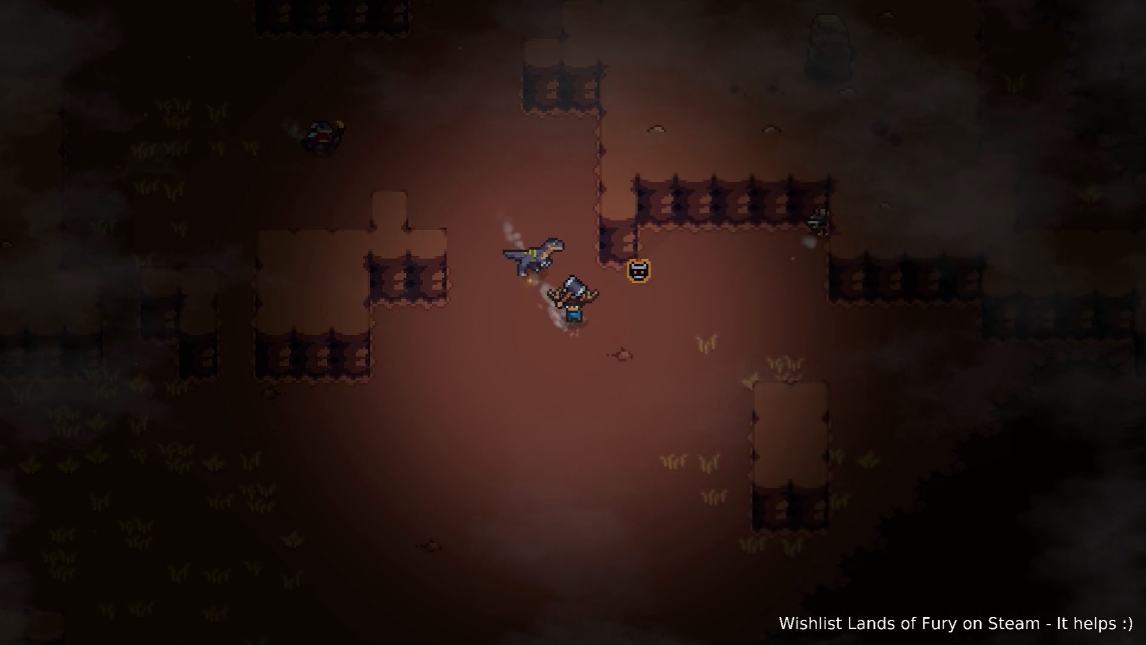
key(s)
key(d)
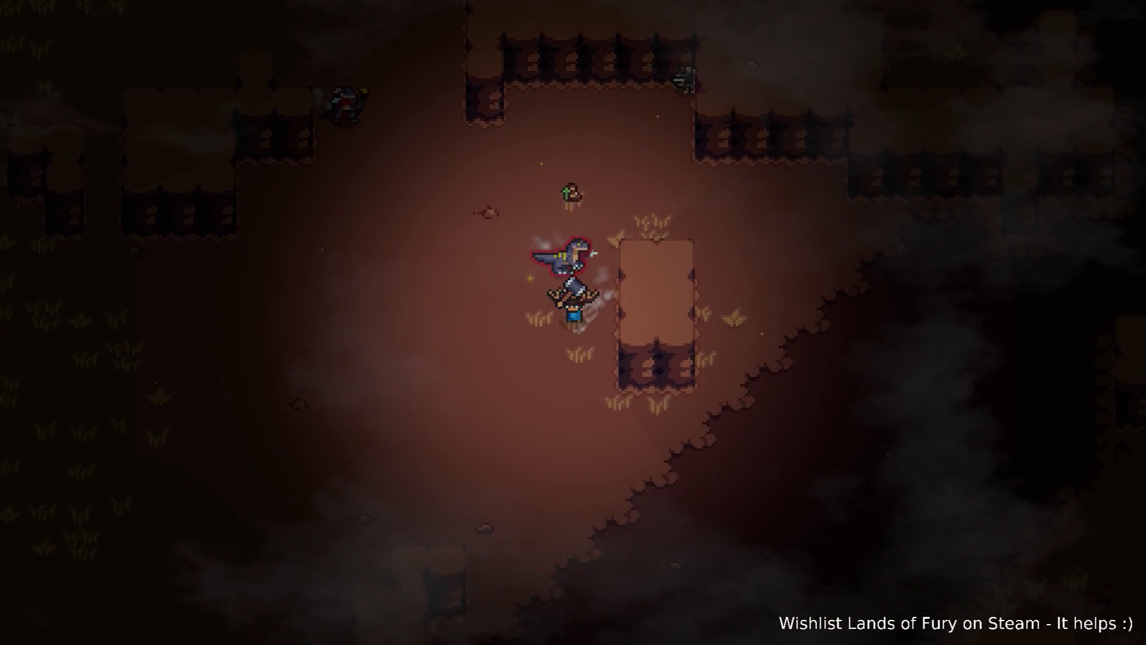
key(a)
key(s)
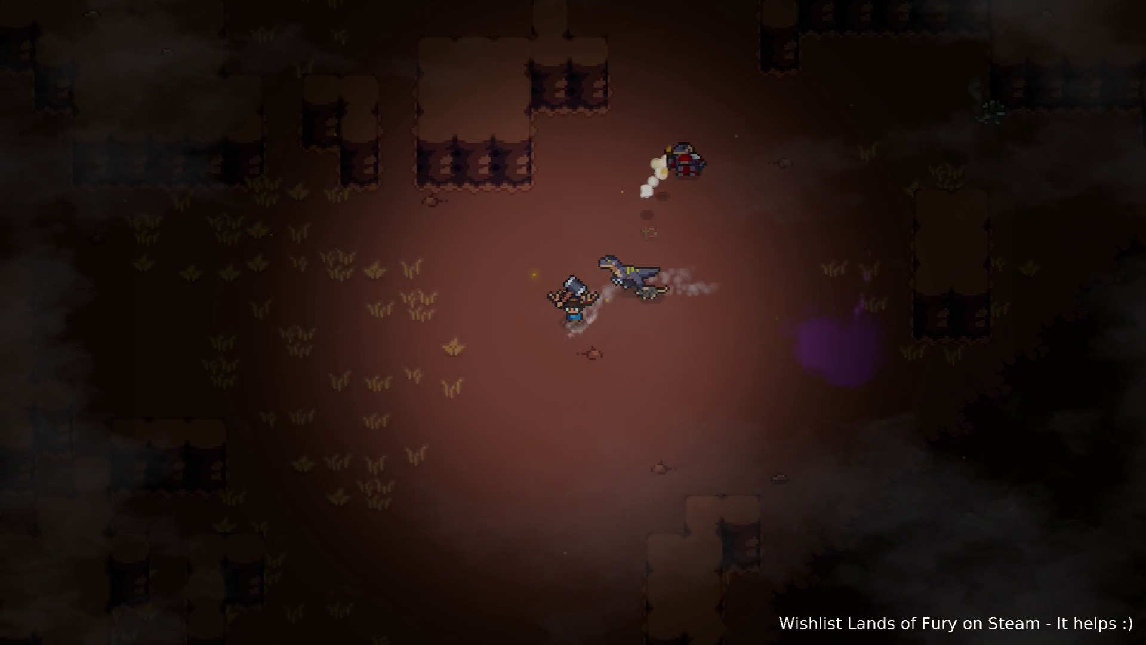
key(s)
key(d)
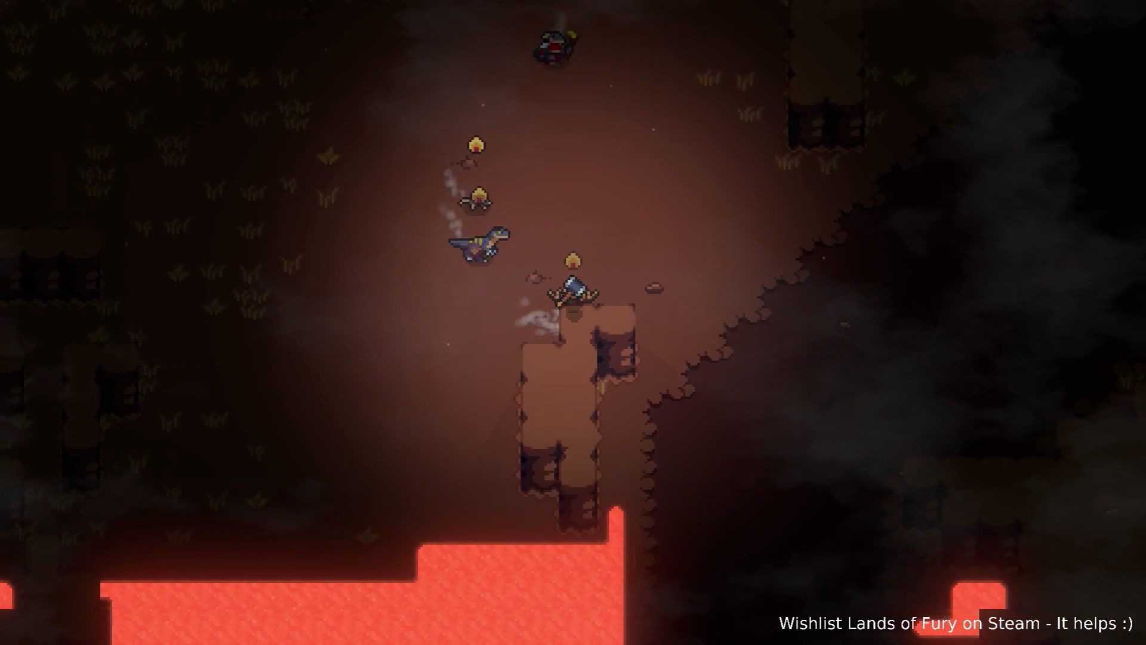
key(d)
key(w)
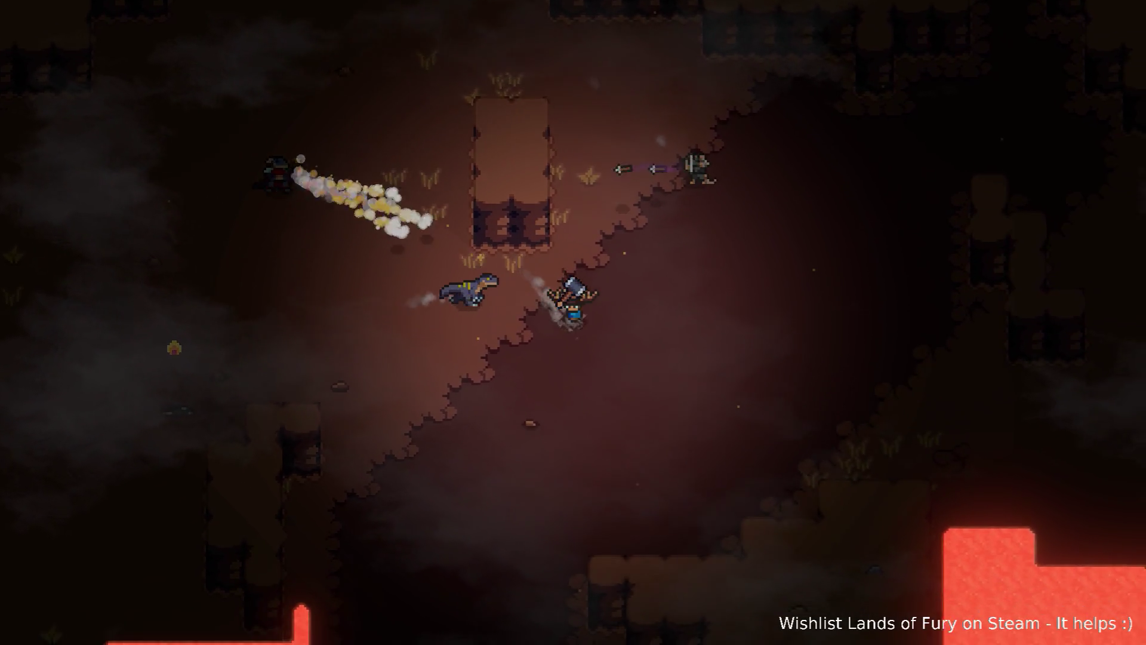
key(d)
key(s)
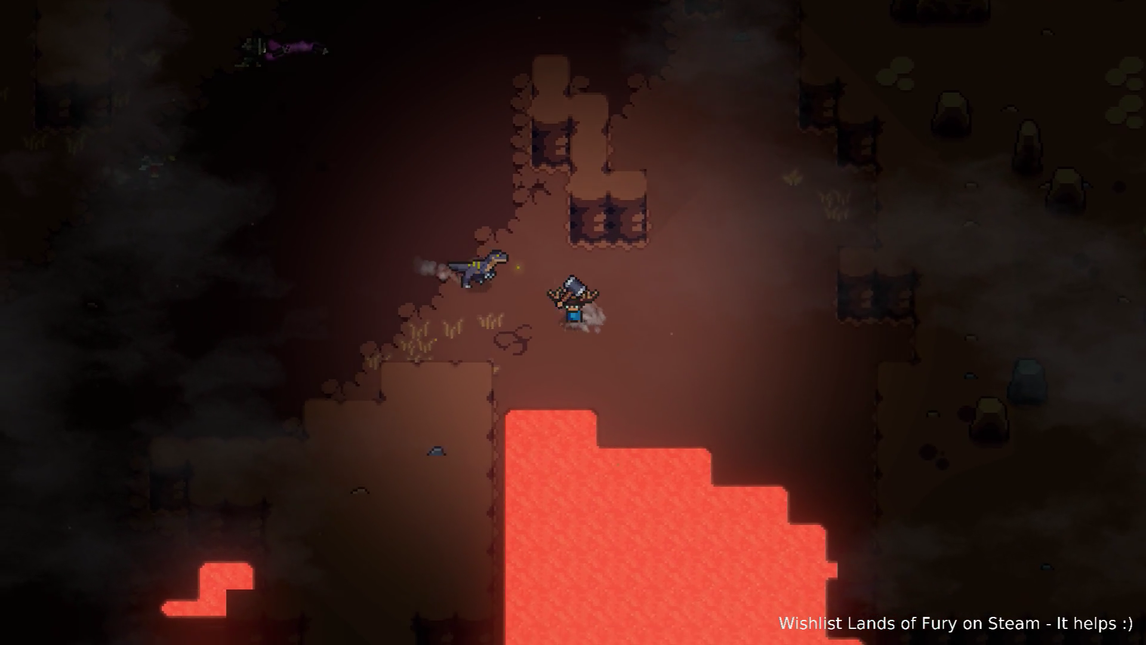
- Dodge the arrow volley and weave between lava pools into the grassy chamber, swinging the hammer
key(a)
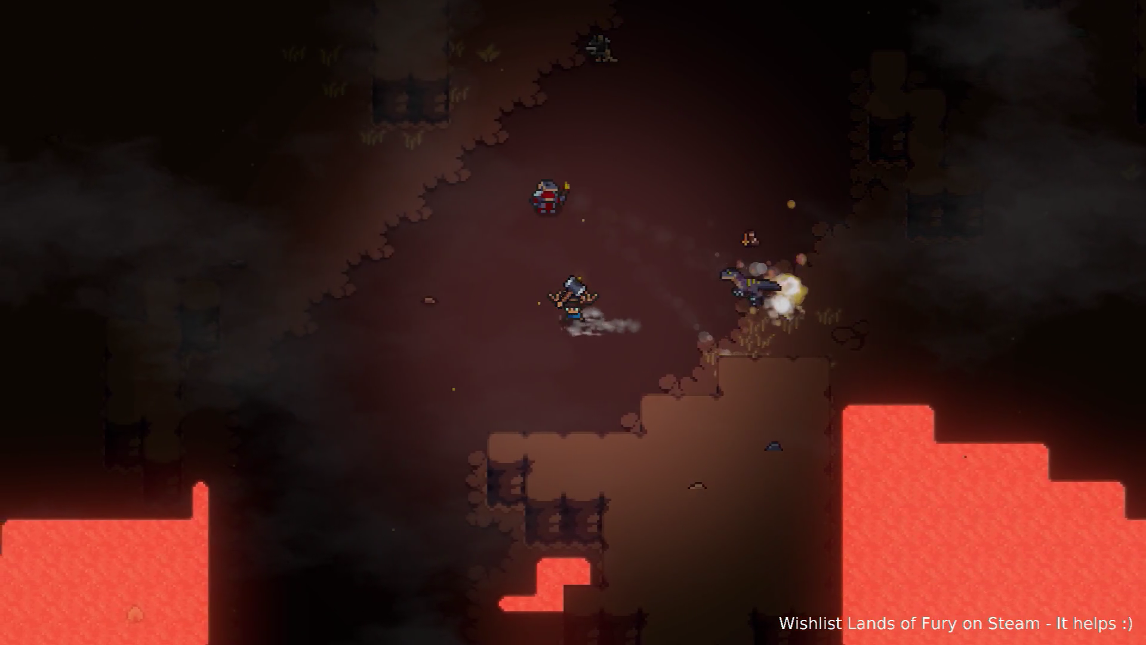
key(a)
key(s)
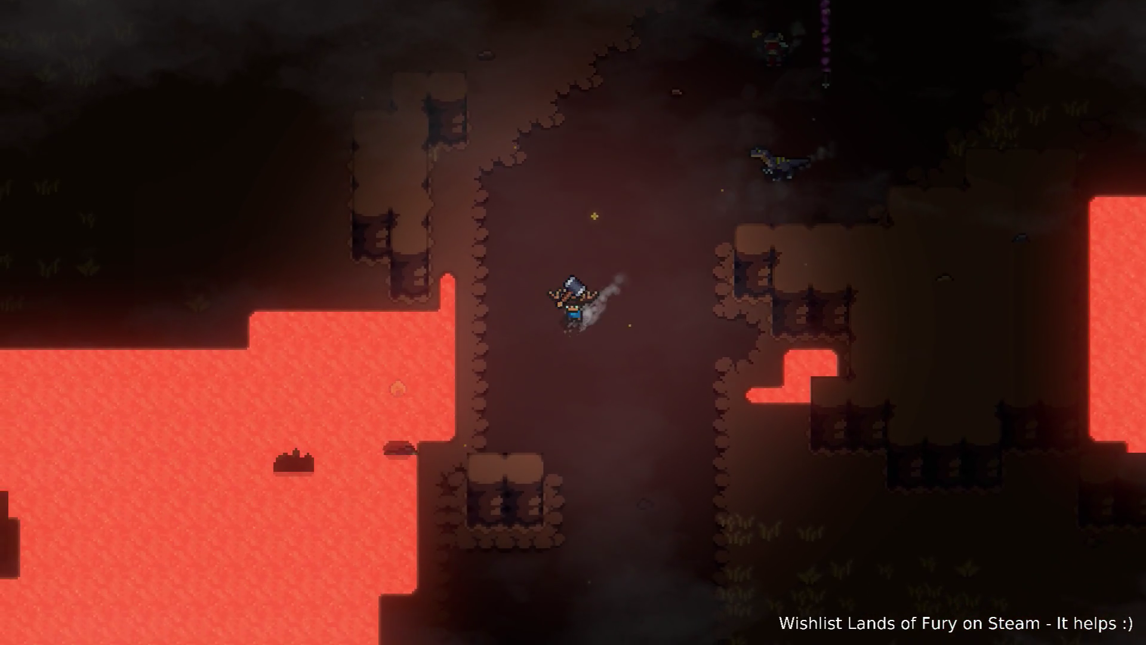
key(s)
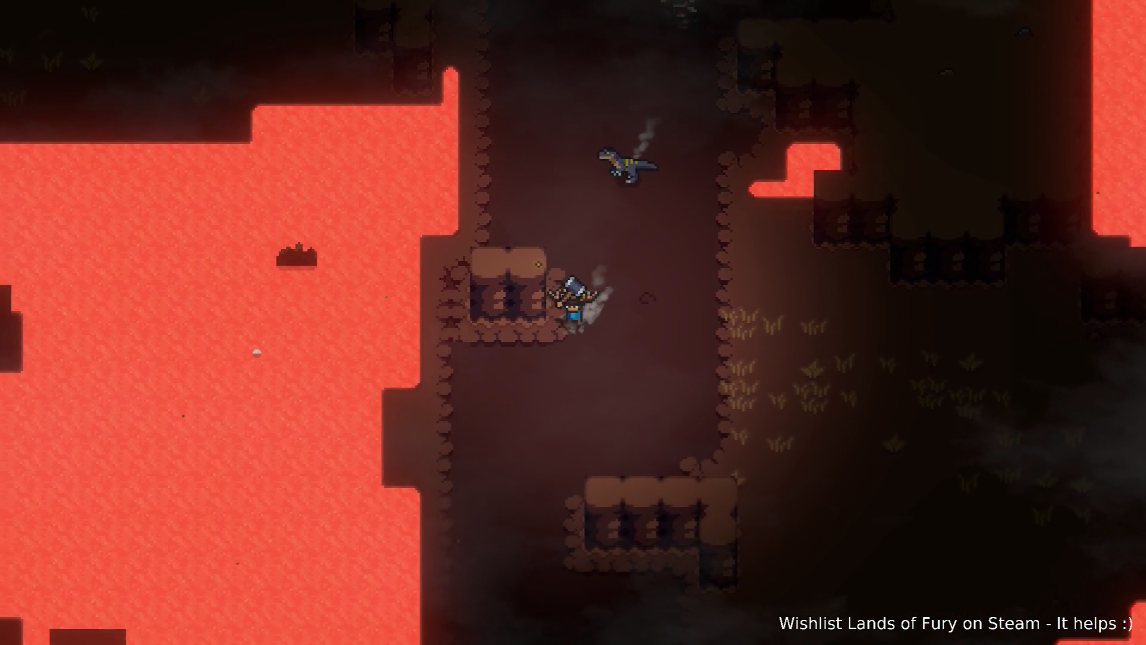
key(a)
key(w)
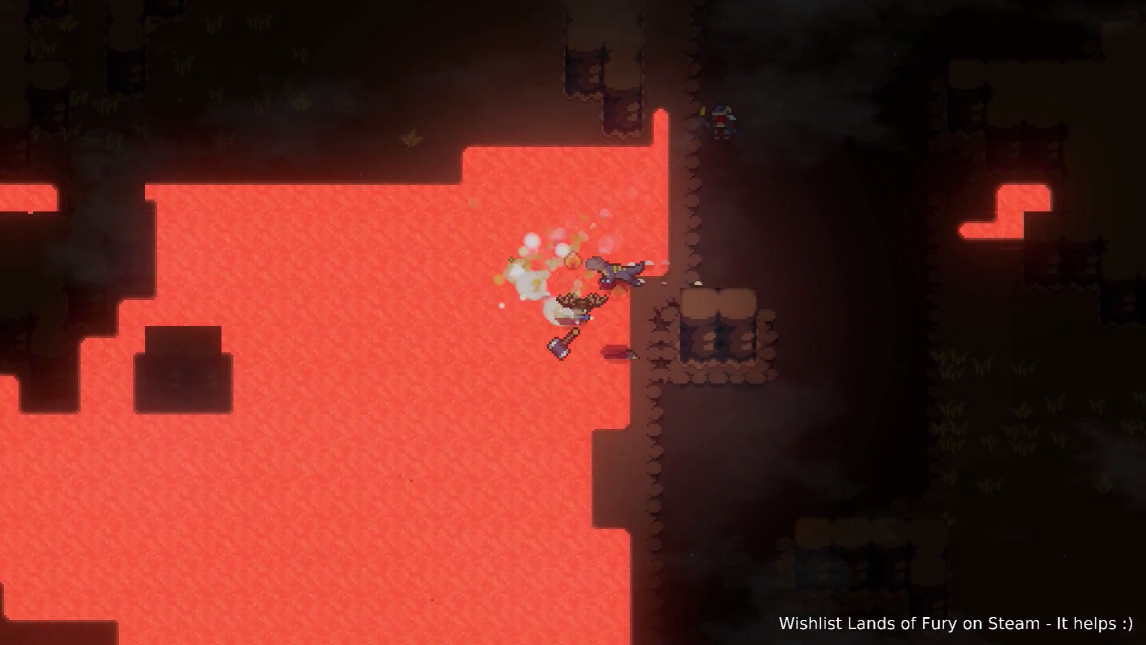
key(d)
key(s)
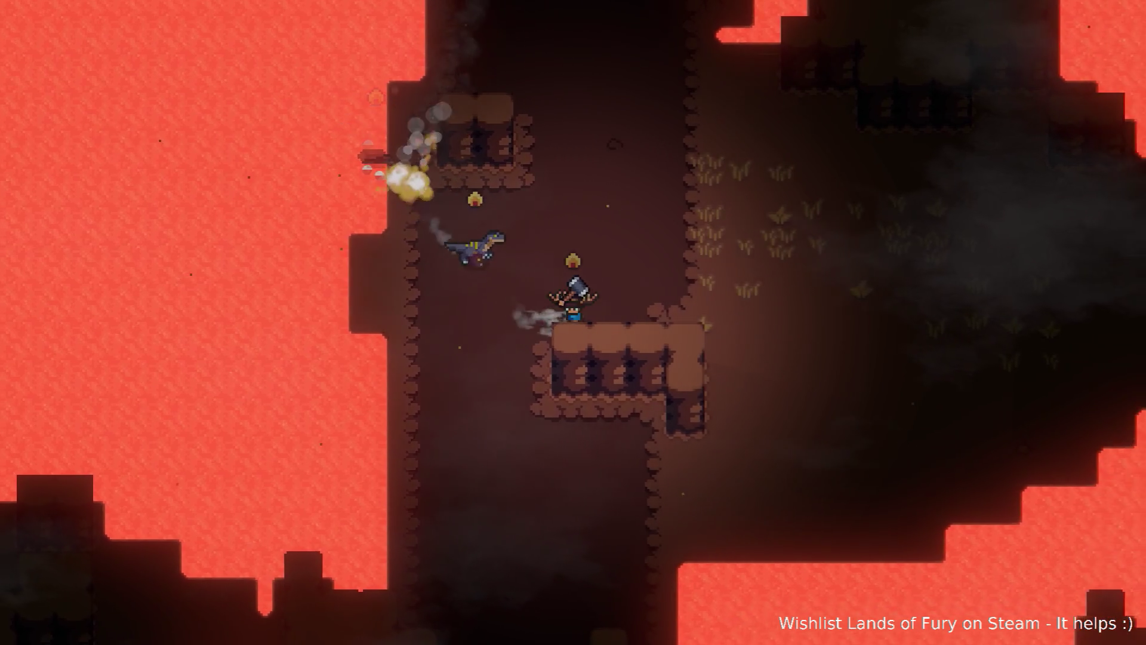
key(w)
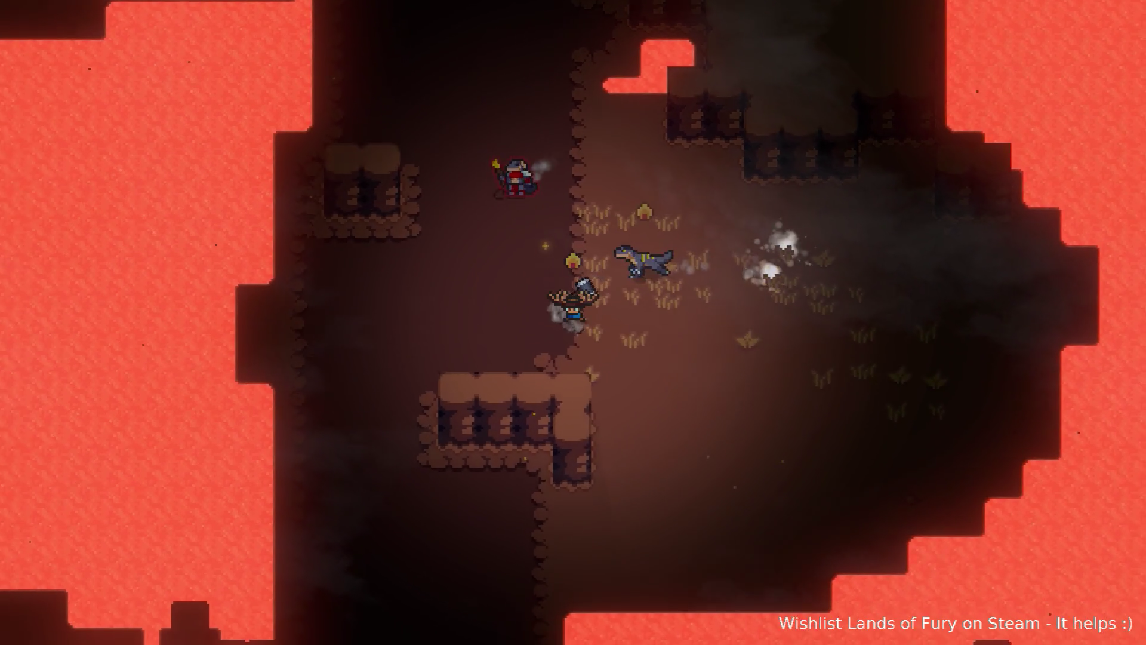
key(d)
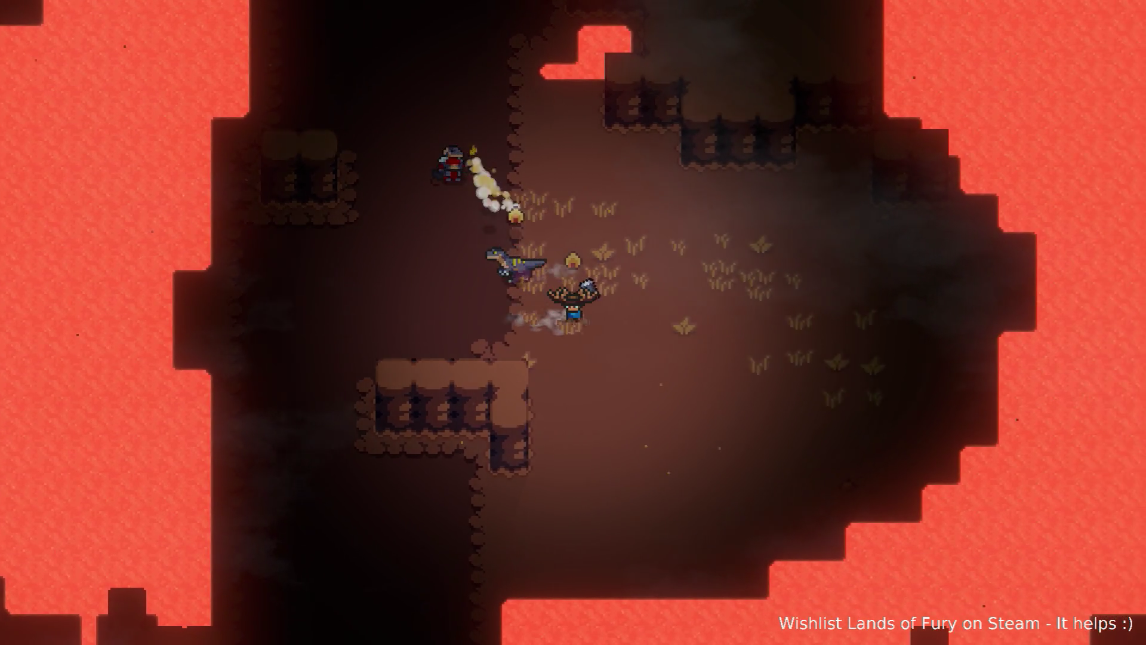
key(d)
key(w)
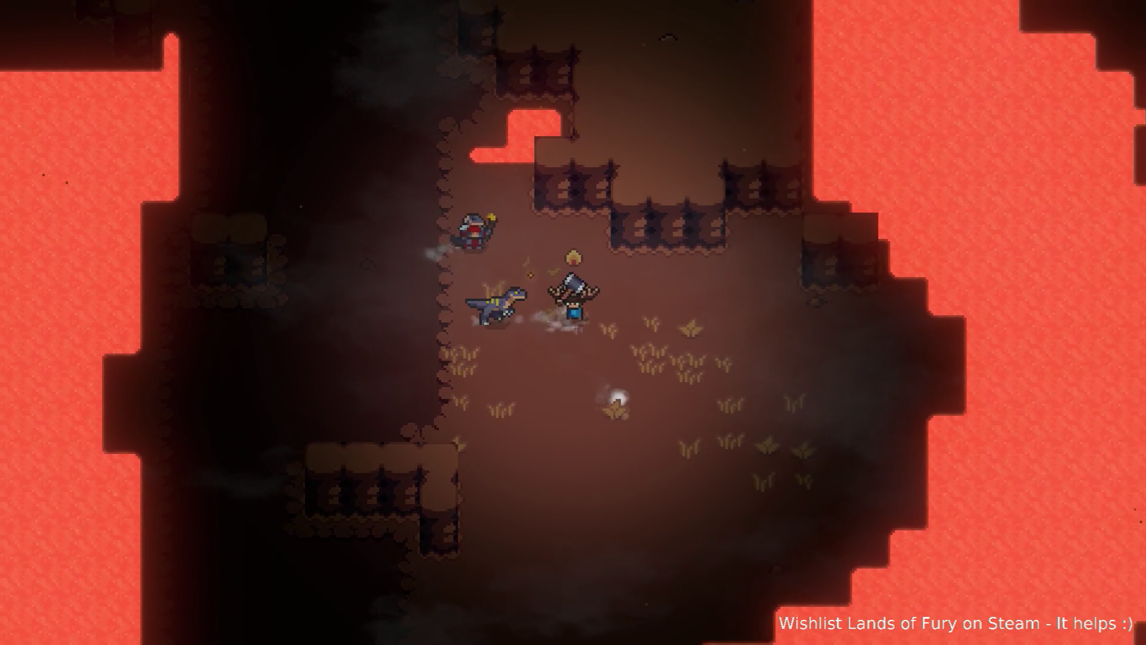
- Fight beside the companions in the lava-ringed chamber, hammering the enemy and raptor down
key(s)
key(d)
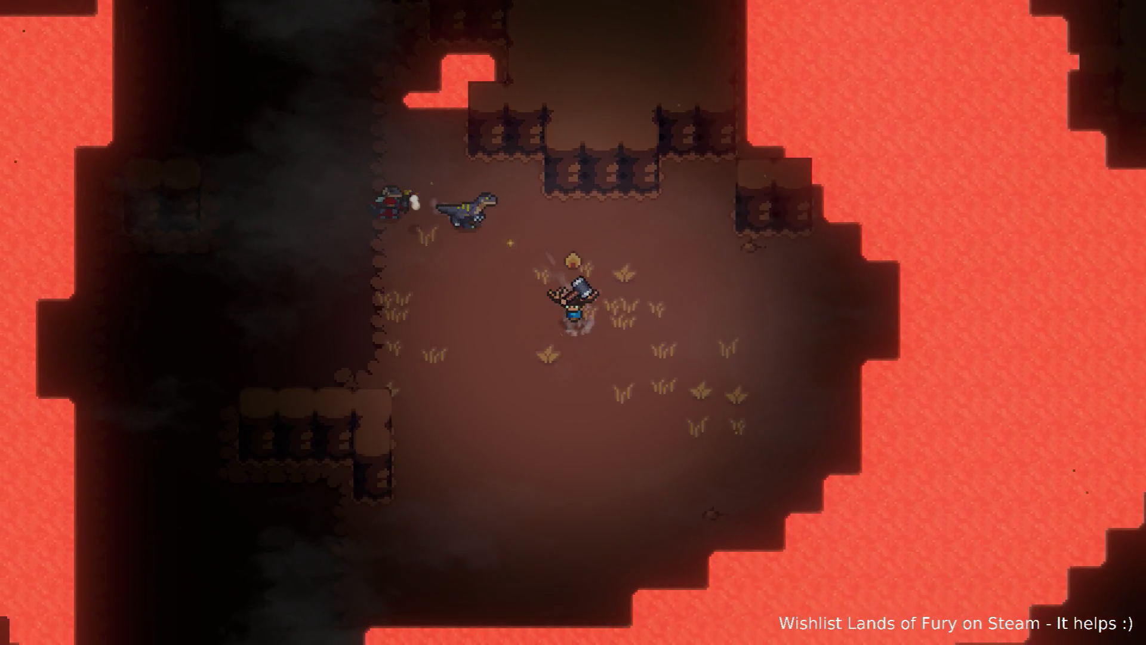
key(a)
key(w)
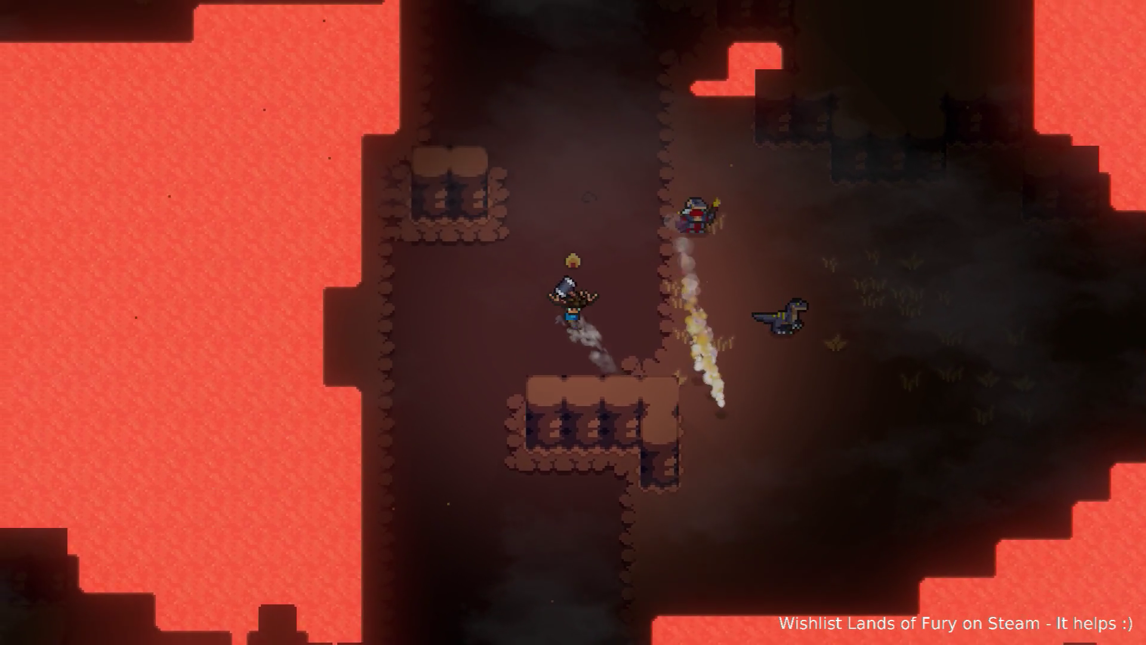
key(d)
key(s)
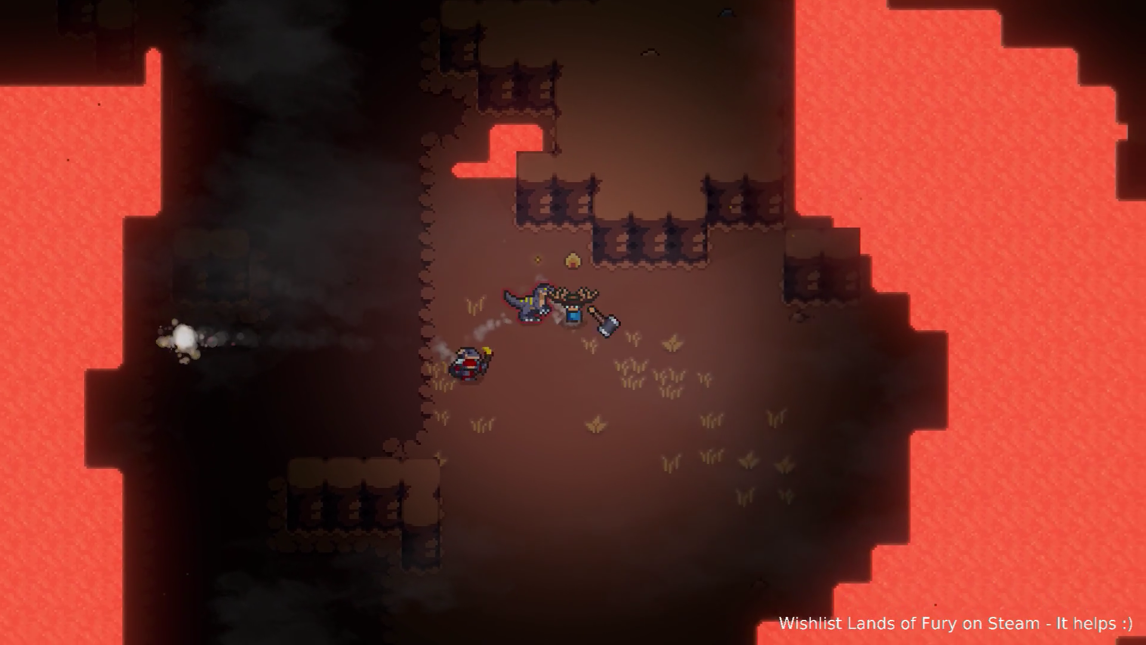
key(d)
key(s)
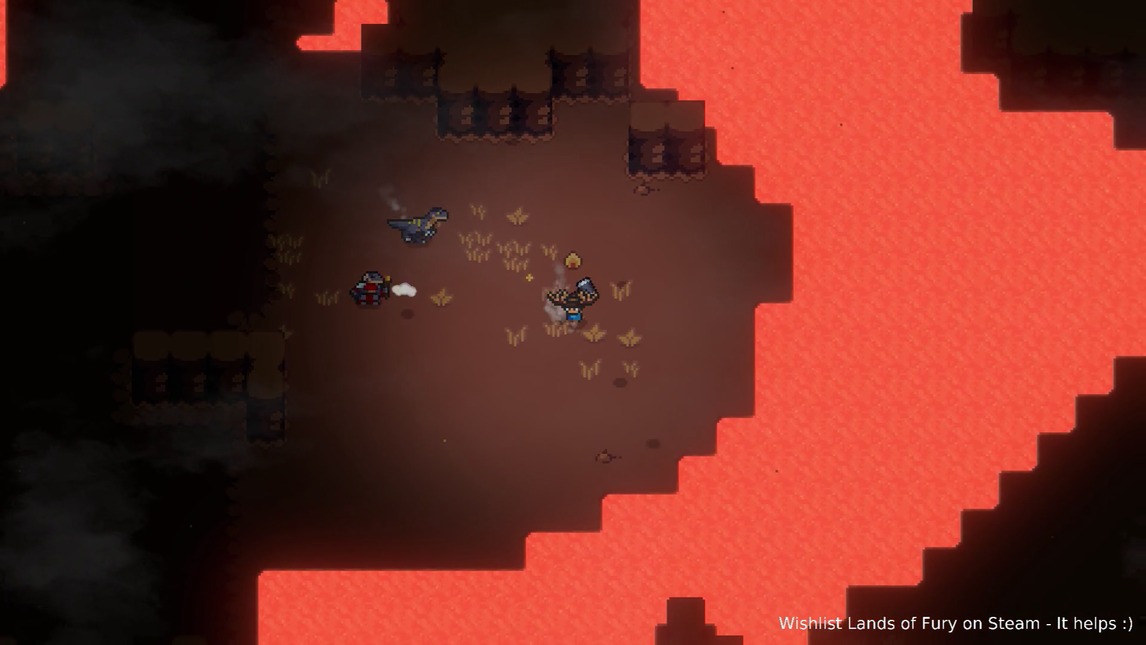
key(s)
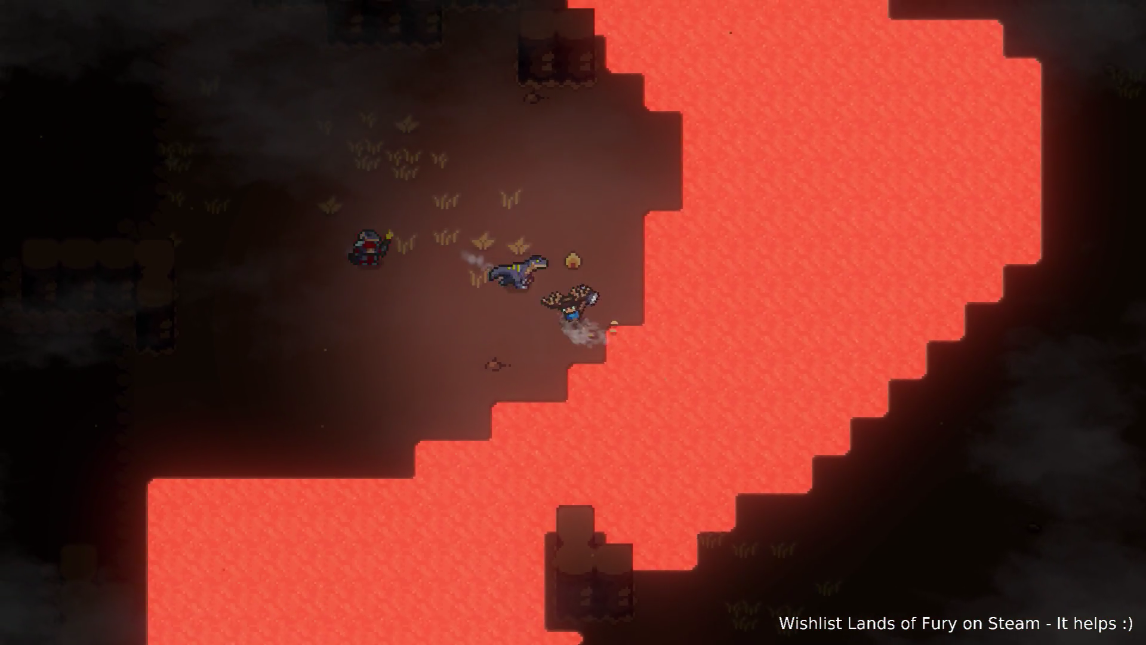
key(a)
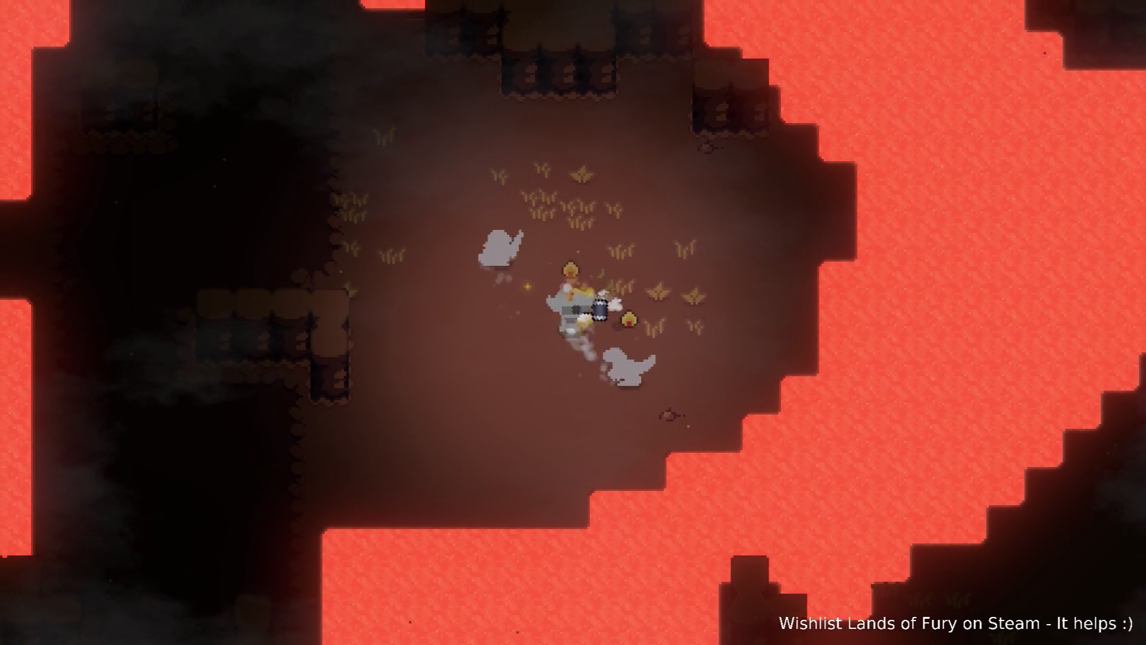
key(w)
key(a)
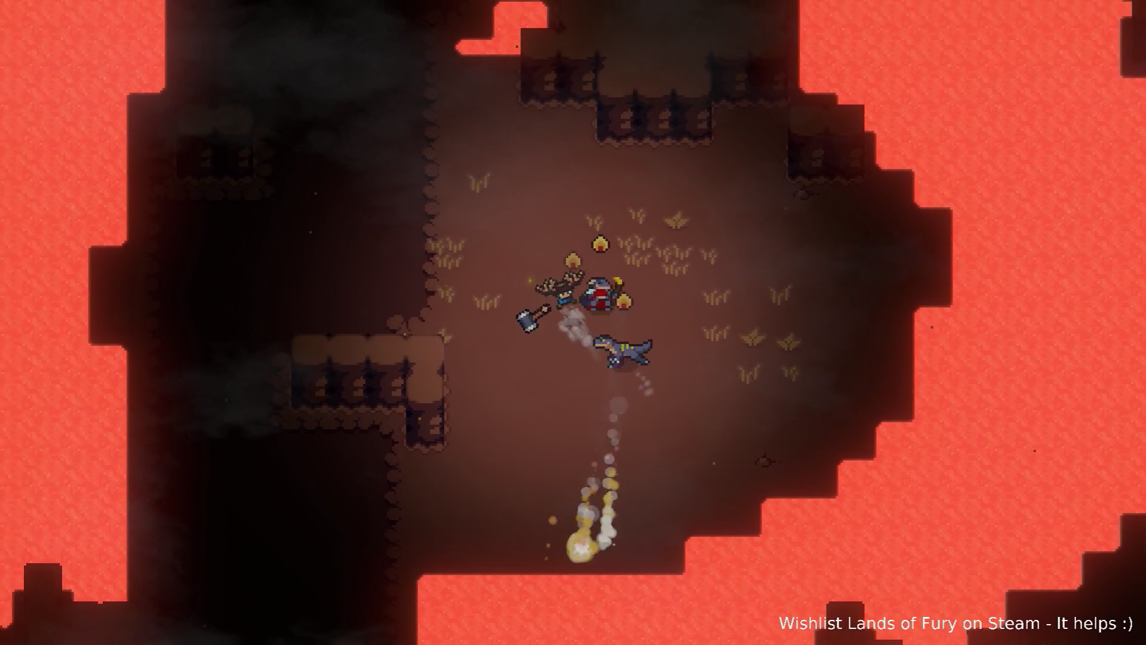
key(w)
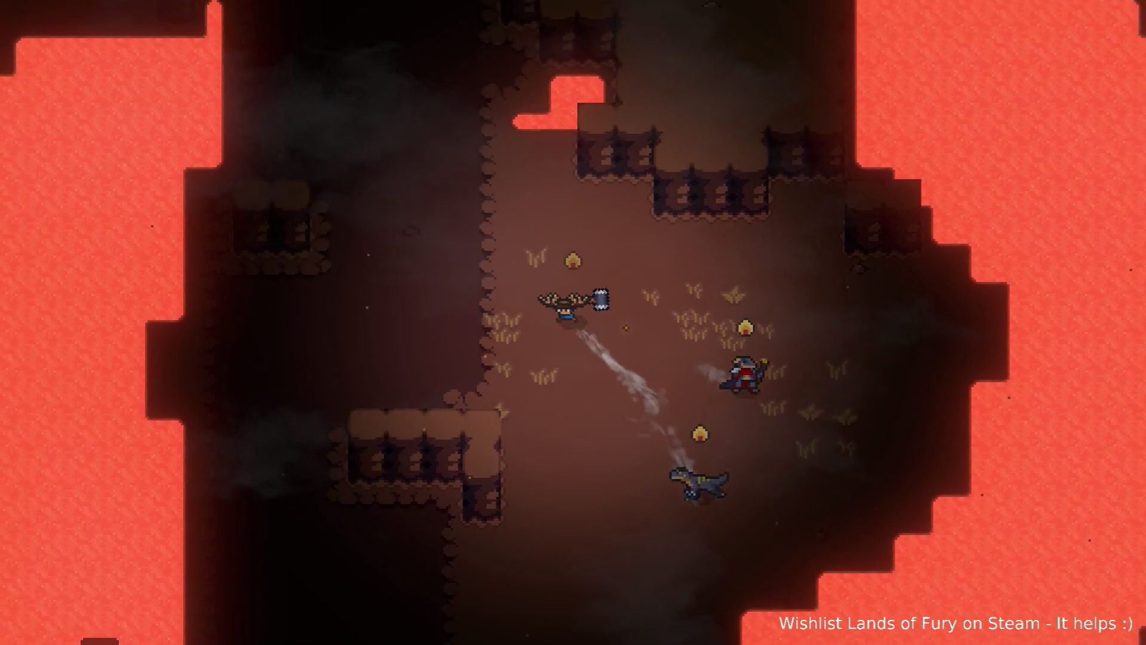
key(s)
key(d)
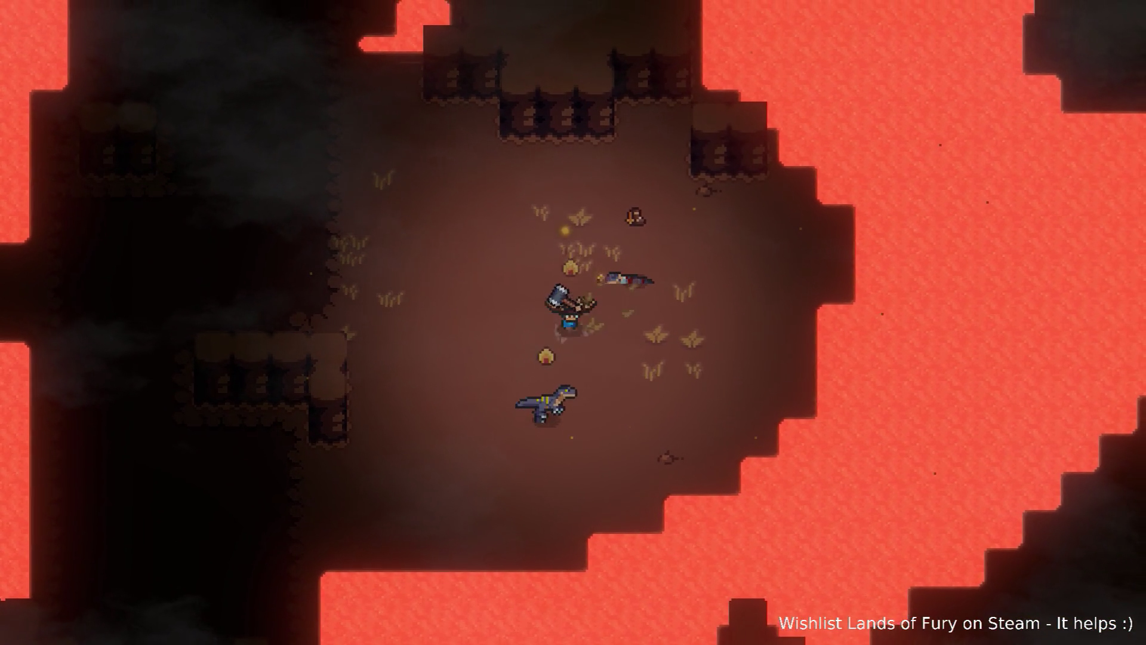
key(s)
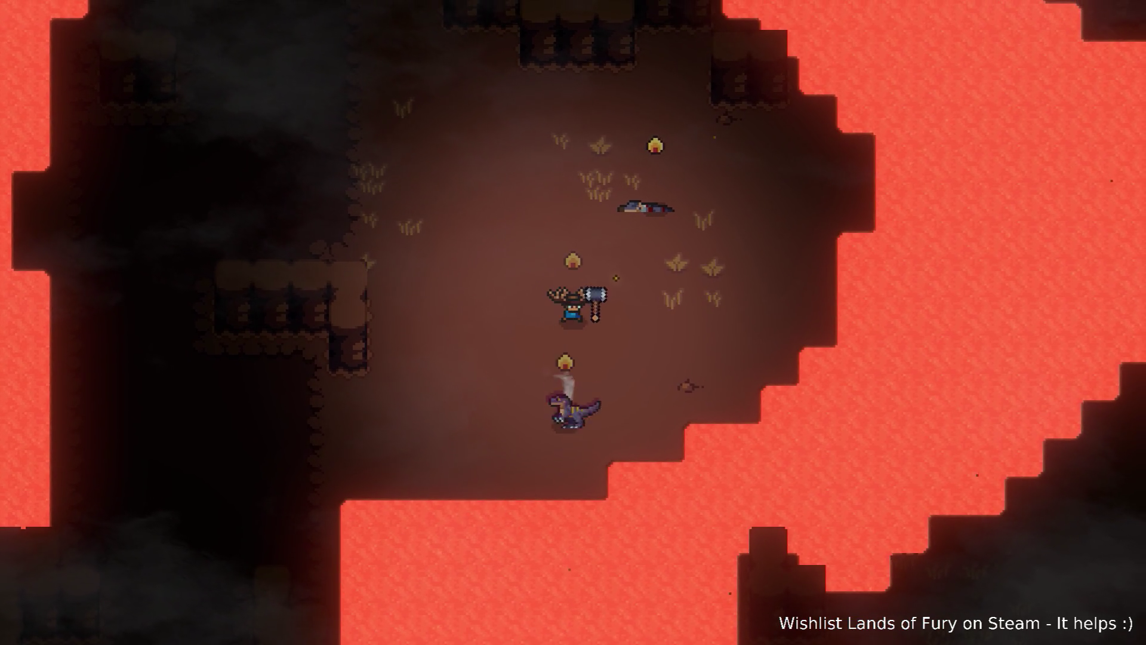
- Dismount the raptor, step the hero up-left, and bring up the debug console
key(e)
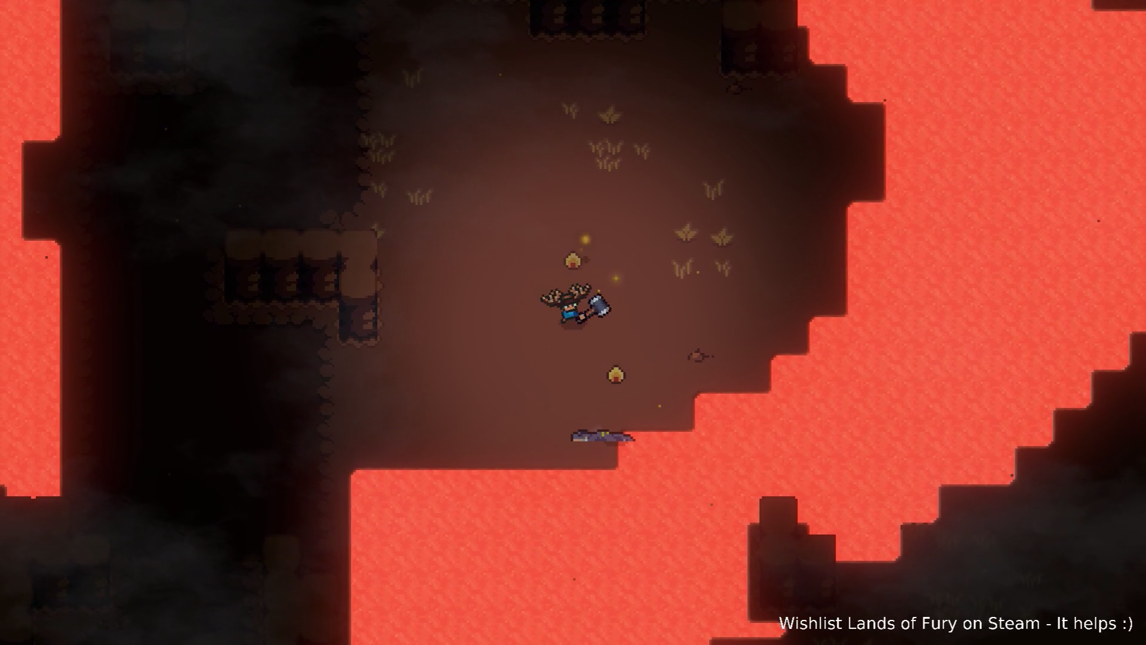
key(w)
key(a)
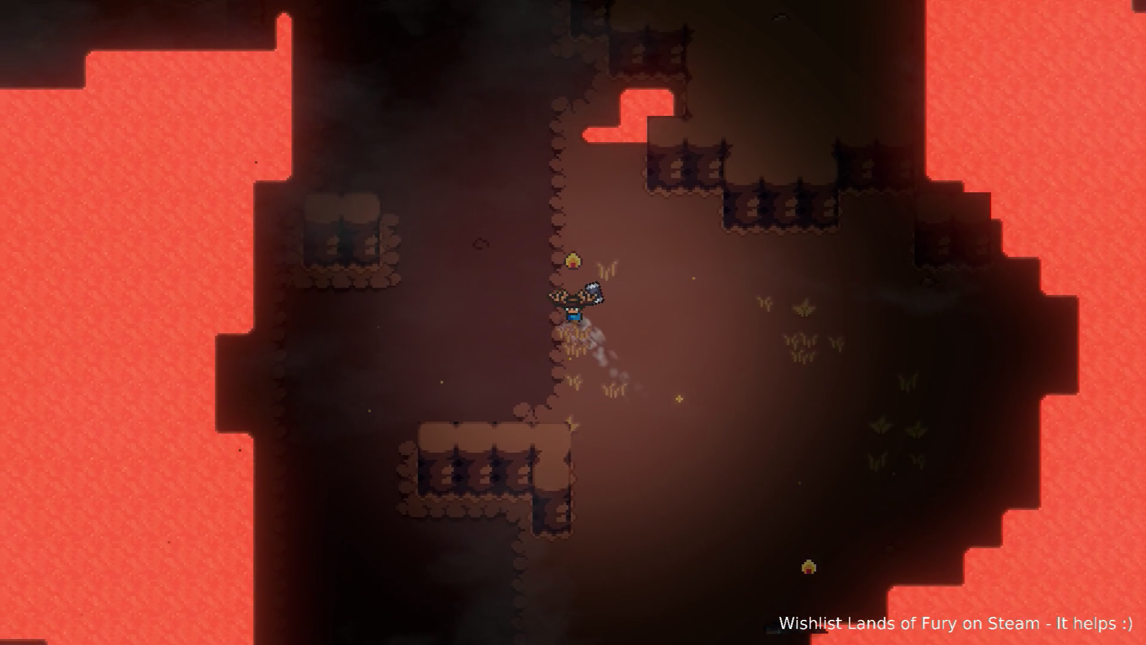
key(grave)
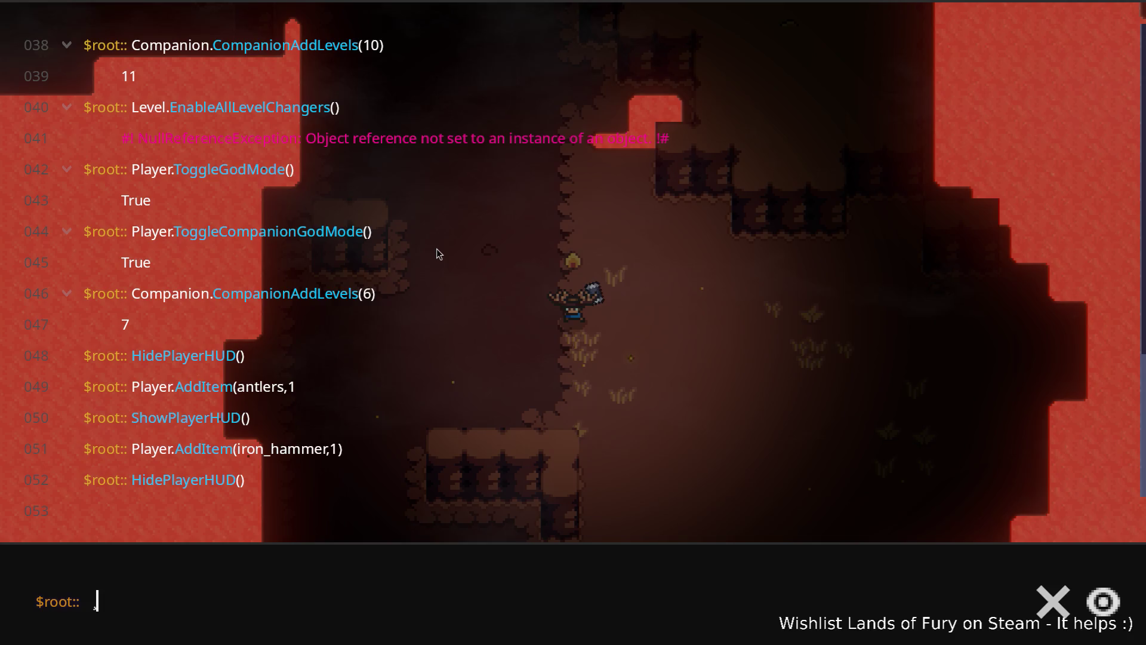
- Spawn three team-2 raptors with Level.SpawnUnit(raptor,3,2,80,0)
text(Lelv)
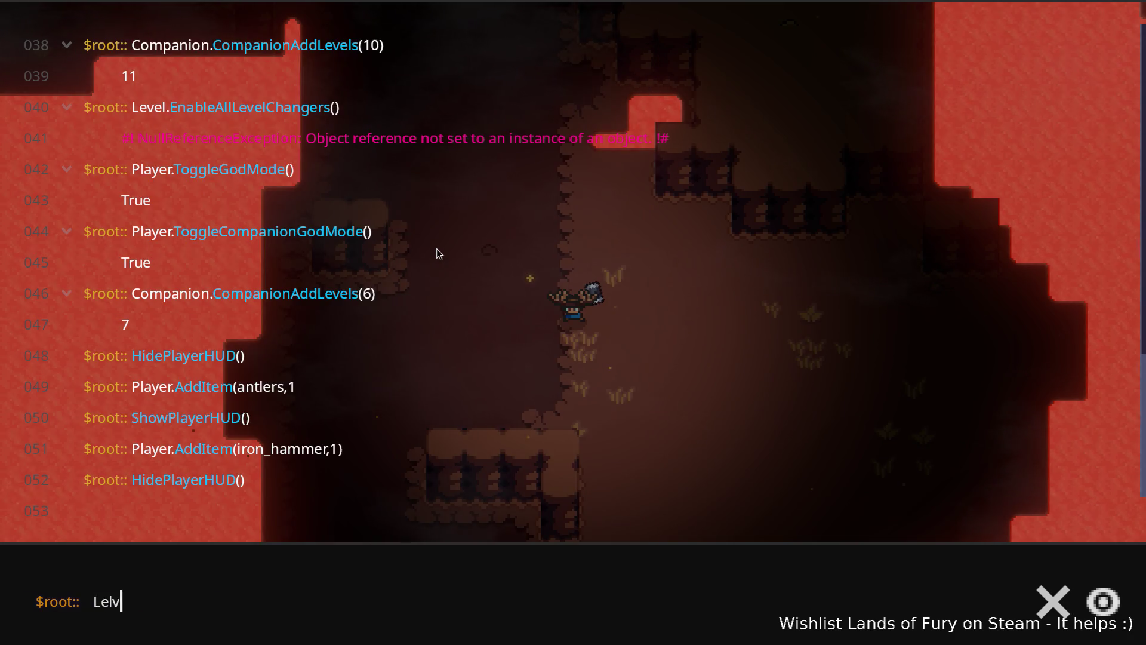
key(BackSpace)
key(BackSpace)
text(vel.Sp)
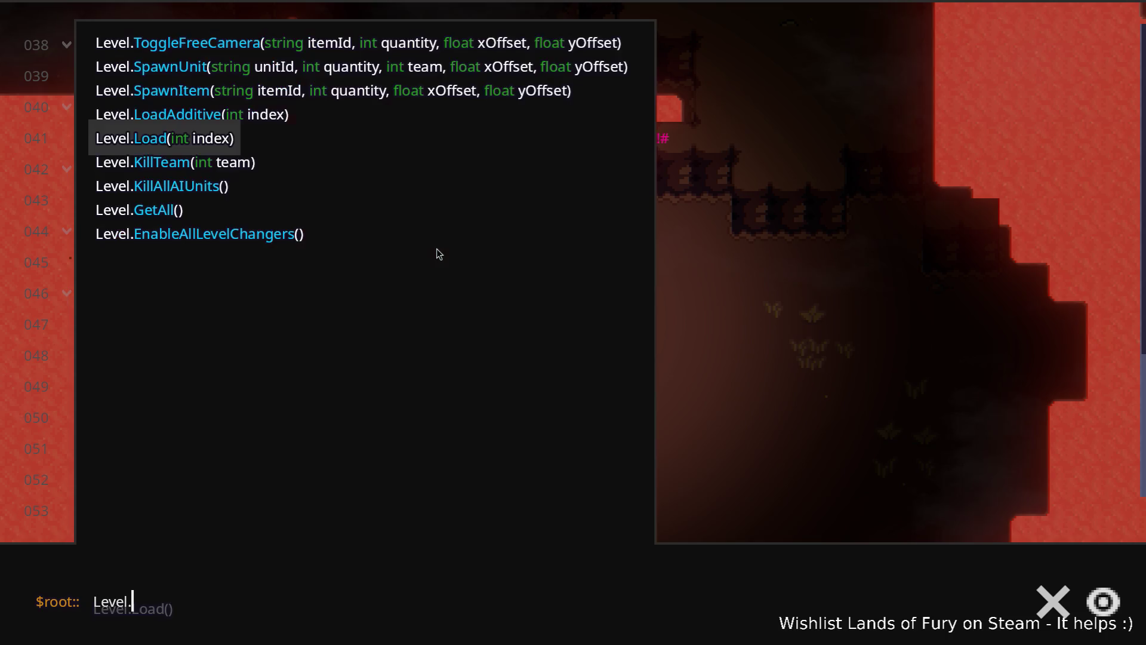
key(Tab)
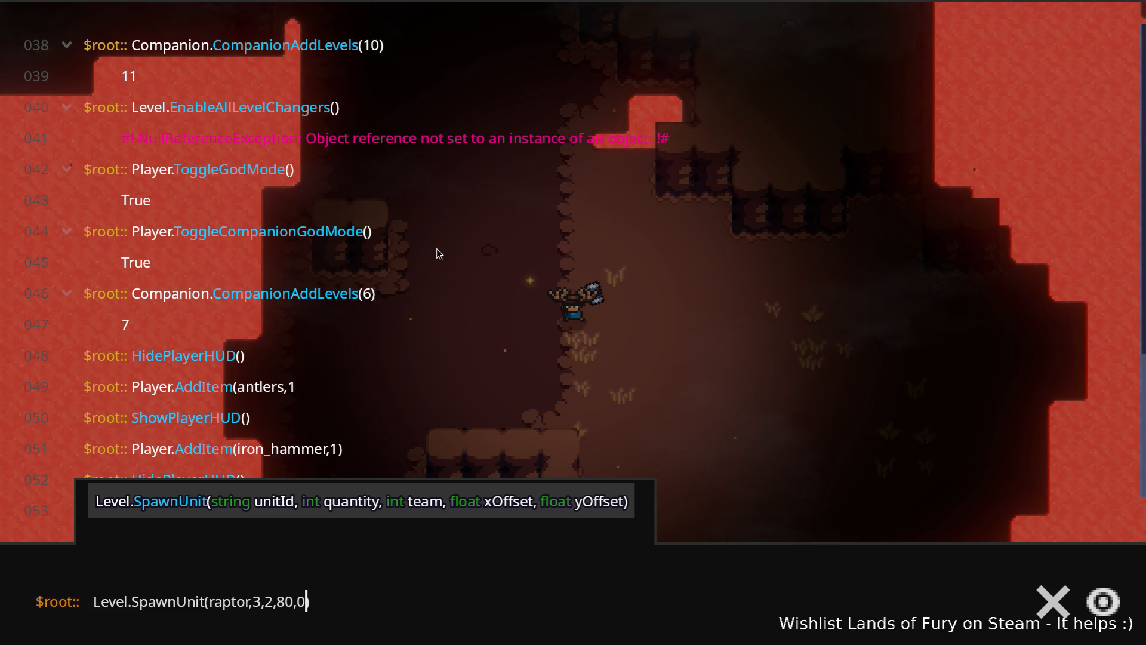
key(Return)
- Spawn two armored_raptor units (armored_raptor,2,2,80,0), then close the console and step right
key(Up)
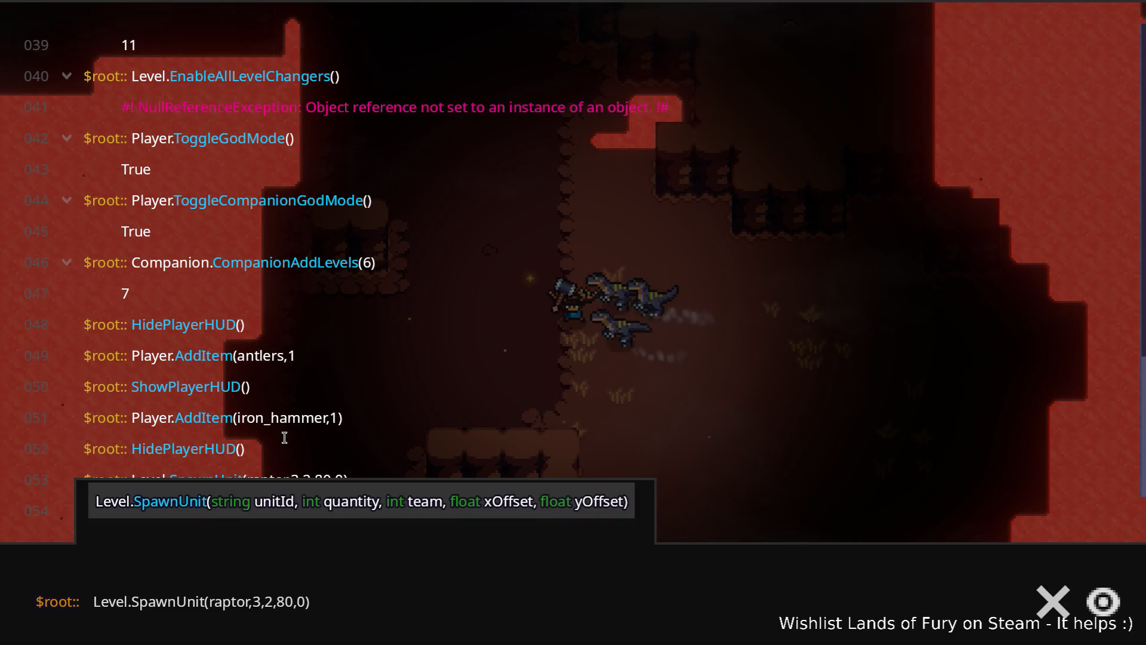
key(Left)
key(Left)
key(Left)
text(armored_)
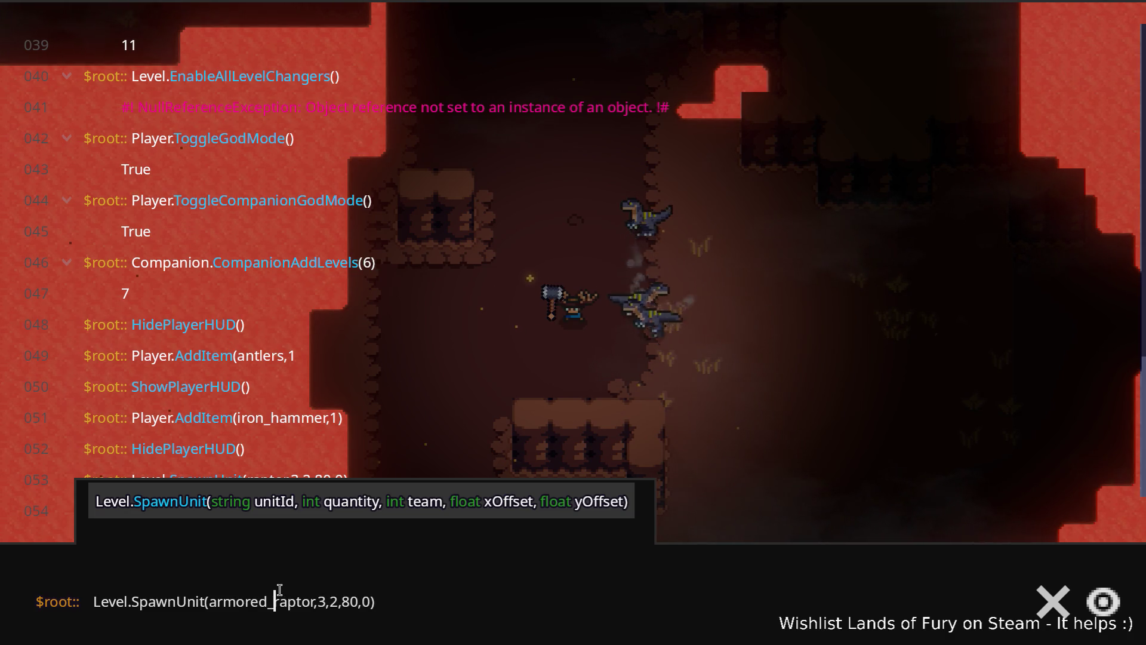
key(Right)
key(Right)
key(Right)
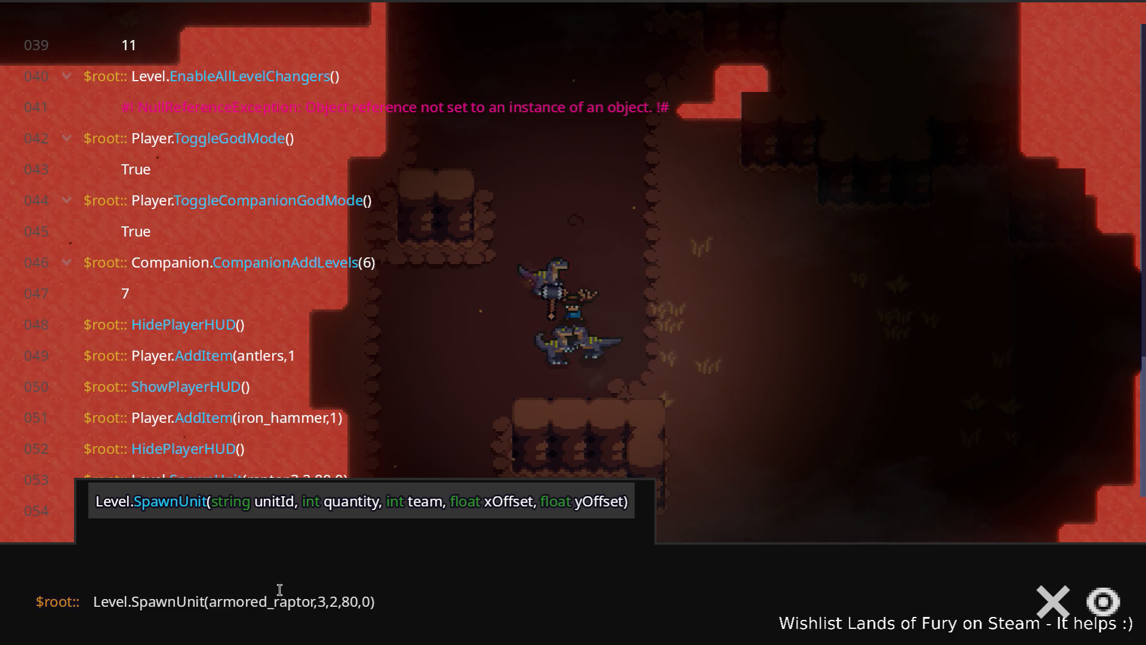
key(Right)
key(Right)
key(BackSpace)
text(2)
key(Return)
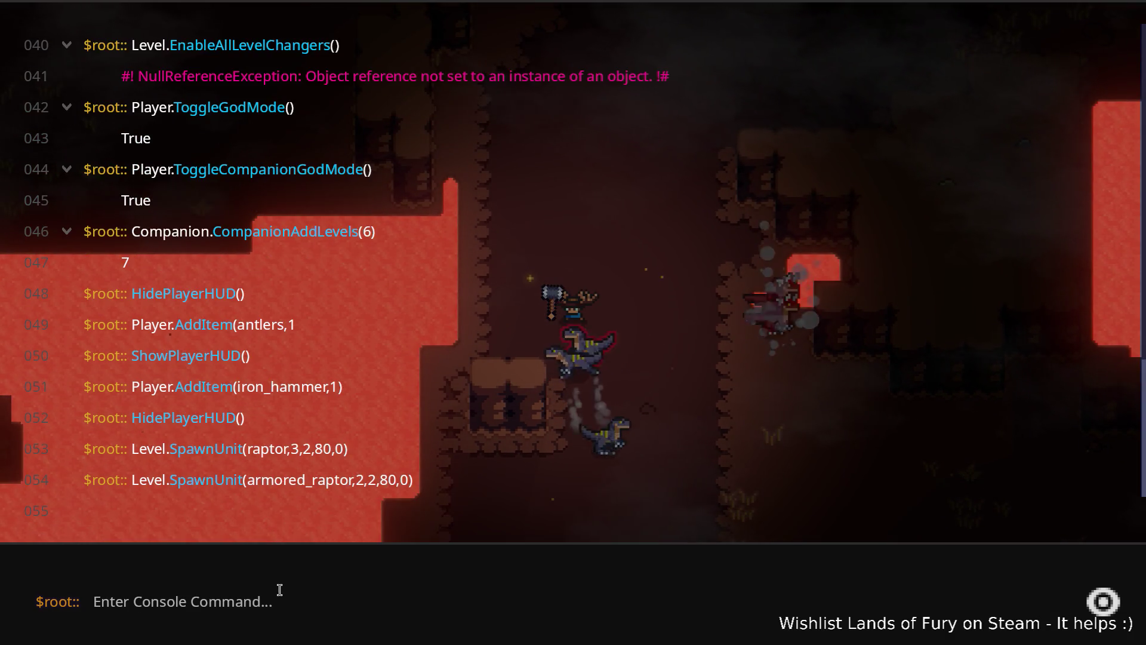
key(grave)
key(d)
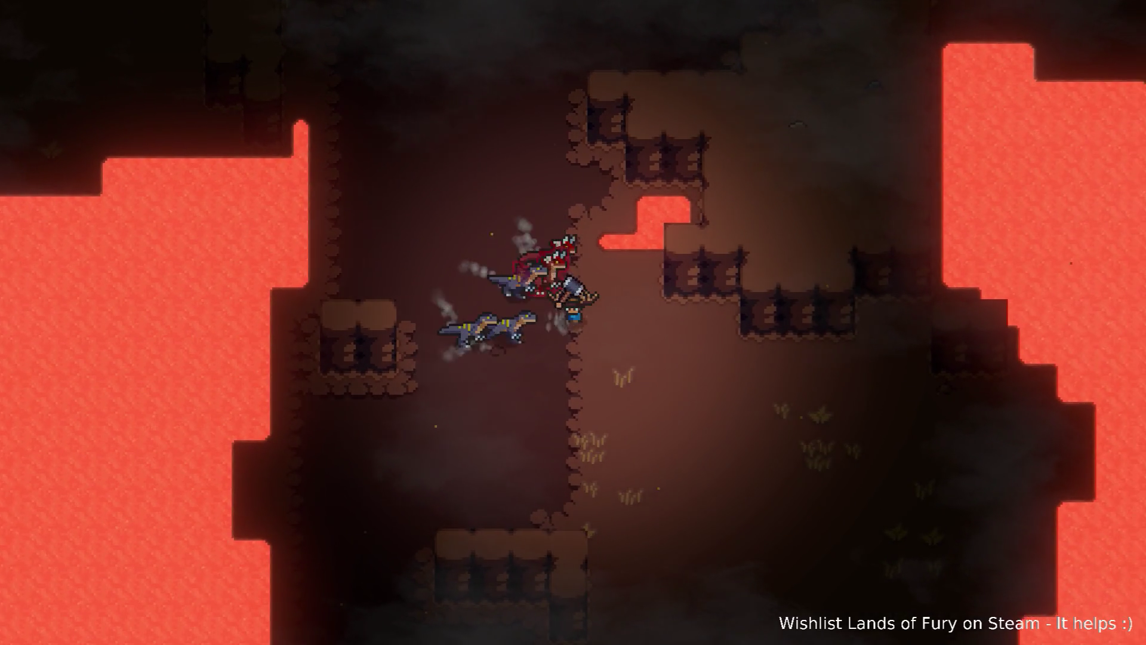
- Spawn the dino_man_firebreather units (dino_man_firebreather,2,2,30,0) and close the console
key(grave)
key(Up)
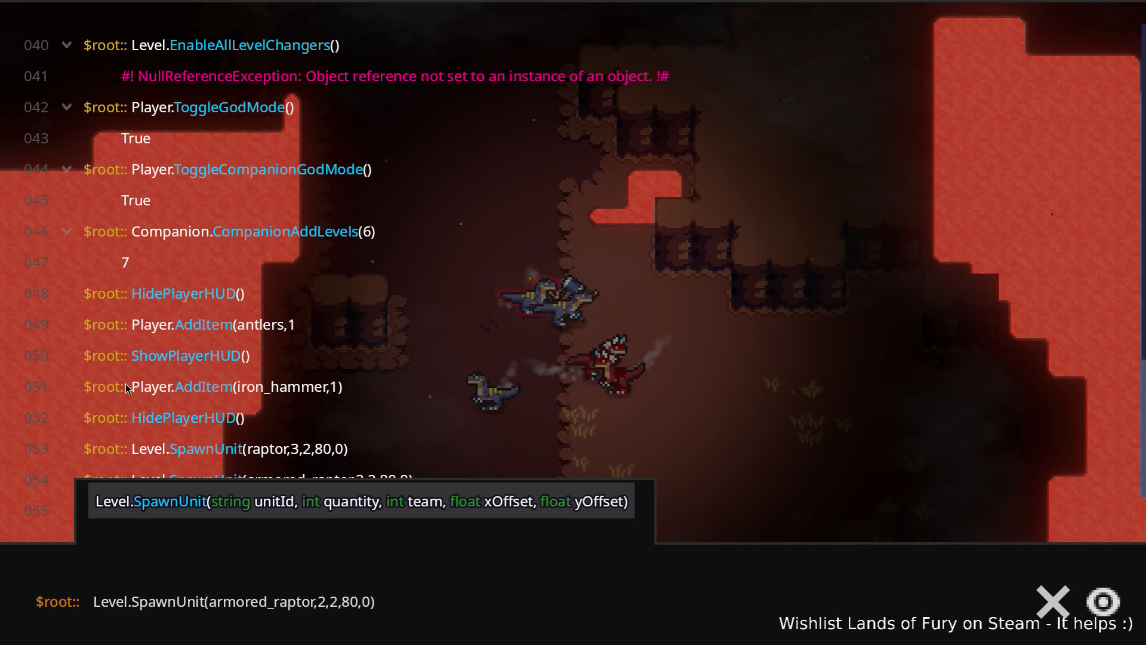
key(Left)
key(Left)
key(Left)
key(ctrl+shift+Left)
text(d)
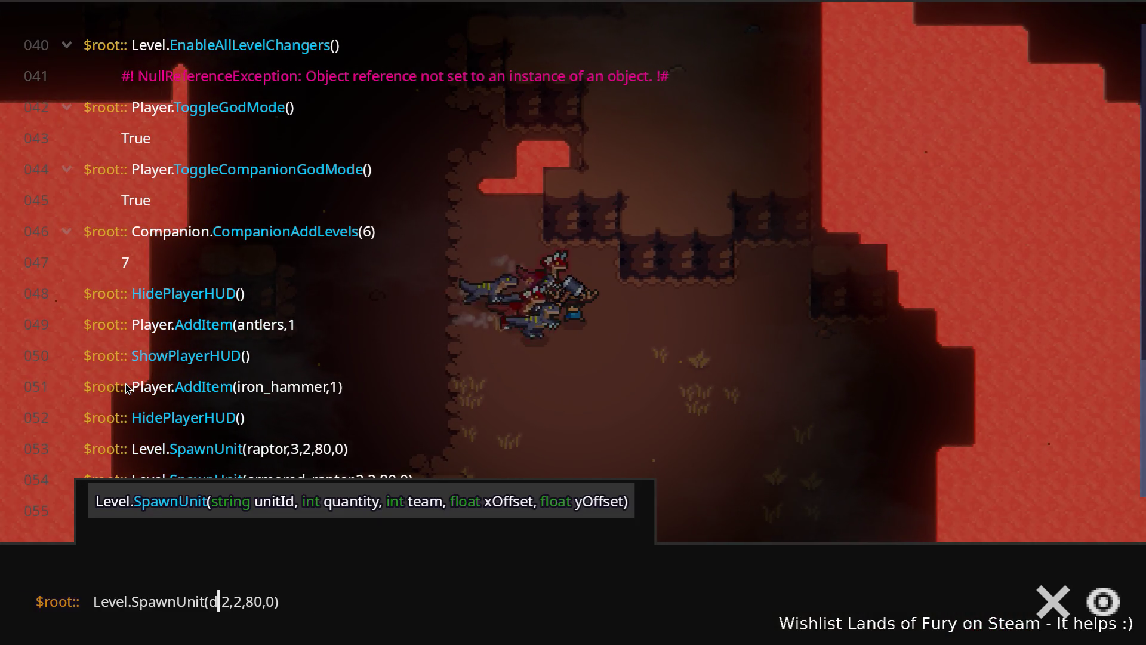
text(ino_man_firebreather)
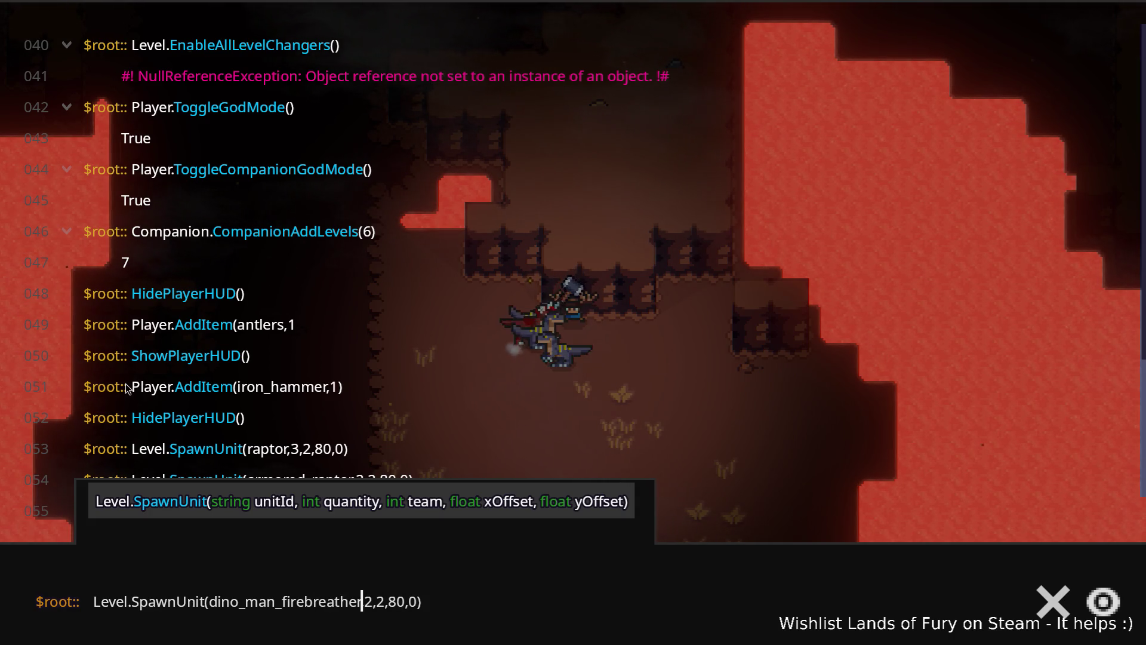
text(3)
key(Return)
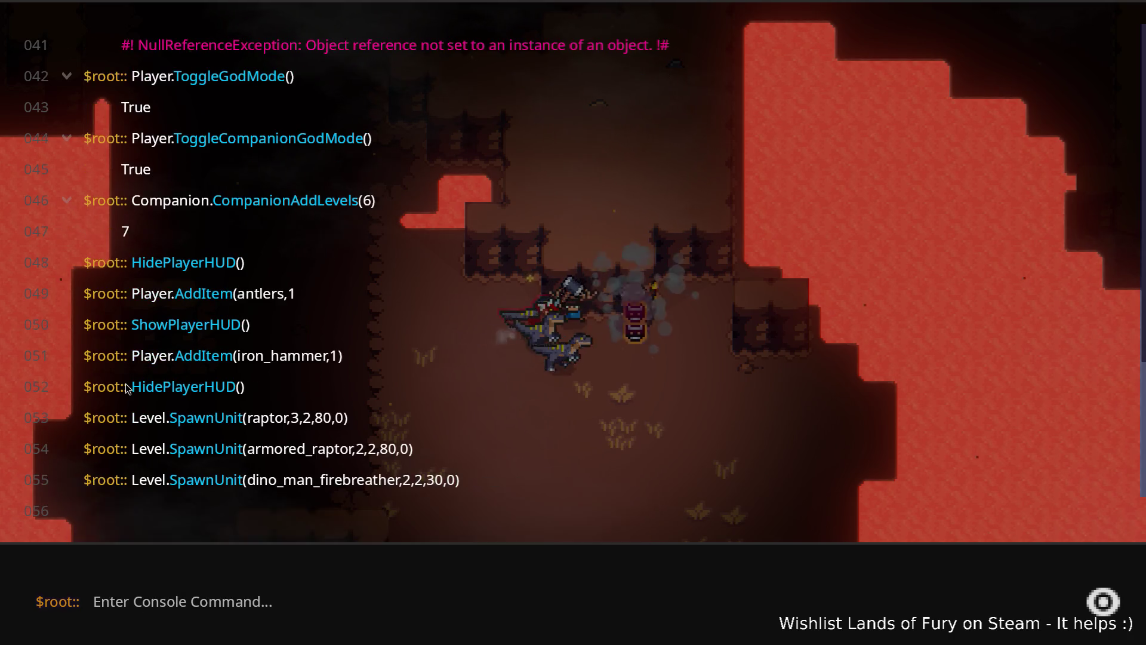
key(Escape)
- Hammer the spawned firebreathers and raptors, weaving up-left and down-right through the lava cave
key(w+a)
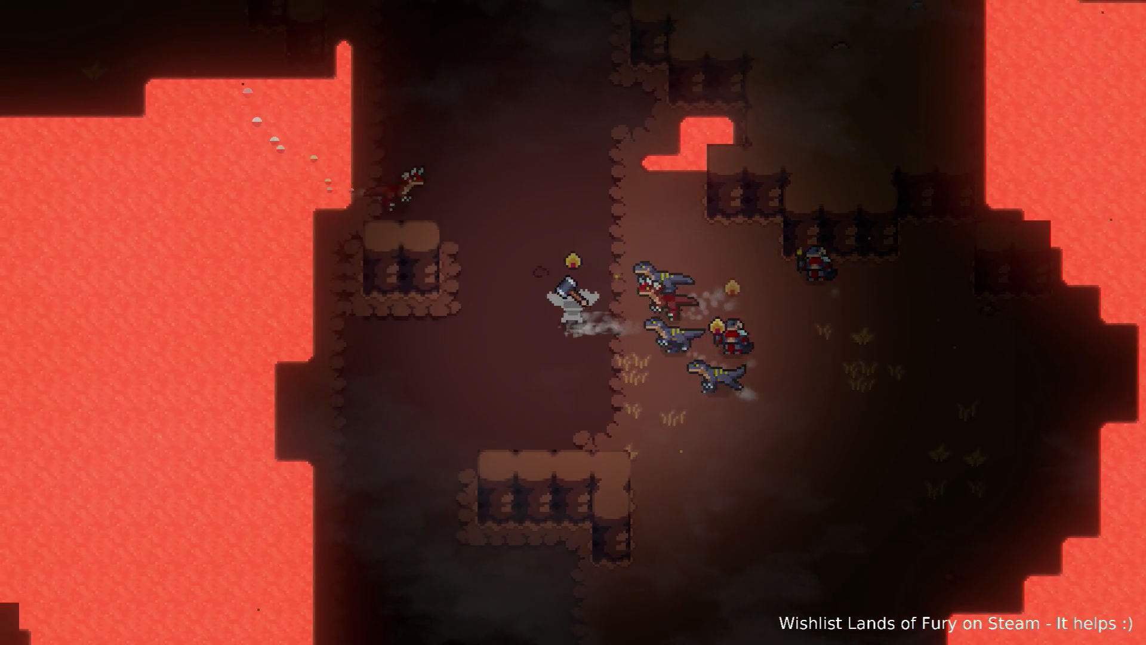
key(w+a)
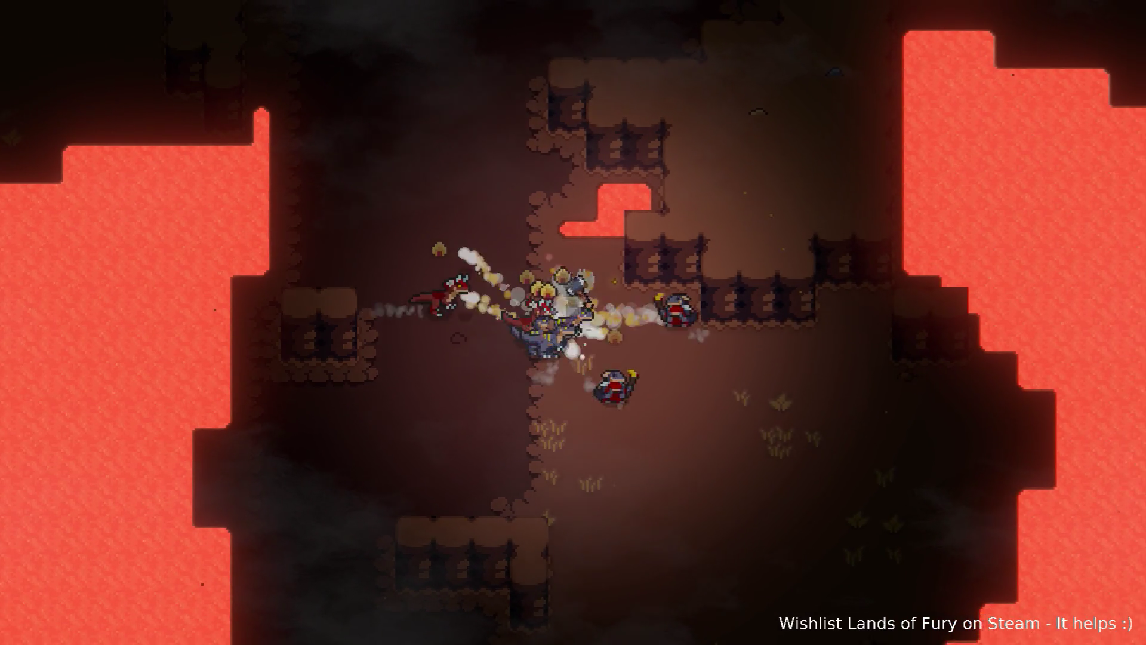
key(s+d)
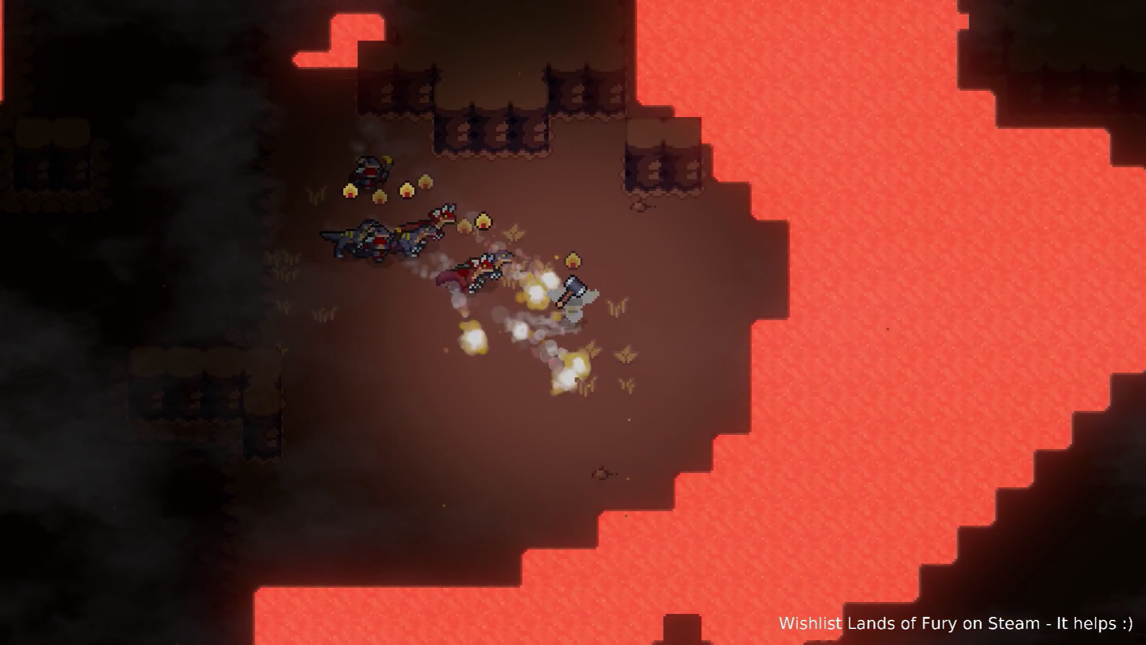
key(s+d)
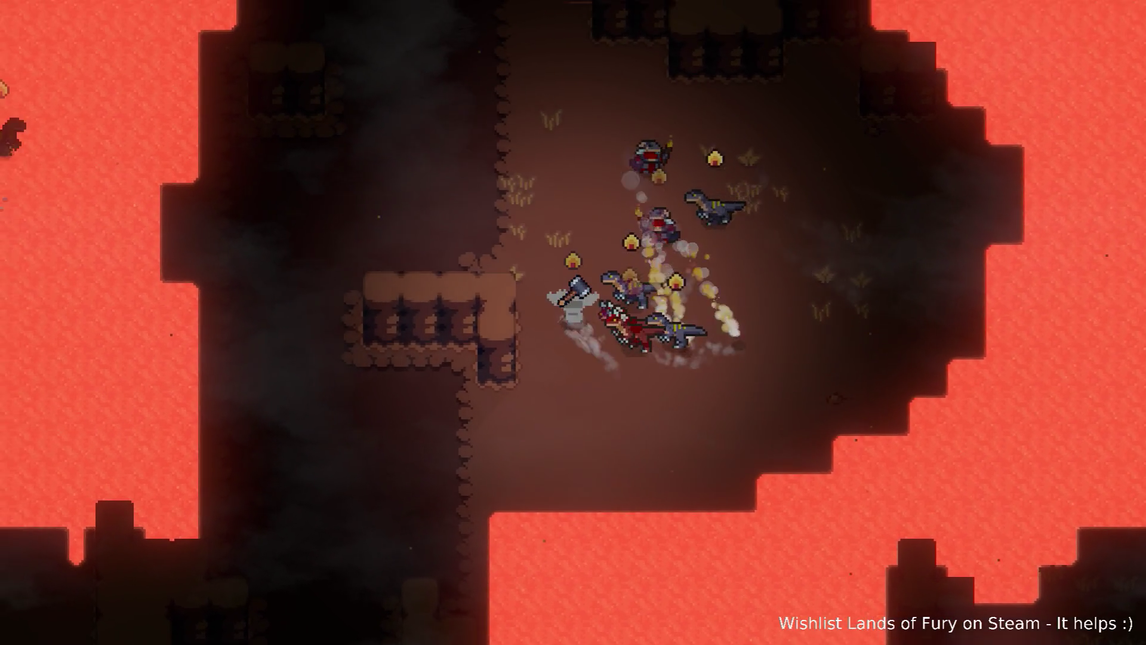
key(w+a)
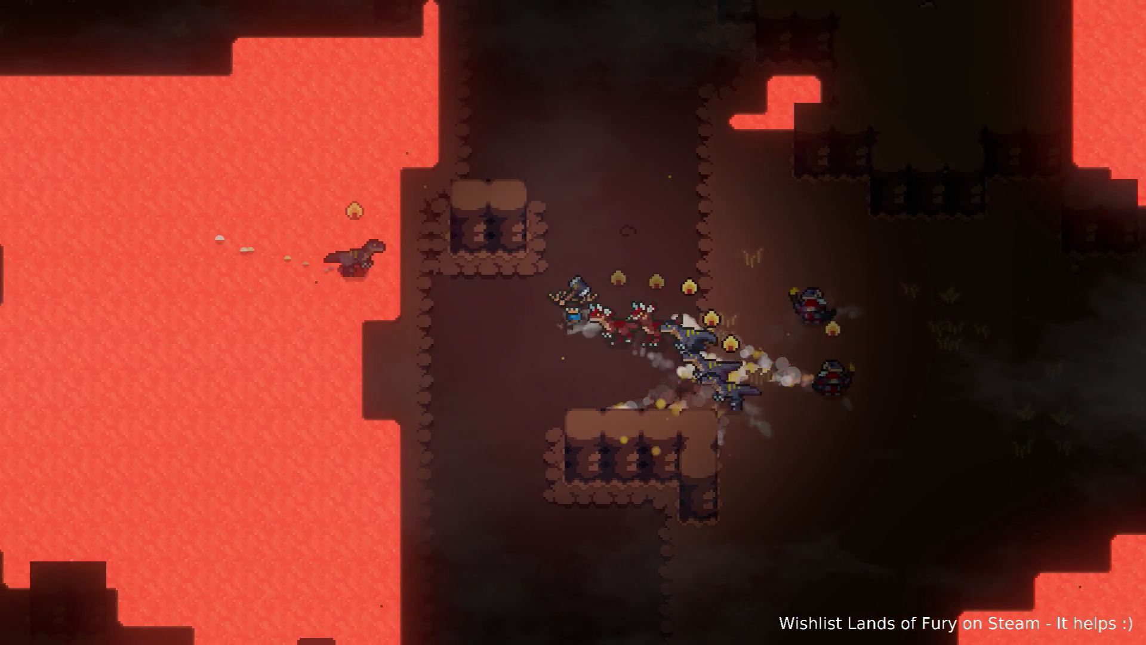
key(w+d)
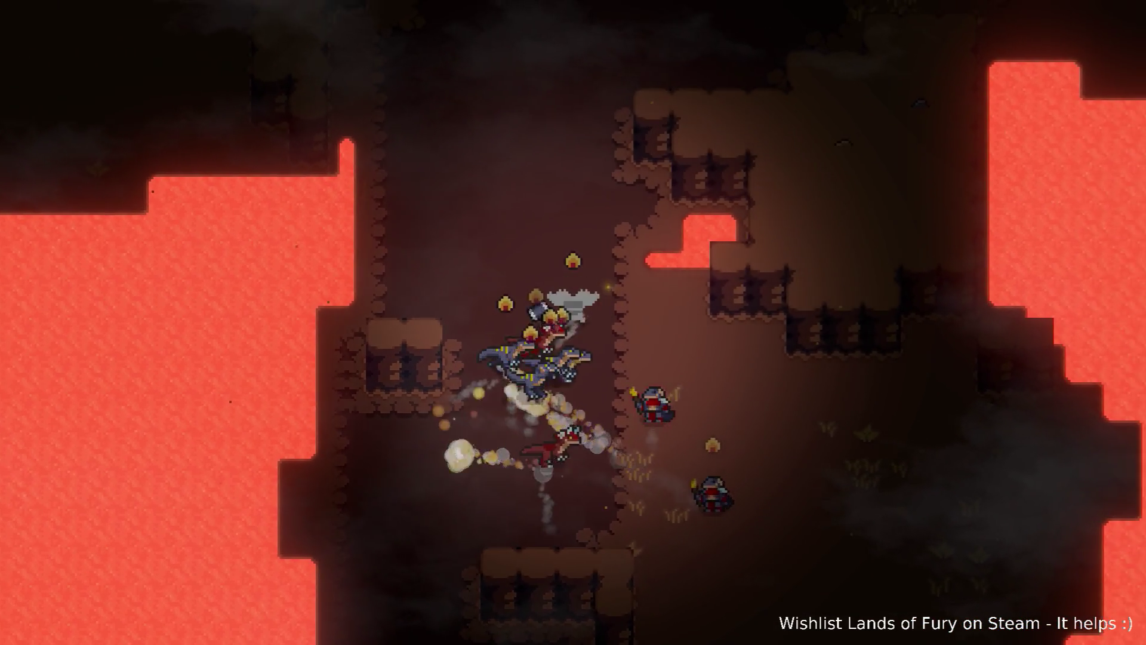
key(s+d)
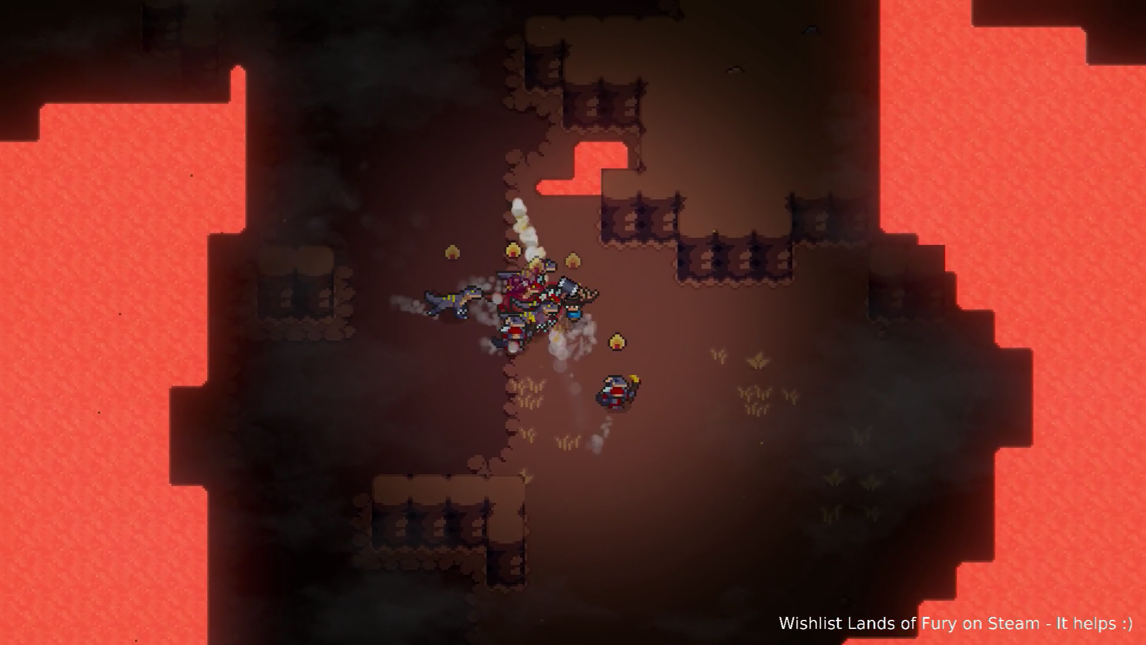
key(w+d)
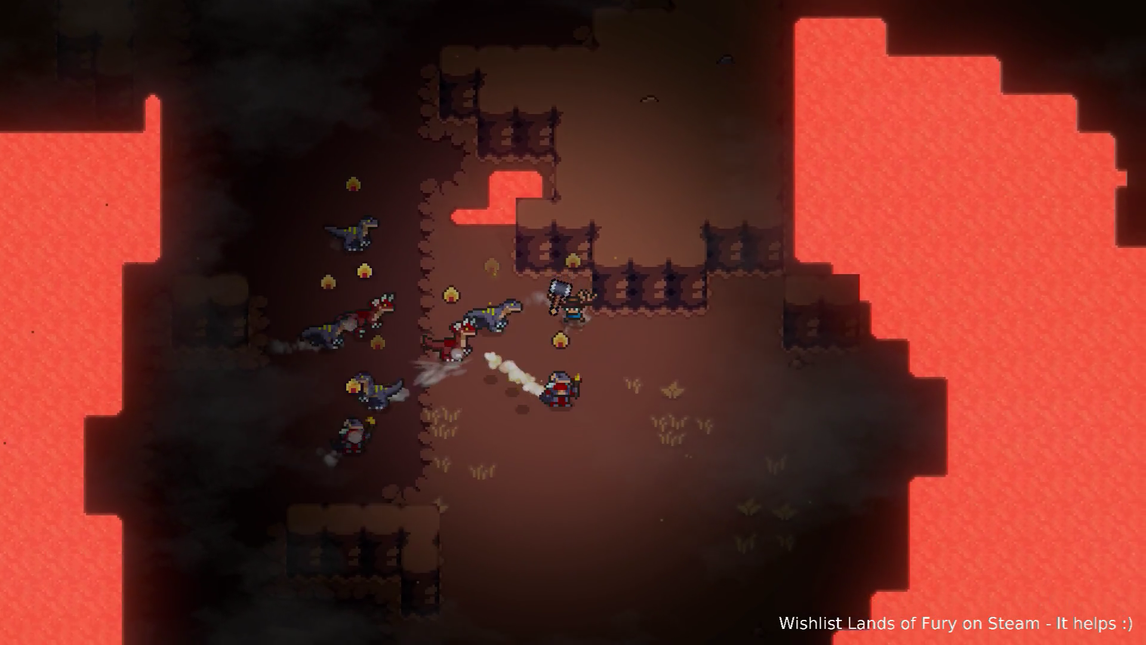
key(s+a)
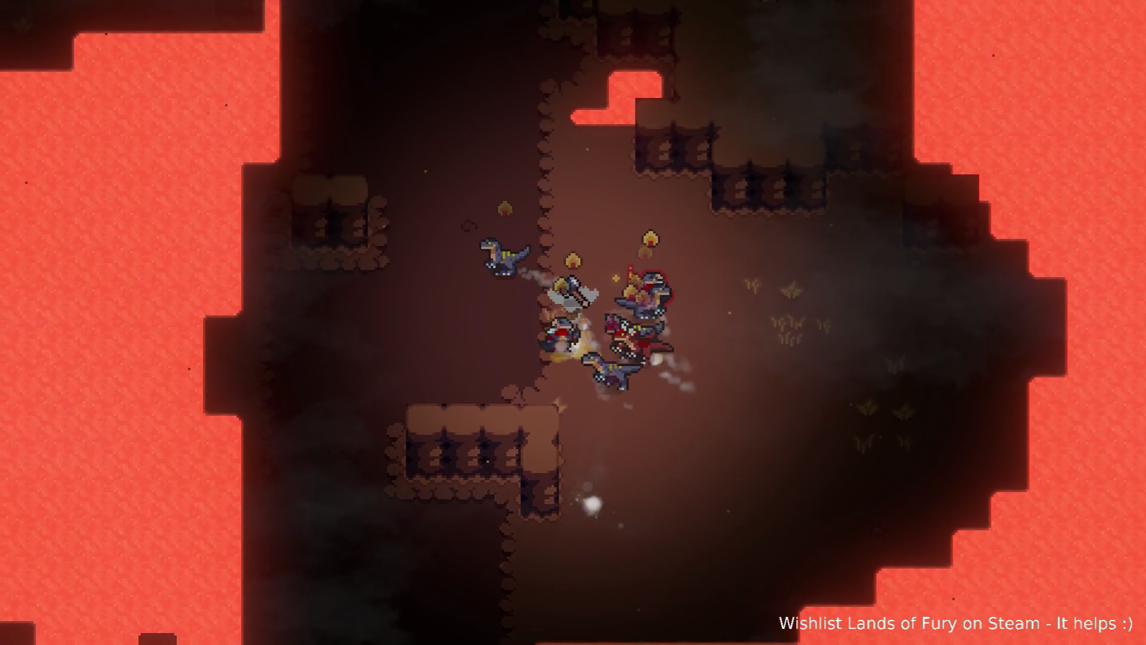
key(d)
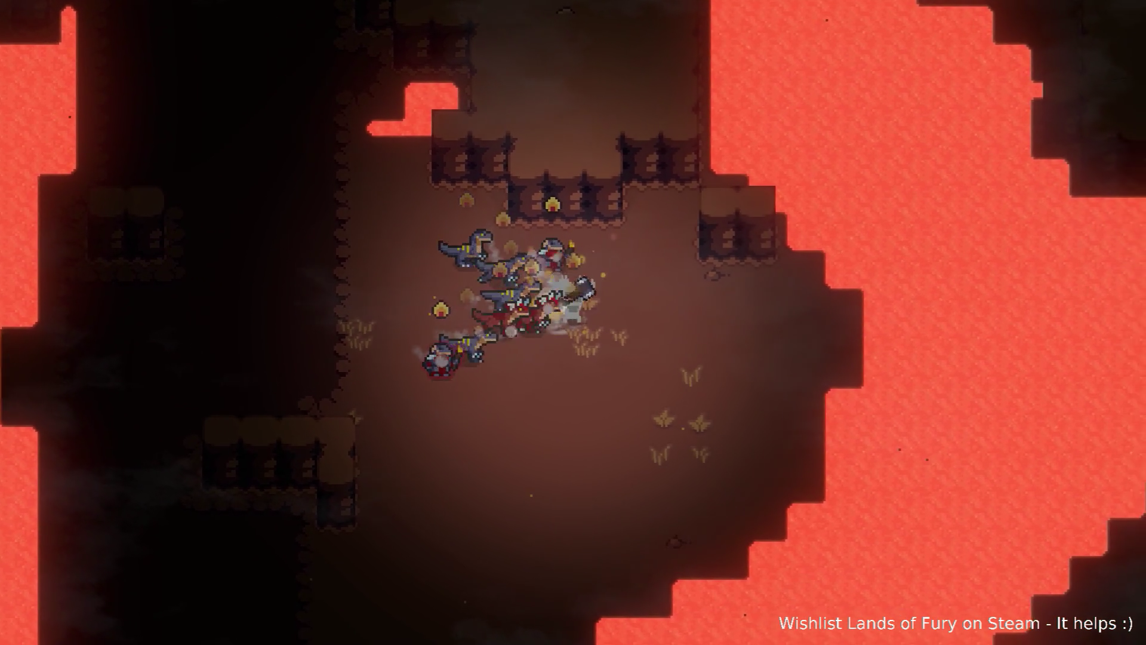
key(s+a)
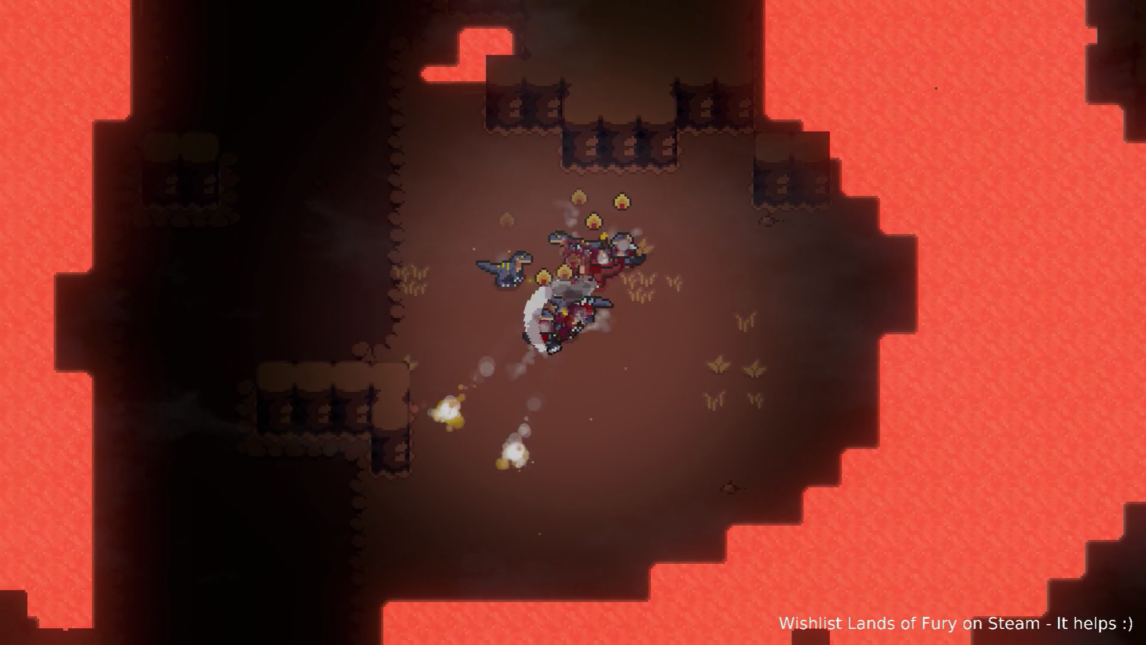
key(a)
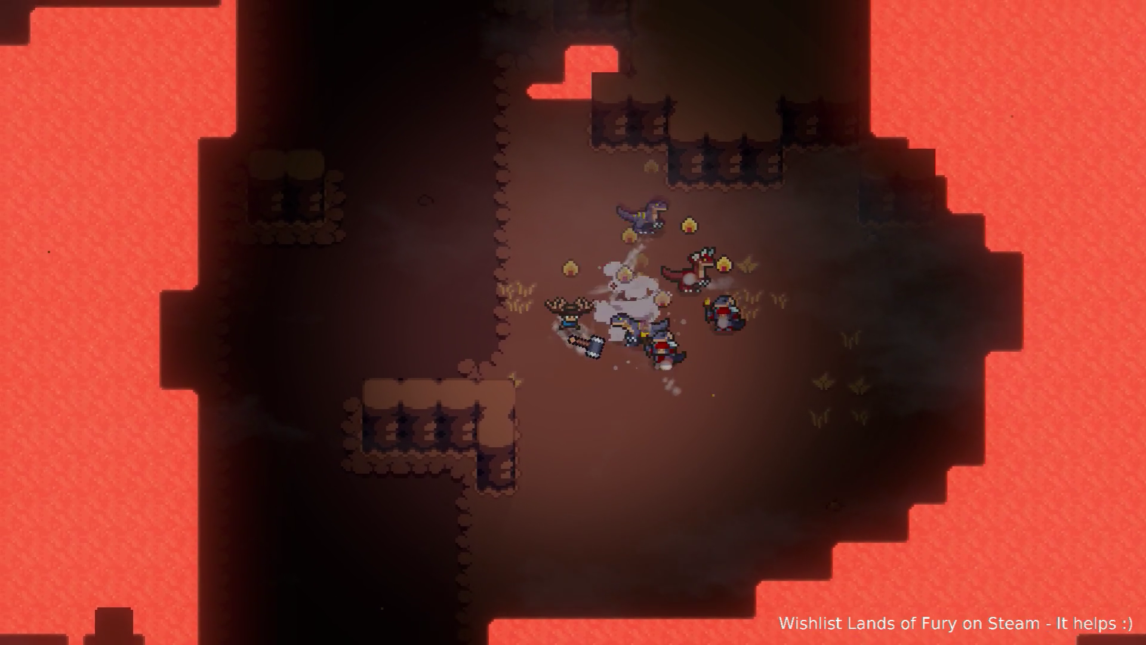
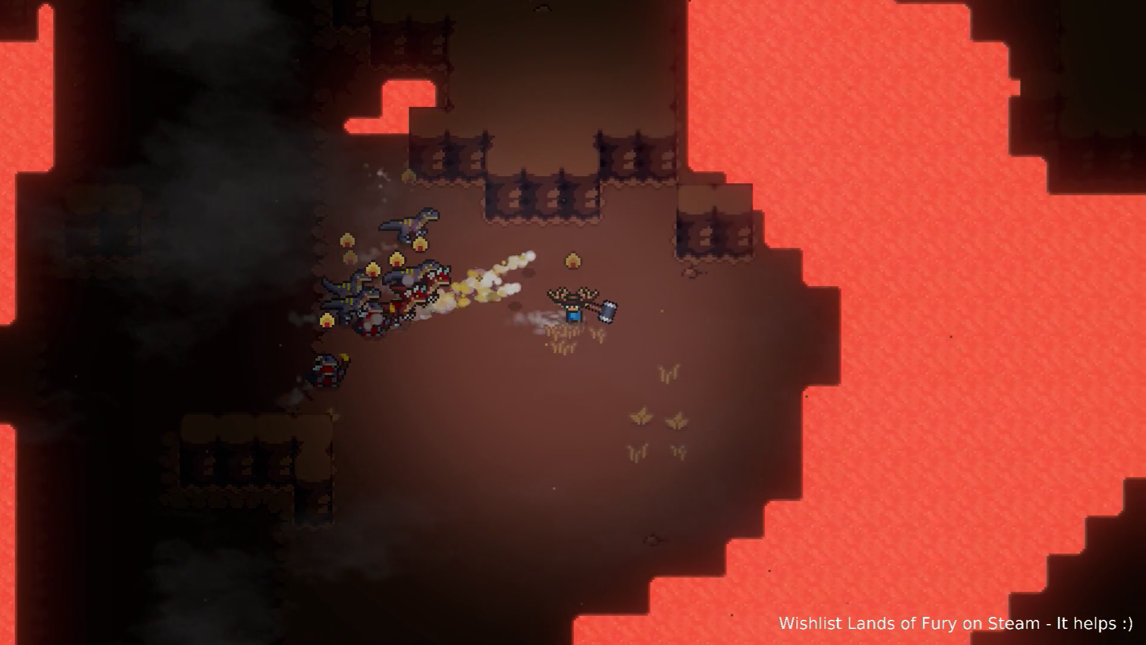
- Lead the raptors down, left and then north through the lava cave to outrun them
key(s)
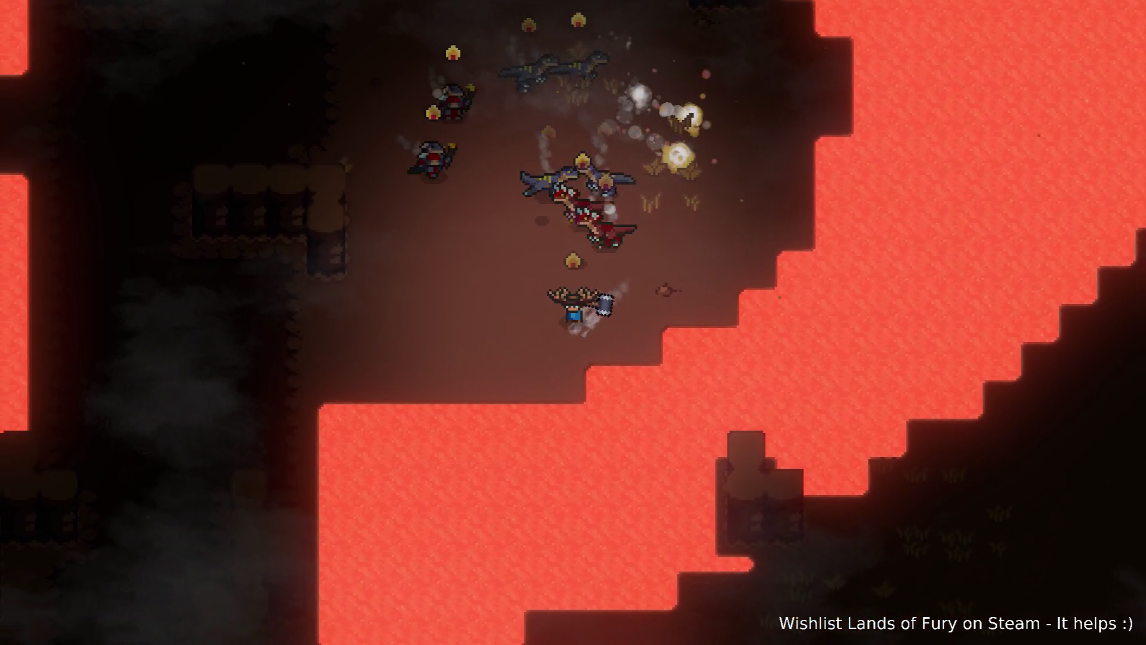
key(a)
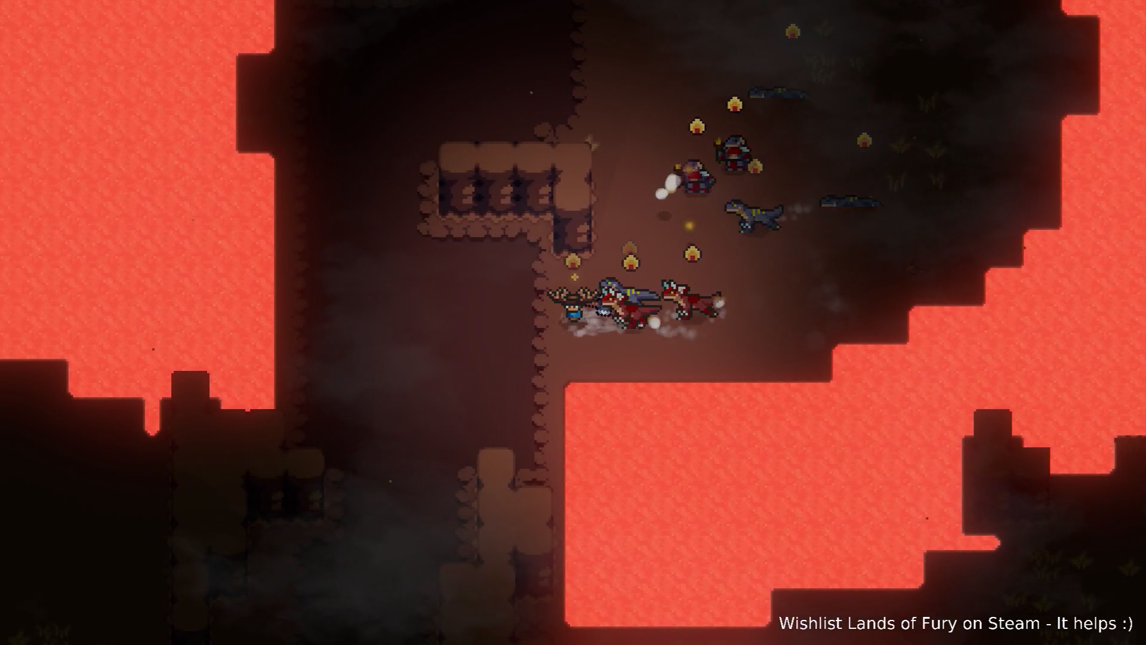
key(a)
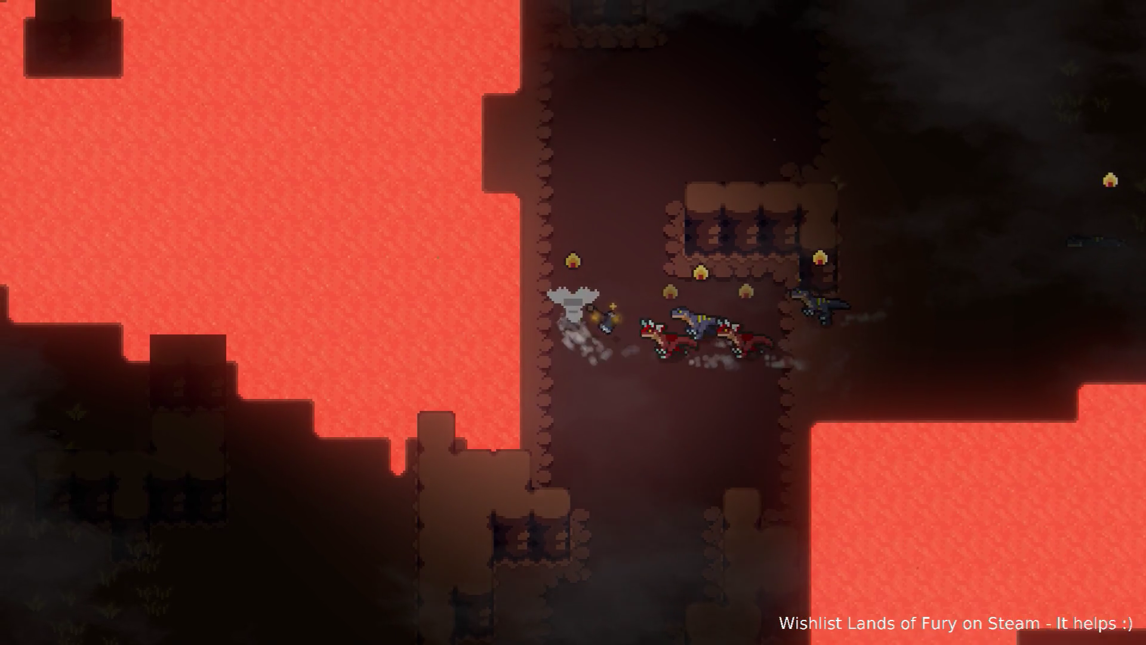
key(w)
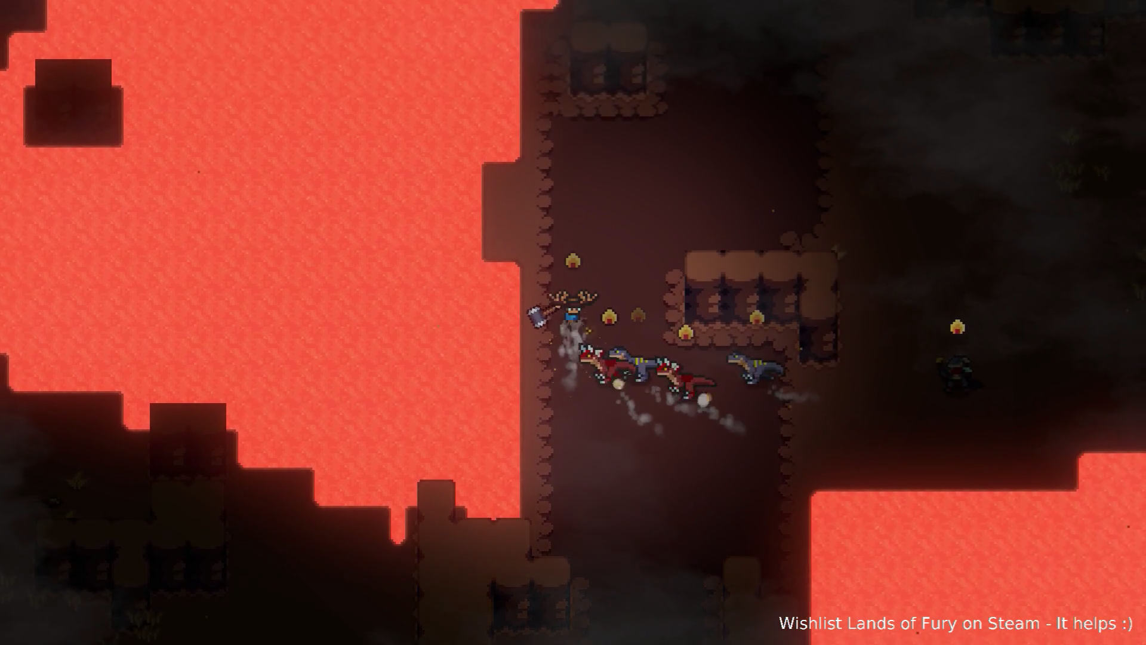
key(d)
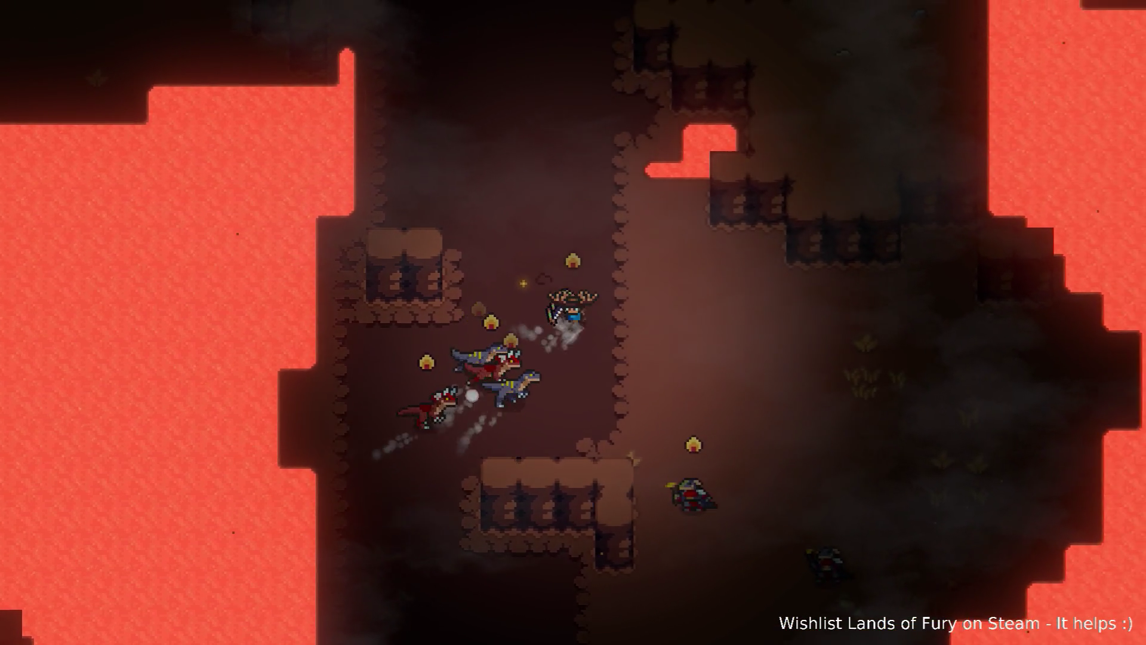
key(w)
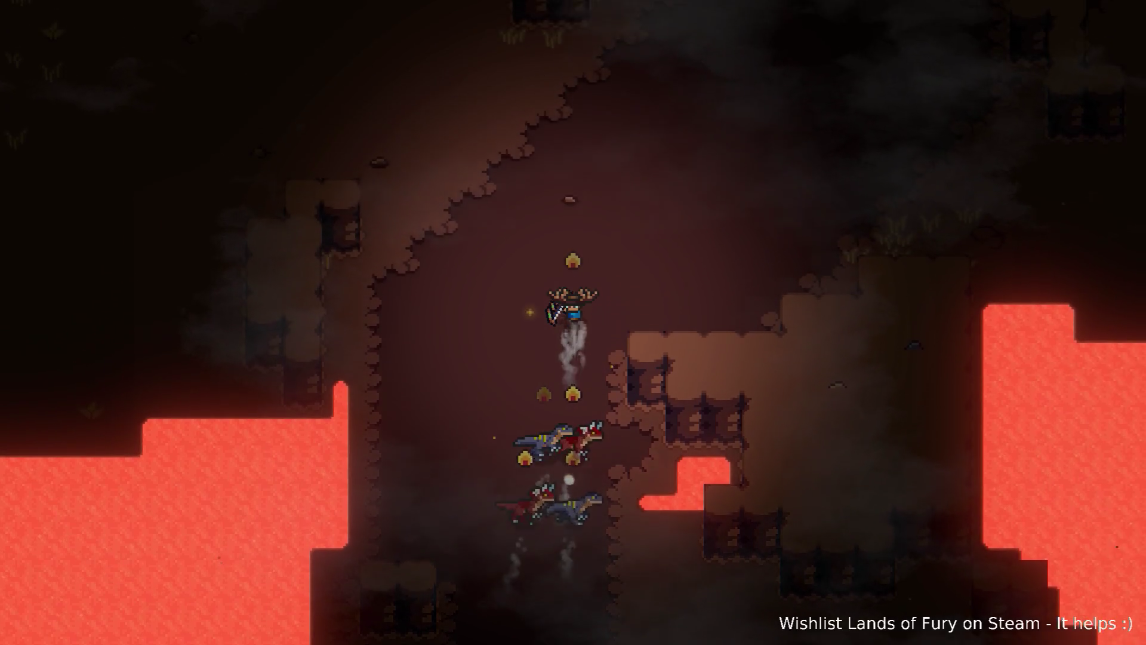
key(w)
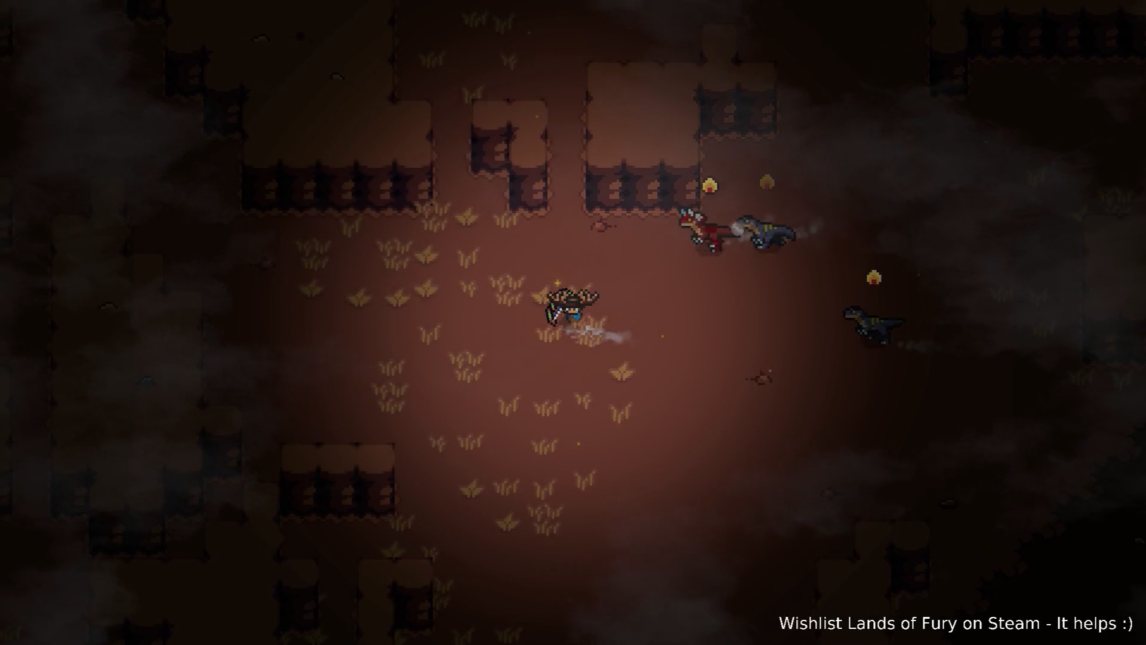
key(w)
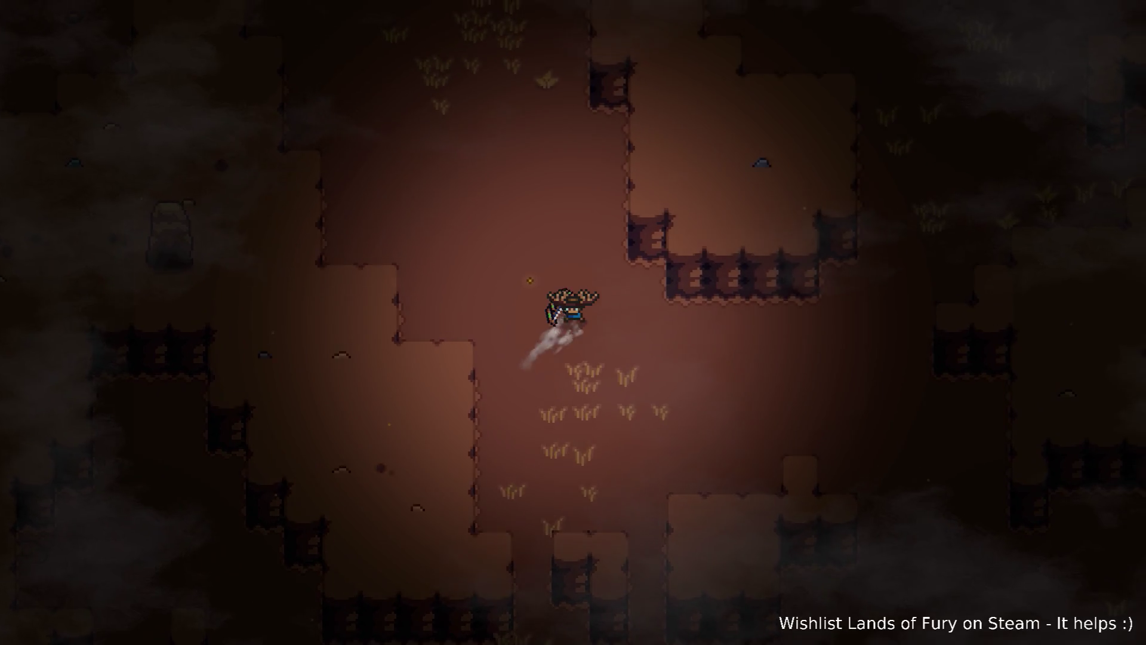
- Run east across the cave, then swing south past the firing enemy to break away
key(d)
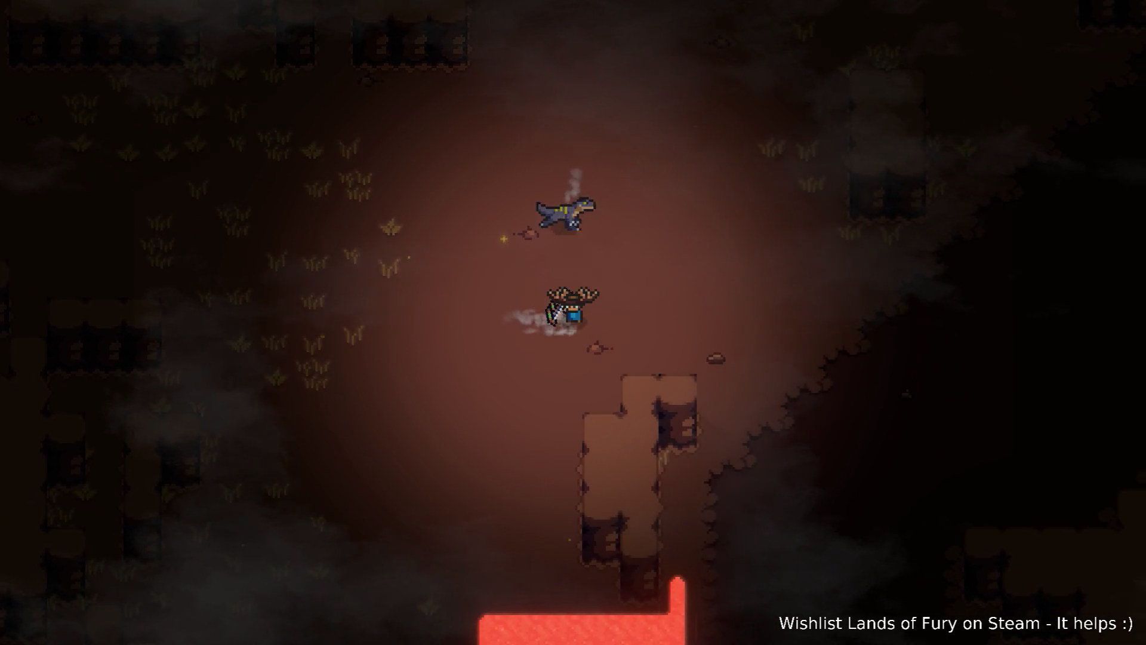
key(d)
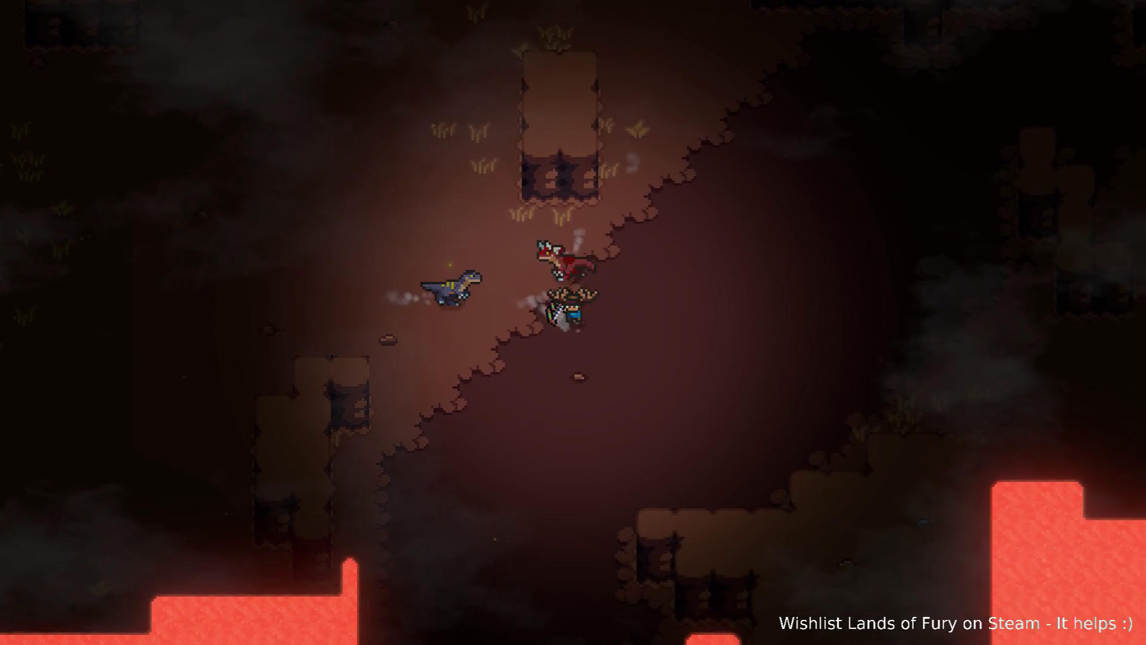
key(d)
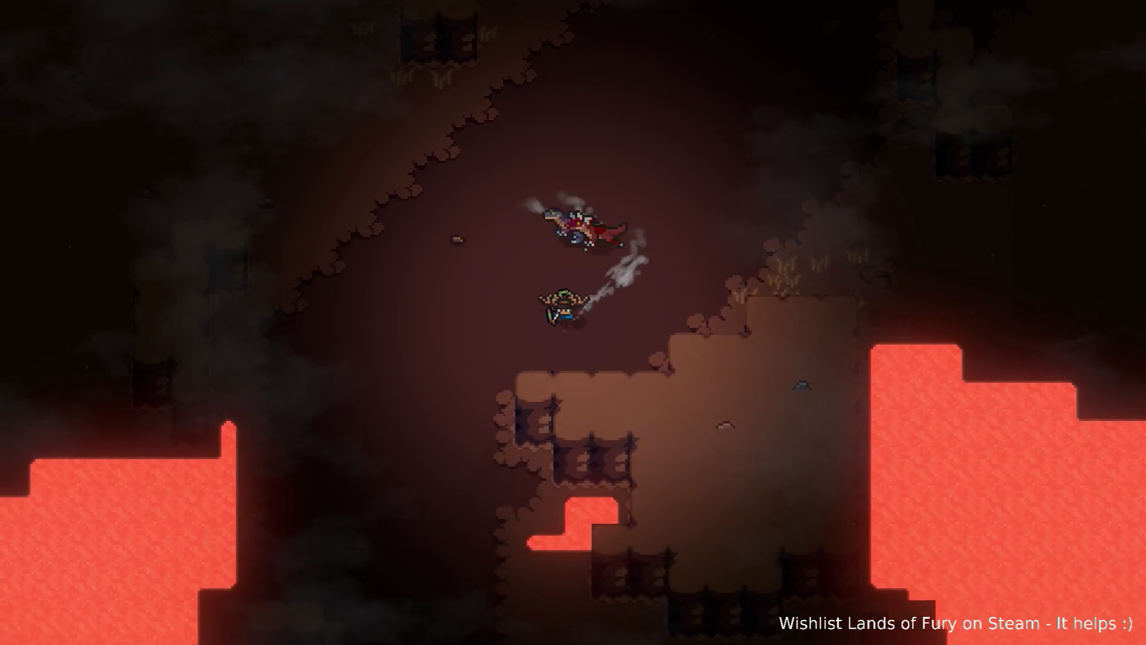
key(s)
key(a)
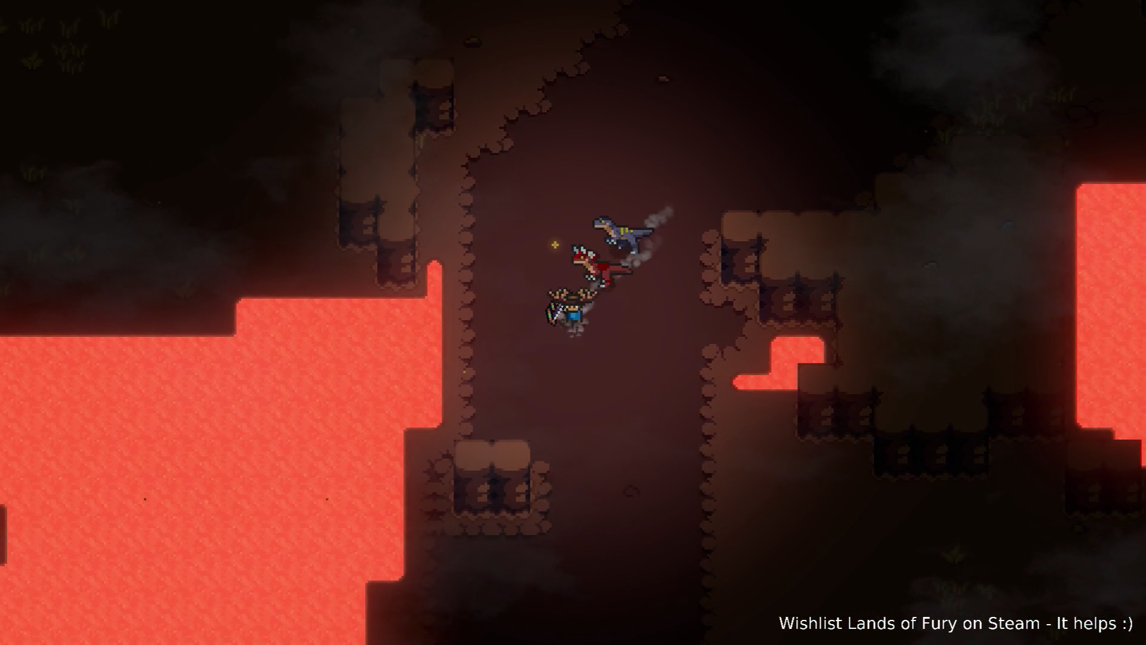
key(s)
key(s)
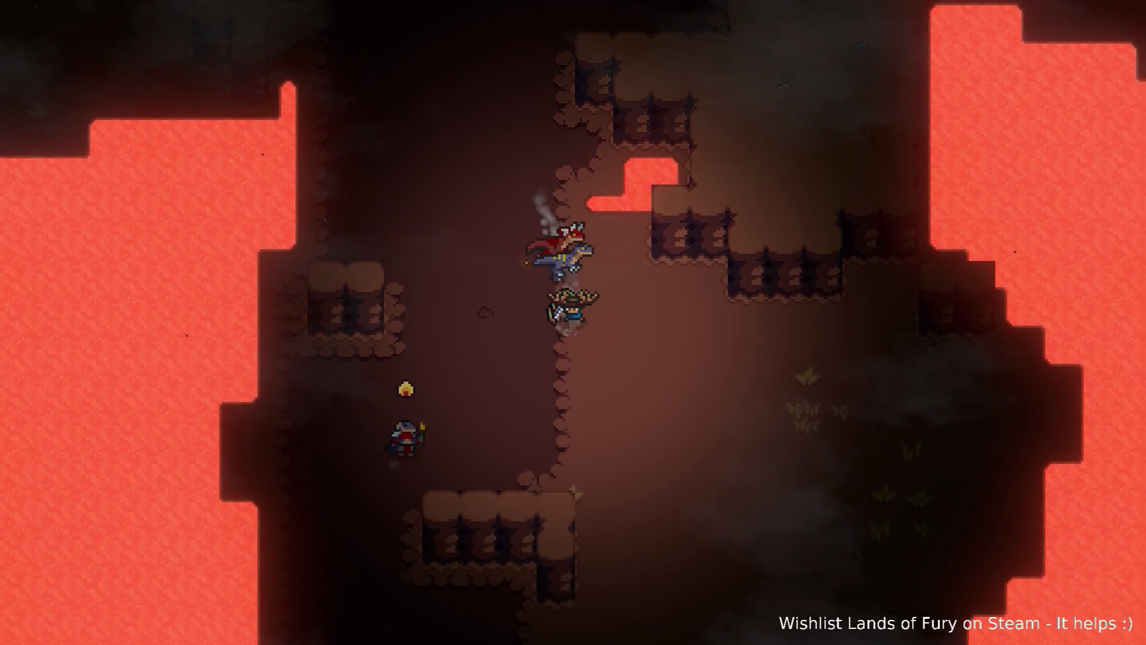
key(s)
key(d)
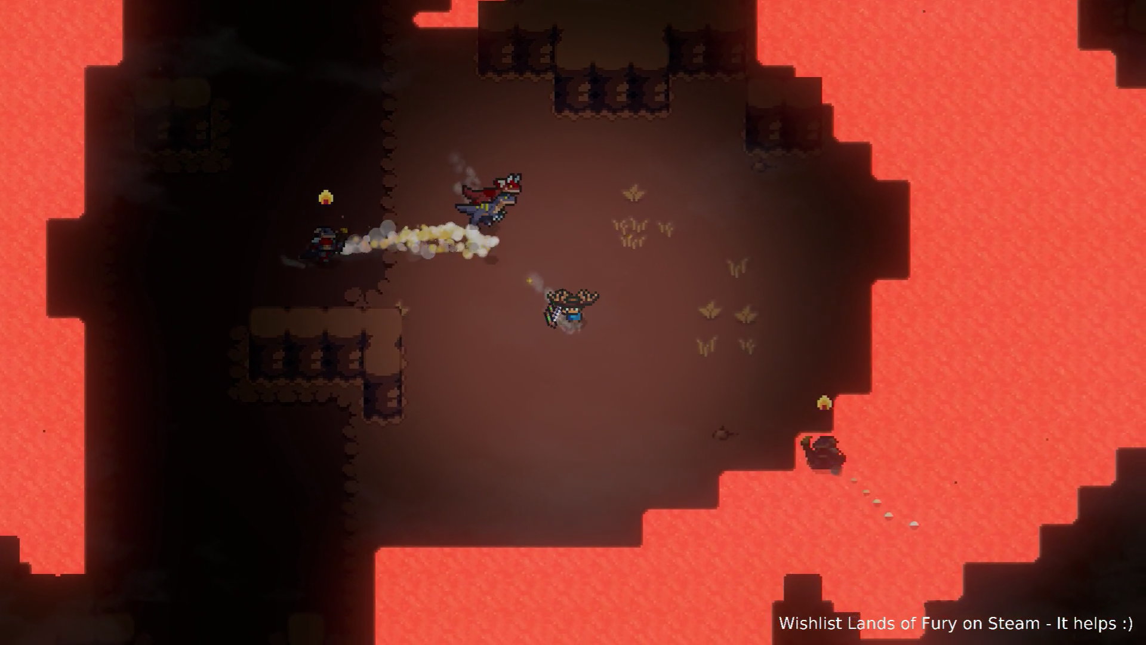
- Zigzag north-west and south-west through the cave, dodging smoke shots and leaving the dinosaurs behind
key(w)
key(a)
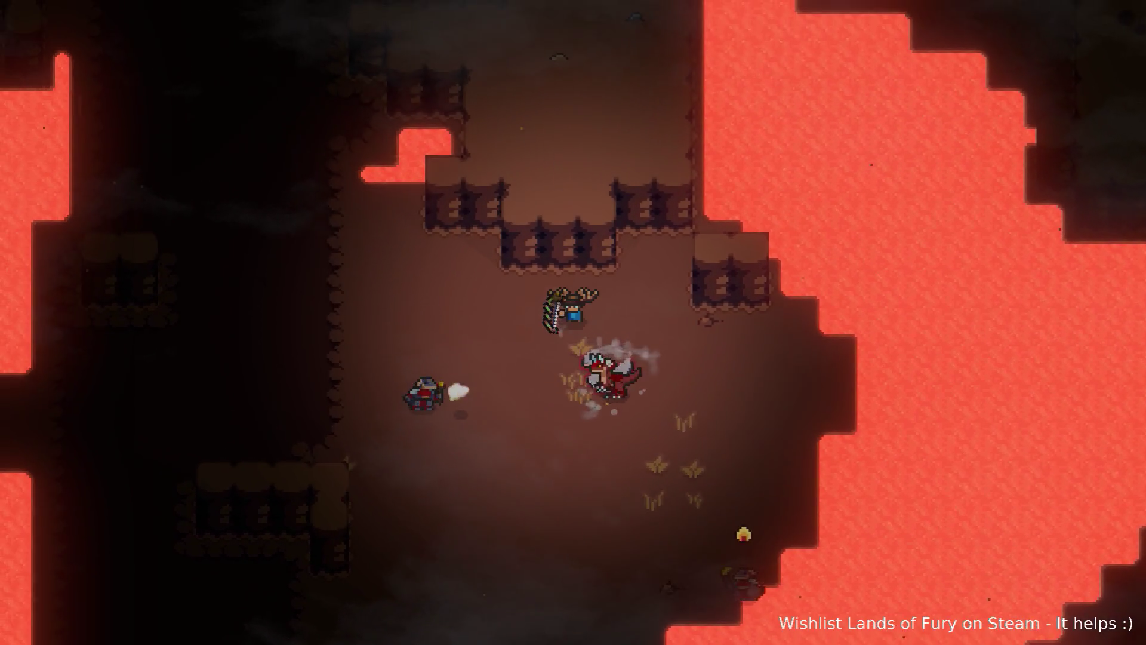
key(s)
key(a)
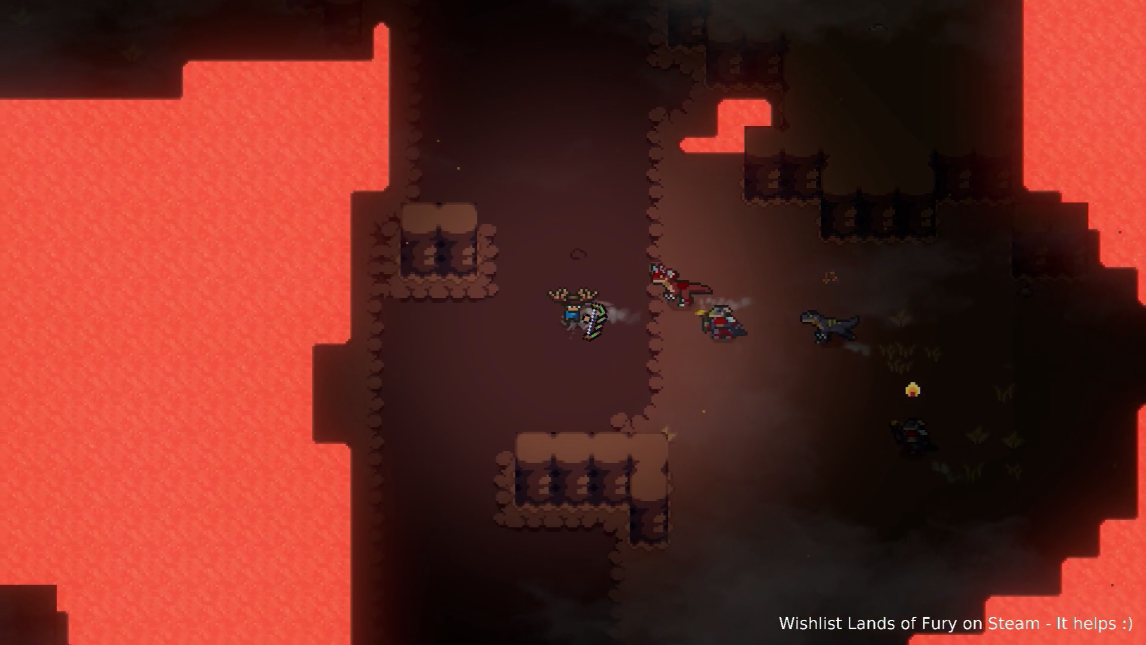
key(s)
key(d)
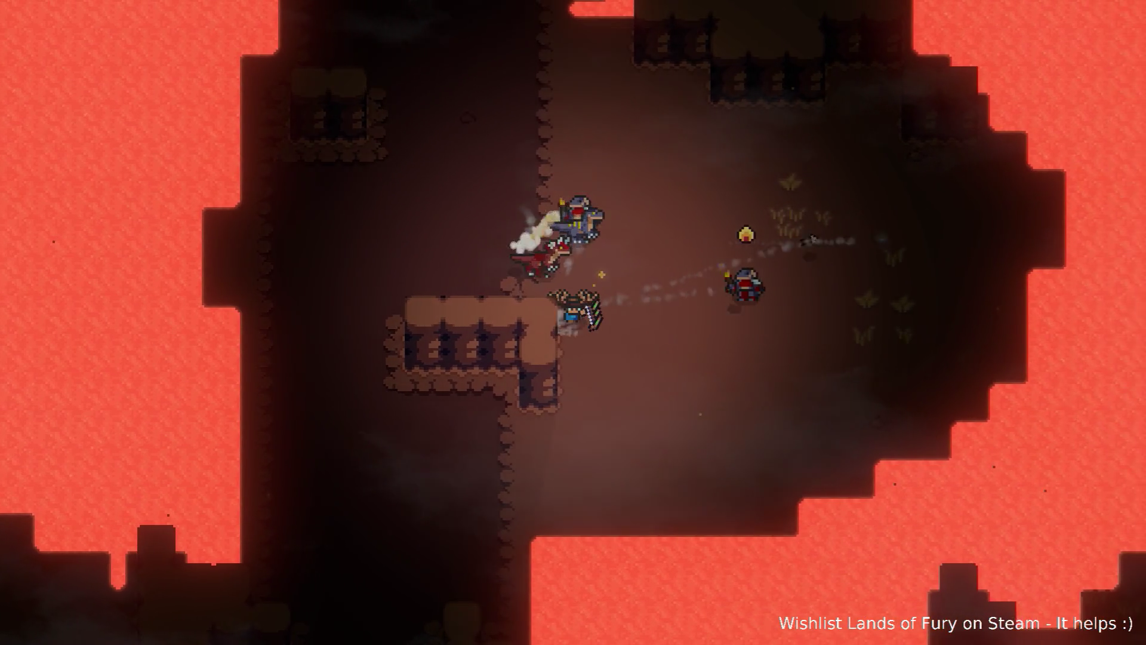
key(s)
key(a)
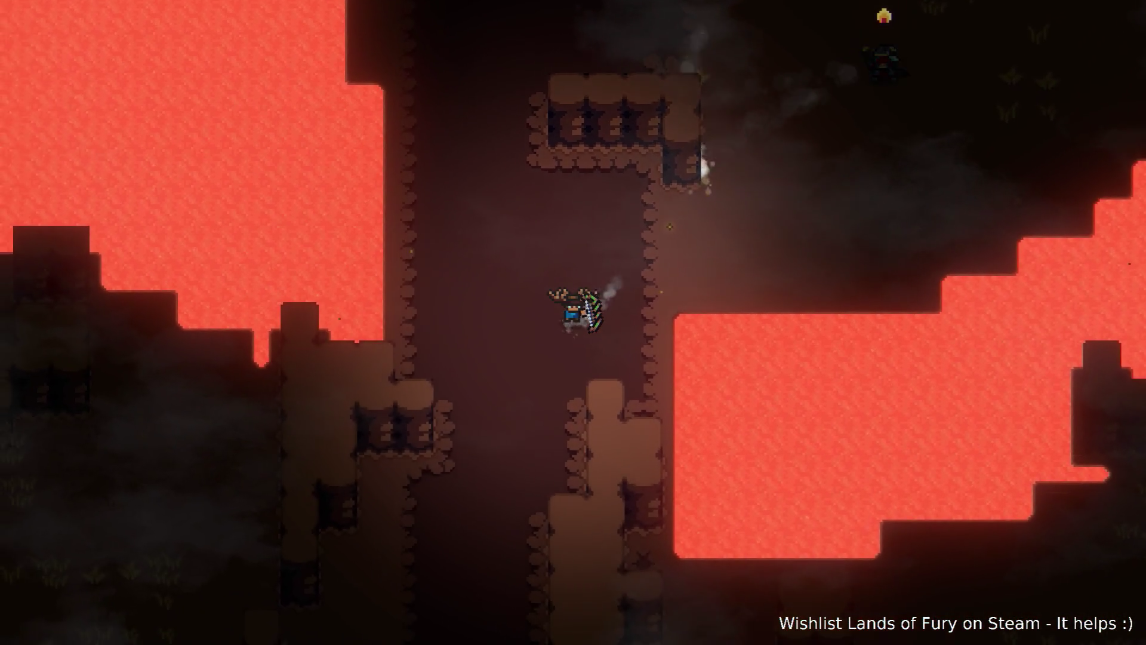
key(w)
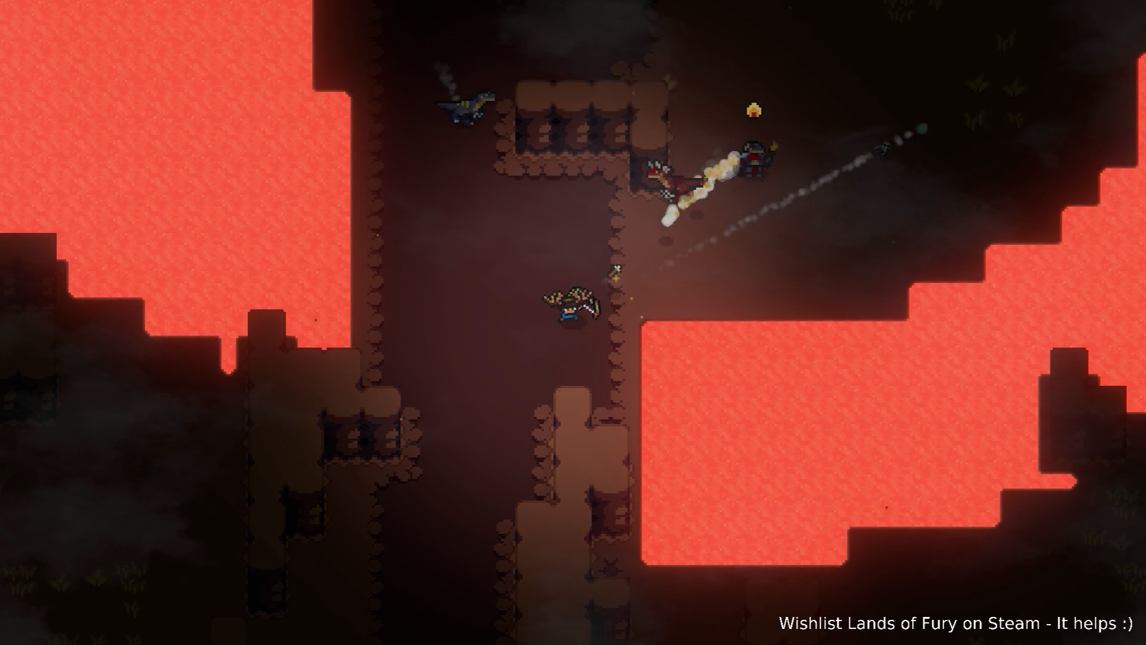
key(s)
key(a)
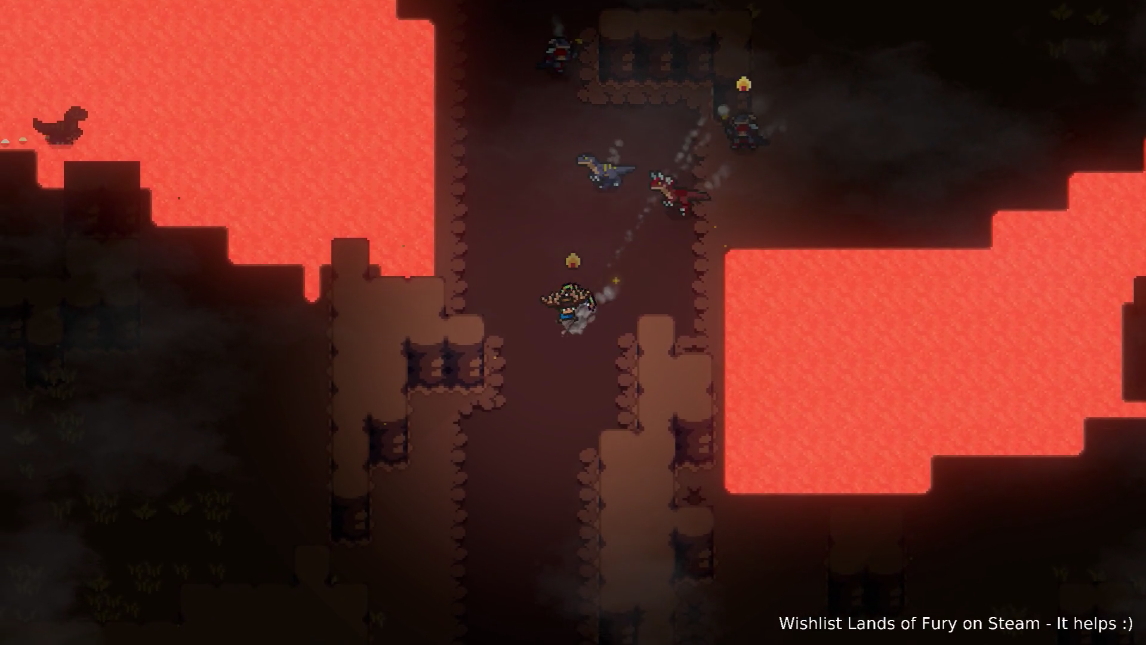
- Run south down the corridor, dashing sideways to evade the enemy's shots
key(s)
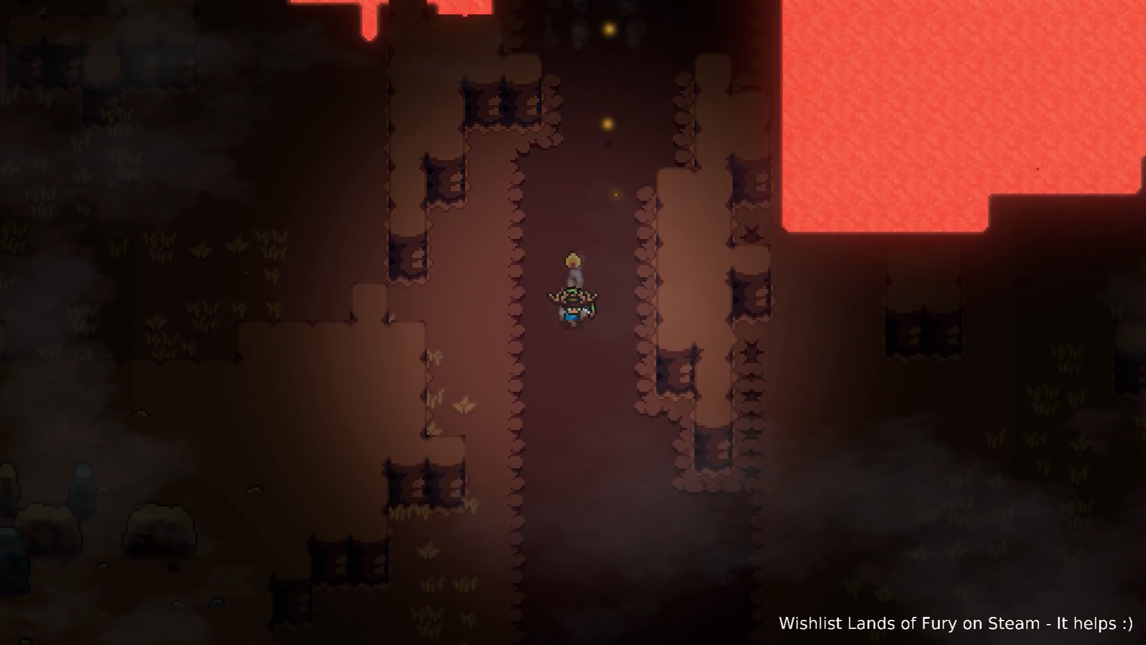
key(s)
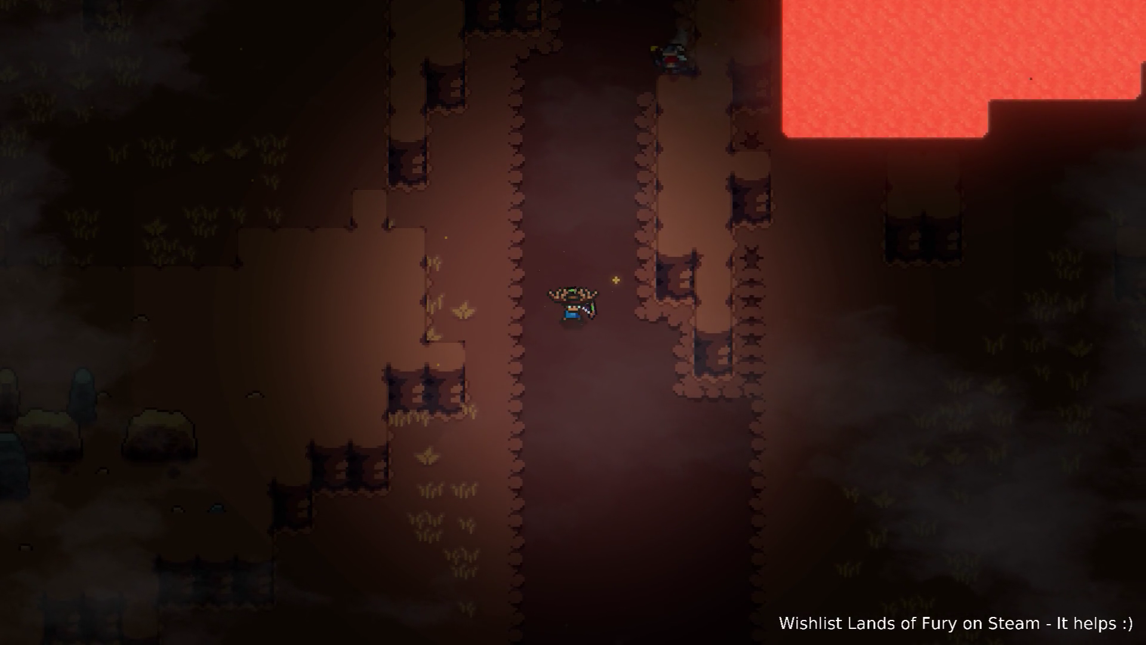
key(s)
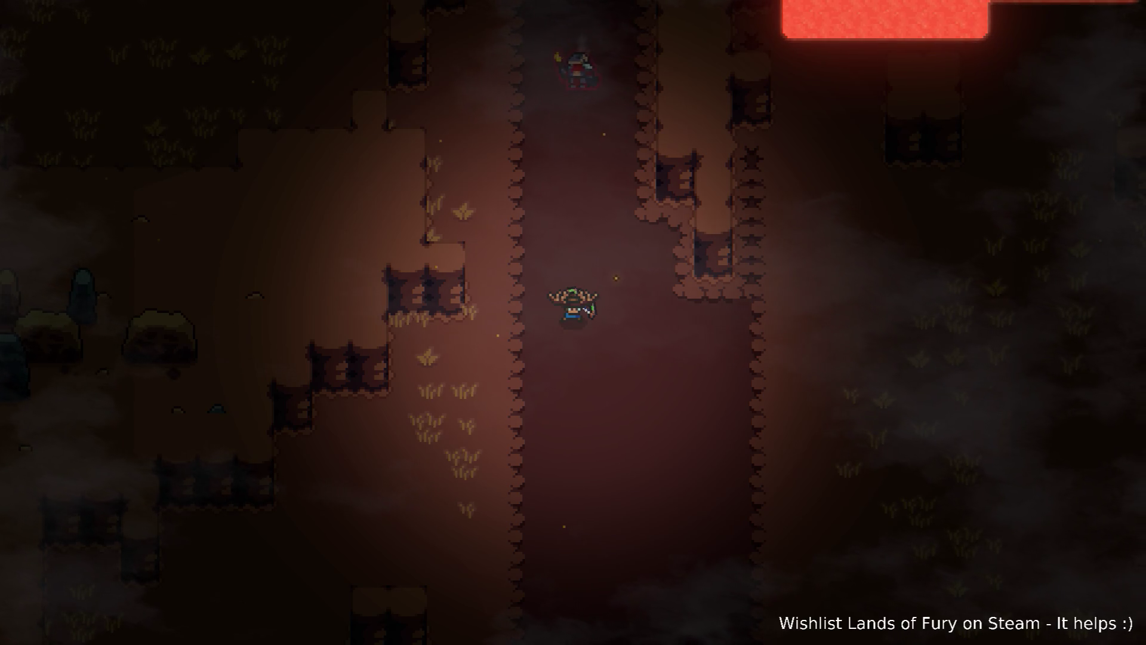
key(s)
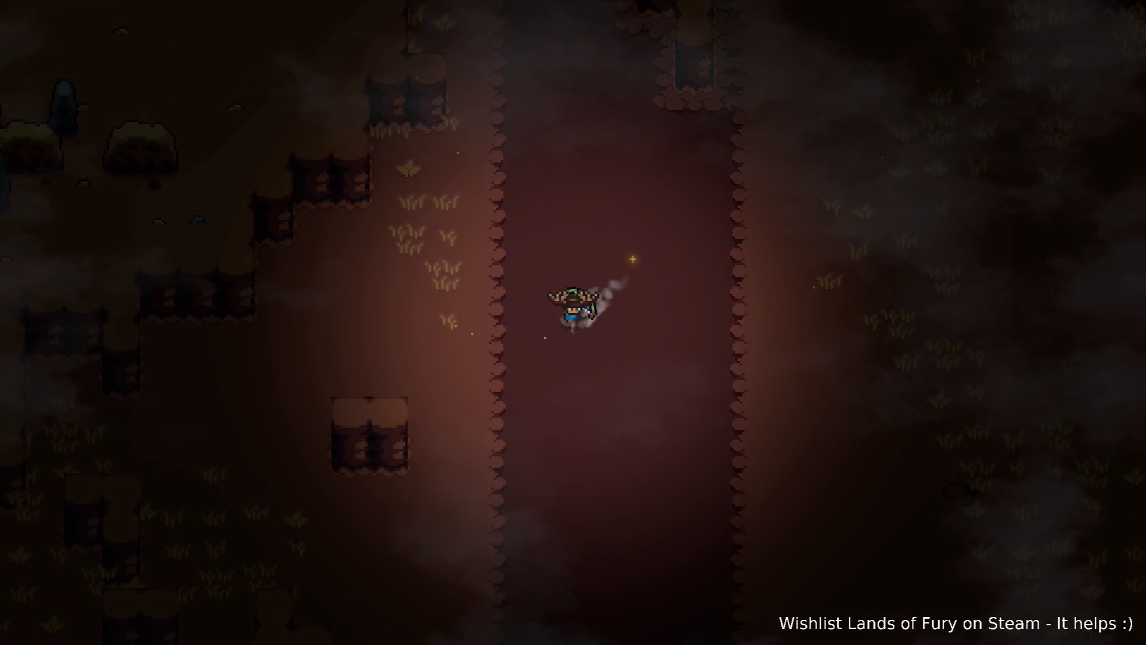
key(s)
key(d)
key(space)
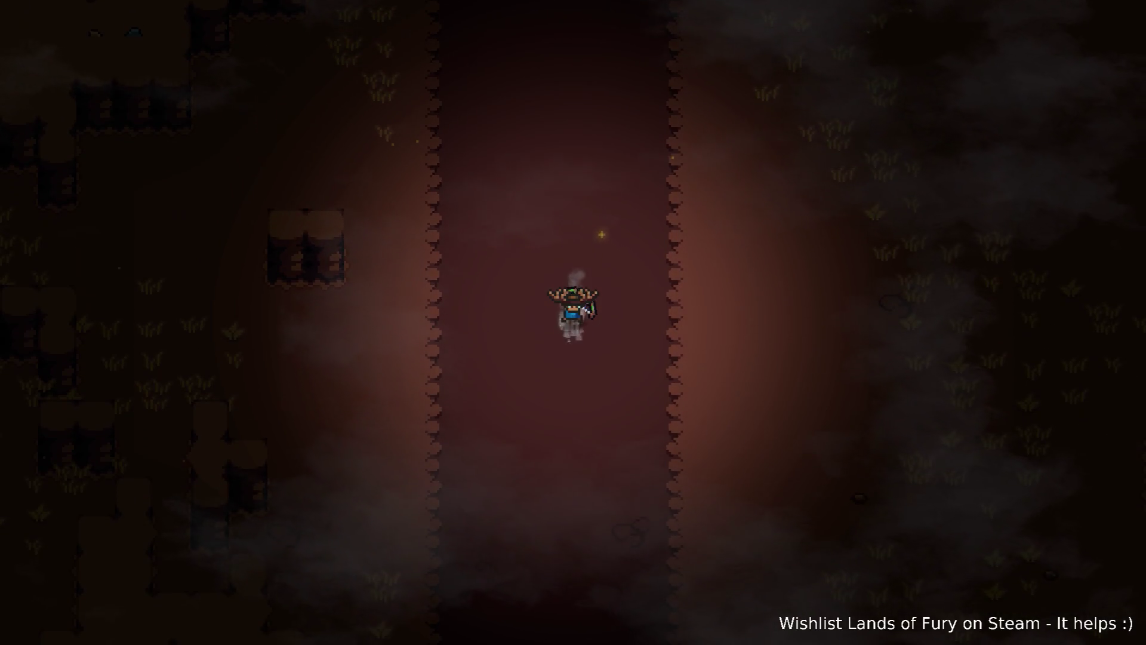
key(s)
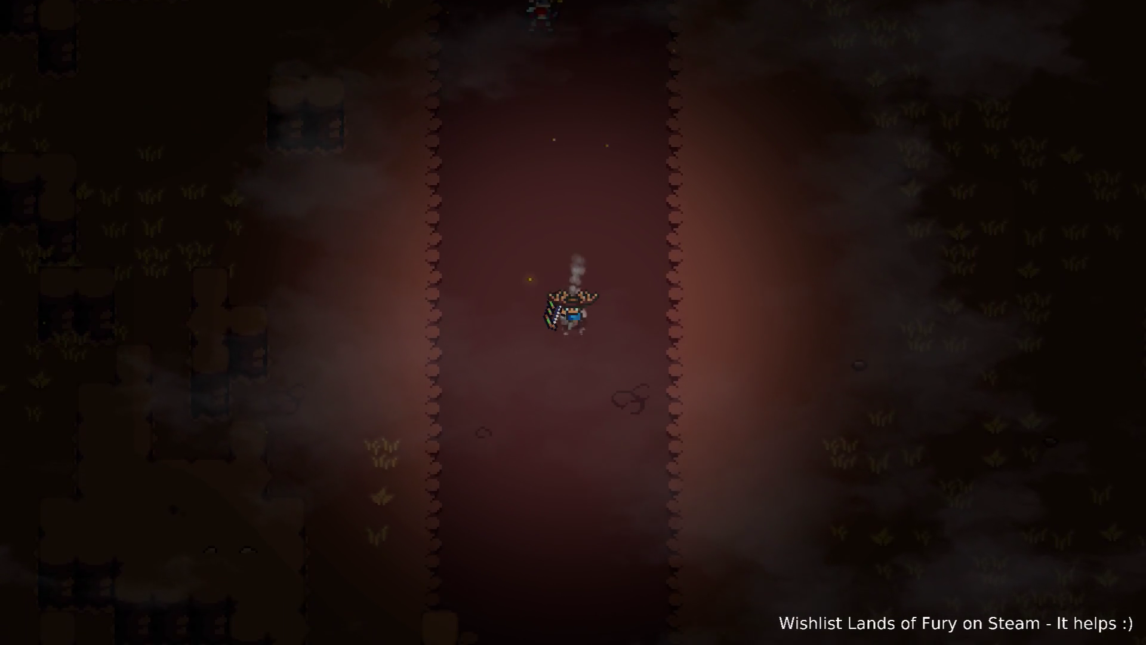
key(s)
key(a)
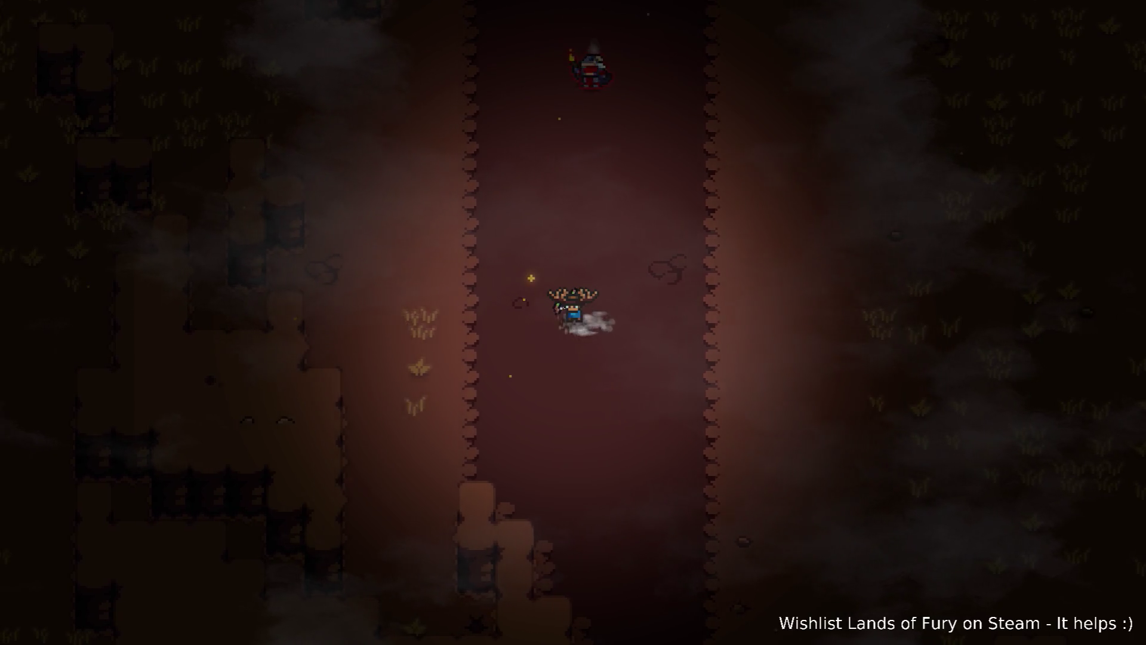
key(d)
key(space)
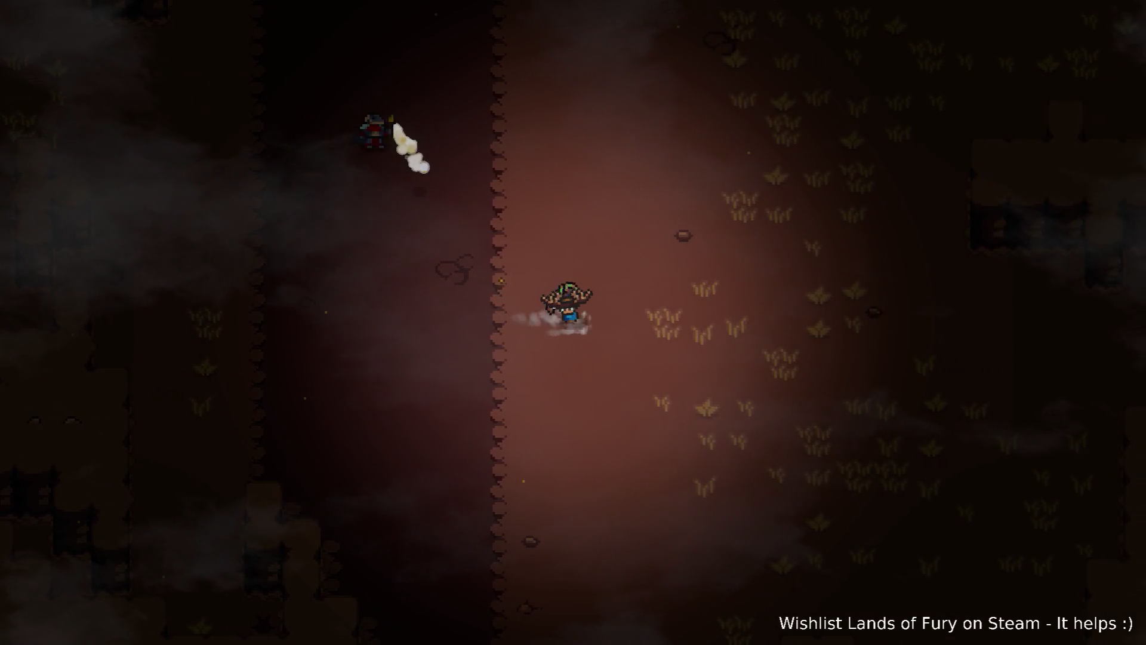
key(d)
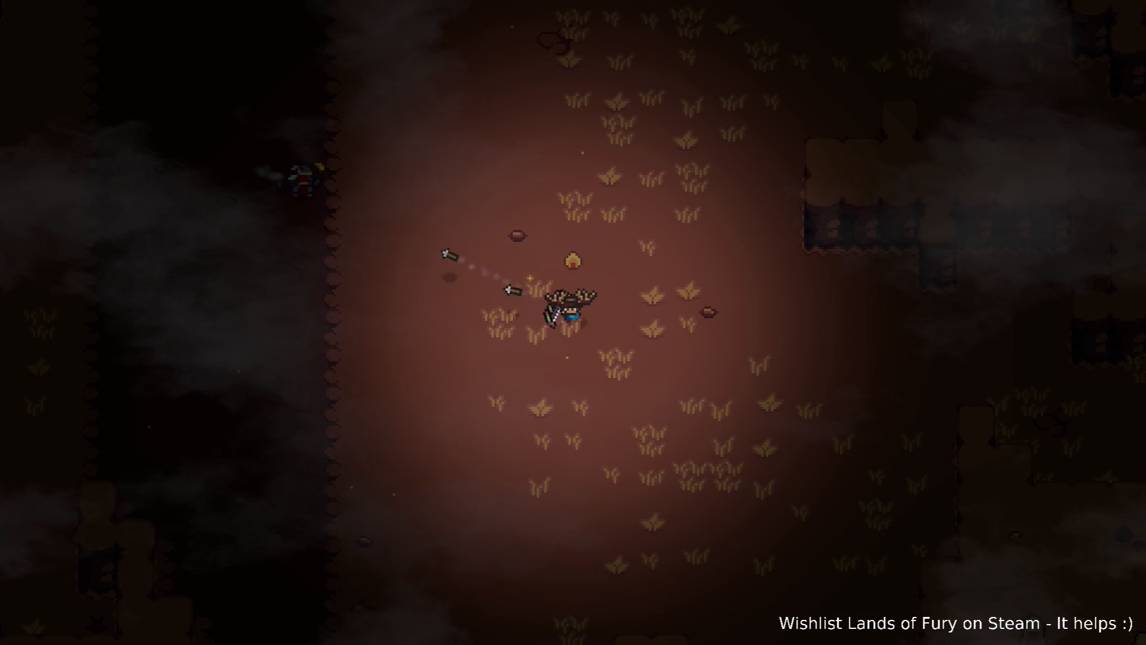
- Run north up the corridor toward the lava area, then back along the right wall
key(w)
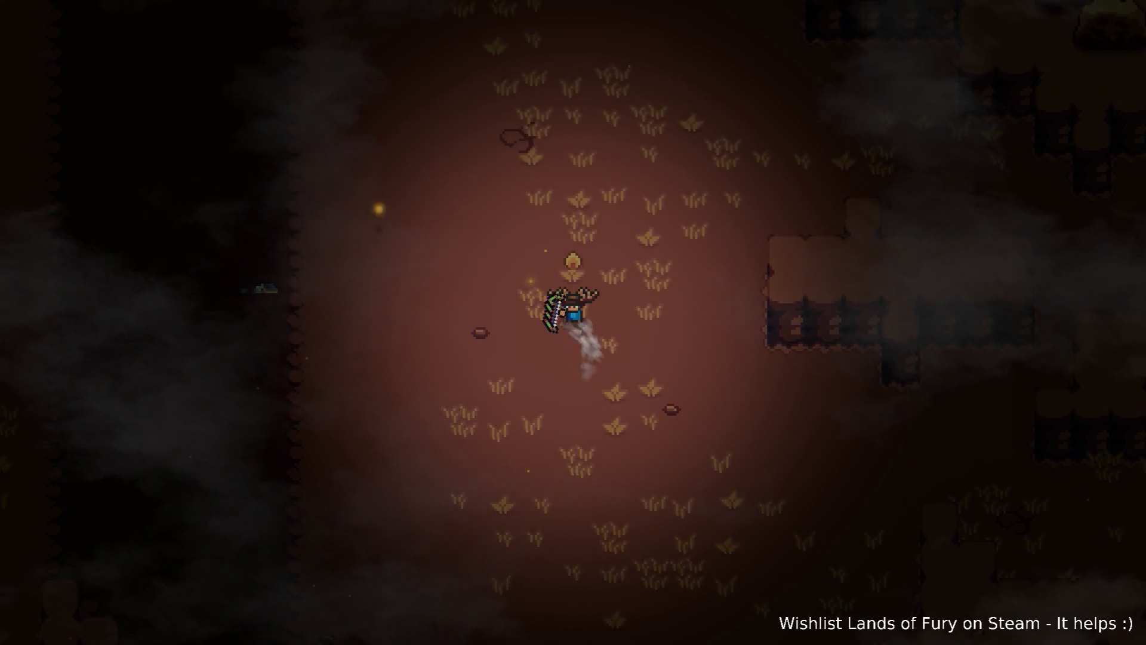
key(a)
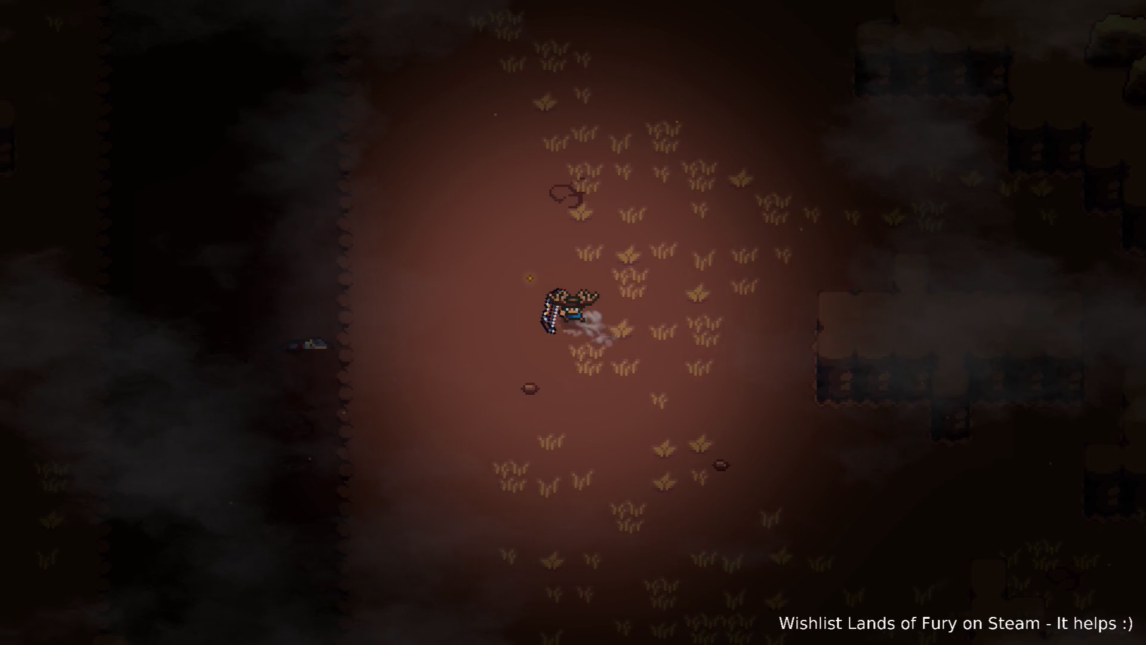
key(a)
key(w)
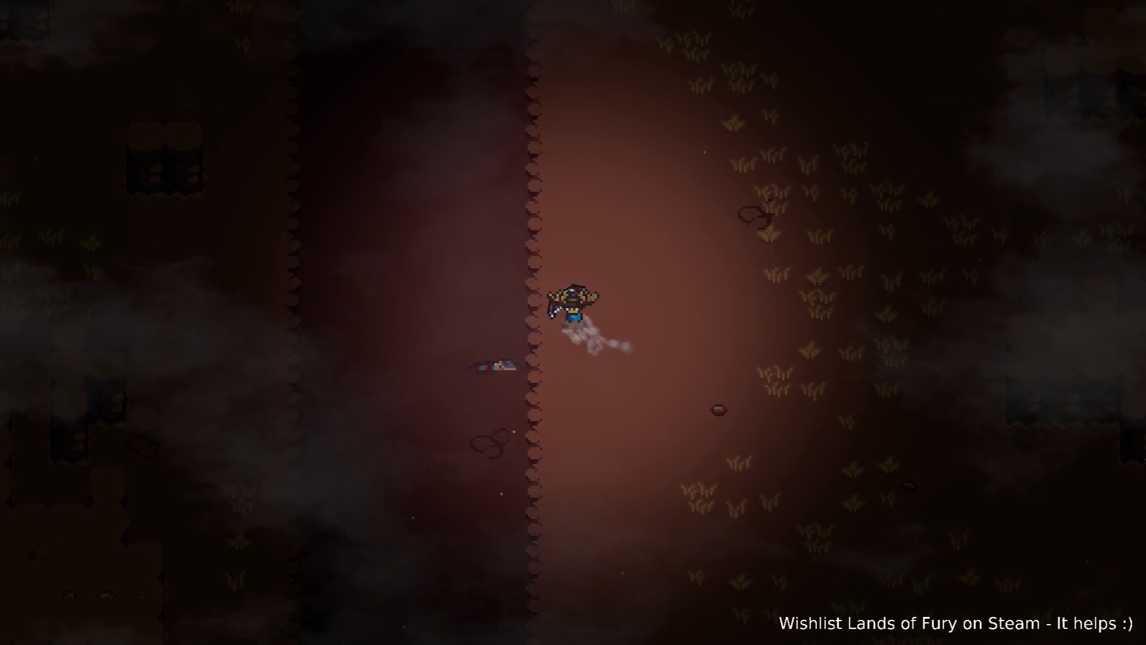
key(w)
key(a)
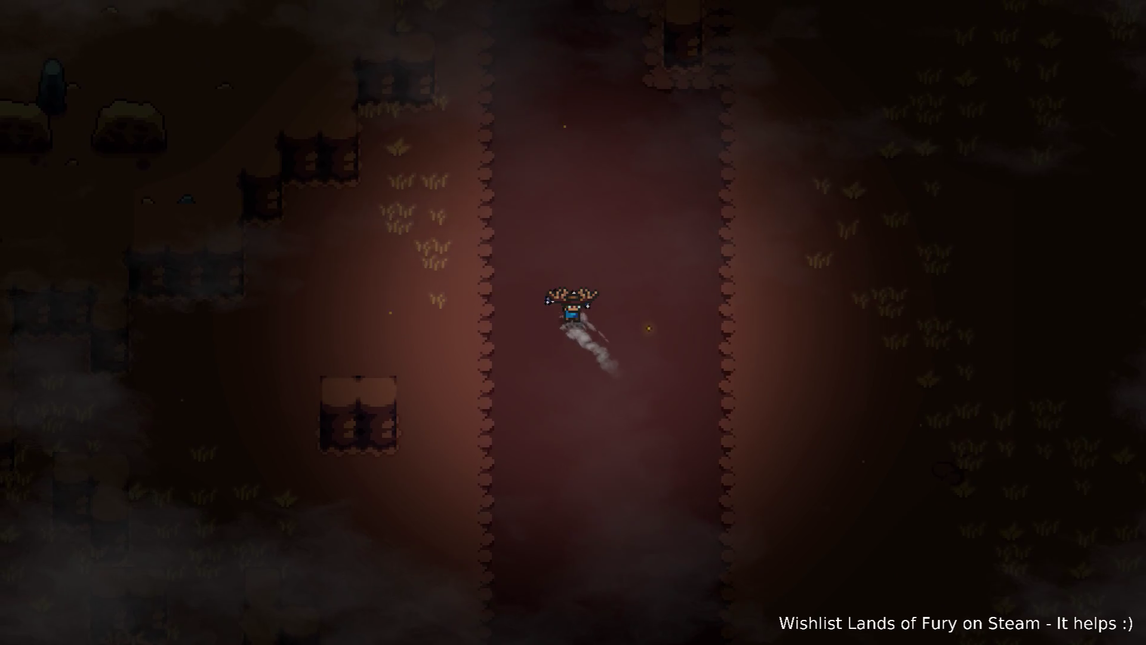
key(w)
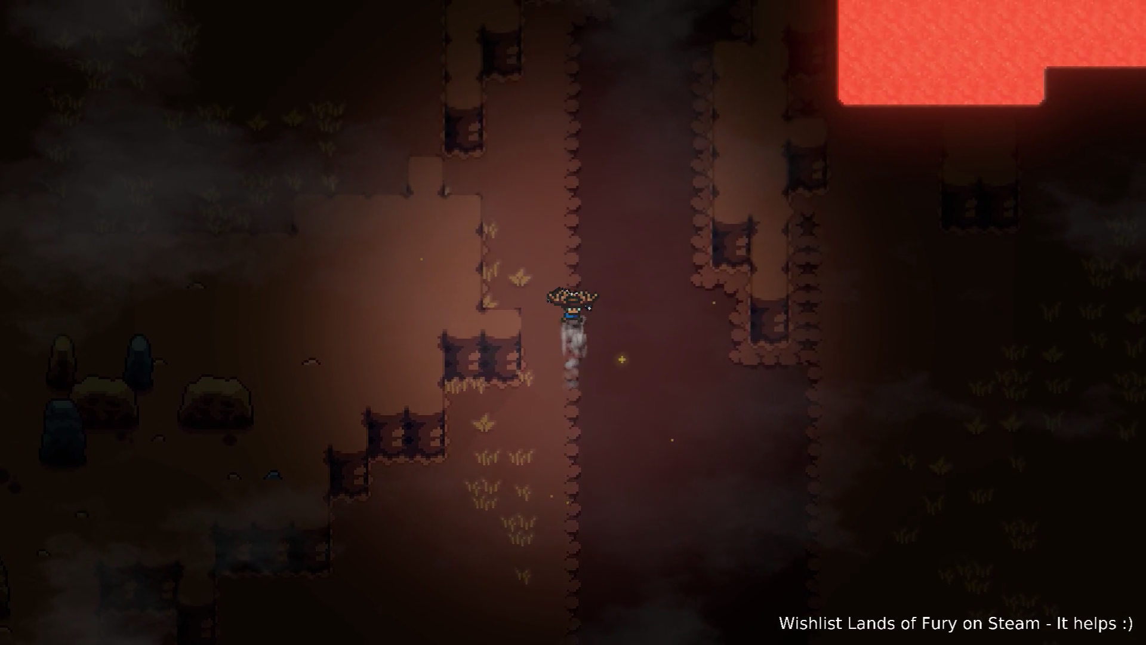
key(d)
key(s)
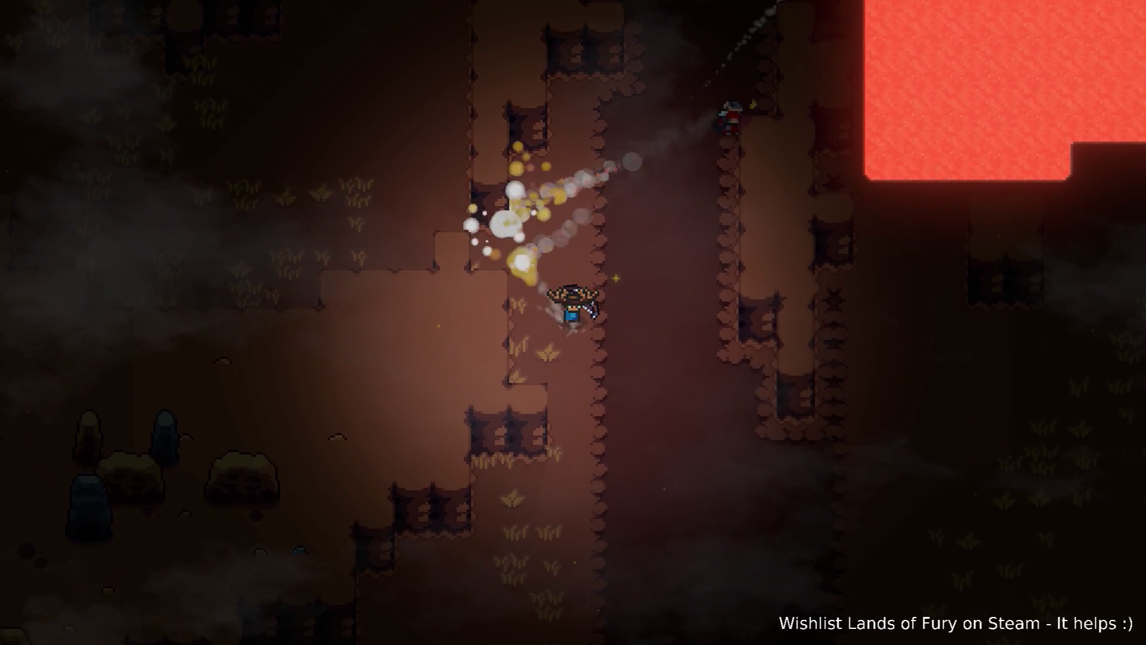
key(d)
key(s)
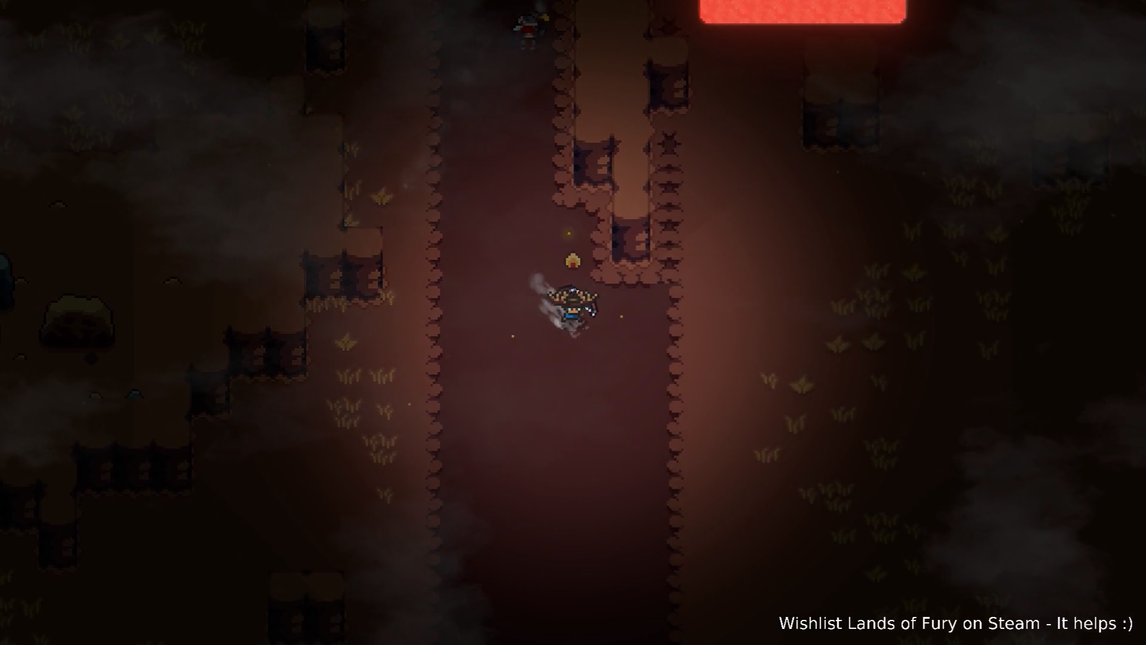
key(s)
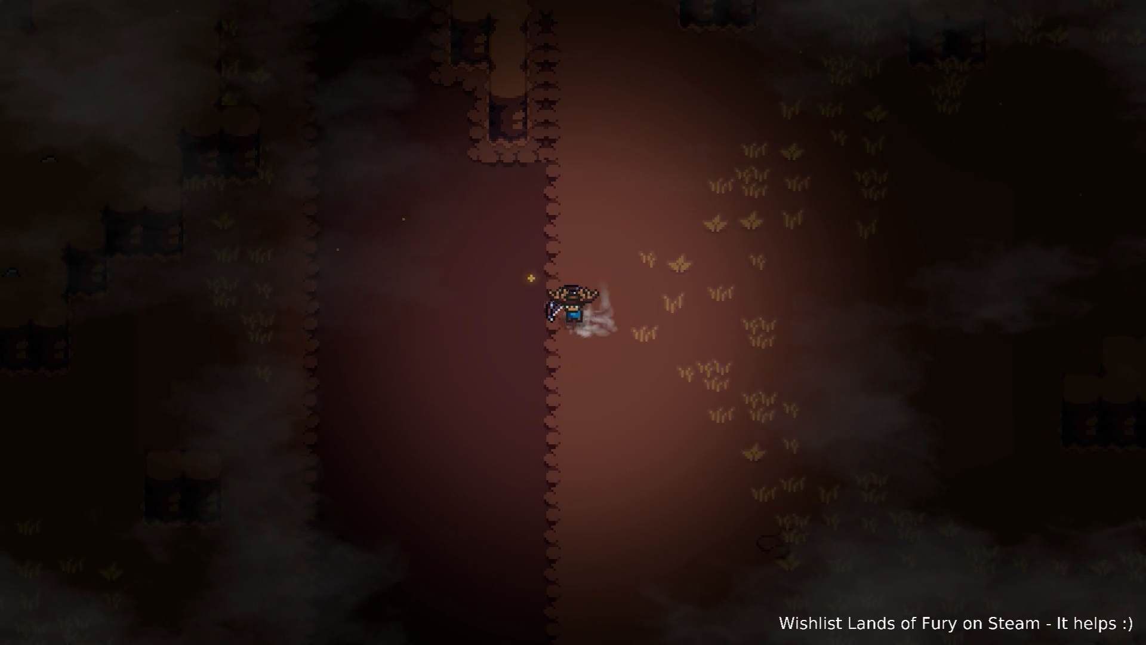
- Walk across the corridor to the left wall and north, then bring up the developer console
key(w)
key(a)
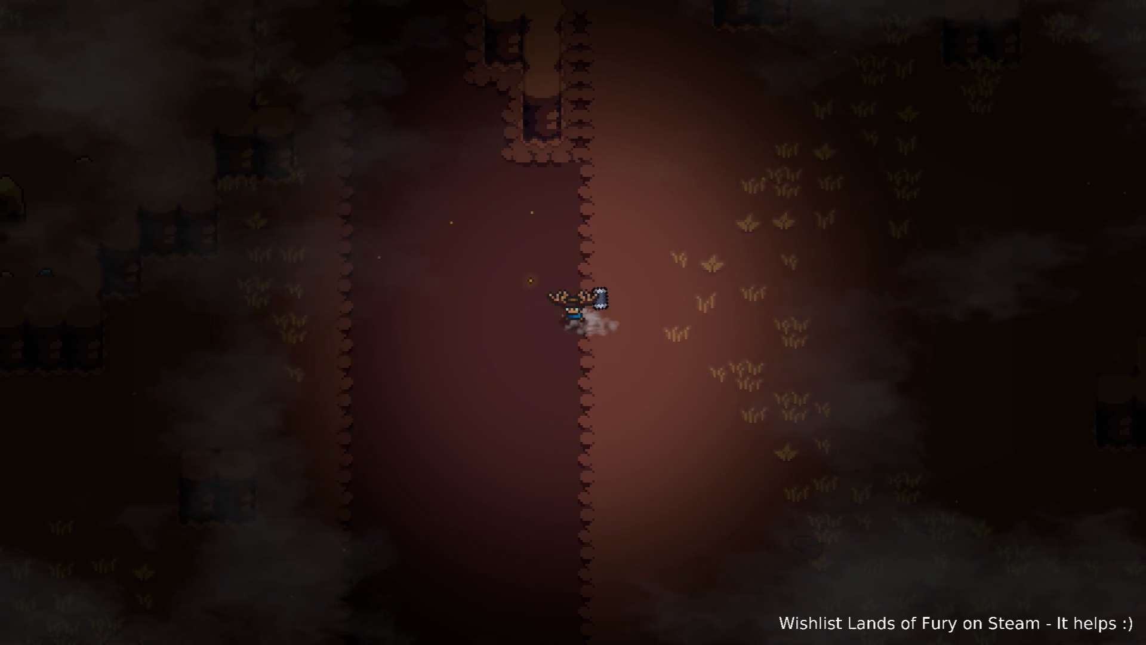
key(s)
key(a)
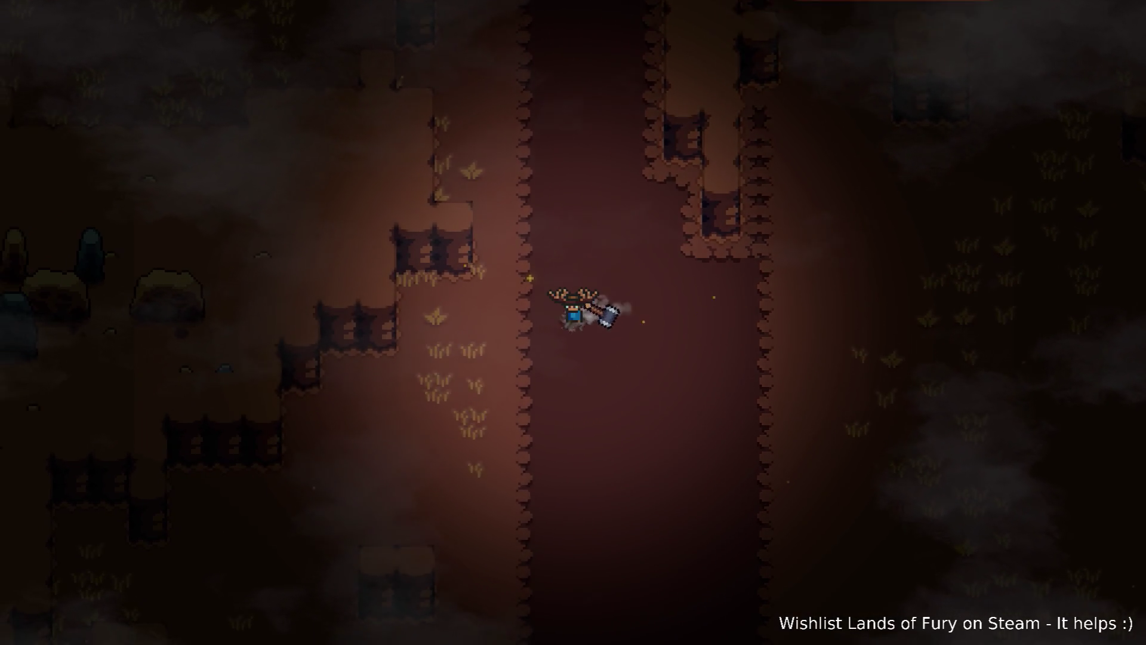
key(d)
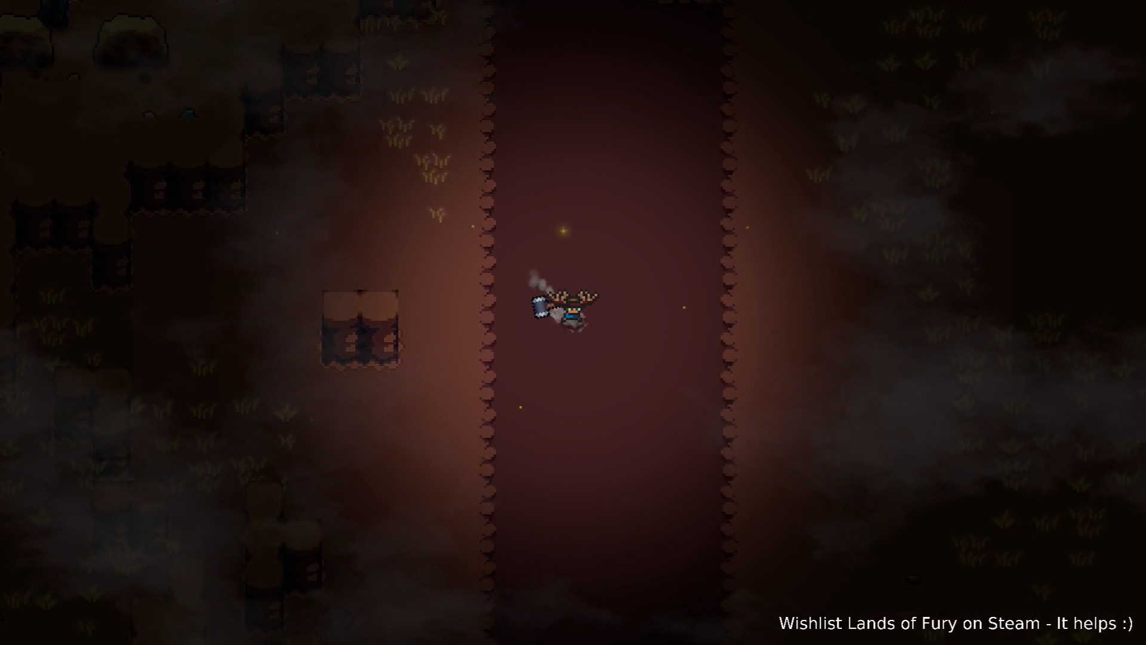
key(w)
key(w)
key(a)
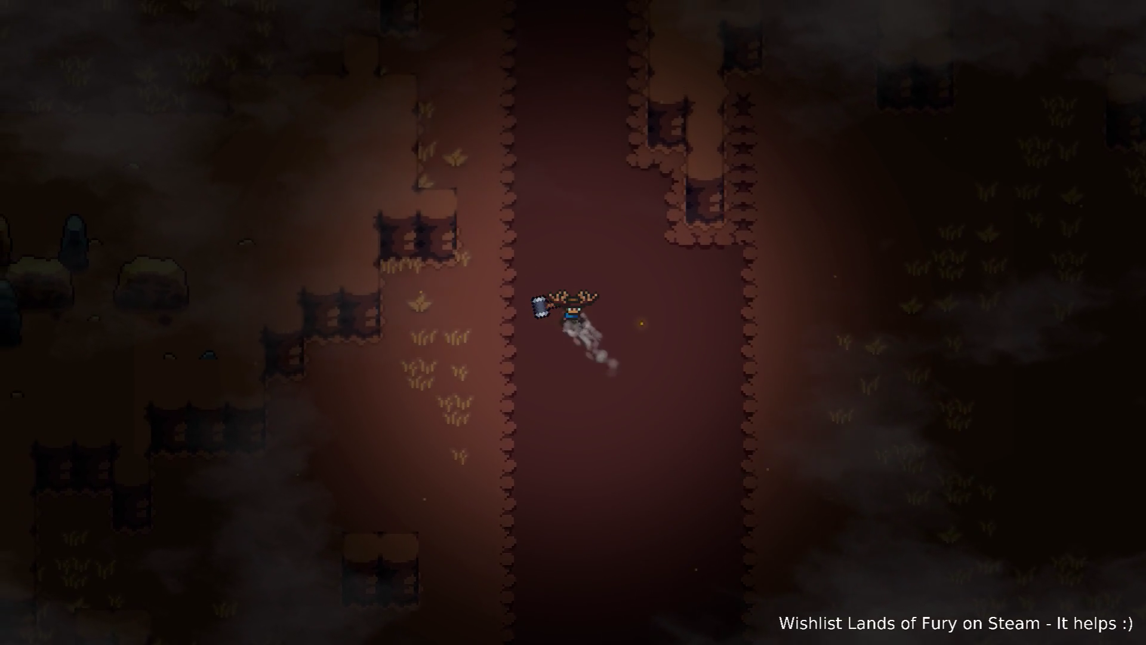
key(grave)
key(grave)
key(grave)
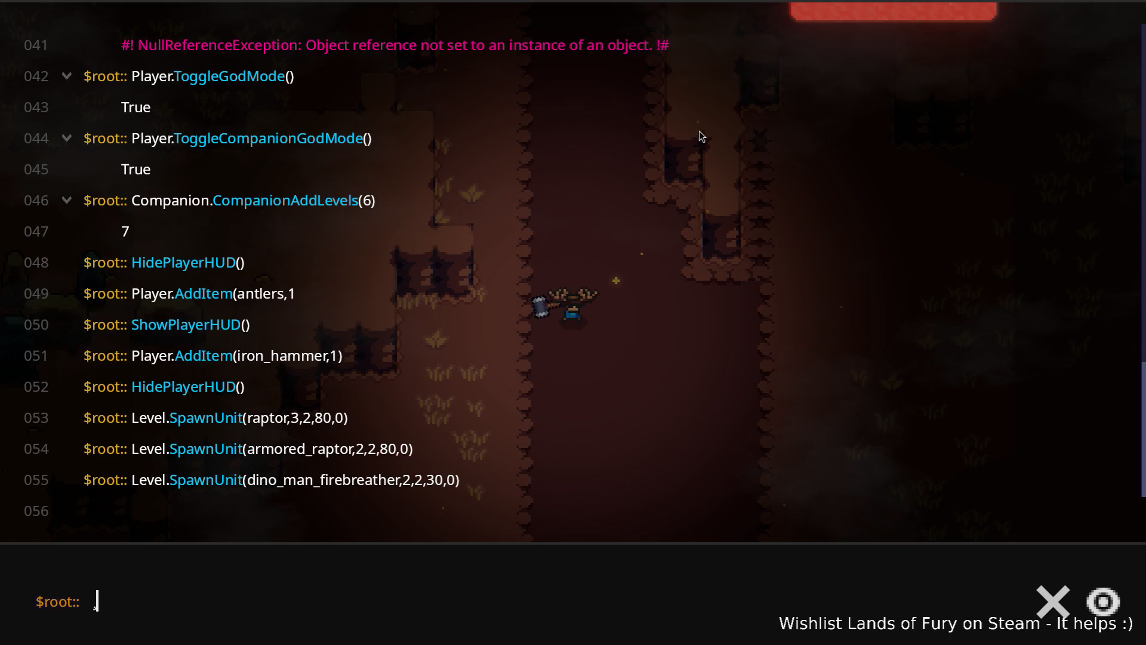
- Run the show-HUD console command and check the bow's rune setup in the inventory
text(Sho)
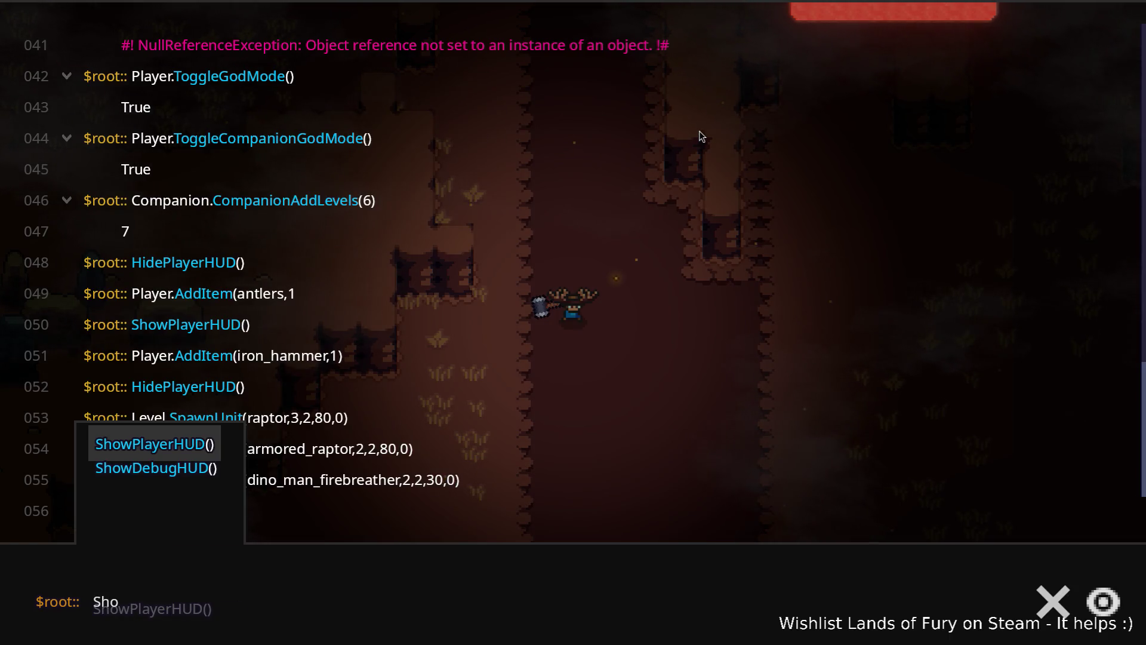
key(Return)
key(grave)
key(i)
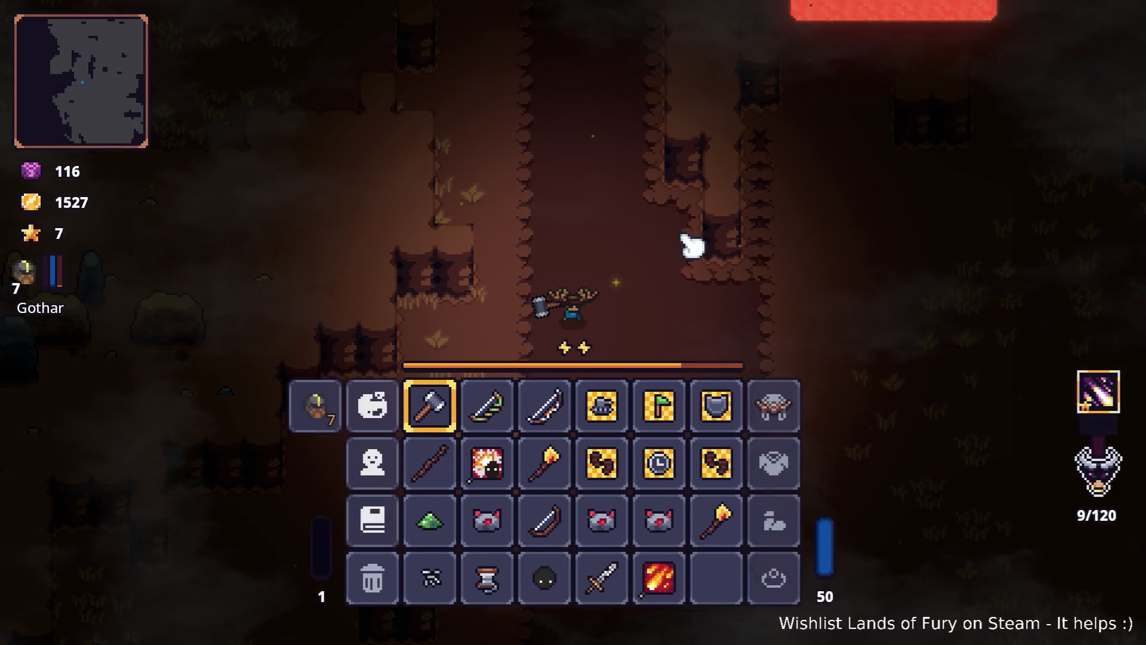
right_click(558, 445)
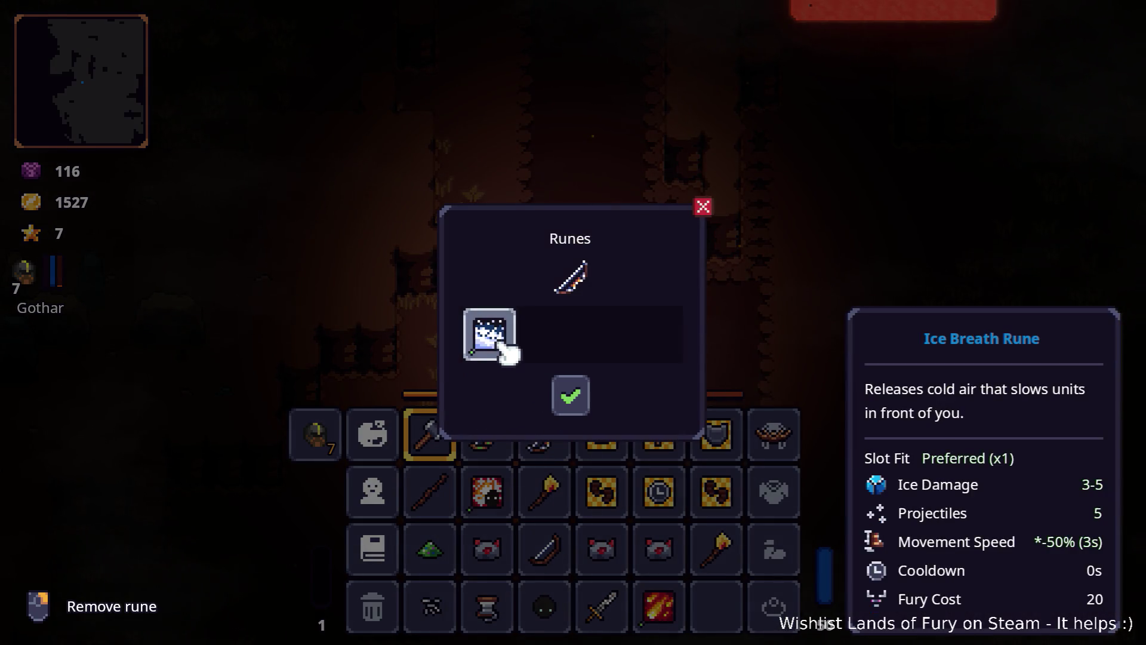
click(571, 395)
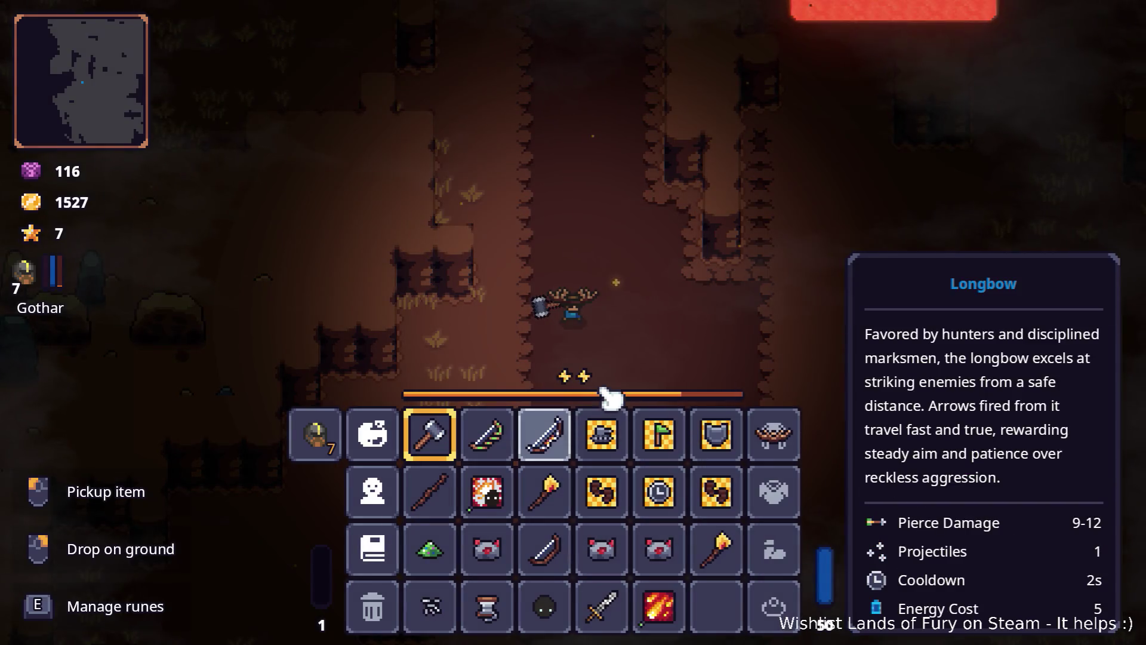
key(i)
- Add an iron sword with a Player.AddItem console command
key(grave)
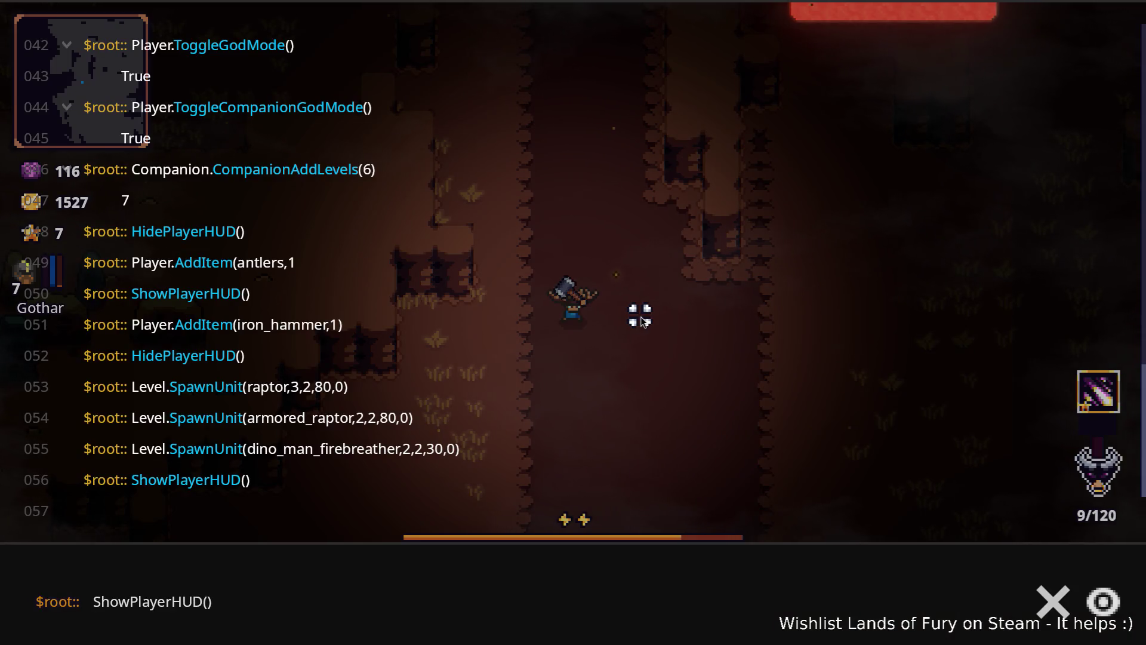
key(Up)
text(ayer.Ad)
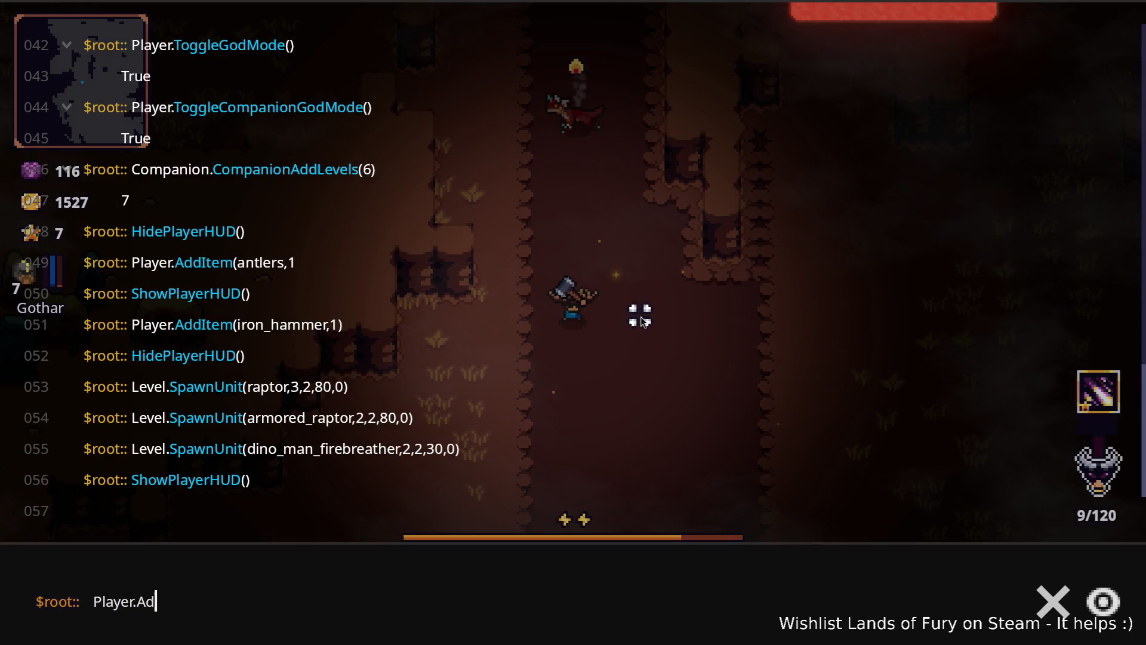
text(dItem(i)
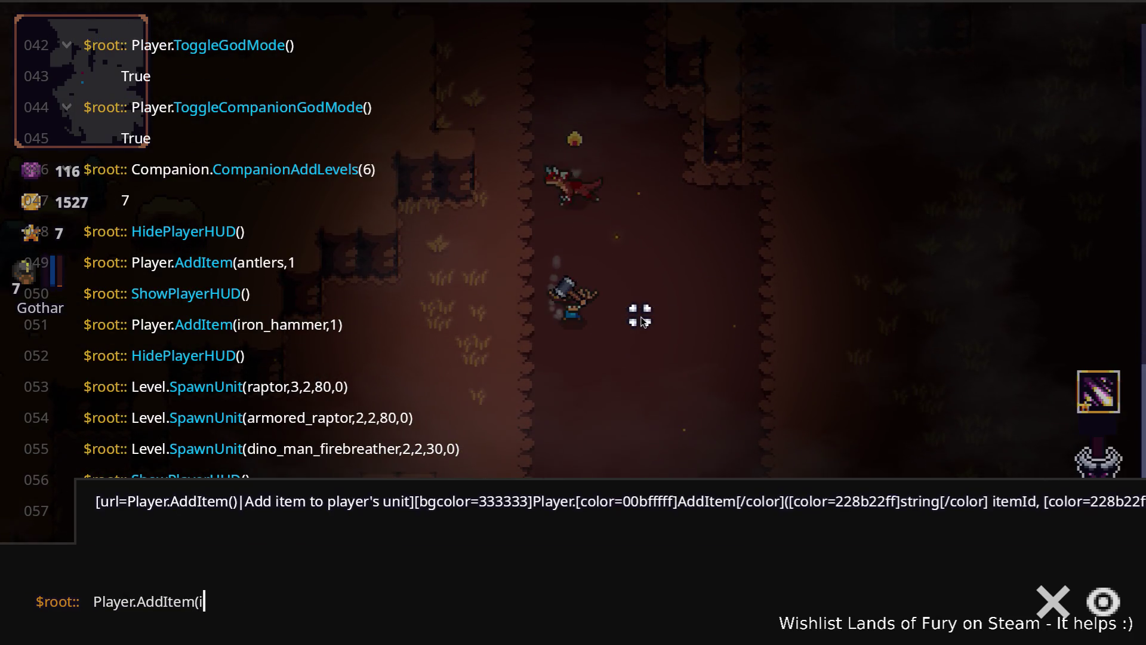
text(ron_swor)
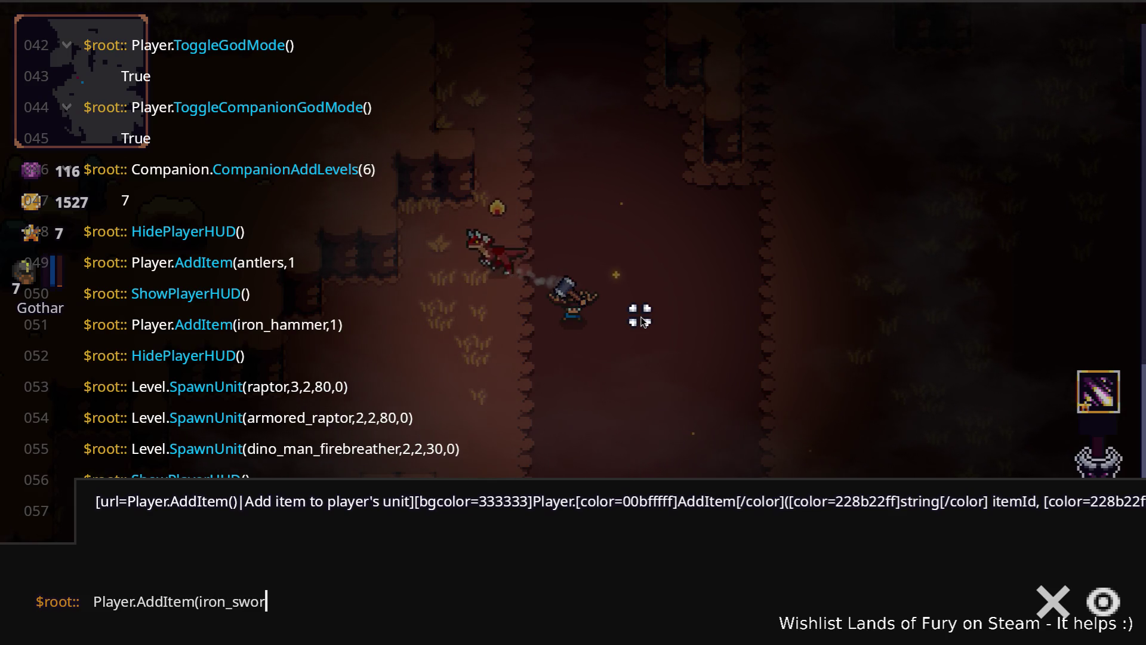
text(d,1))
key(Return)
key(Escape)
- Drop the Wooden Bow, Dyno Ore, Burning Stick and other junk, and move the Iron Sword to row 2
key(Tab)
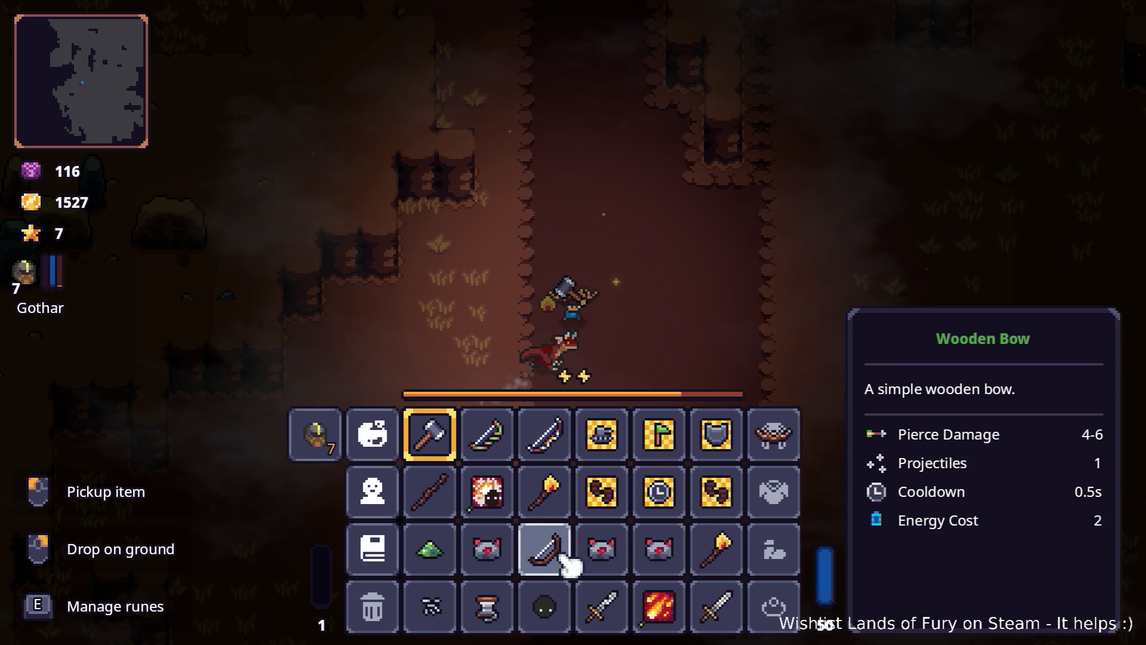
key(Tab)
key(a)
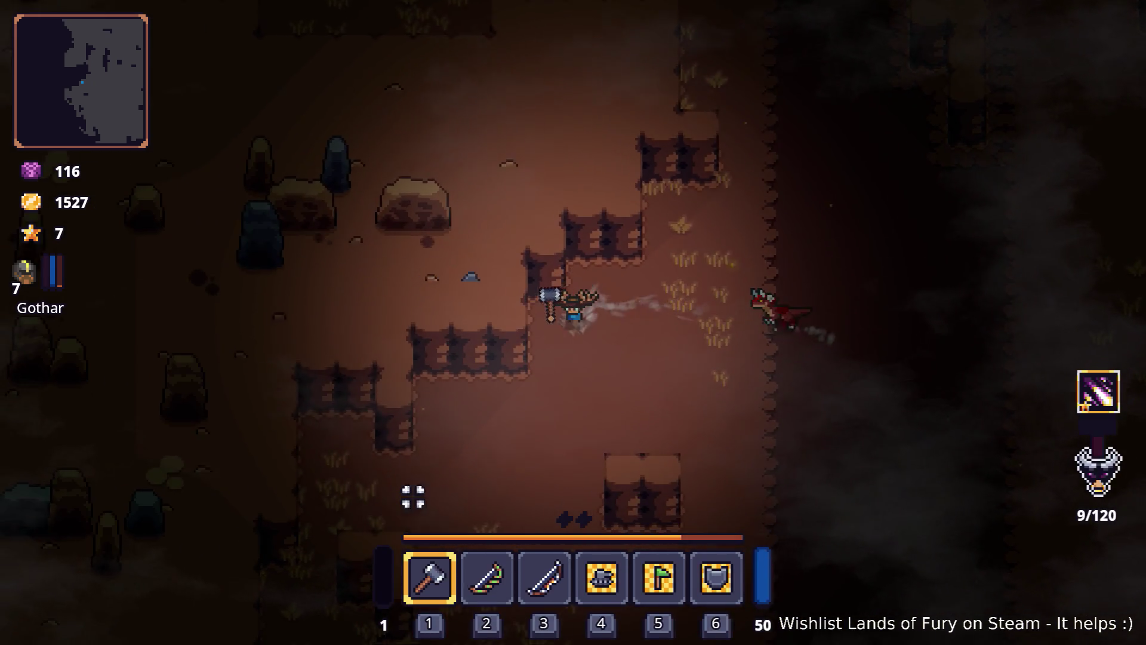
key(Tab)
right_click(544, 549)
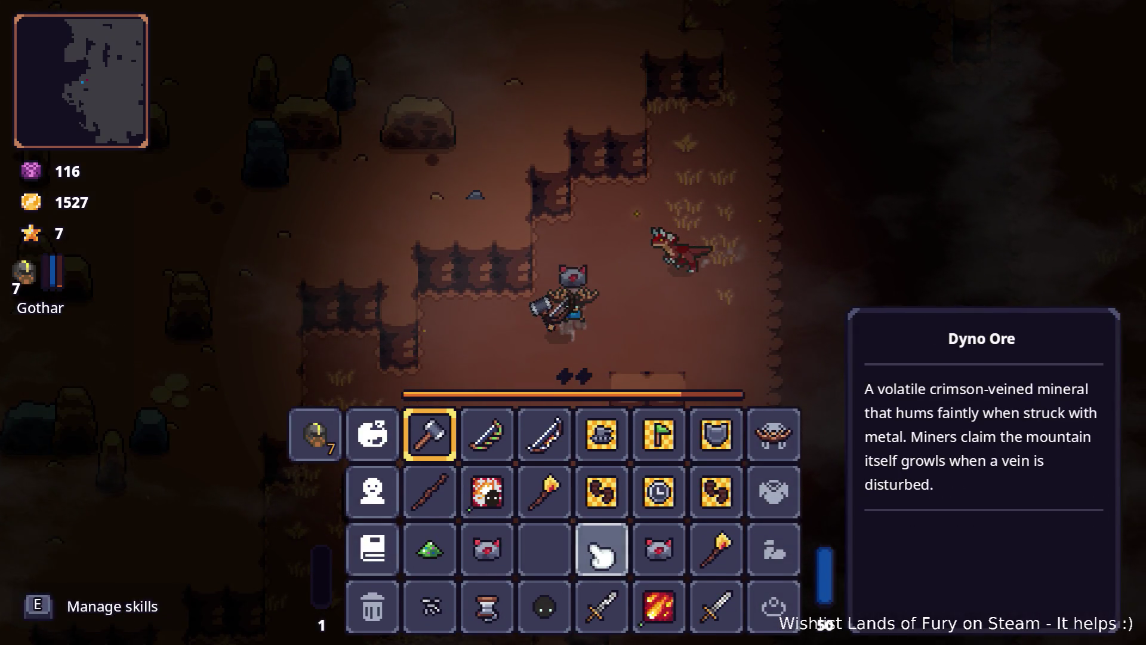
right_click(601, 549)
right_click(659, 549)
right_click(486, 549)
right_click(544, 491)
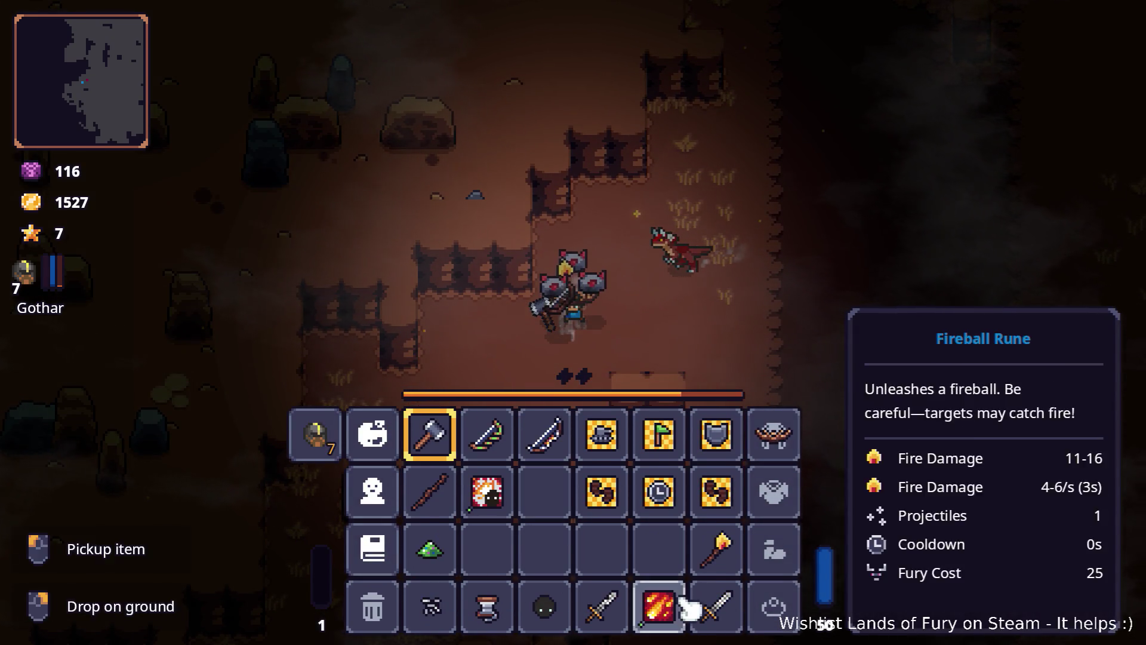
drag(704, 596, 537, 486)
- Remove the Ice Breath Rune from the Longbow
key(e)
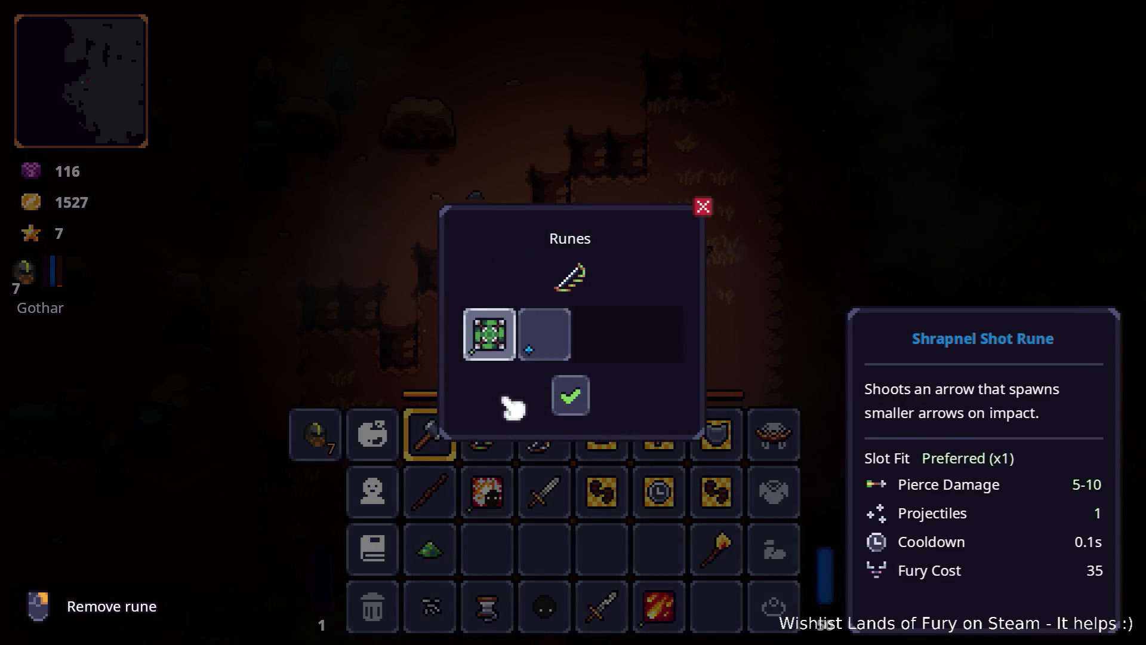
click(571, 396)
key(e)
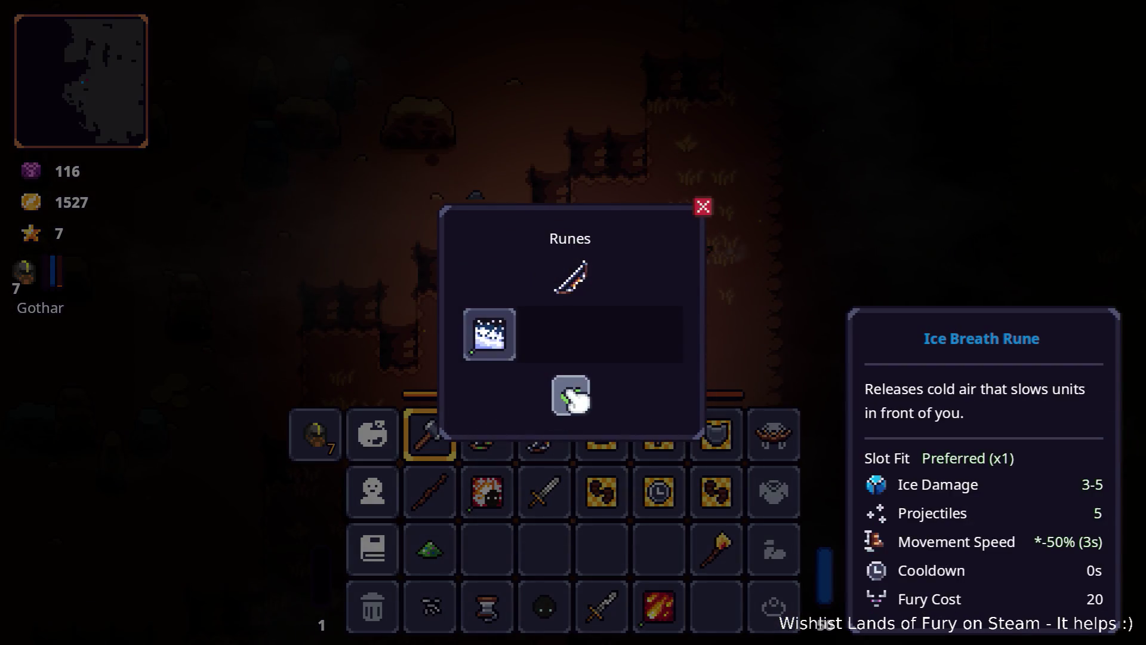
click(506, 352)
click(572, 396)
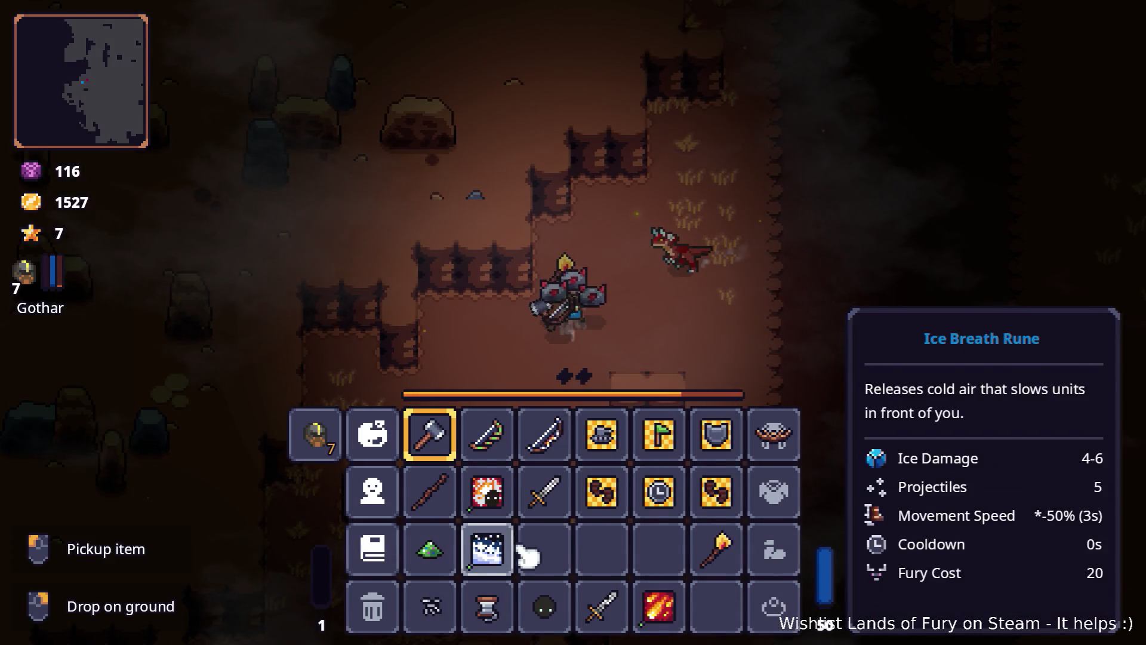
- Move the Iron Hammer to row 3, remove its Starfall Rune and place the rune in row 3
drag(440, 454, 674, 558)
click(671, 555)
key(e)
click(500, 347)
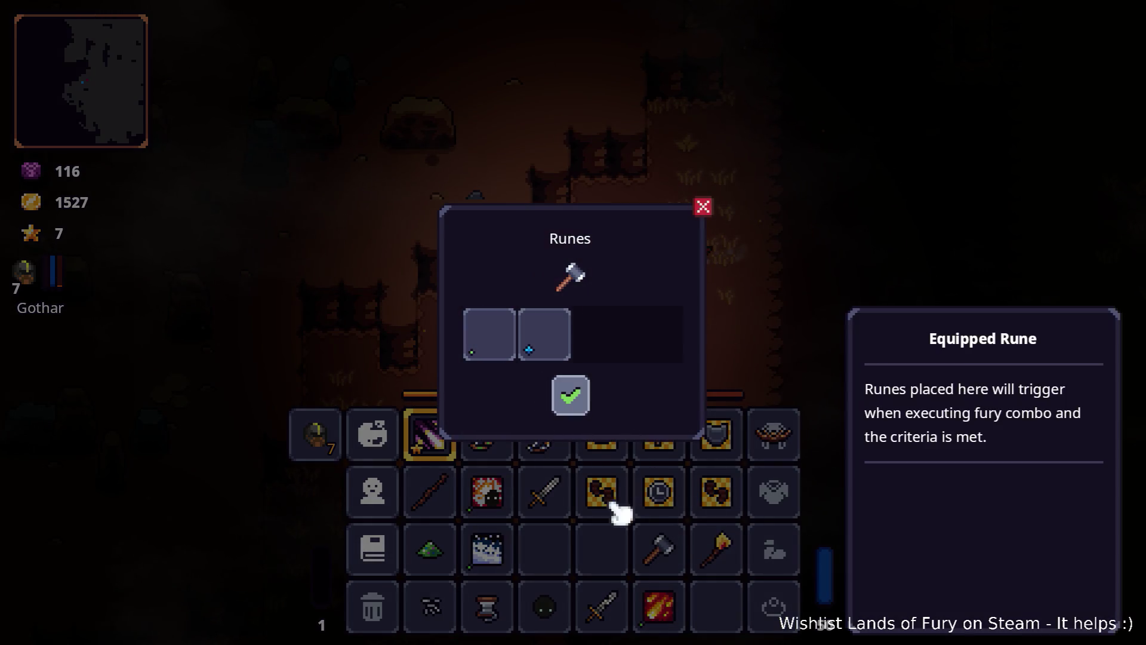
click(573, 396)
click(430, 435)
click(602, 549)
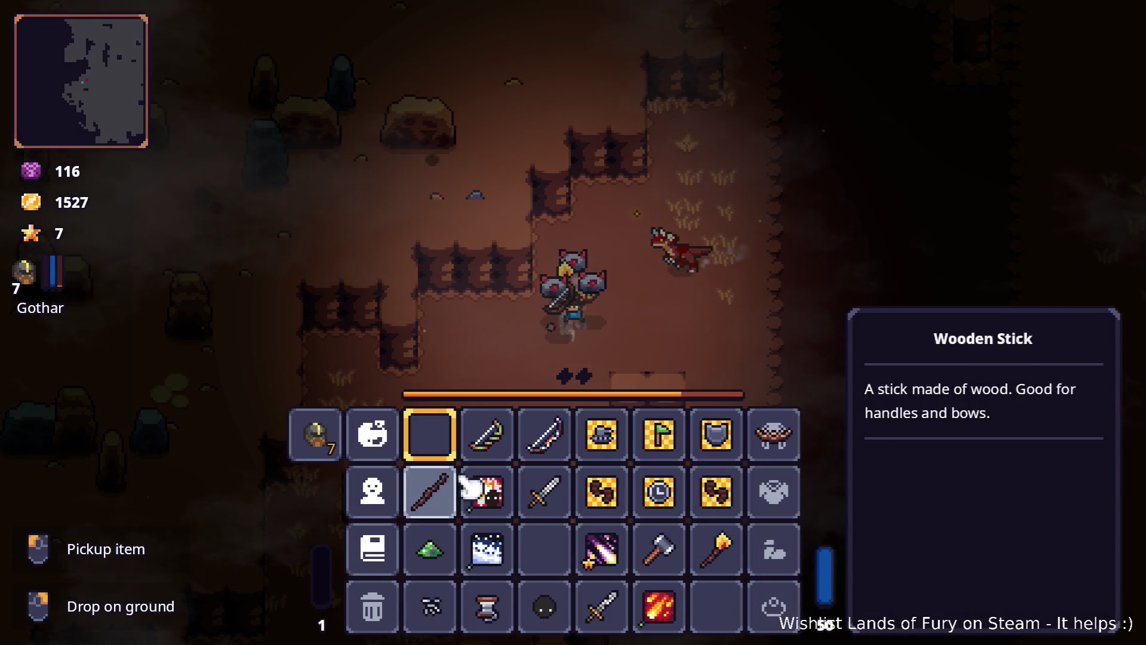
- Remove the Shrapnel Shot Rune from the Elven Bow and close the inventory
key(e)
click(501, 348)
click(568, 389)
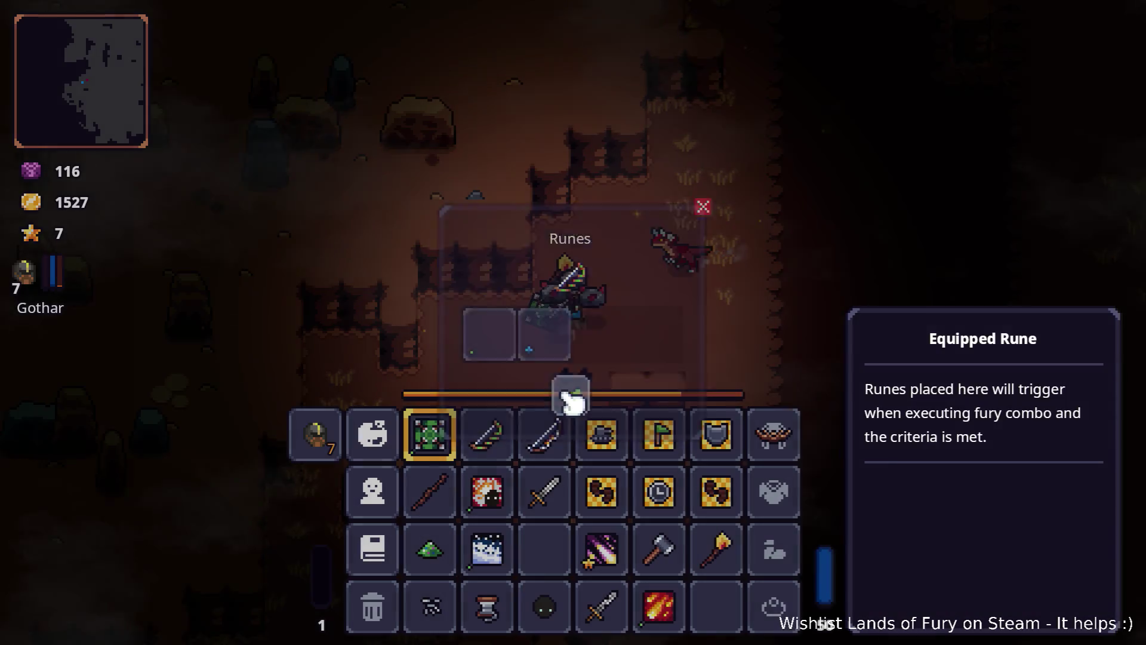
key(Tab)
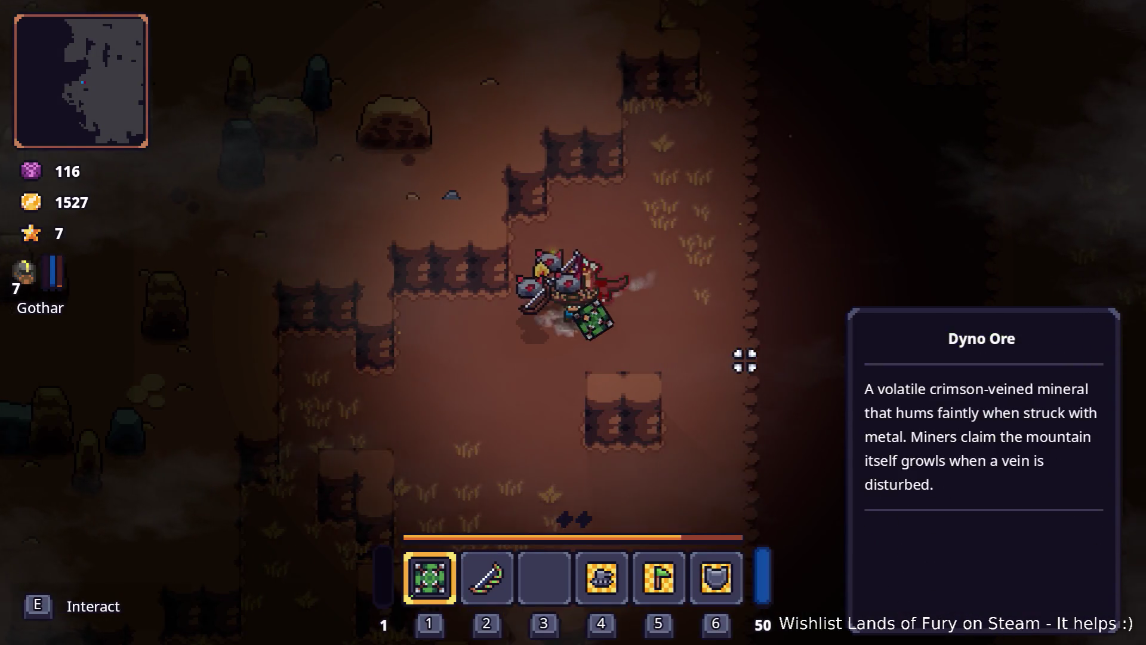
- Run Player.AddItem(void_sphere_rune,1) and Player.AddItem(ice_bolt_rune,1) in the developer console
key(grave)
key(Up)
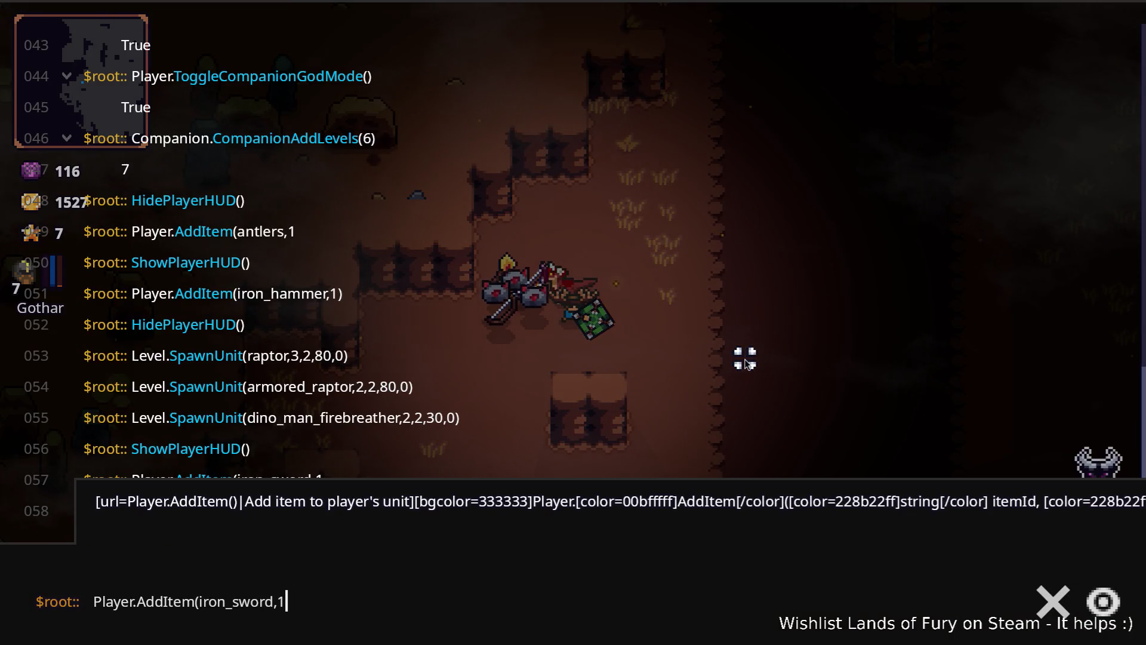
key(ctrl+shift+Left)
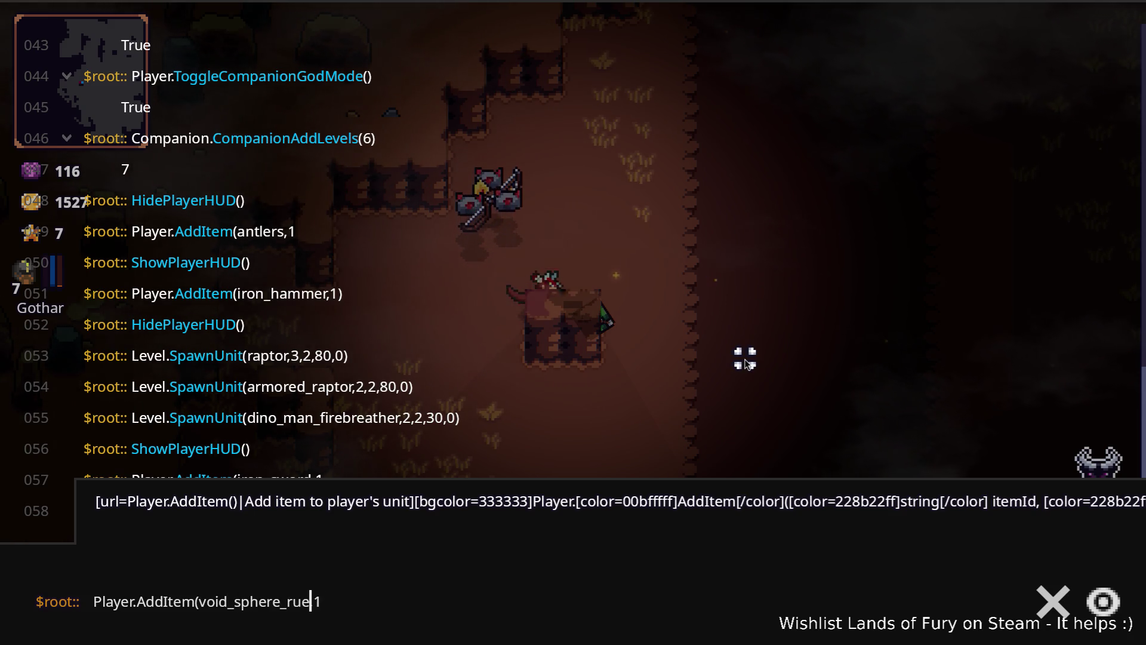
key(Return)
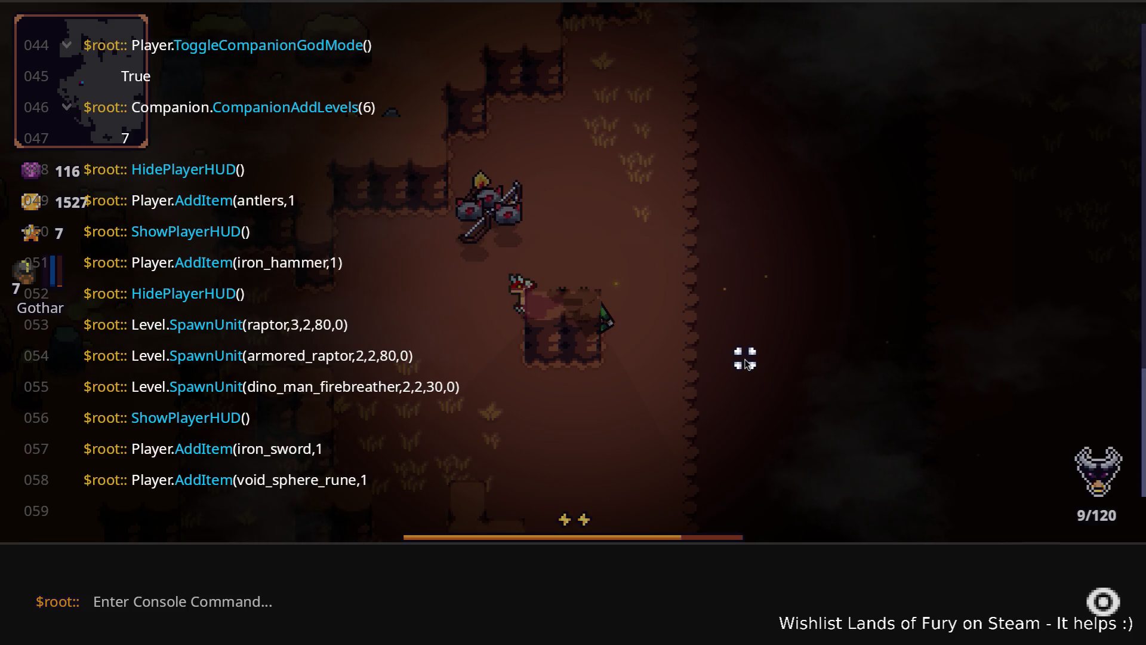
key(grave)
key(grave)
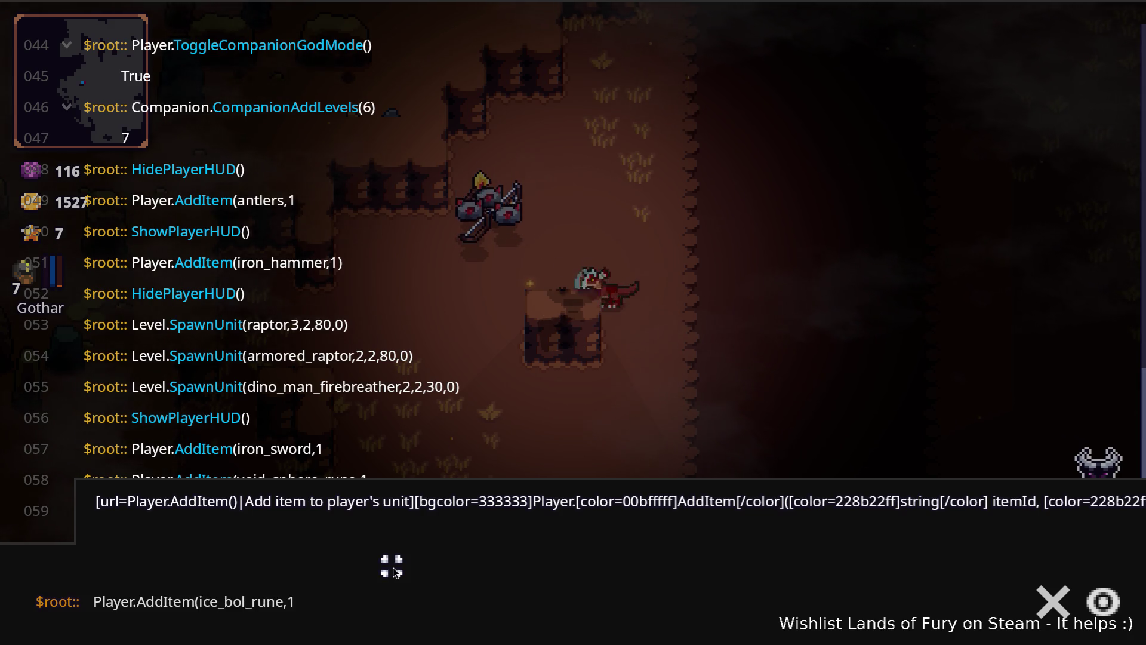
text(t)
key(Return)
key(grave)
- Check the Elven Bow's rune slots in the inventory, leaving them unchanged
key(i)
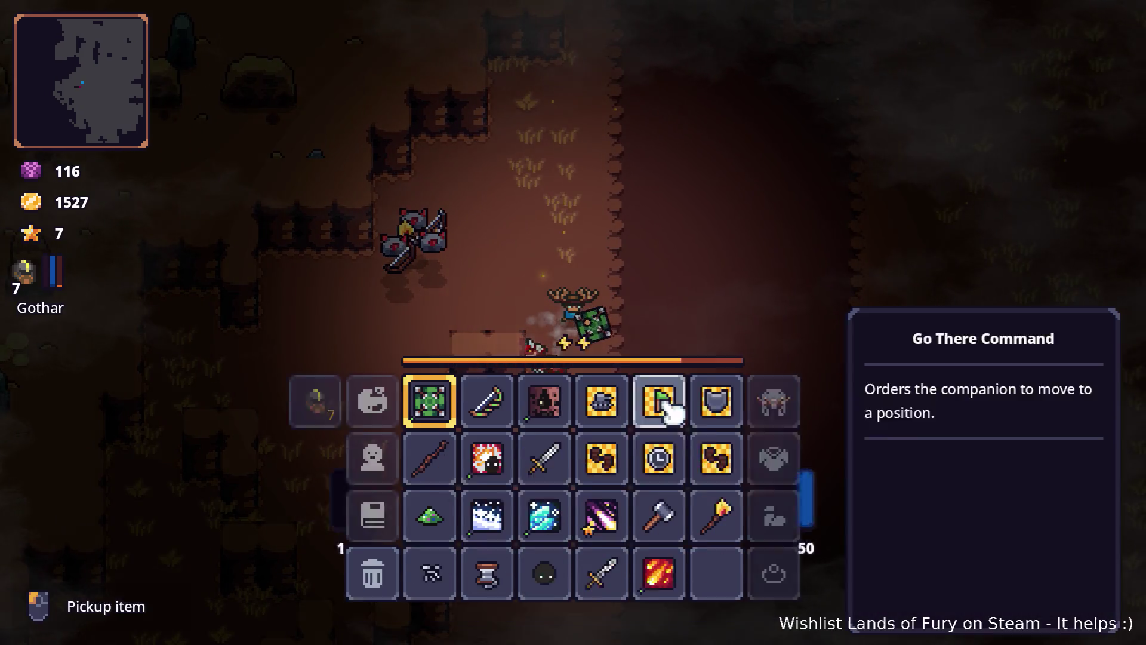
right_click(487, 399)
click(519, 338)
key(Escape)
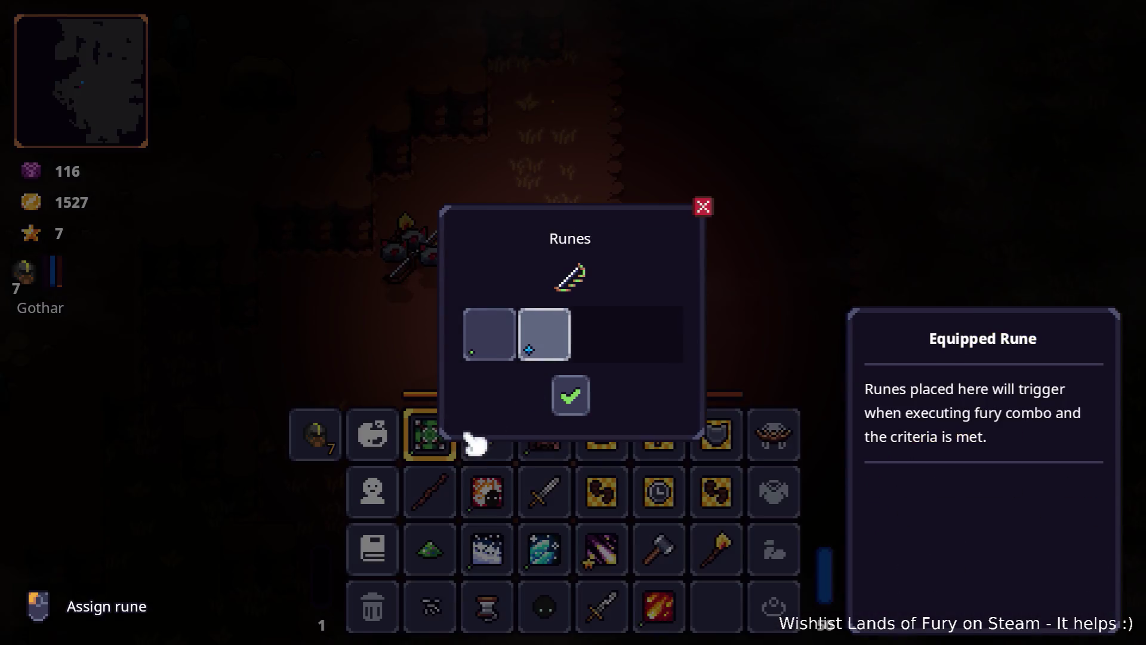
click(570, 395)
- Socket the Iron Sword with Void Sphere, Ice Bolt, Fireball and Starfall runes and confirm
right_click(561, 498)
click(486, 332)
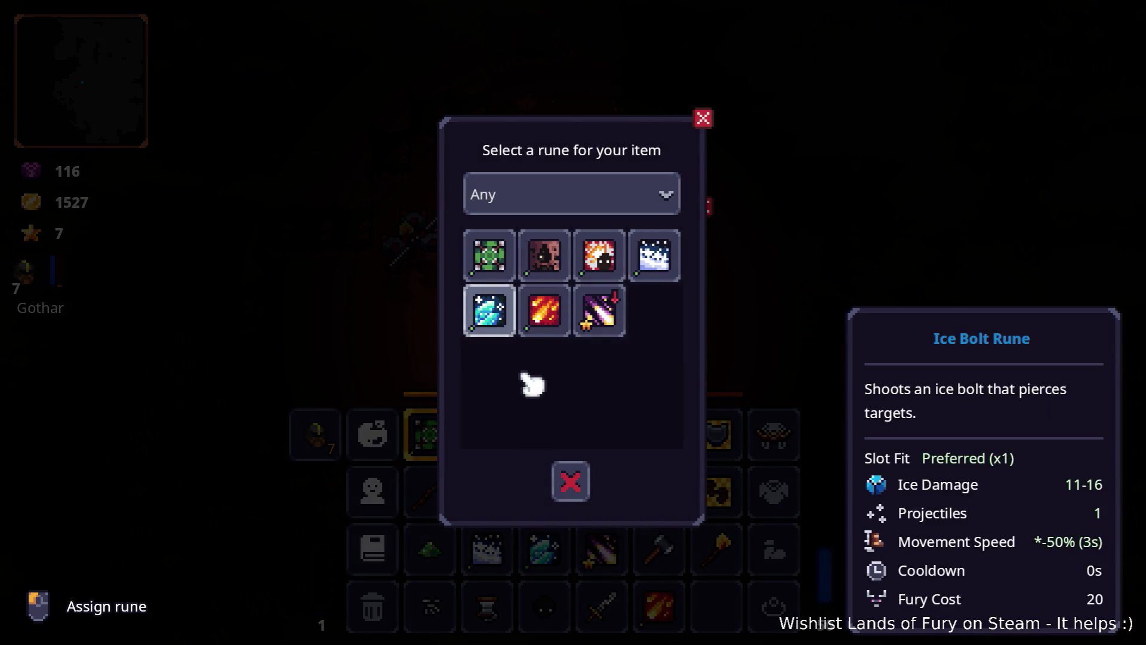
click(546, 256)
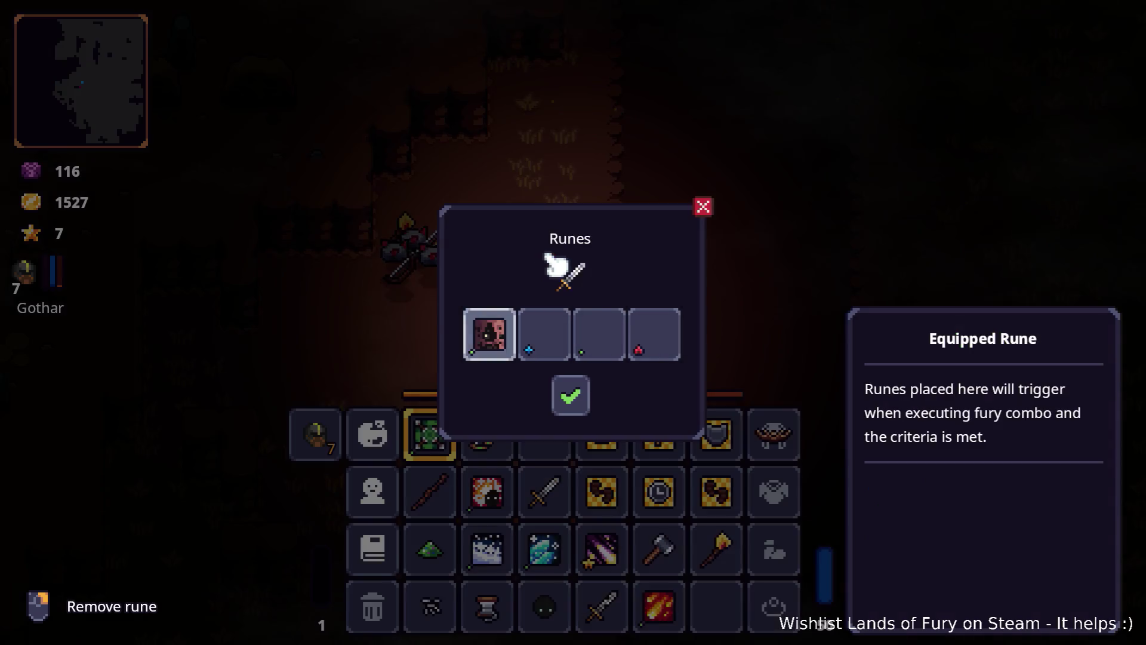
click(566, 346)
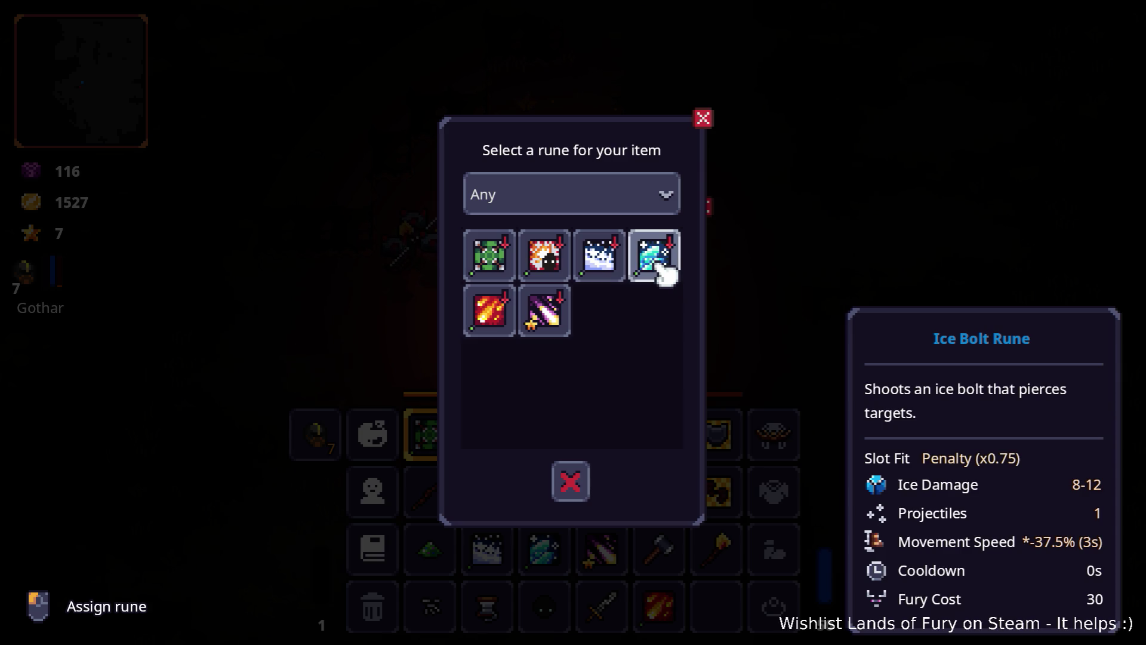
click(664, 266)
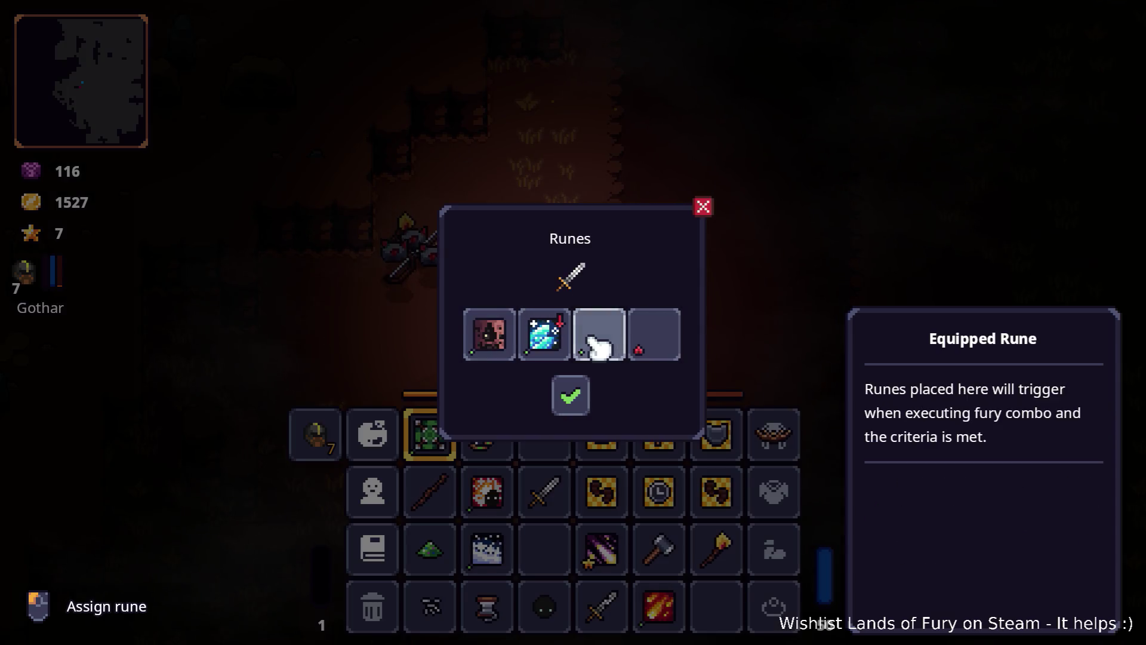
click(600, 322)
click(663, 266)
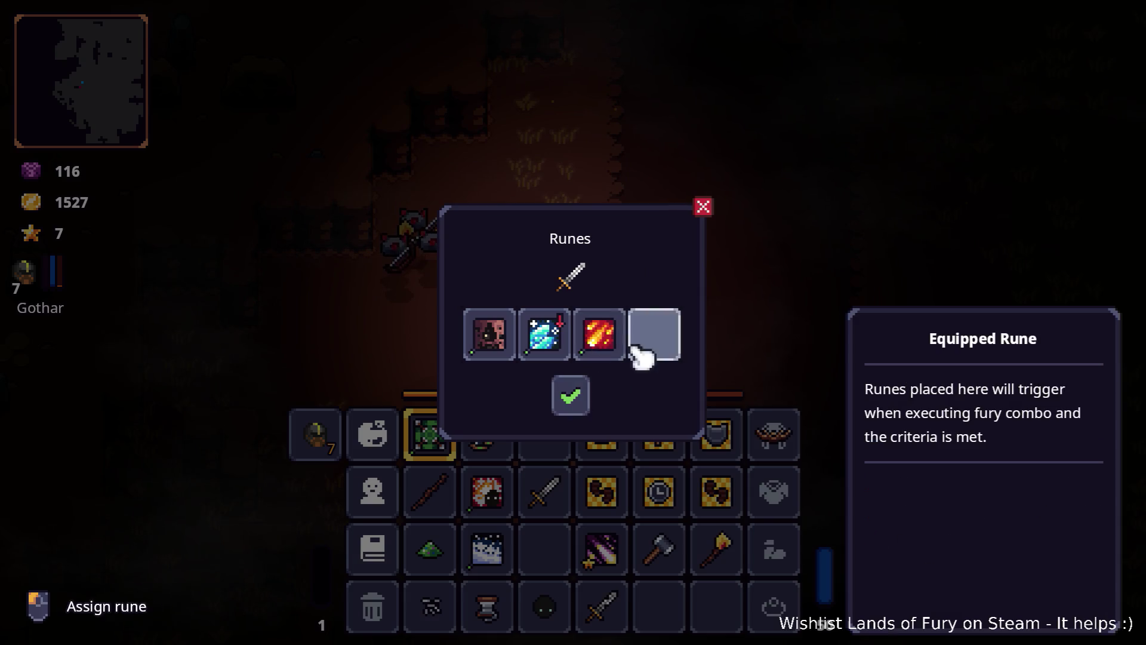
click(621, 357)
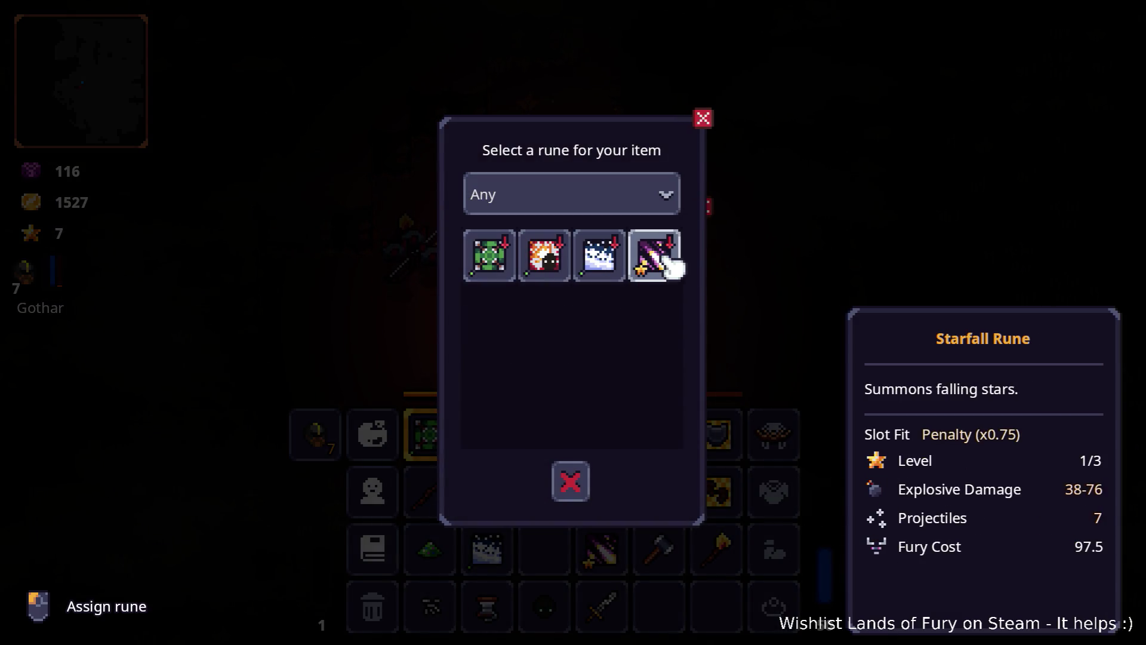
click(670, 267)
click(585, 395)
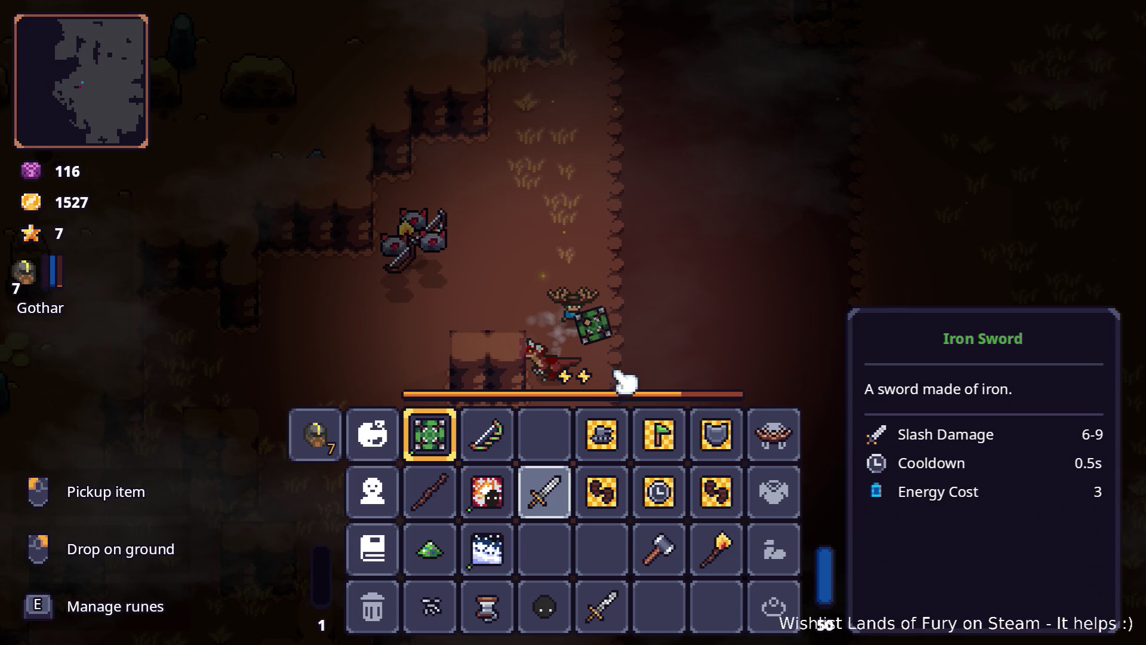
key(Escape)
key(grave)
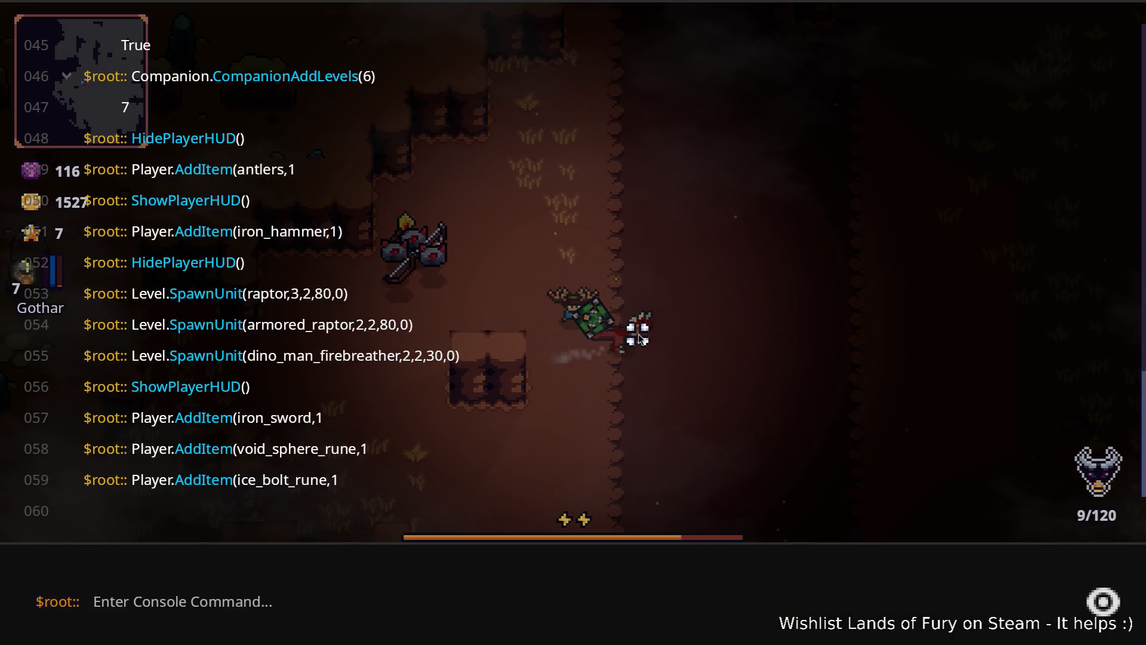
- Add the Ring of Fury through the console, fixing the item name to ring_of_fury
key(Up)
key(Left)
key(Left)
key(ctrl+shift+Left)
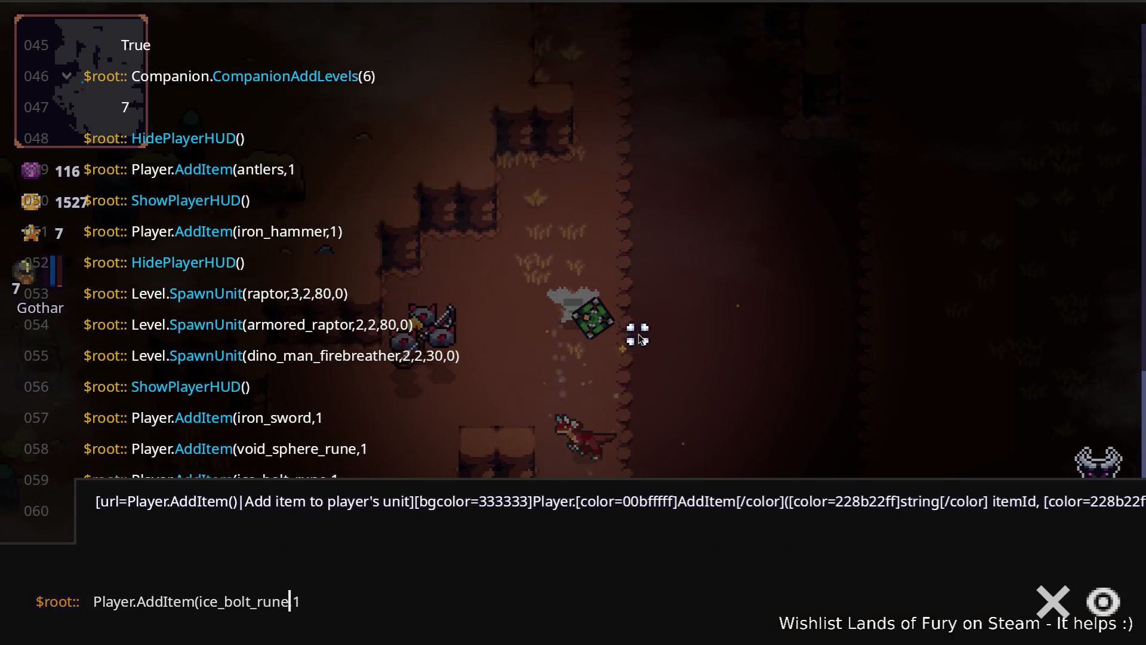
text(ring_of)
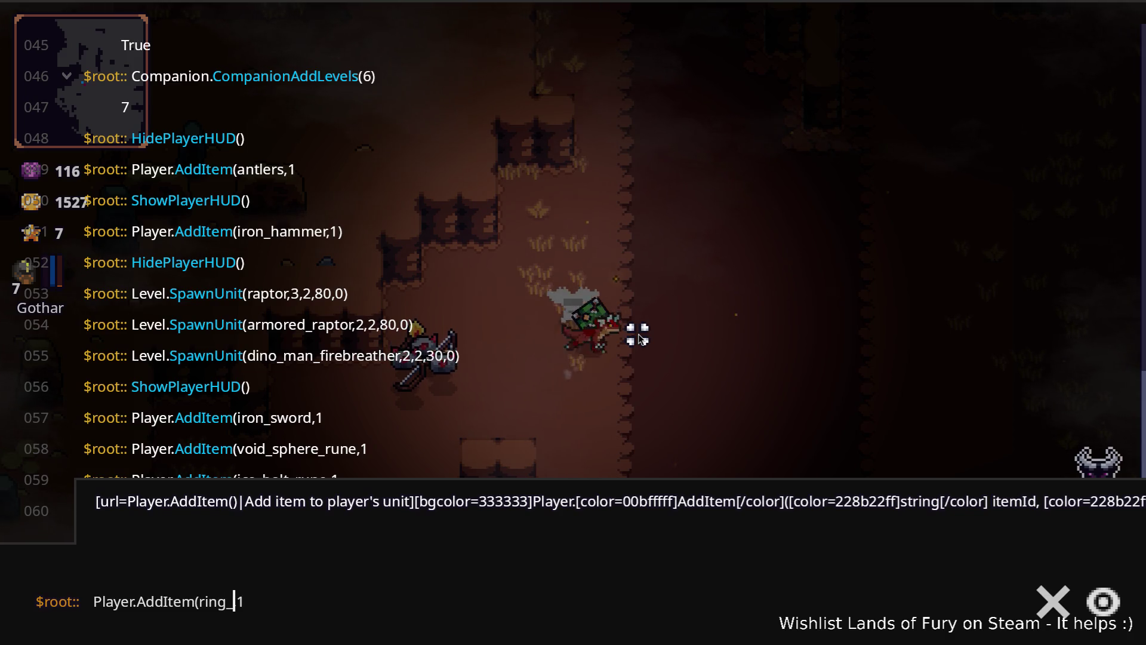
text(-fury)
key(Return)
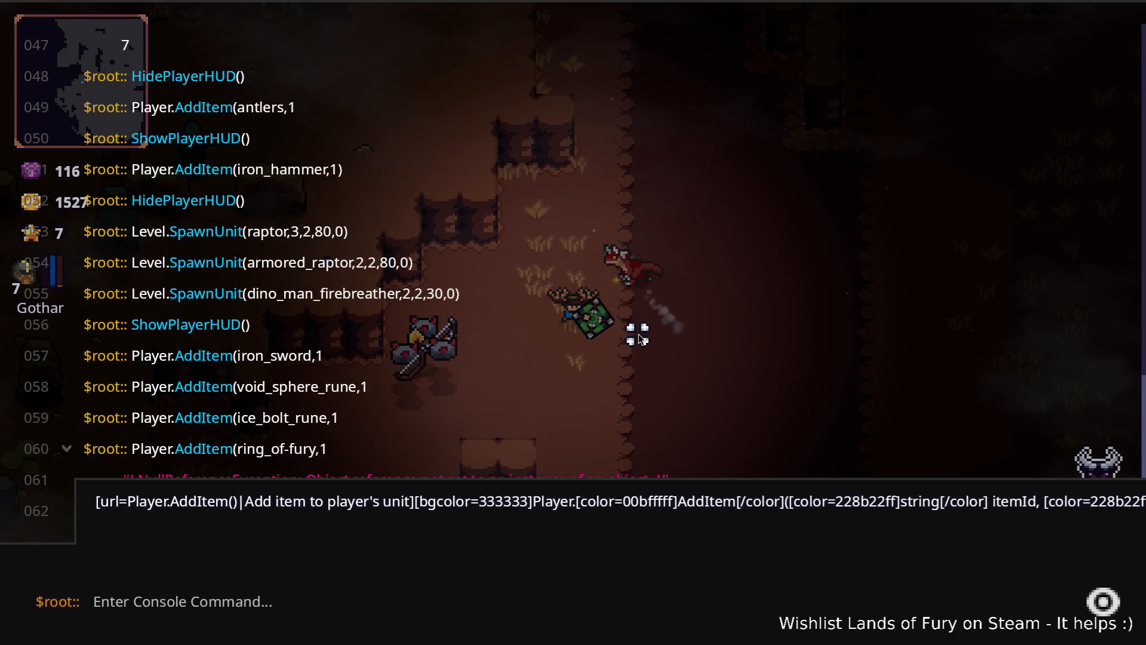
key(Up)
key(Left)
key(Left)
key(Left)
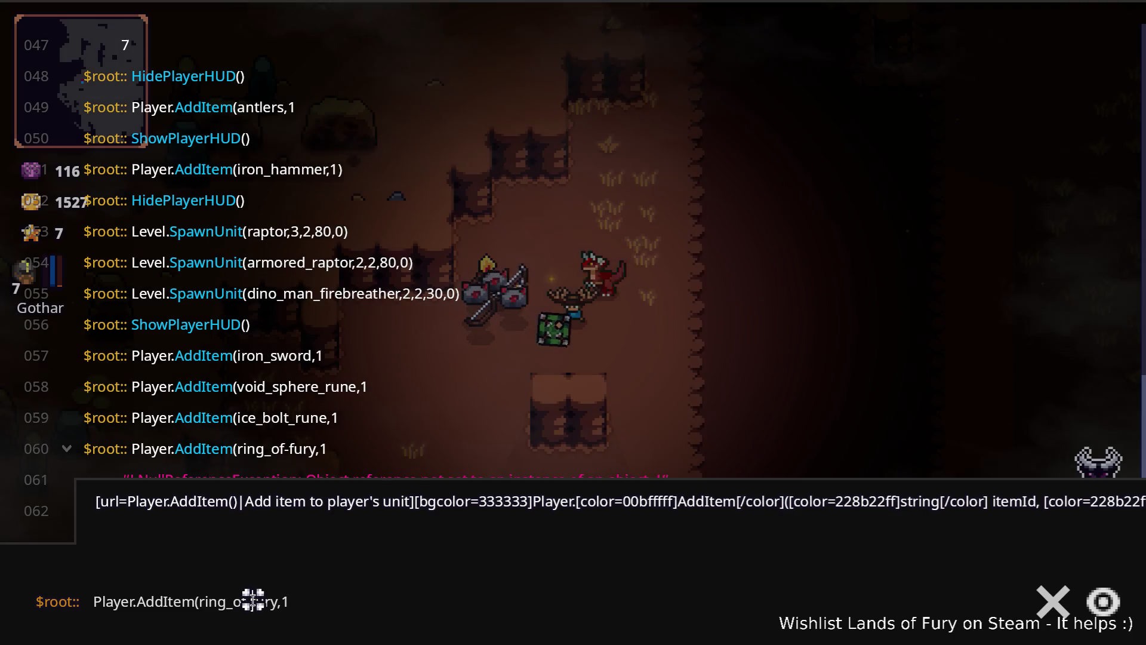
key(Return)
key(Escape)
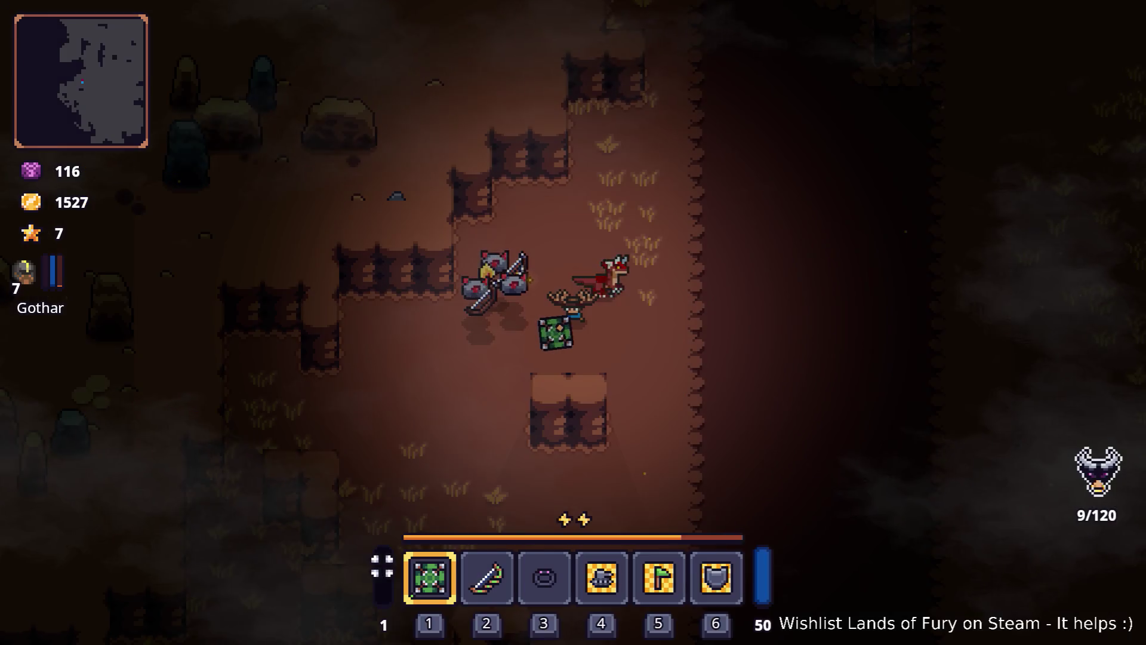
- Equip the Ring of Fury in the inventory's ring slot
key(i)
click(573, 452)
click(773, 605)
key(i)
key(d)
key(i)
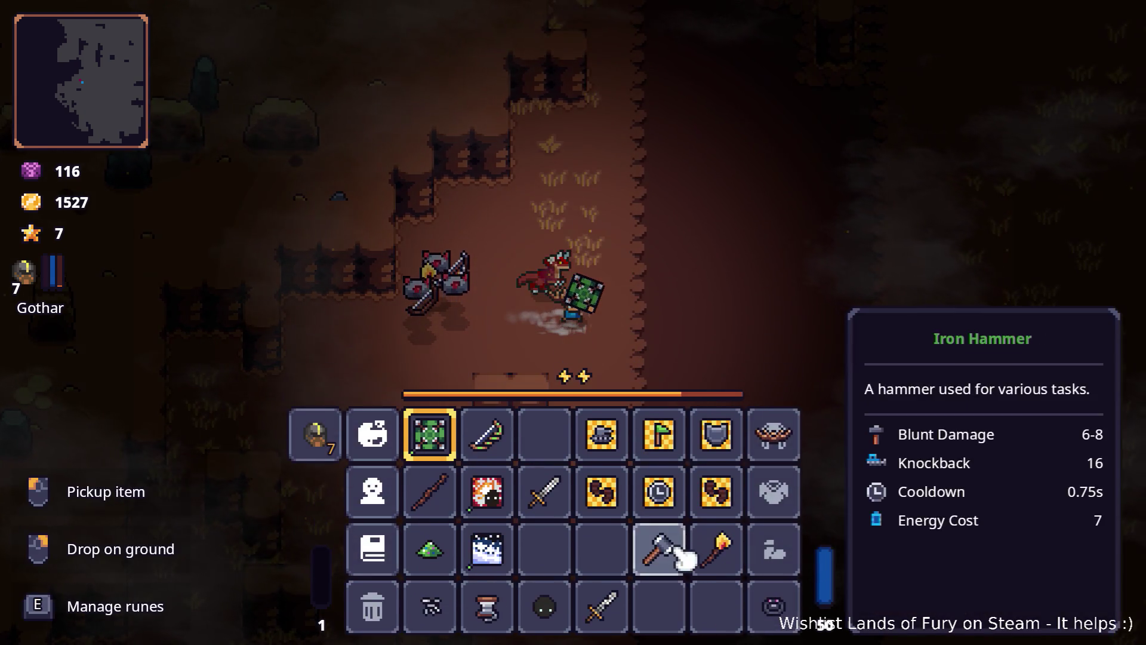
- Edit the last AddItem command in the console to add the horned_helmet
key(grave)
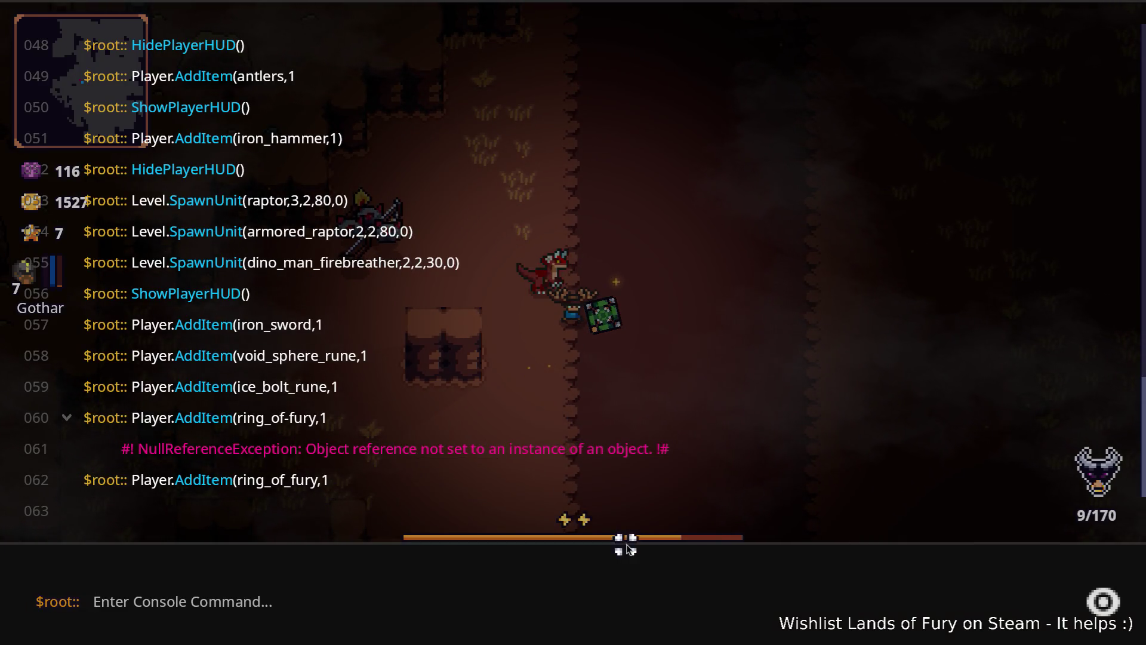
key(Up)
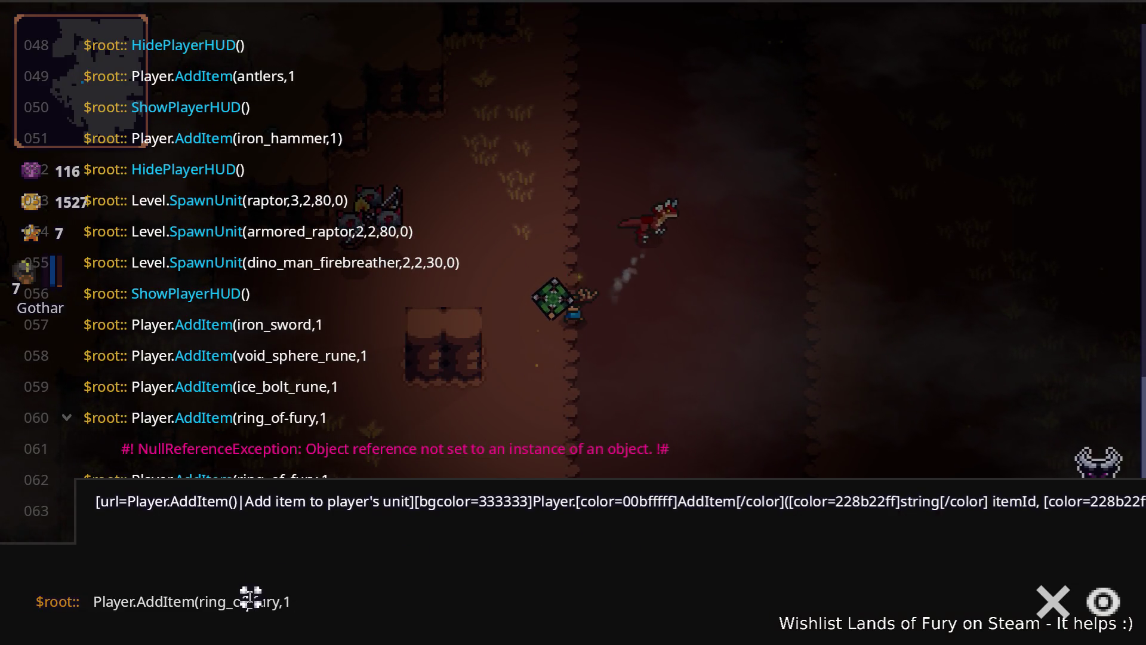
key(Left)
key(Left)
key(ctrl+shift+Left)
key(BackSpace)
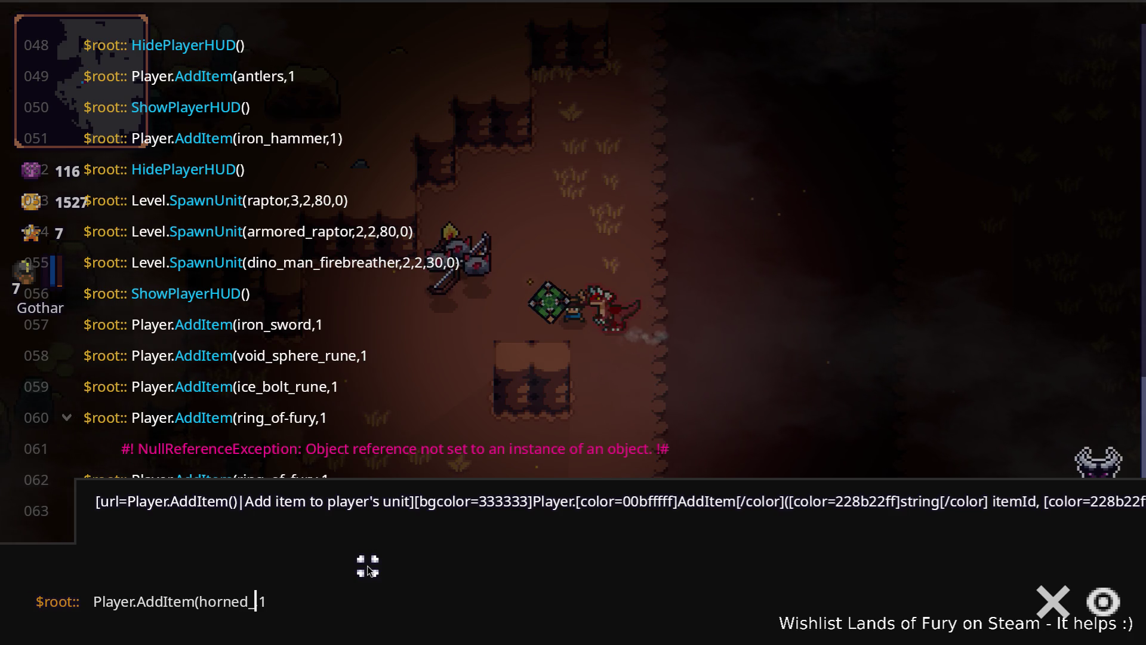
text(lmet)
key(Return)
key(grave)
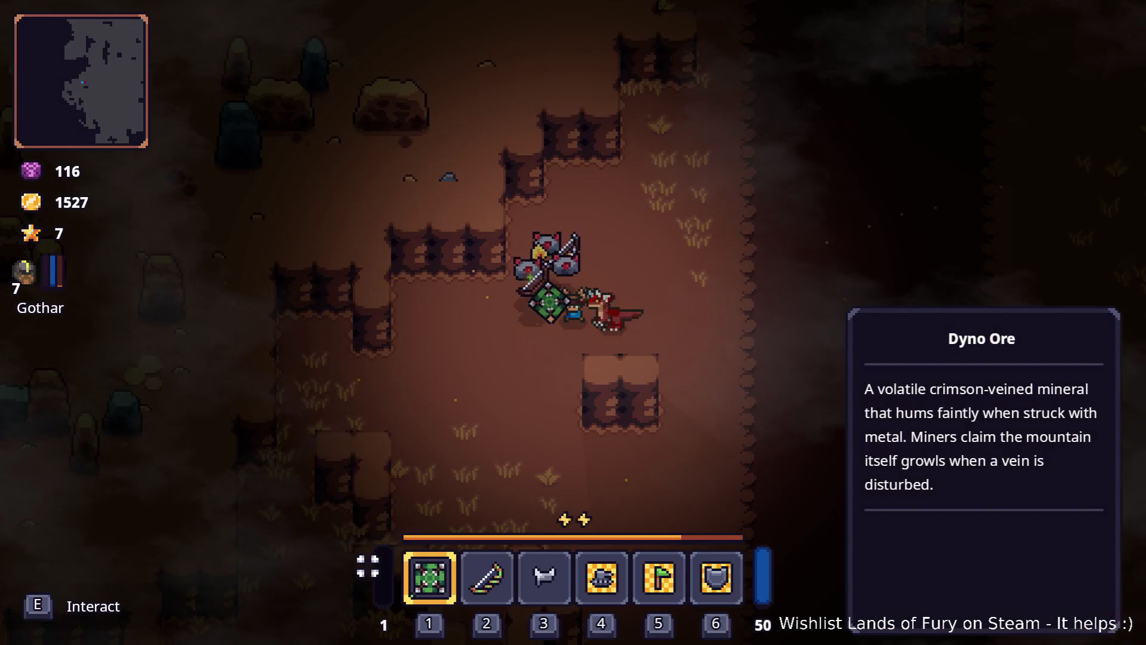
- Wear the Horned Helmet and put the removed antlers into an empty backpack slot
key(i)
click(545, 433)
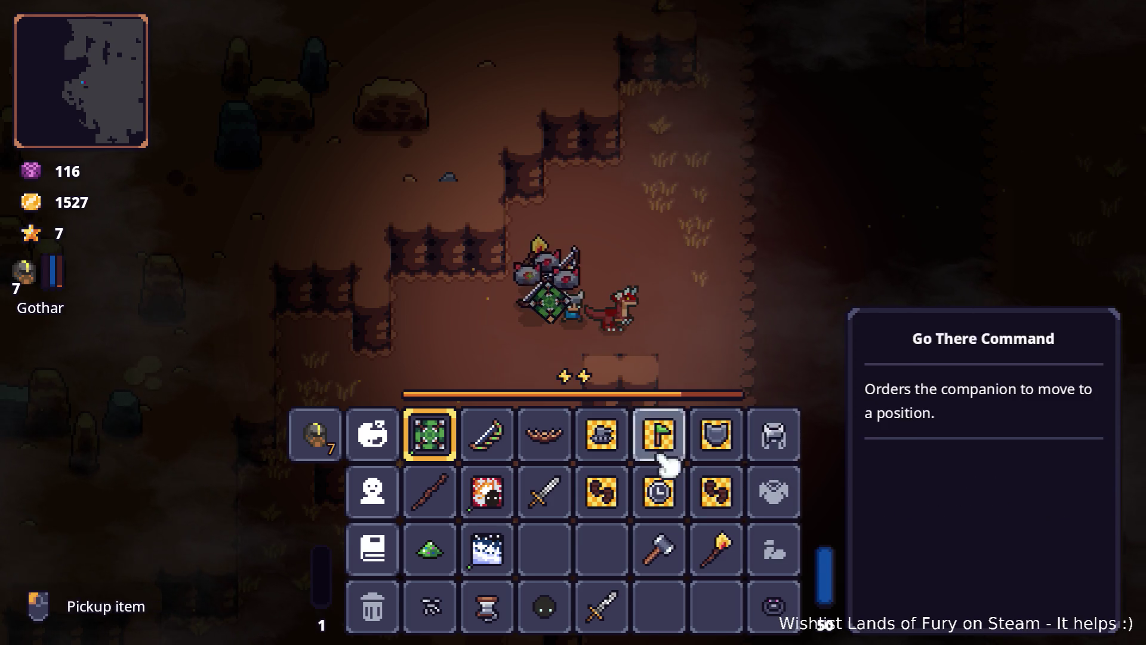
click(558, 454)
click(567, 550)
key(i)
- Try adding iron_plate via the console and check the inventory for the armor
key(grave)
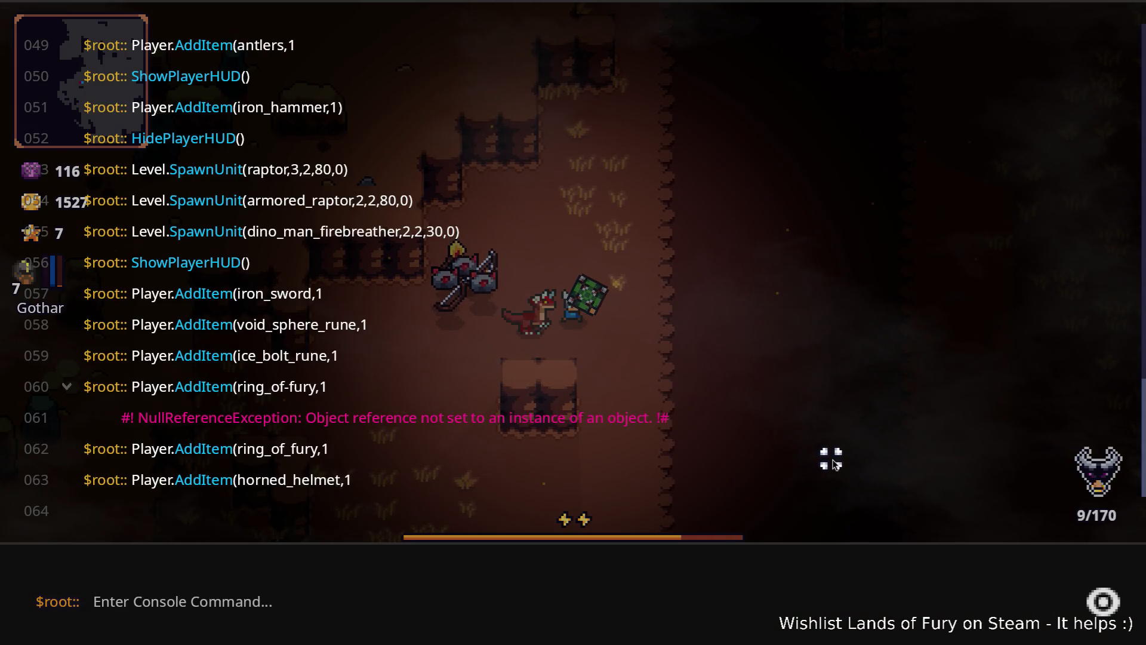
key(Up)
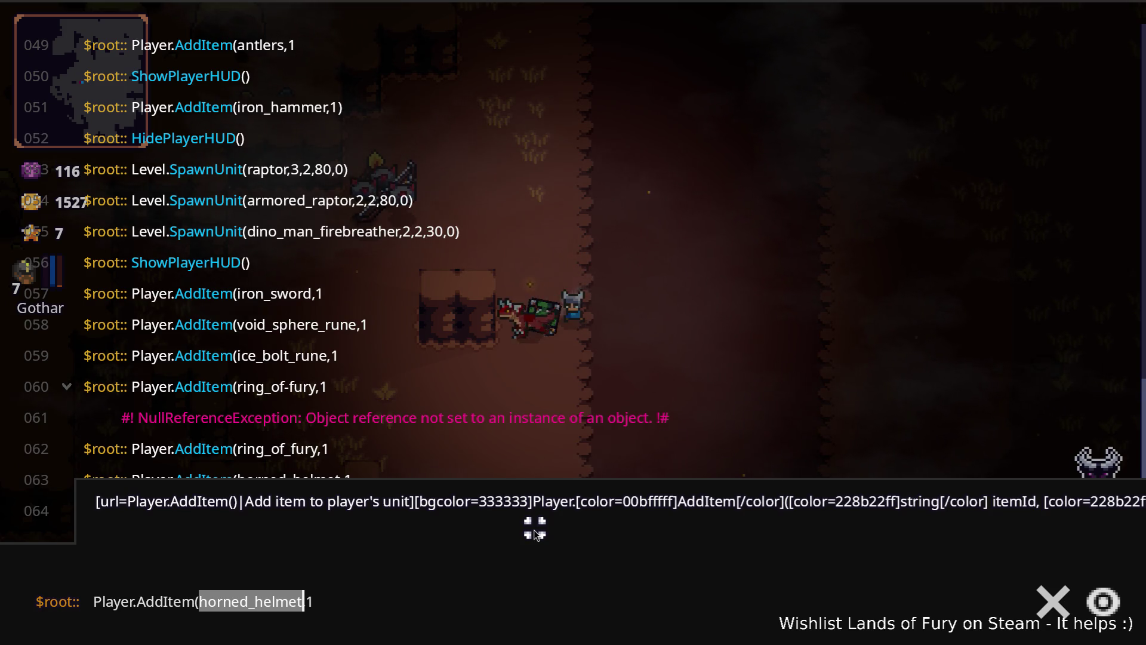
text(ir)
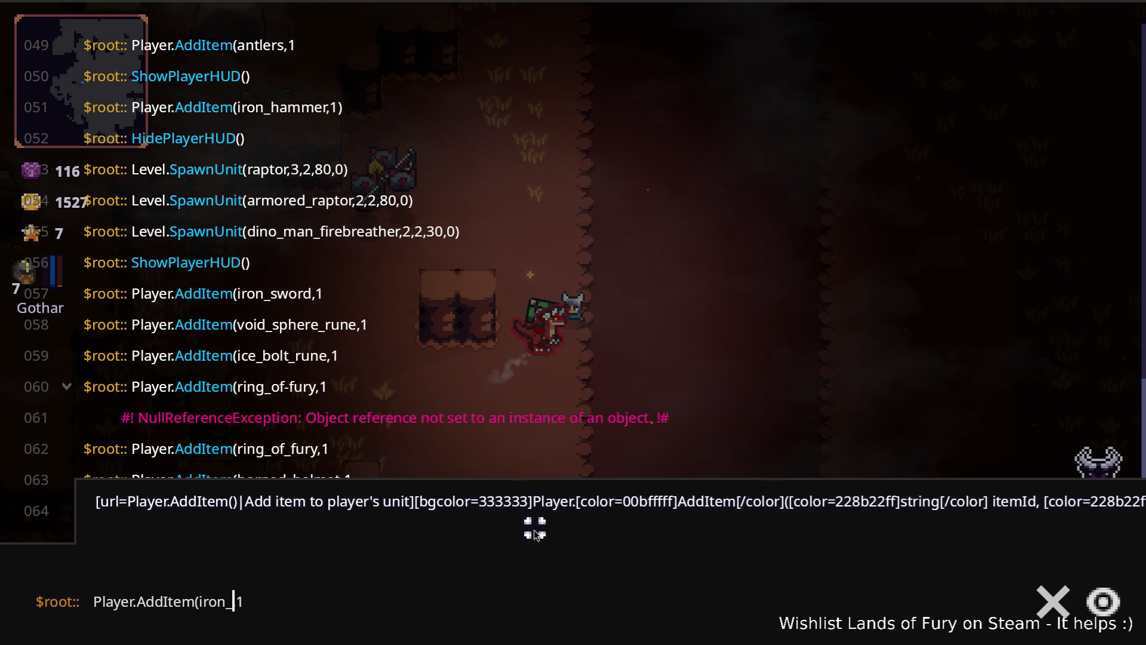
text(plate)
key(Return)
key(Escape)
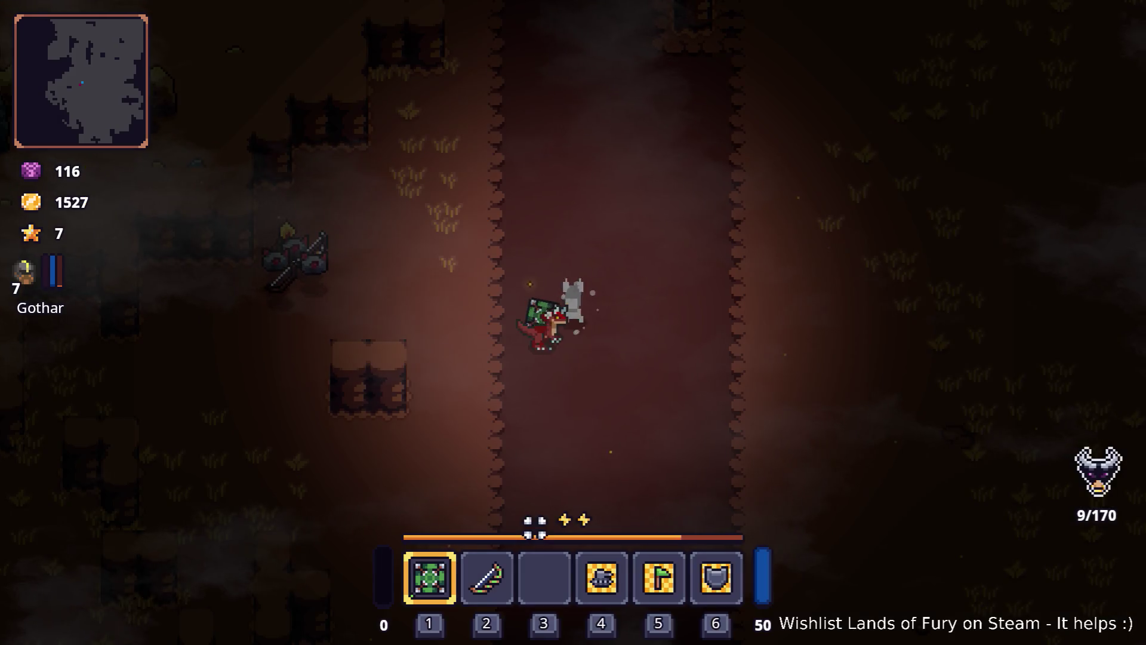
key(grave)
key(Up)
key(Escape)
key(i)
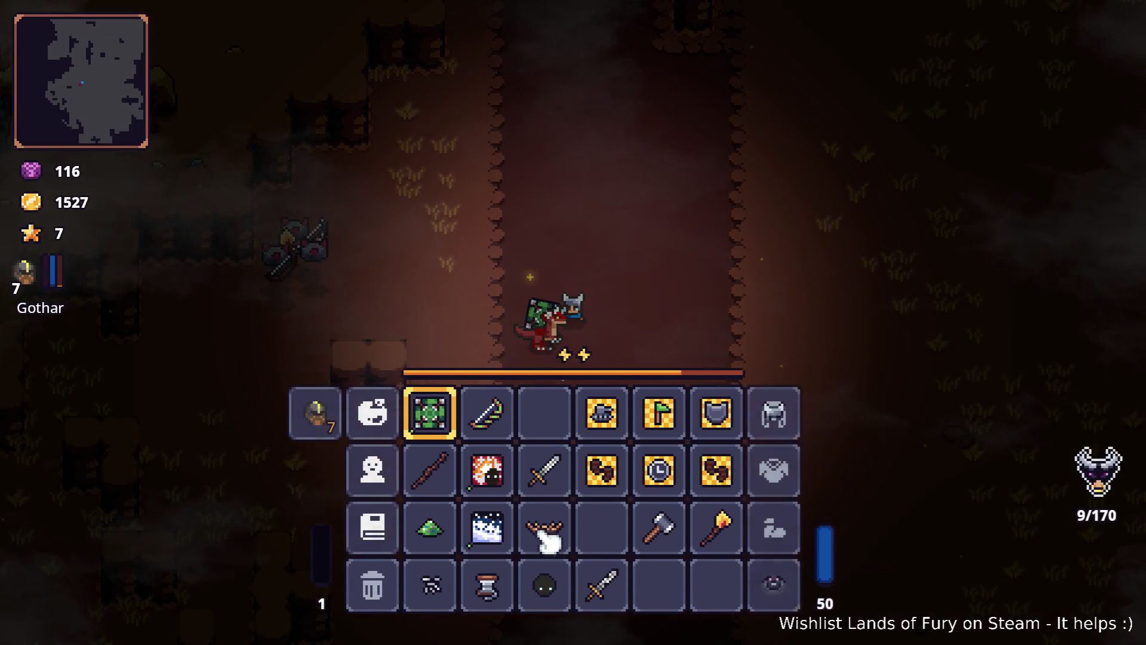
key(i)
key(i)
key(i)
- Add body armor via the console, trying steel_plate and then iron_armor
key(grave)
key(Up)
key(Left)
key(Left)
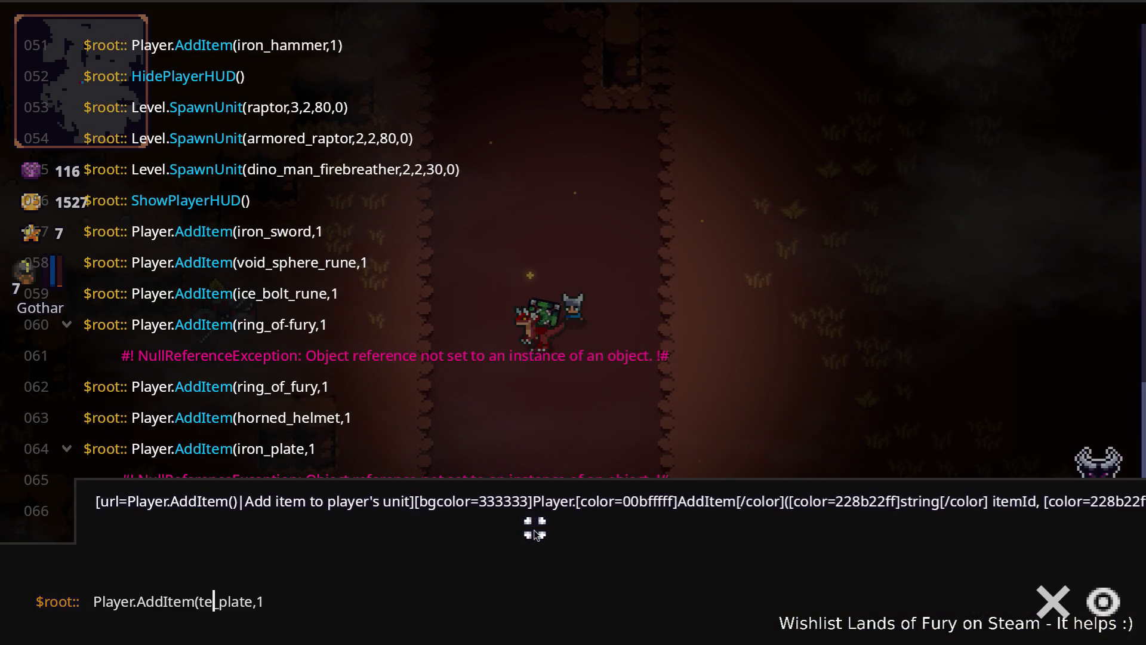
text(l)
key(Return)
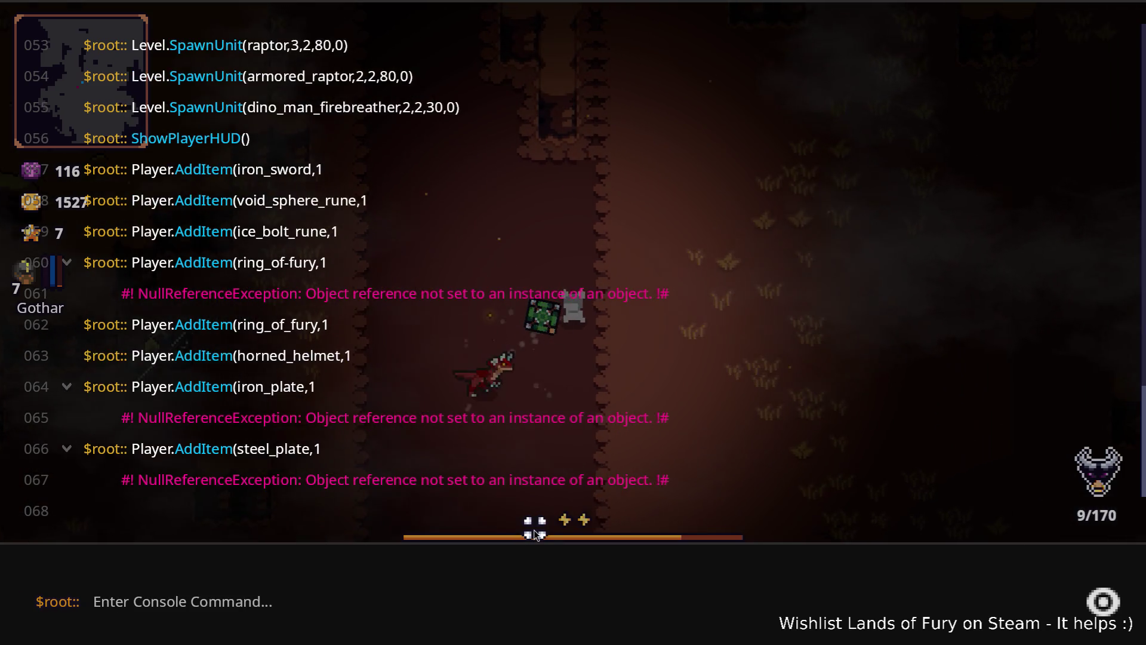
key(Up)
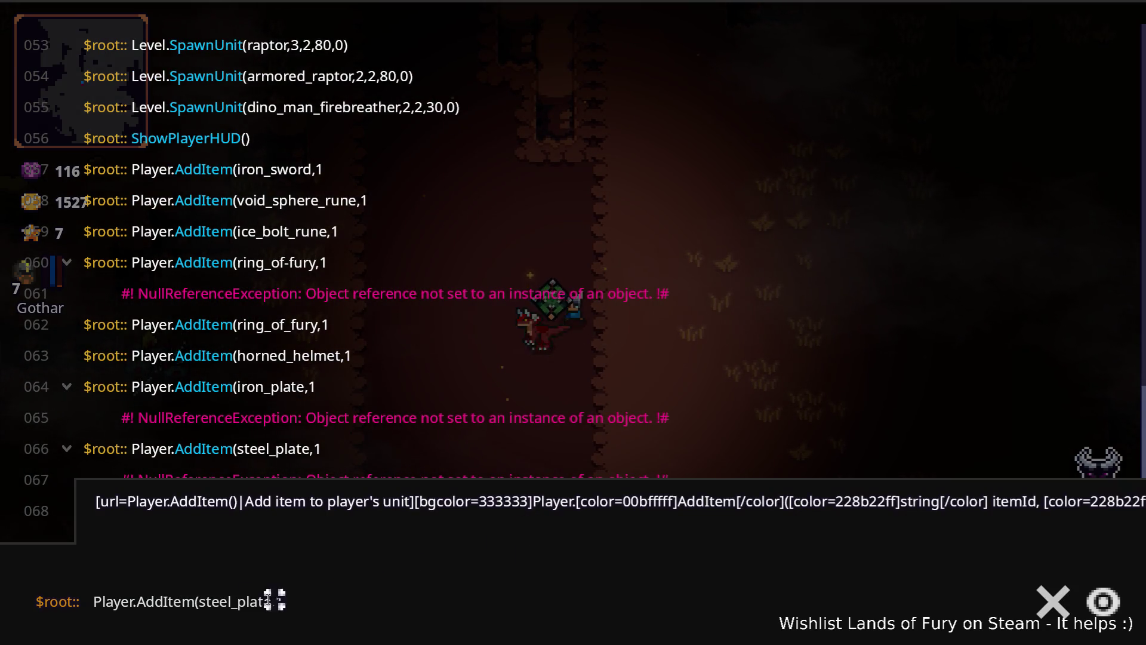
key(Left)
key(Left)
key(Left)
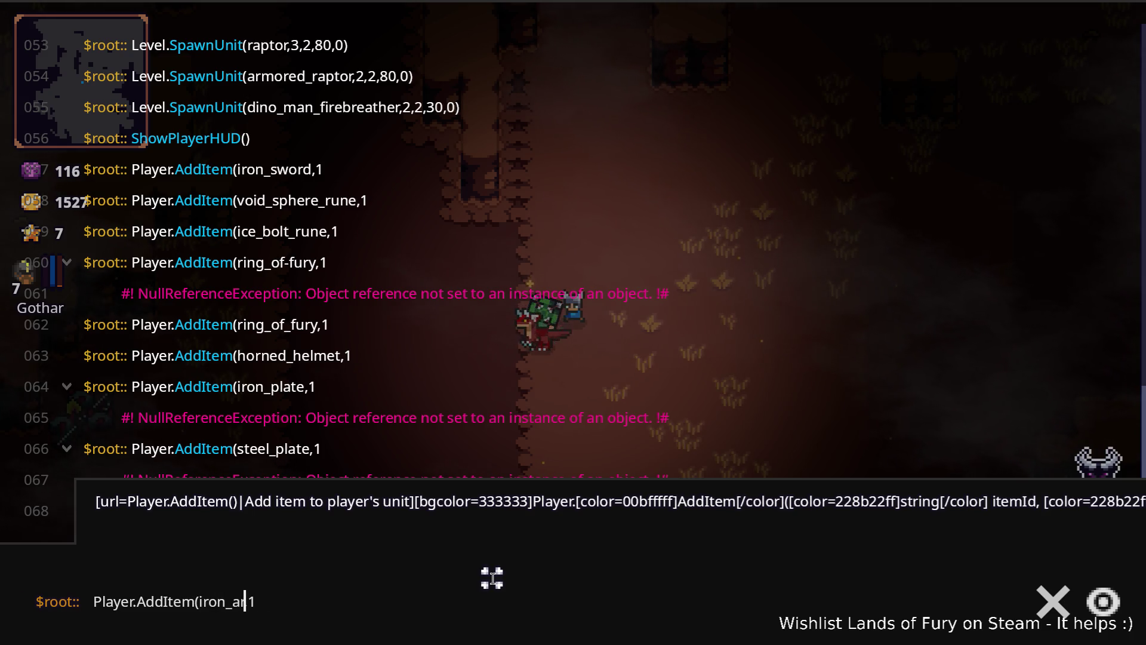
key(Return)
key(Escape)
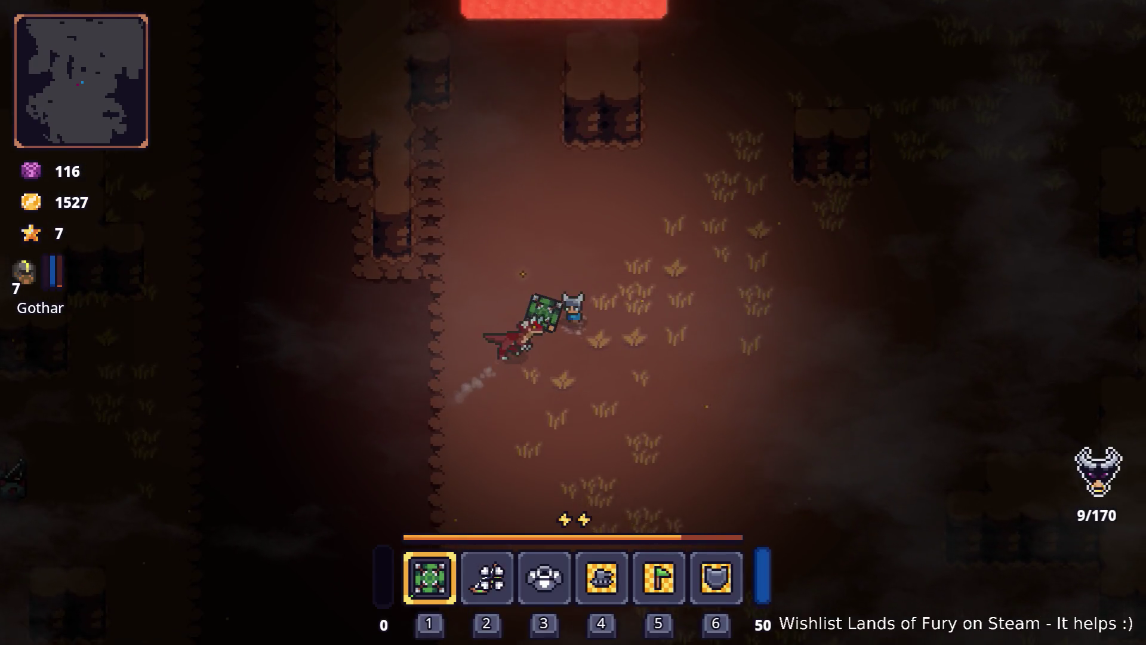
key(i)
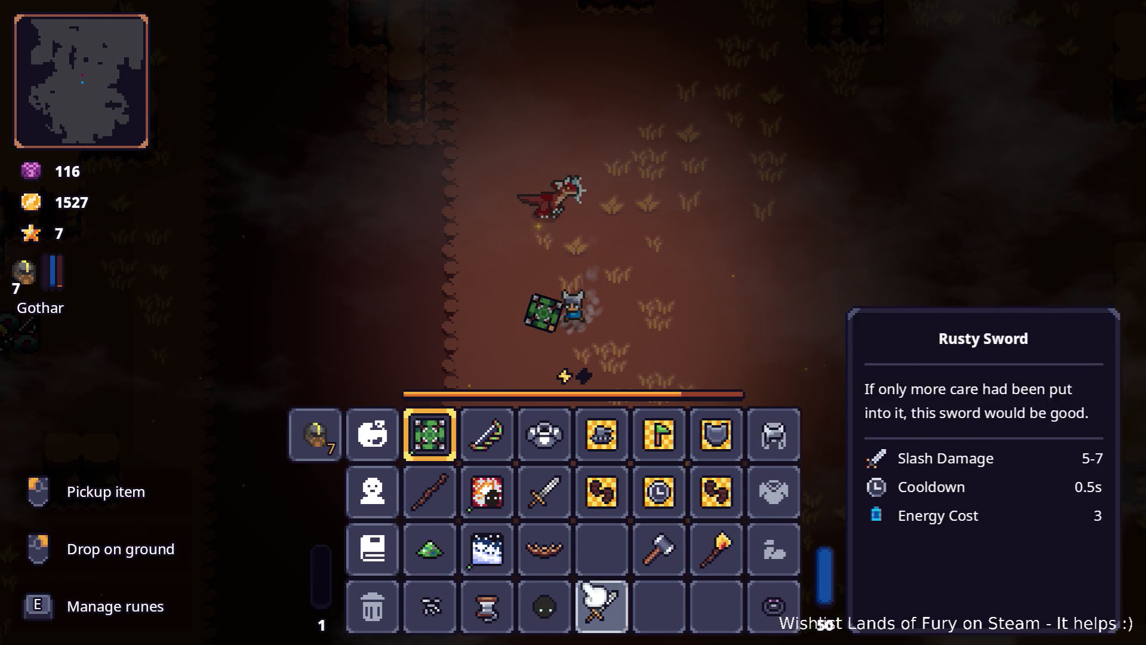
- Wear the white armor, put the Iron Sword in hotbar slot 1, and view its runes
click(543, 434)
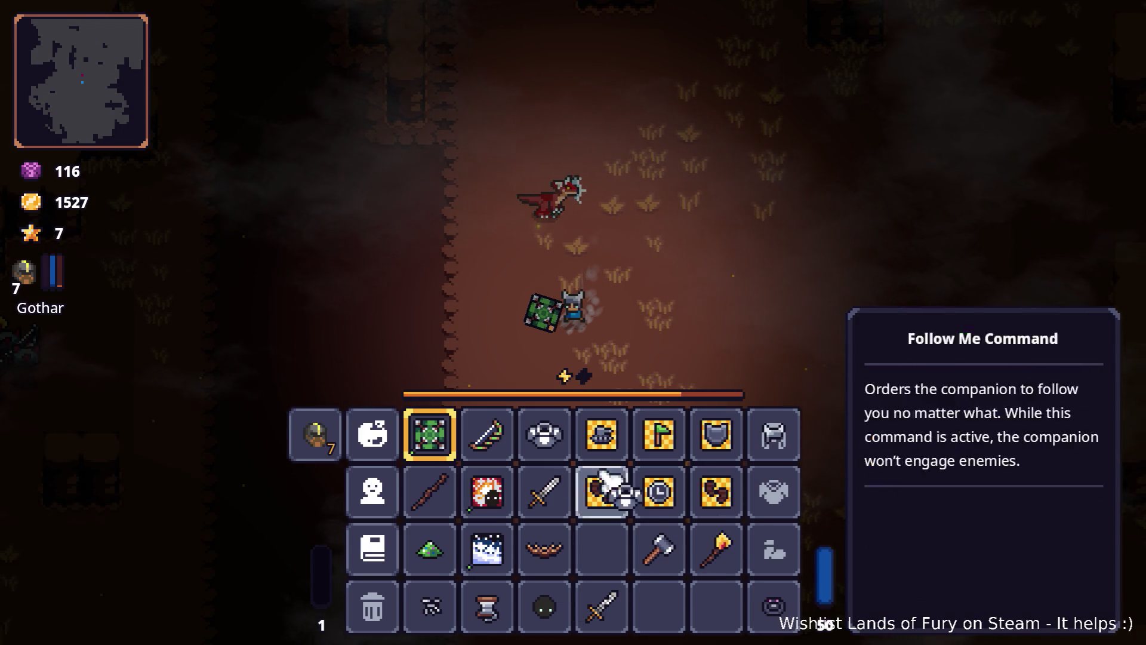
click(773, 498)
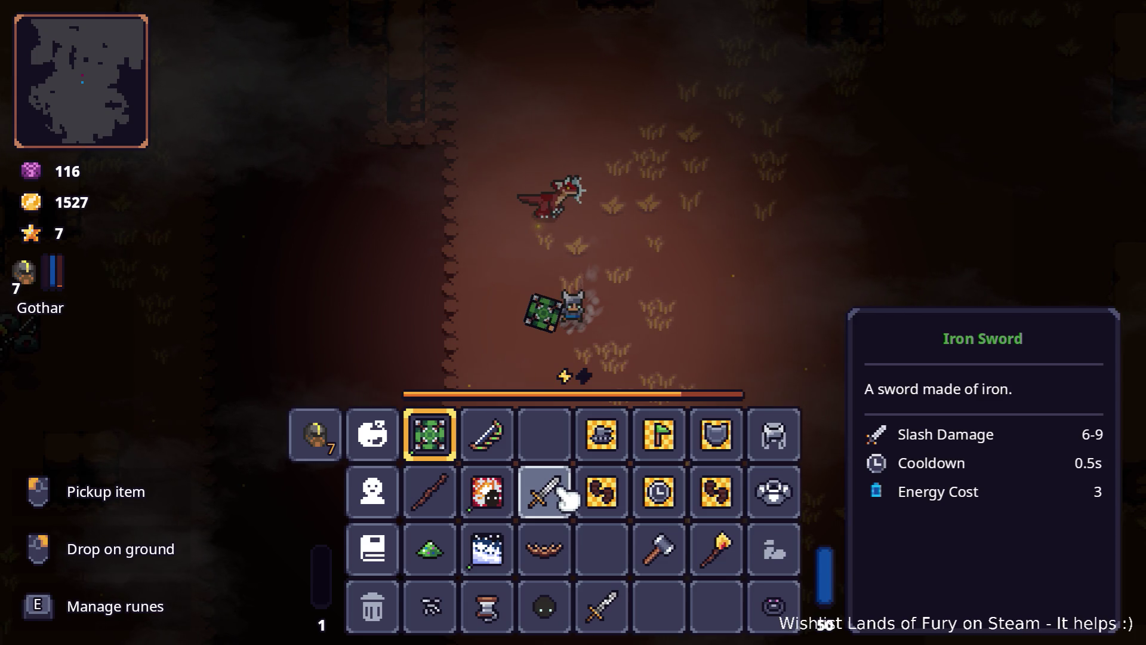
drag(561, 498, 460, 460)
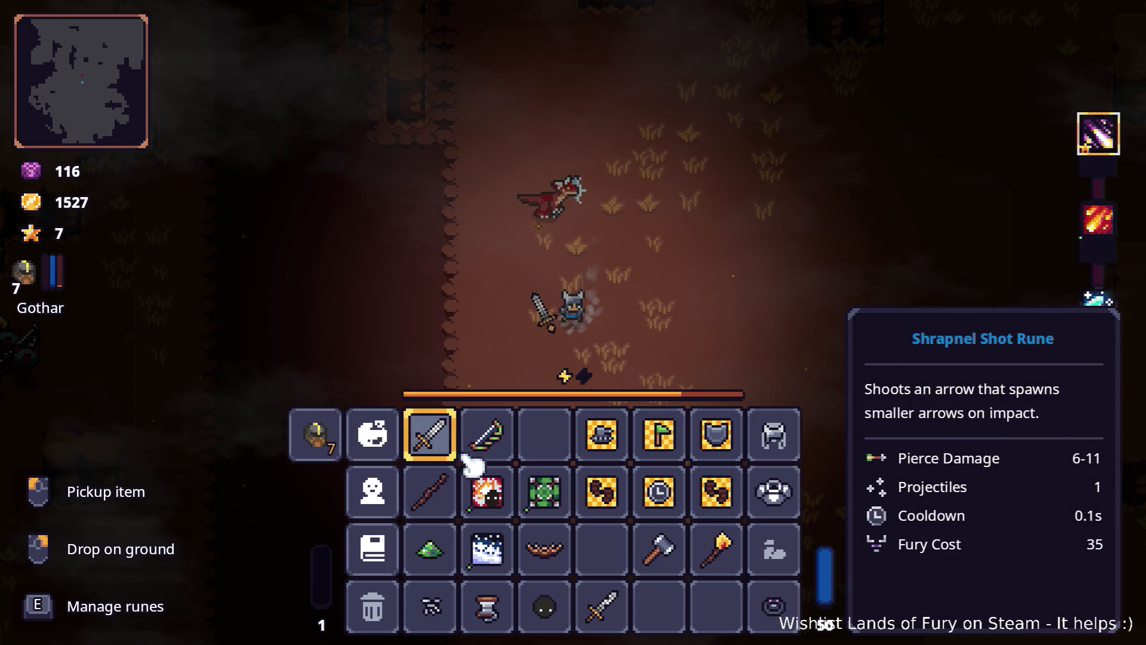
key(e)
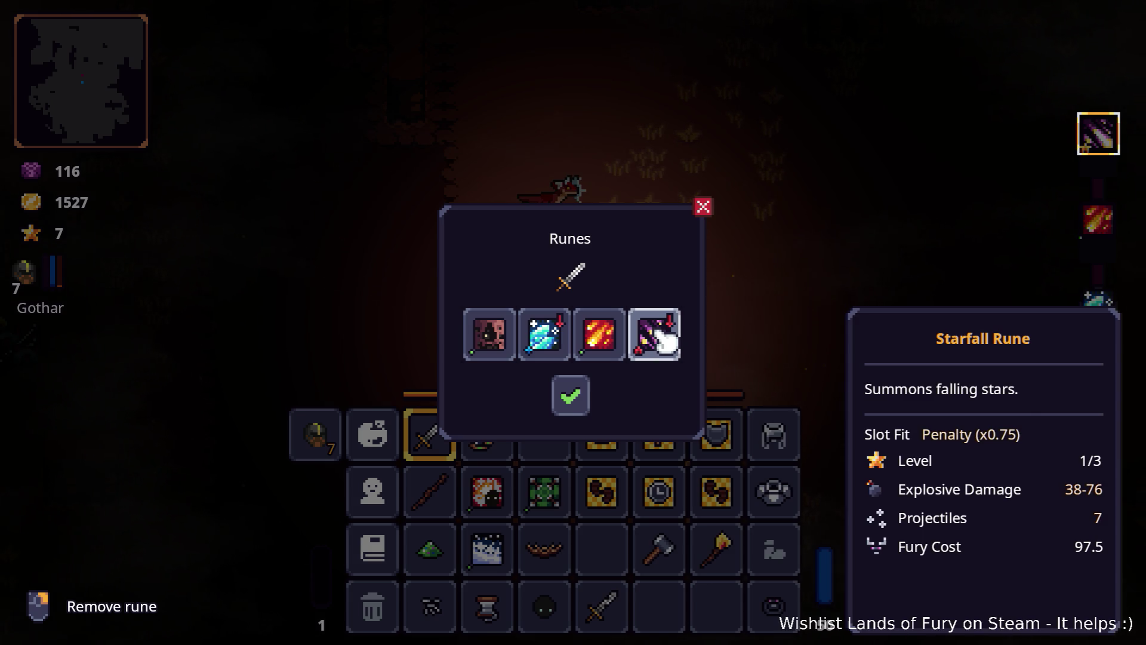
- Close the runes and skill panels and strike the red dinosaur with the sword
click(570, 395)
click(385, 445)
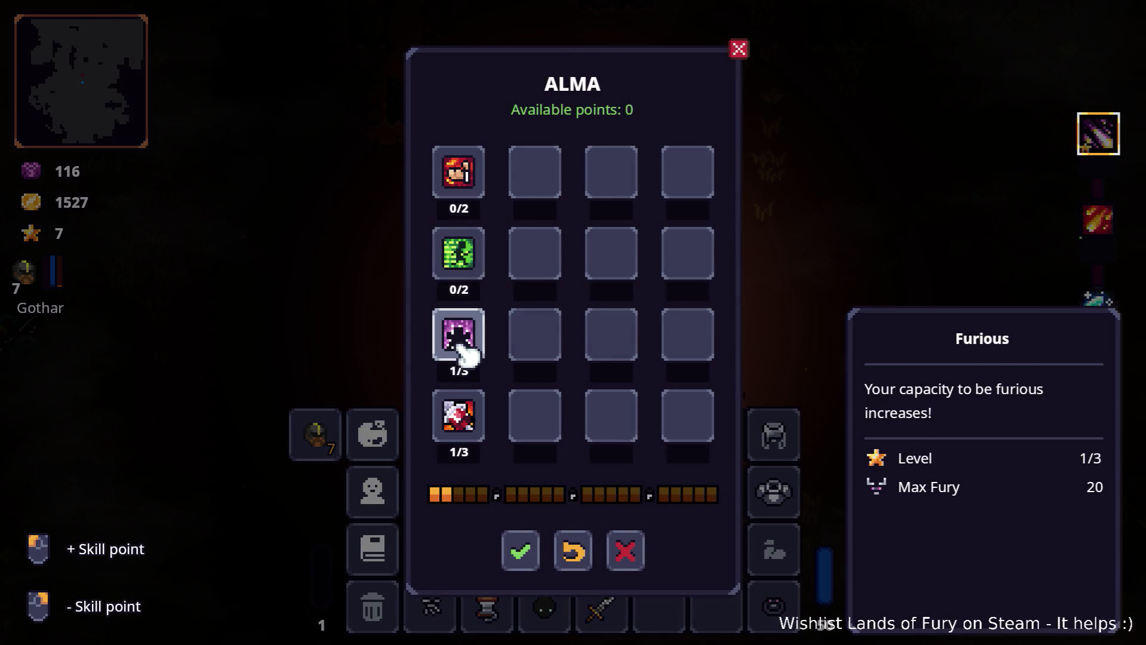
key(Escape)
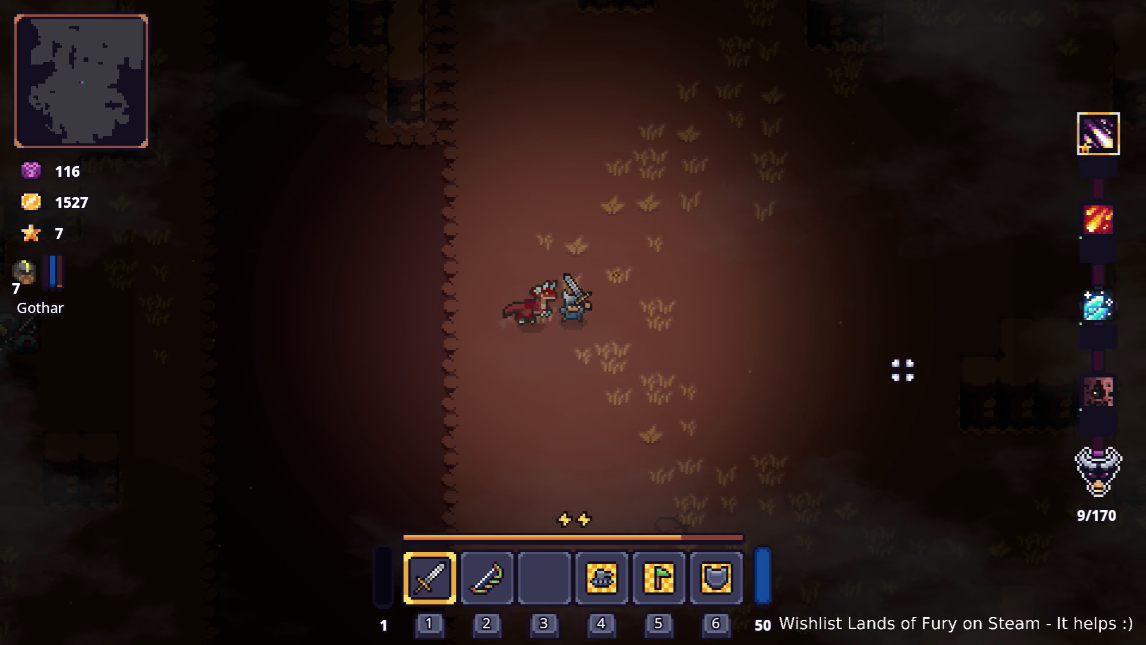
key(d)
click(365, 296)
click(447, 328)
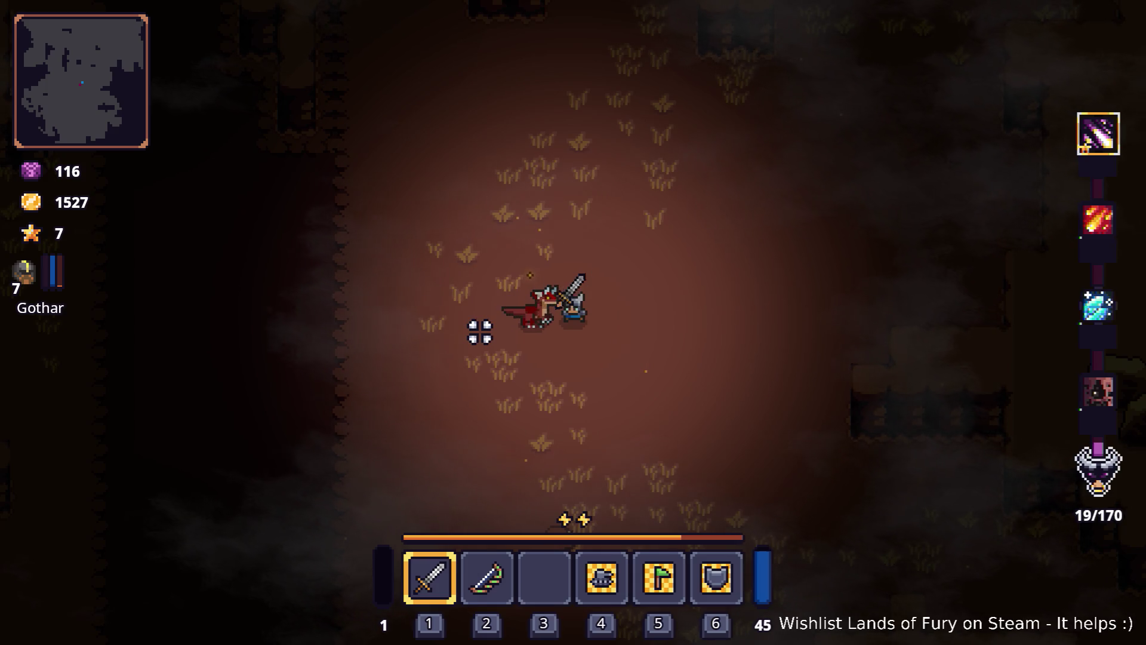
key(d)
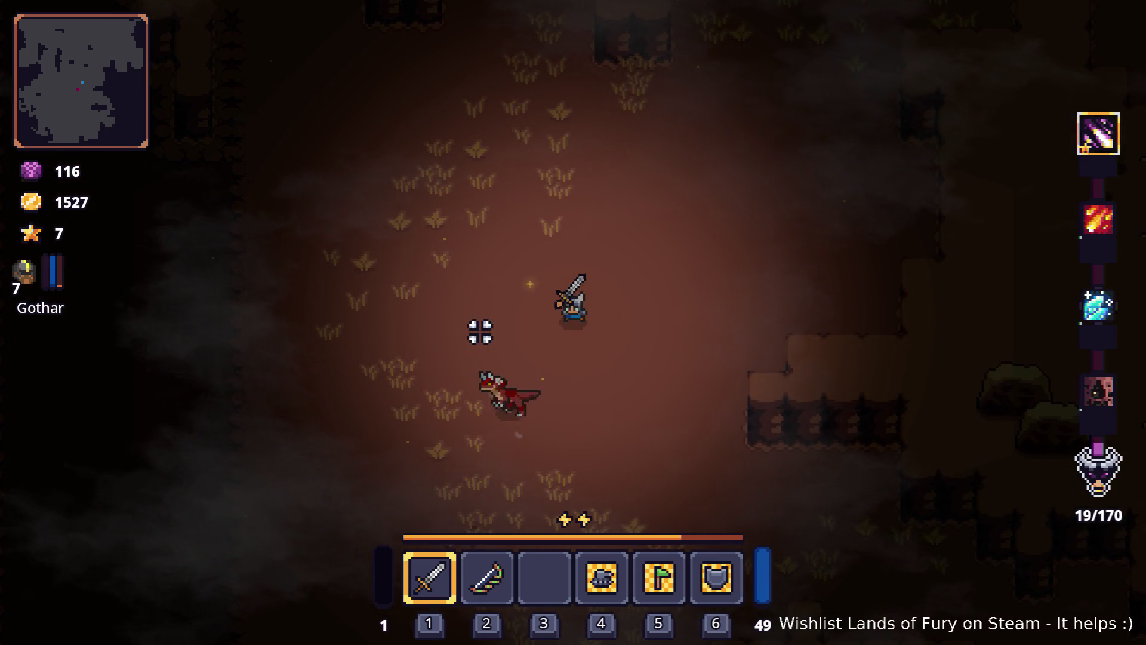
key(a)
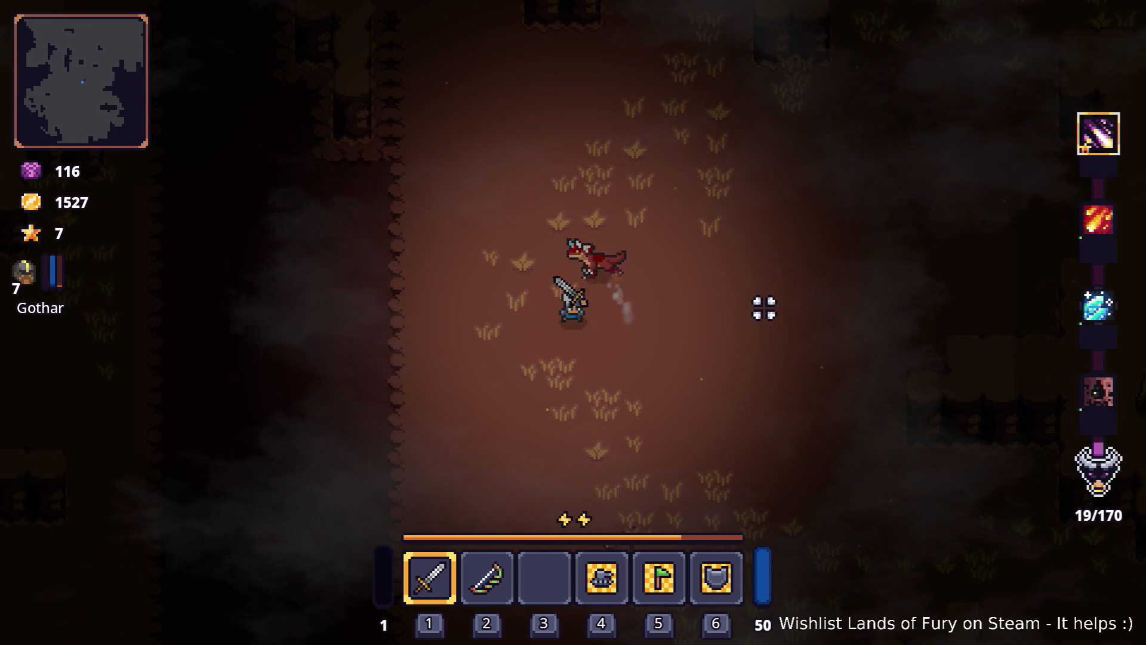
- Remove the Fireball Rune from the Iron Sword's third socket and confirm
key(i)
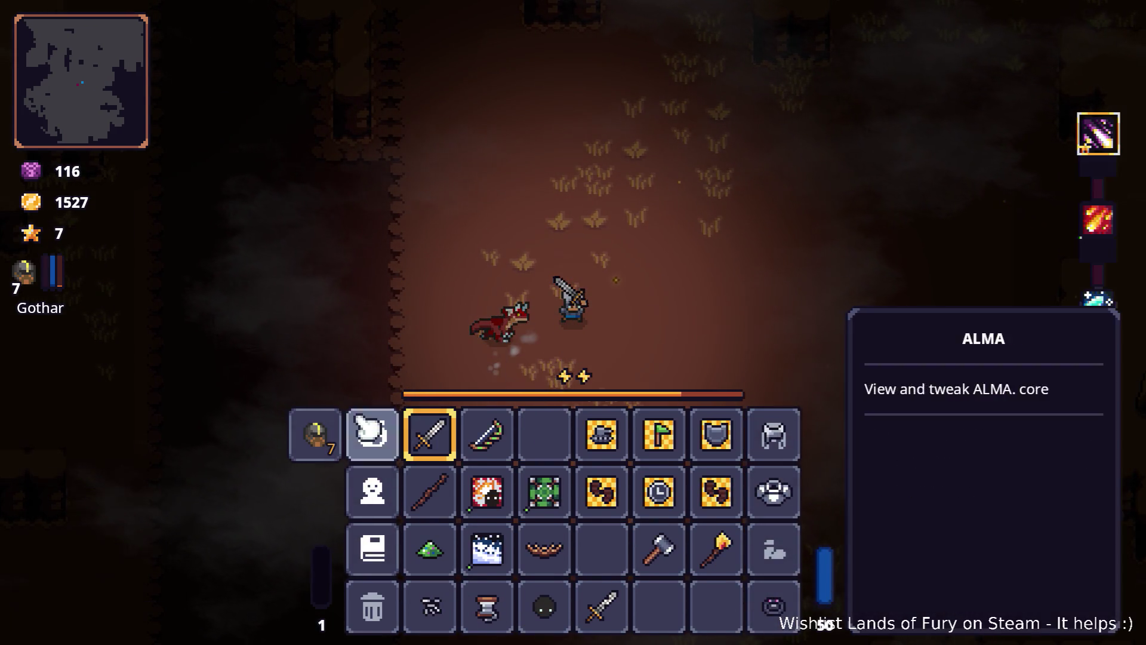
right_click(450, 456)
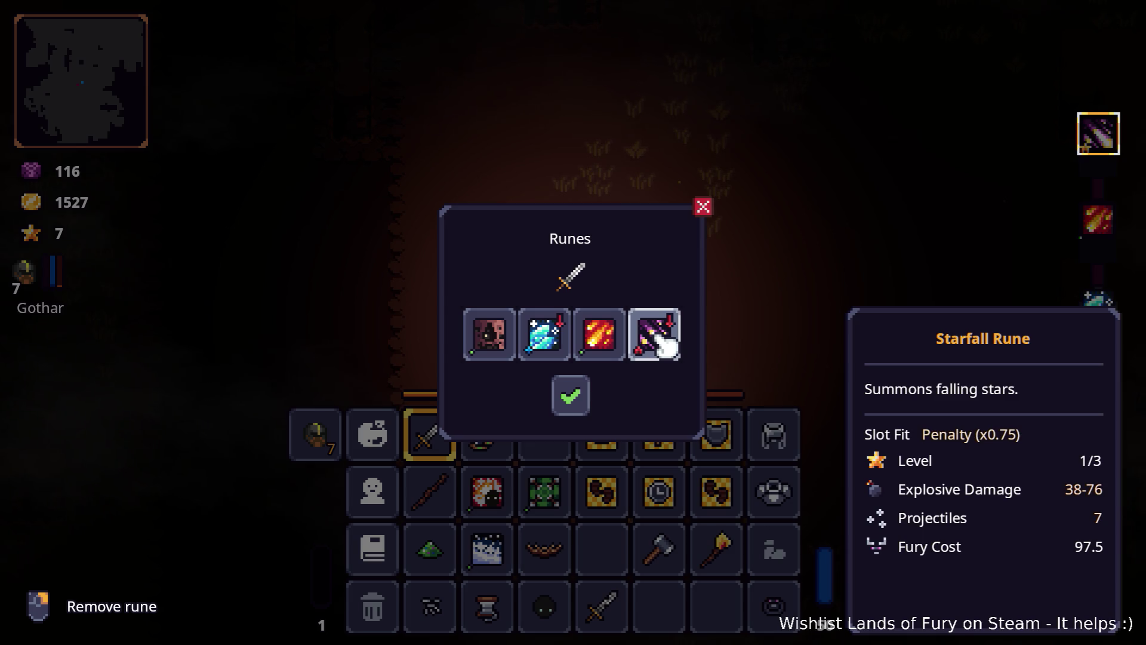
right_click(604, 346)
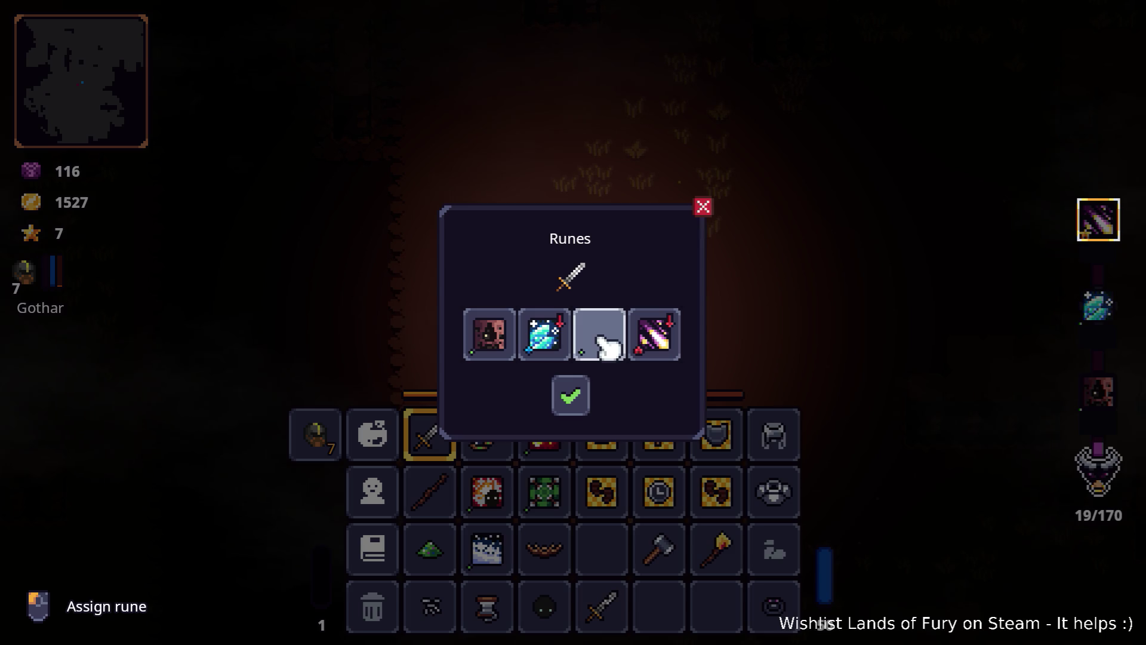
click(572, 395)
key(Escape)
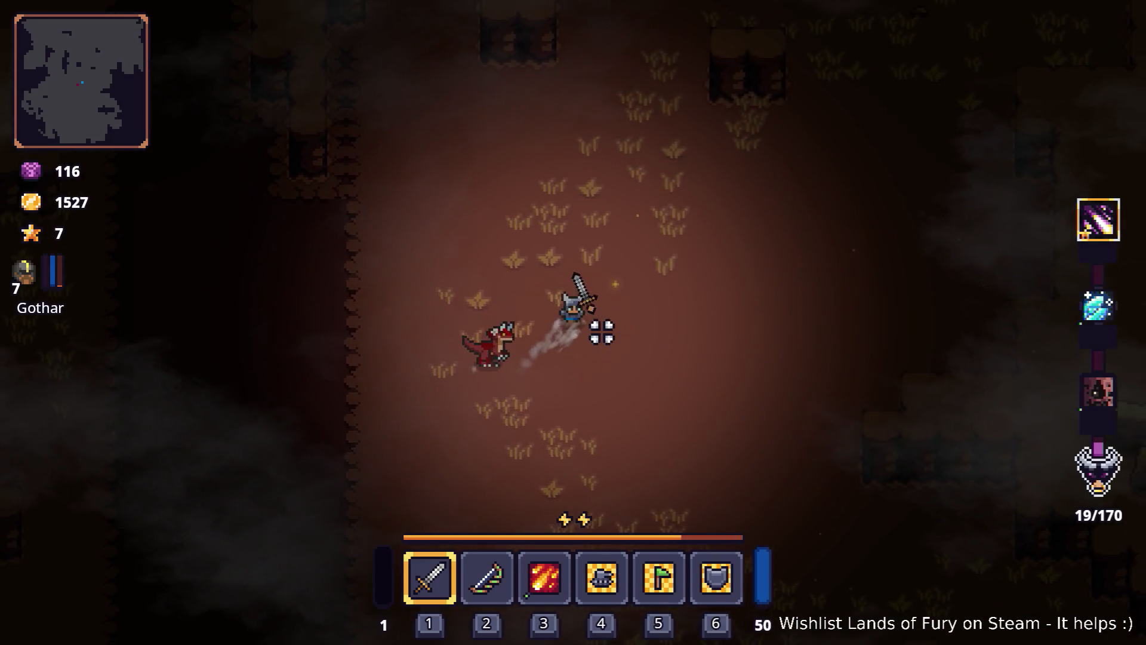
- Attack the red raptor and nearby enemies with repeated sword swings
click(450, 373)
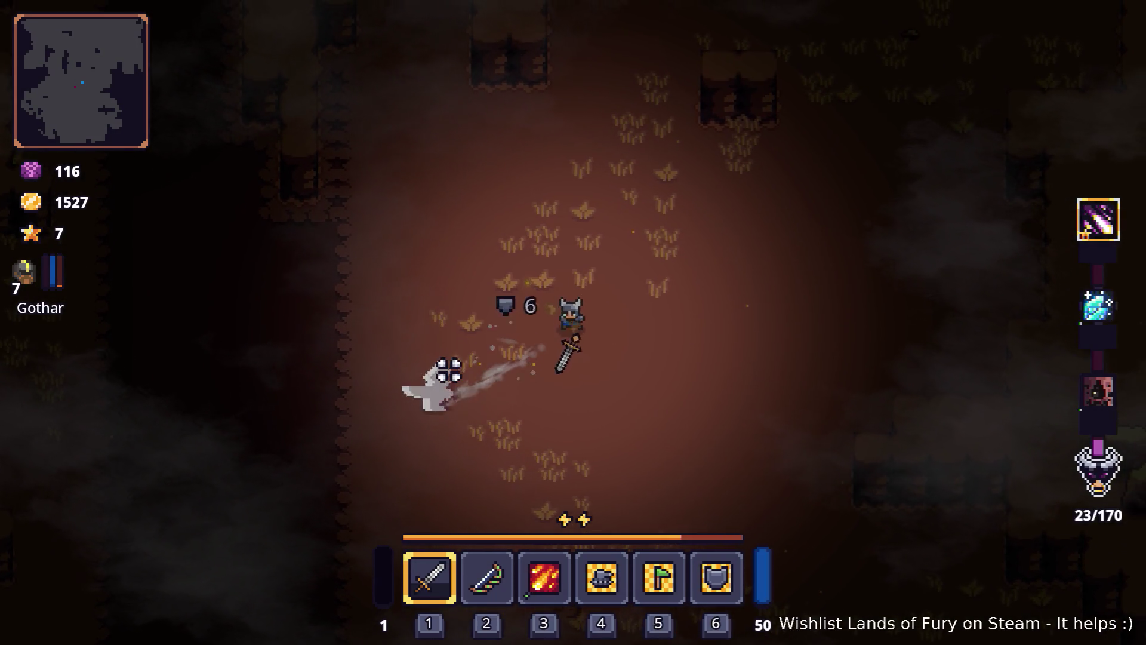
click(499, 405)
click(690, 409)
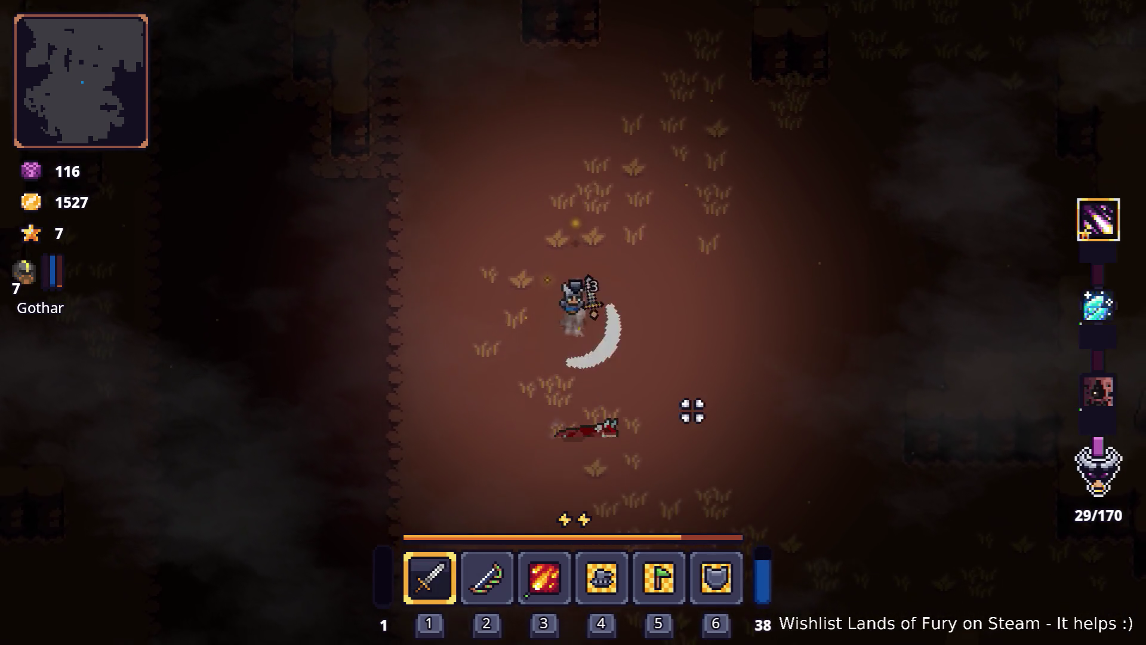
click(583, 409)
click(622, 410)
click(544, 413)
key(s)
key(d)
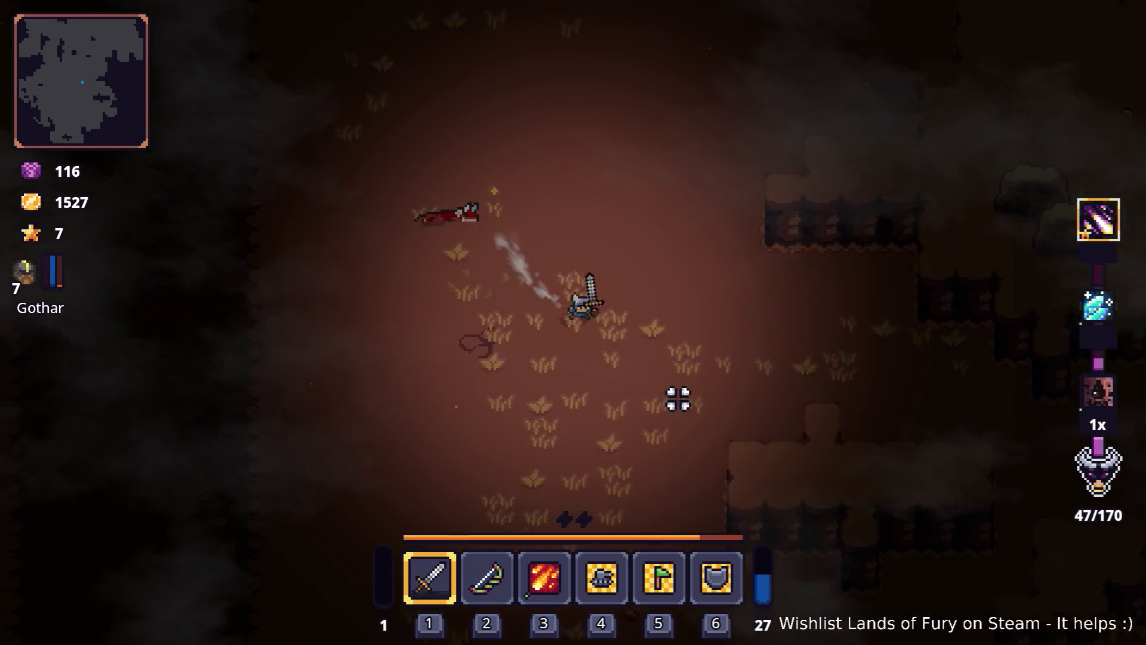
key(s)
key(a)
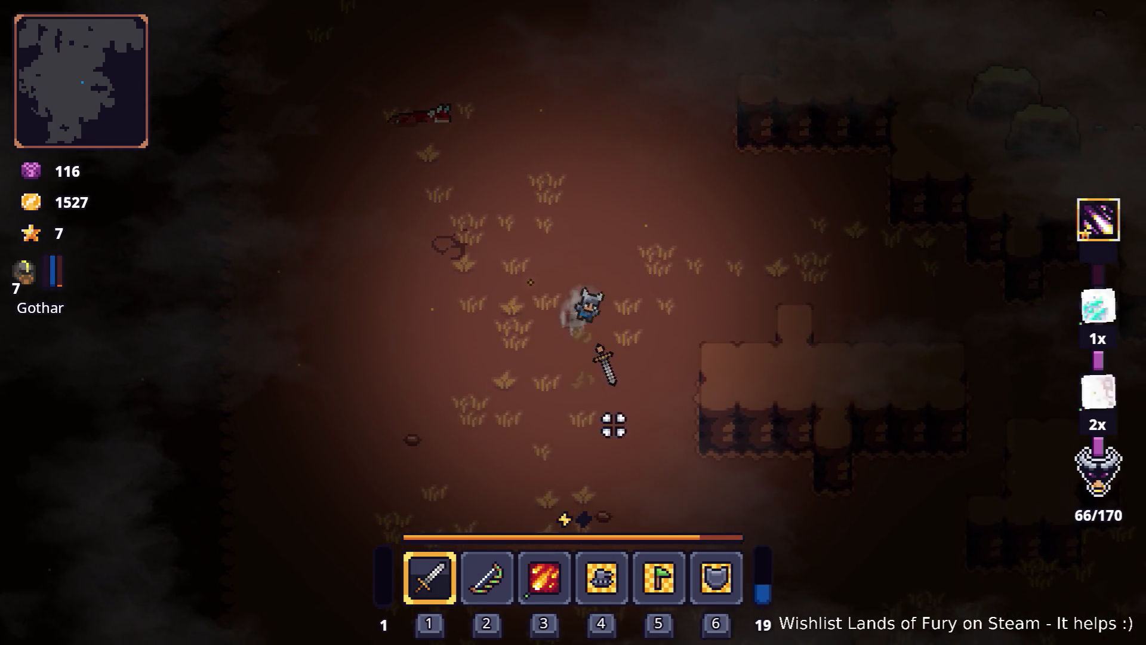
click(440, 445)
- Move up through the cave along the lava, swinging until the counter reaches 170/170
key(w)
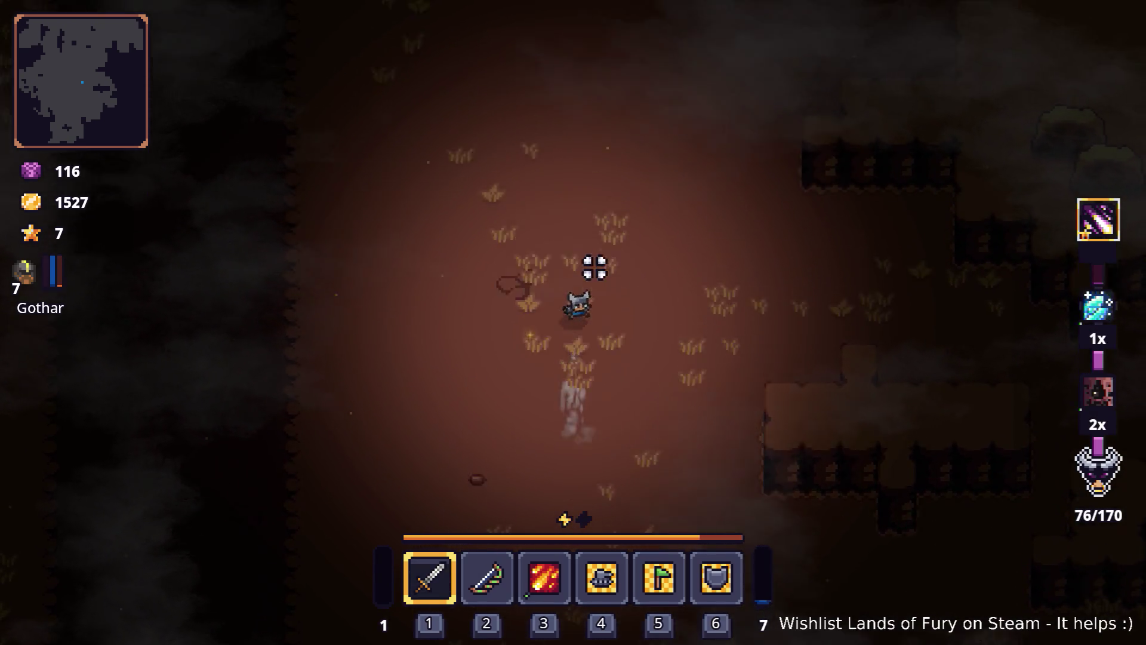
key(d)
key(a)
key(s)
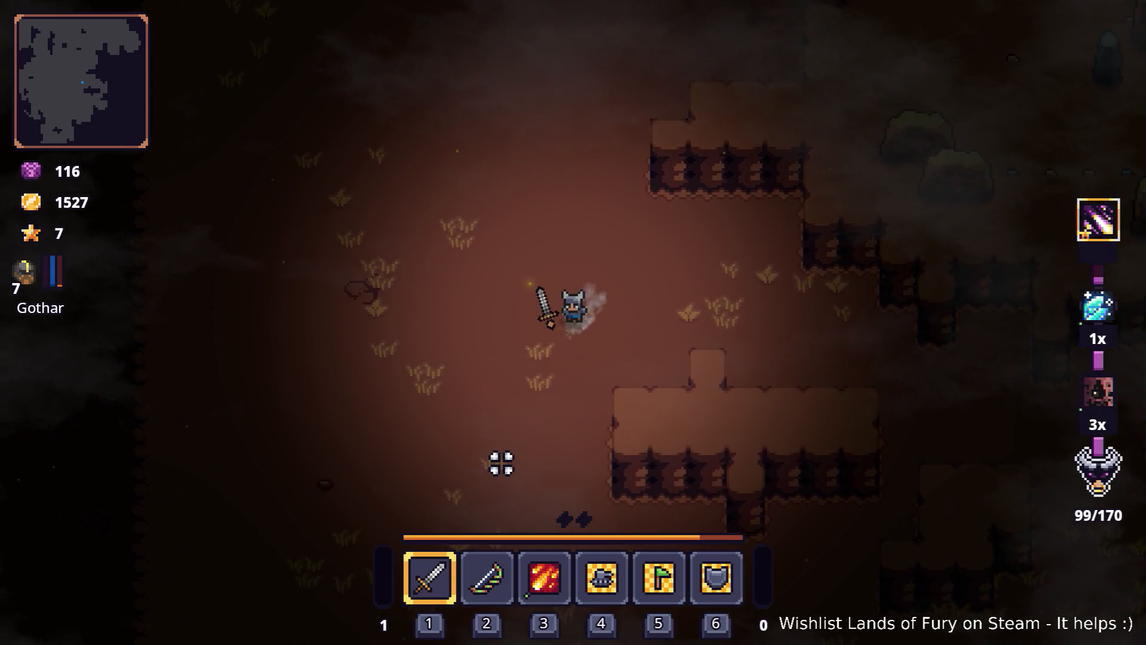
key(w)
click(477, 298)
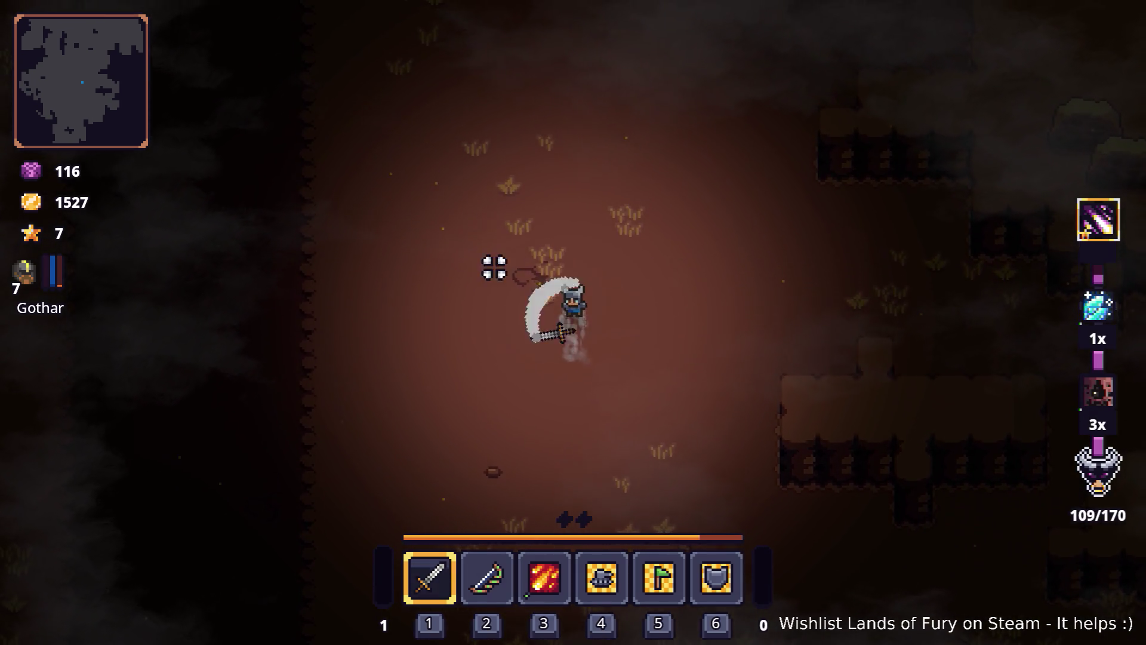
key(d)
key(w)
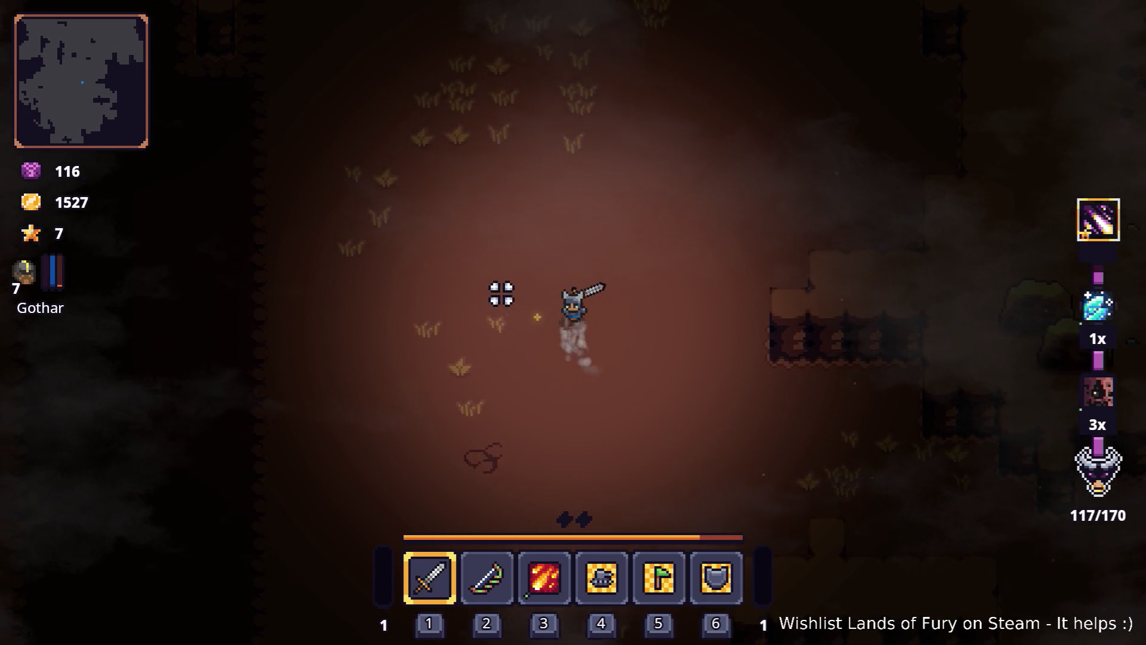
click(627, 186)
key(w)
click(340, 248)
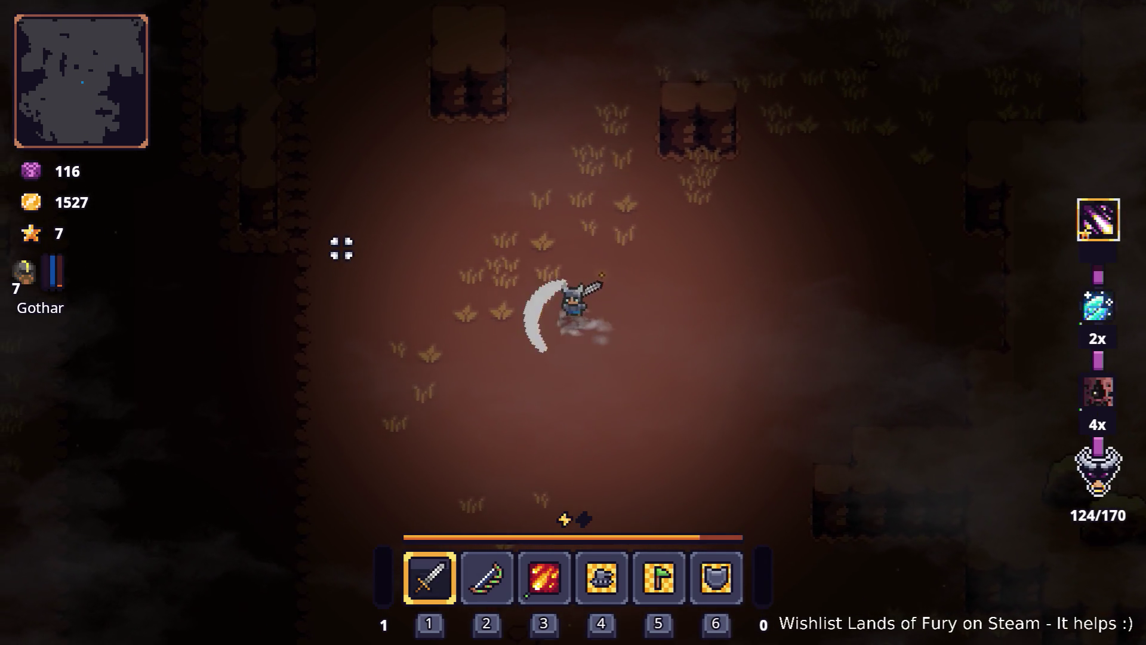
key(w)
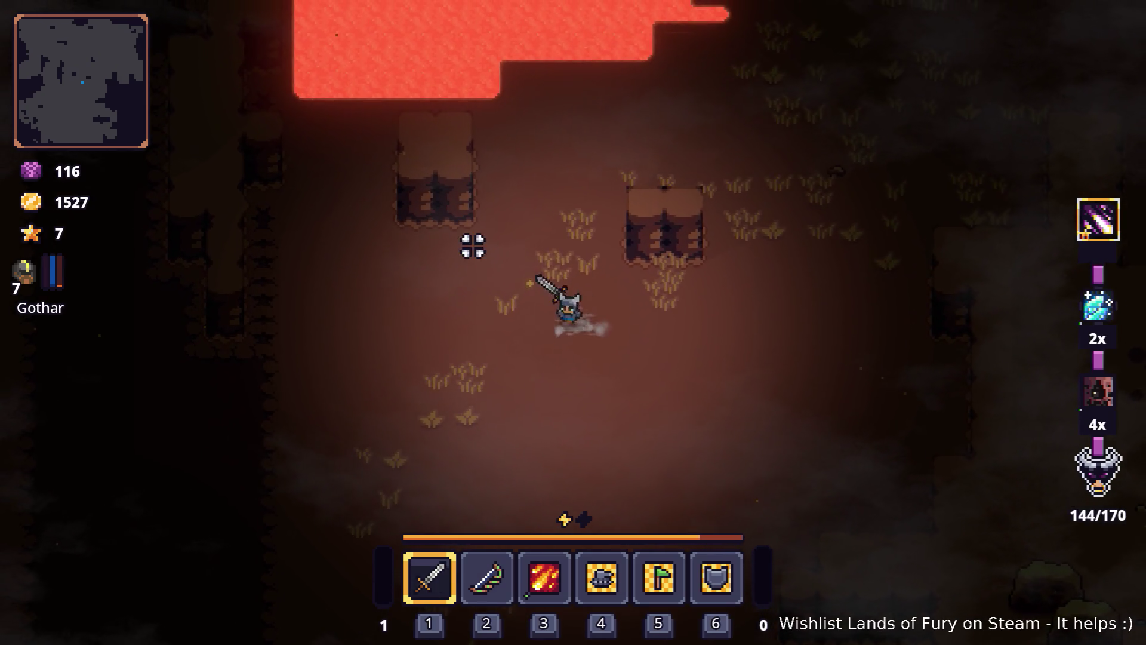
click(418, 225)
key(d)
key(w)
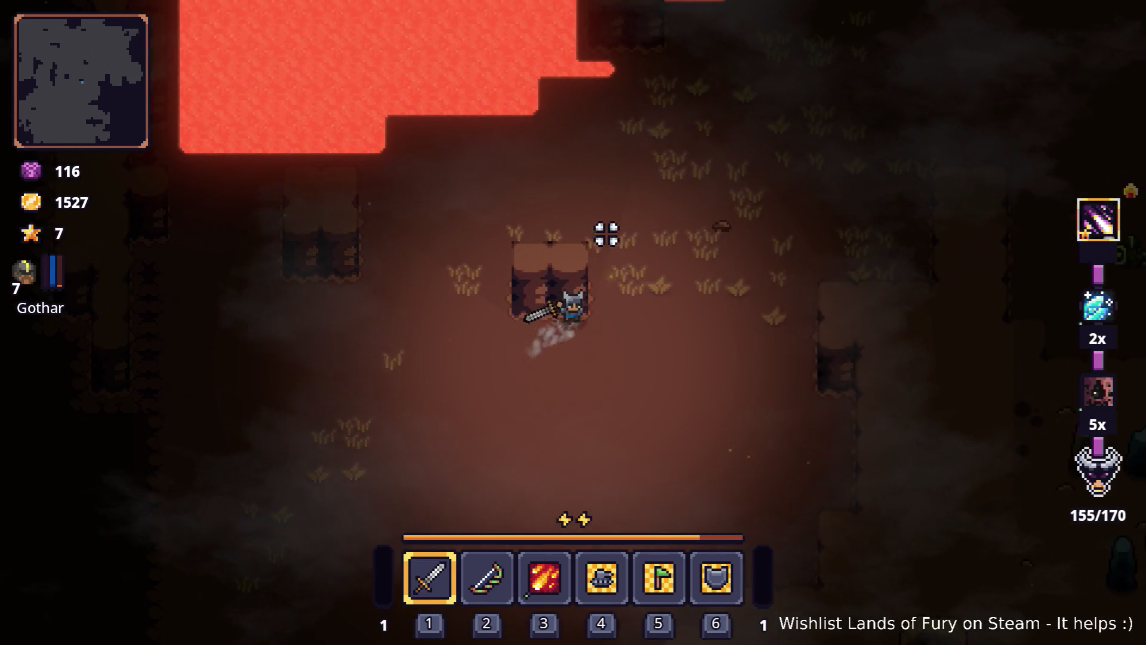
key(d)
click(615, 227)
- Head up and right beside the lava toward the approaching dinosaur enemies
key(w)
key(d)
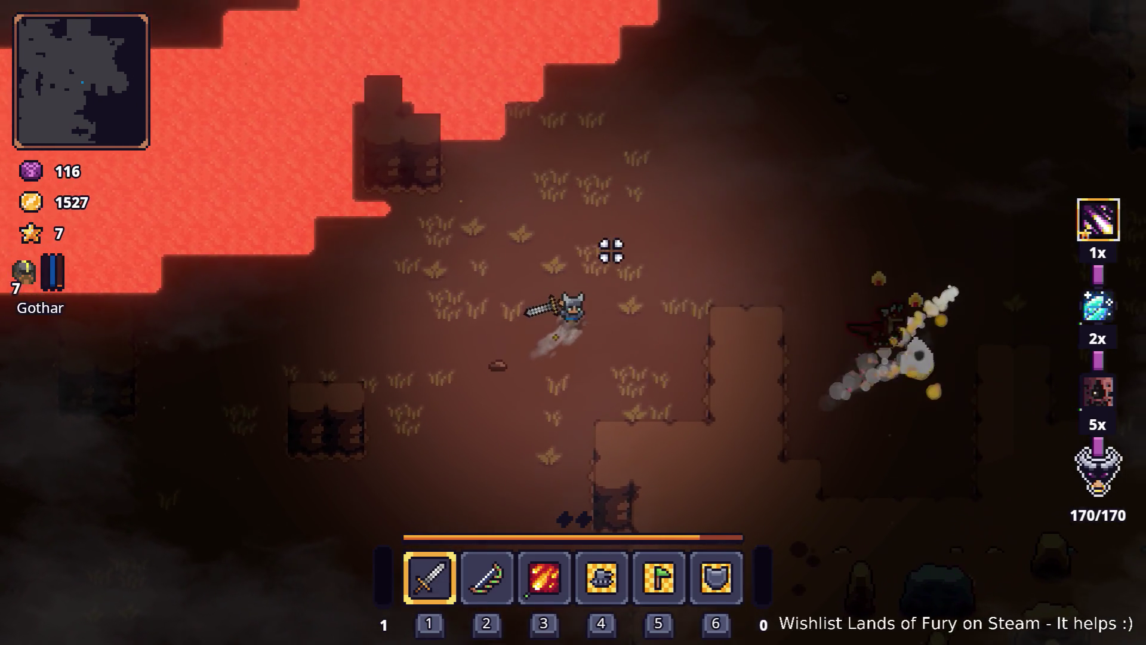
key(w)
key(d)
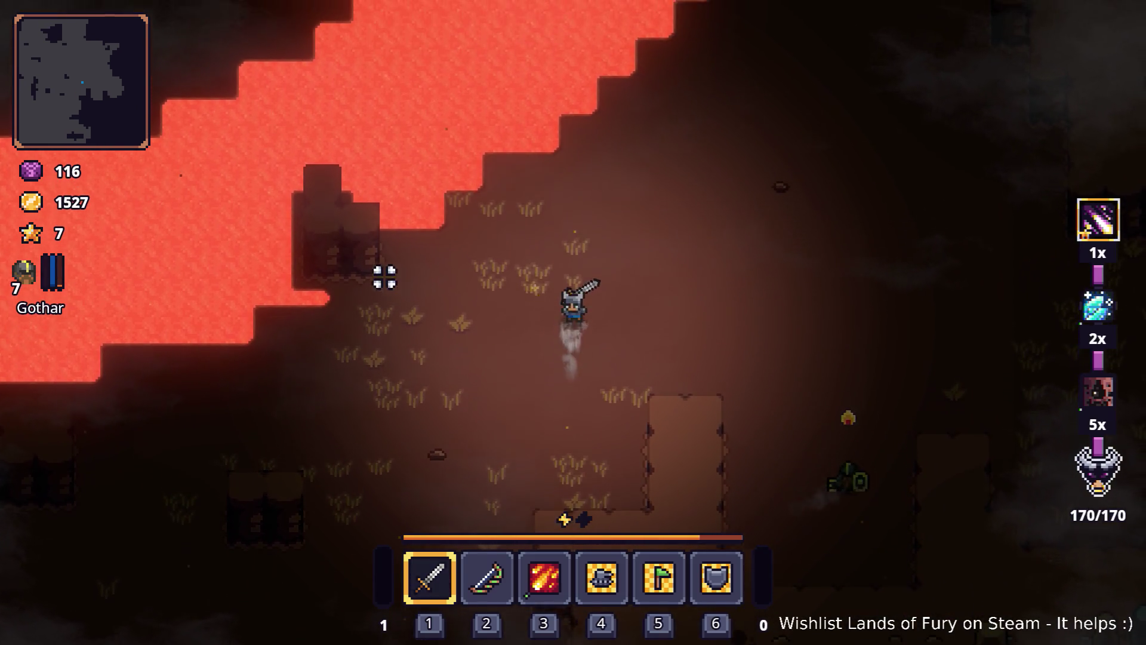
key(d)
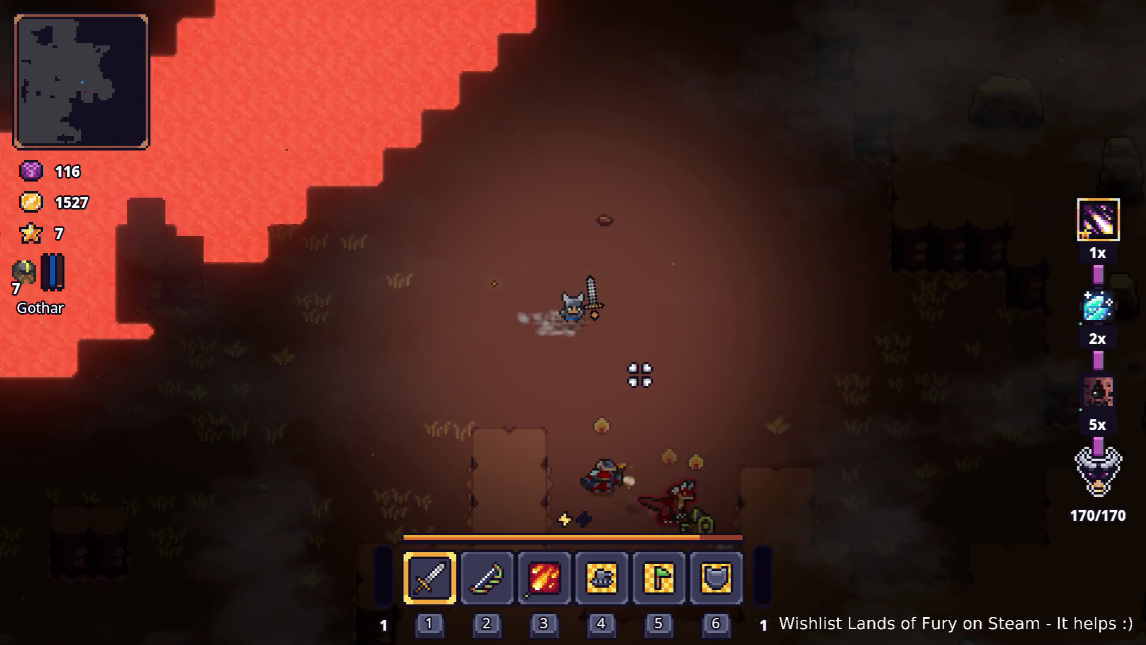
key(a)
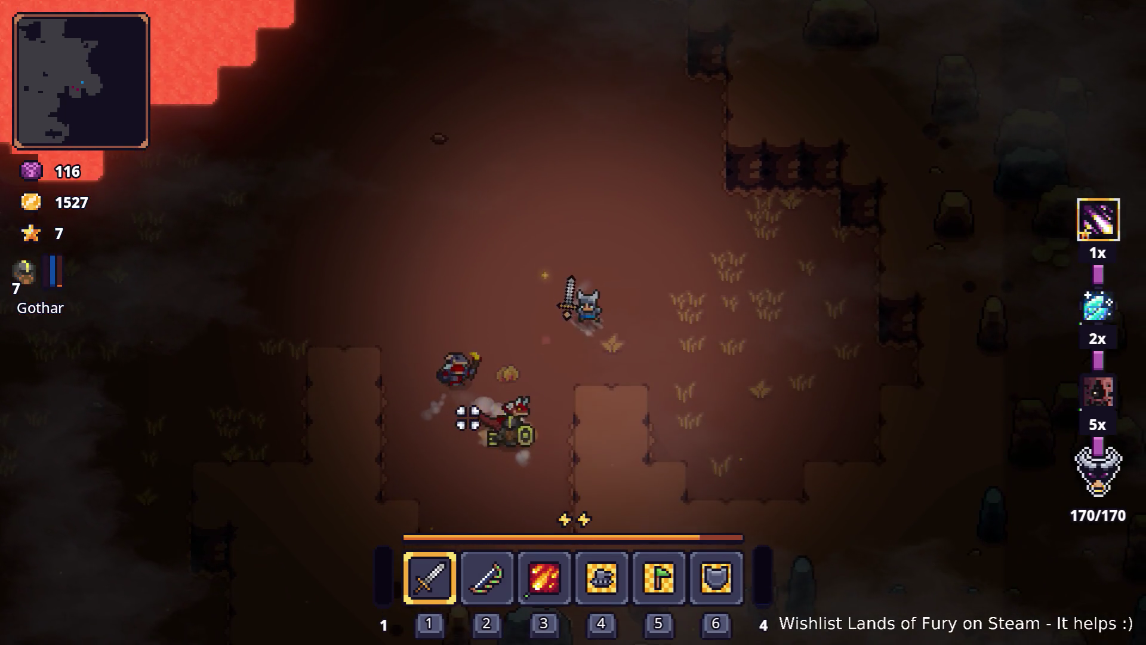
key(d)
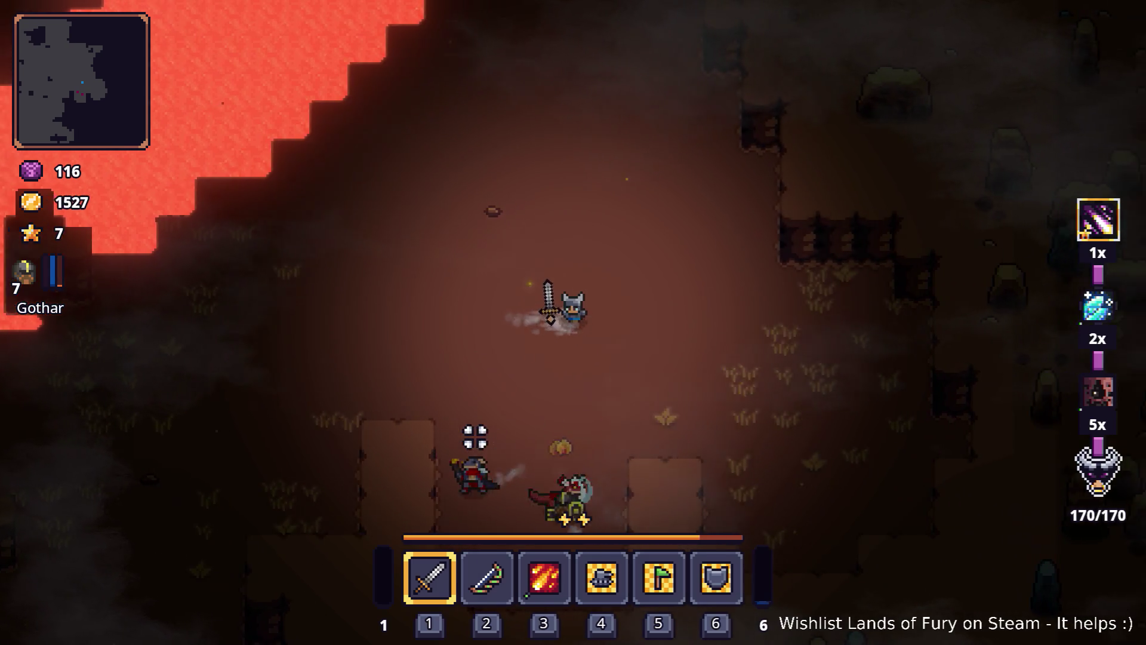
key(s)
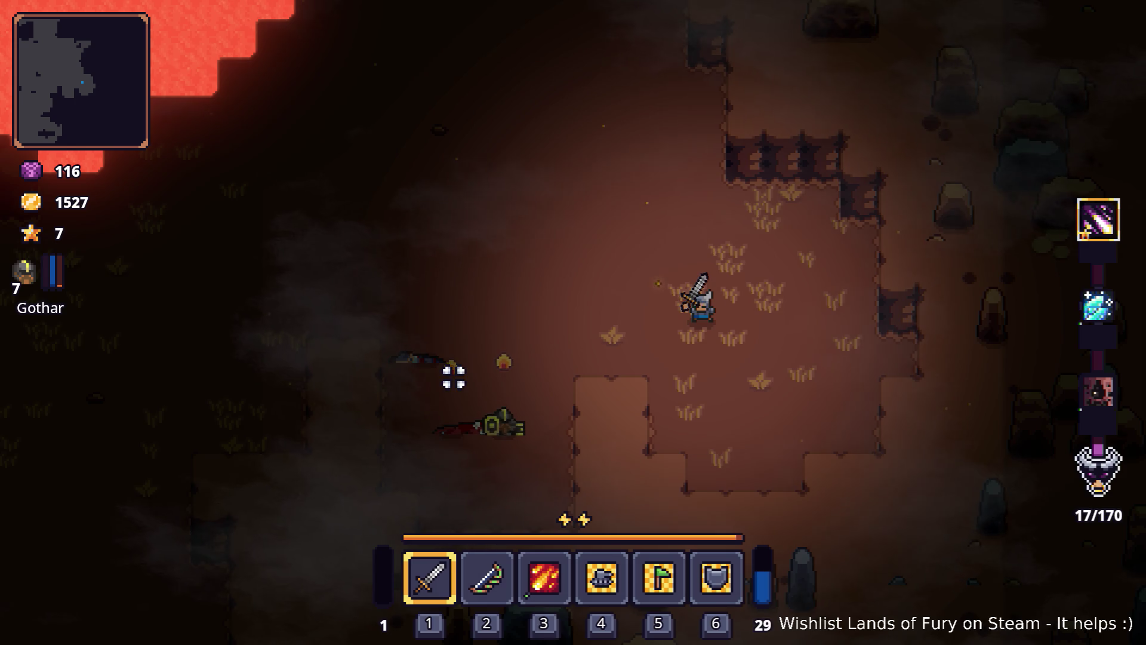
- Dash left away from the enemies, then return and kill the approaching enemy
key(d)
key(a)
key(space)
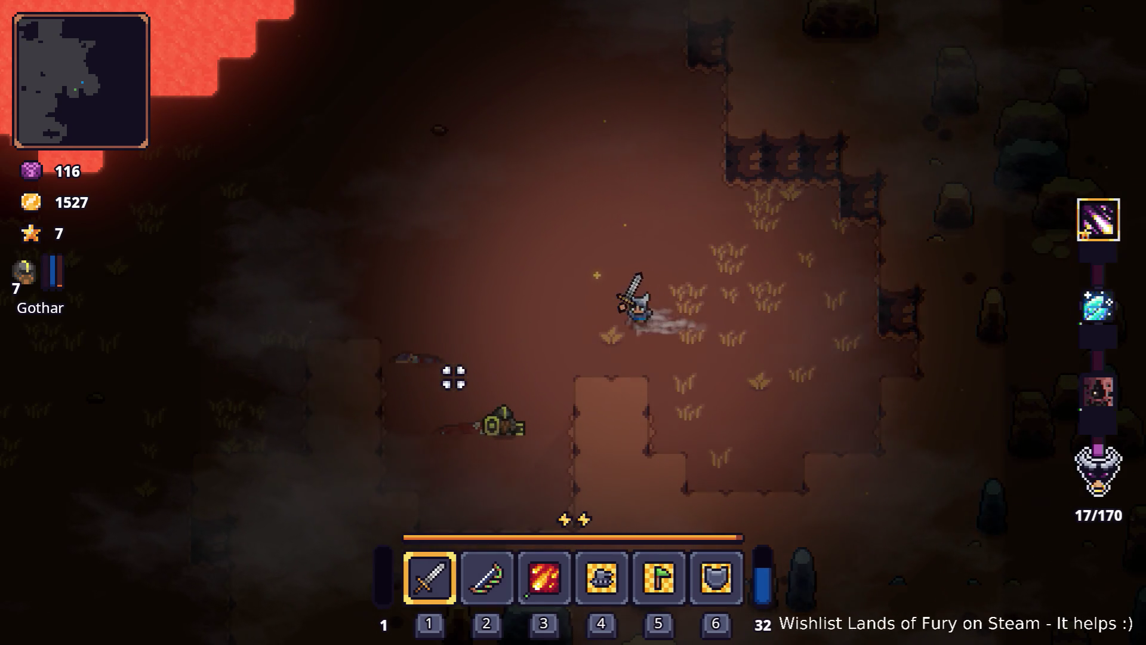
key(a)
key(space)
key(d)
key(w)
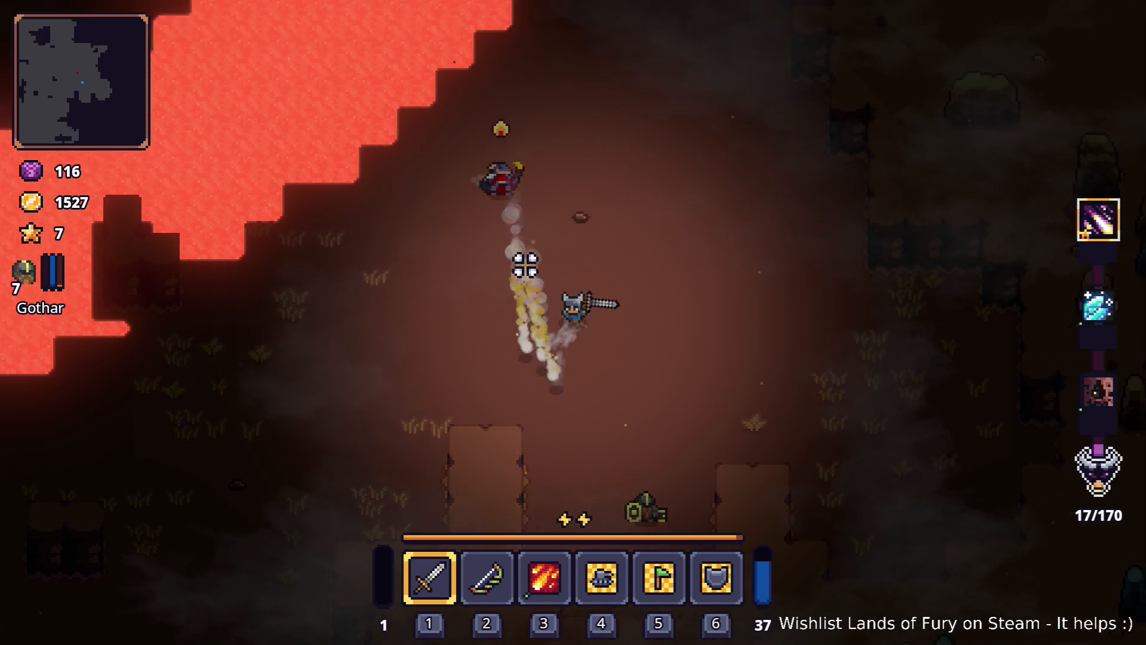
click(637, 243)
key(w)
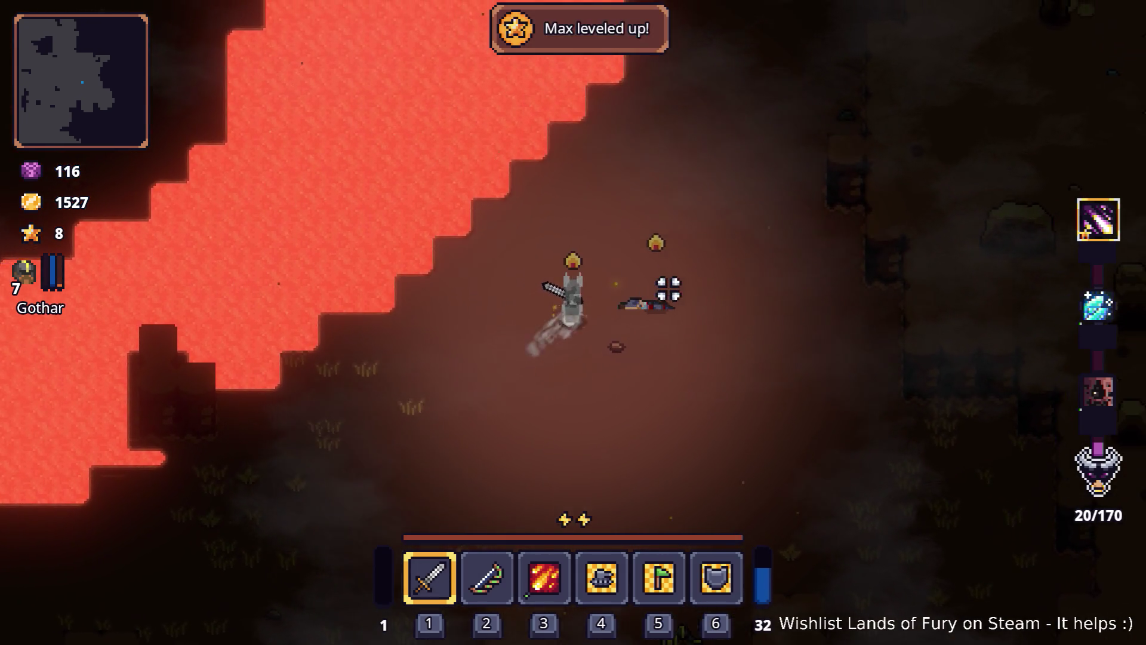
key(space)
- Head down-left past the lava toward more enemies as the star count reaches 8
key(a)
key(s)
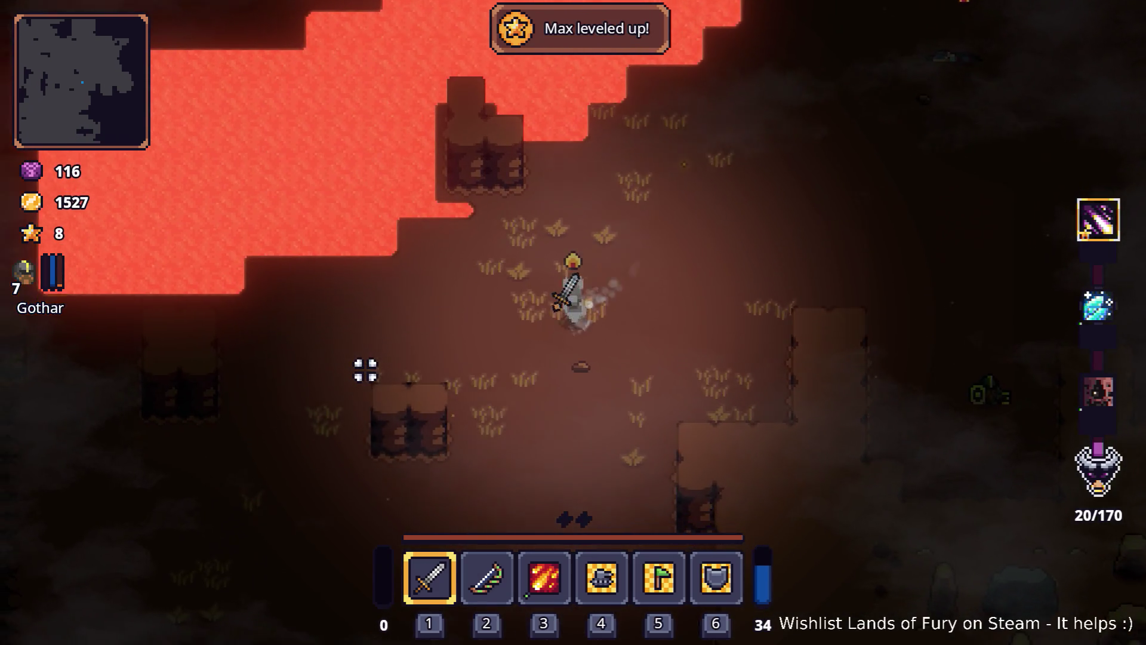
key(a)
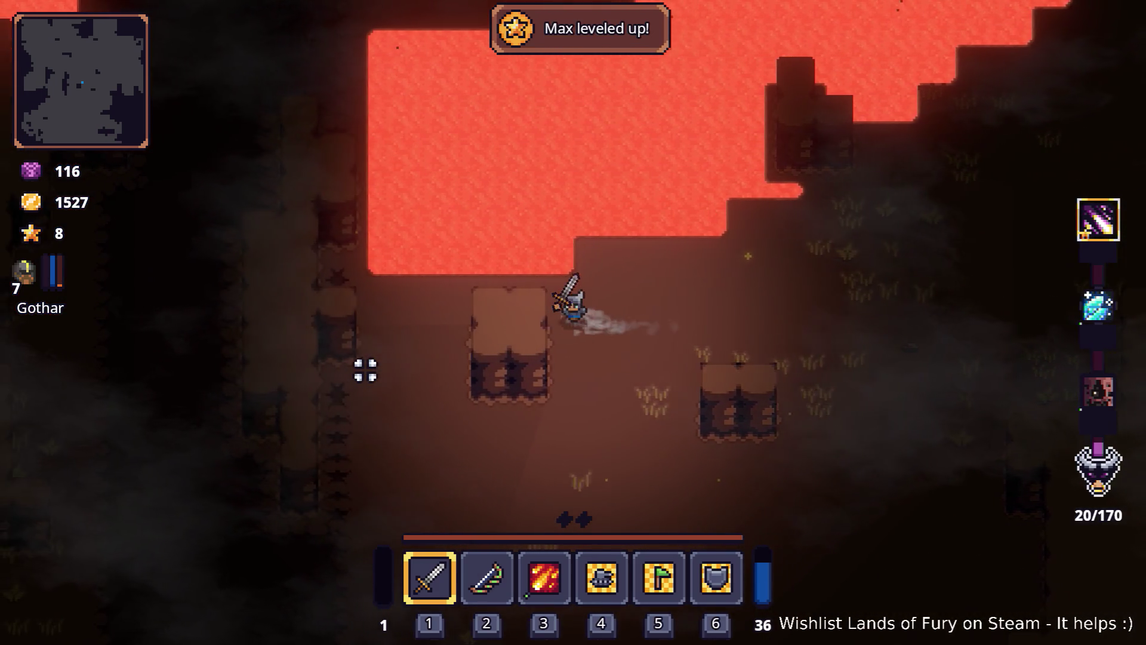
key(a)
key(s)
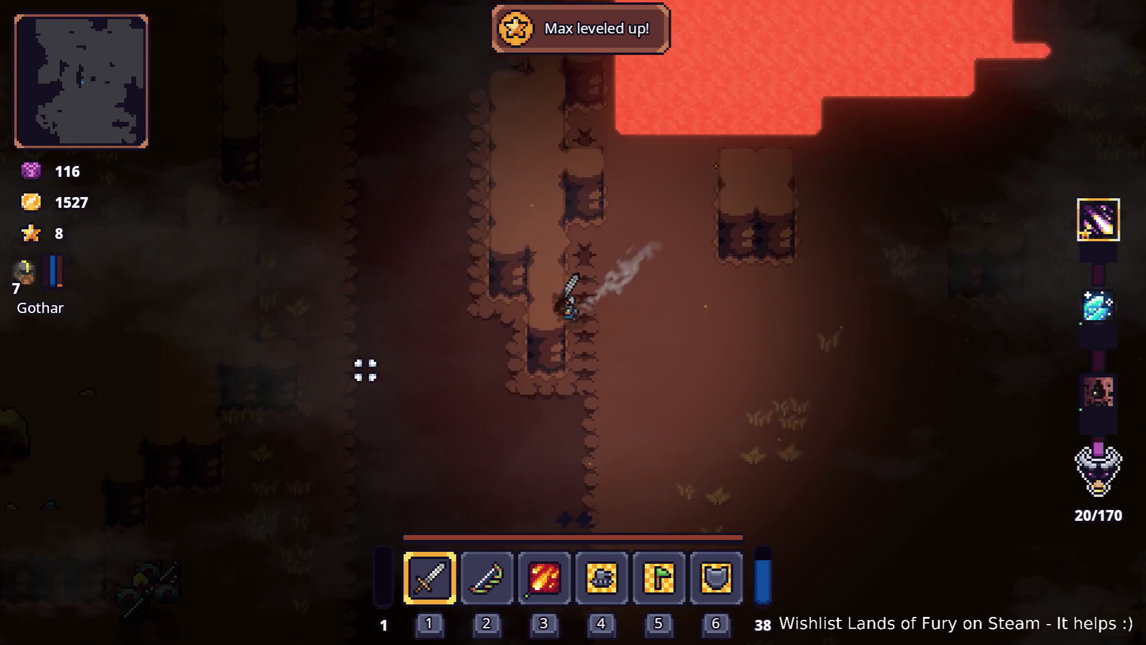
key(a)
key(s)
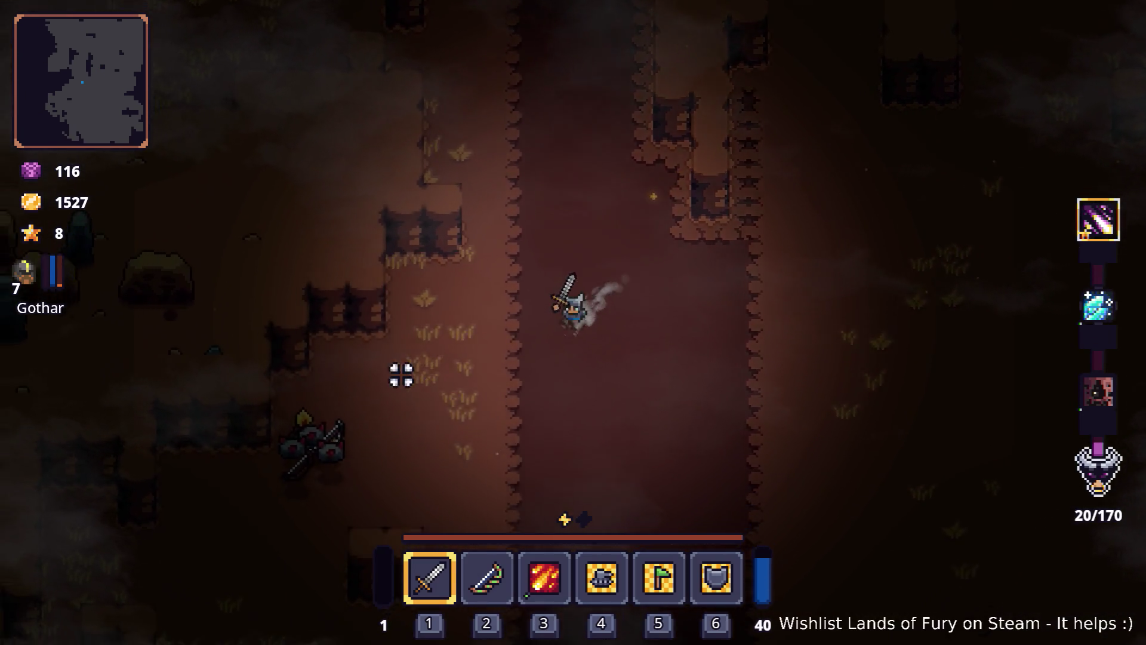